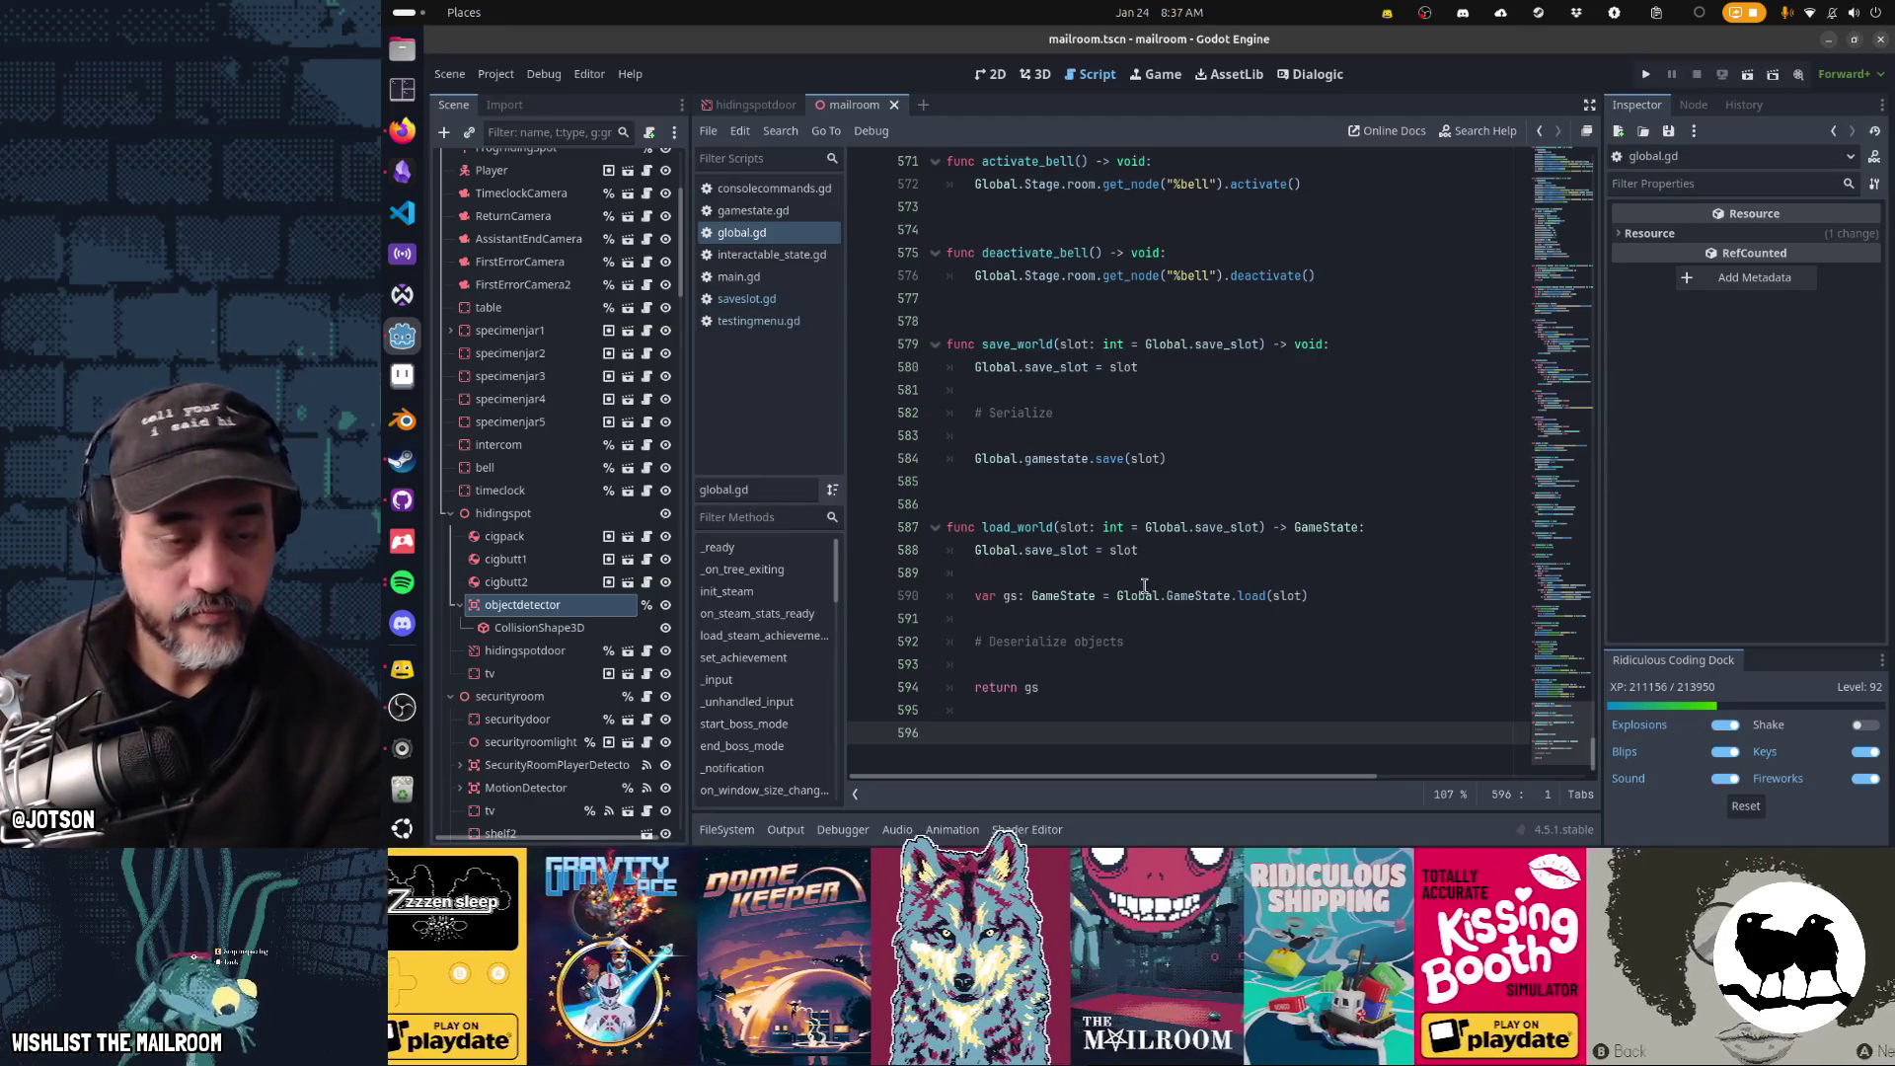
- Place the cursor on the blank line below the # Serialize comment in save_world
click(1091, 434)
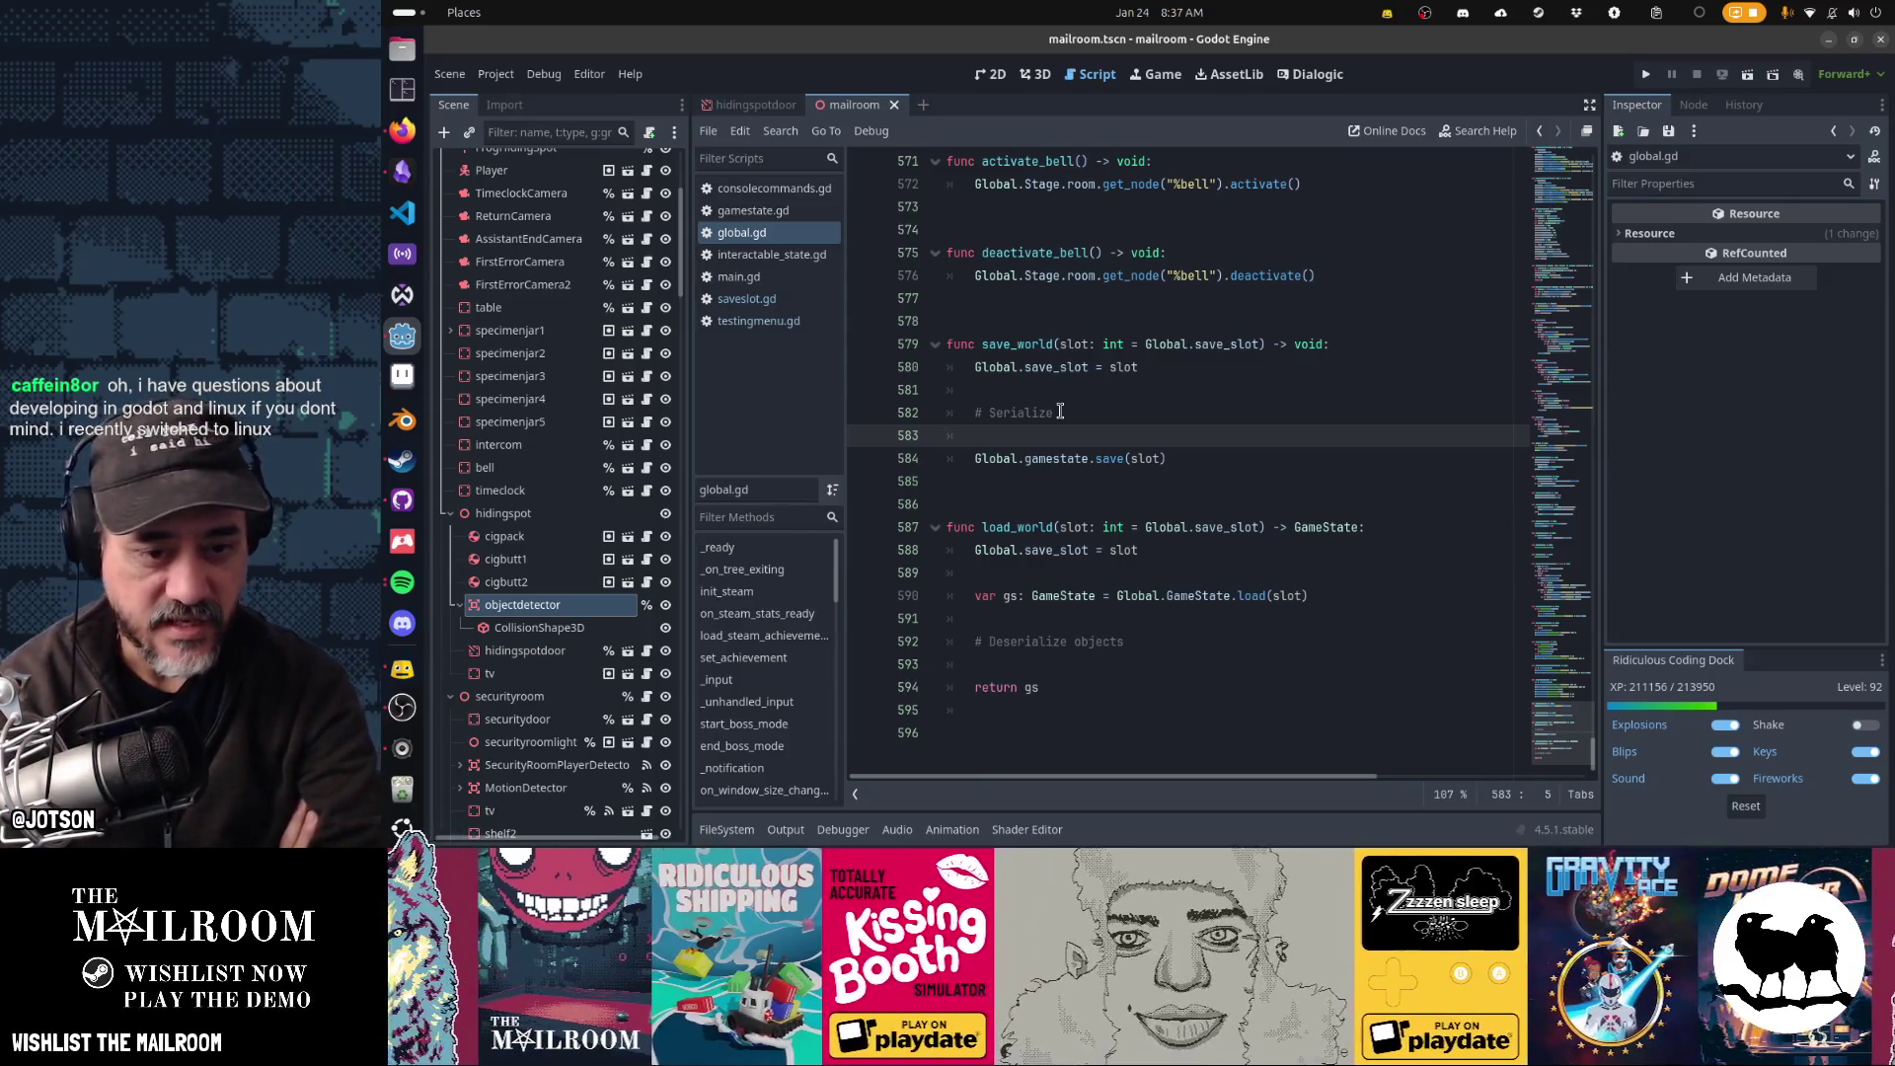
- Search the whole project for the text 'Main'
key(ctrl+shift+f)
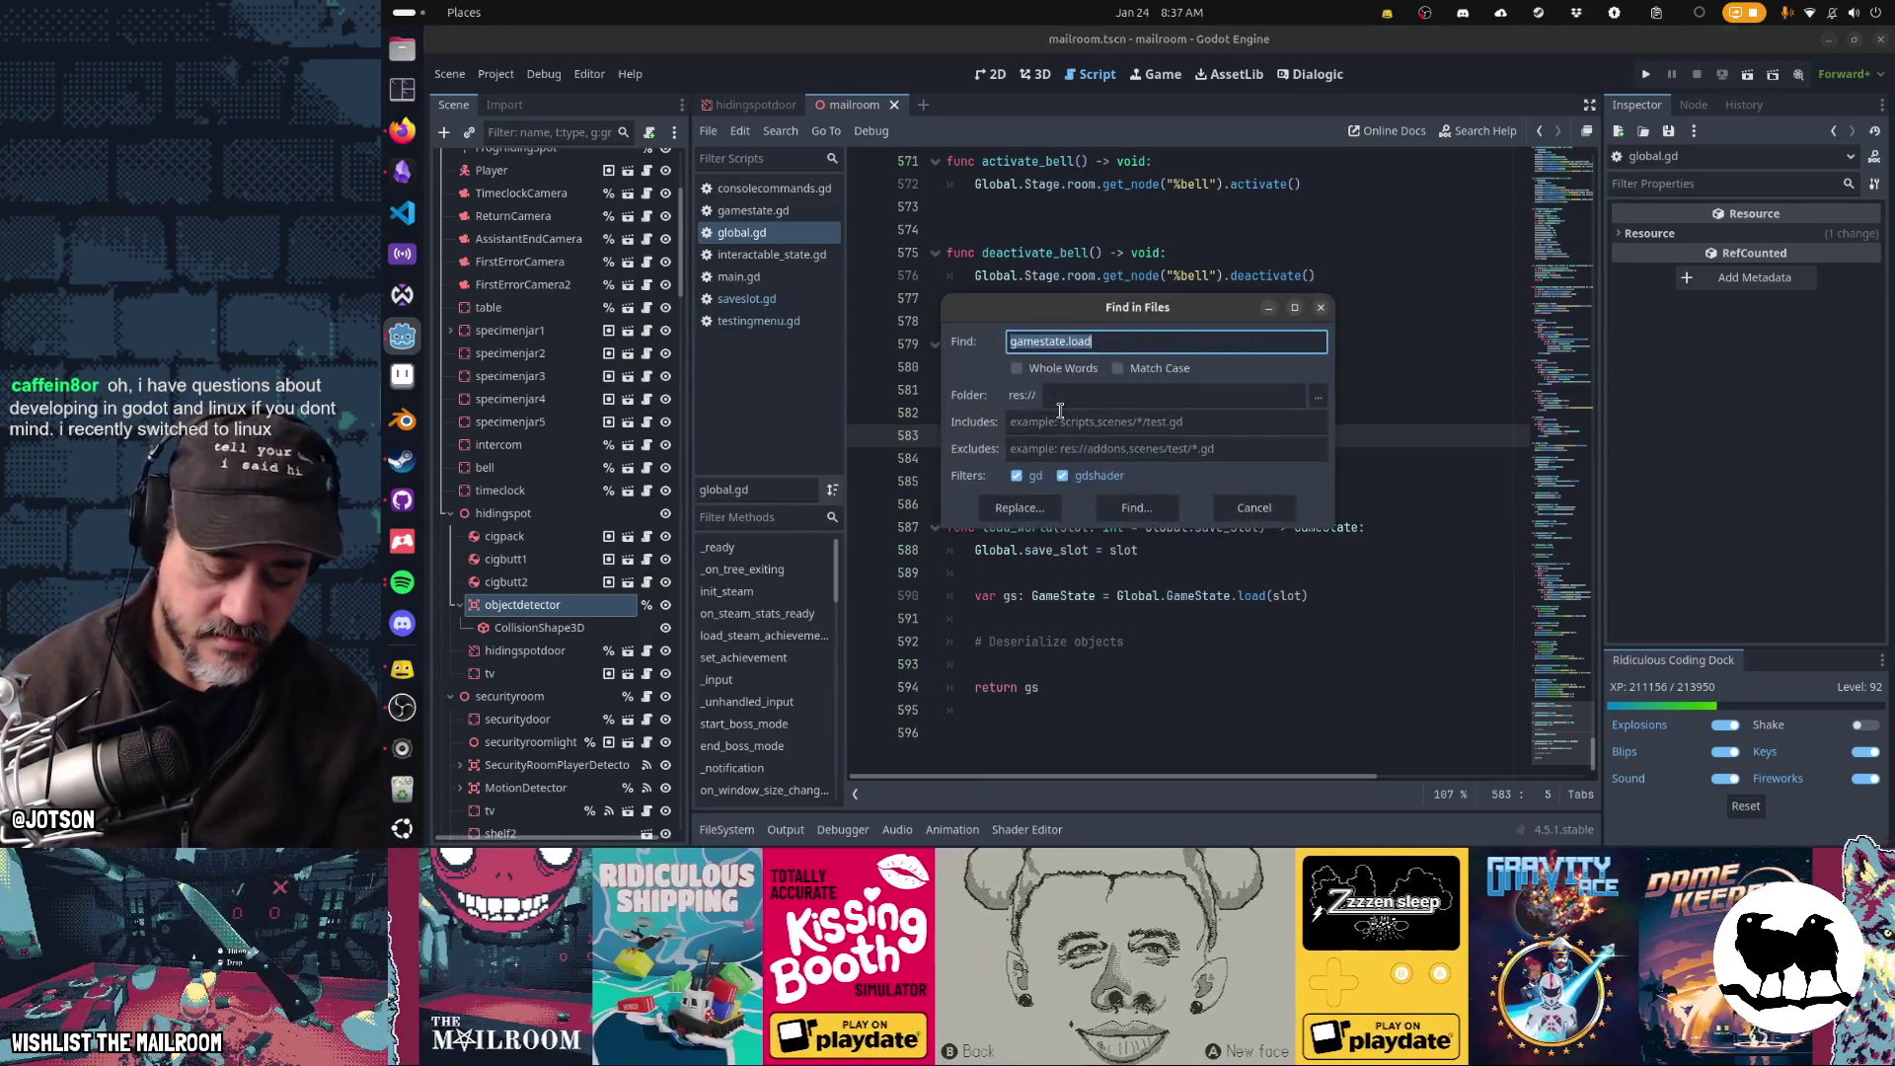
text(Main)
key(Return)
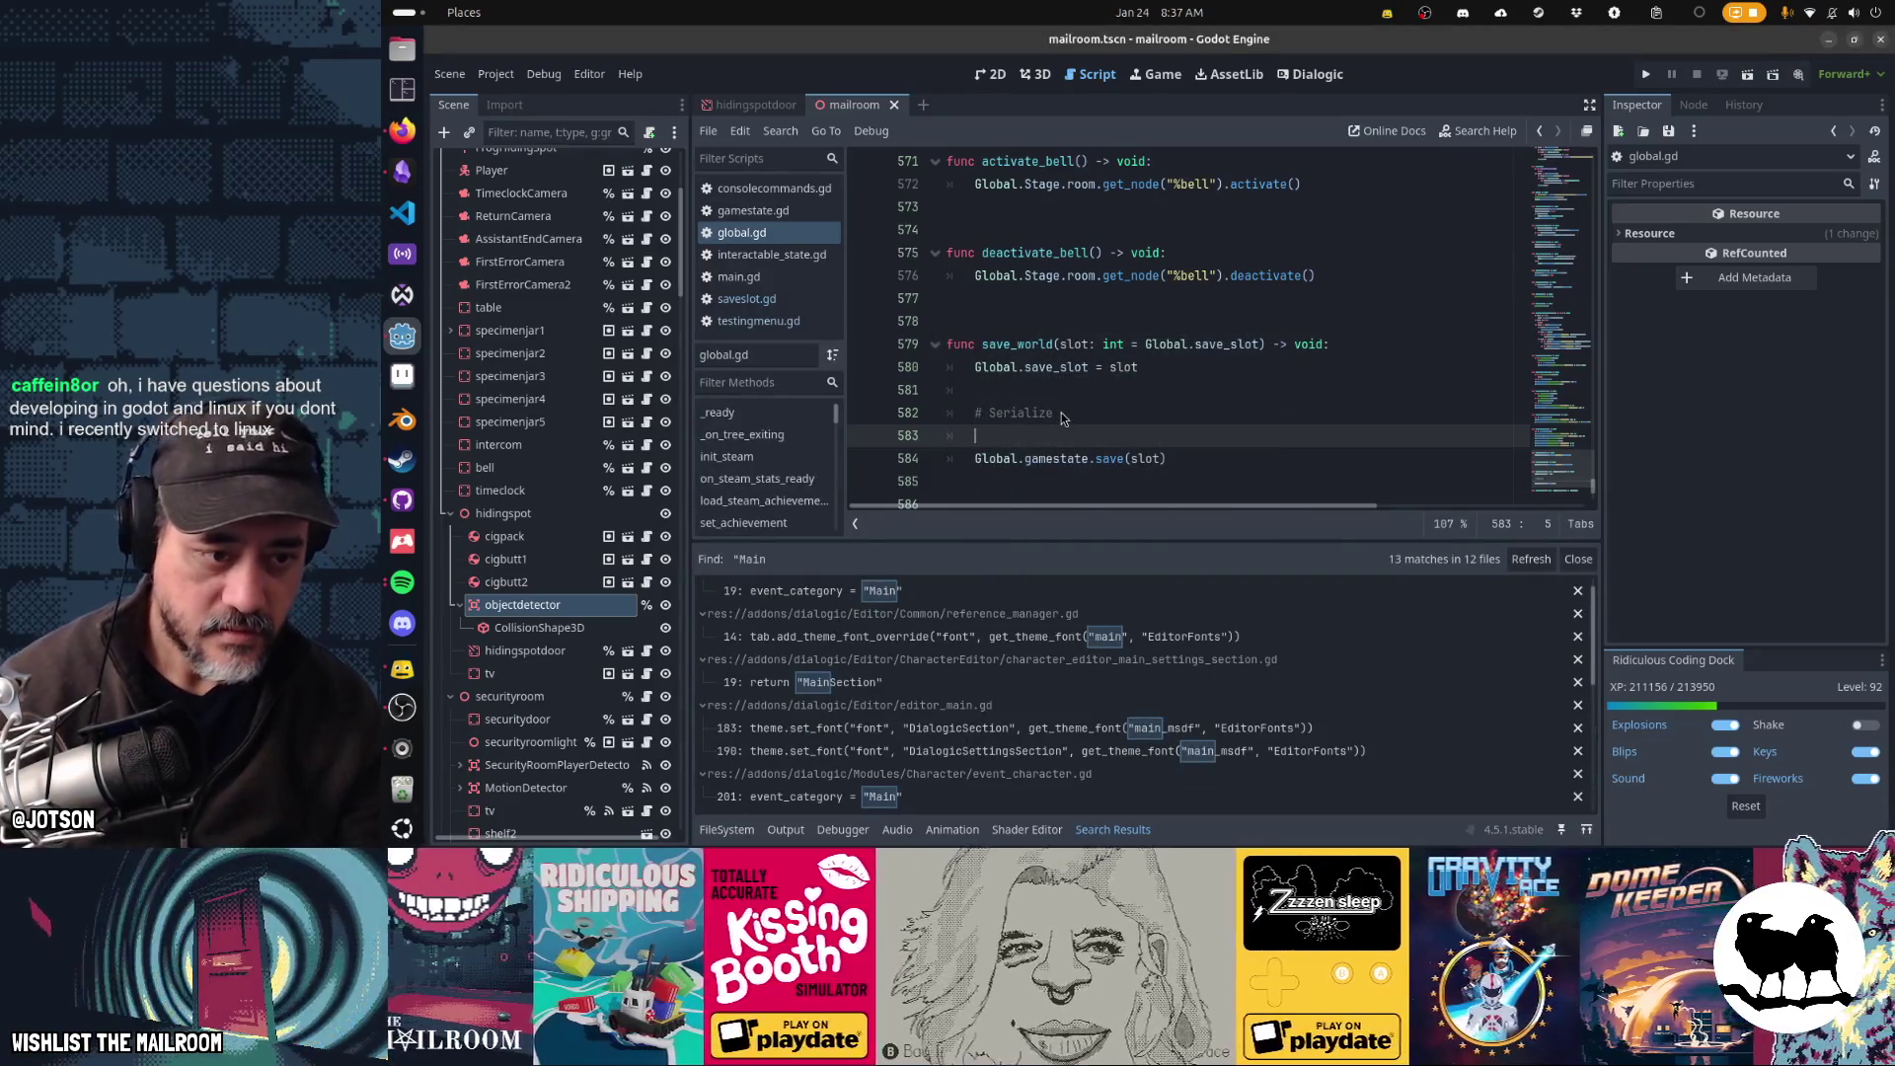
- Rerun the 'Main' search excluding addon folders and open global.gd's line 197 Main-scene check
key(ctrl+shift+f)
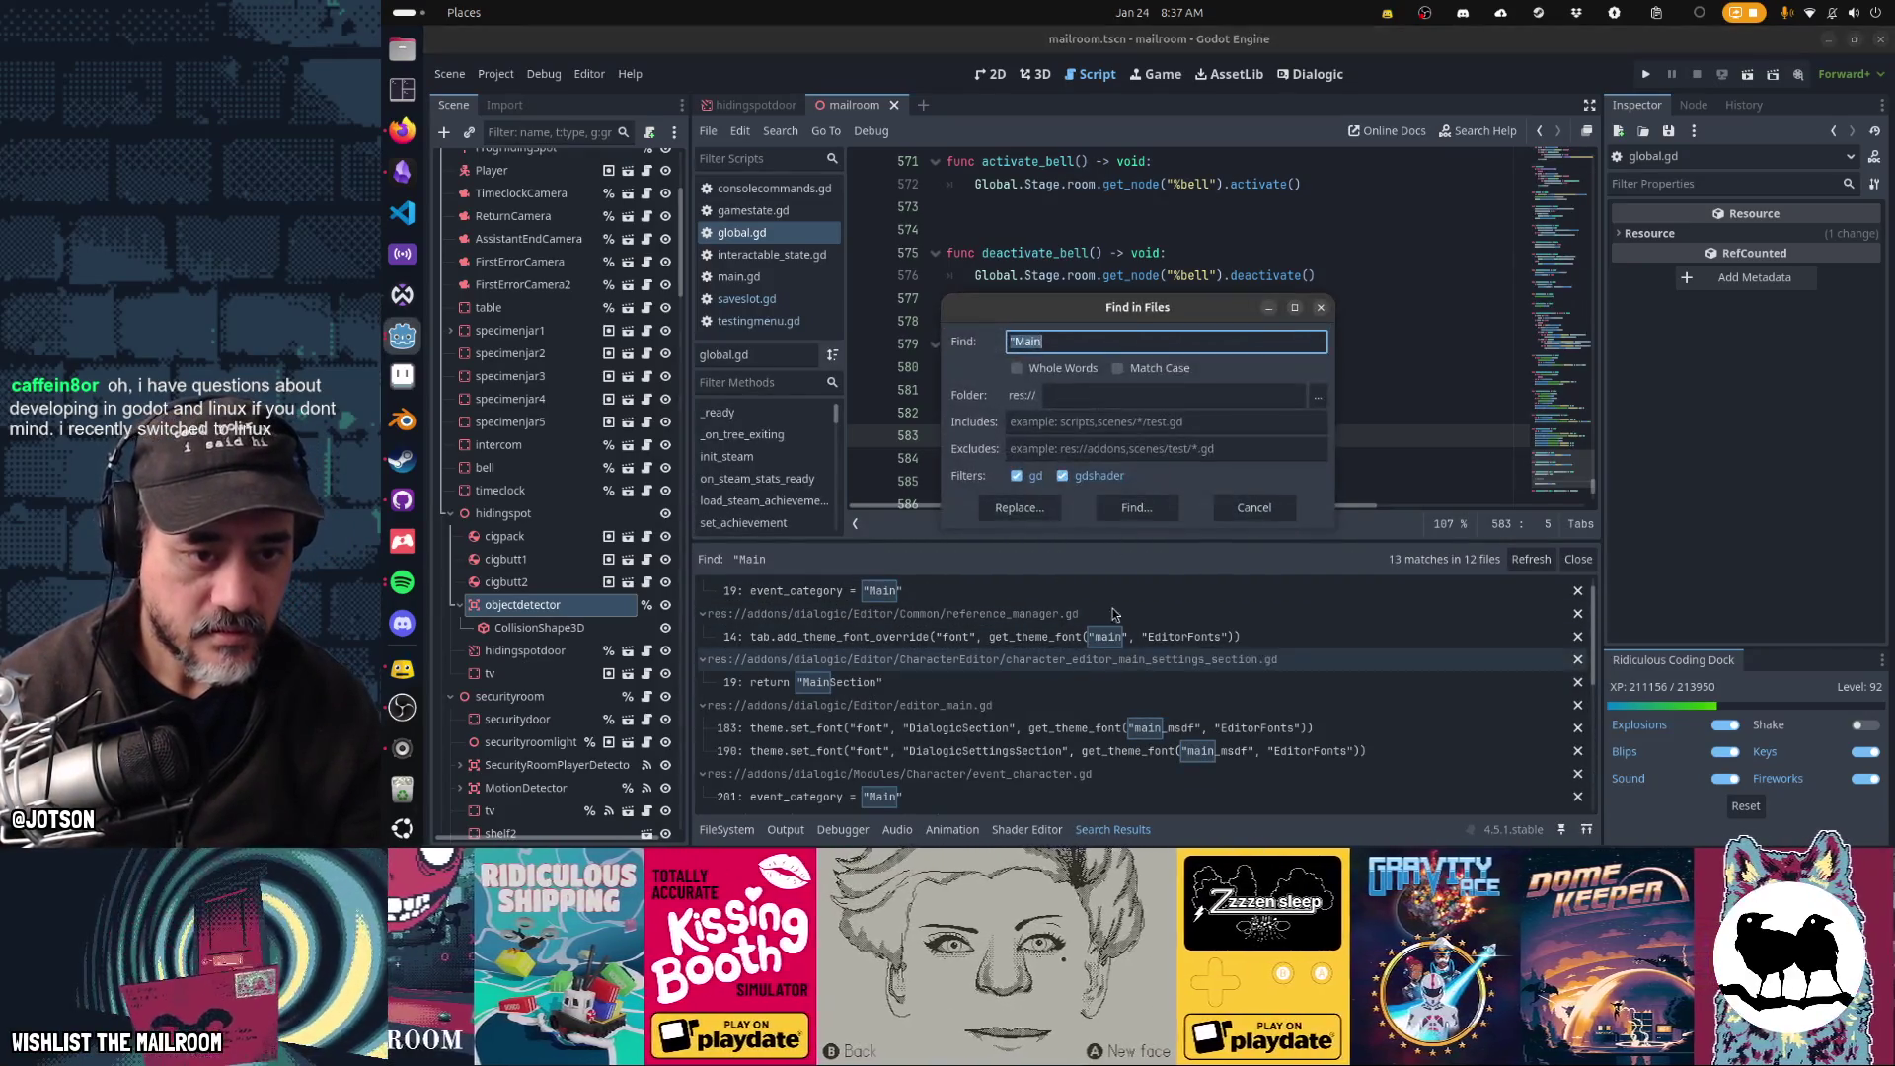
click(1097, 446)
text(addon)
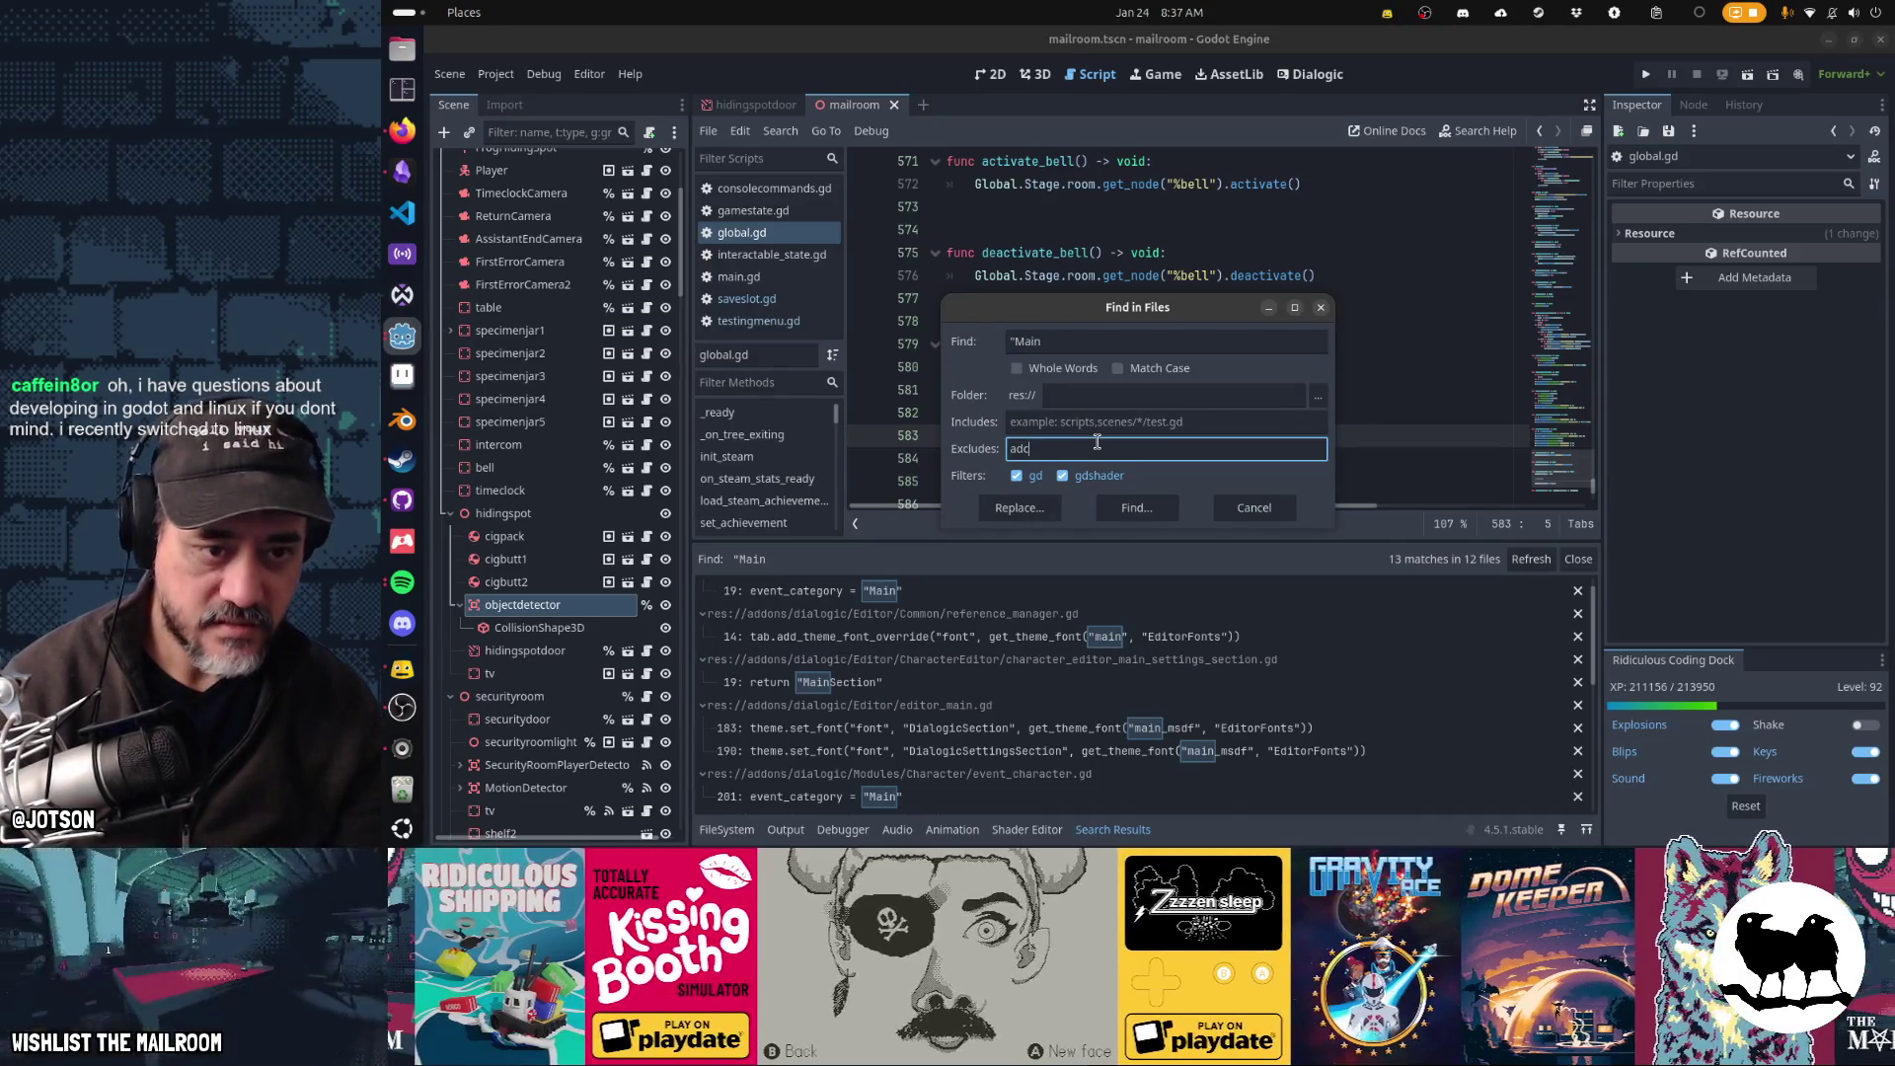
key(Return)
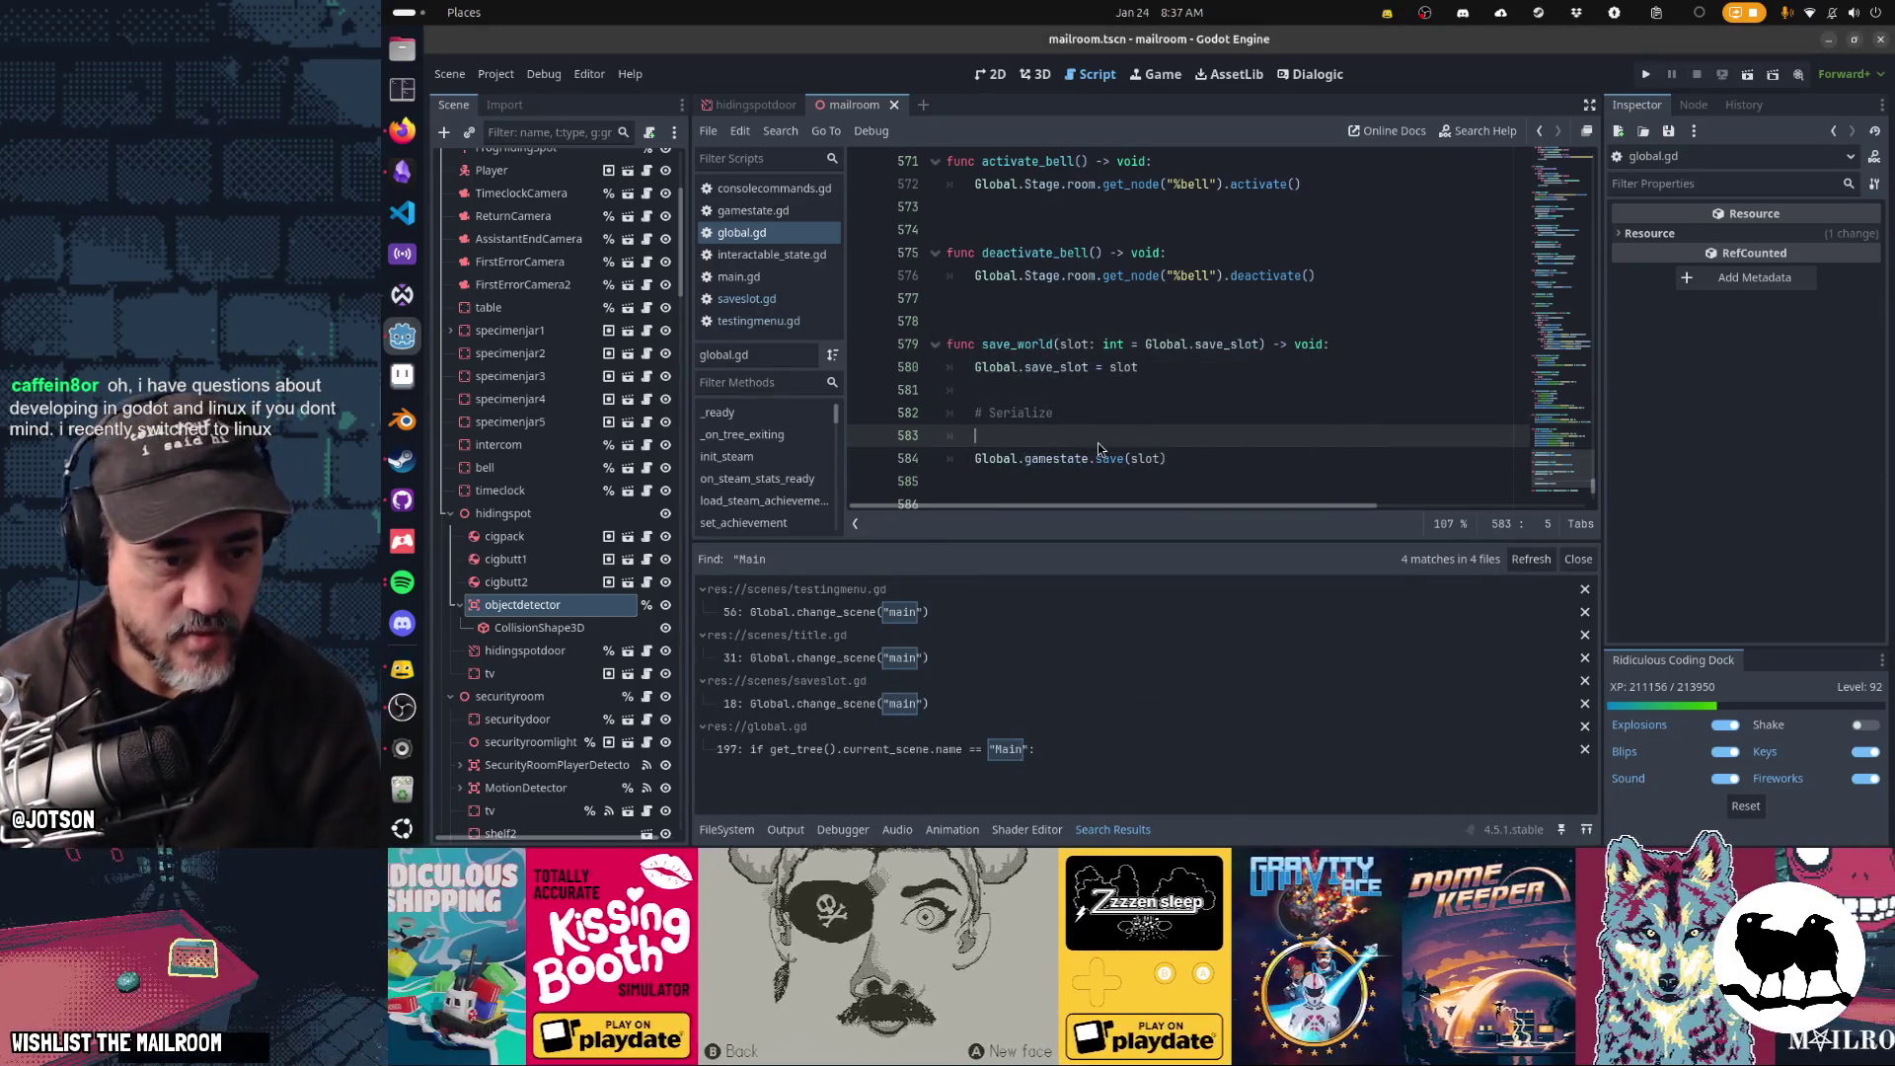
click(921, 752)
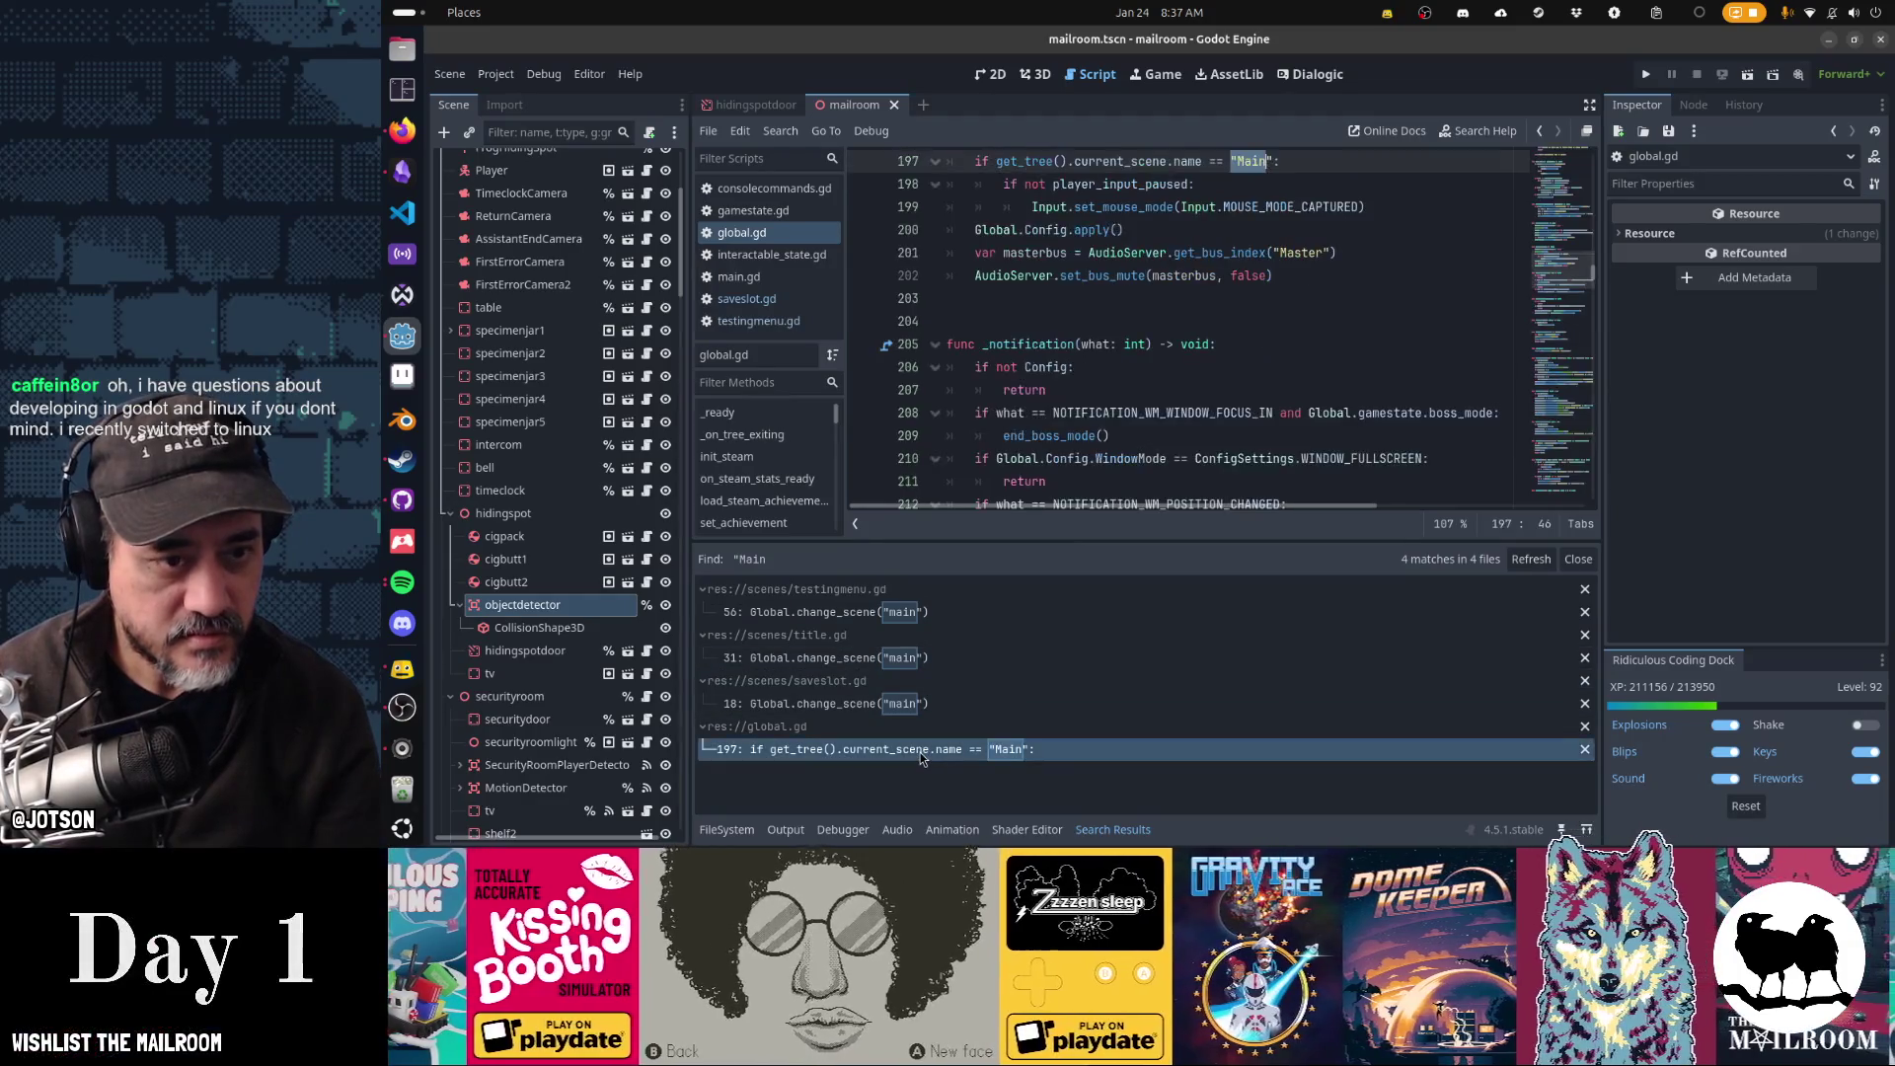
scroll(1206, 328, up, 3)
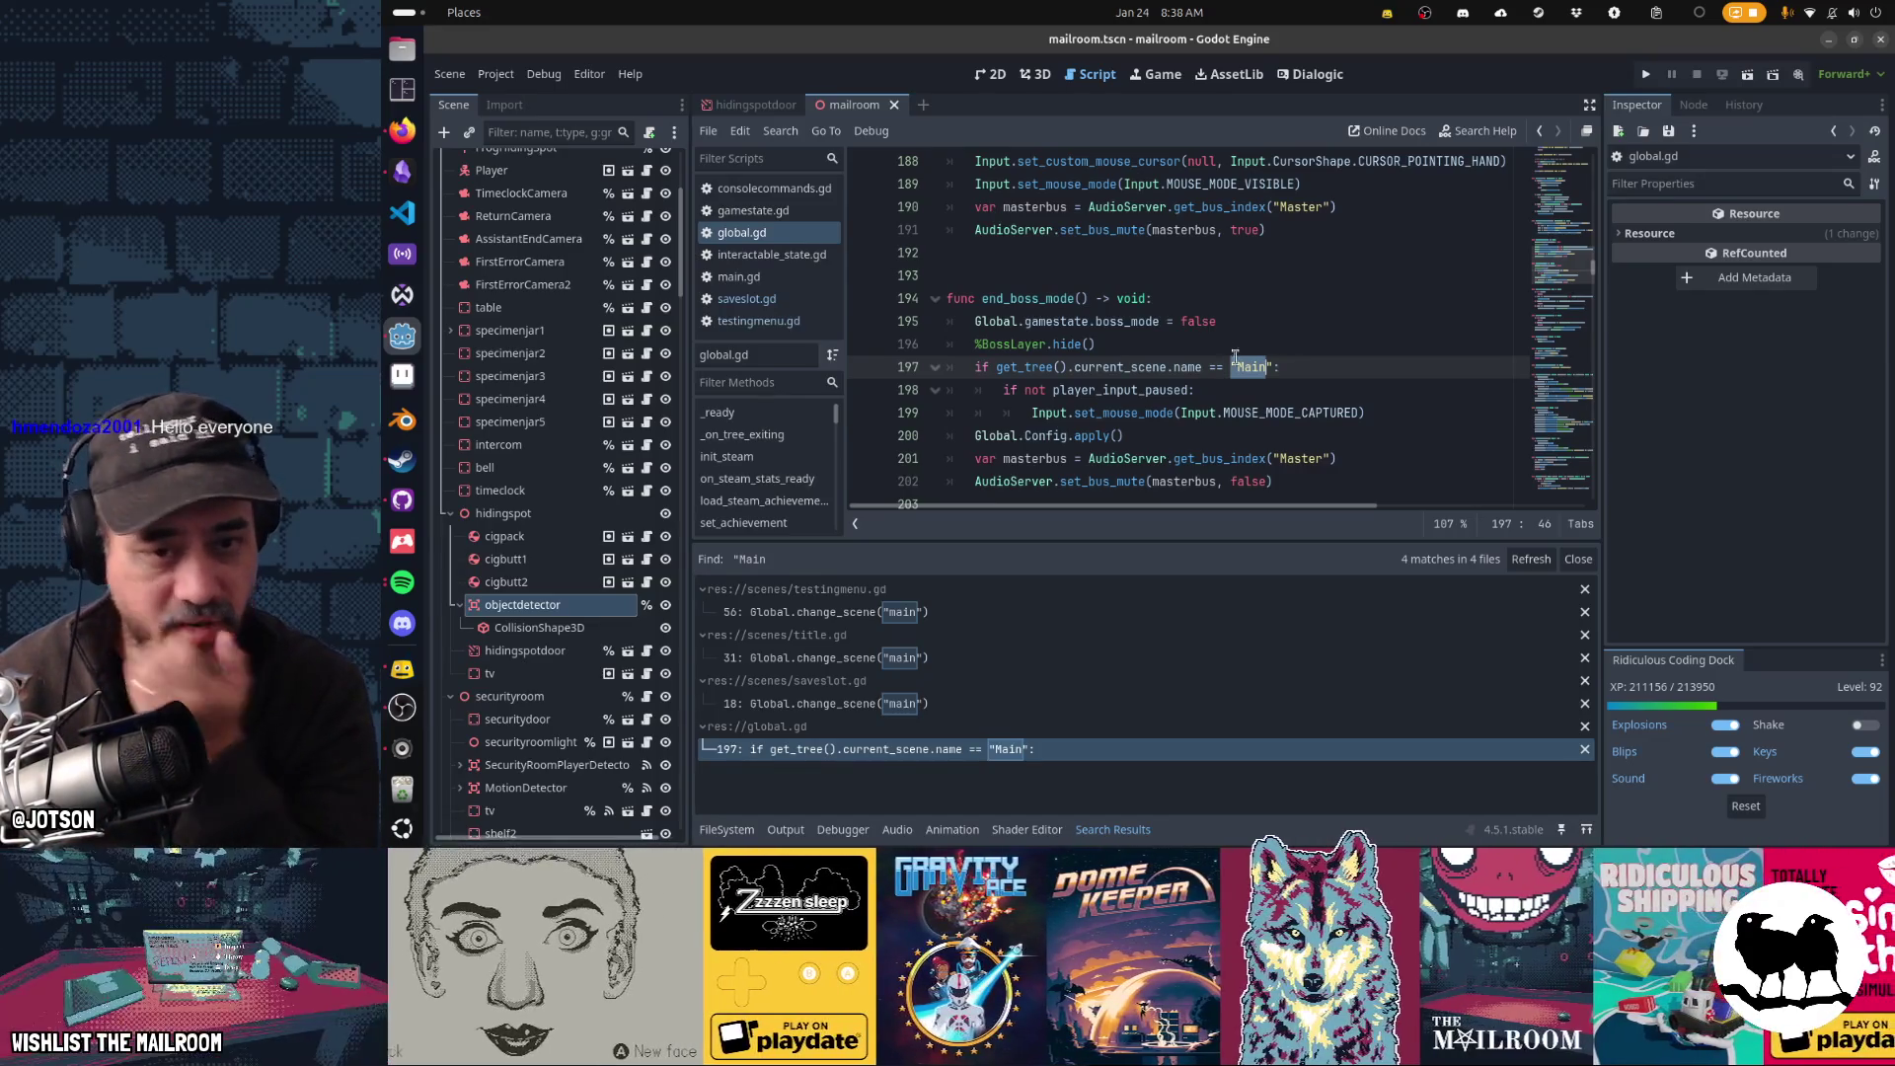
- Copy the line 197 current-scene-is-Main check into load_world, followed by an indented pass
click(1285, 369)
key(shift+Home)
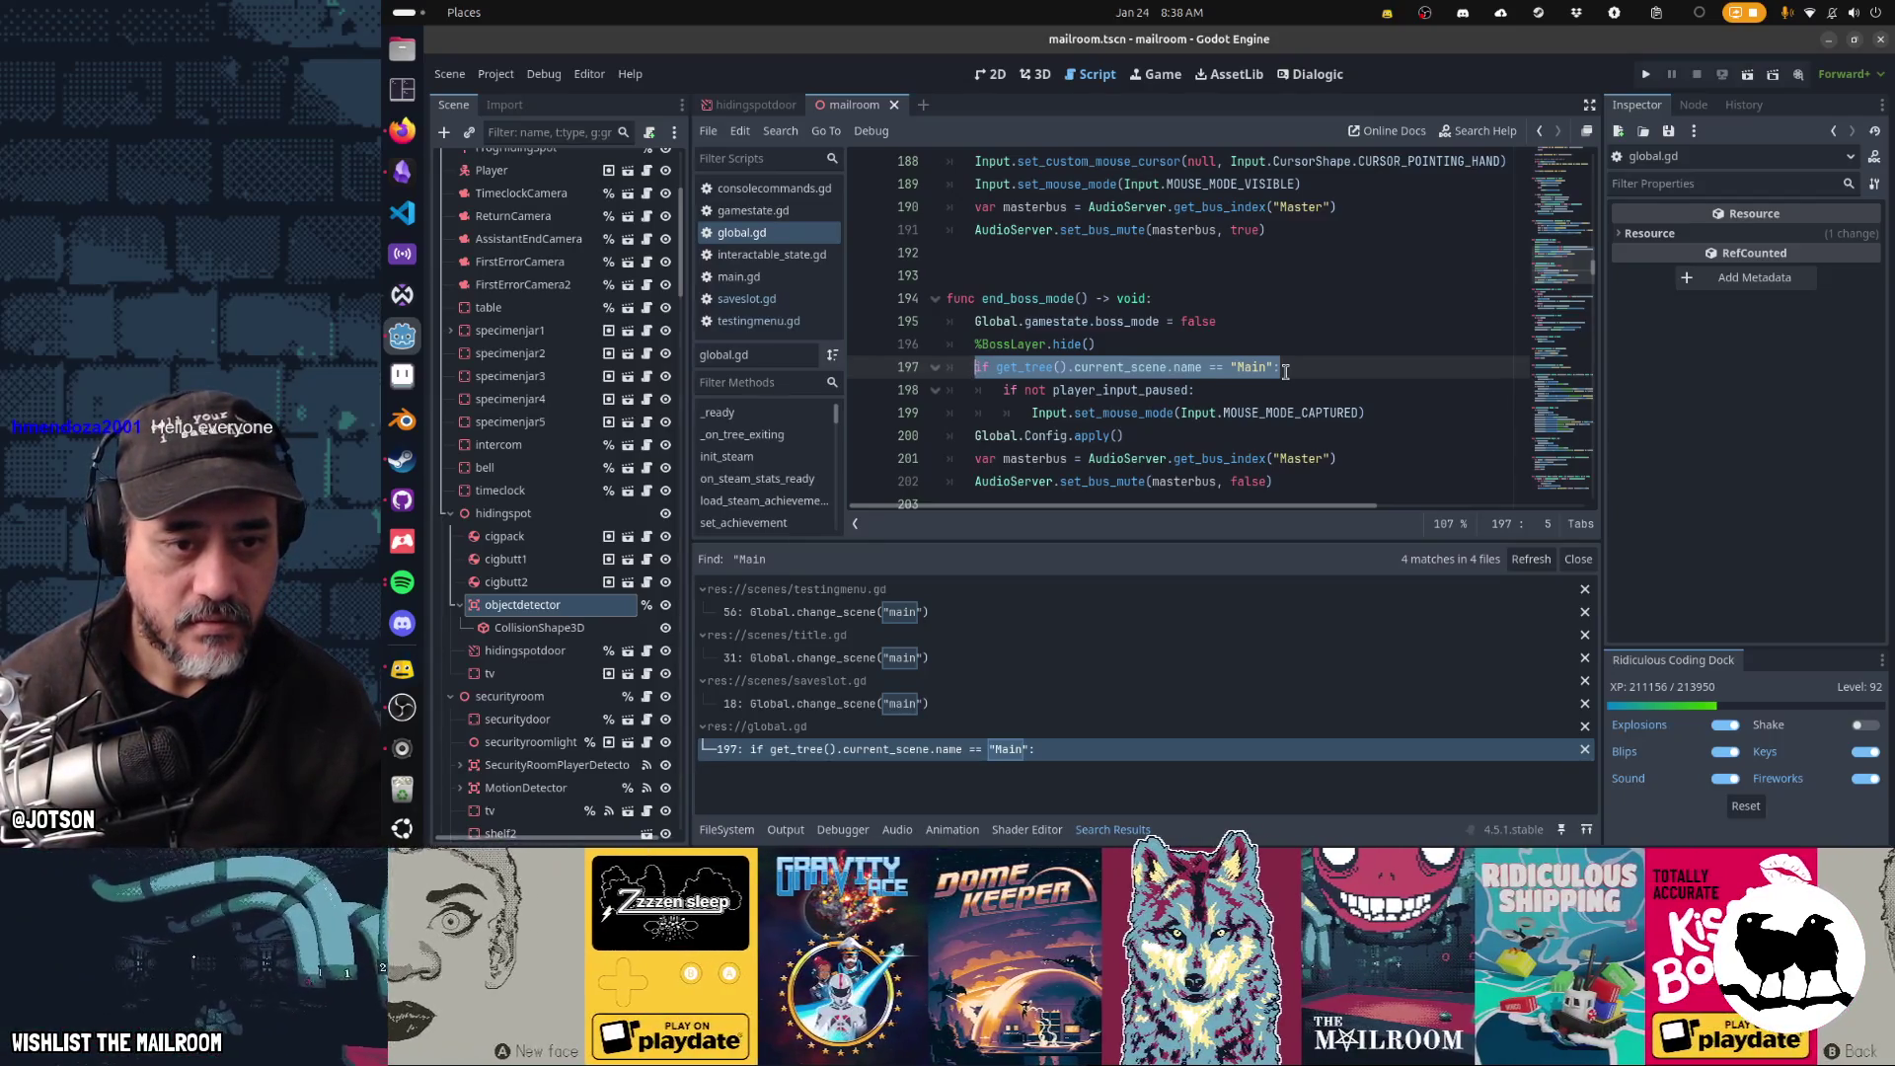
key(ctrl+c)
key(ctrl+End)
key(Up)
key(Up)
key(Up)
key(Return)
key(ctrl+v)
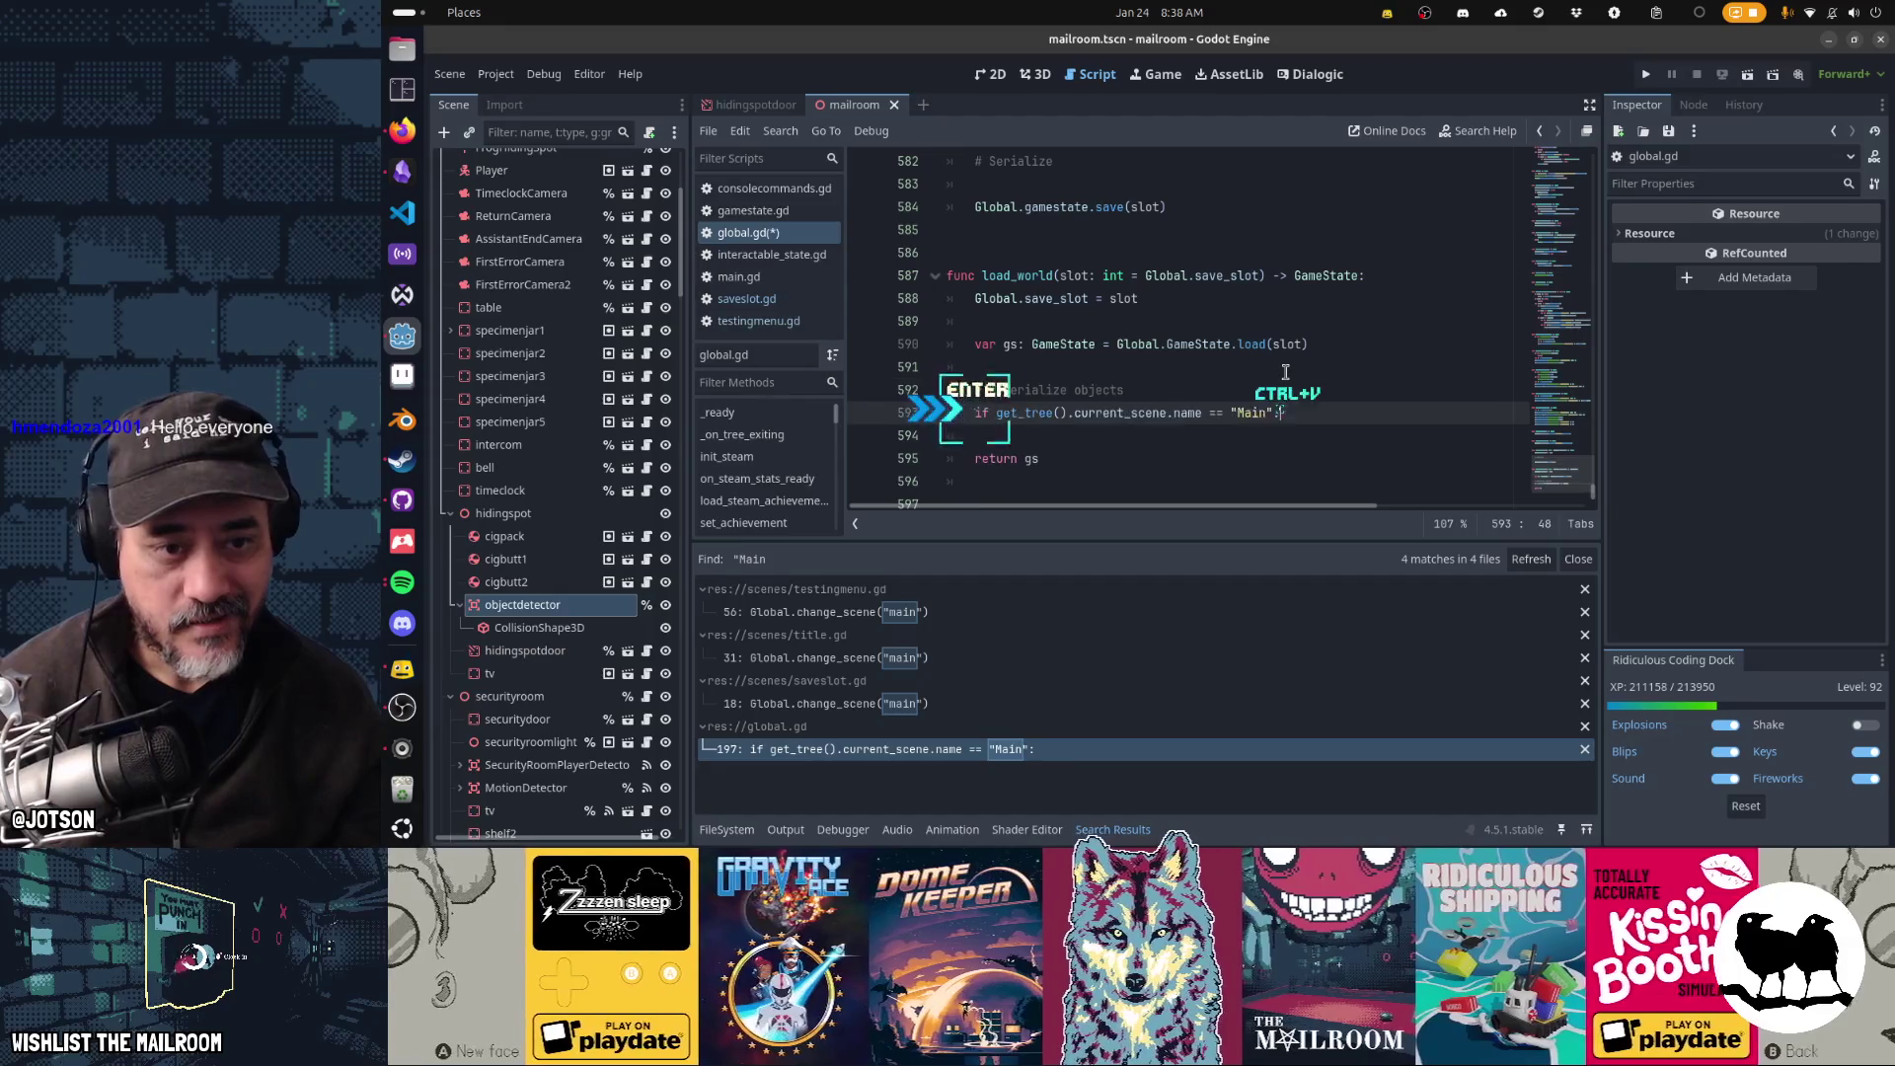
key(Return)
text(pass)
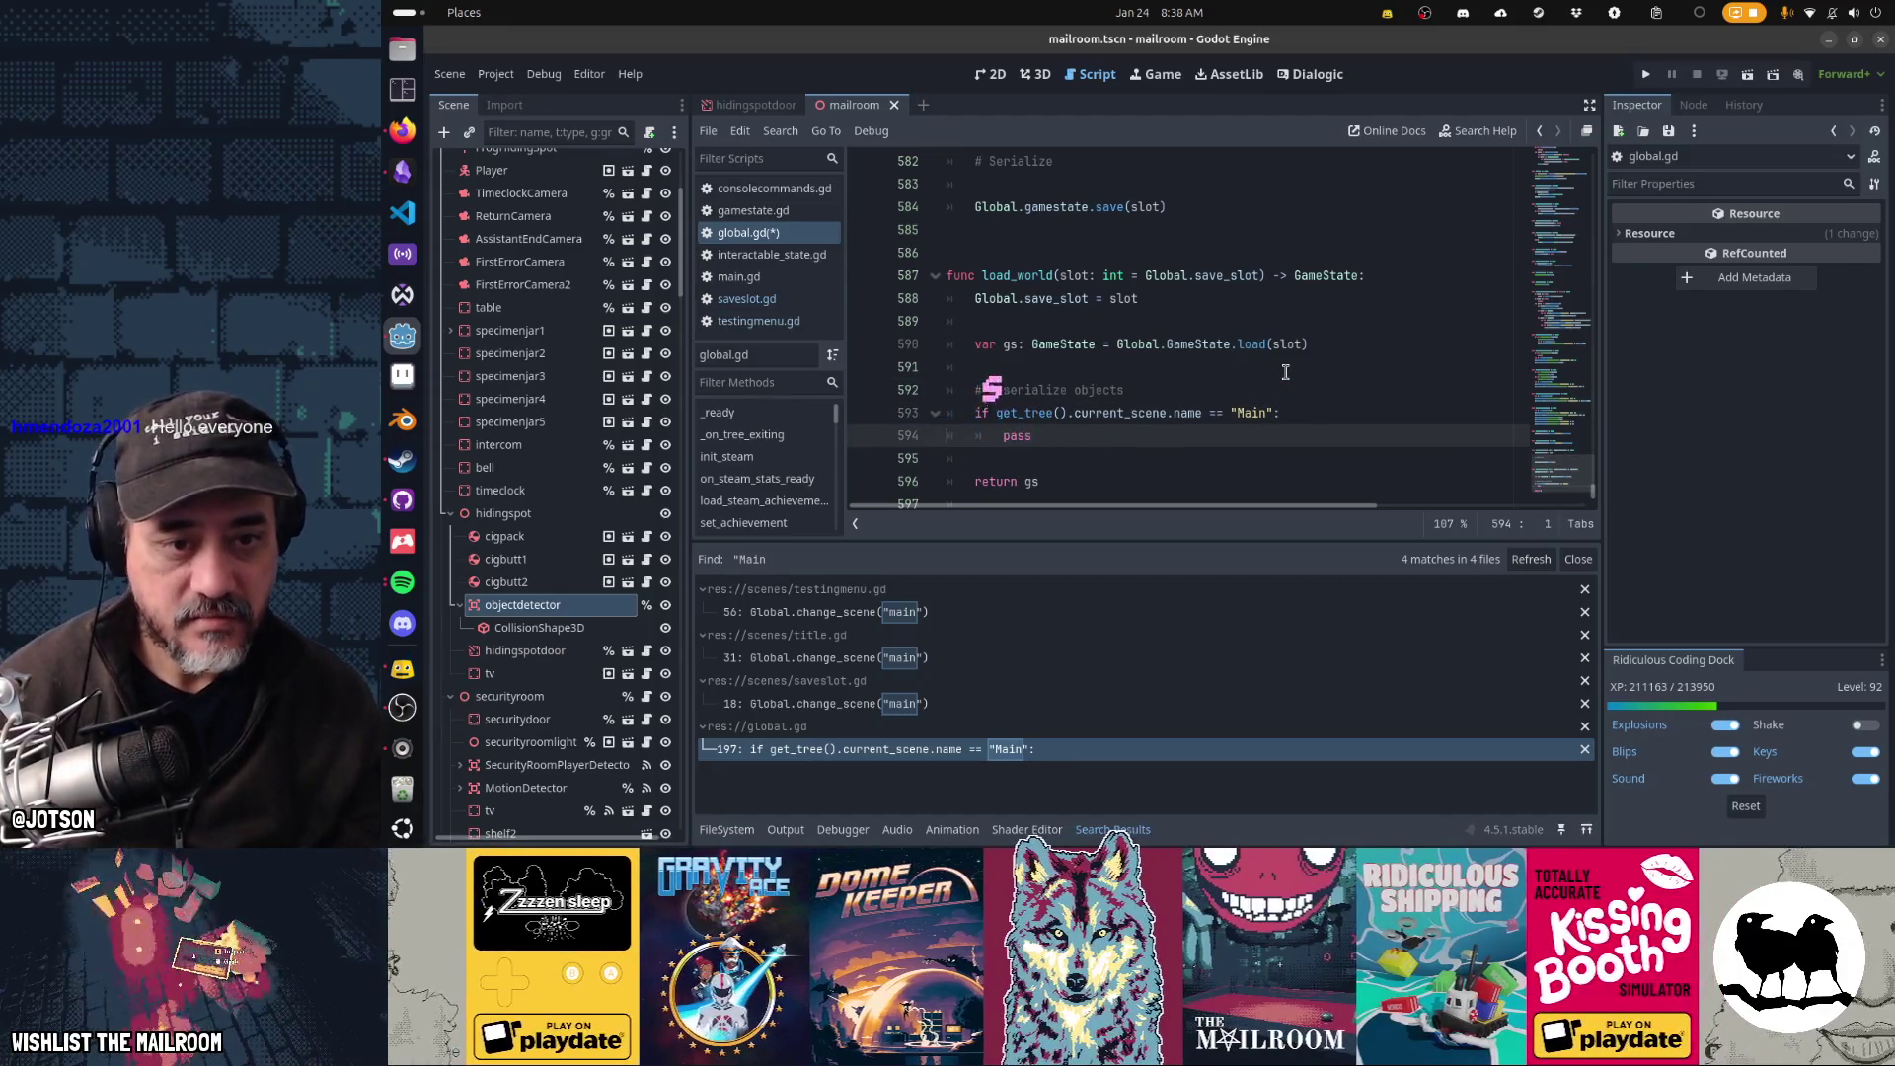
- Move the # Deserialize objects comment inside load_world's Main-scene if block
key(Up)
key(Up)
key(Home)
key(shift+Delete)
key(Down)
key(ctrl+v)
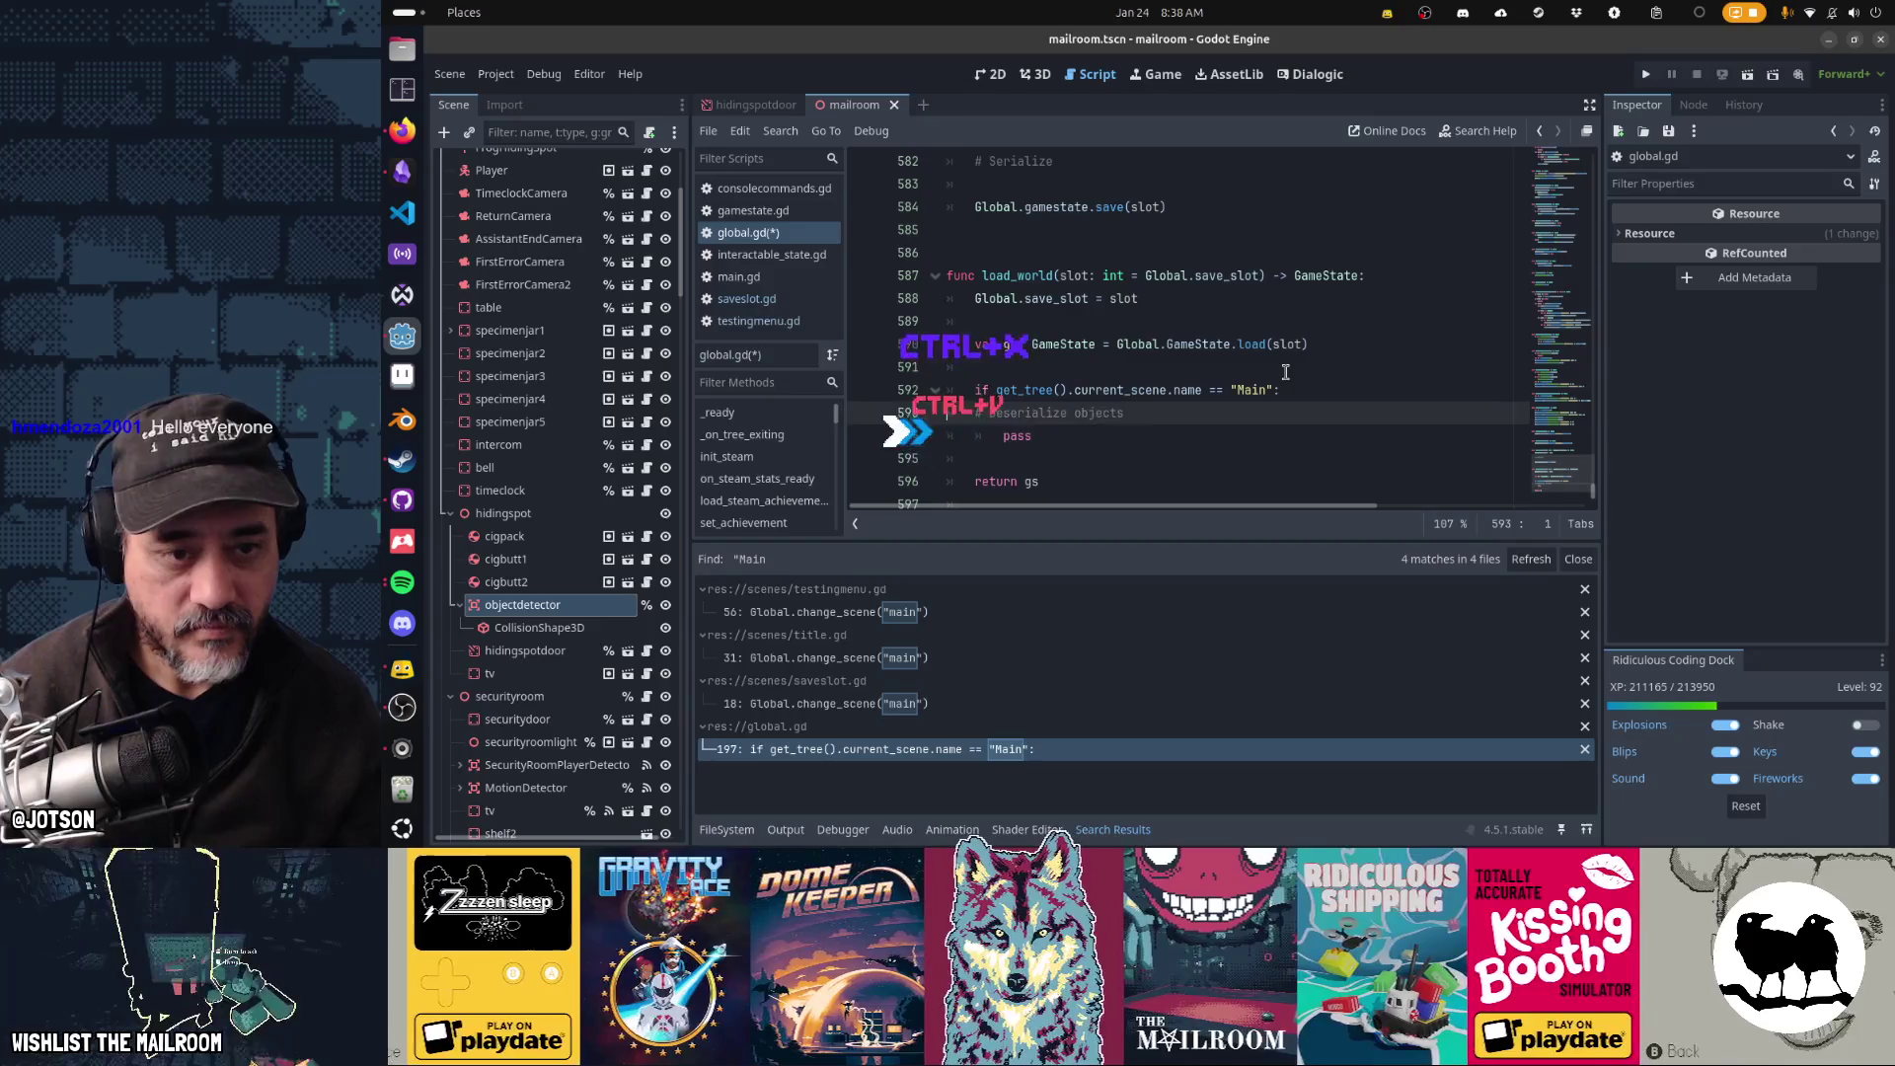
key(Tab)
- Wrap save_world's # Serialize comment and pass in the same Main-scene check
key(Up)
key(Up)
key(Up)
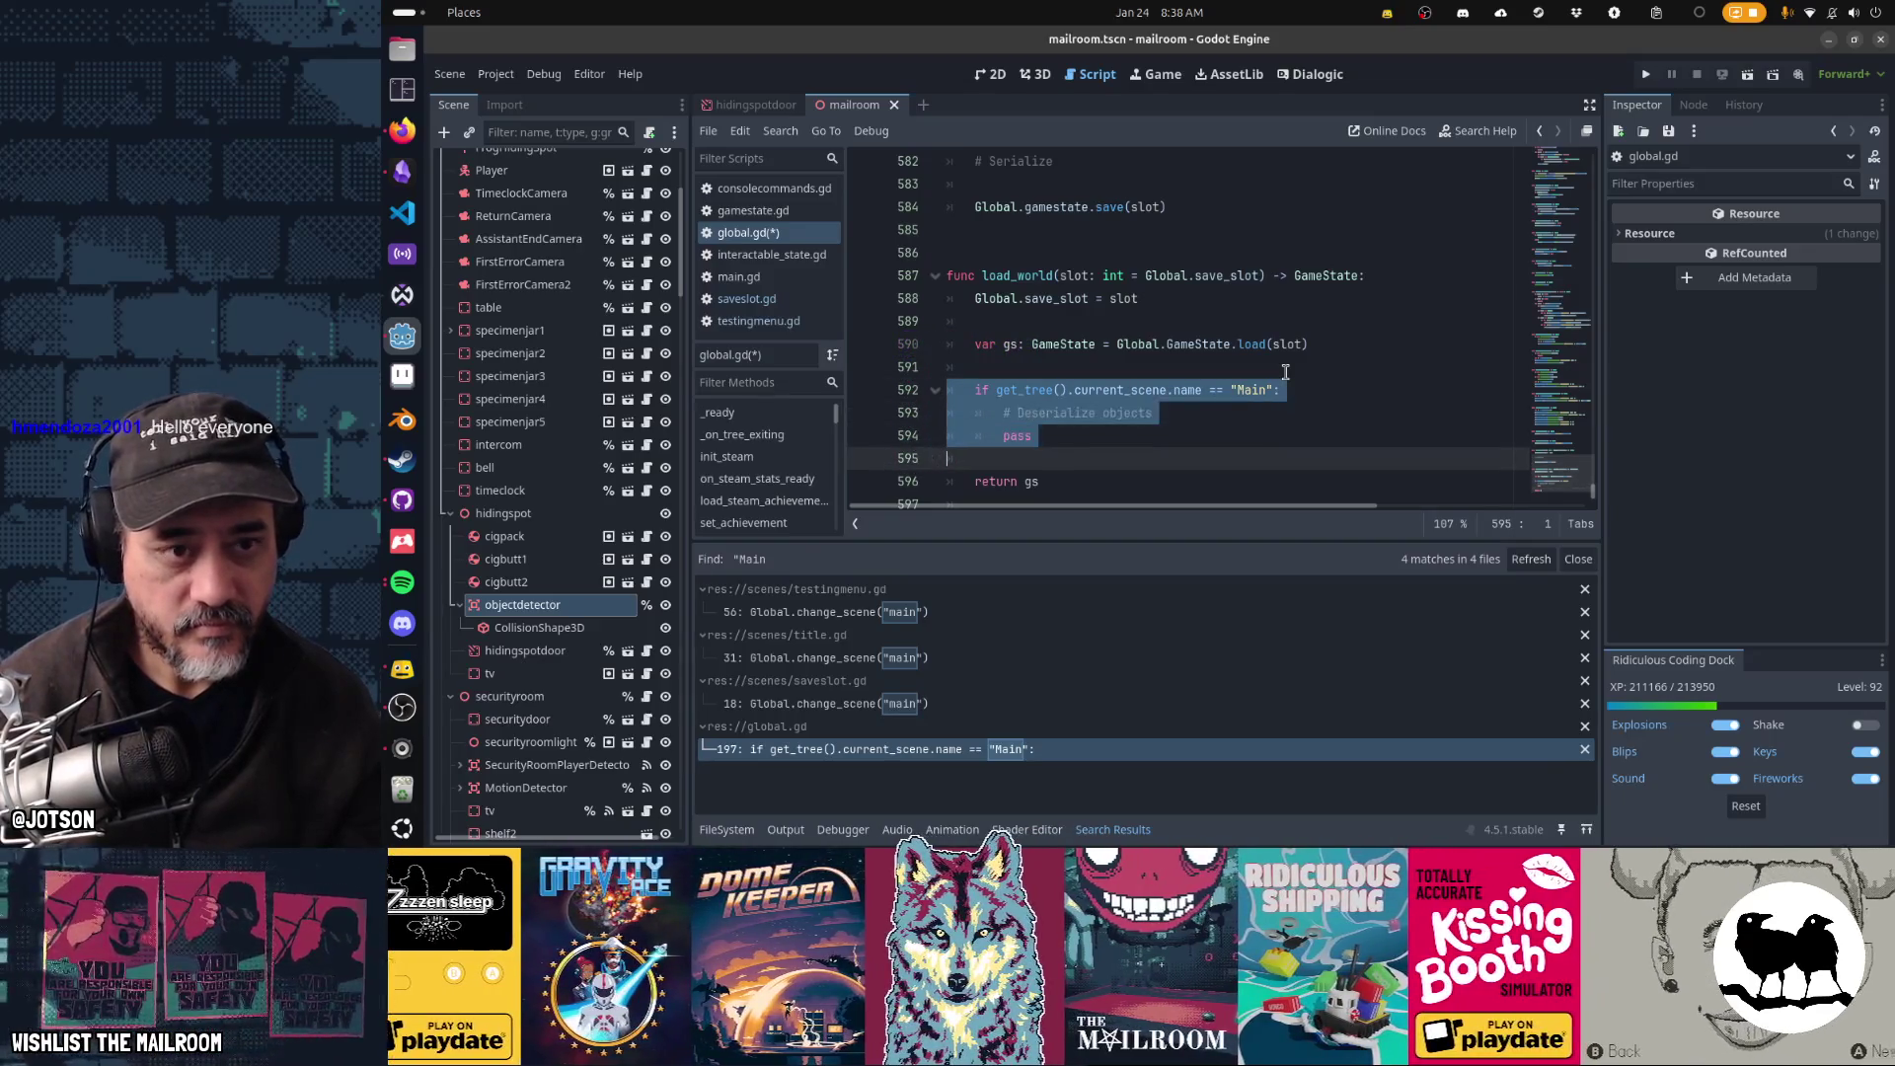
key(ctrl+v)
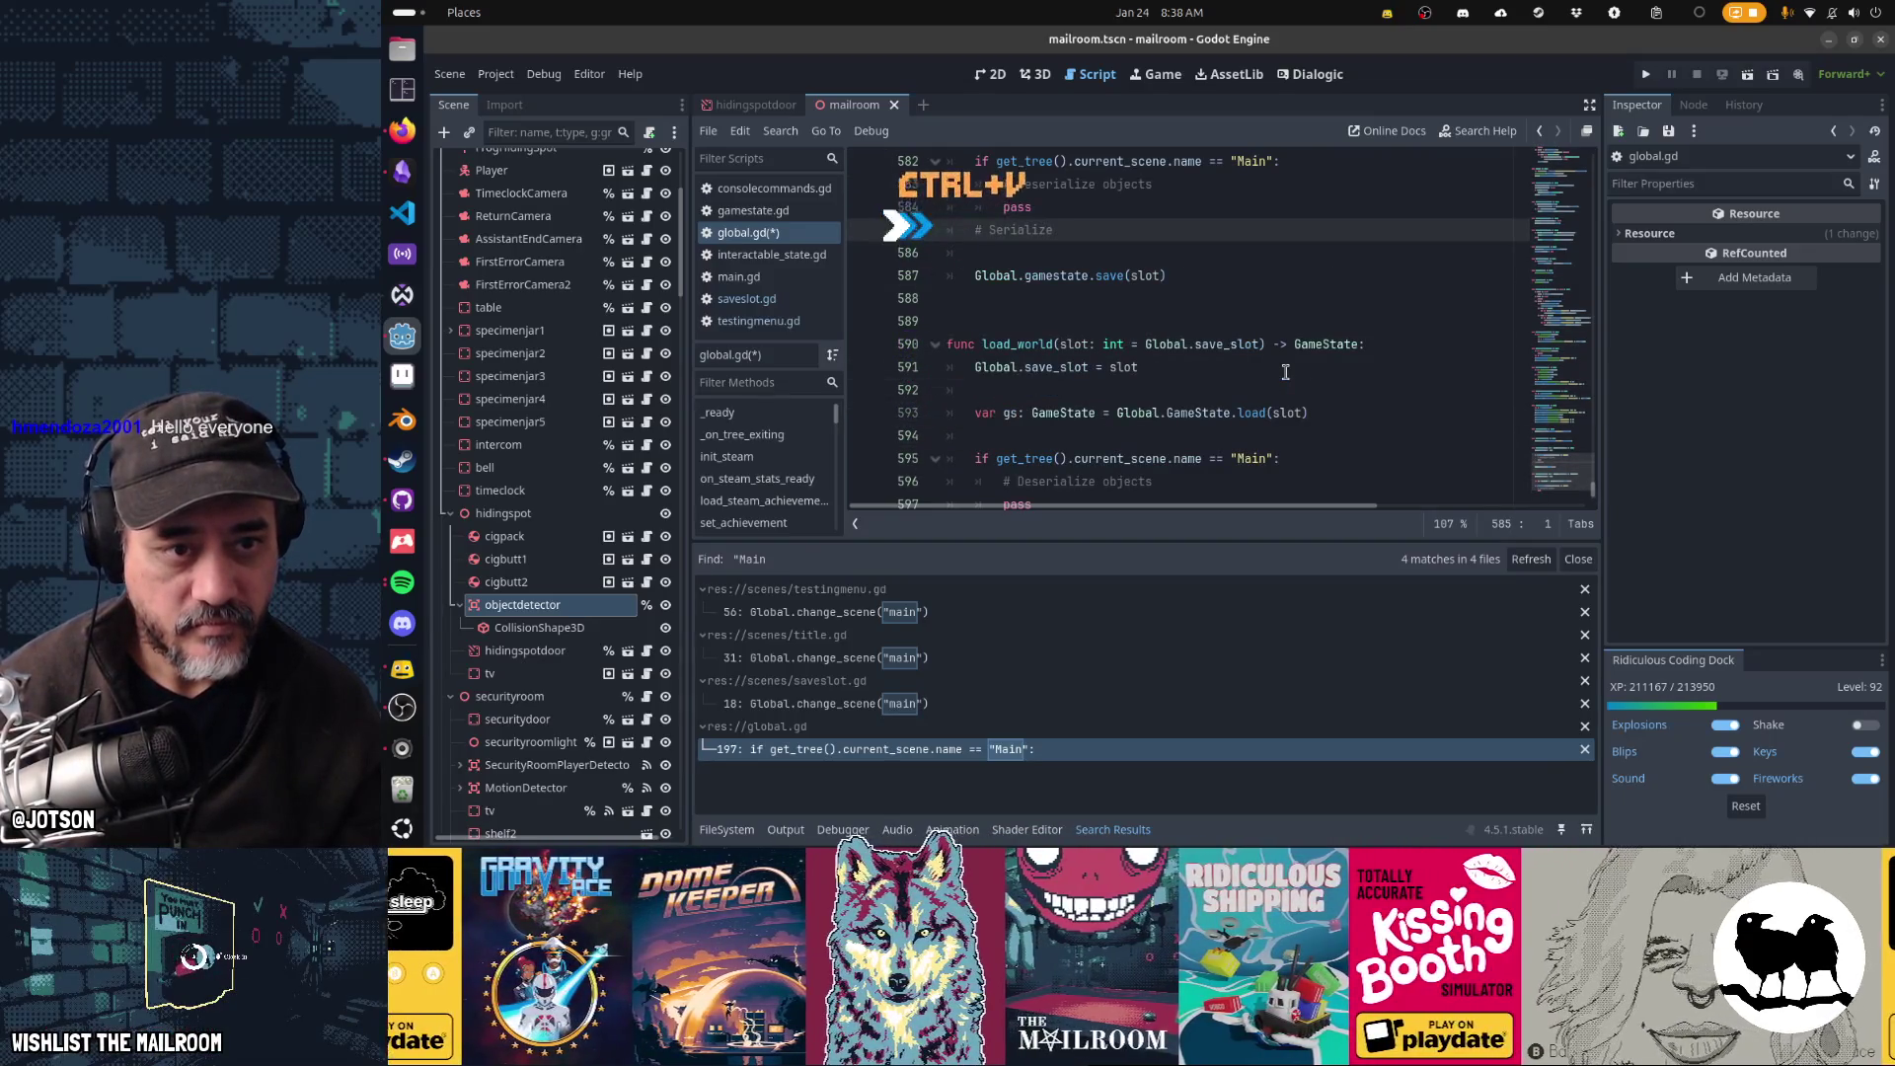
key(ctrl+k)
key(ctrl+x)
key(ctrl+k)
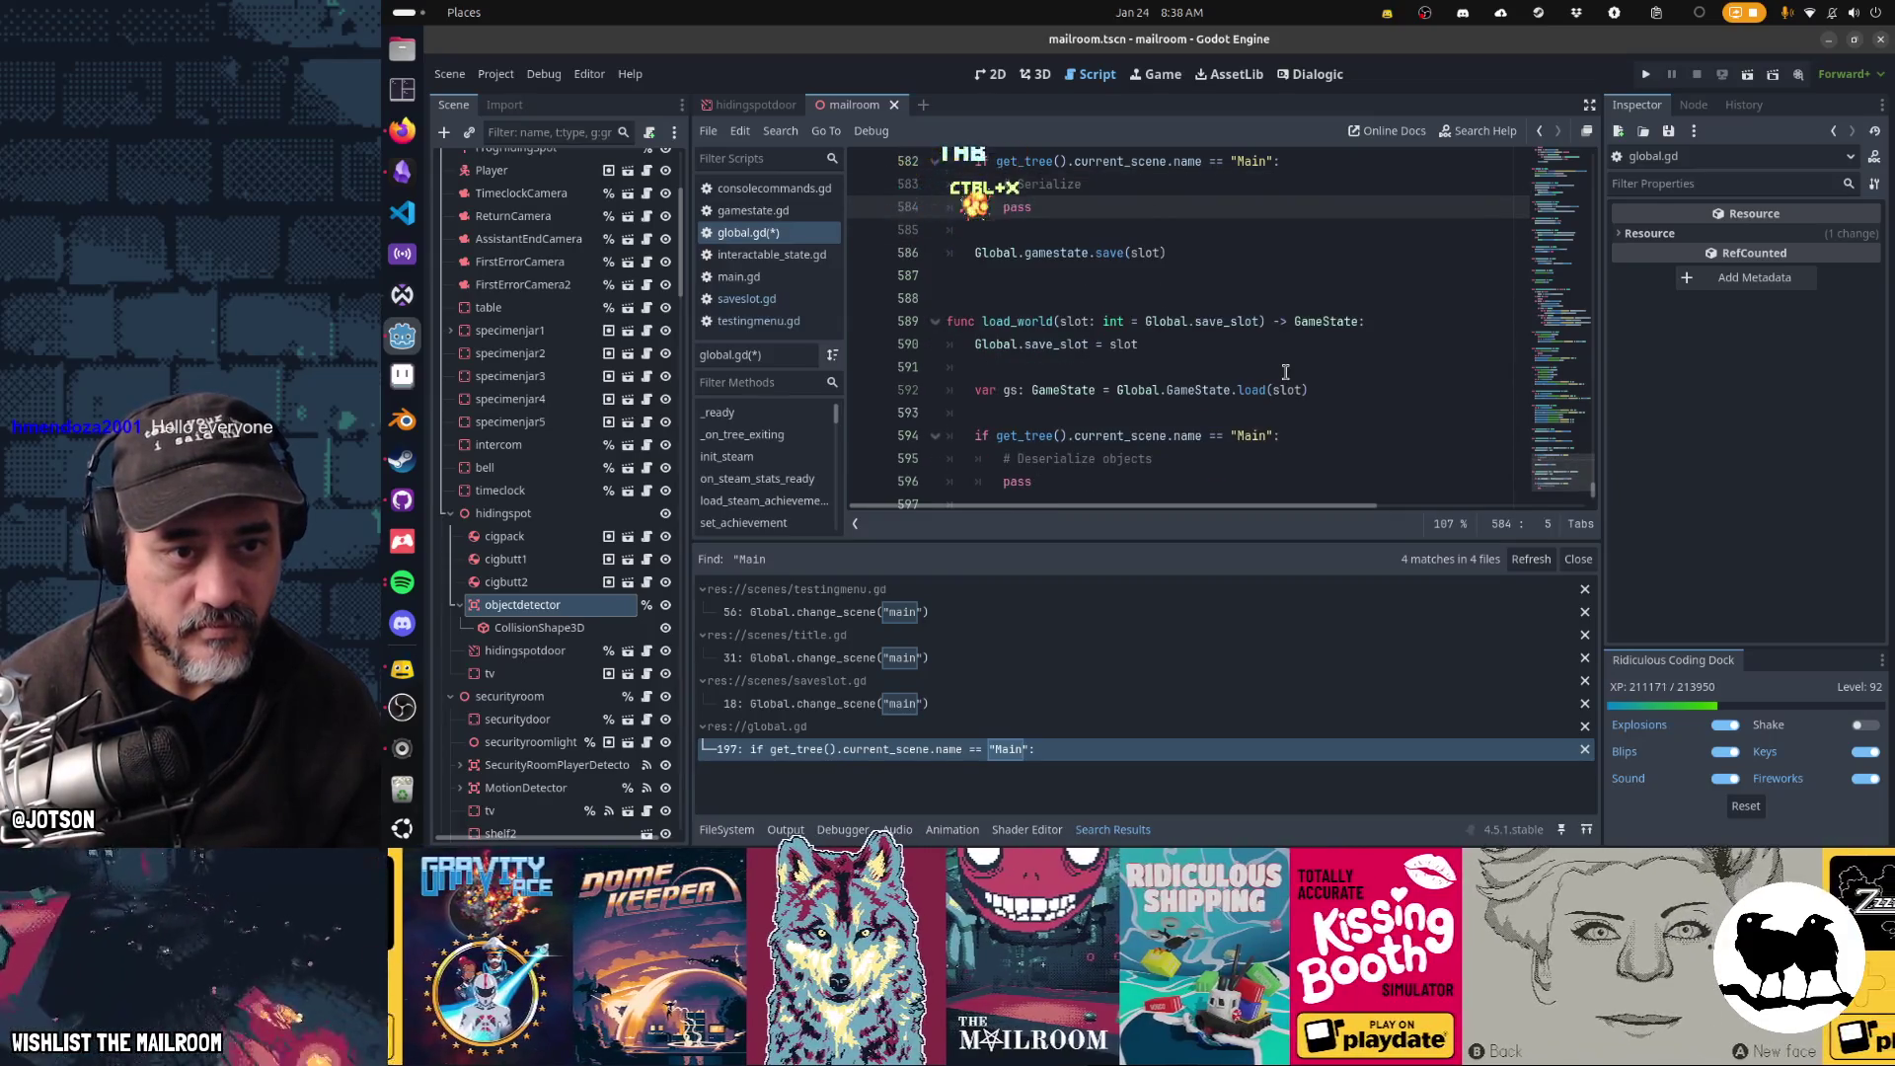
key(ctrl+x)
key(Up)
key(Up)
key(Up)
key(Down)
key(Down)
key(Down)
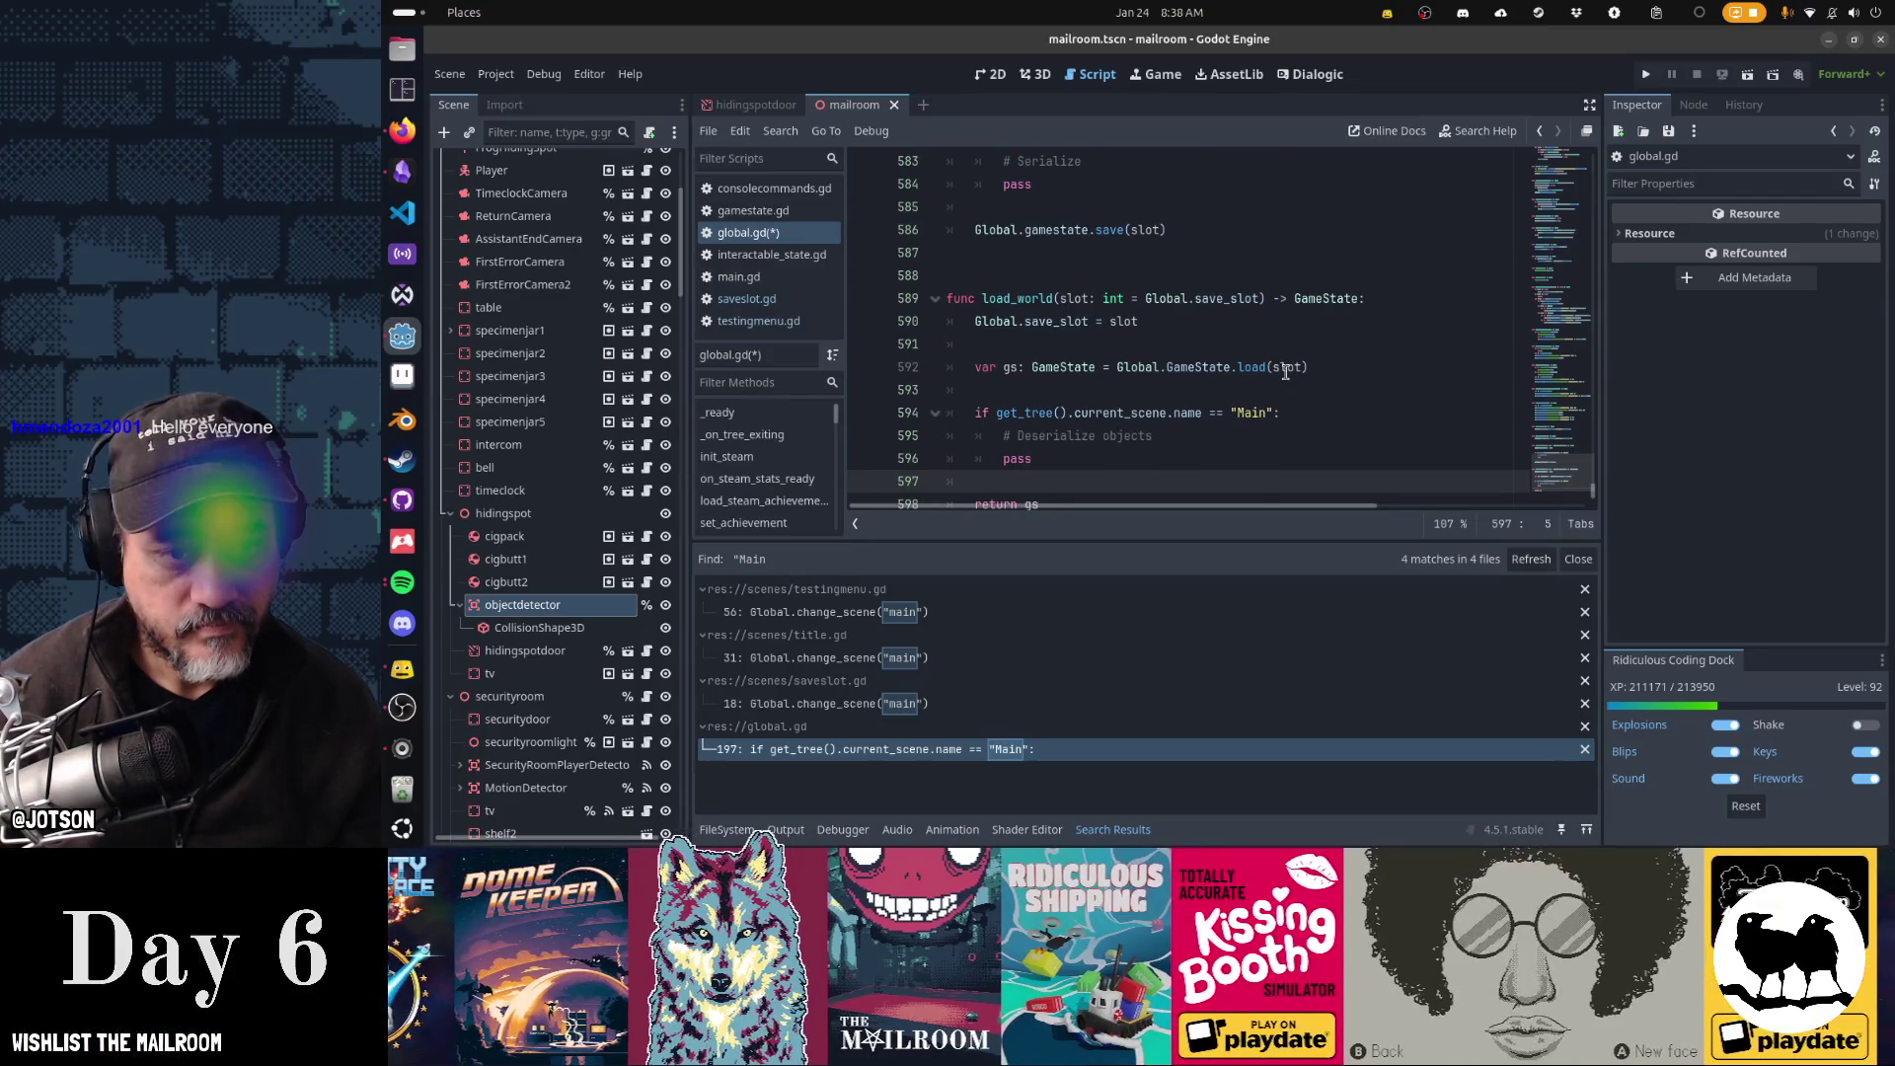
key(Up)
key(Up)
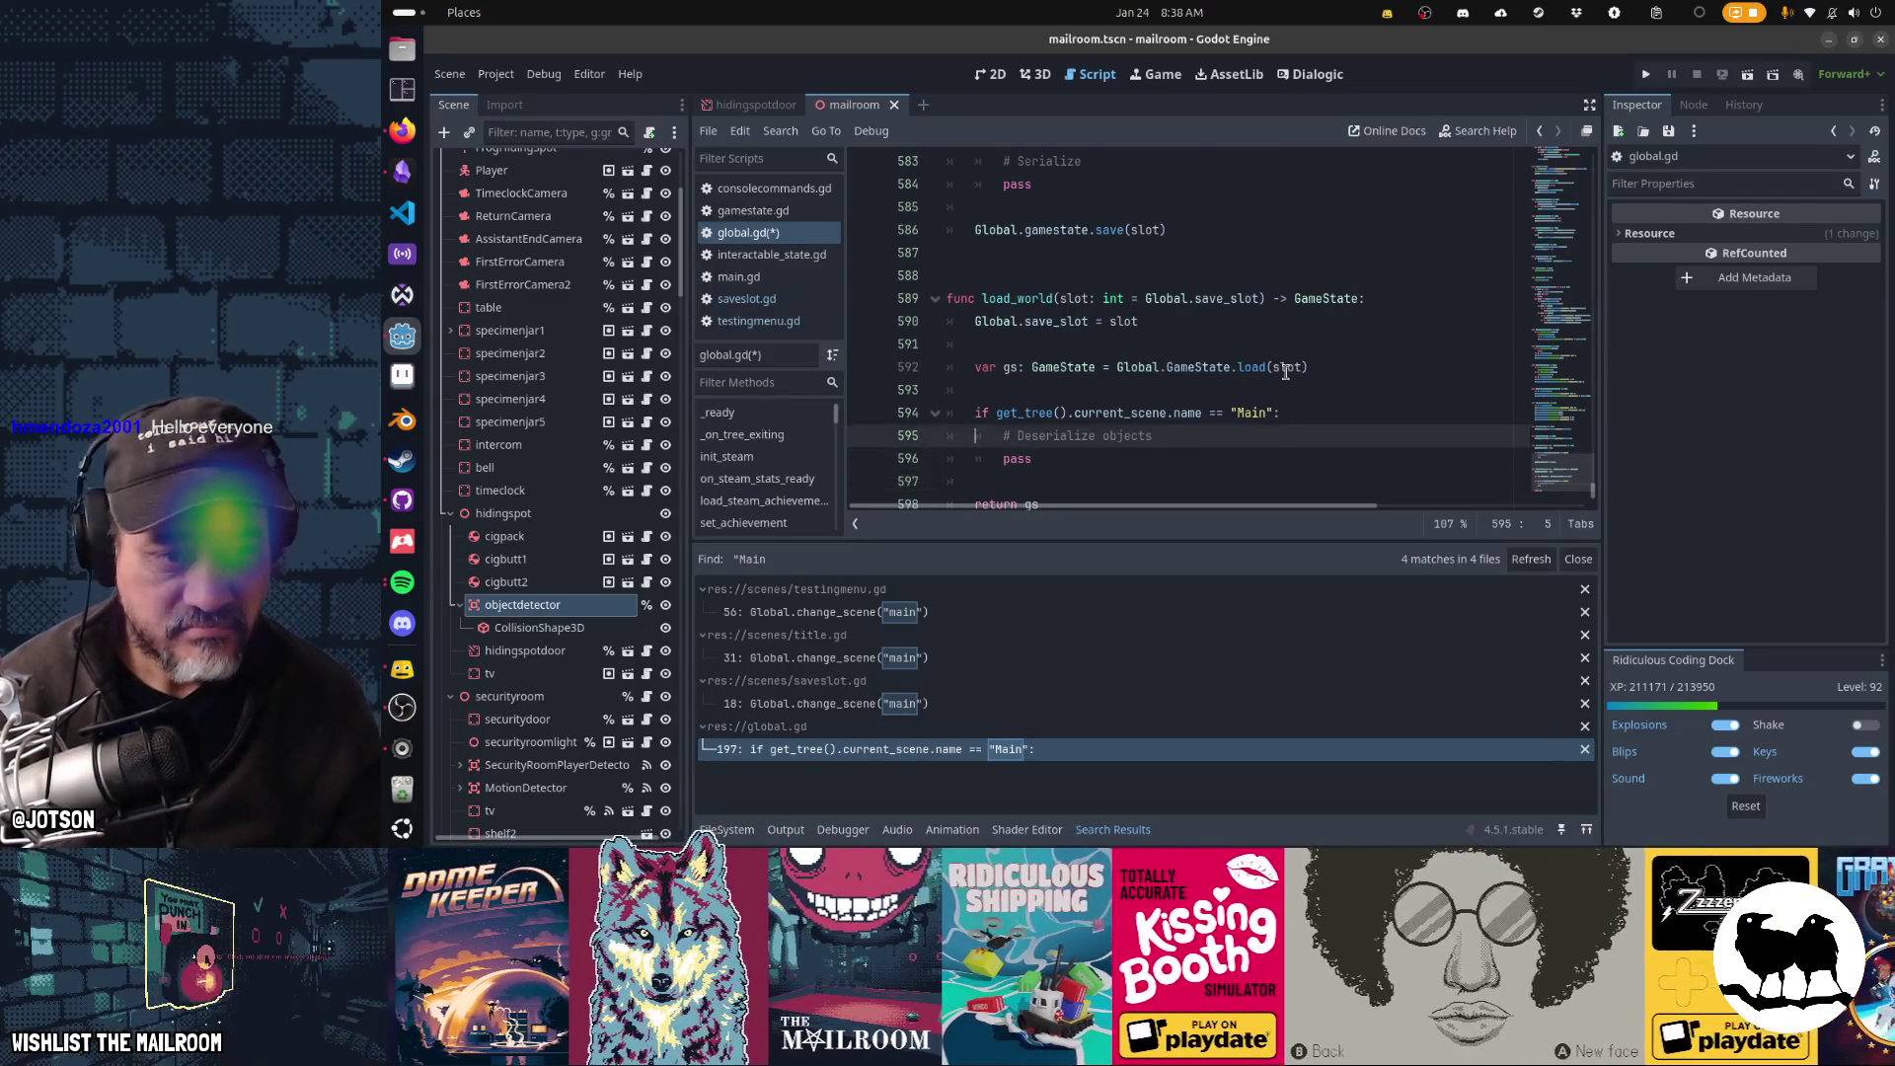
key(Up)
key(Down)
key(Up)
key(Up)
key(Up)
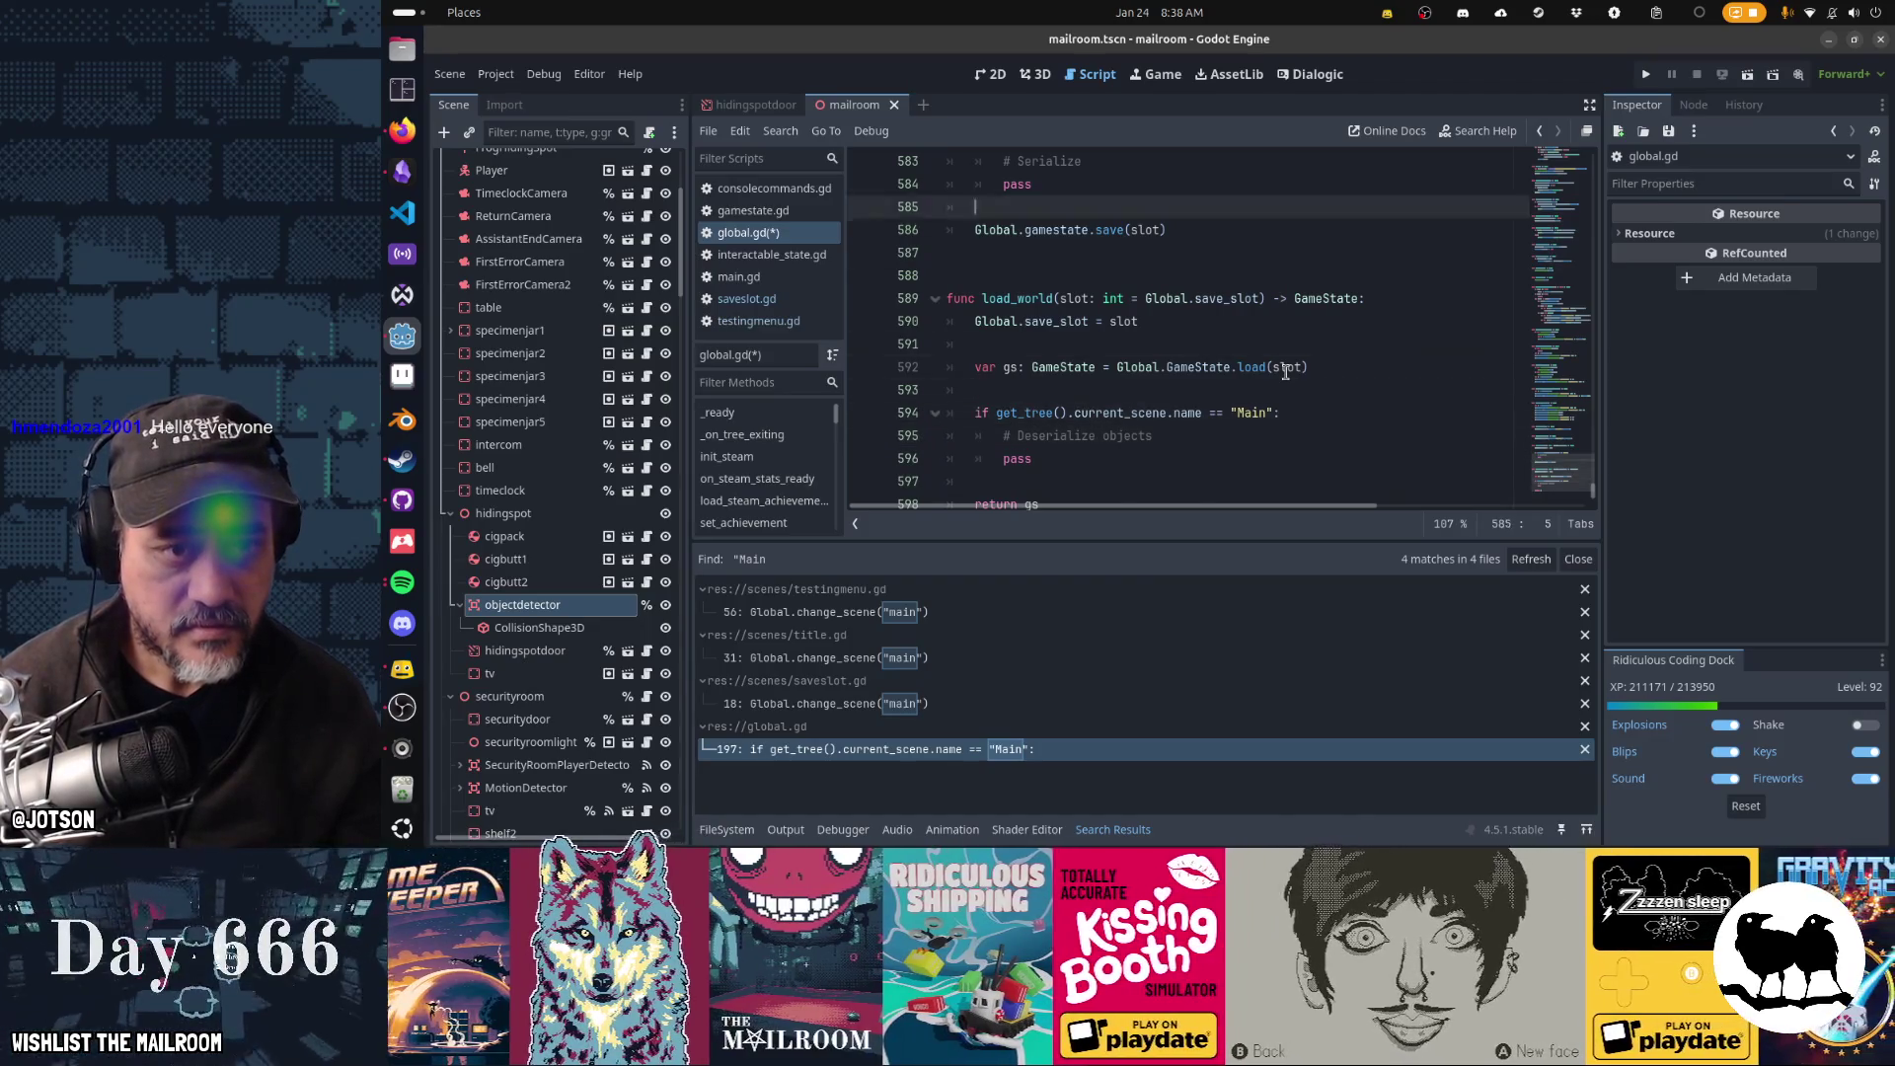
- Save global.gd and hide the Search Results panel
key(ctrl+s)
key(Down)
key(Down)
key(Down)
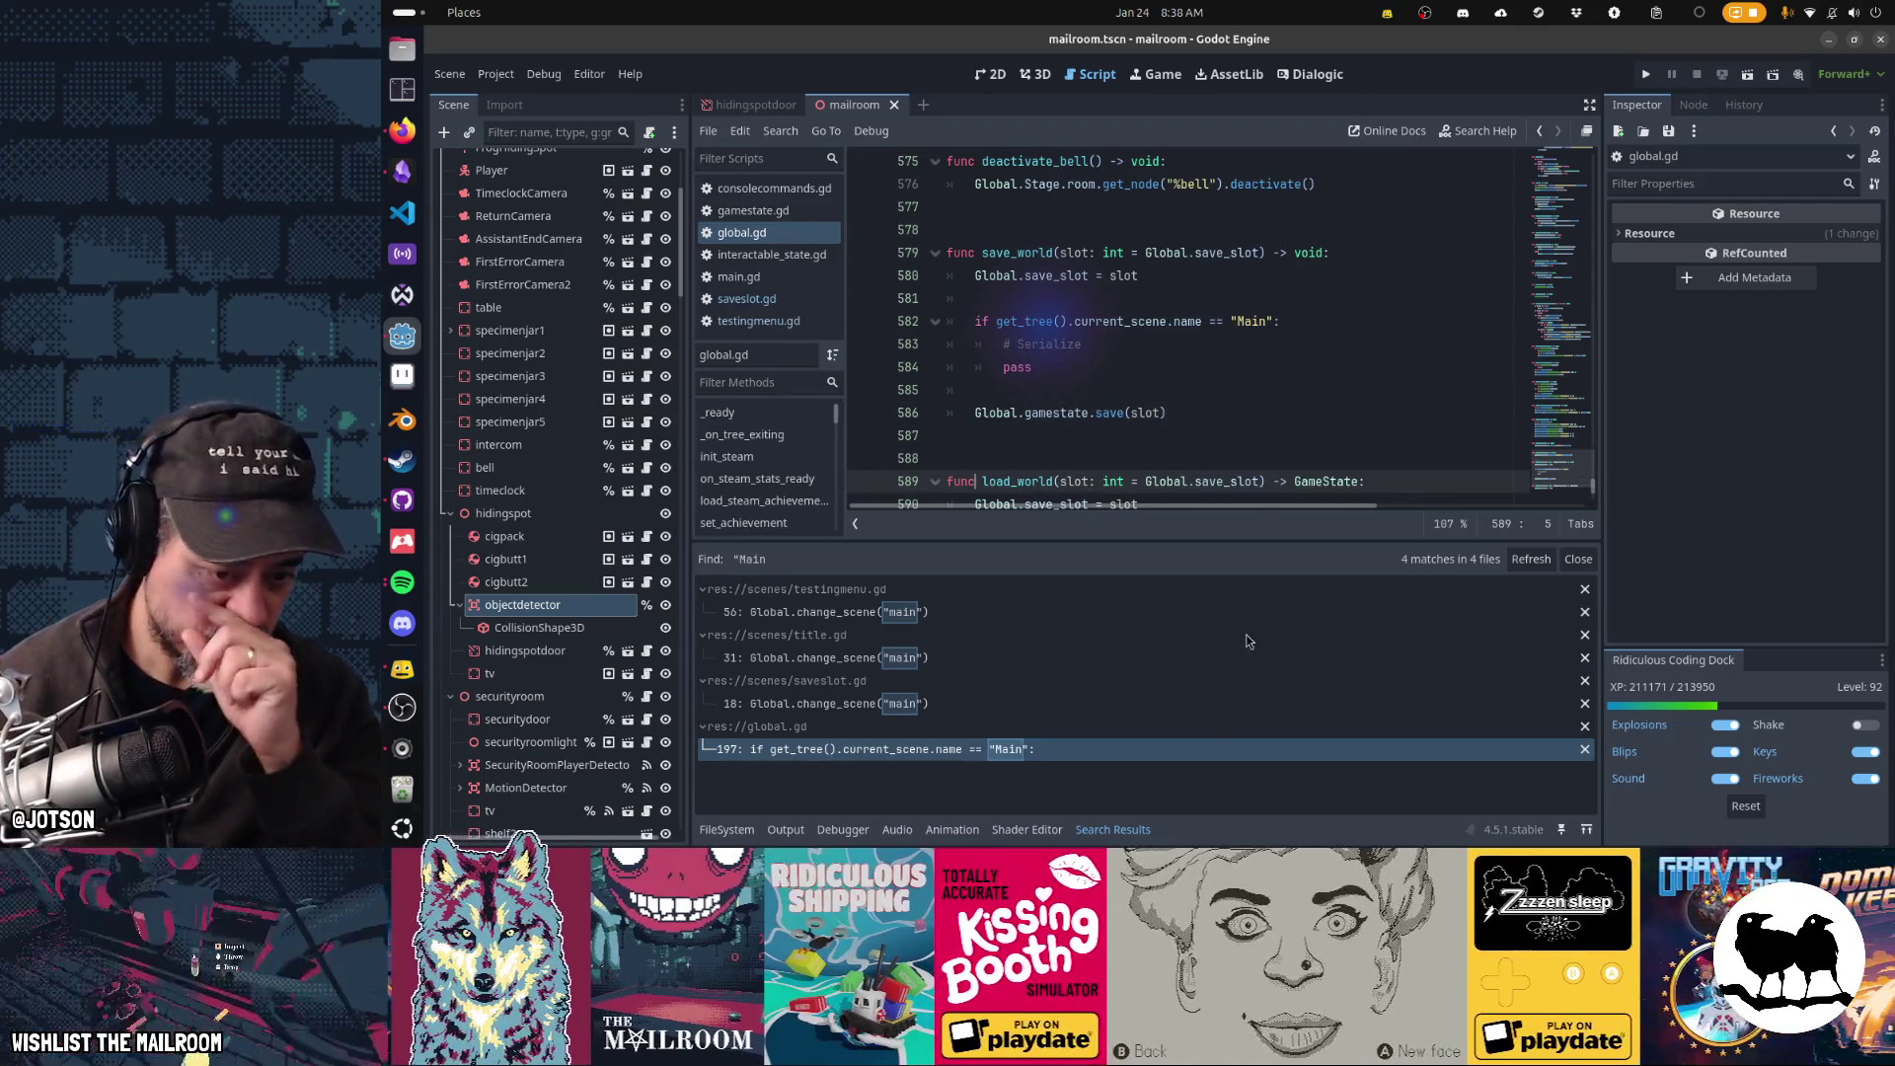
click(1125, 832)
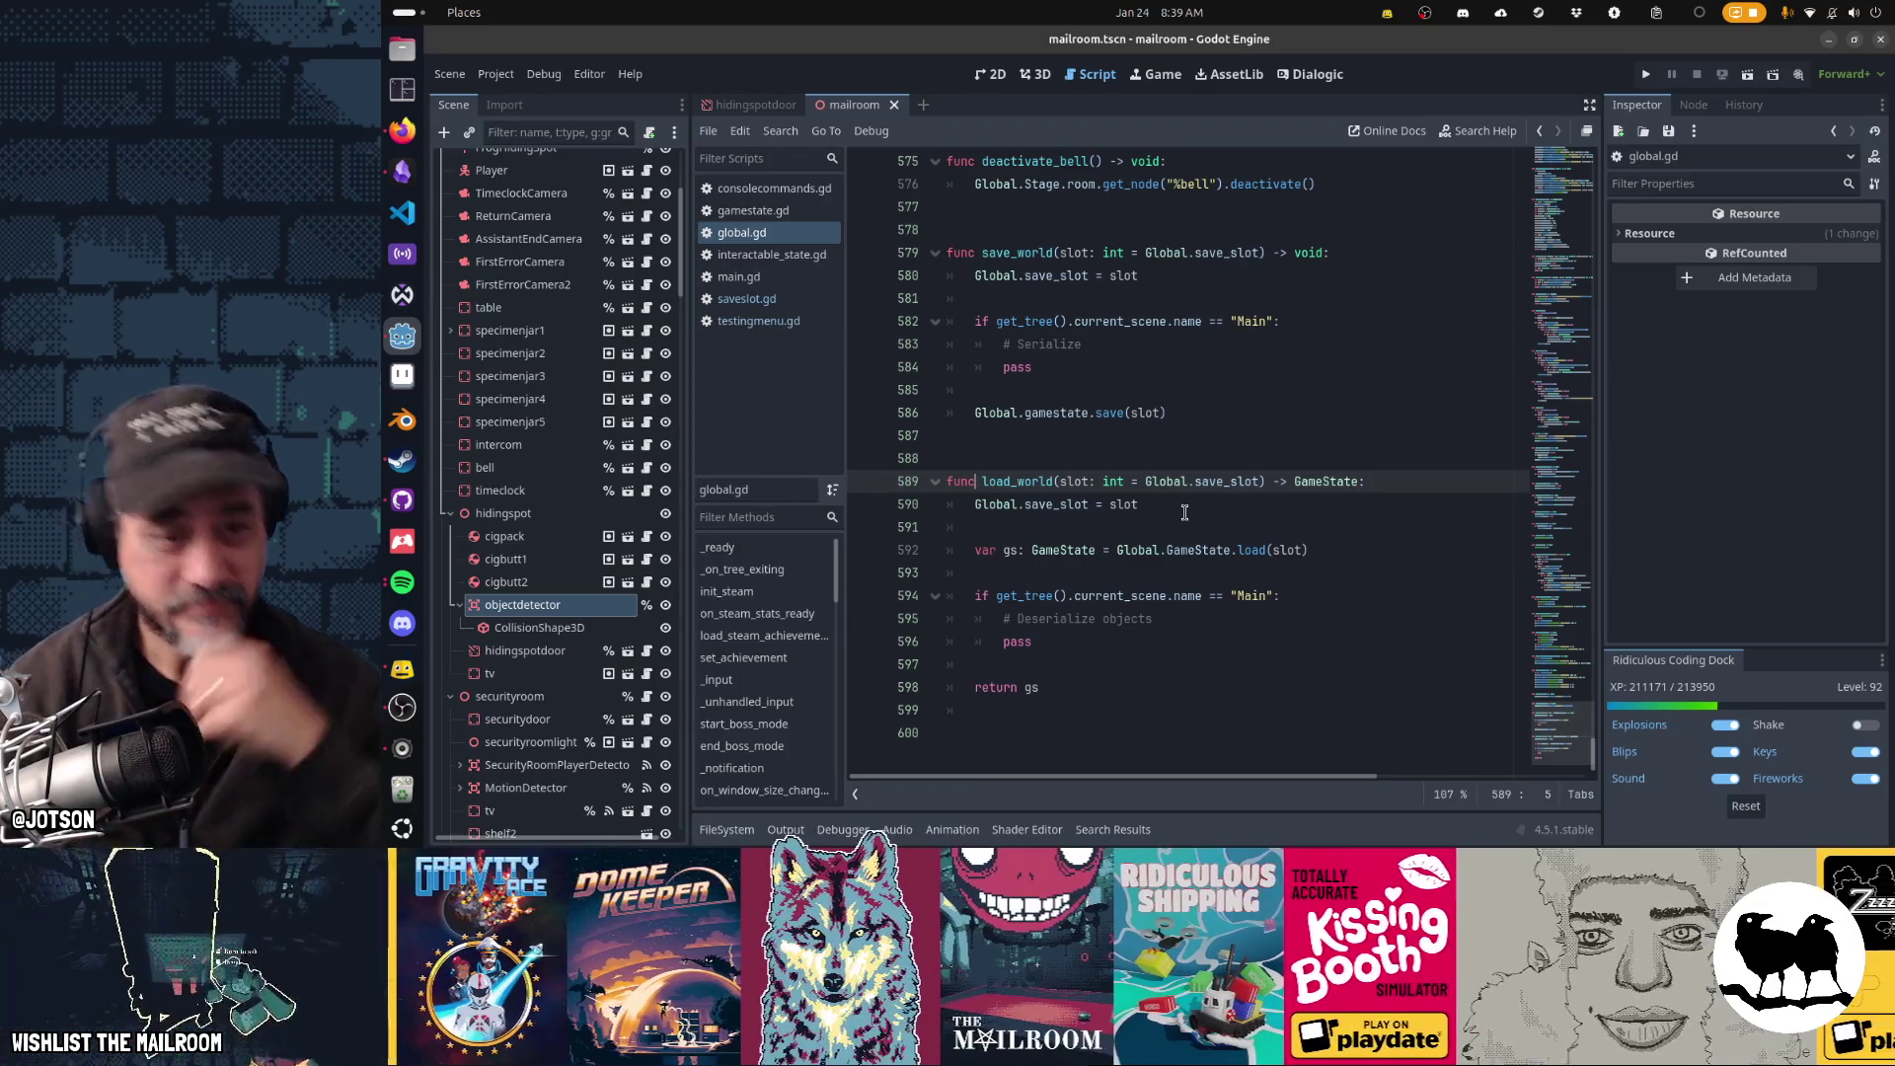
- Add an unfinished 'for obj in Global.Stage.' loop line under # Serialize in save_world
key(Up)
key(Up)
key(Up)
key(Up)
key(End)
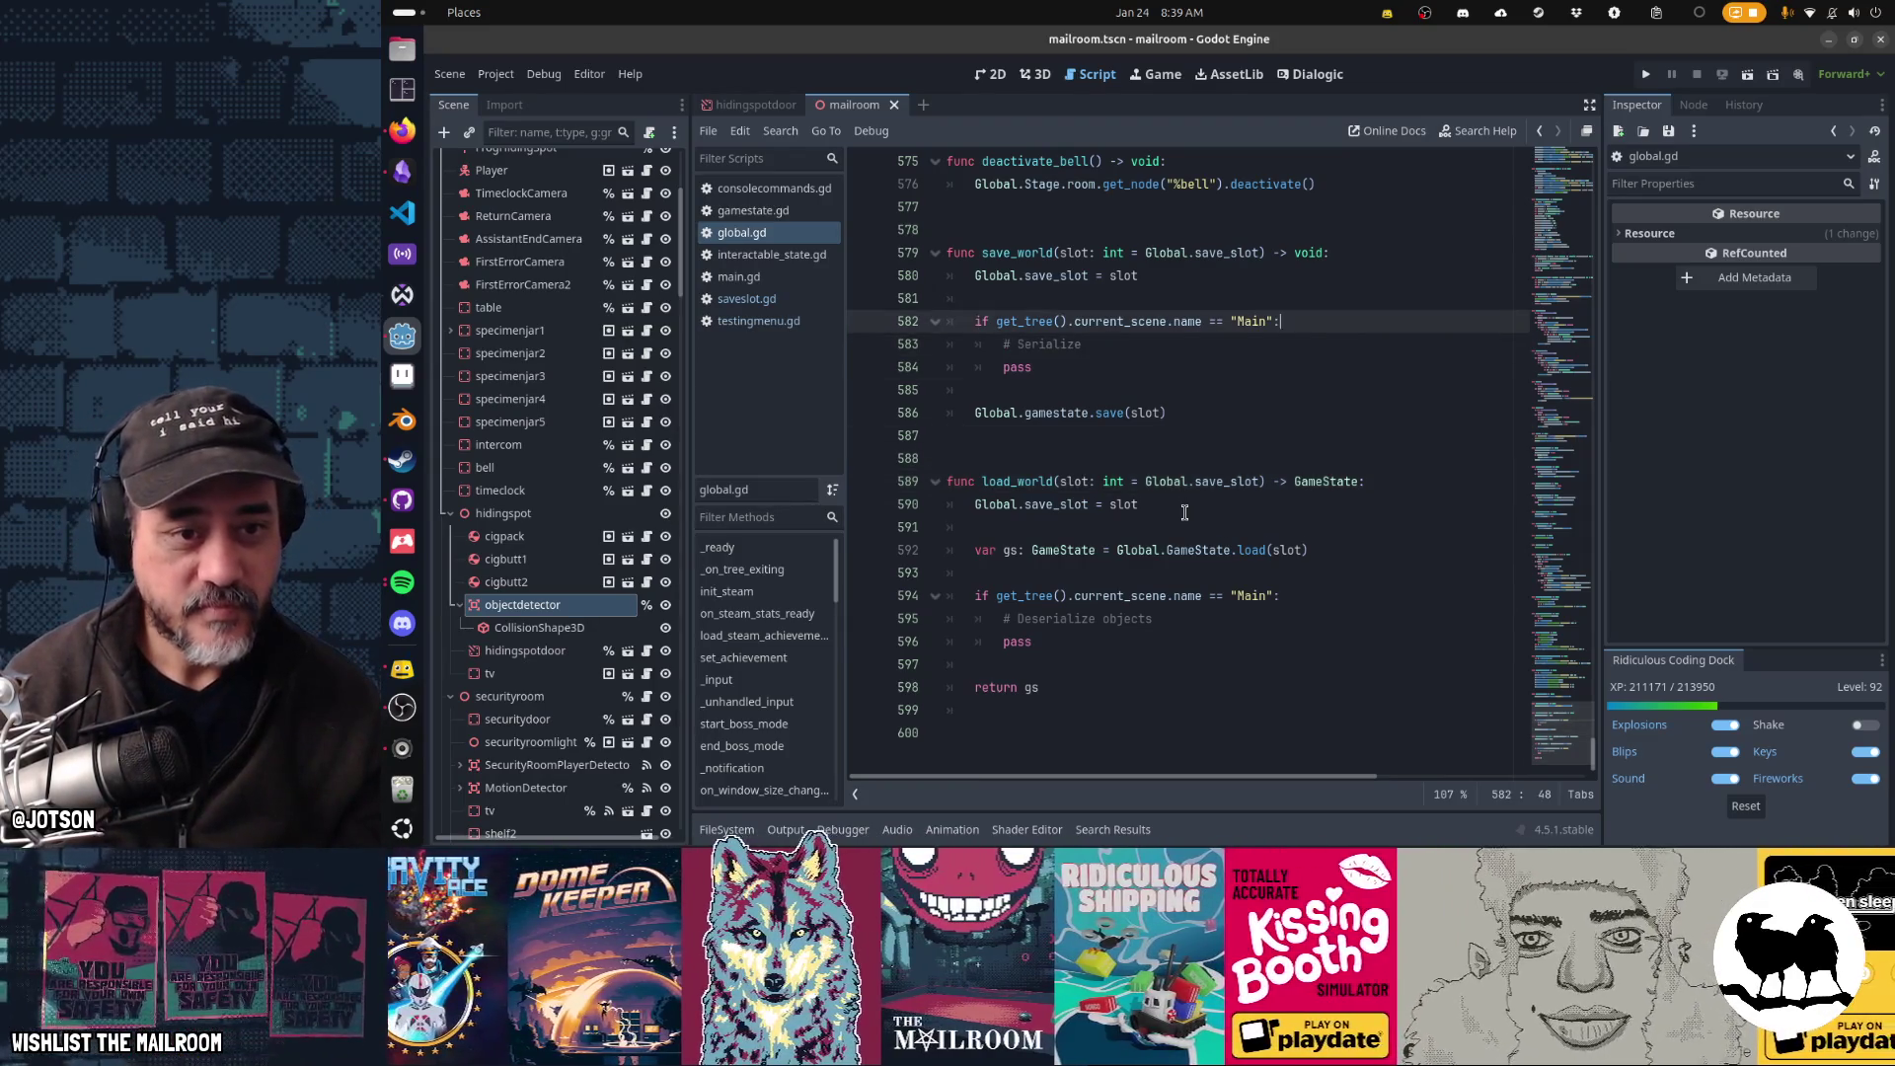
key(Down)
key(Return)
text(for )
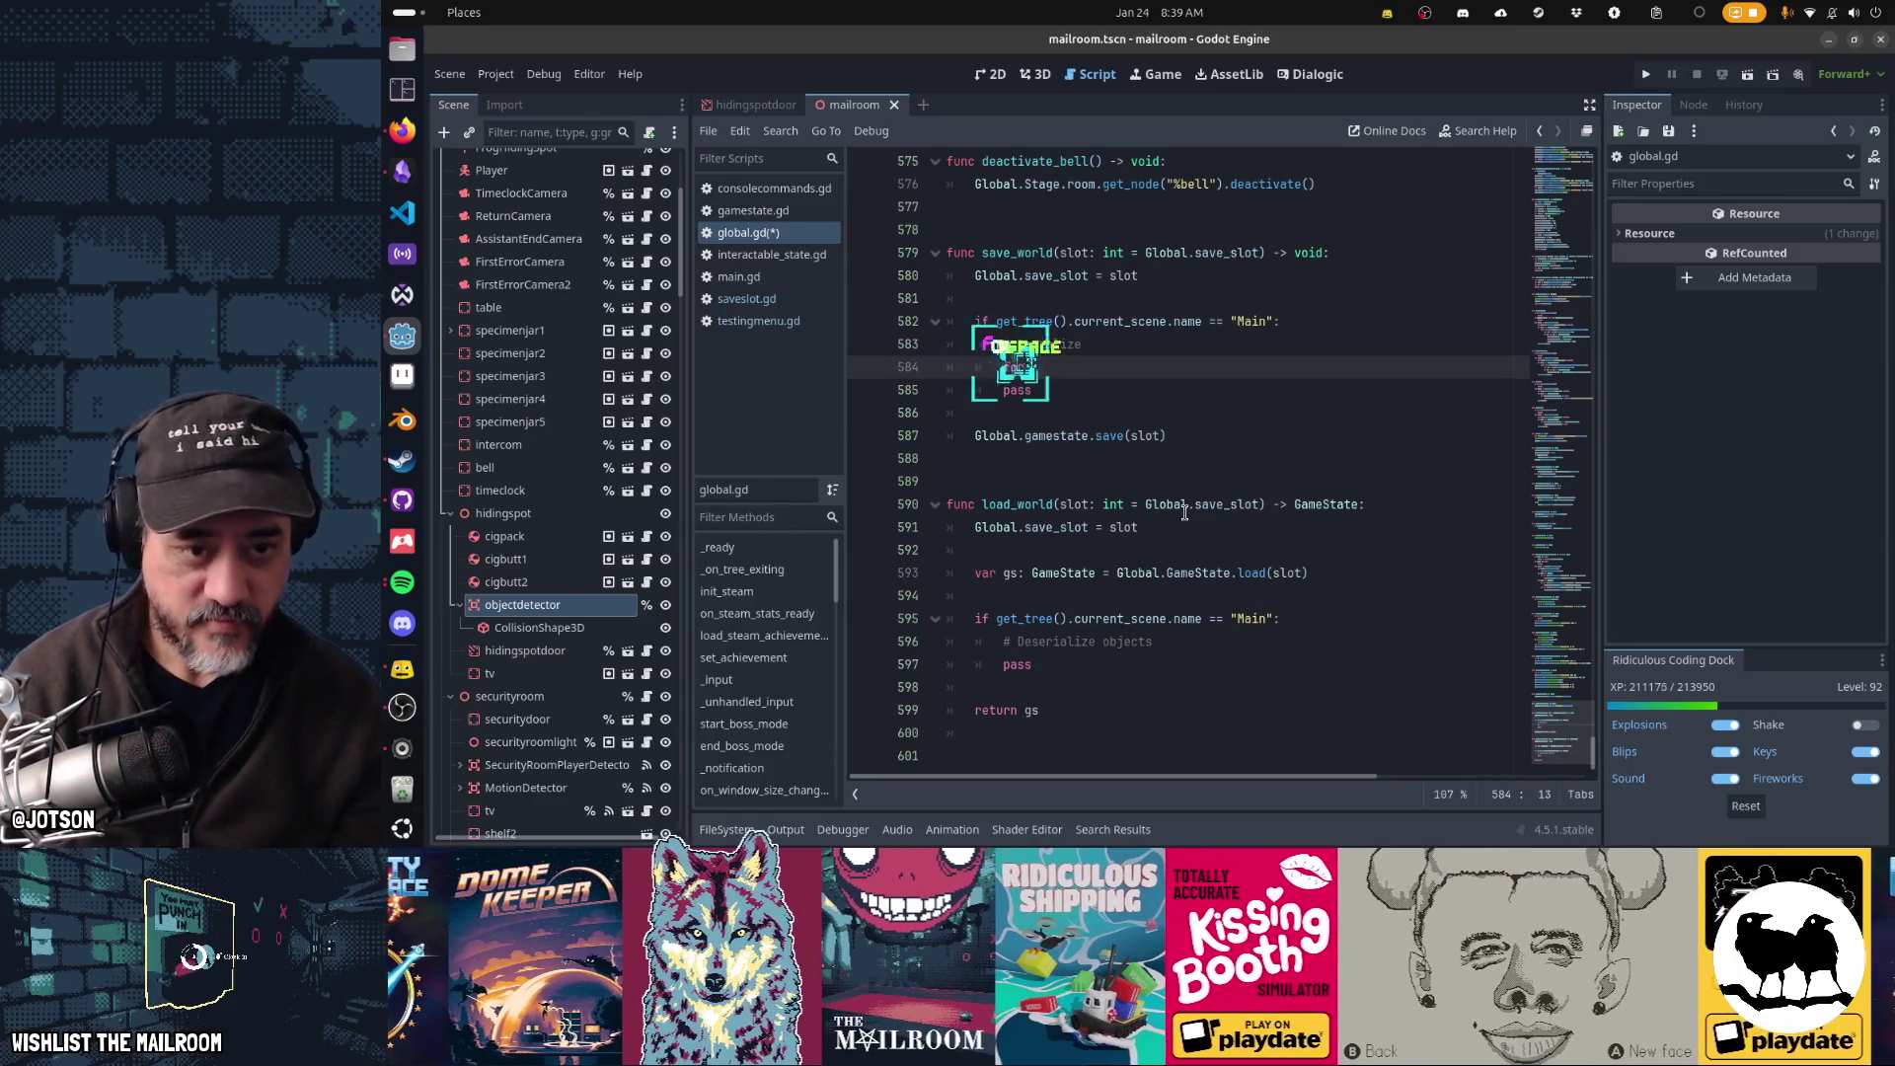
text(obj in Gl)
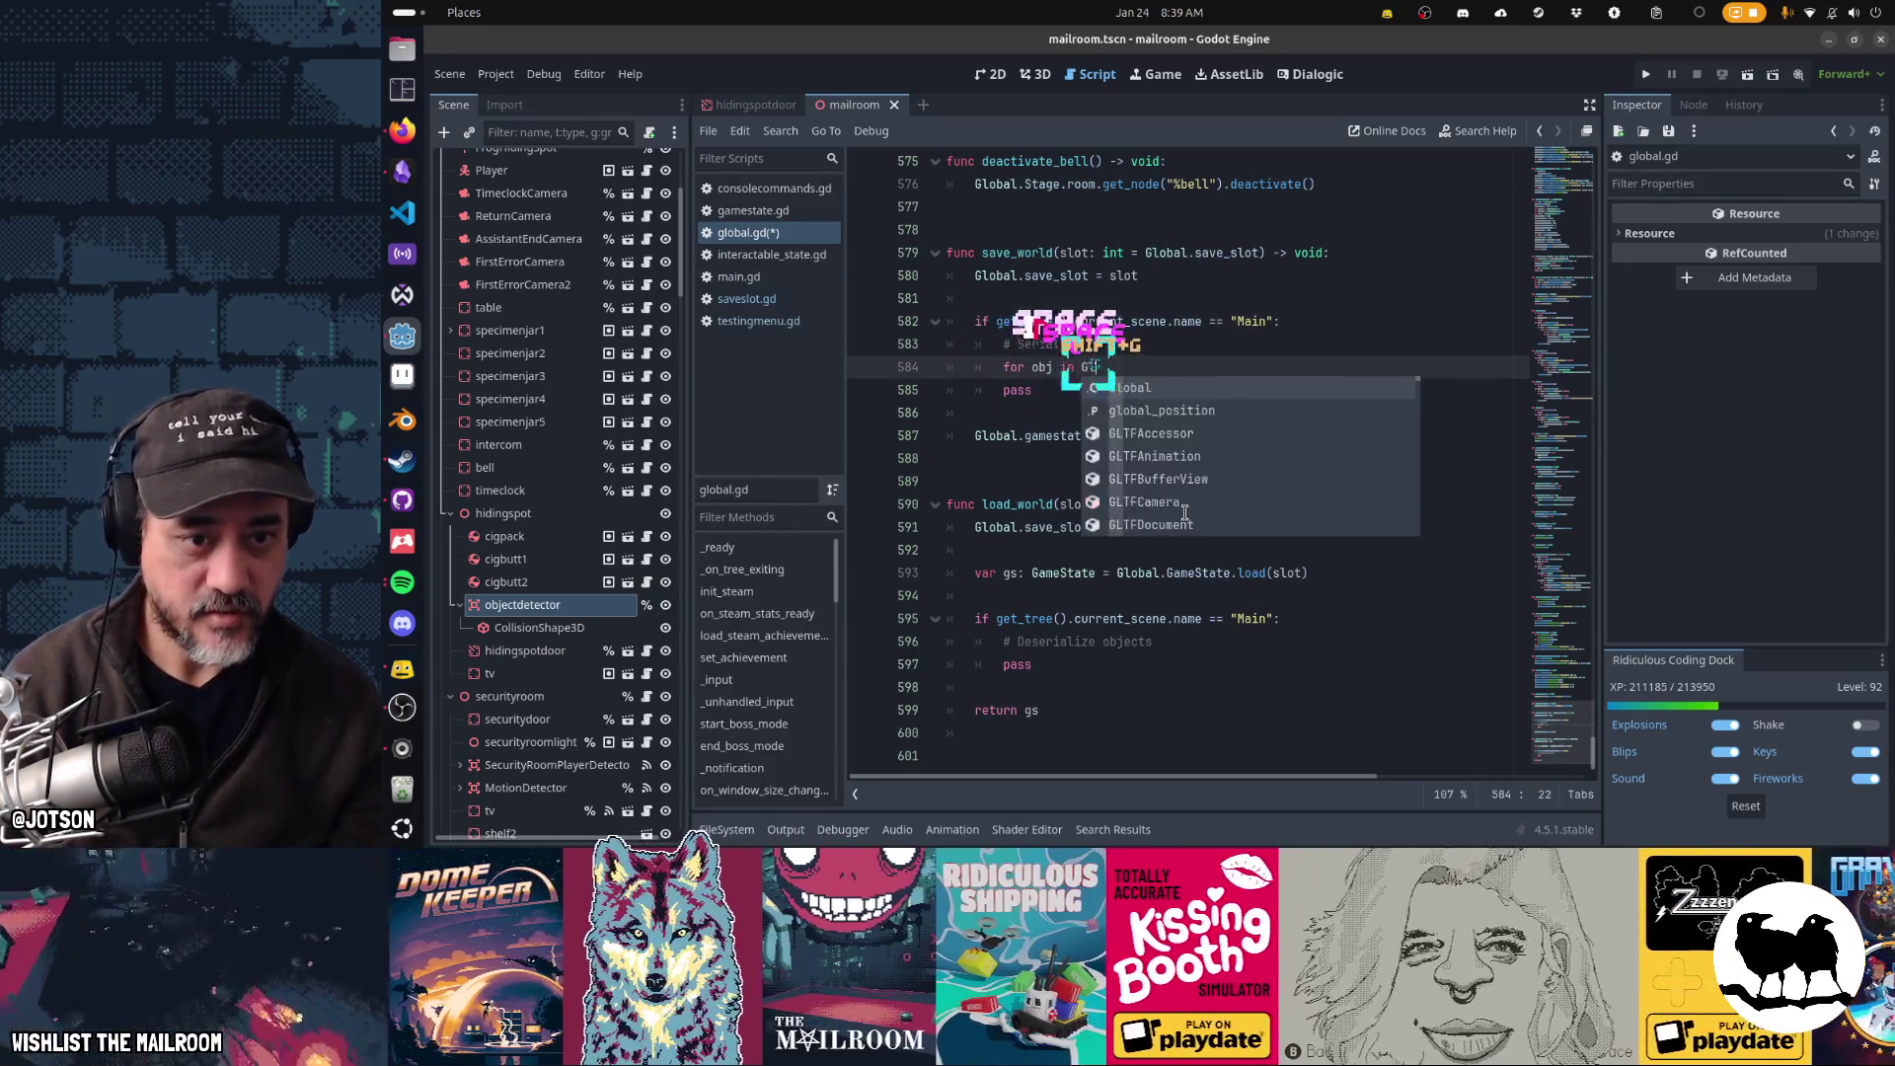
text(obal.Stage.)
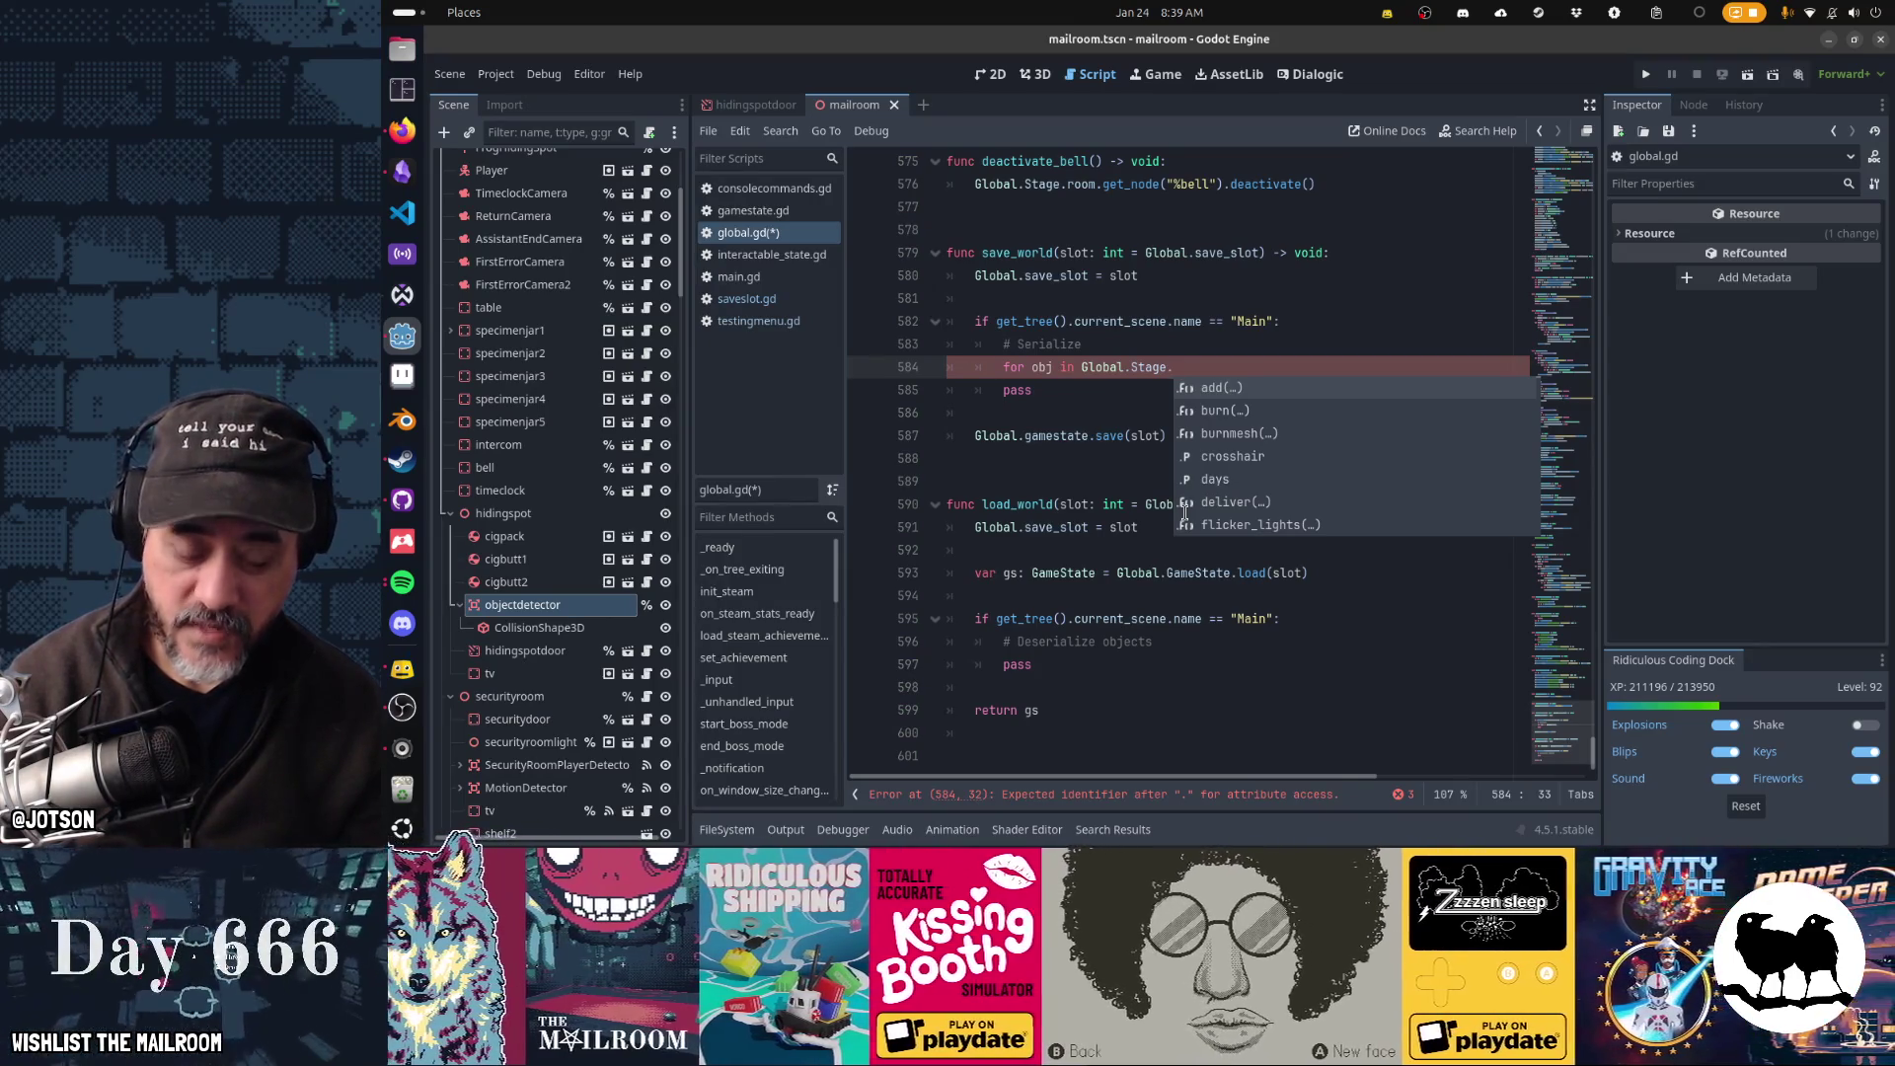
key(Escape)
key(ctrl+shift+f)
- Search scripts for 'Global.Stage =' assignments, finding mailgeneratortest.gd, main.gd and loading.gd
text(Gl)
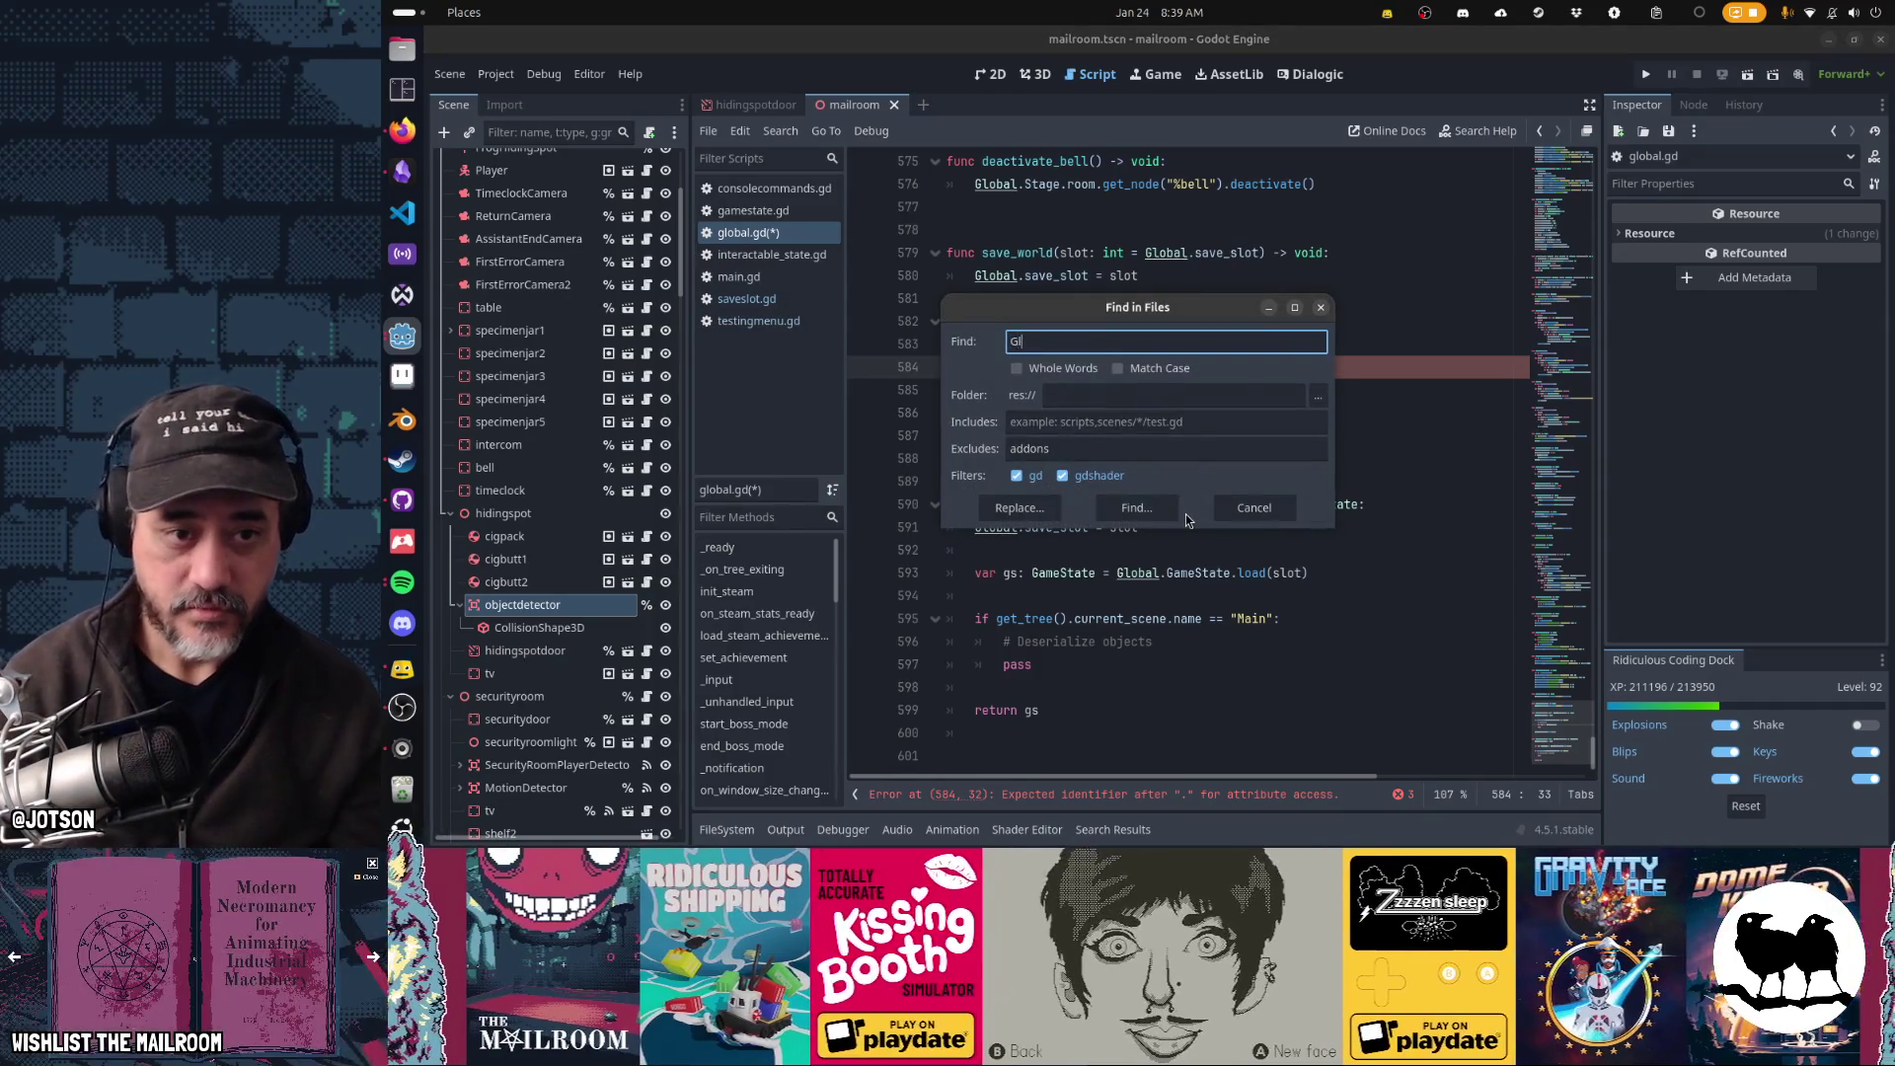
text(obal.Stage =)
key(Return)
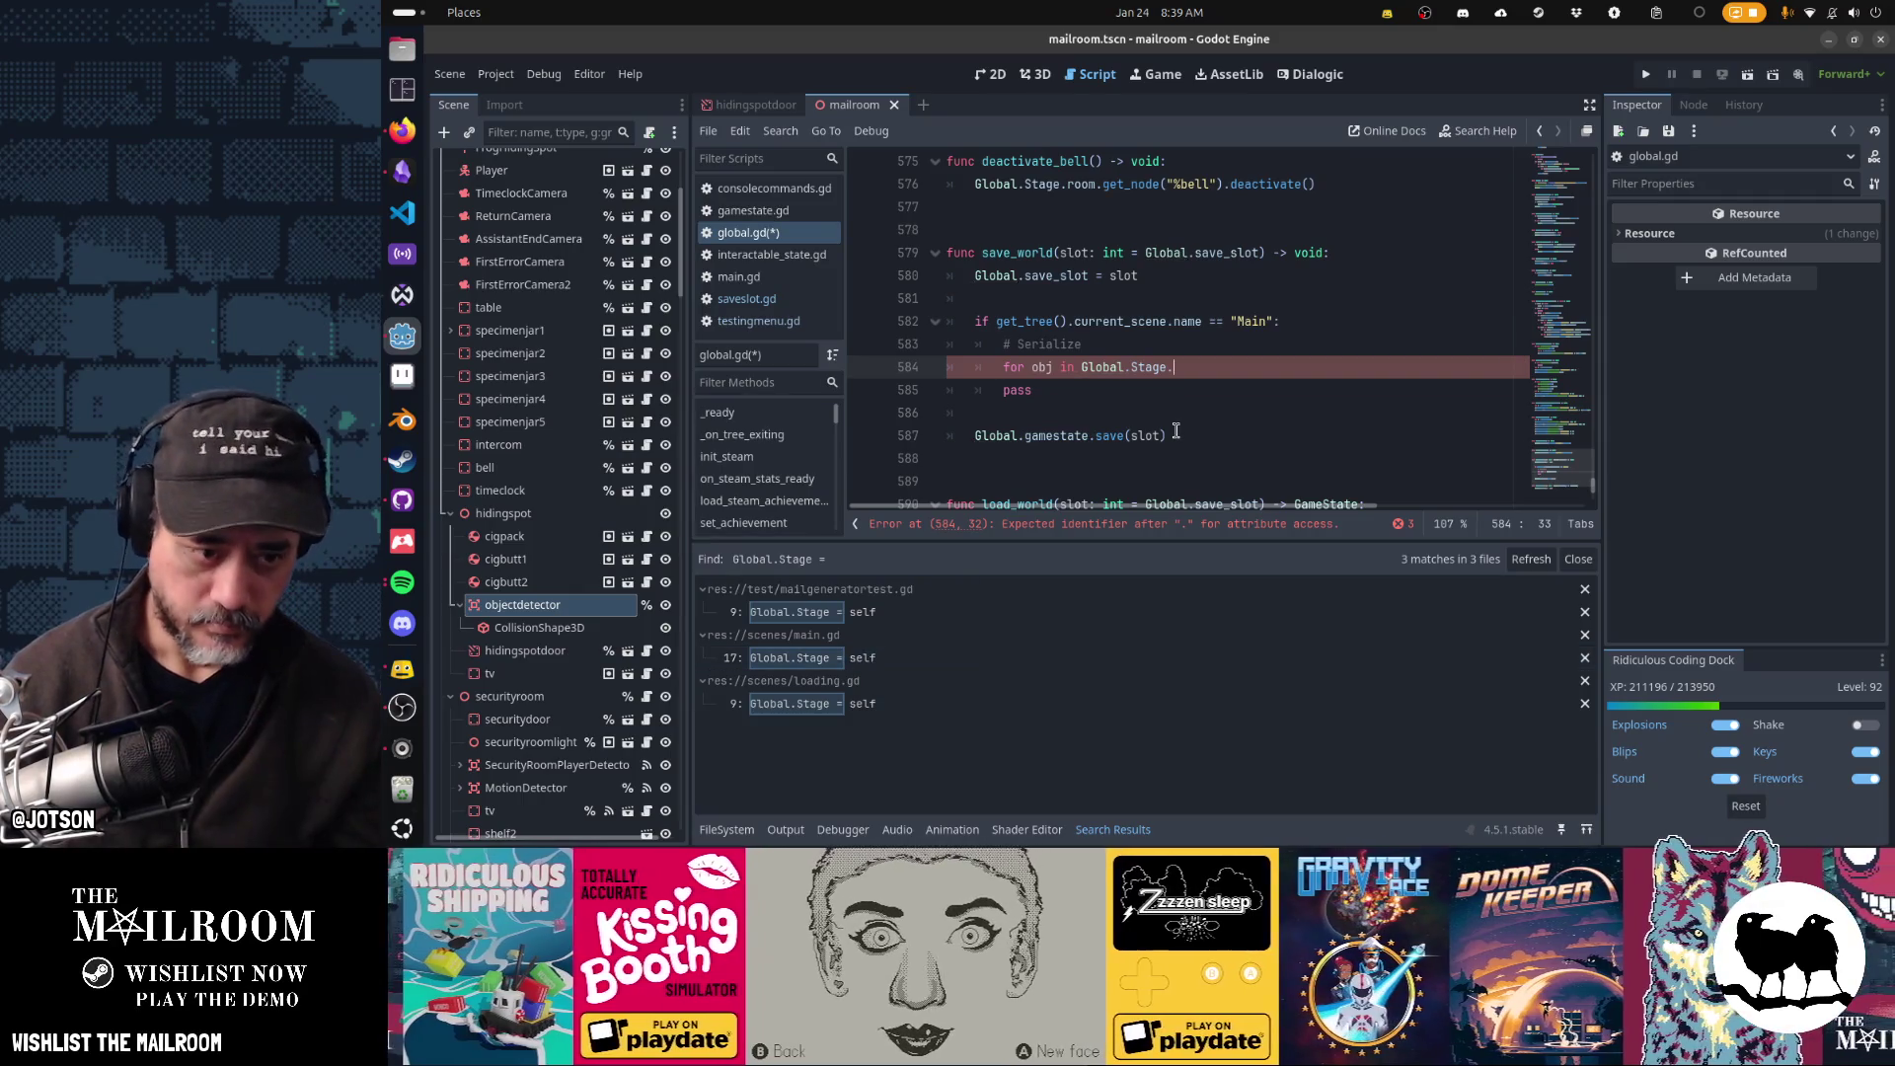
key(ctrl+shift+f)
text(Stage = nu)
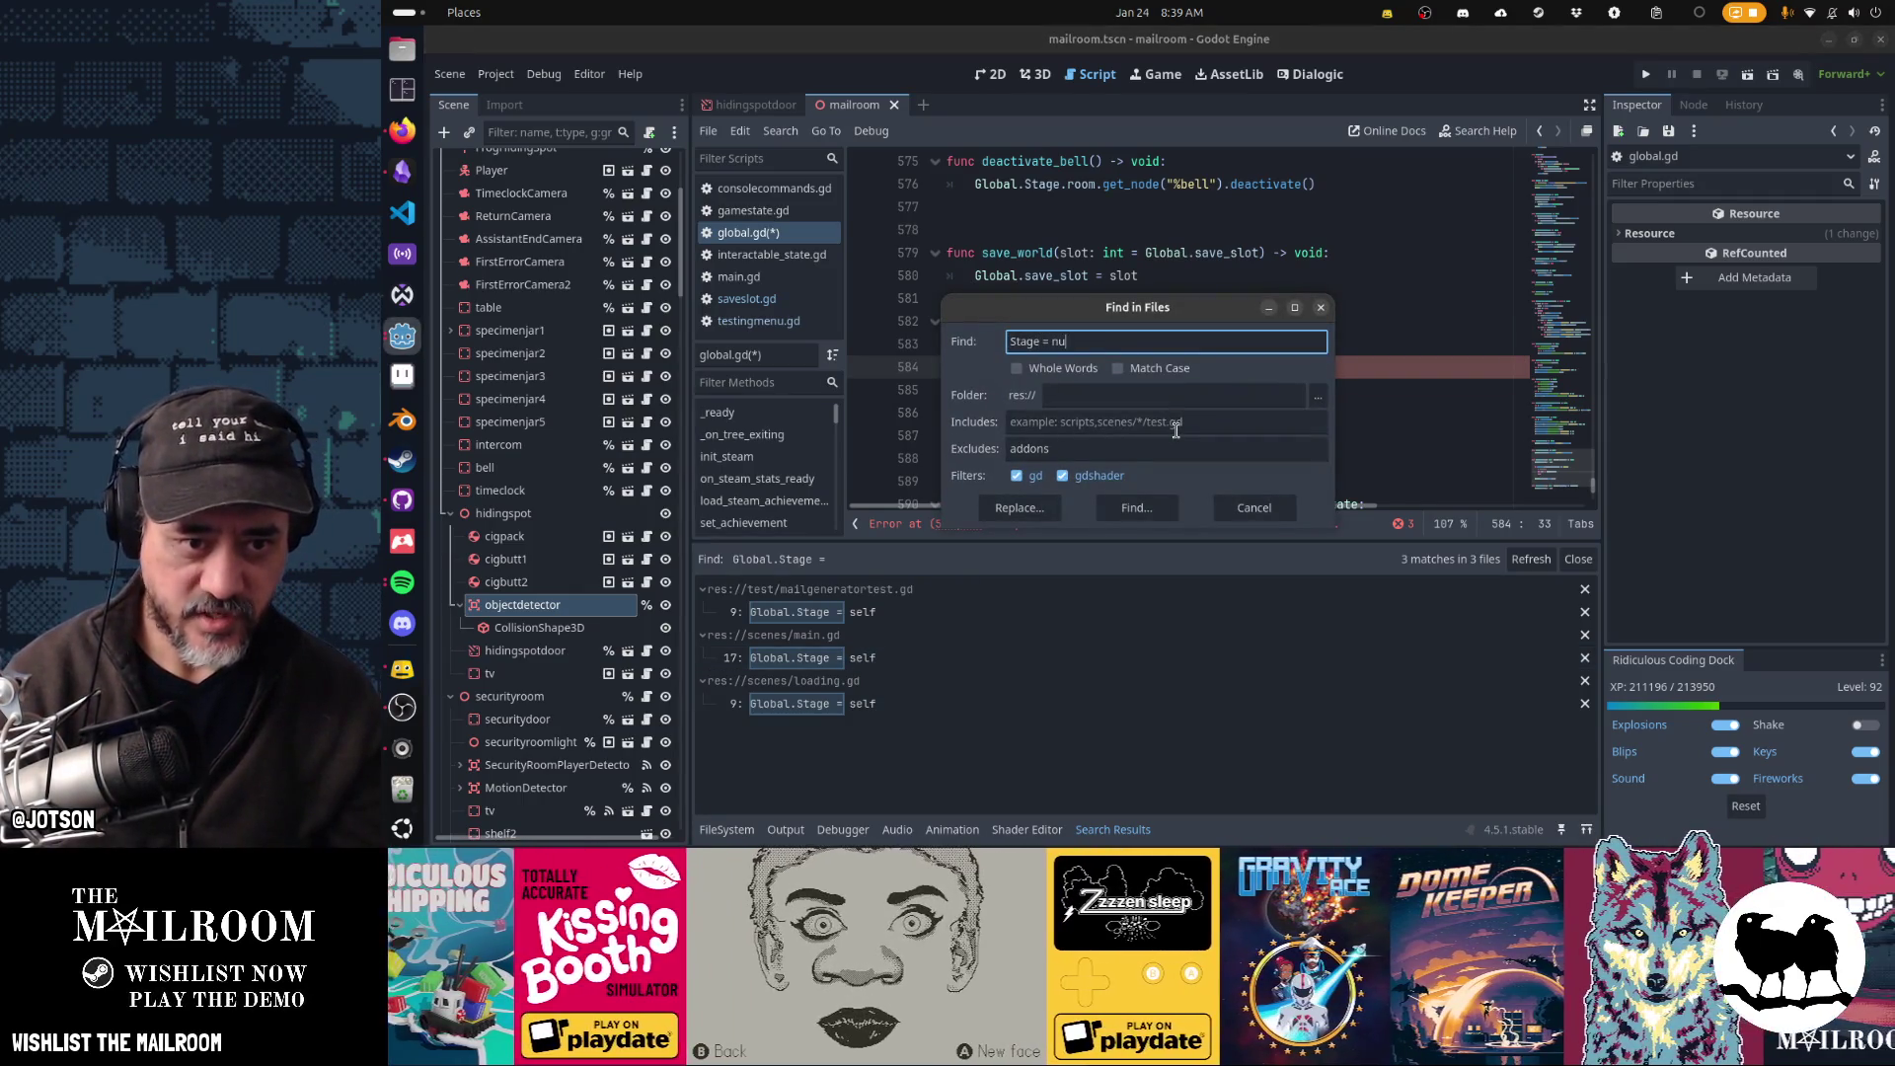
text(ll)
key(Return)
key(ctrl+shift+f)
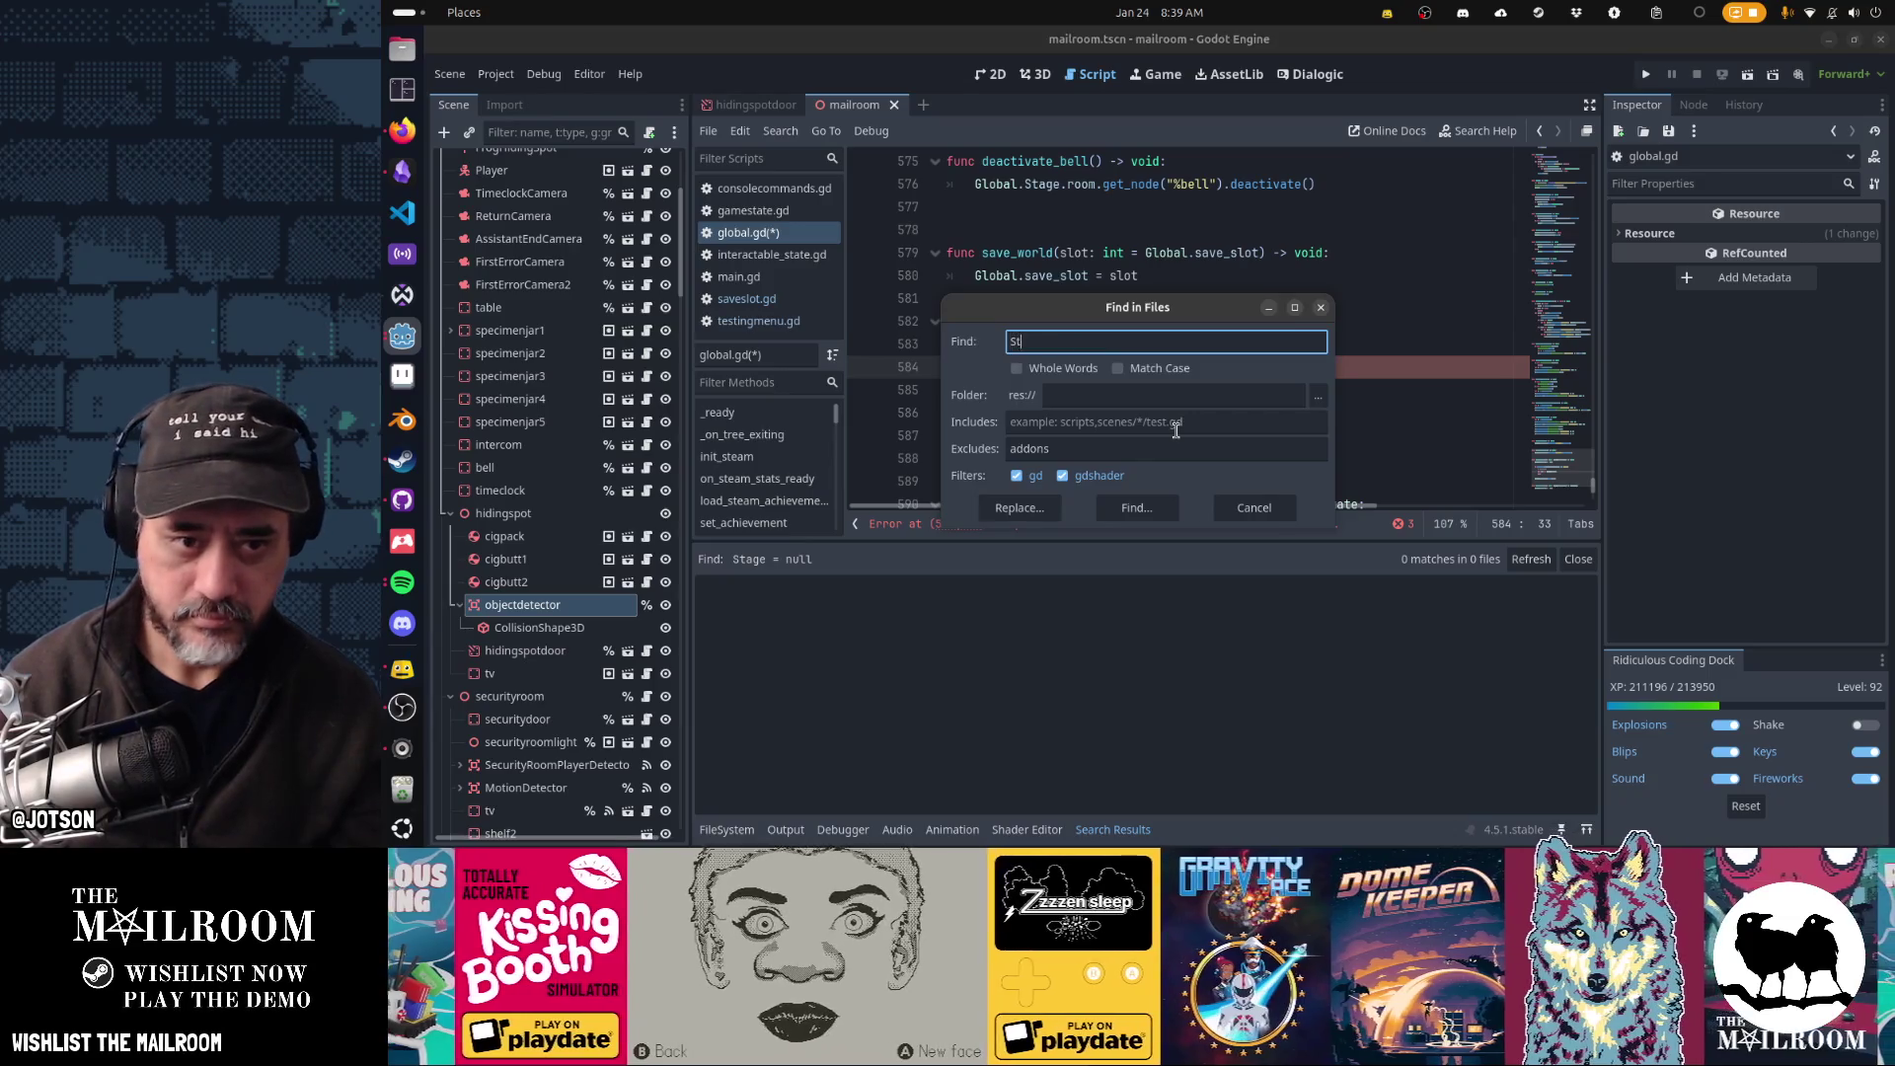
text(age =)
key(Return)
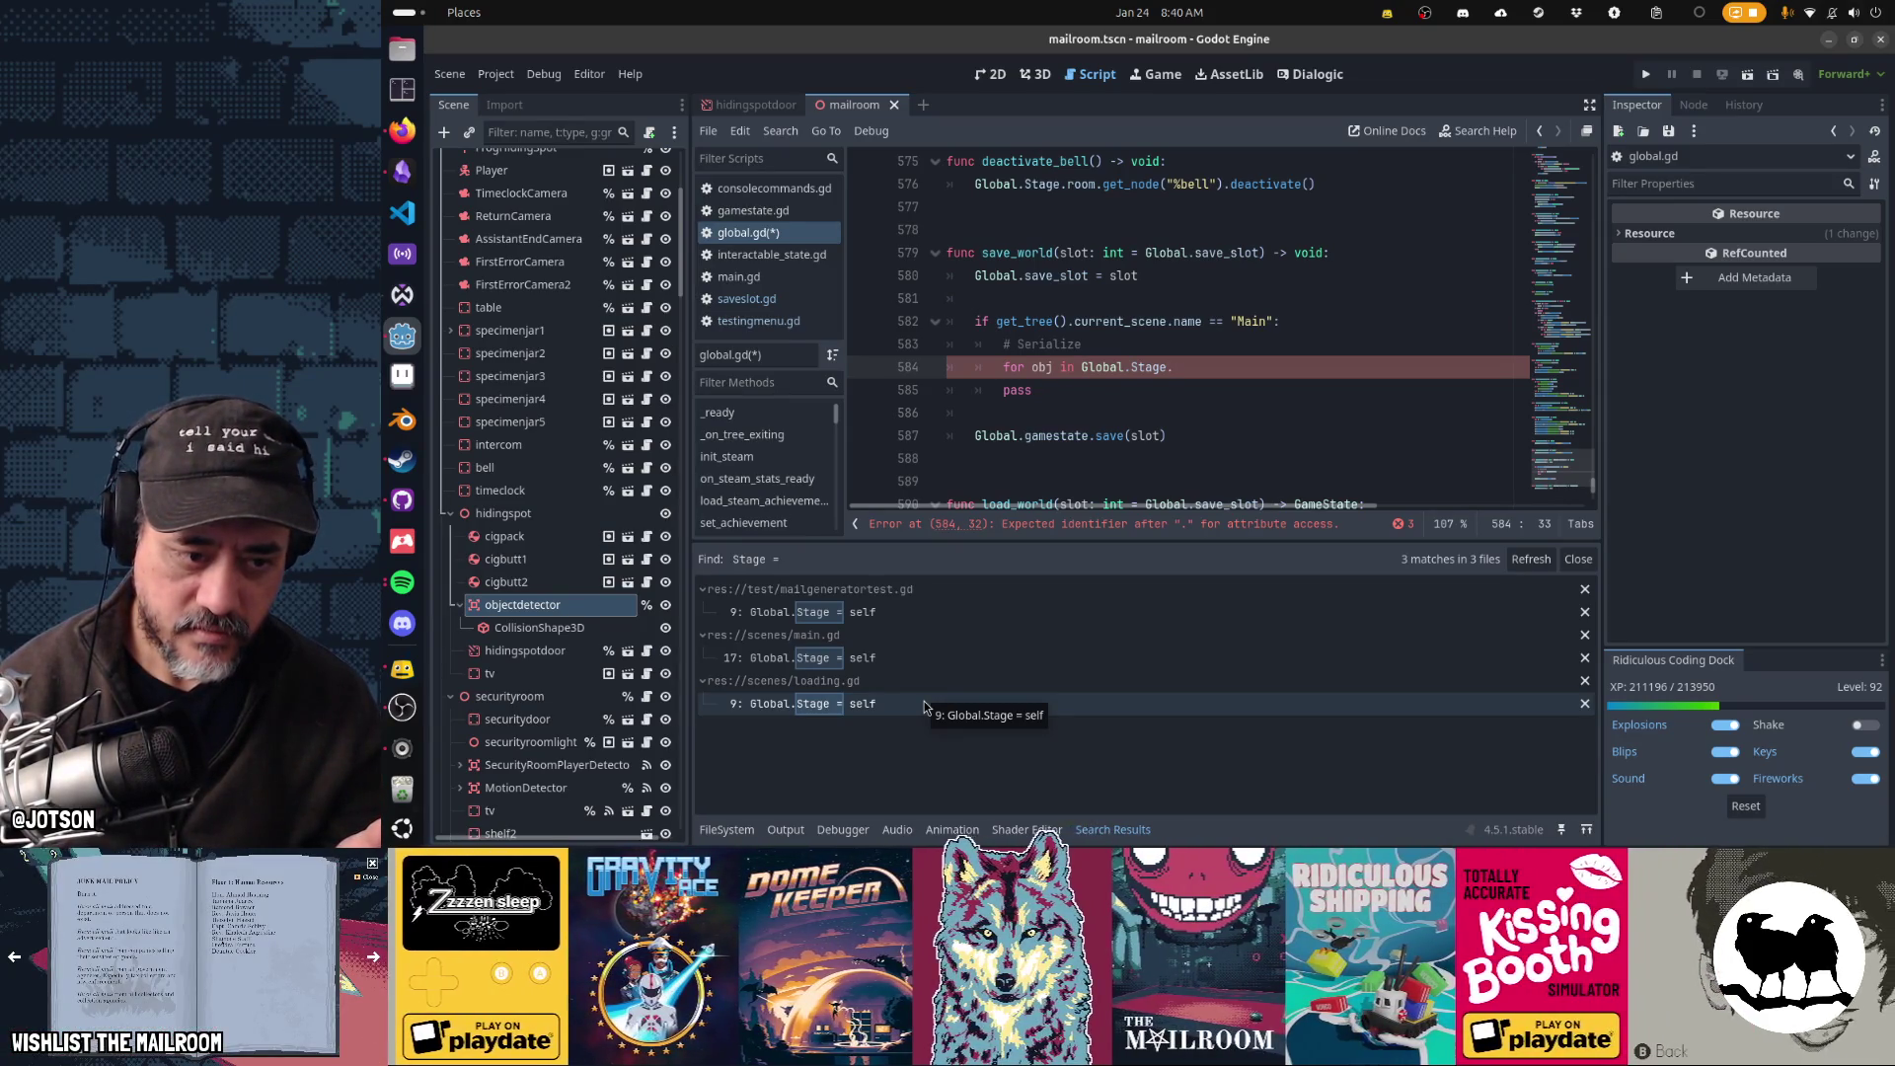
click(925, 706)
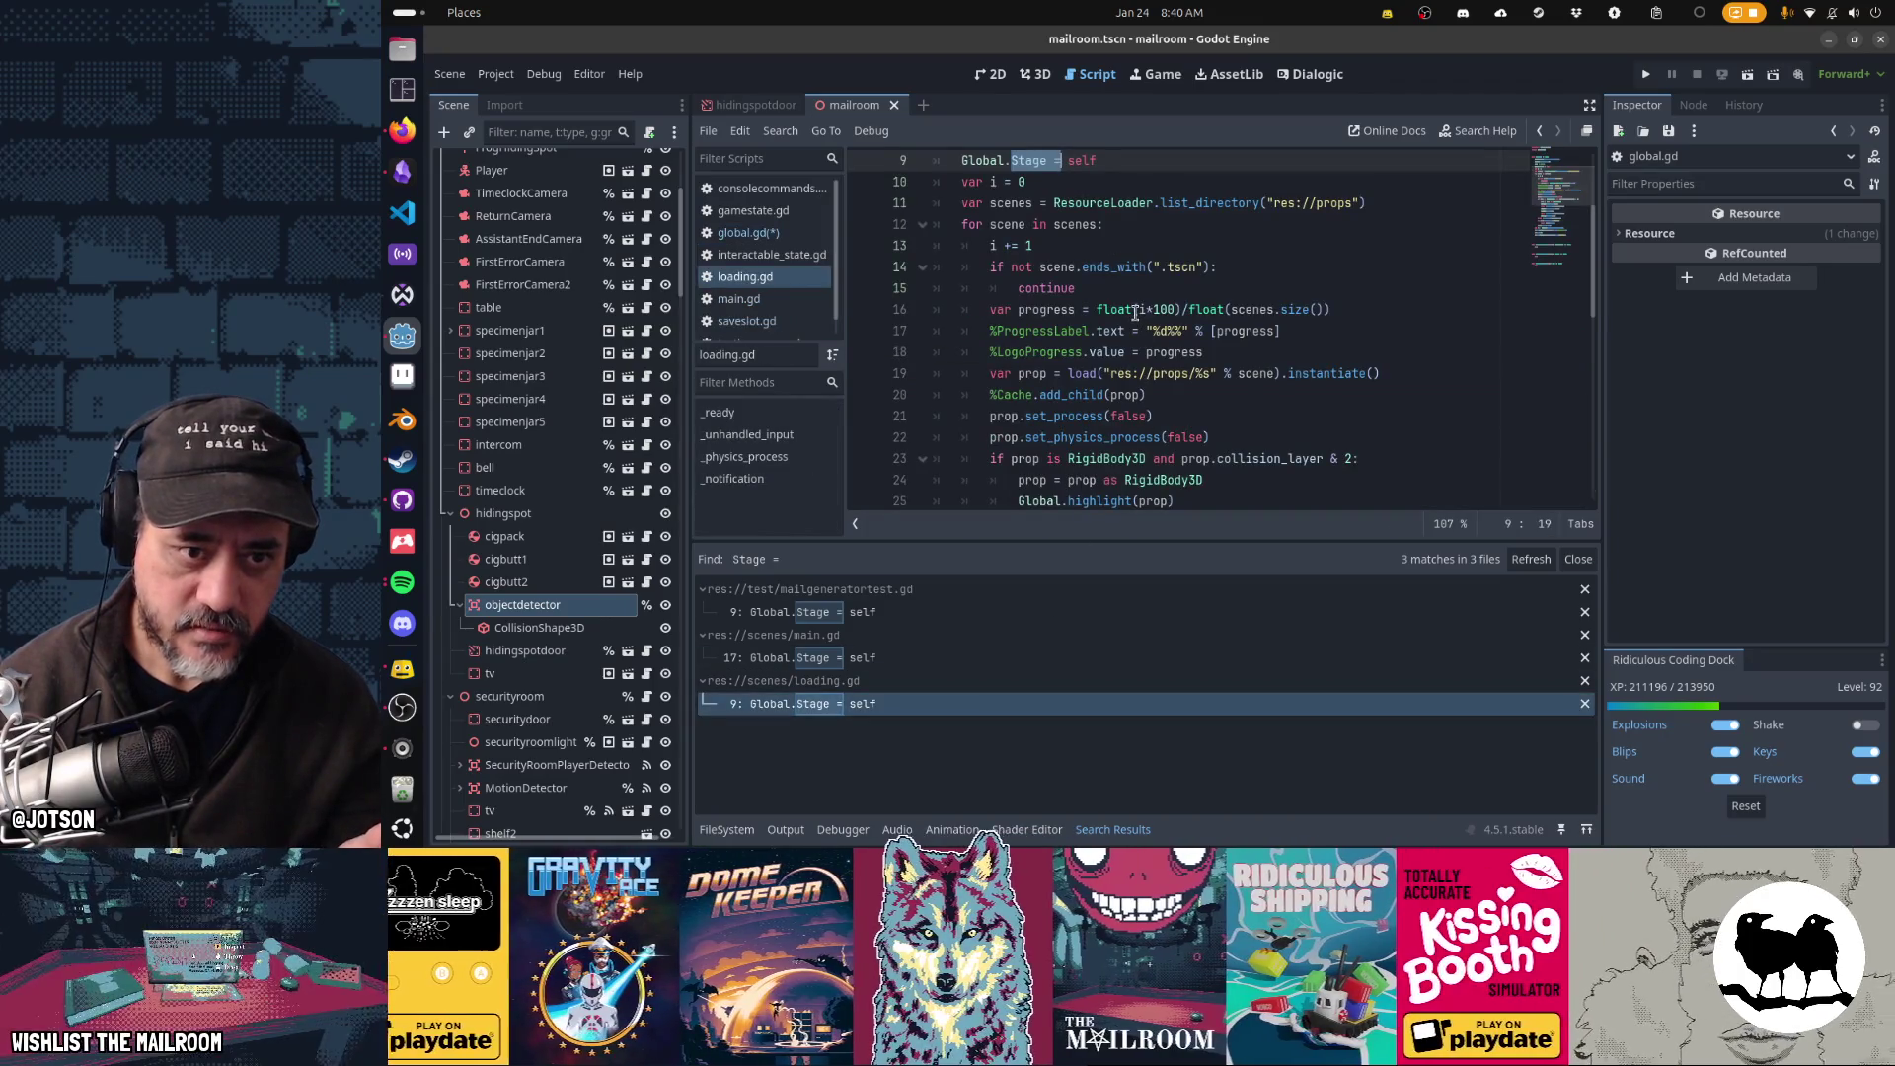
scroll(1135, 330, down, 4)
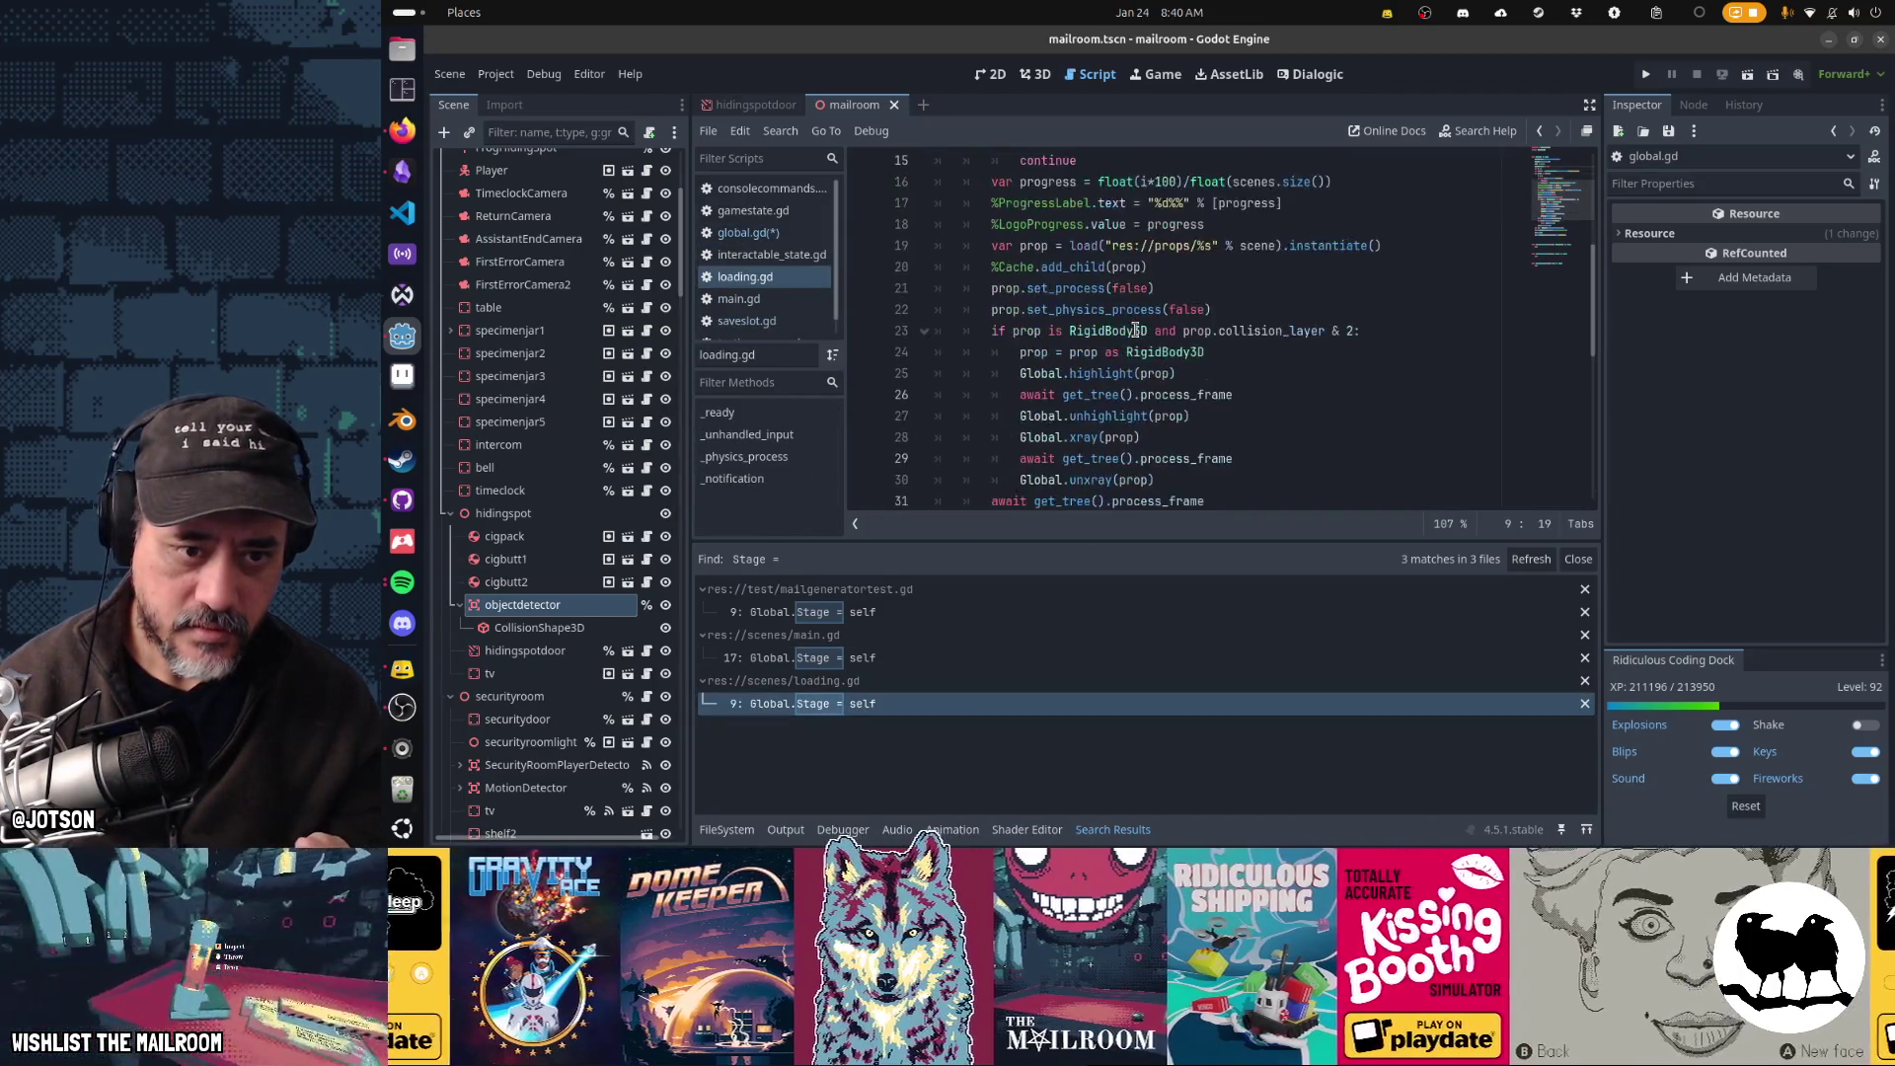
scroll(1135, 331, down, 2)
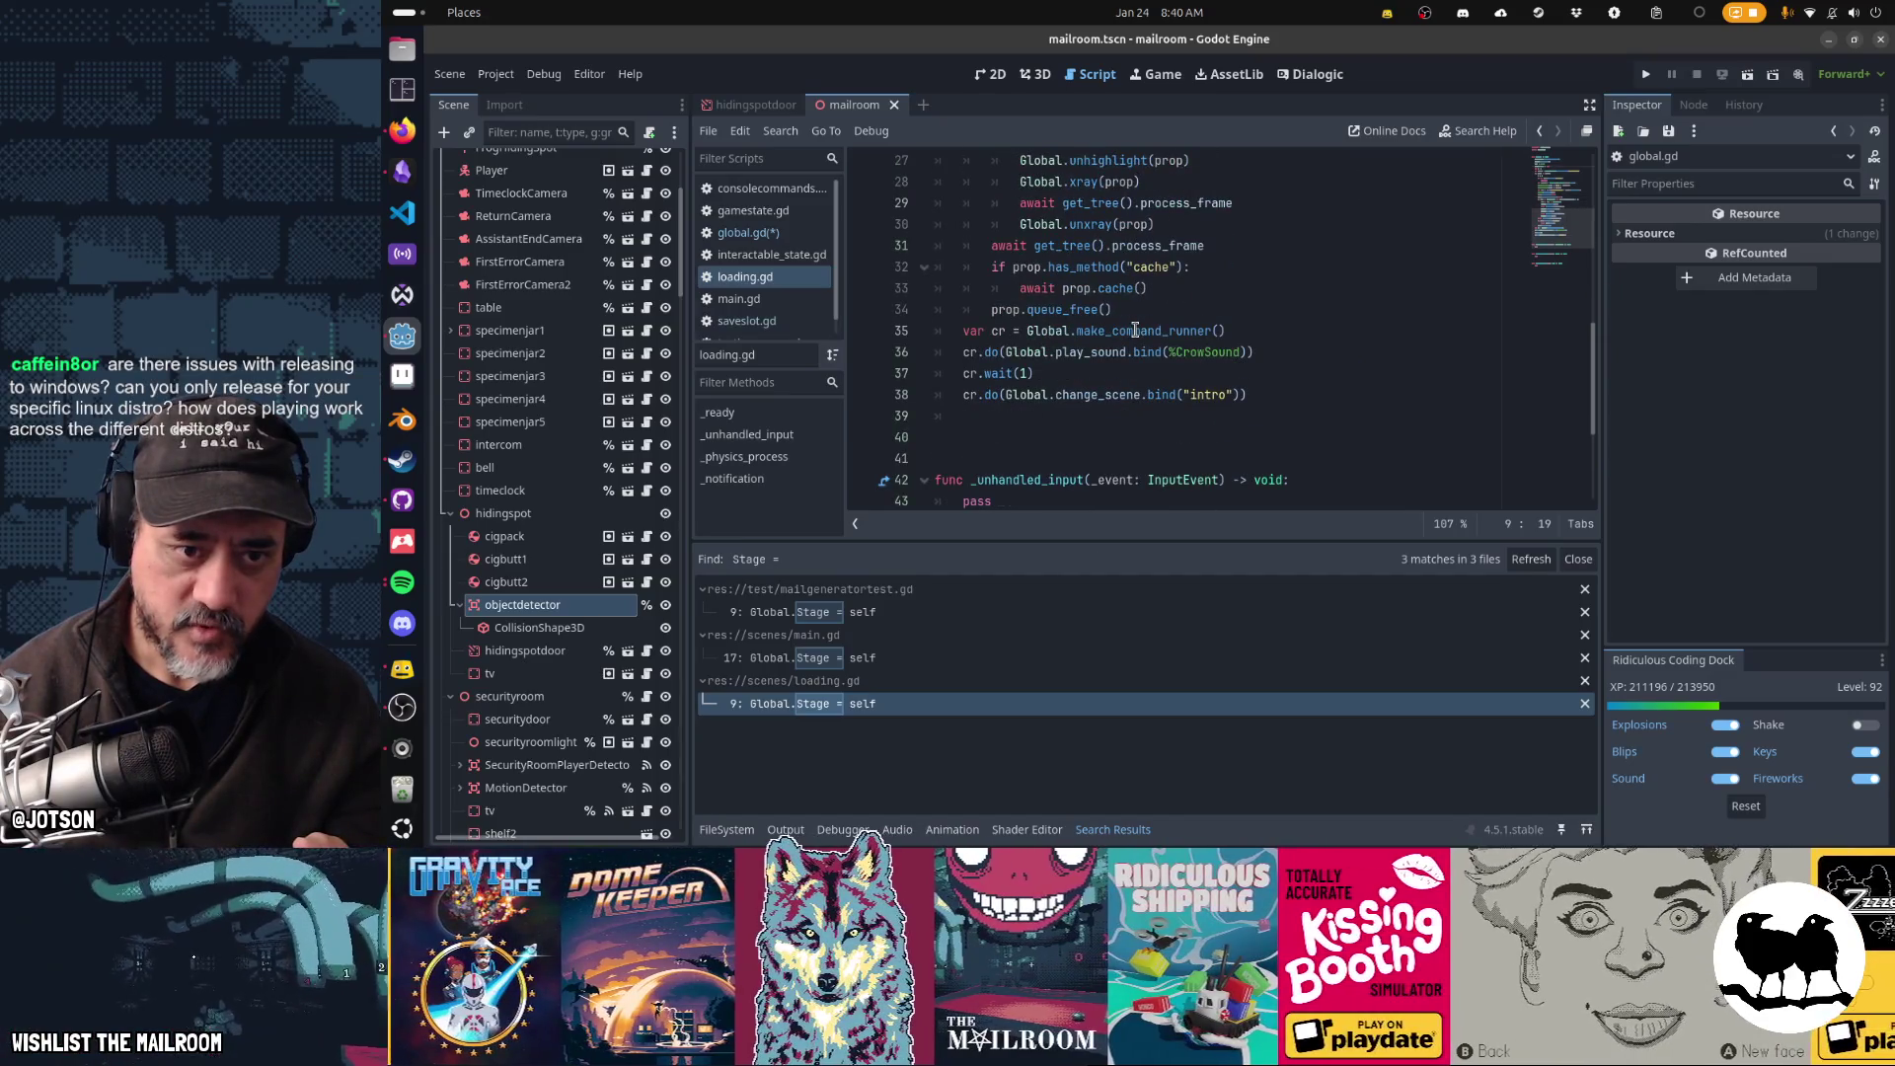
scroll(1130, 365, up, 9)
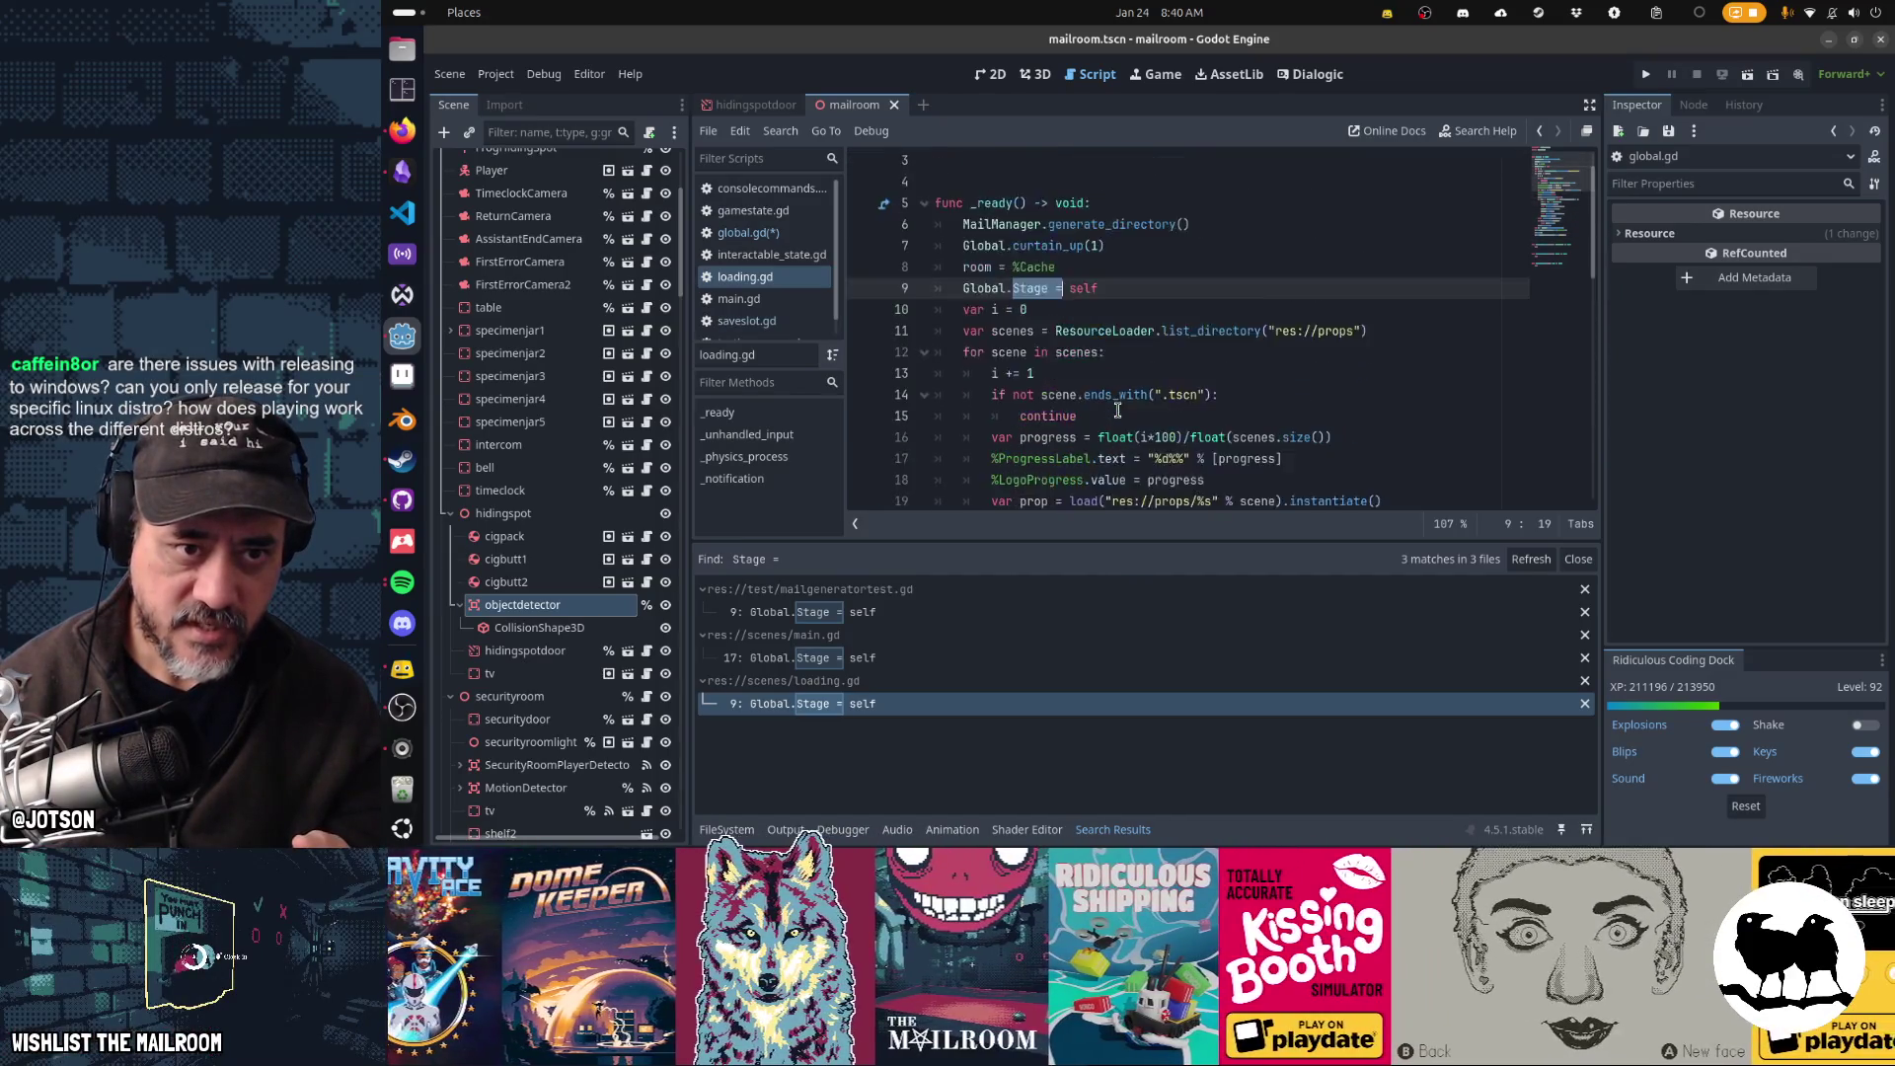
scroll(1117, 410, down, 3)
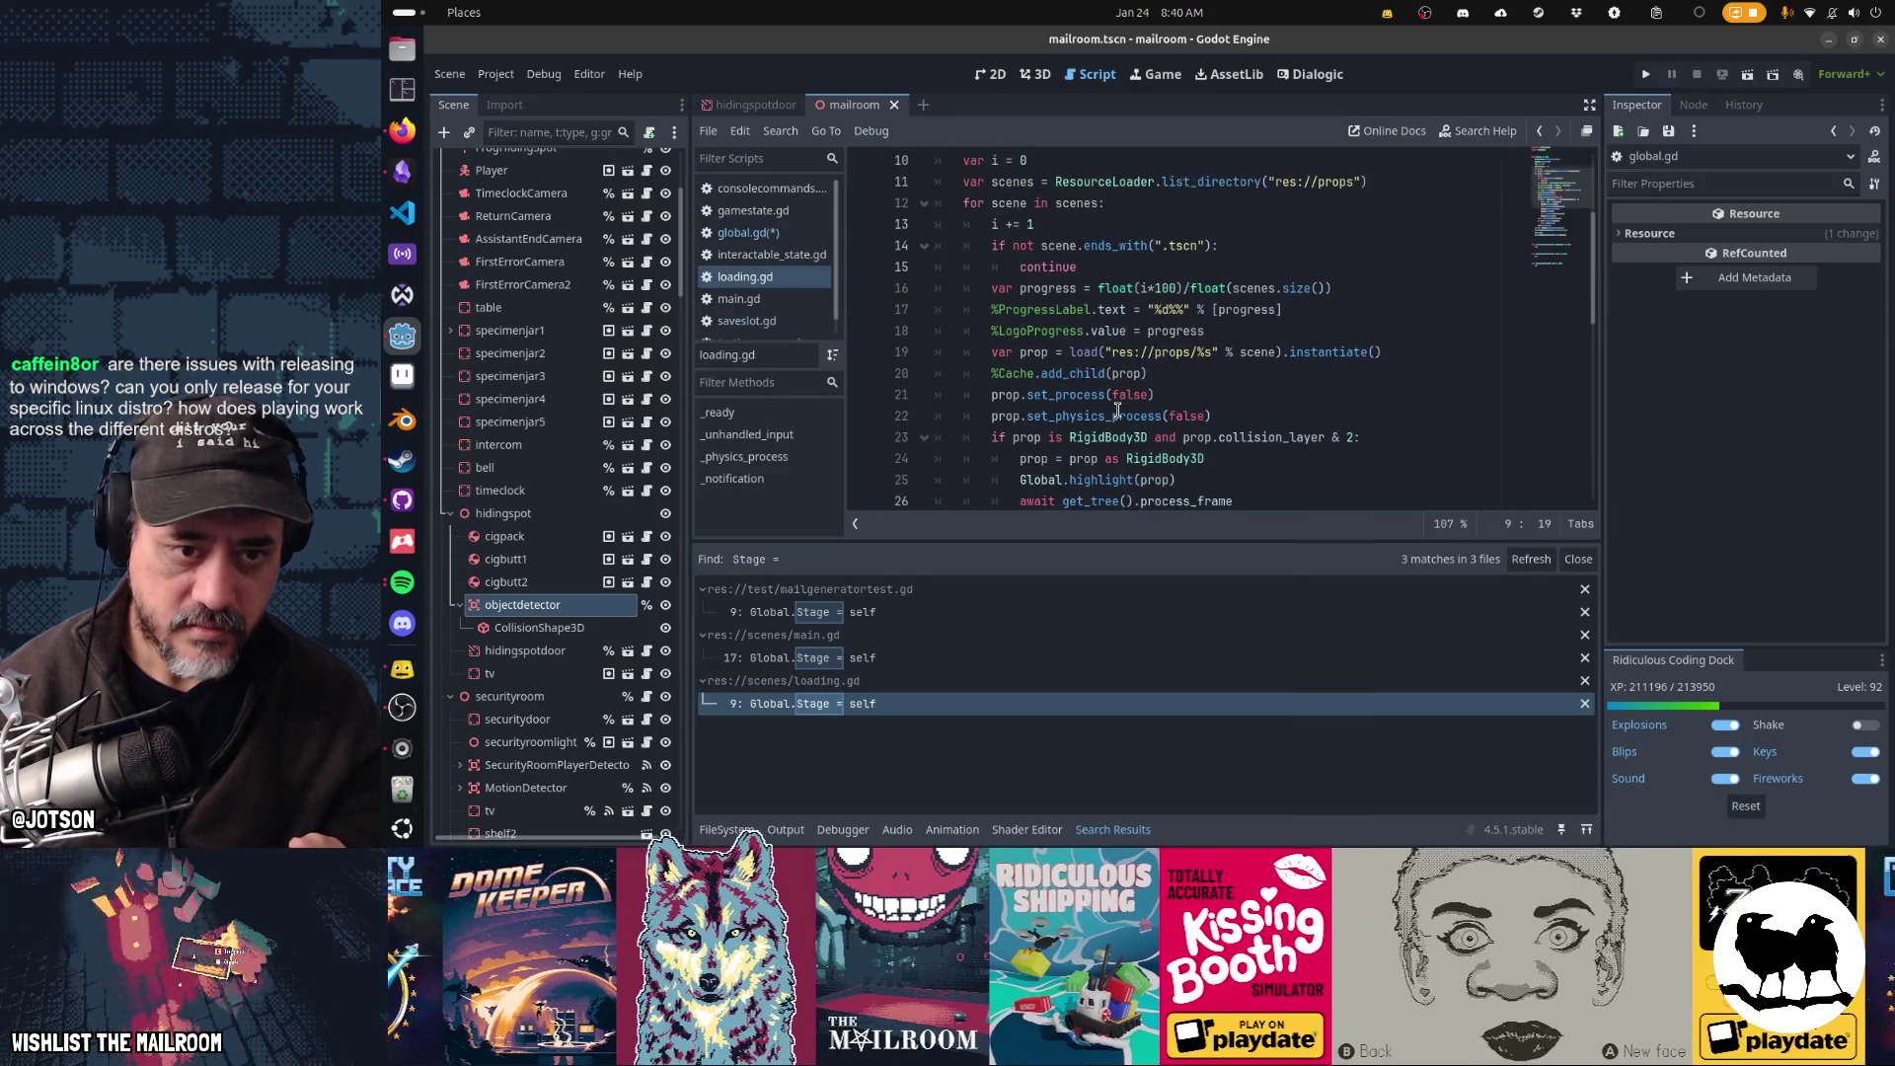
scroll(1118, 409, down, 2)
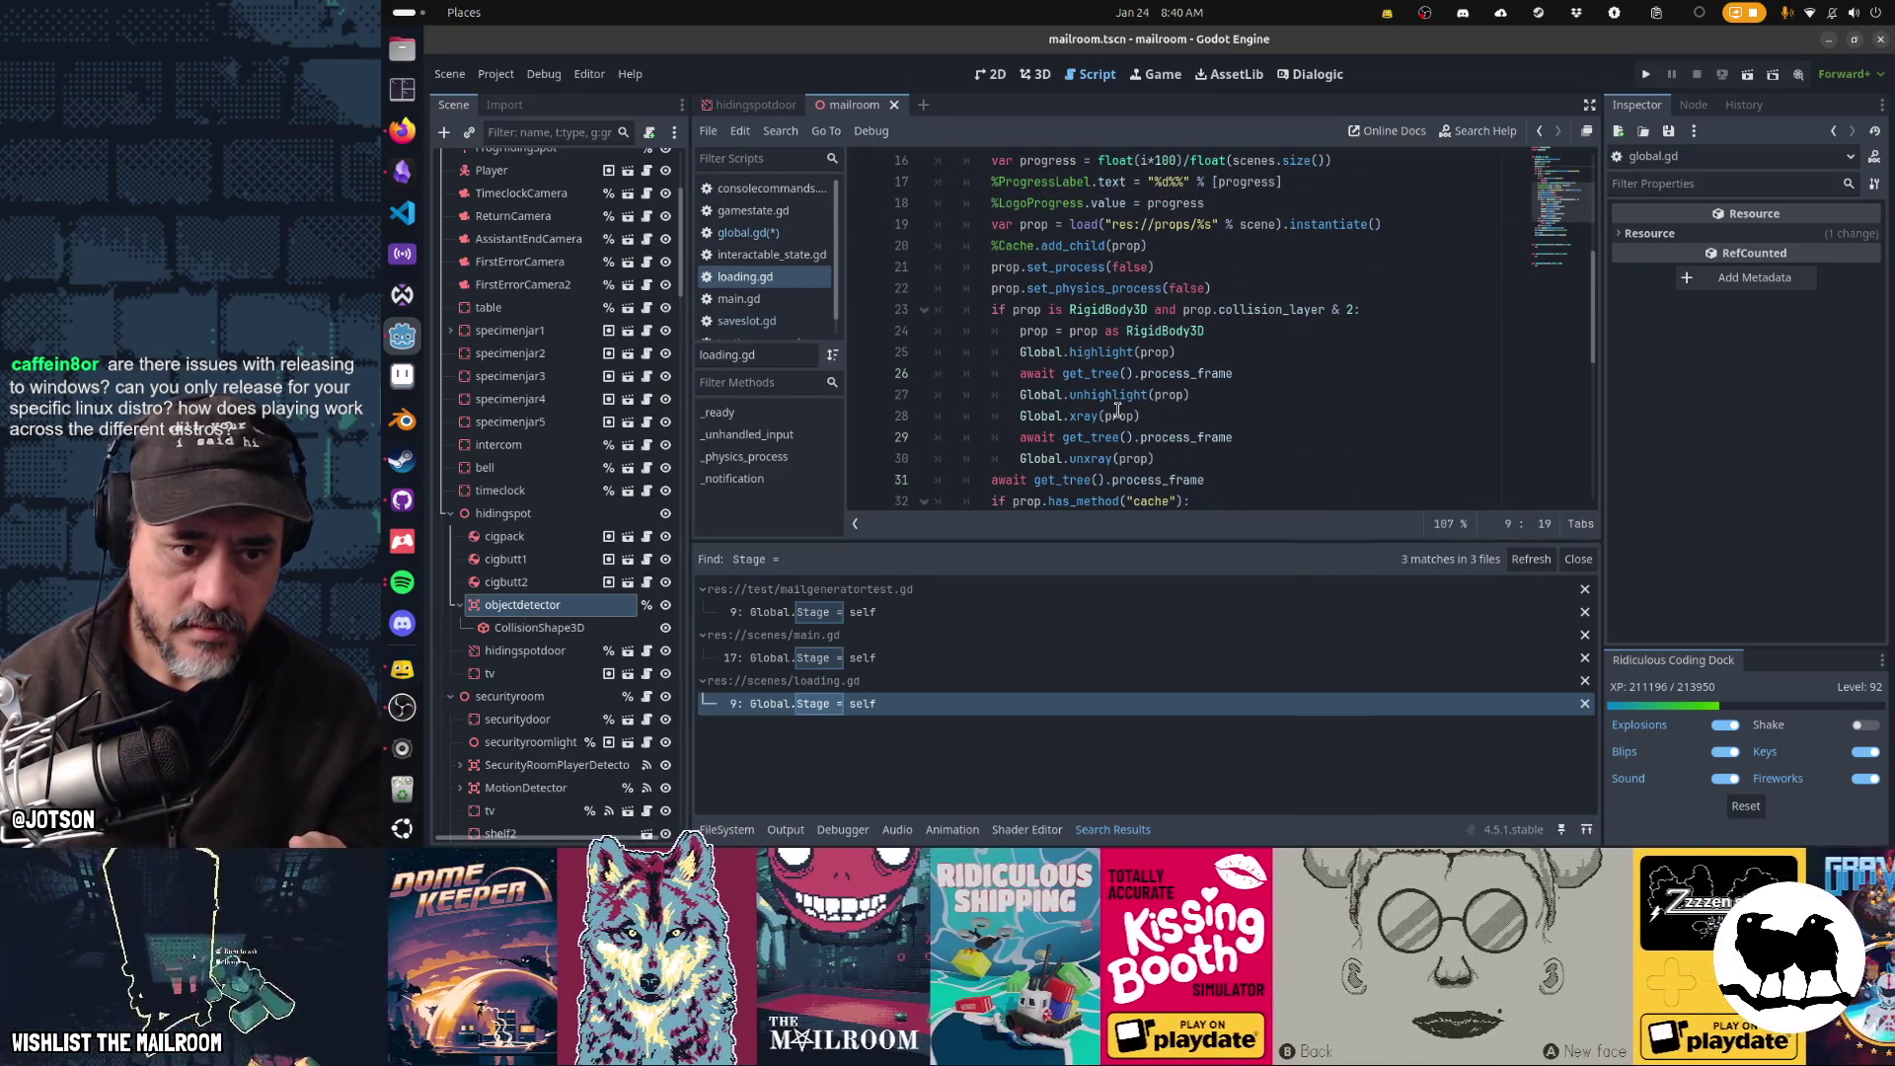
scroll(1117, 409, down, 2)
scroll(1117, 410, up, 7)
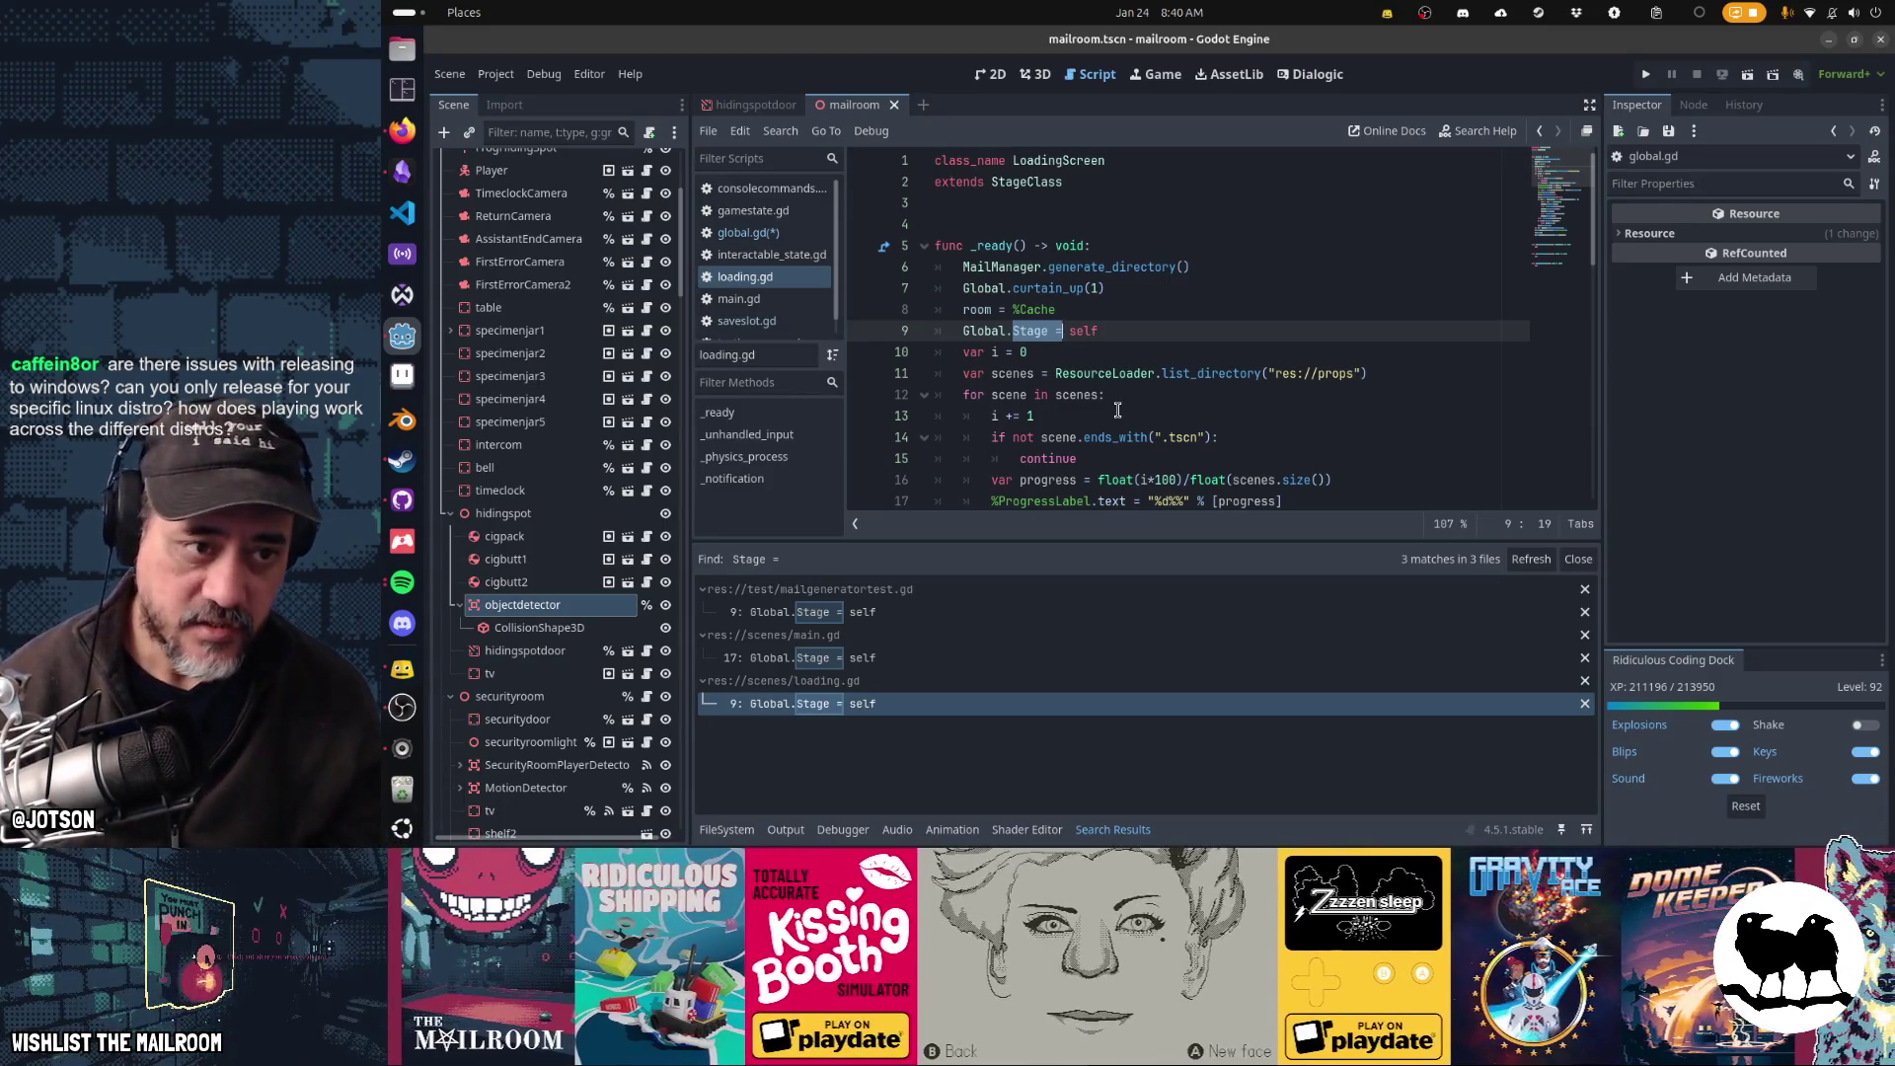
click(815, 233)
text(for obj in Global.Stage.r)
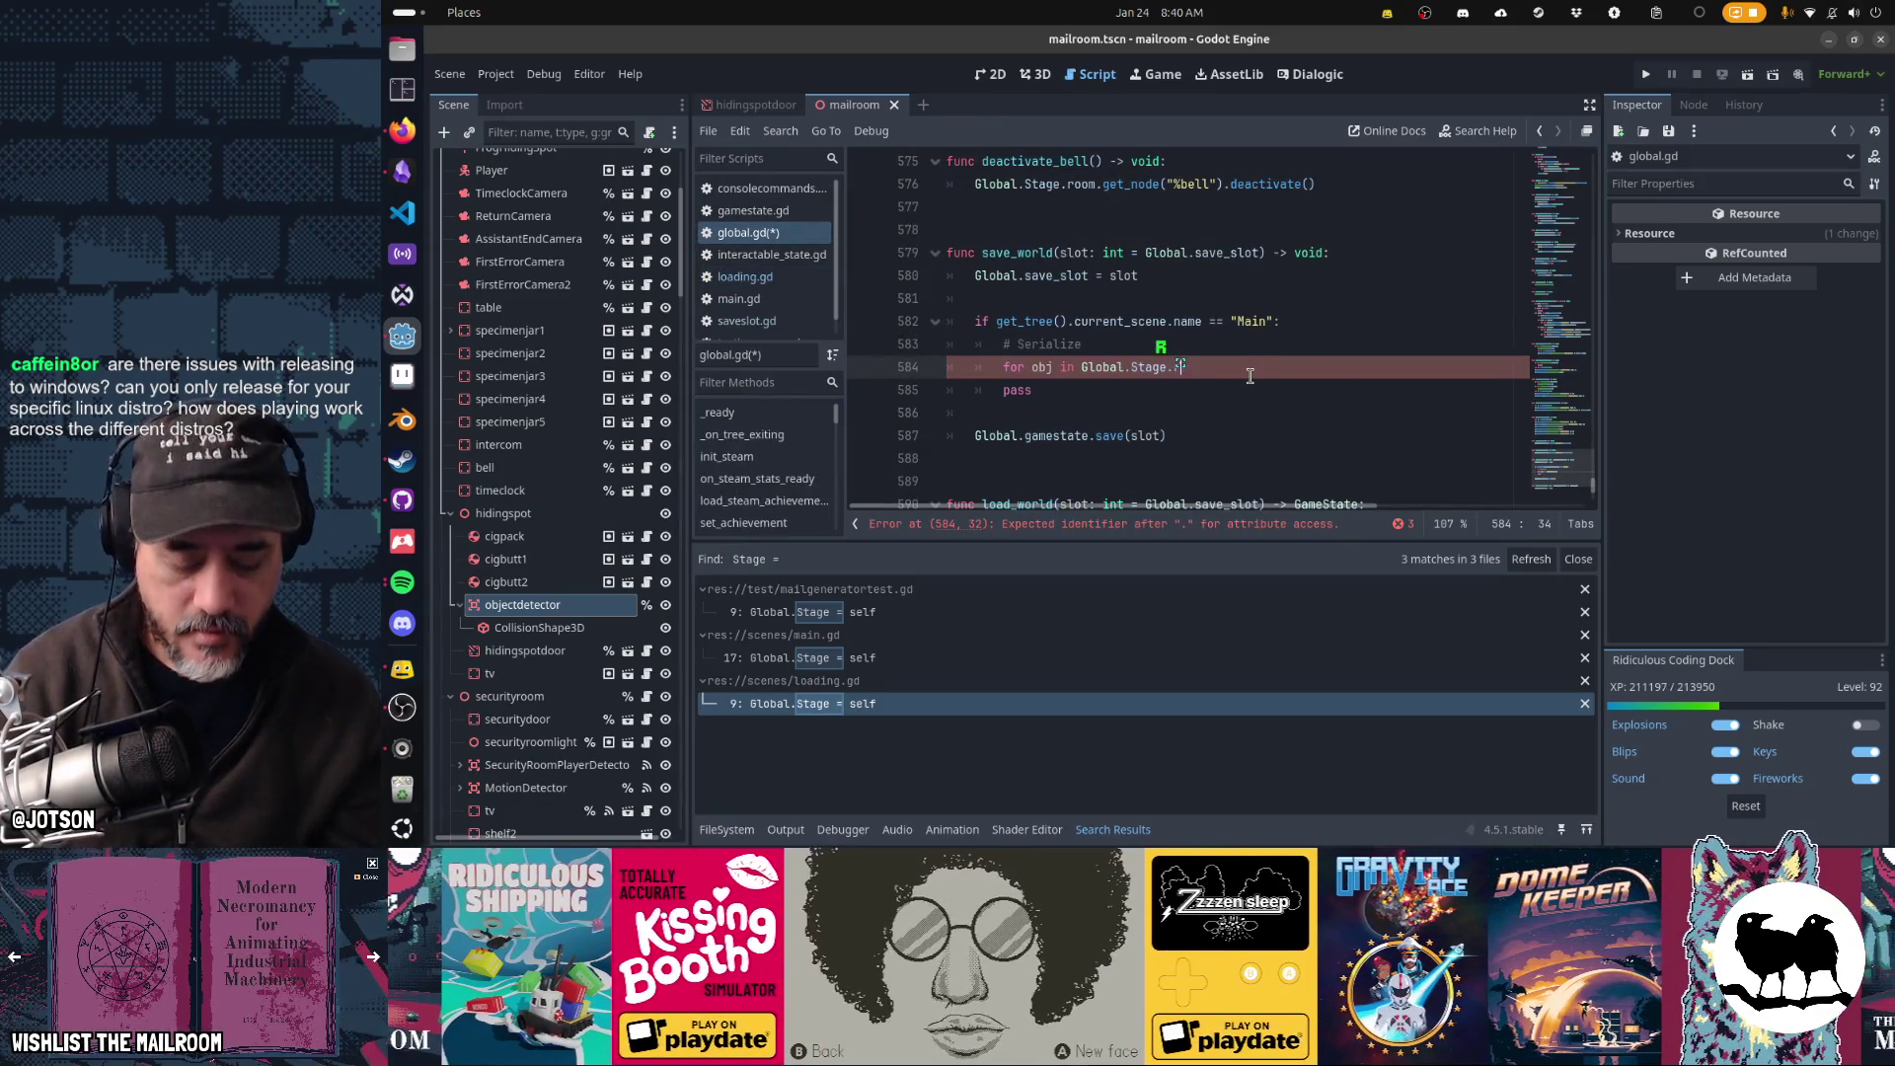
- Extend line 584's loop target to Global.Stage.room.get_node("%objectdetector")
text(oom.get)
text(_node(")
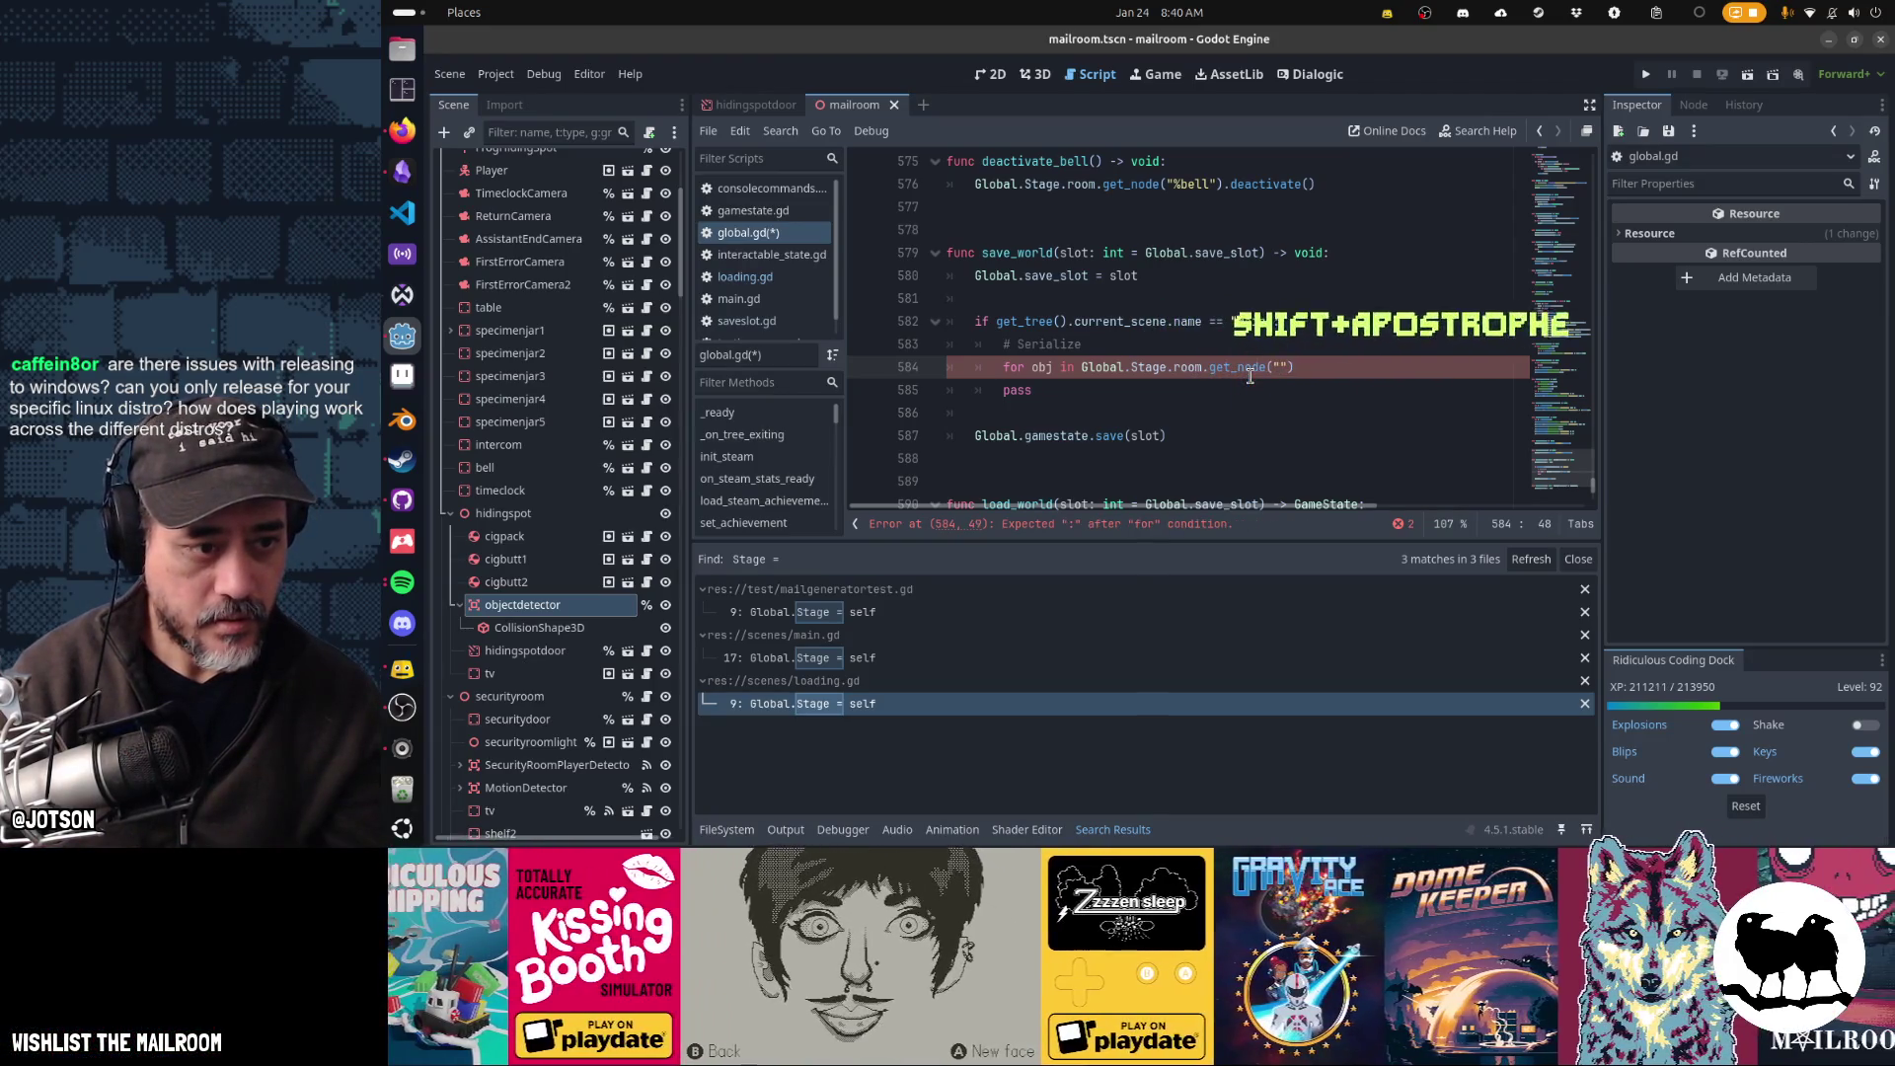
text(%object)
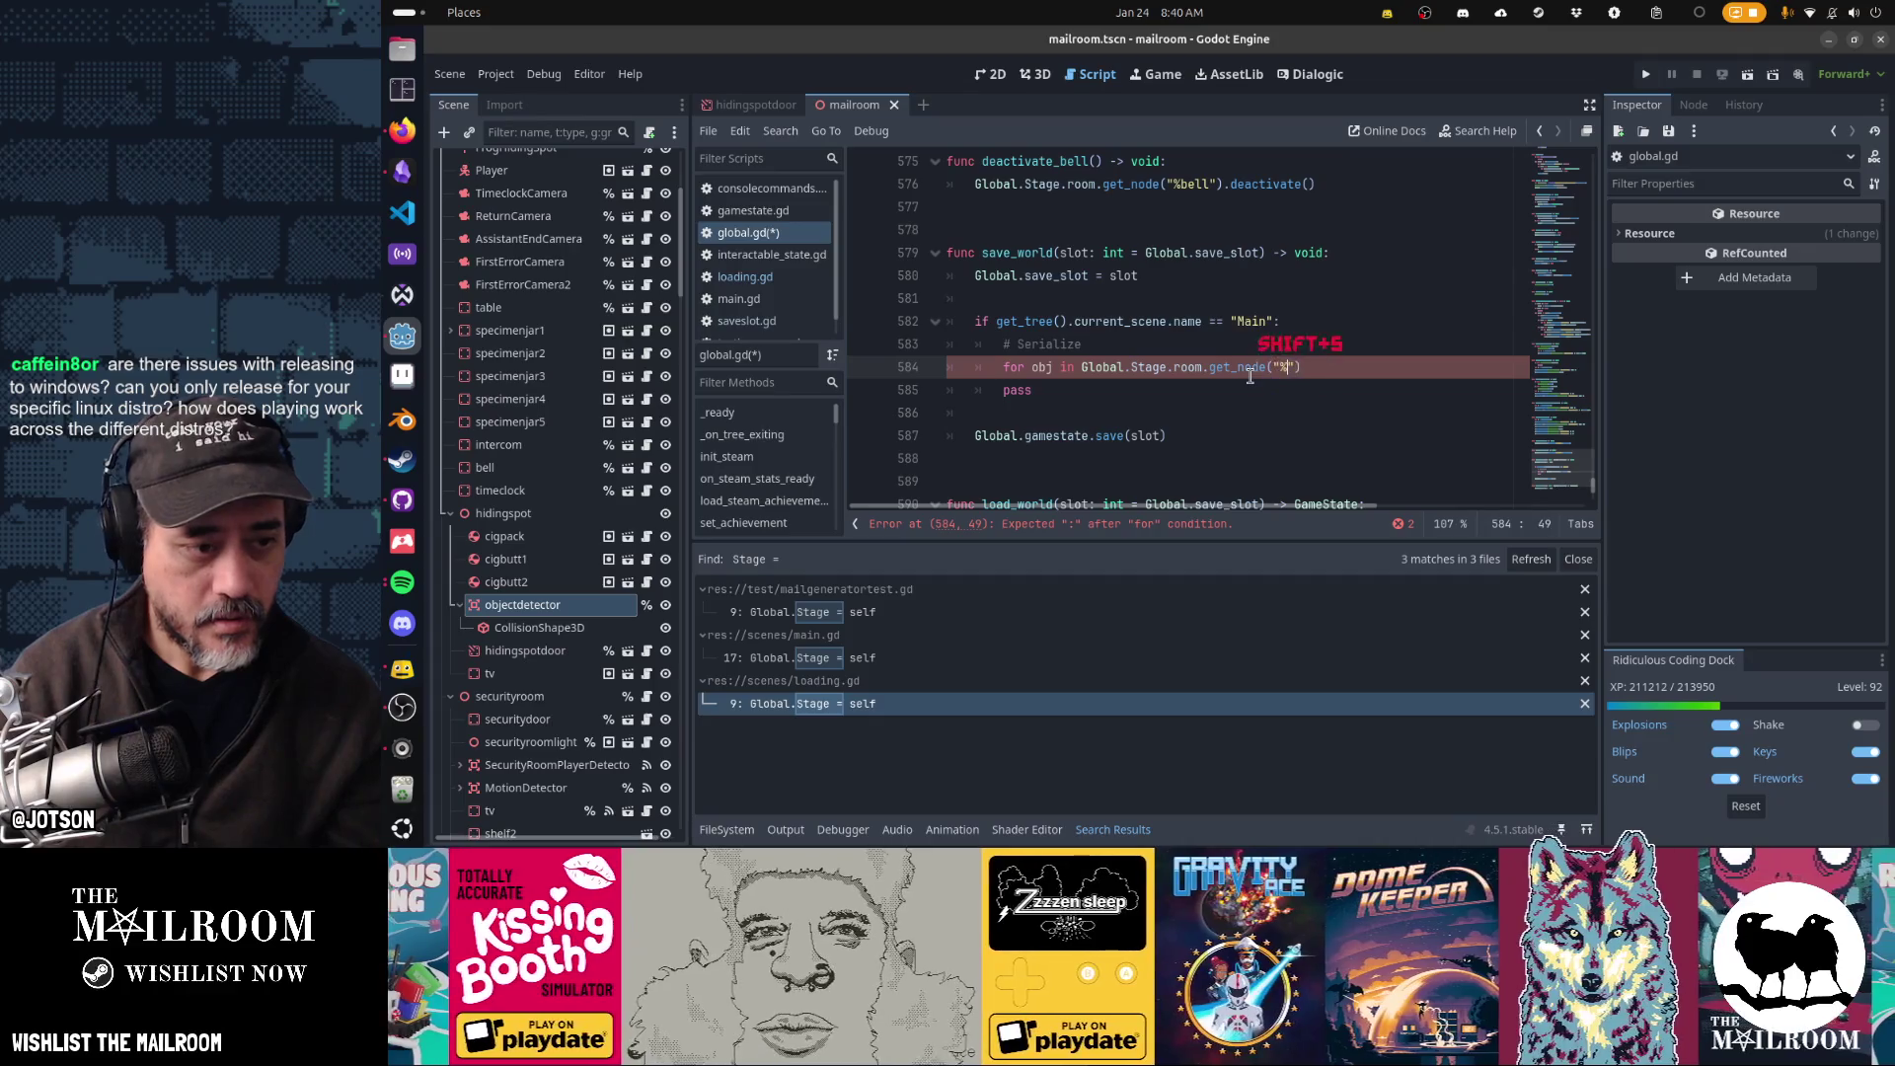
text(detector)
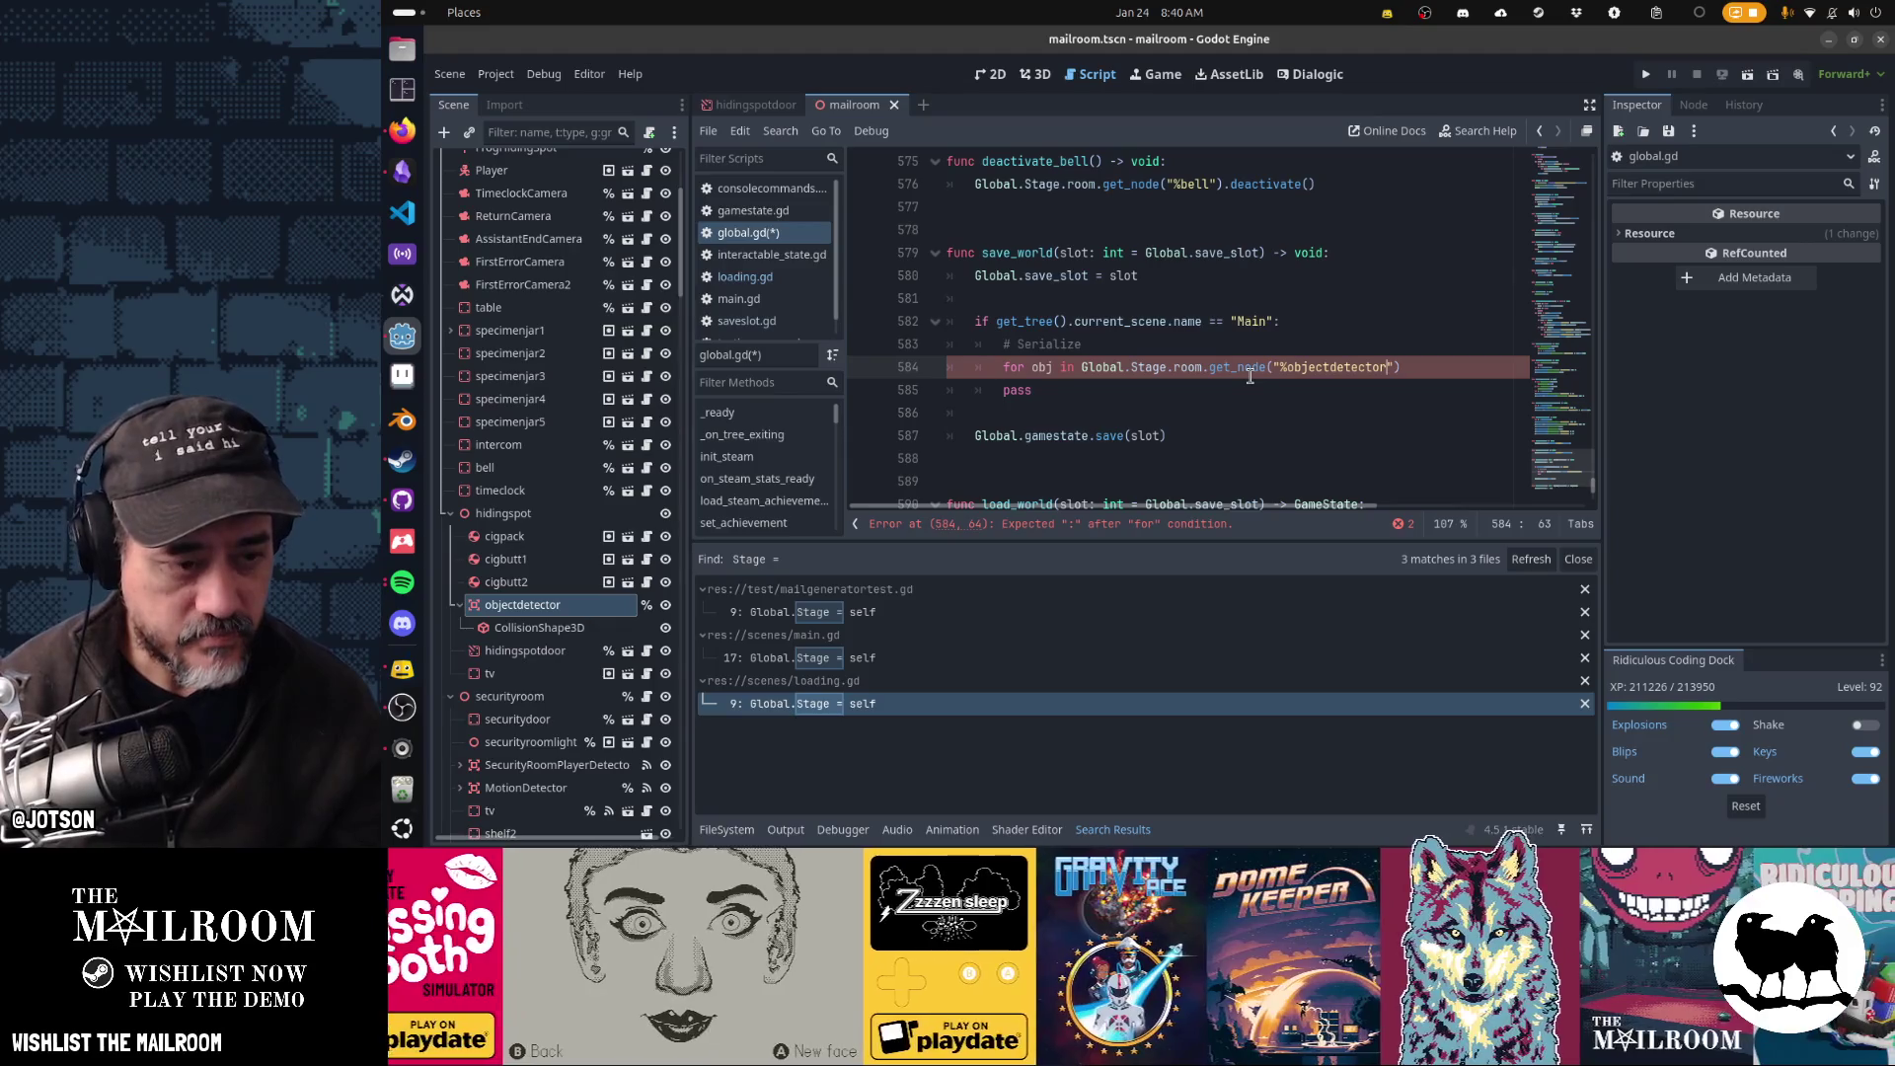
- Rename the objectdetector node in the Scene dock to hidingspot_objectdetector
double_click(512, 606)
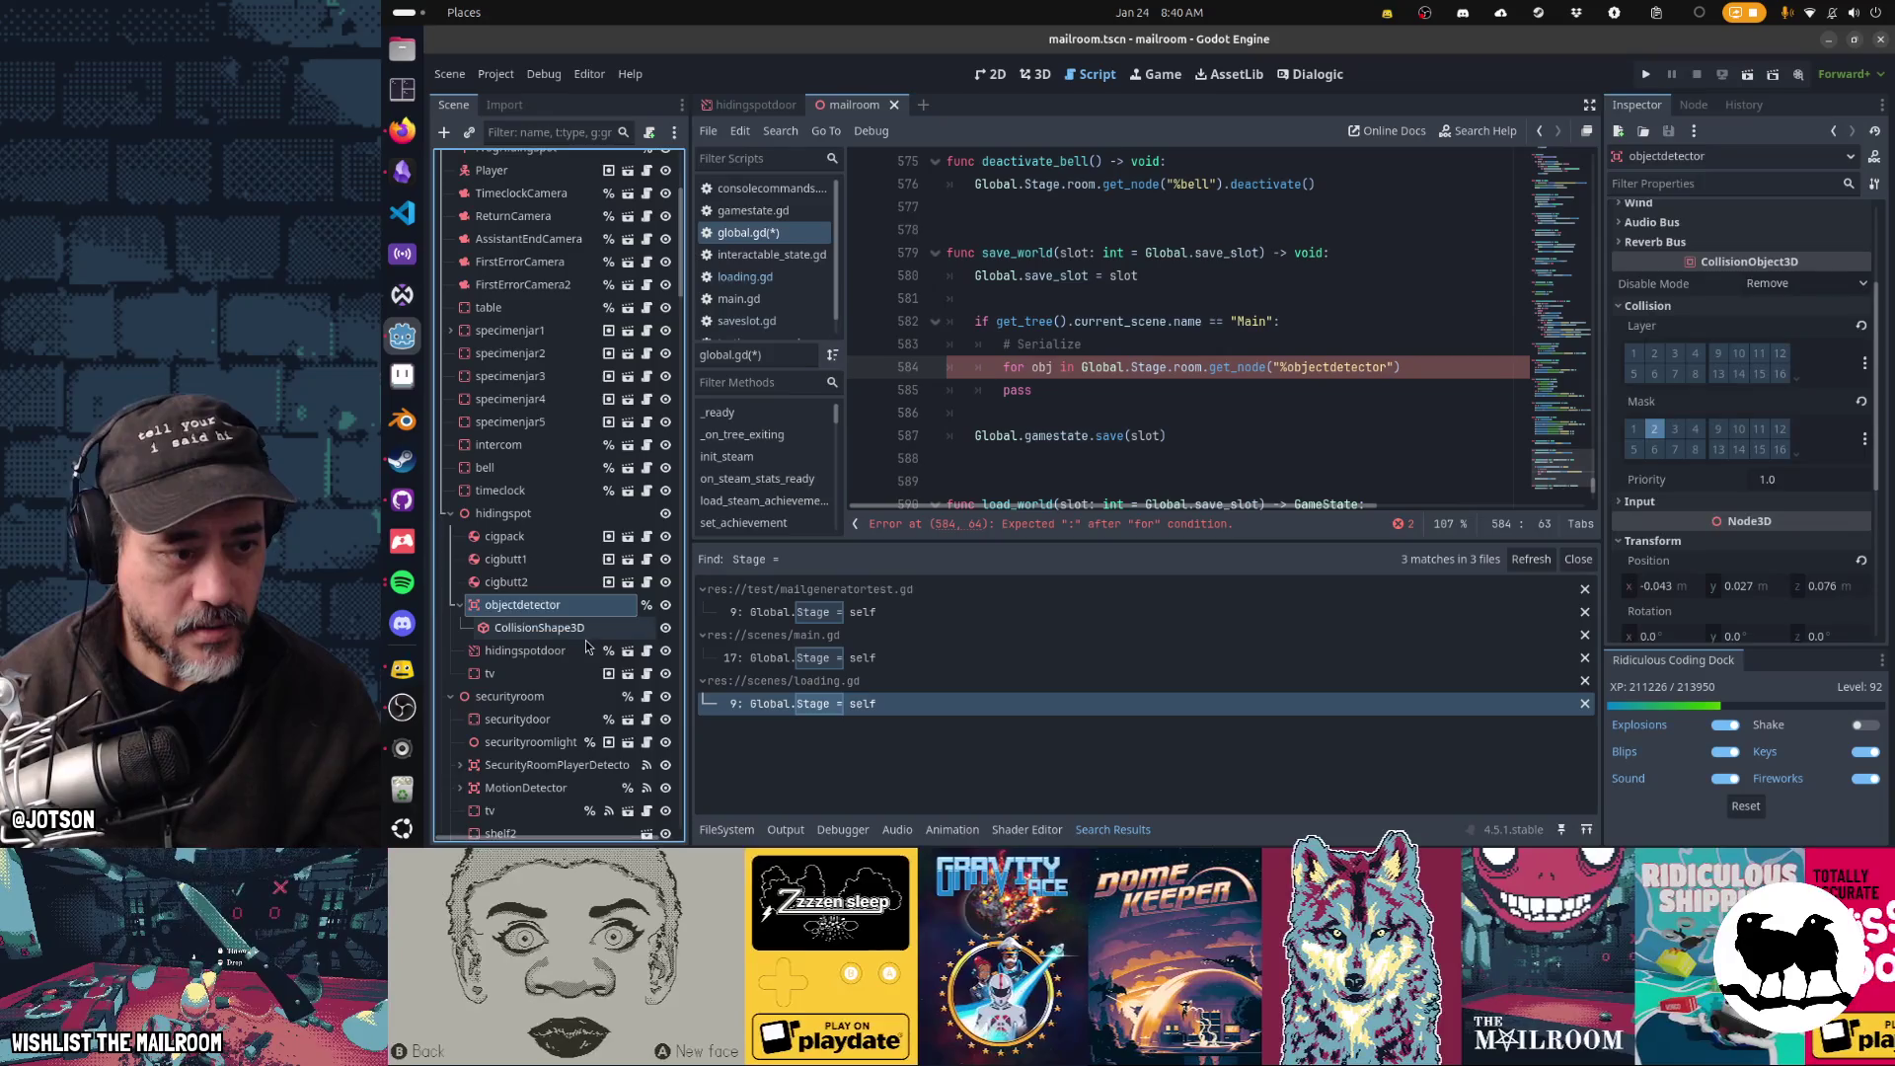
key(Home)
text(hidingspot)
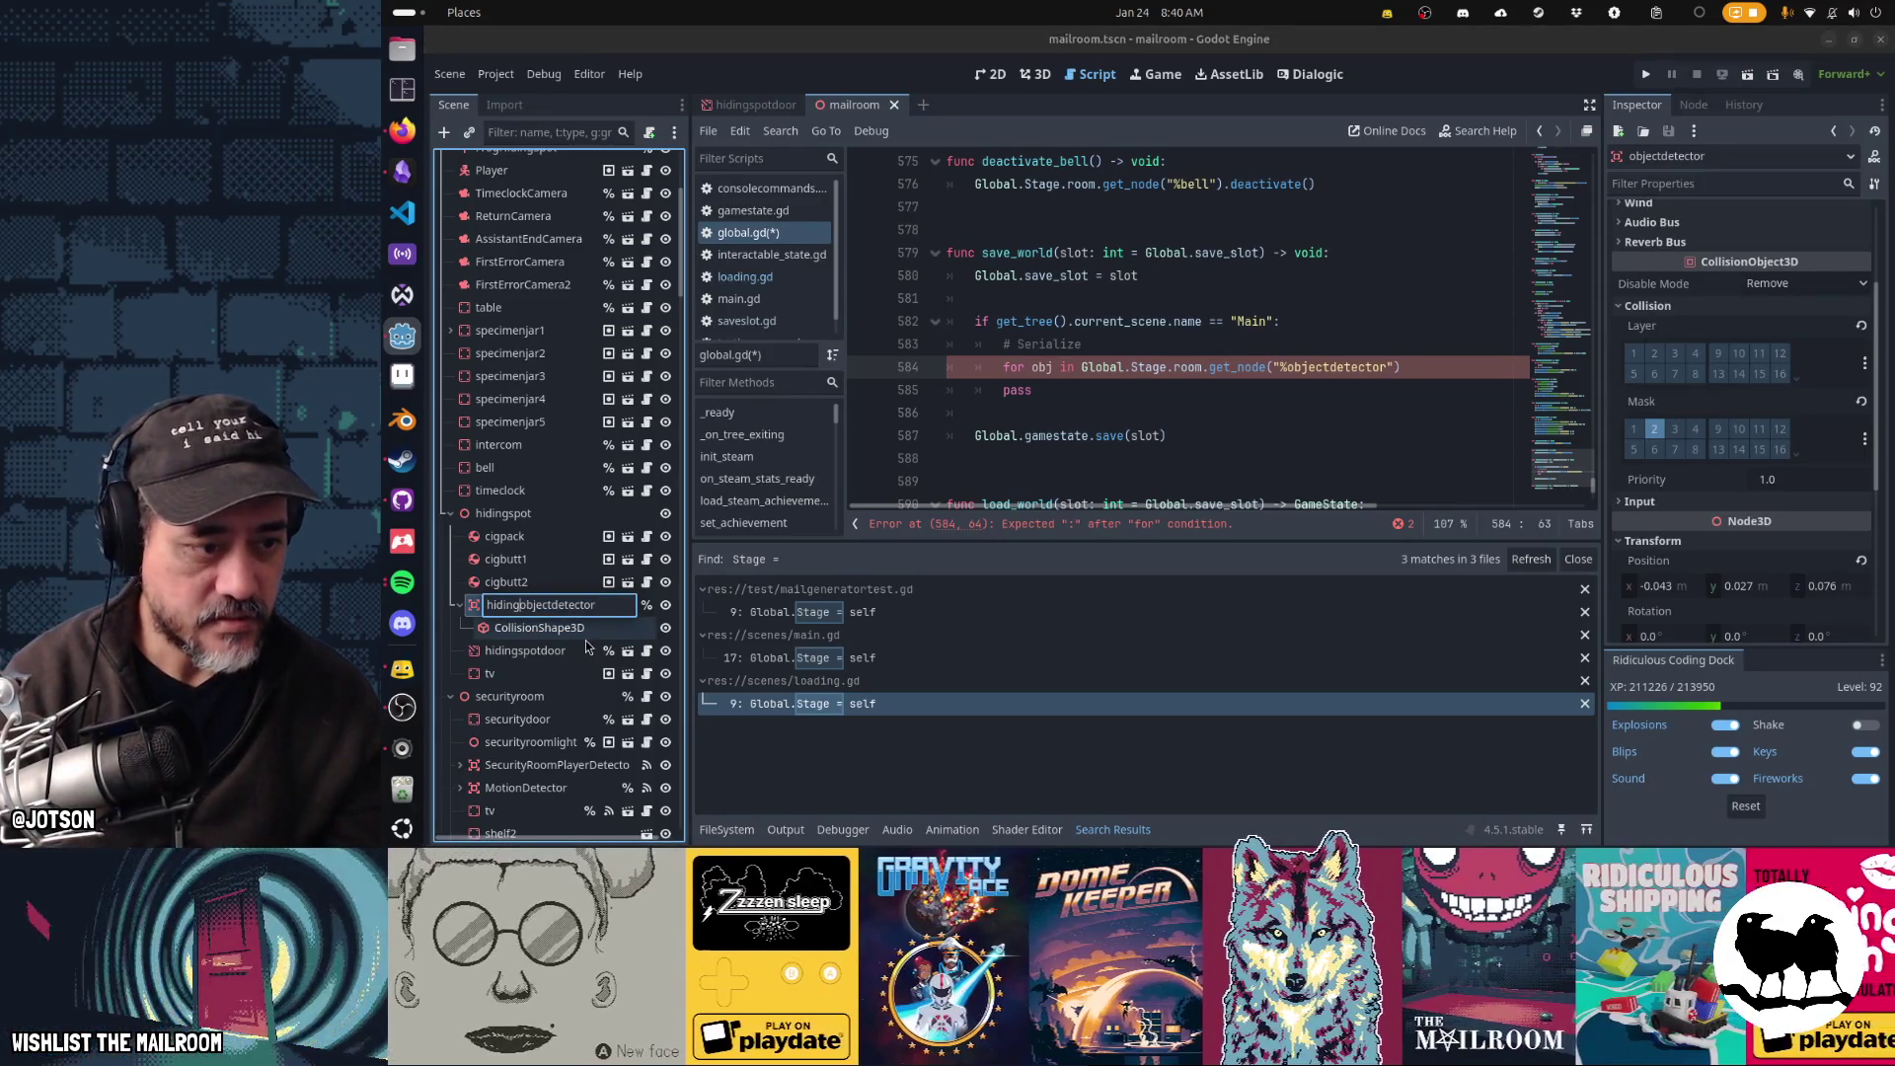
text(_)
key(Return)
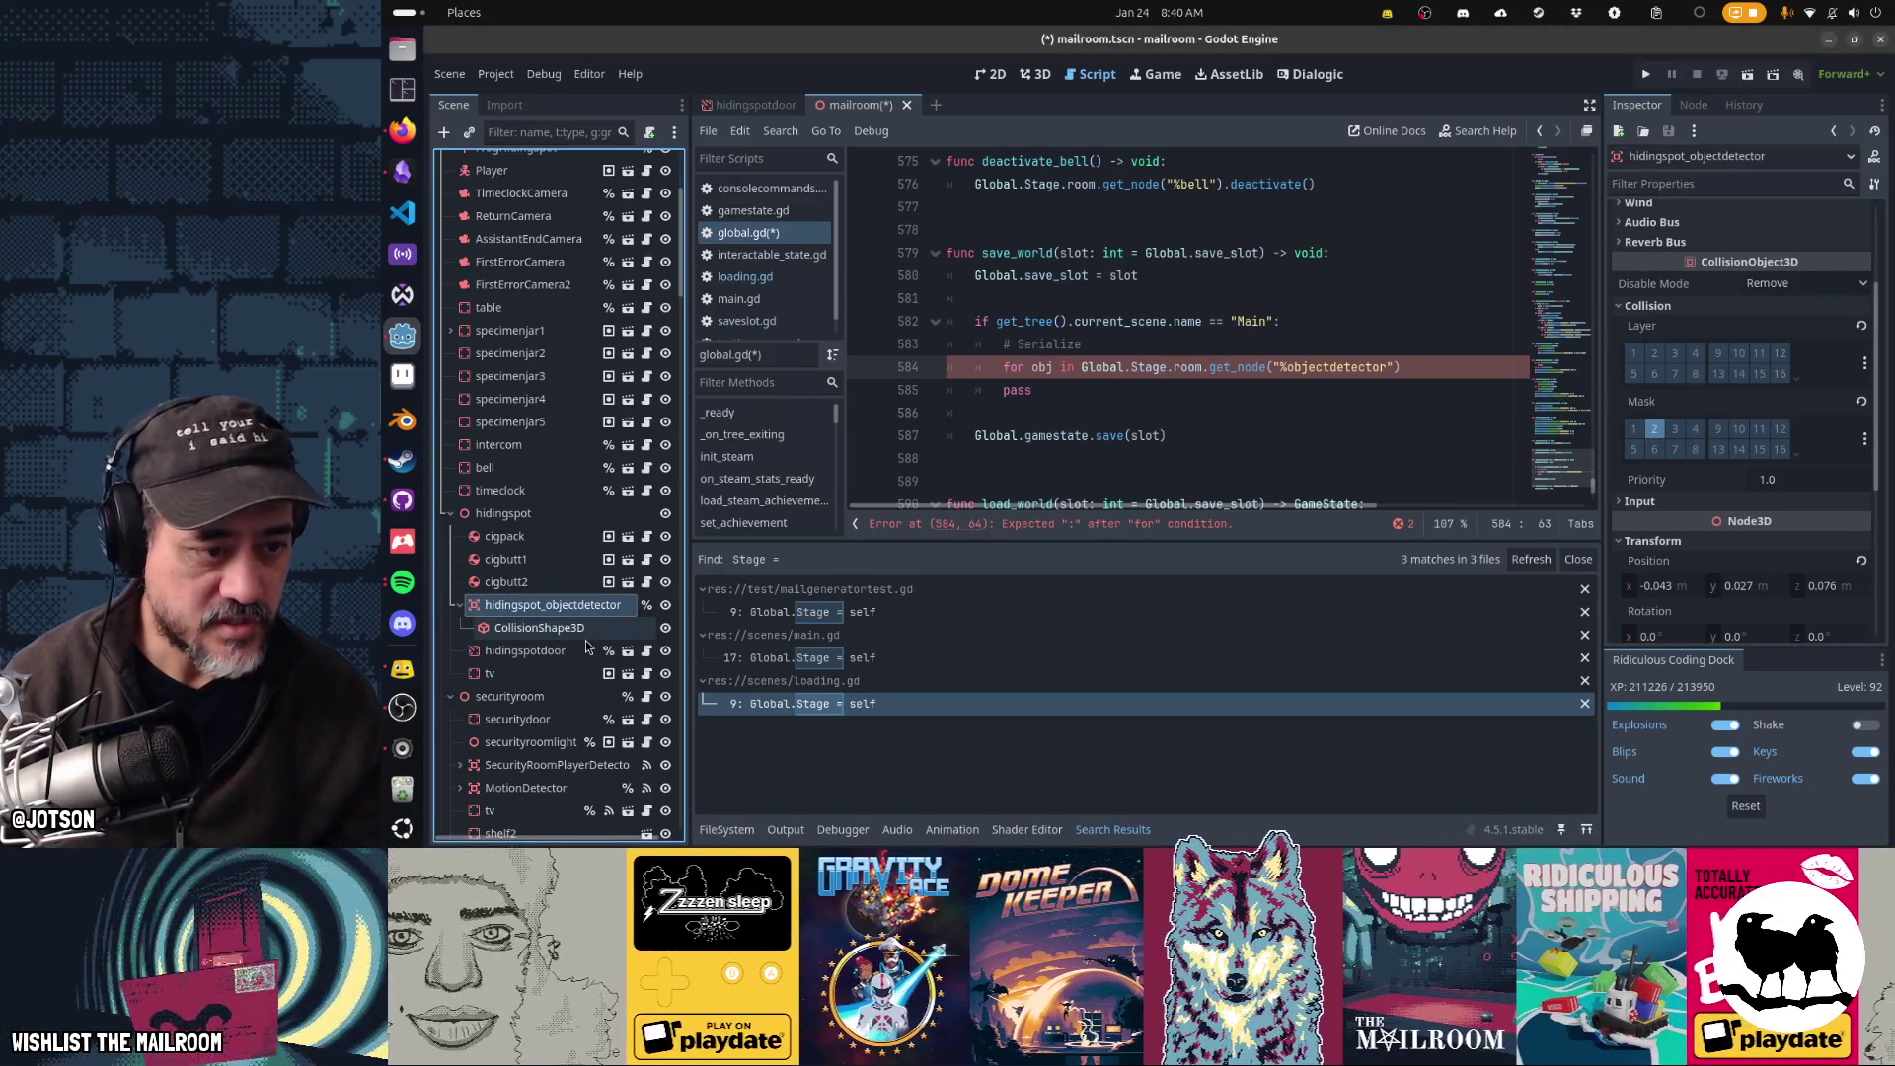
key(F2)
- Find the objectdetector reference, change main.gd line 709 to %hidingspot_objectdetector, and save
key(ctrl+shift+f)
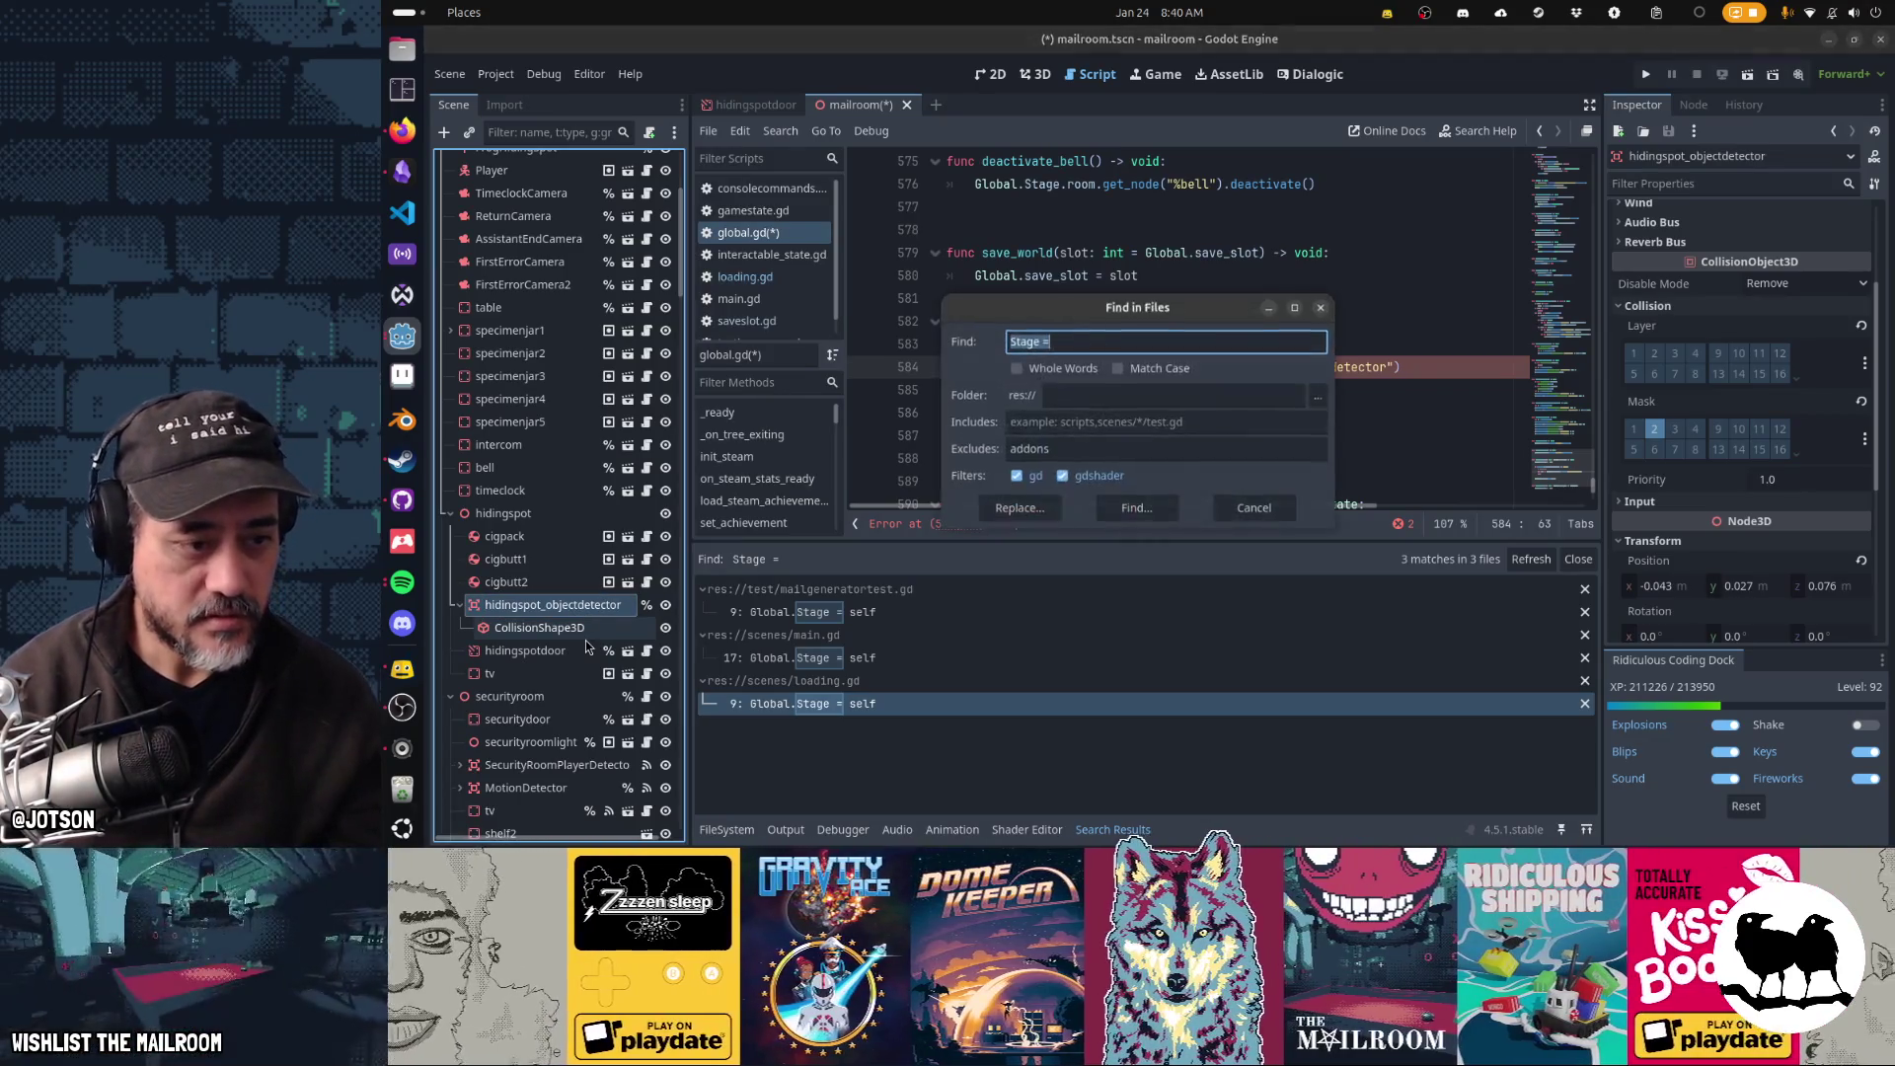
text(objectdetector)
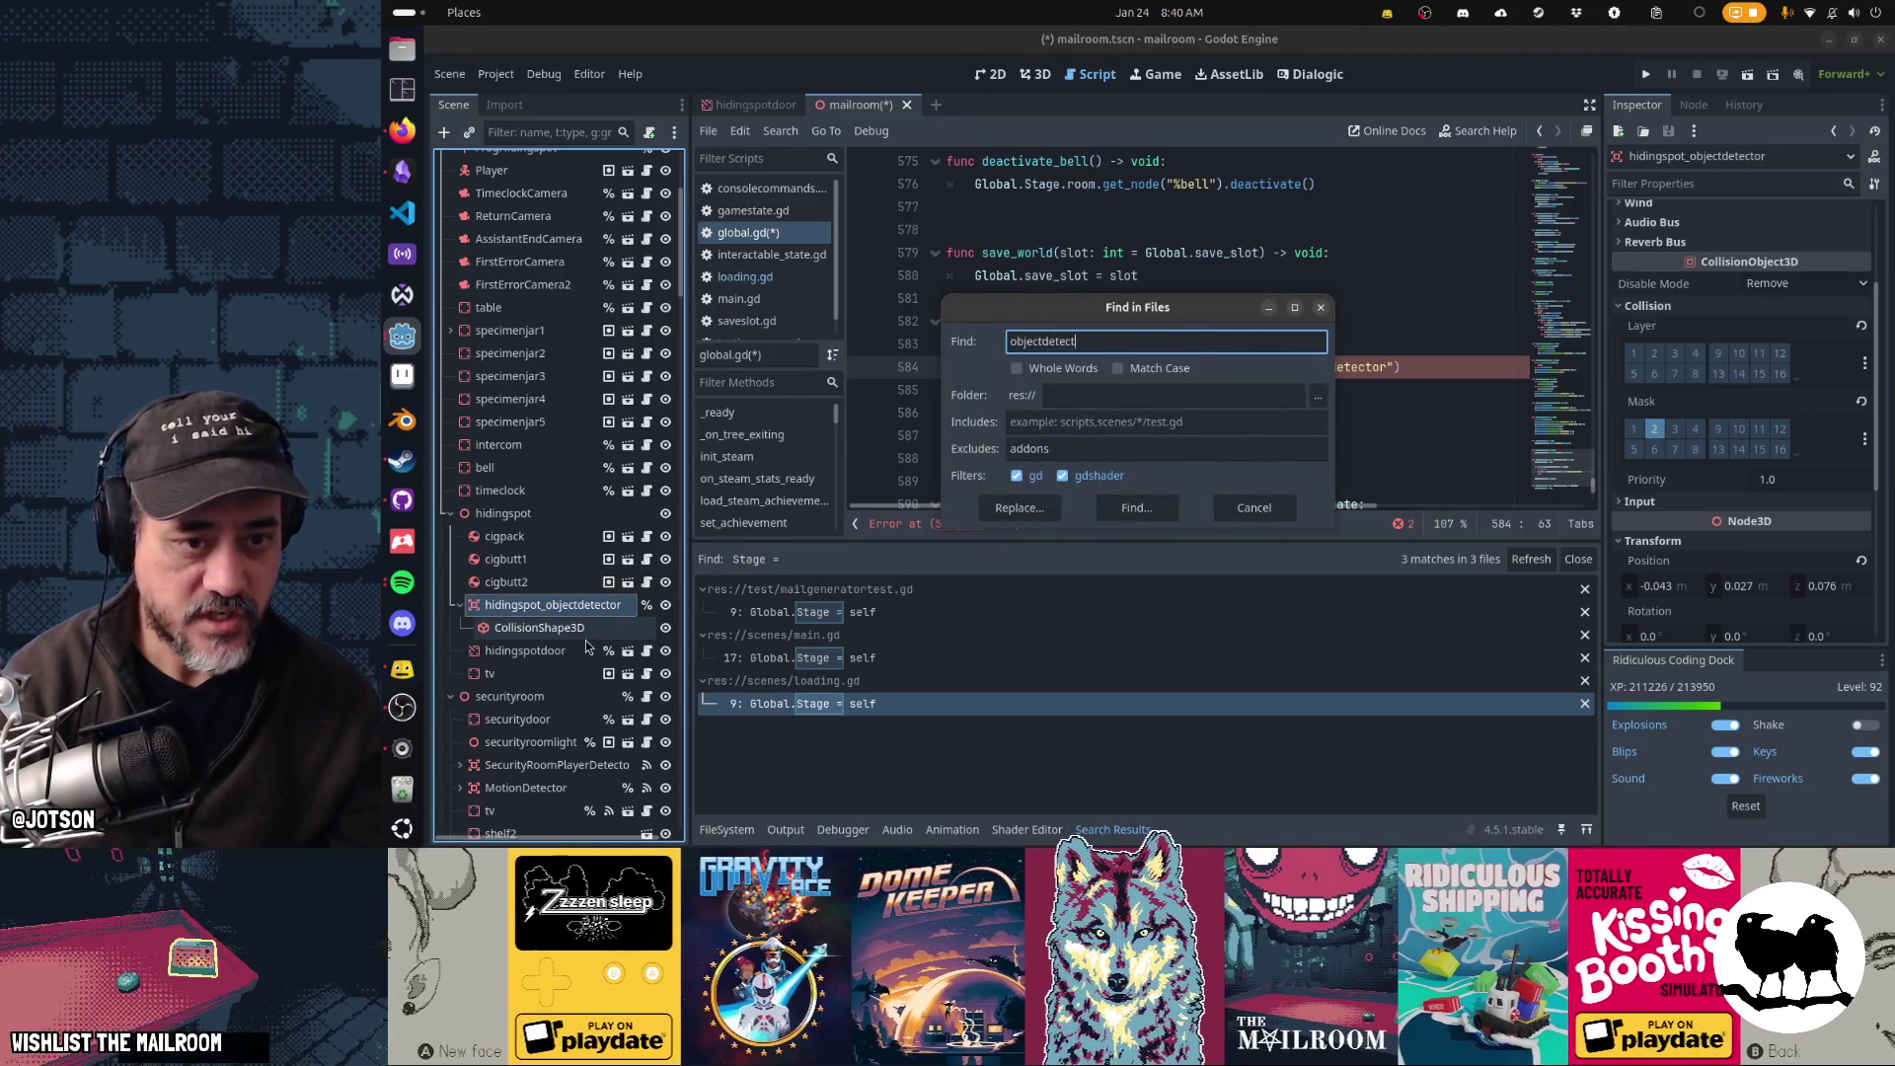
key(Return)
click(1056, 612)
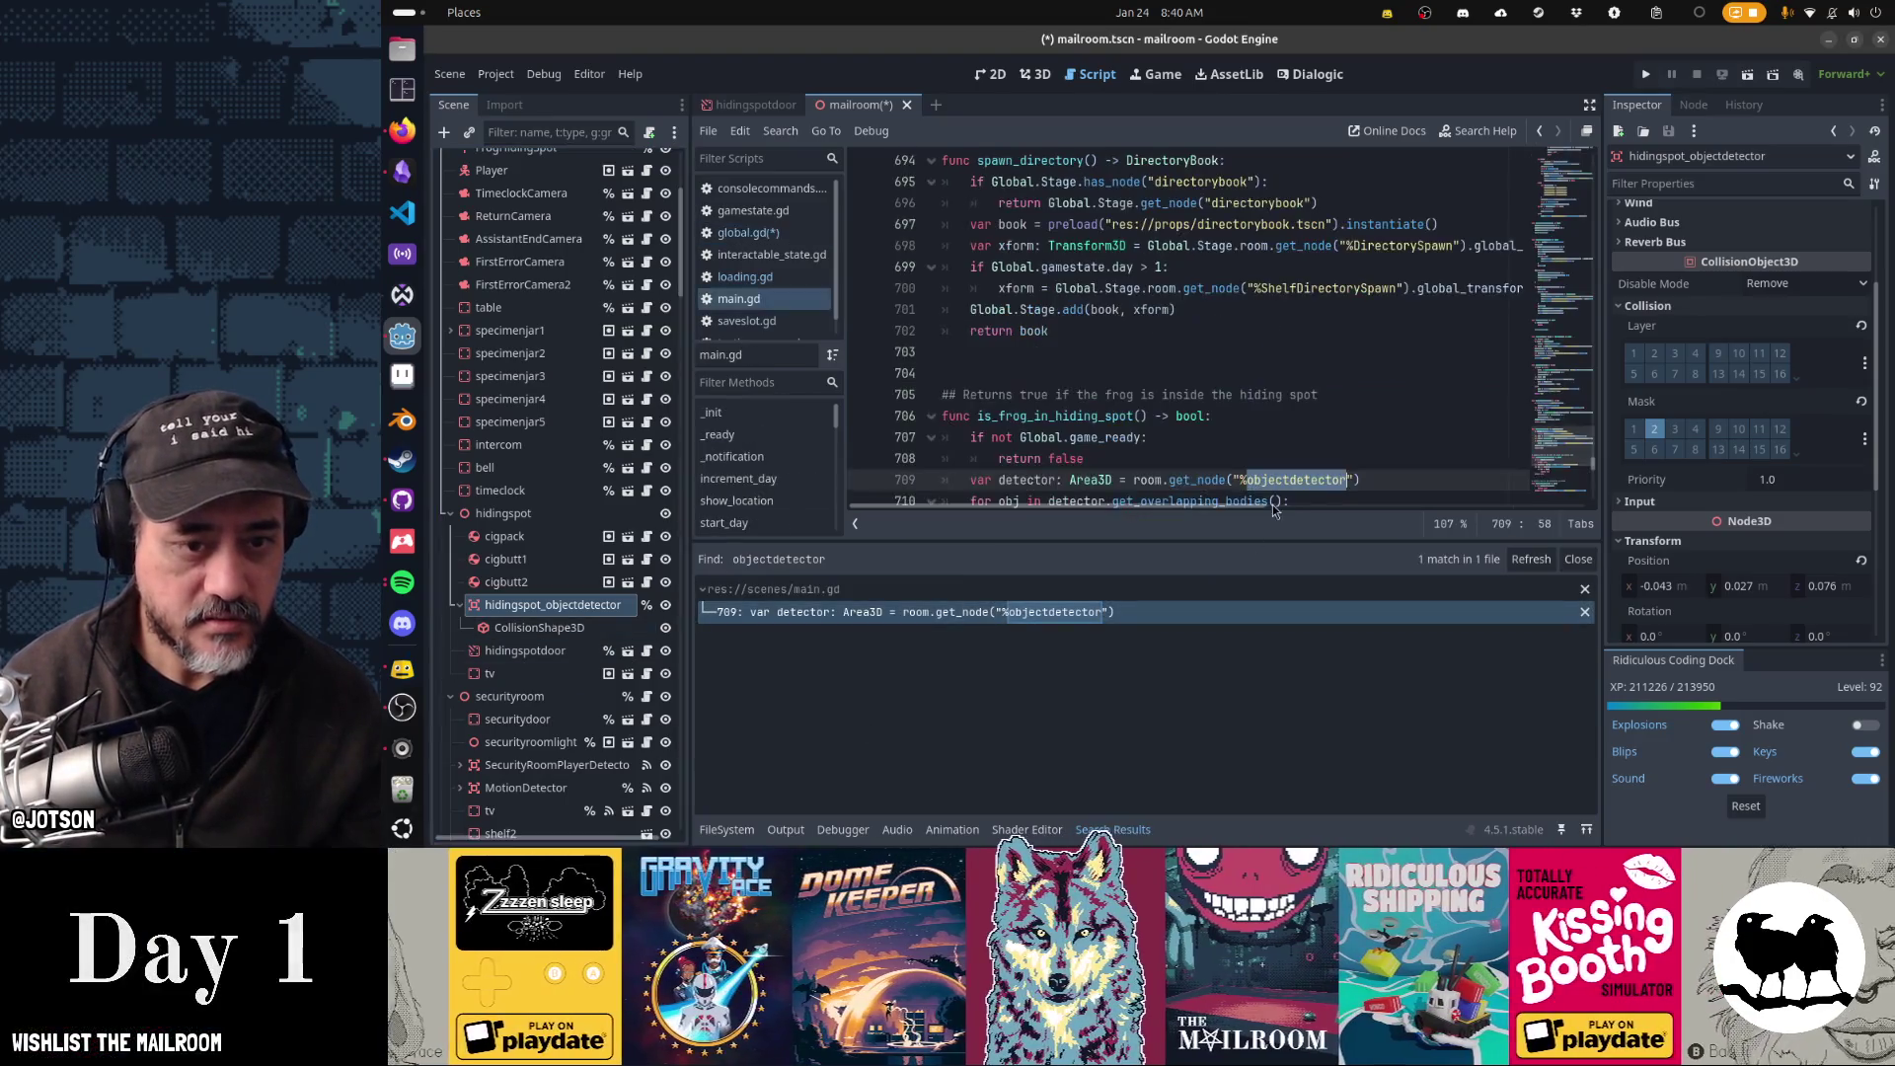
text(hidingspot_objectdetector)
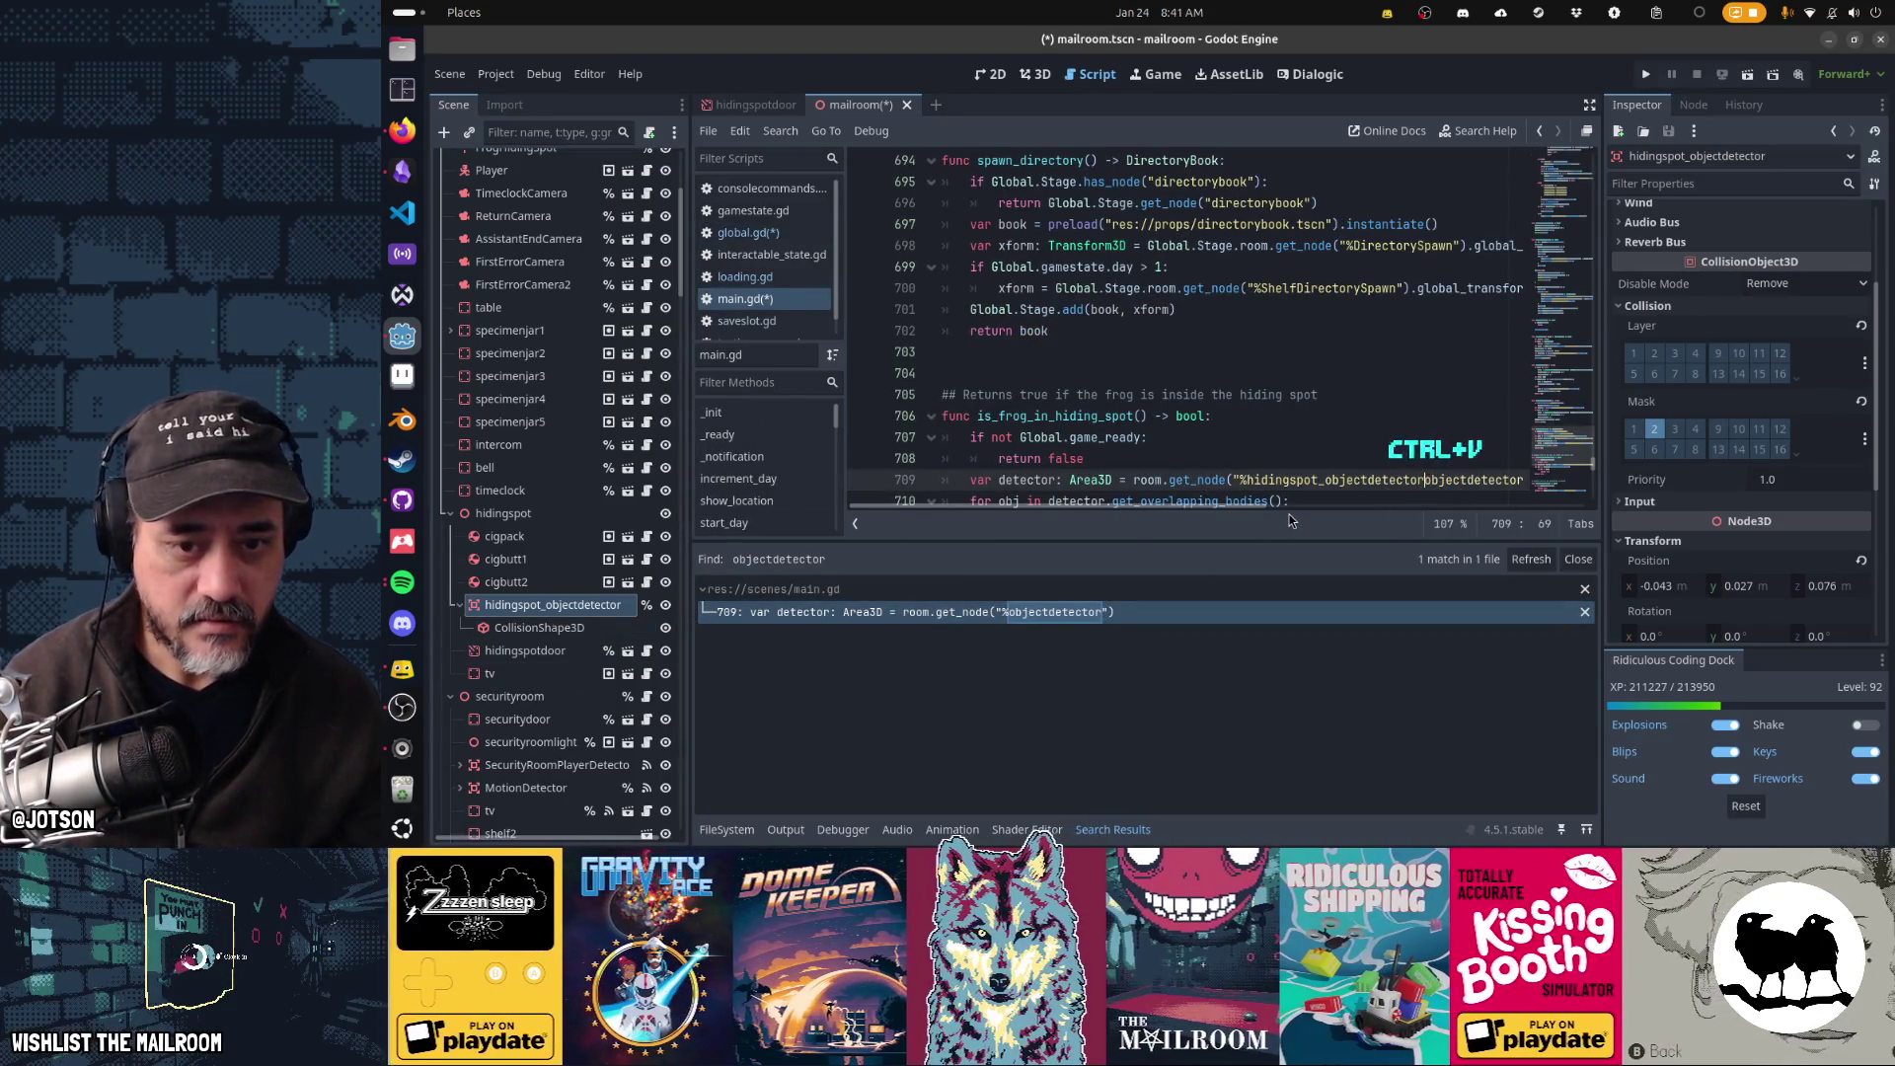
key(Delete)
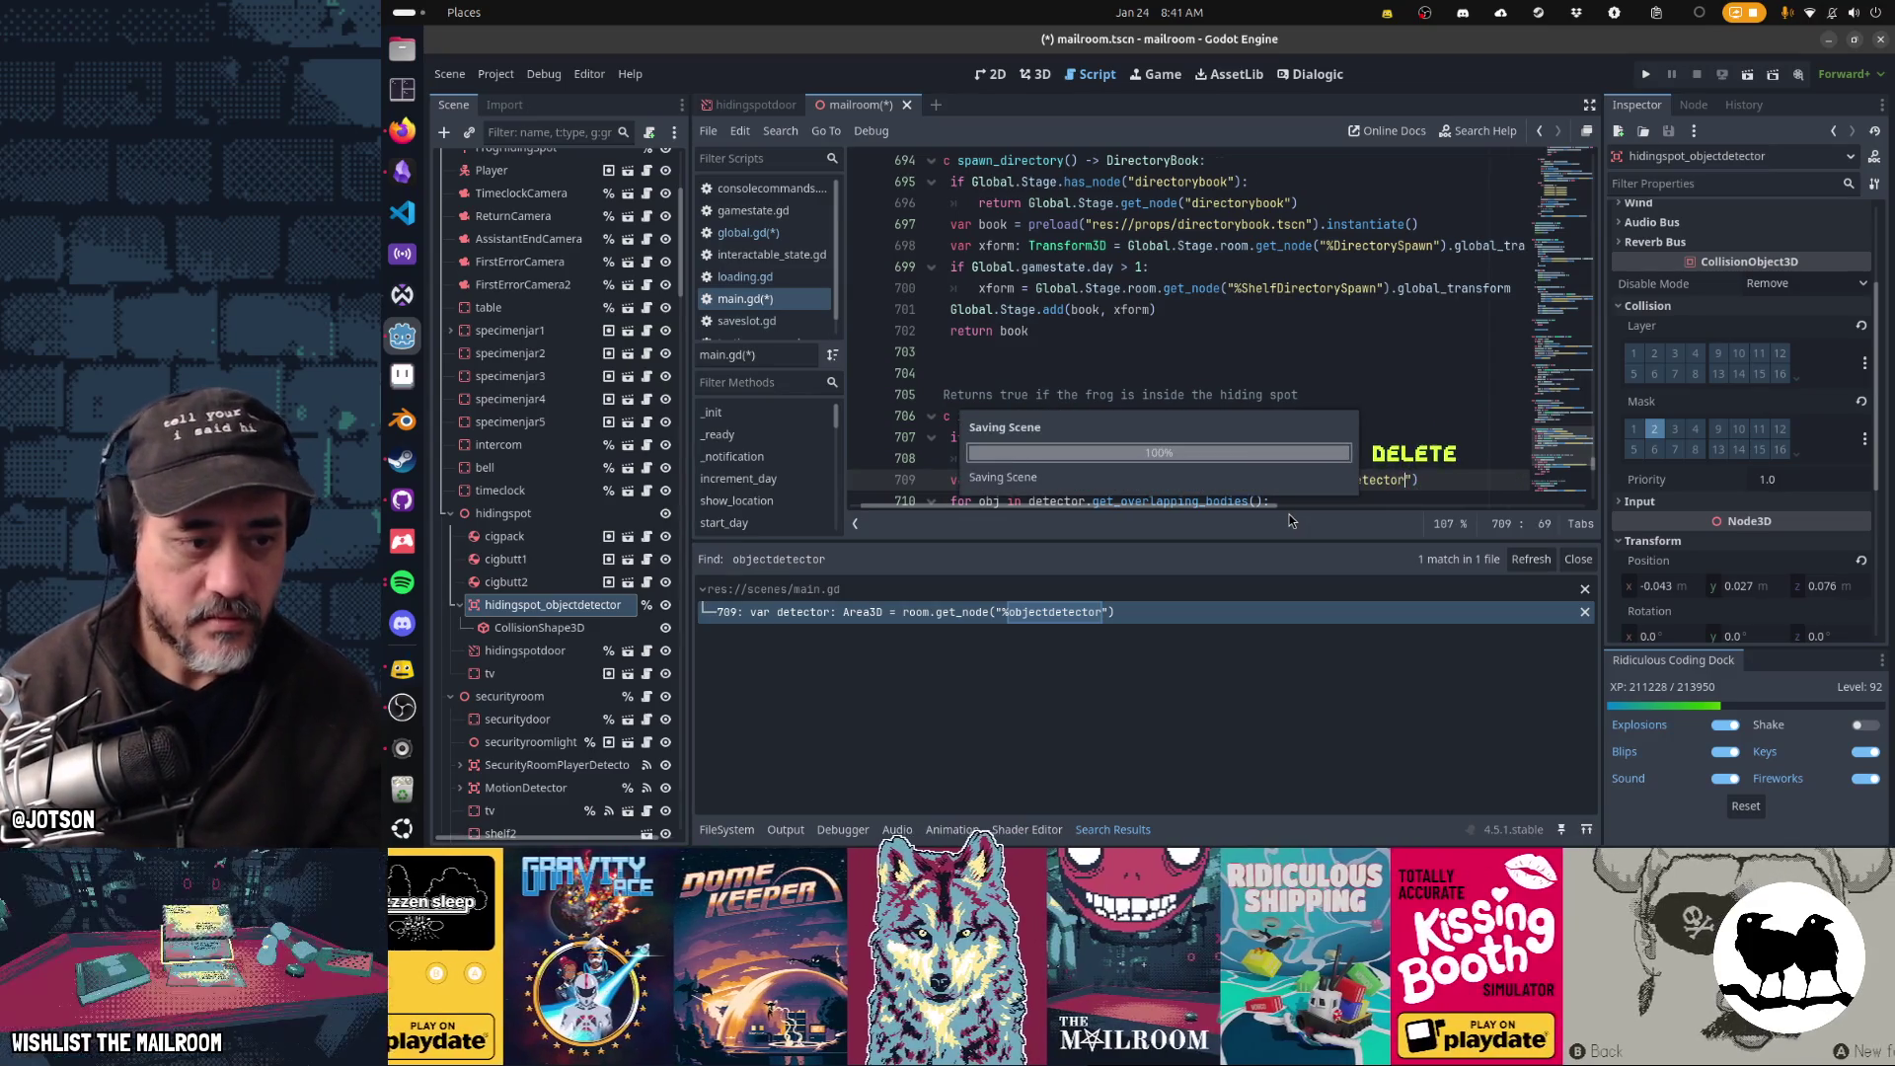
key(ctrl+s)
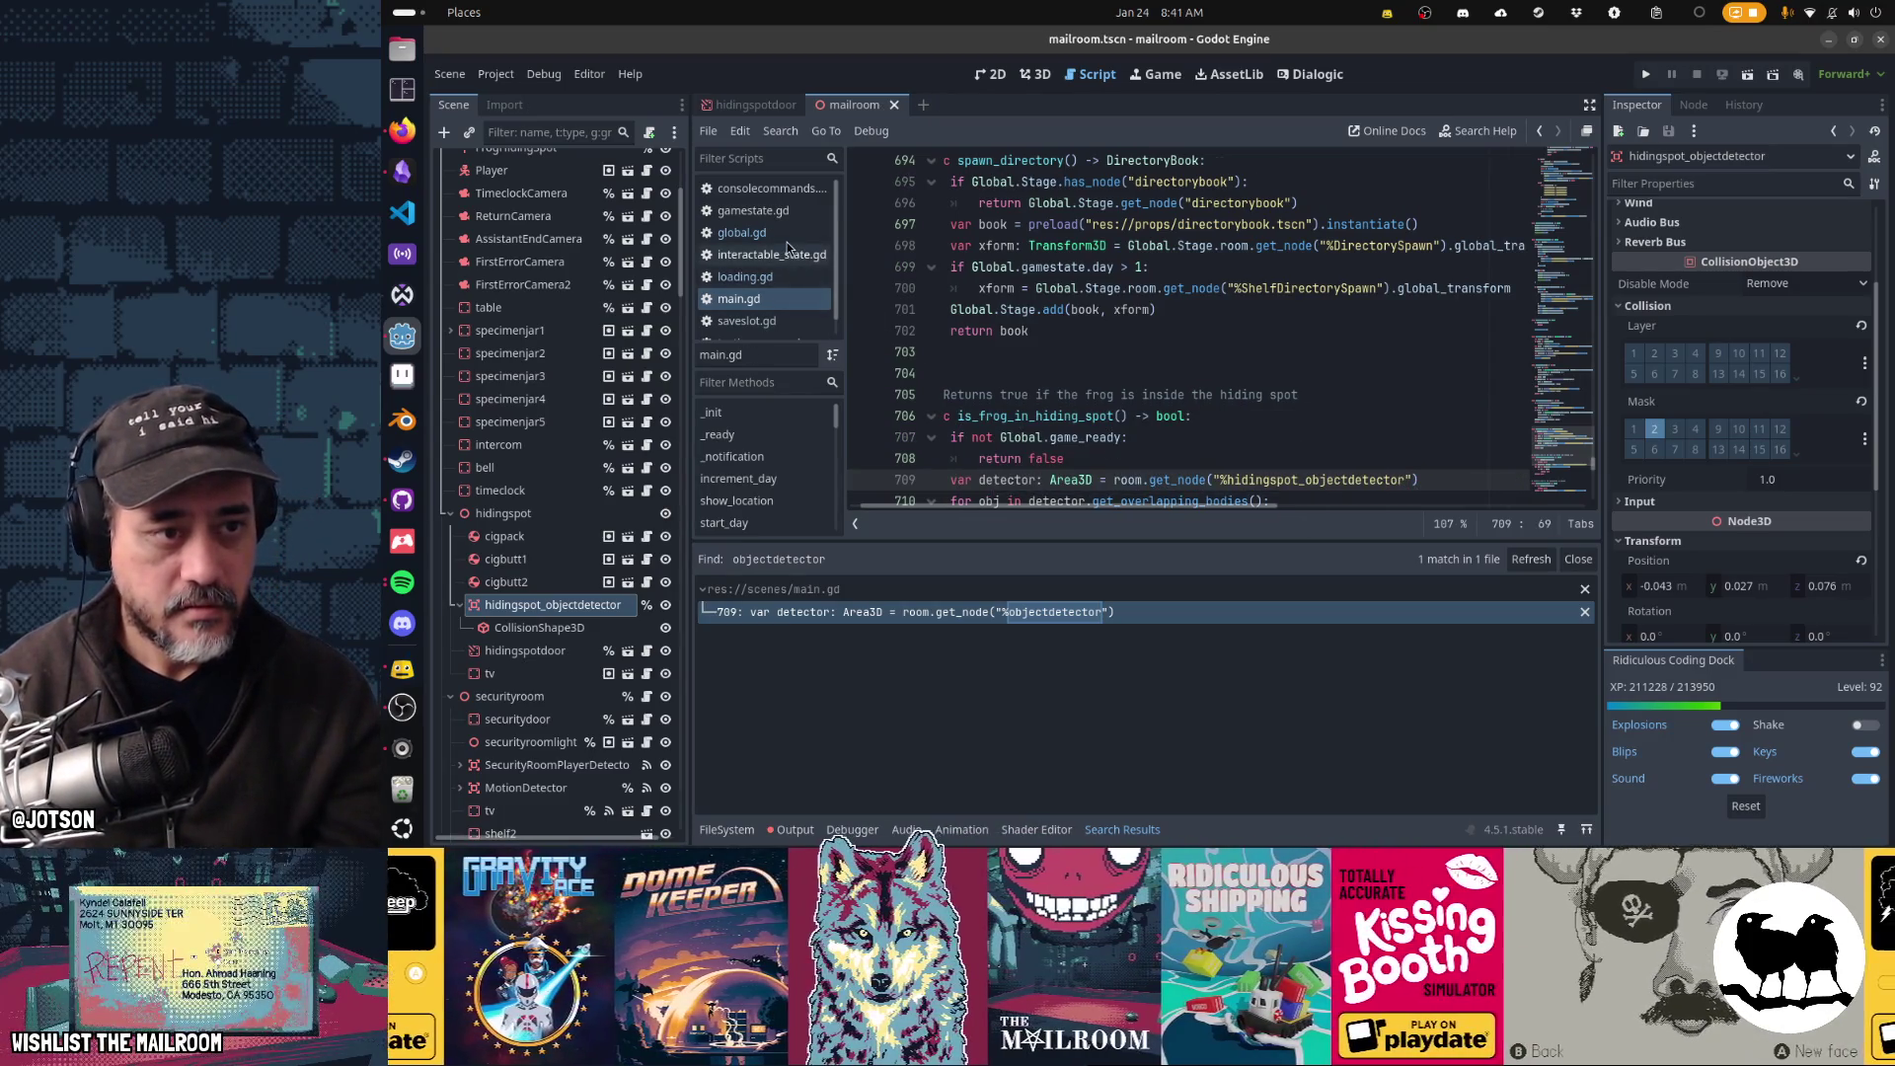
- Point line 584 at hidingspot_objectdetector and append .get_overlapping_bodies():
click(787, 239)
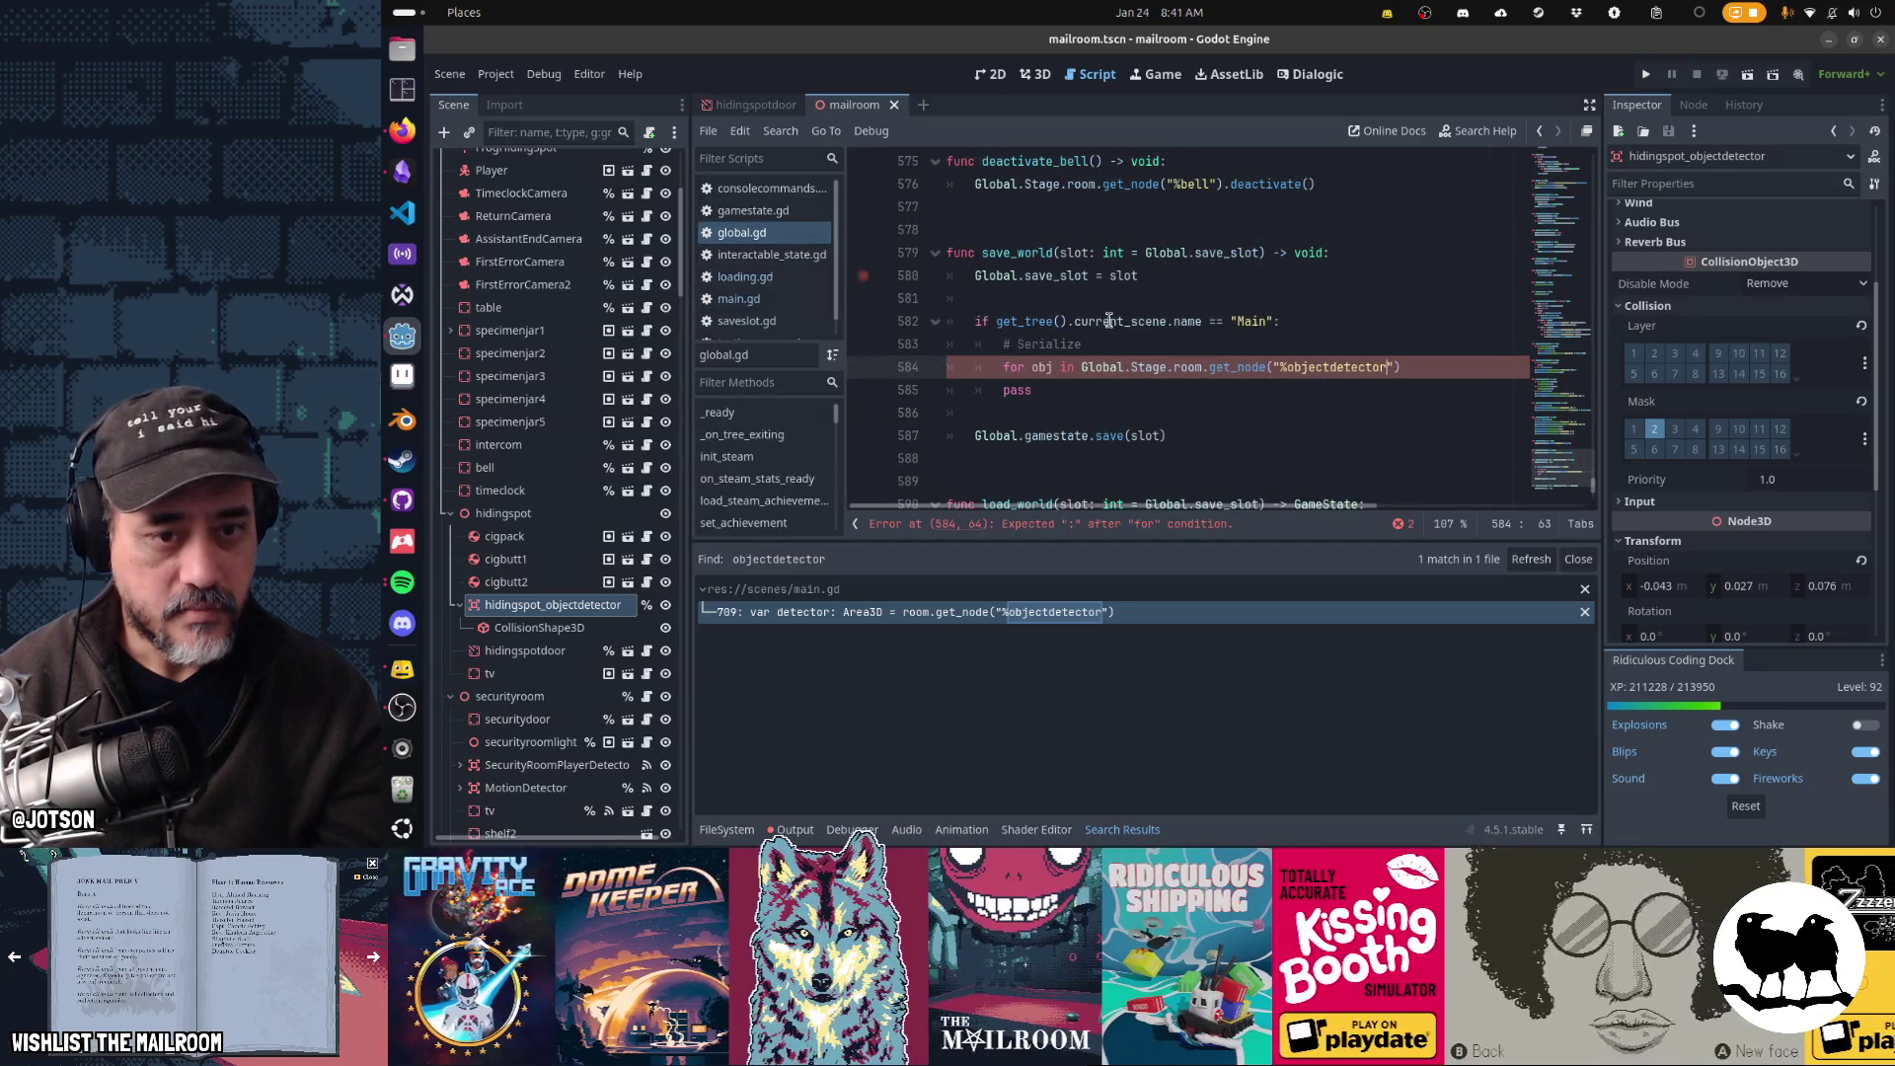
double_click(1352, 367)
text(hidingspot_objectdetector)
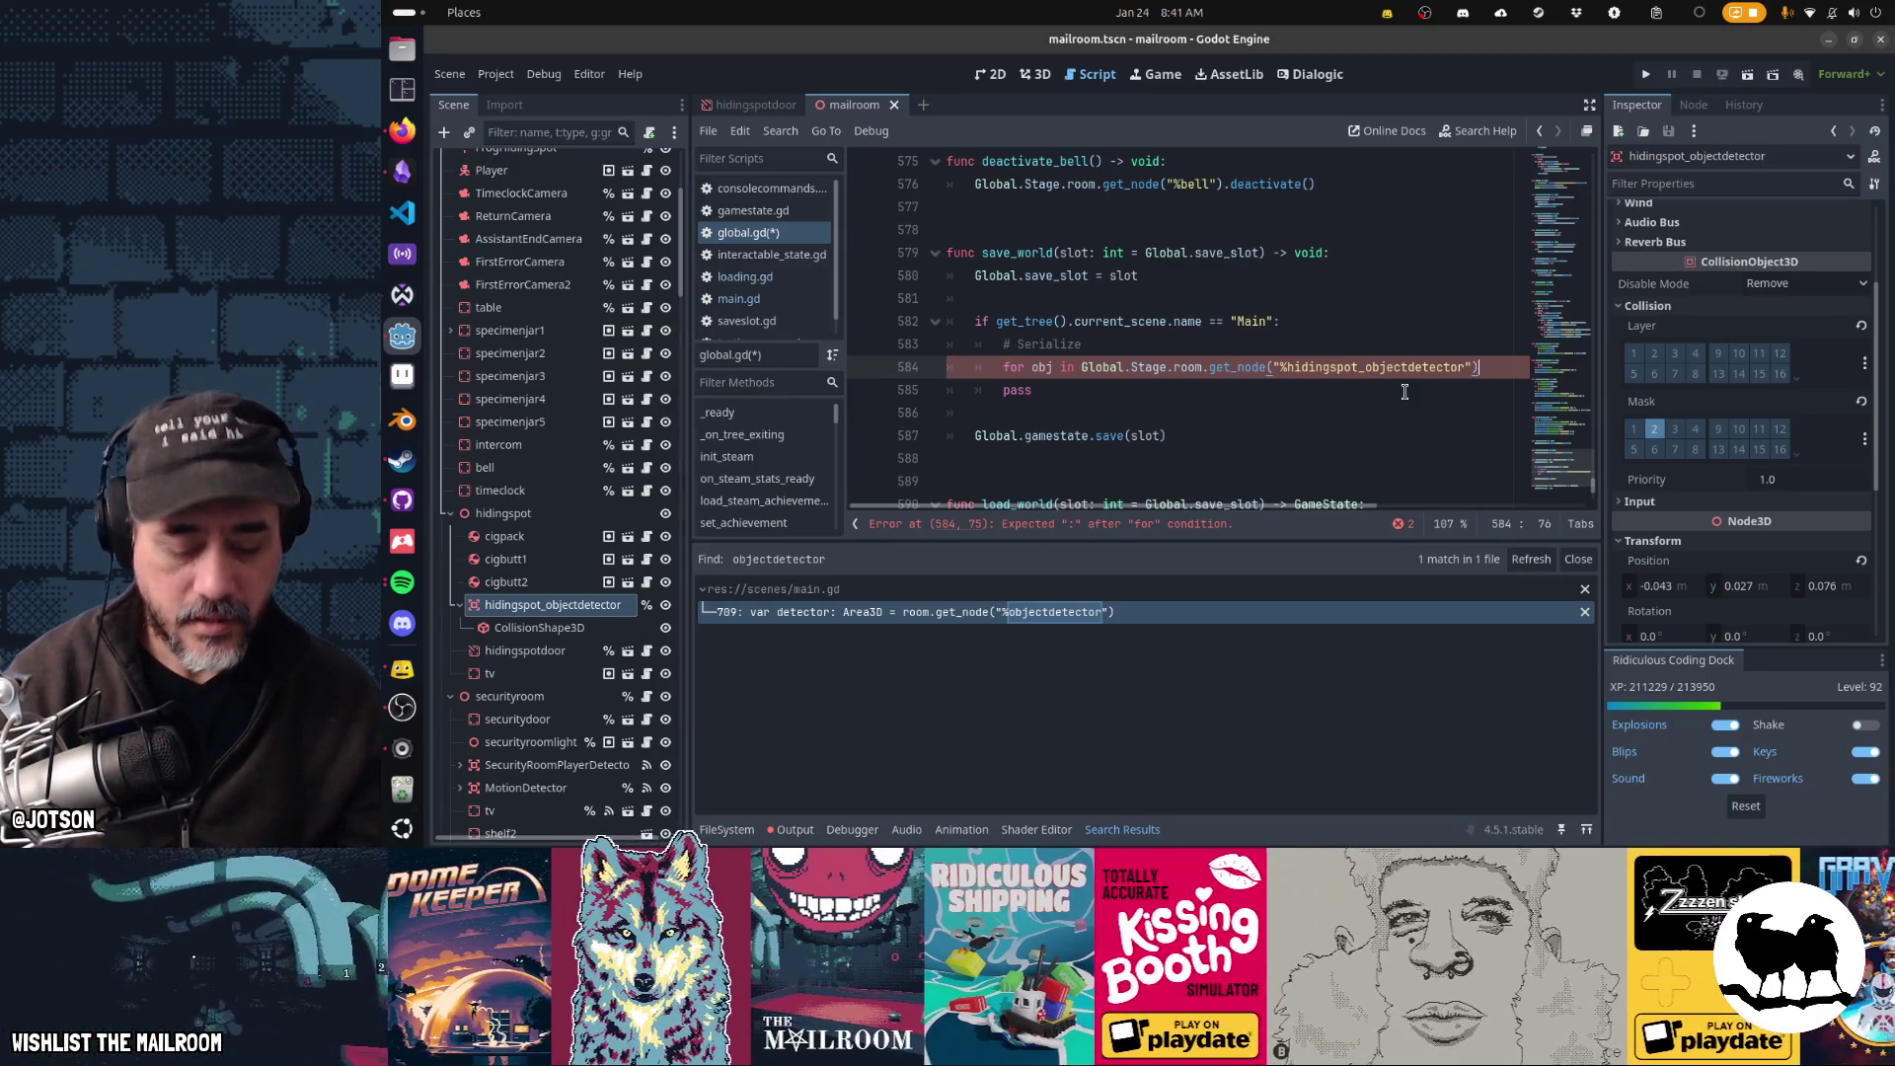
text(.get_o)
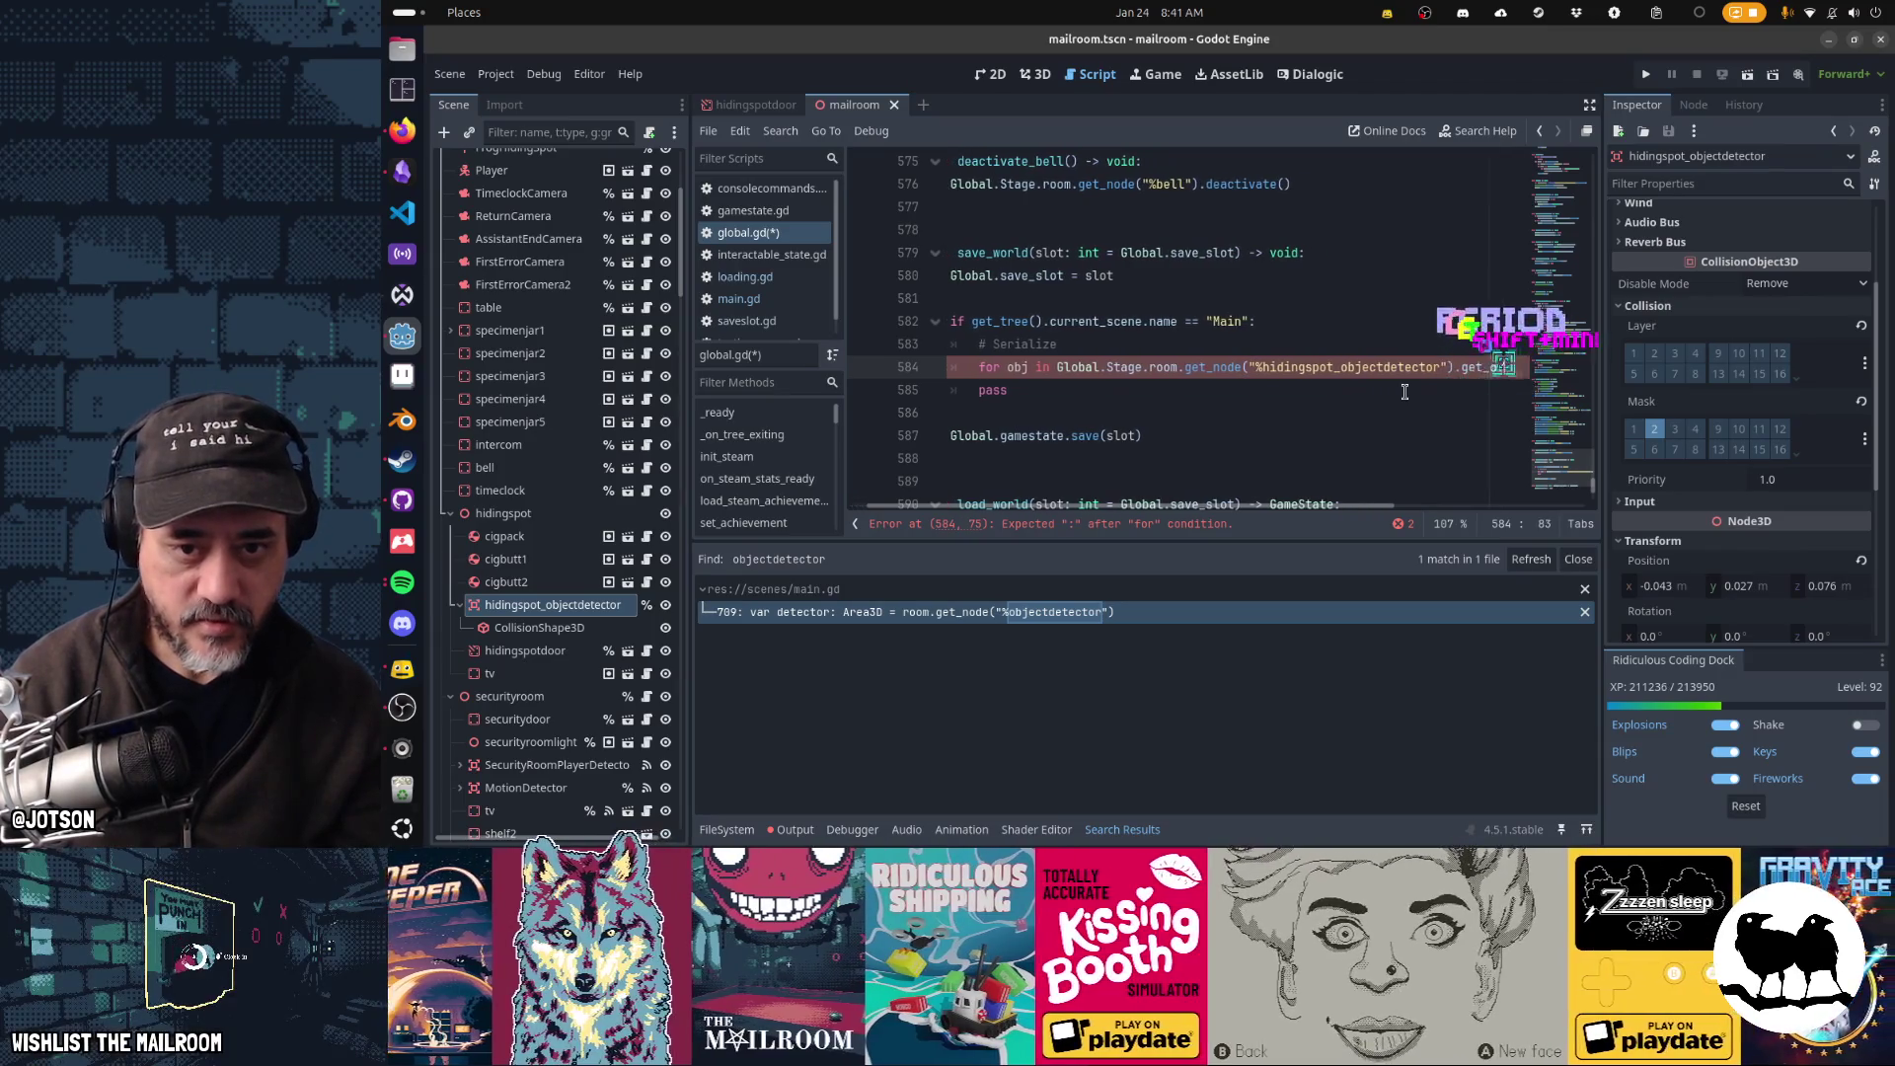
text(verlapping_bodies())
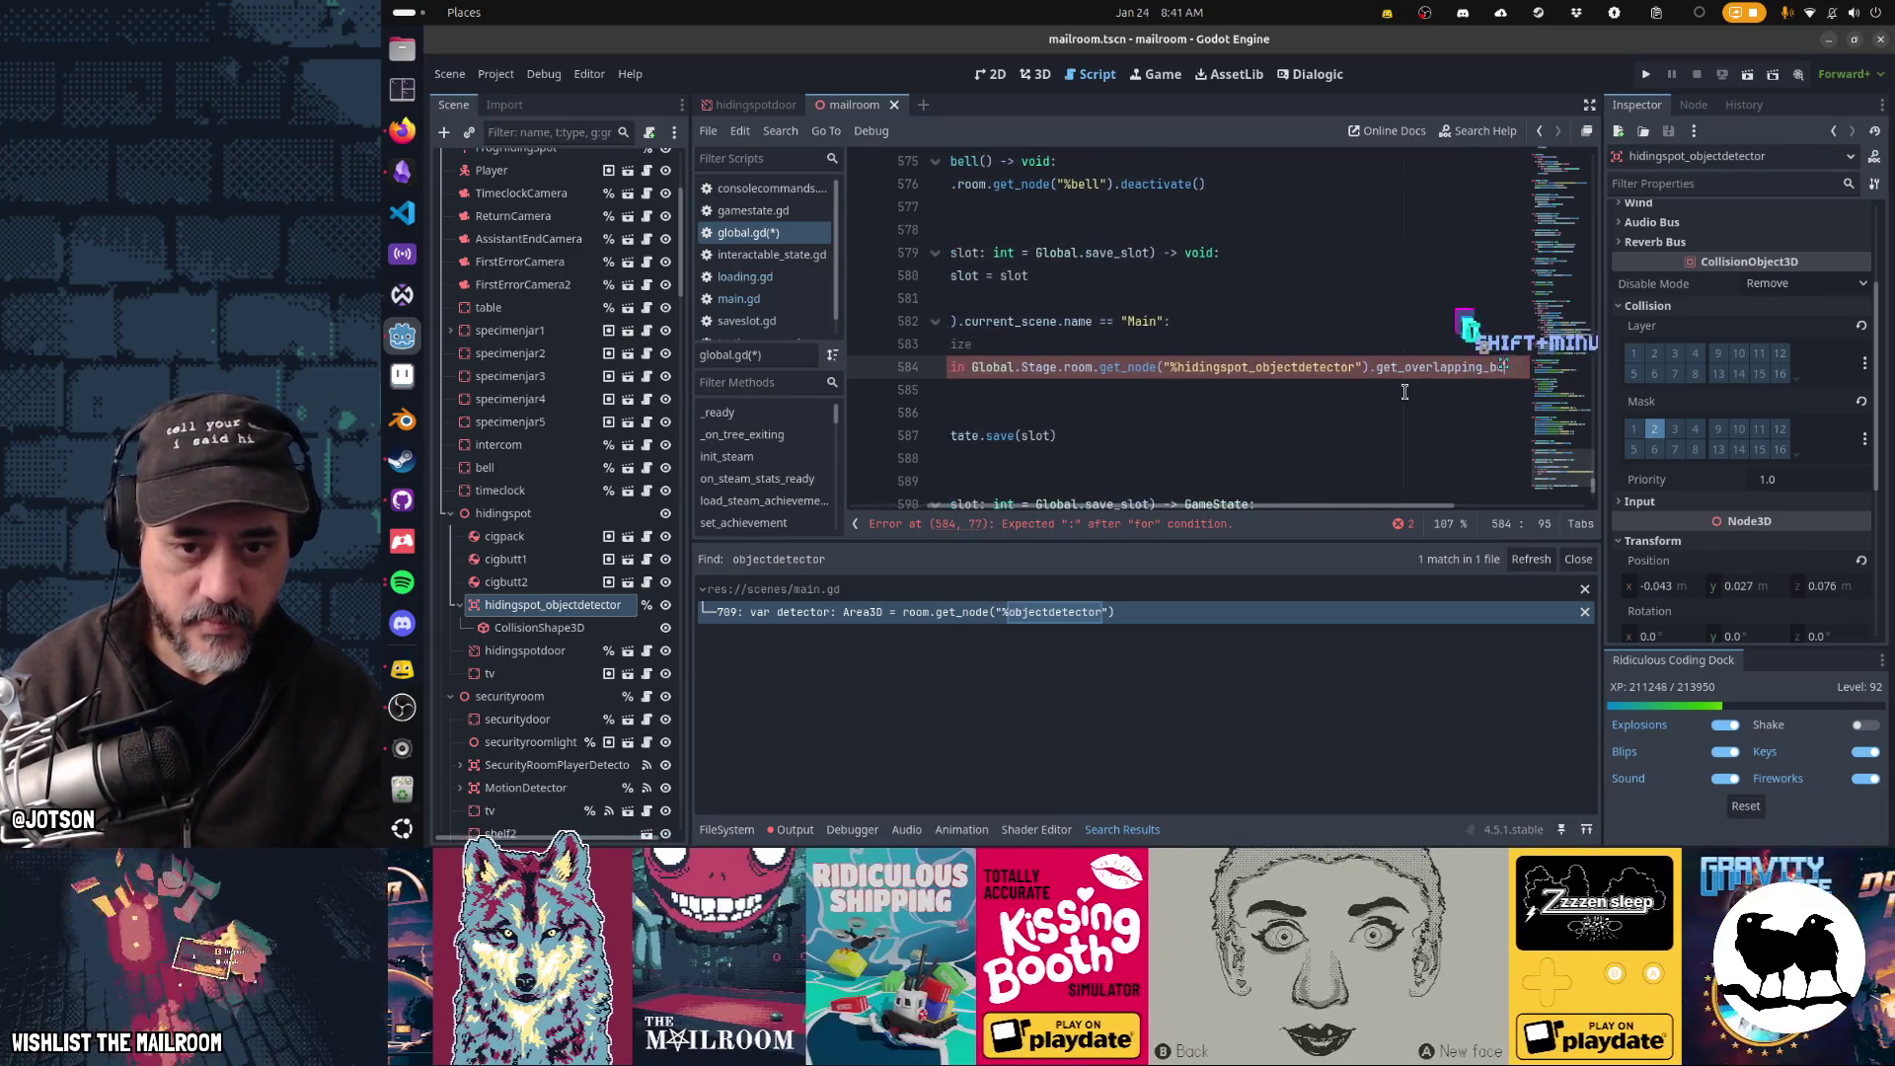
text(:)
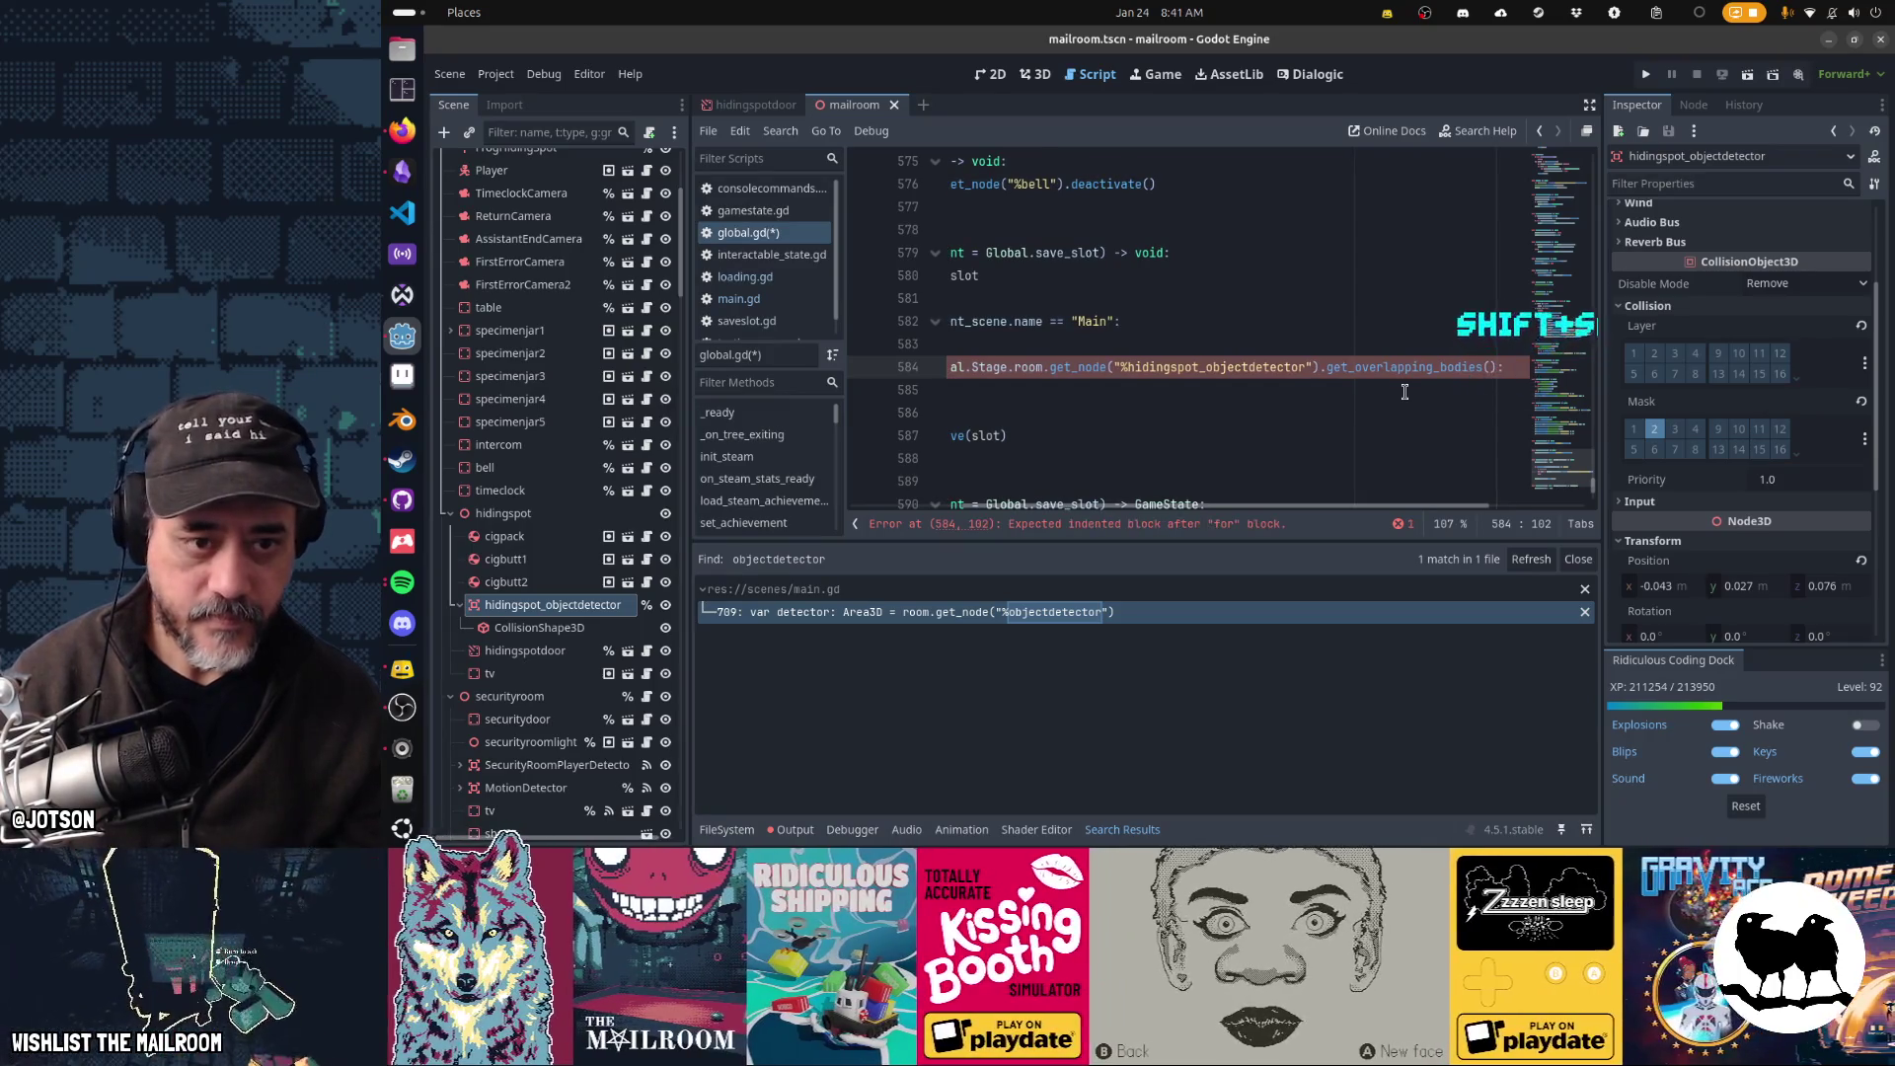
- Store the overlapping-bodies call in 'var objects =' above a 'for obj in objects:' loop with an indented line
key(ctrl+shift+Left)
key(ctrl+shift+Left)
key(ctrl+shift+Left)
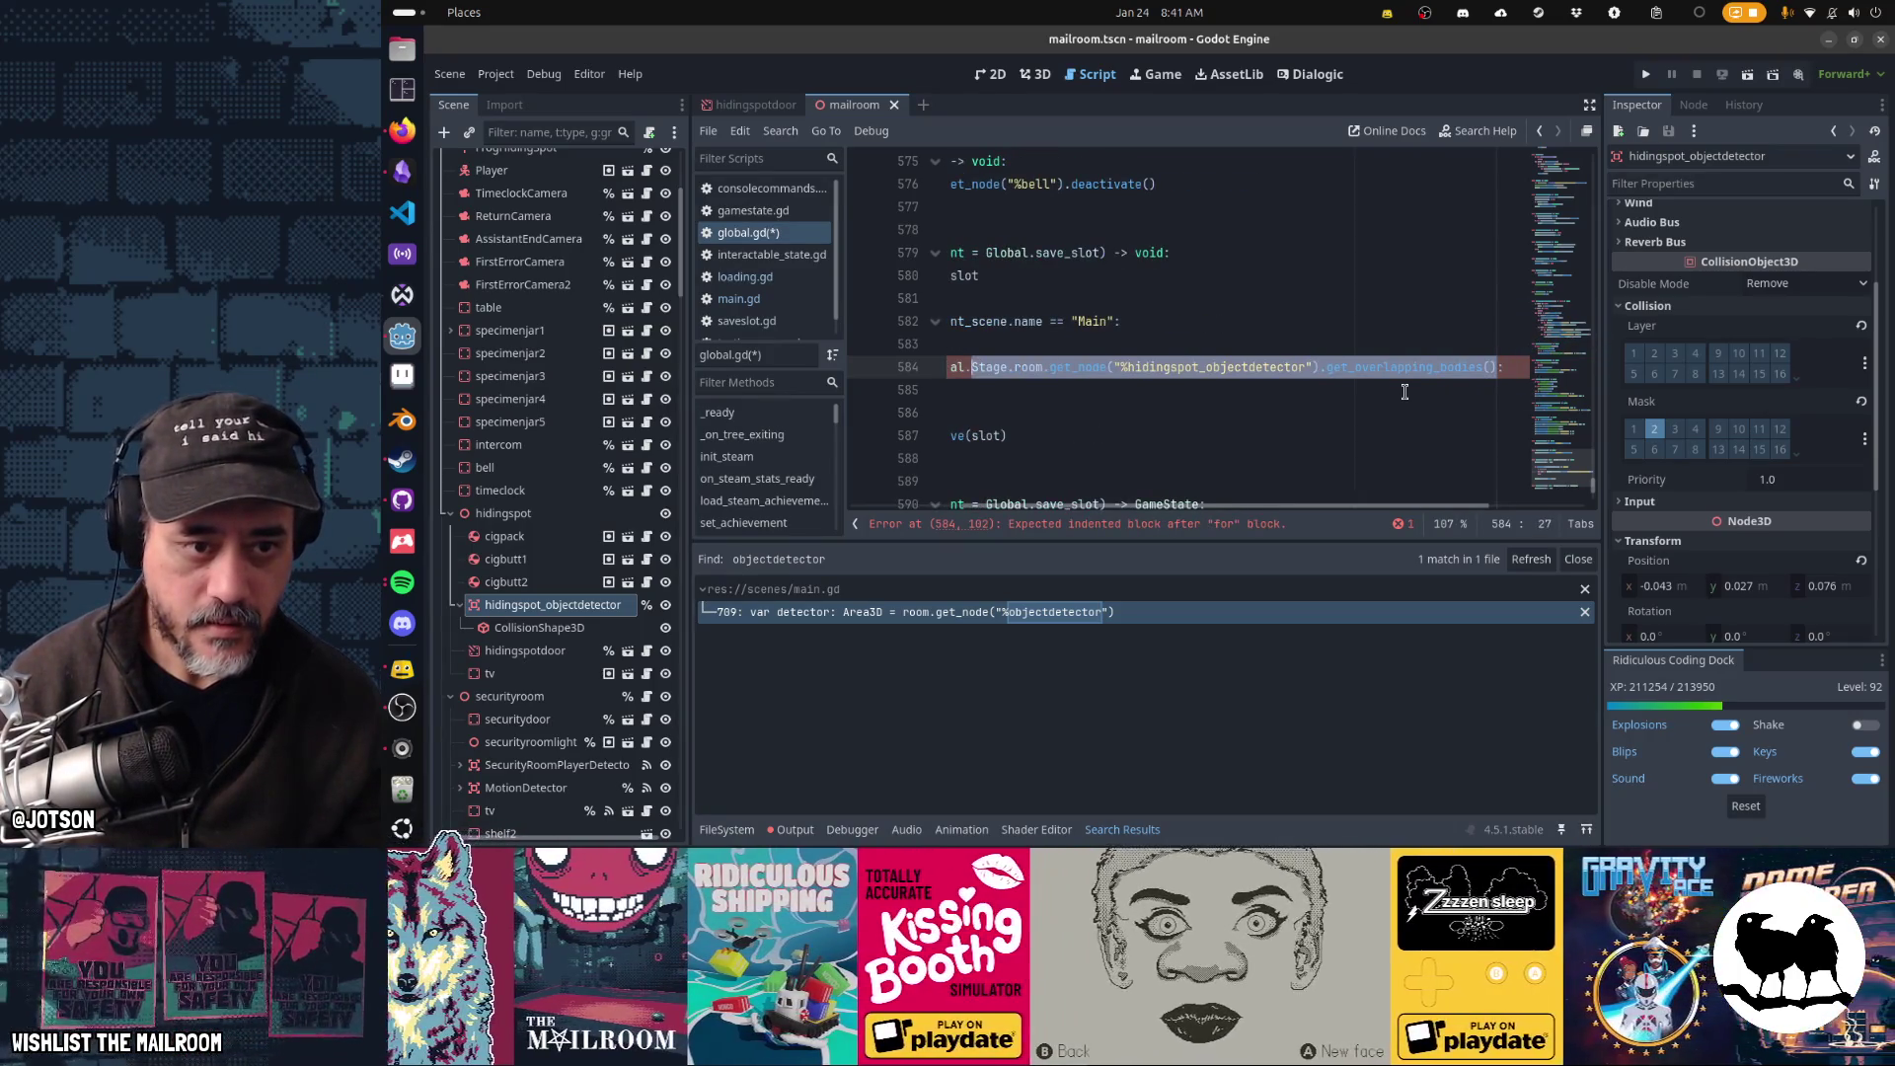
key(ctrl+x)
text(objec)
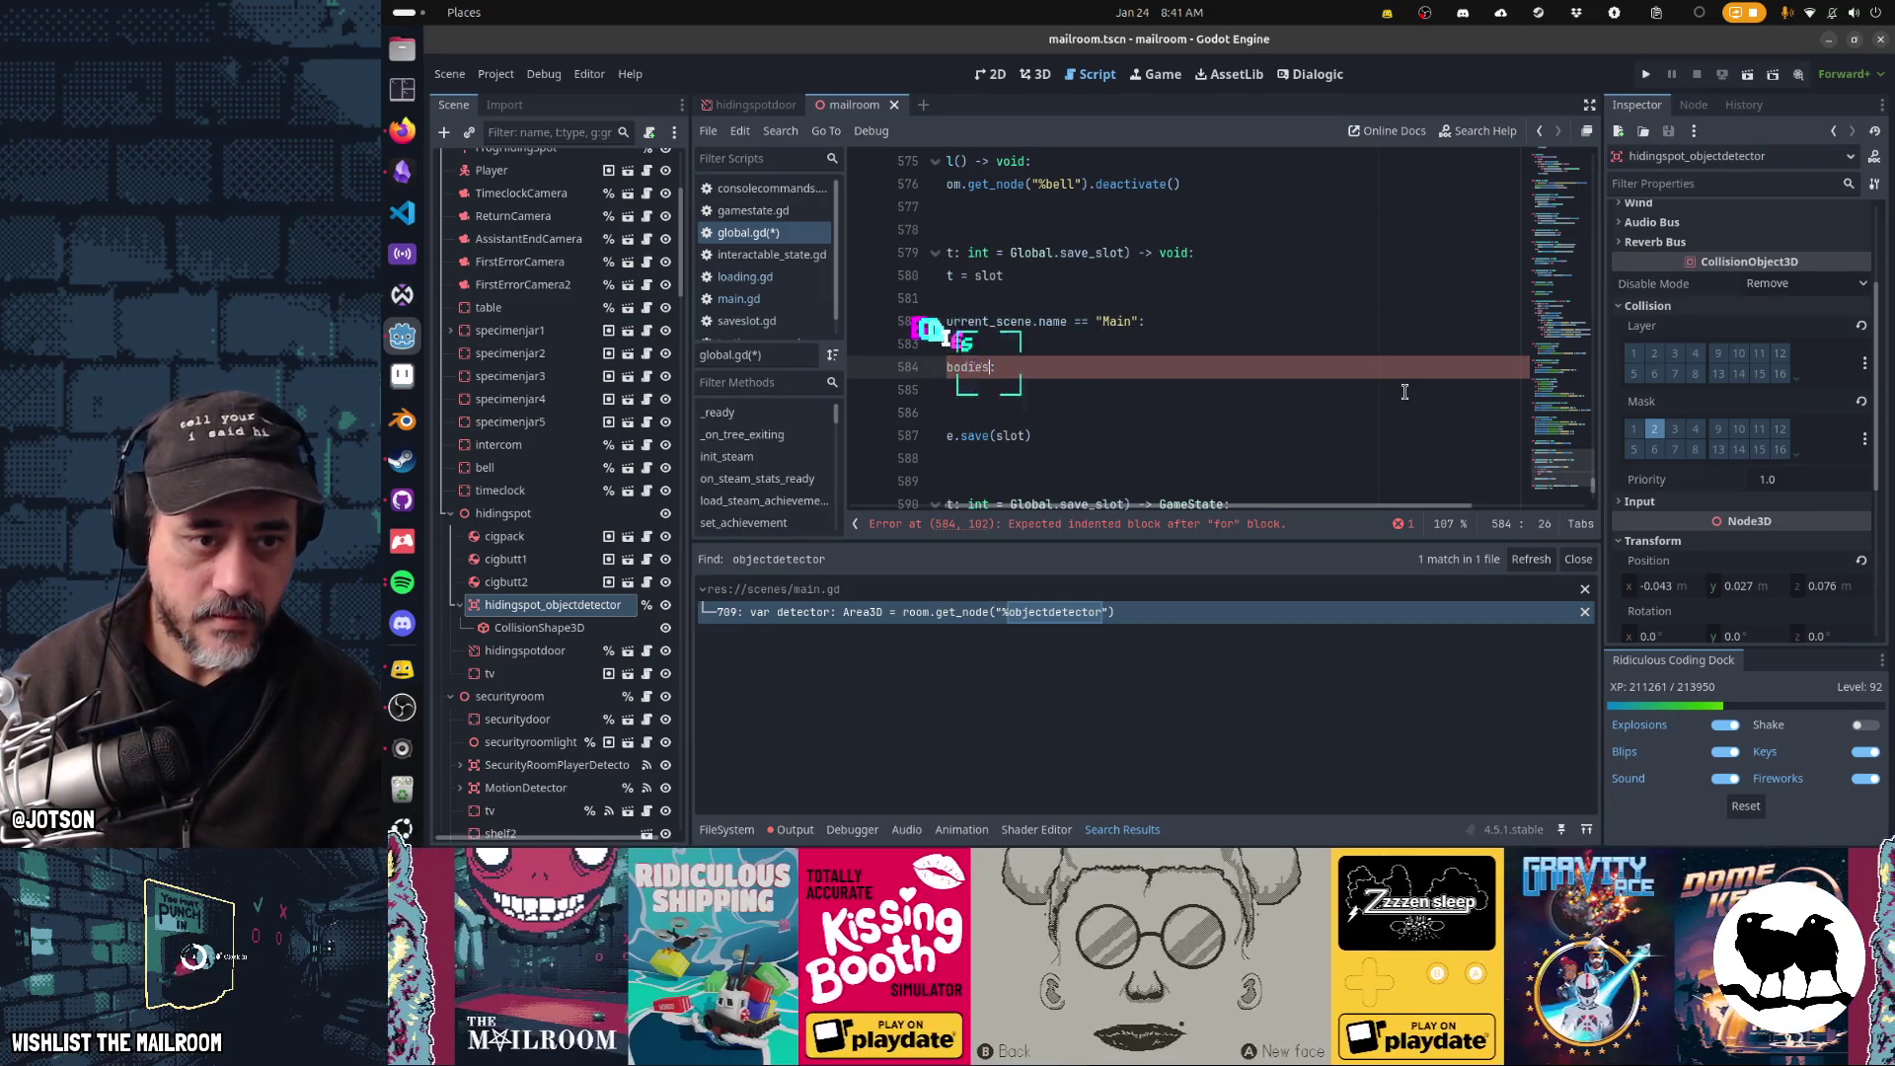
text(ts:)
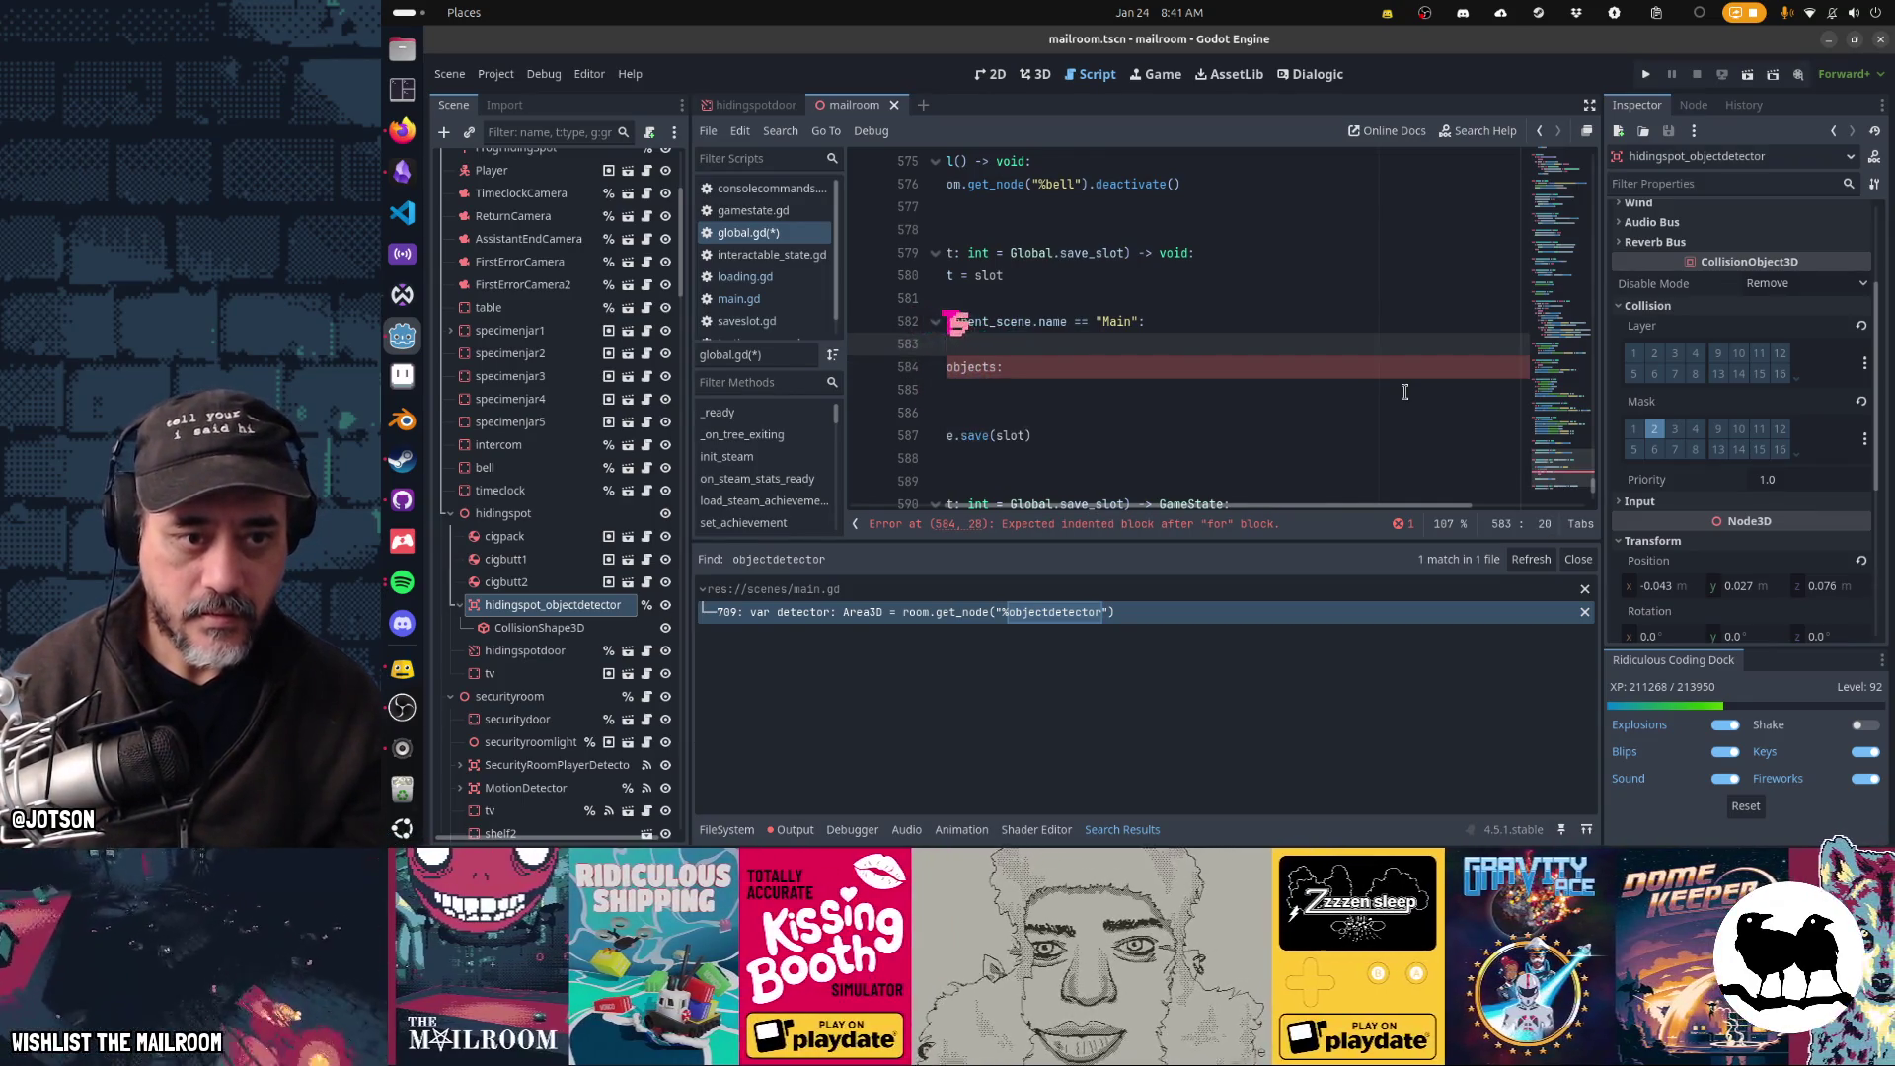
key(Up)
key(Home)
key(Home)
key(Return)
key(ctrl+v)
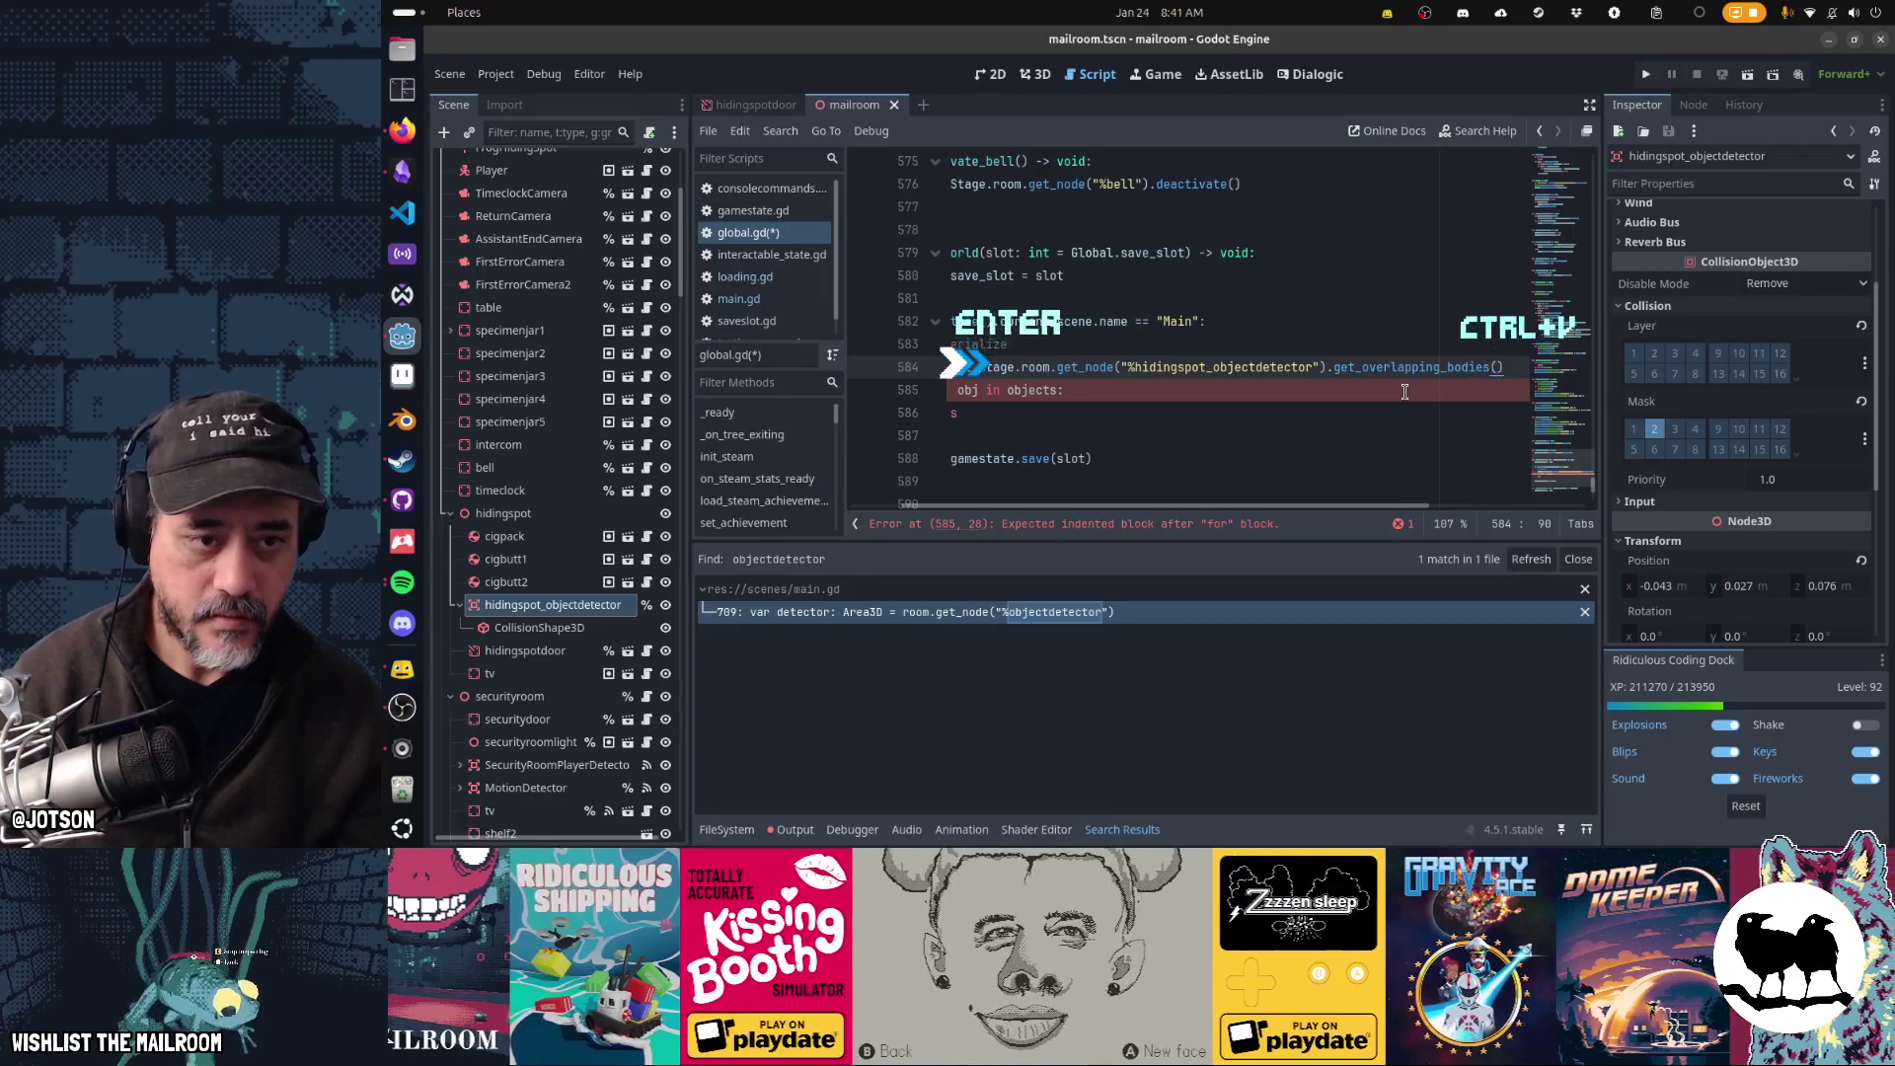
text(var objects =)
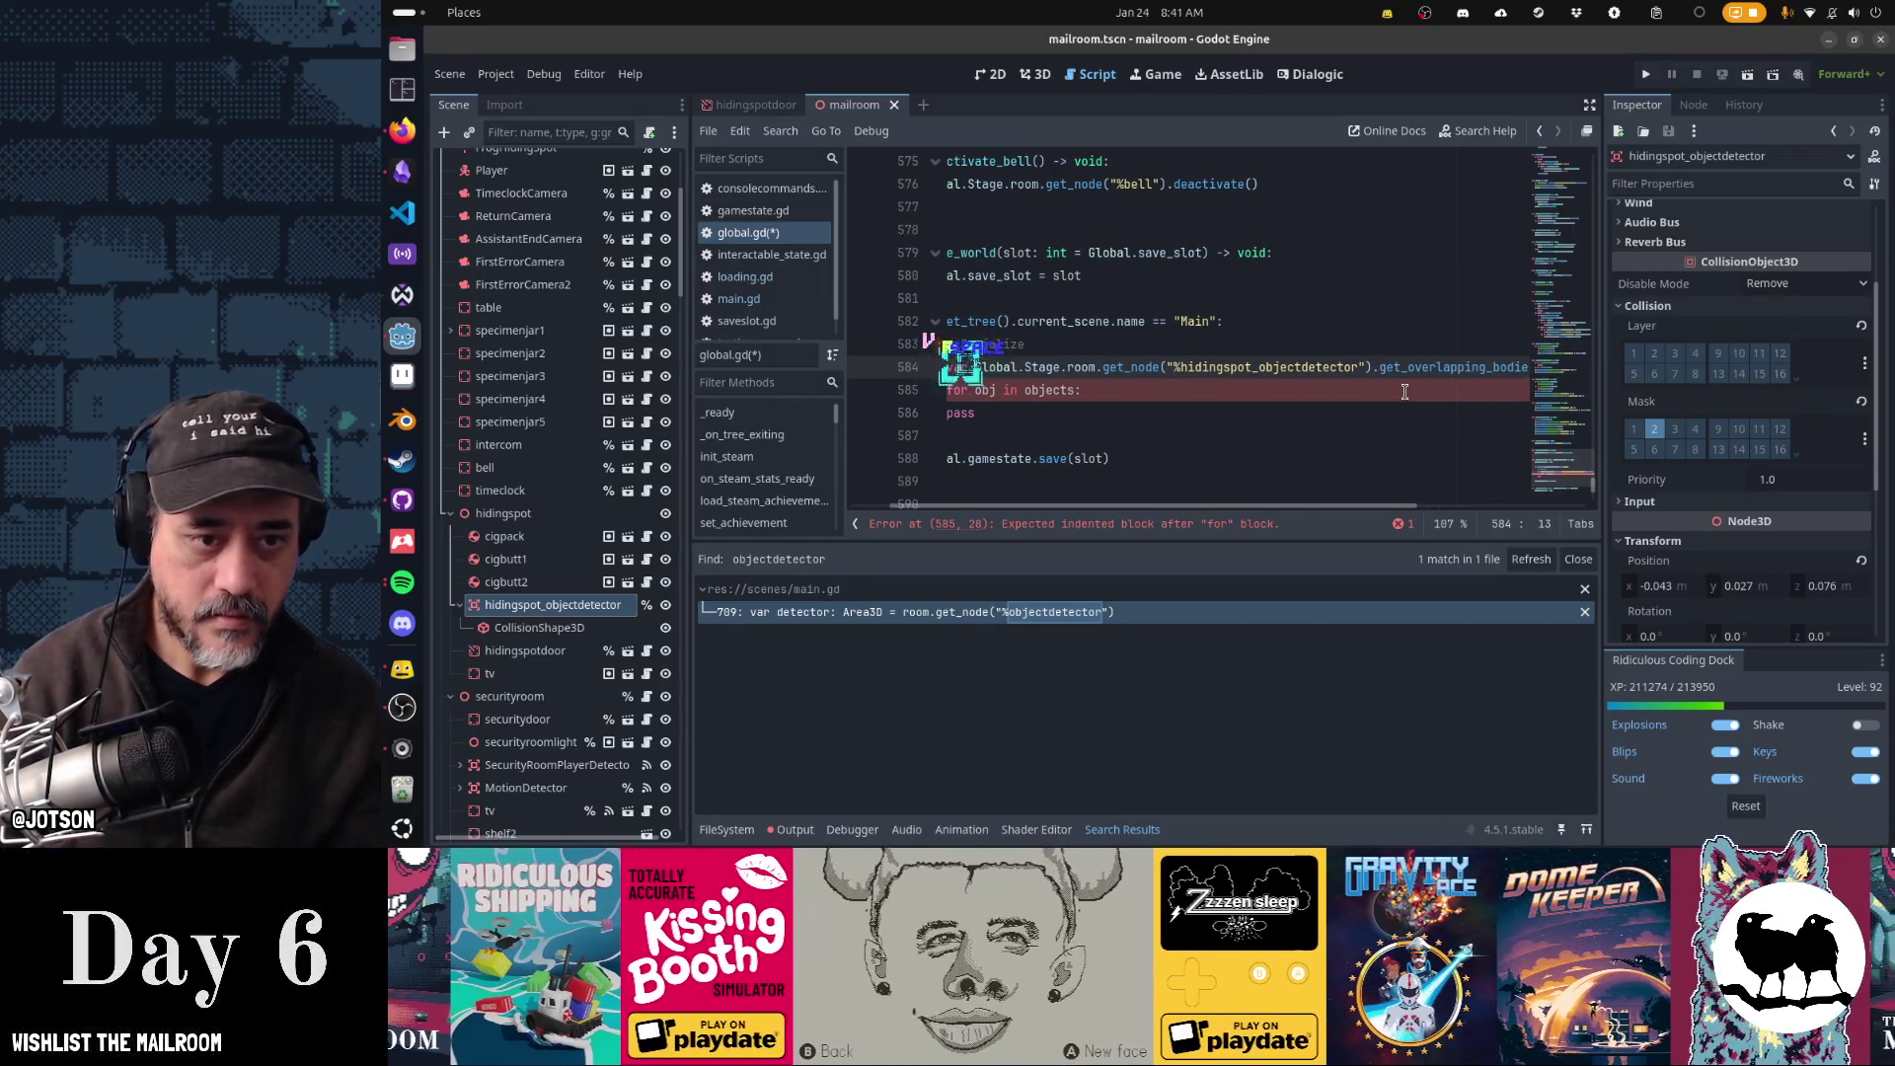
key(ctrl+space)
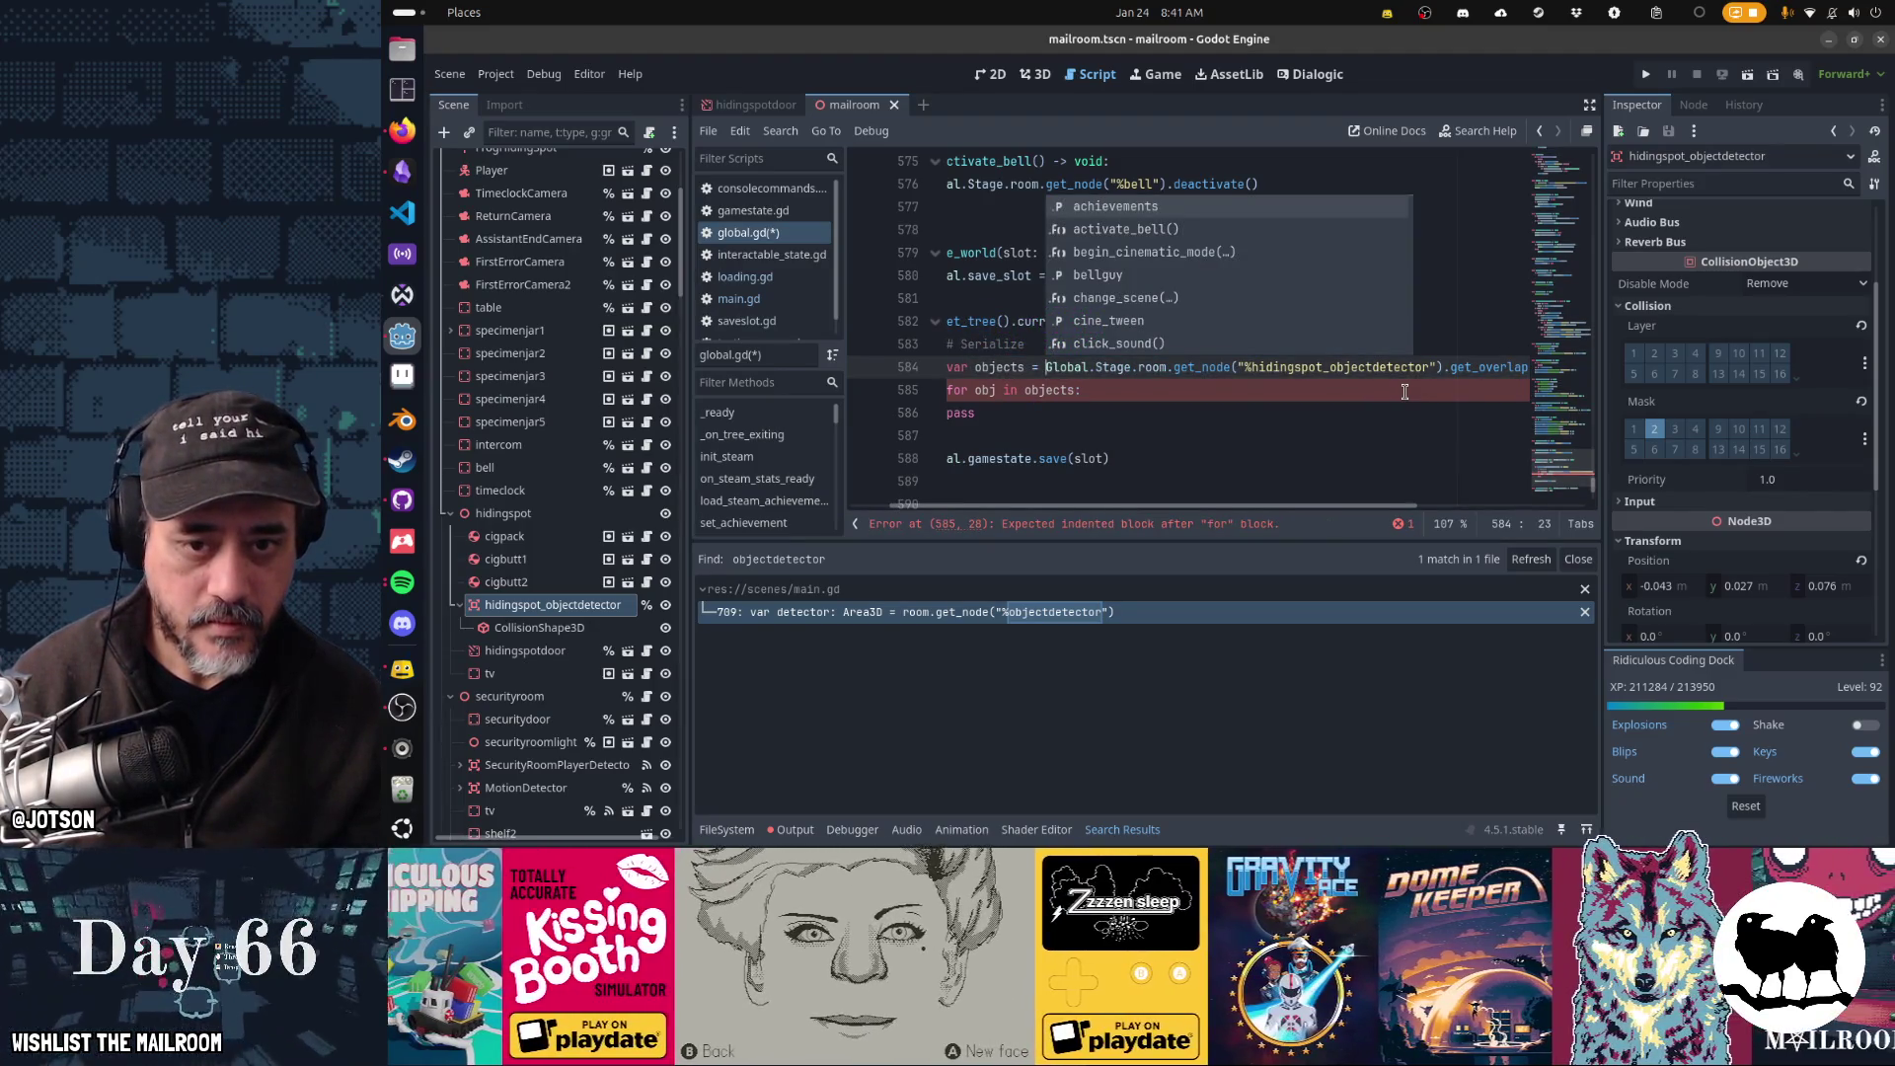
key(Home)
key(Home)
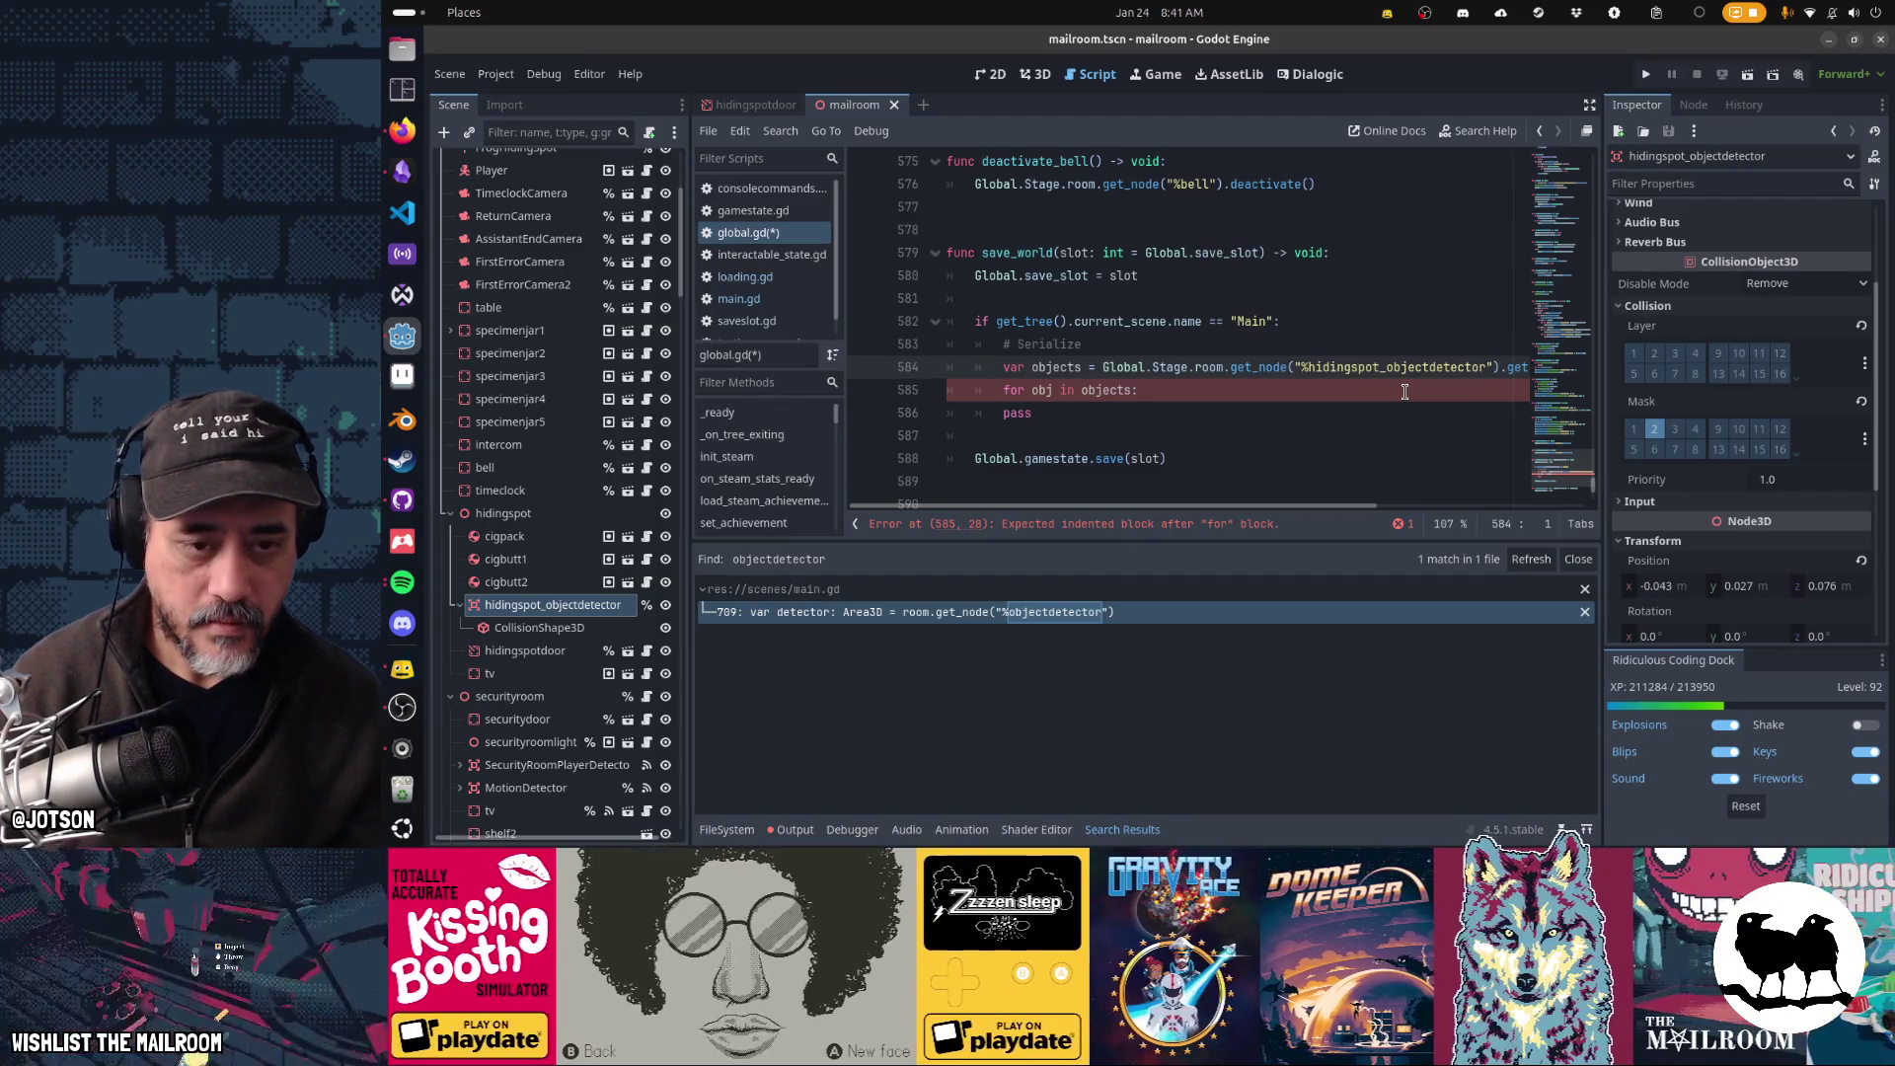
click(1404, 392)
key(Return)
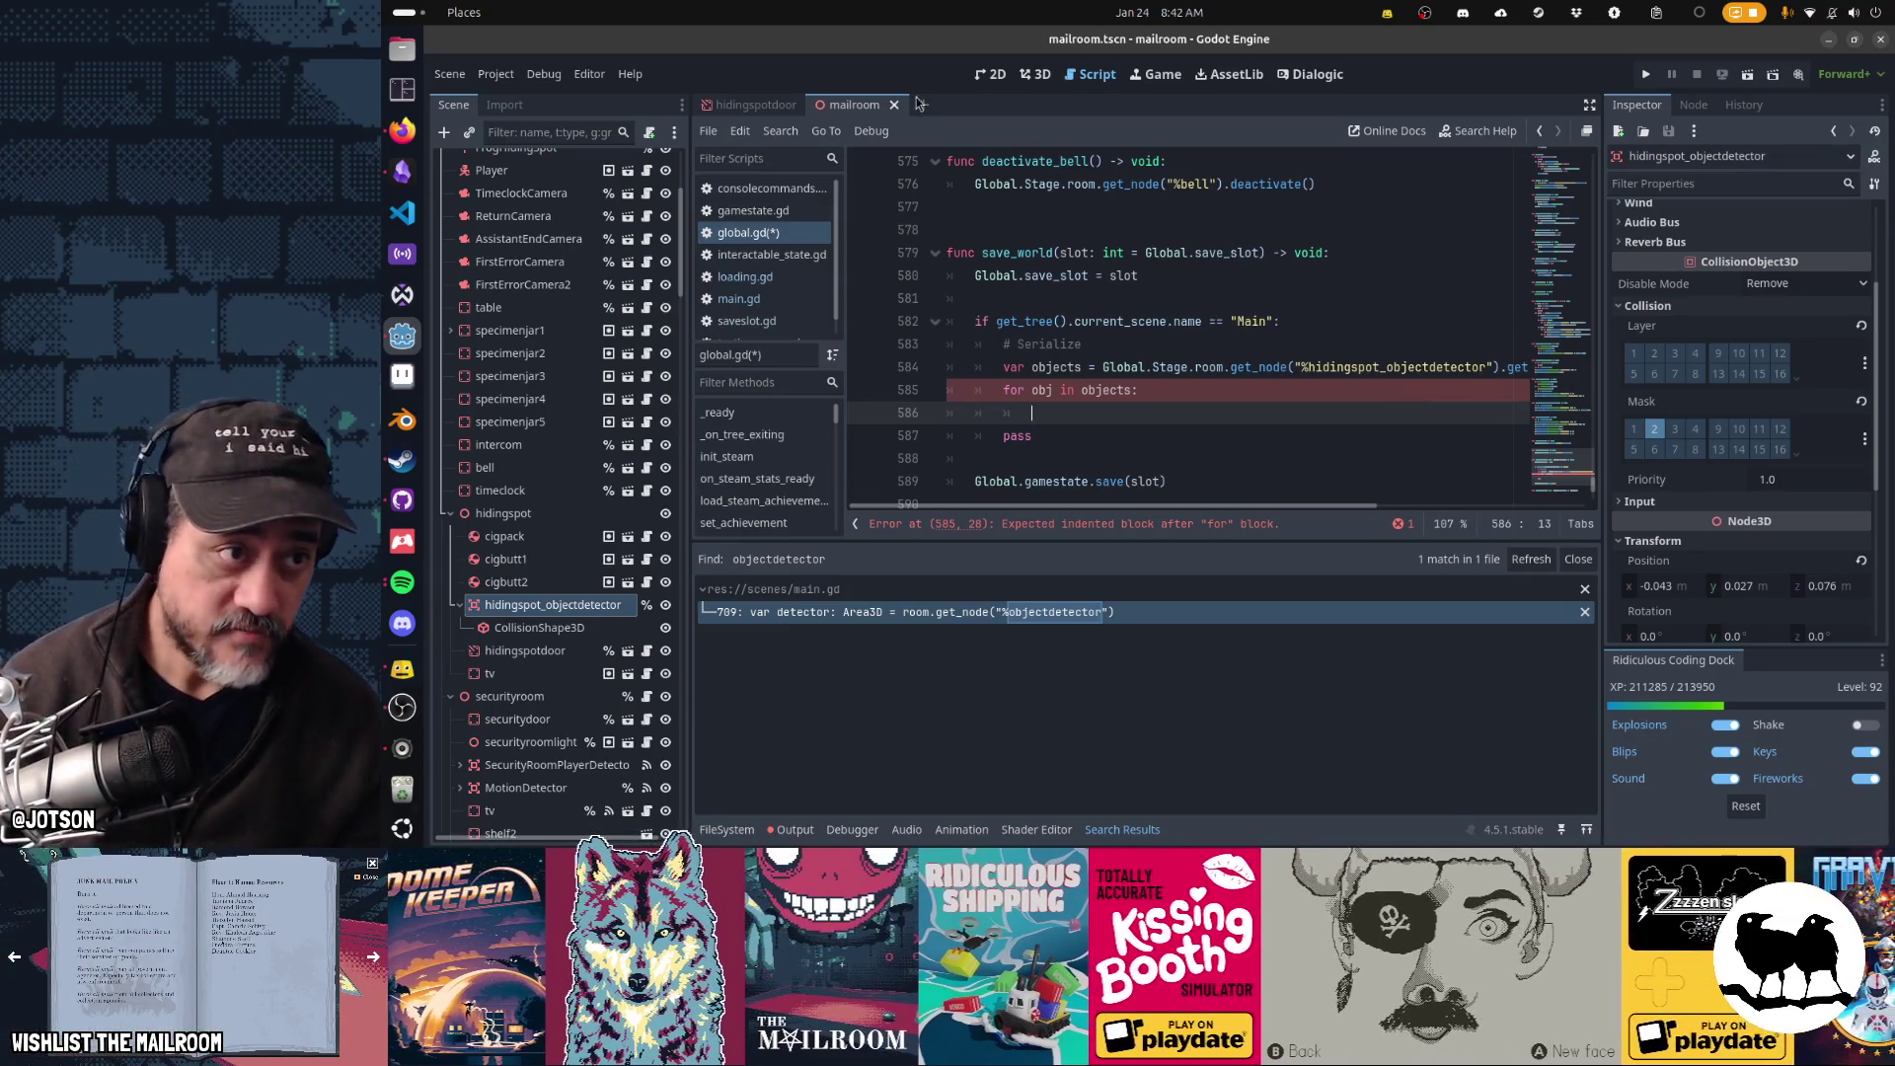
- Open Project > Export and select the Windows (Runnable) preset exporting to ../build/output/win/mailroom.exe
click(497, 77)
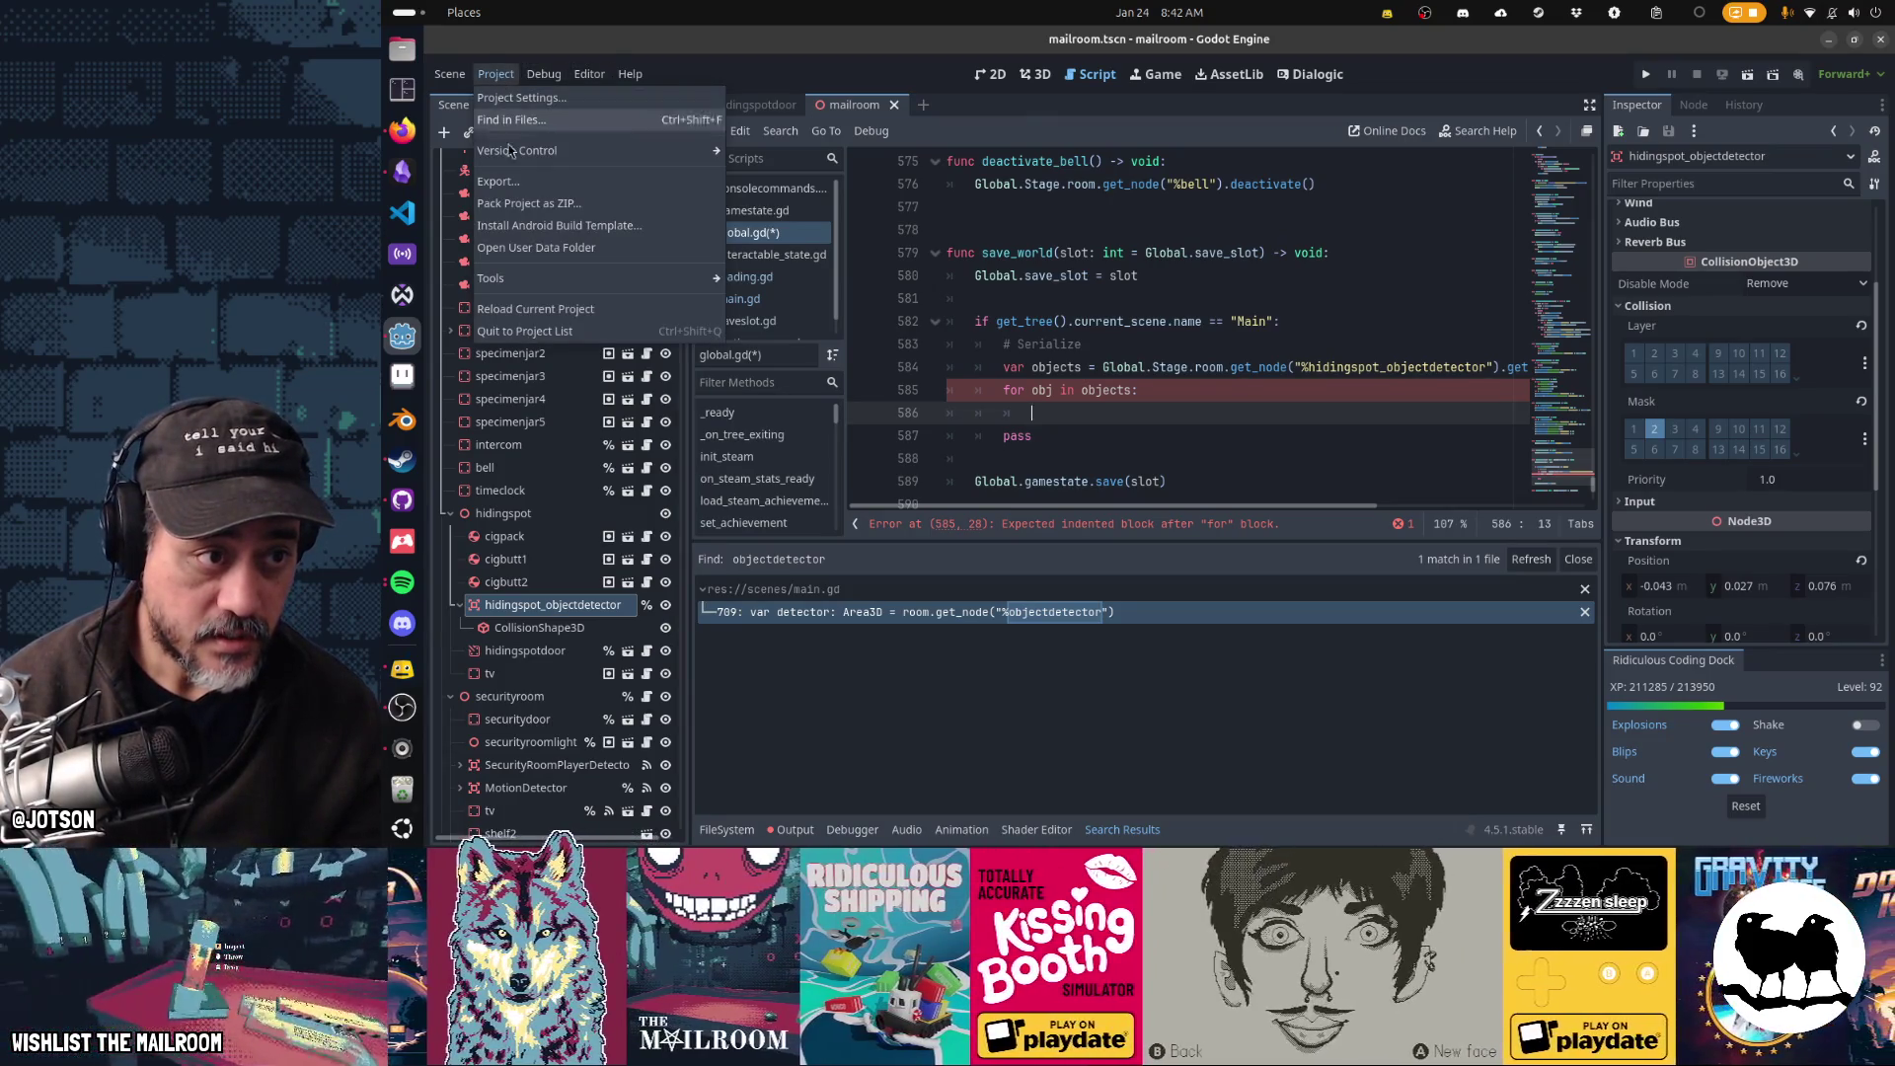
click(497, 181)
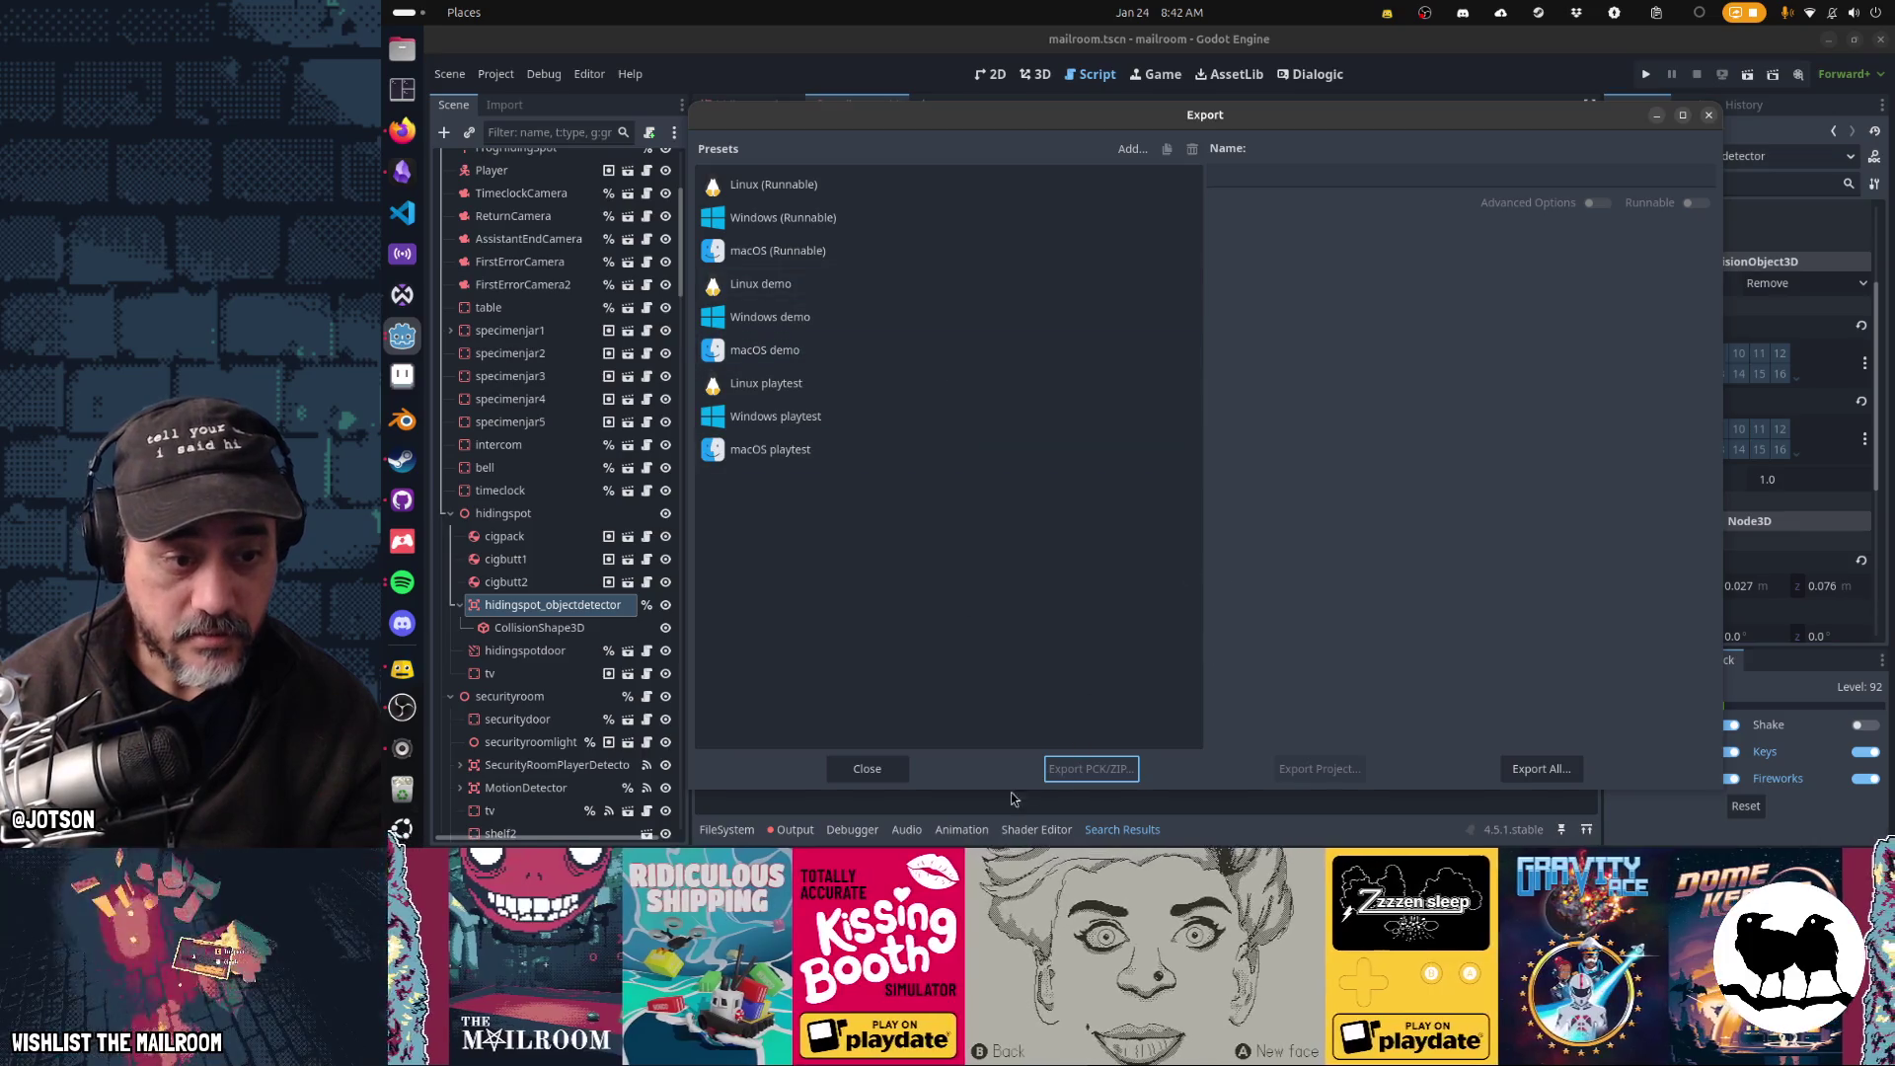
click(854, 222)
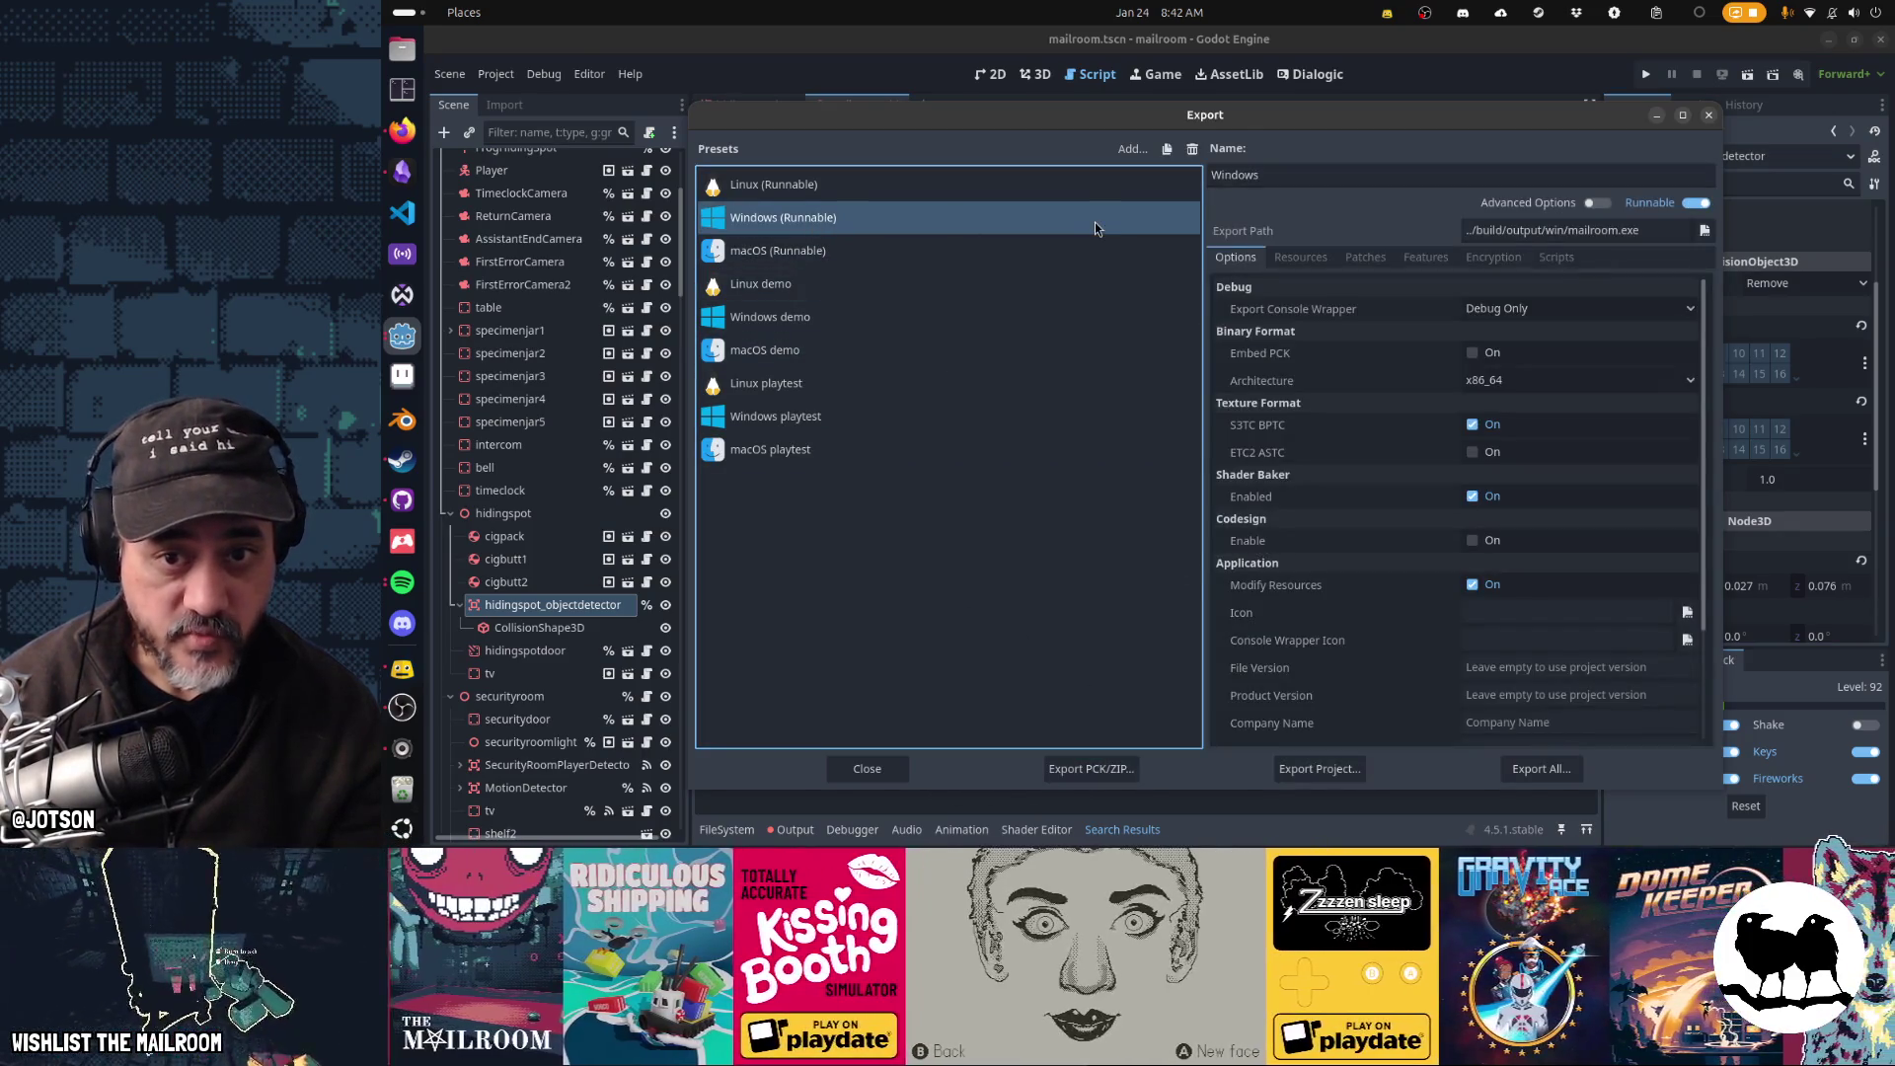
click(1616, 228)
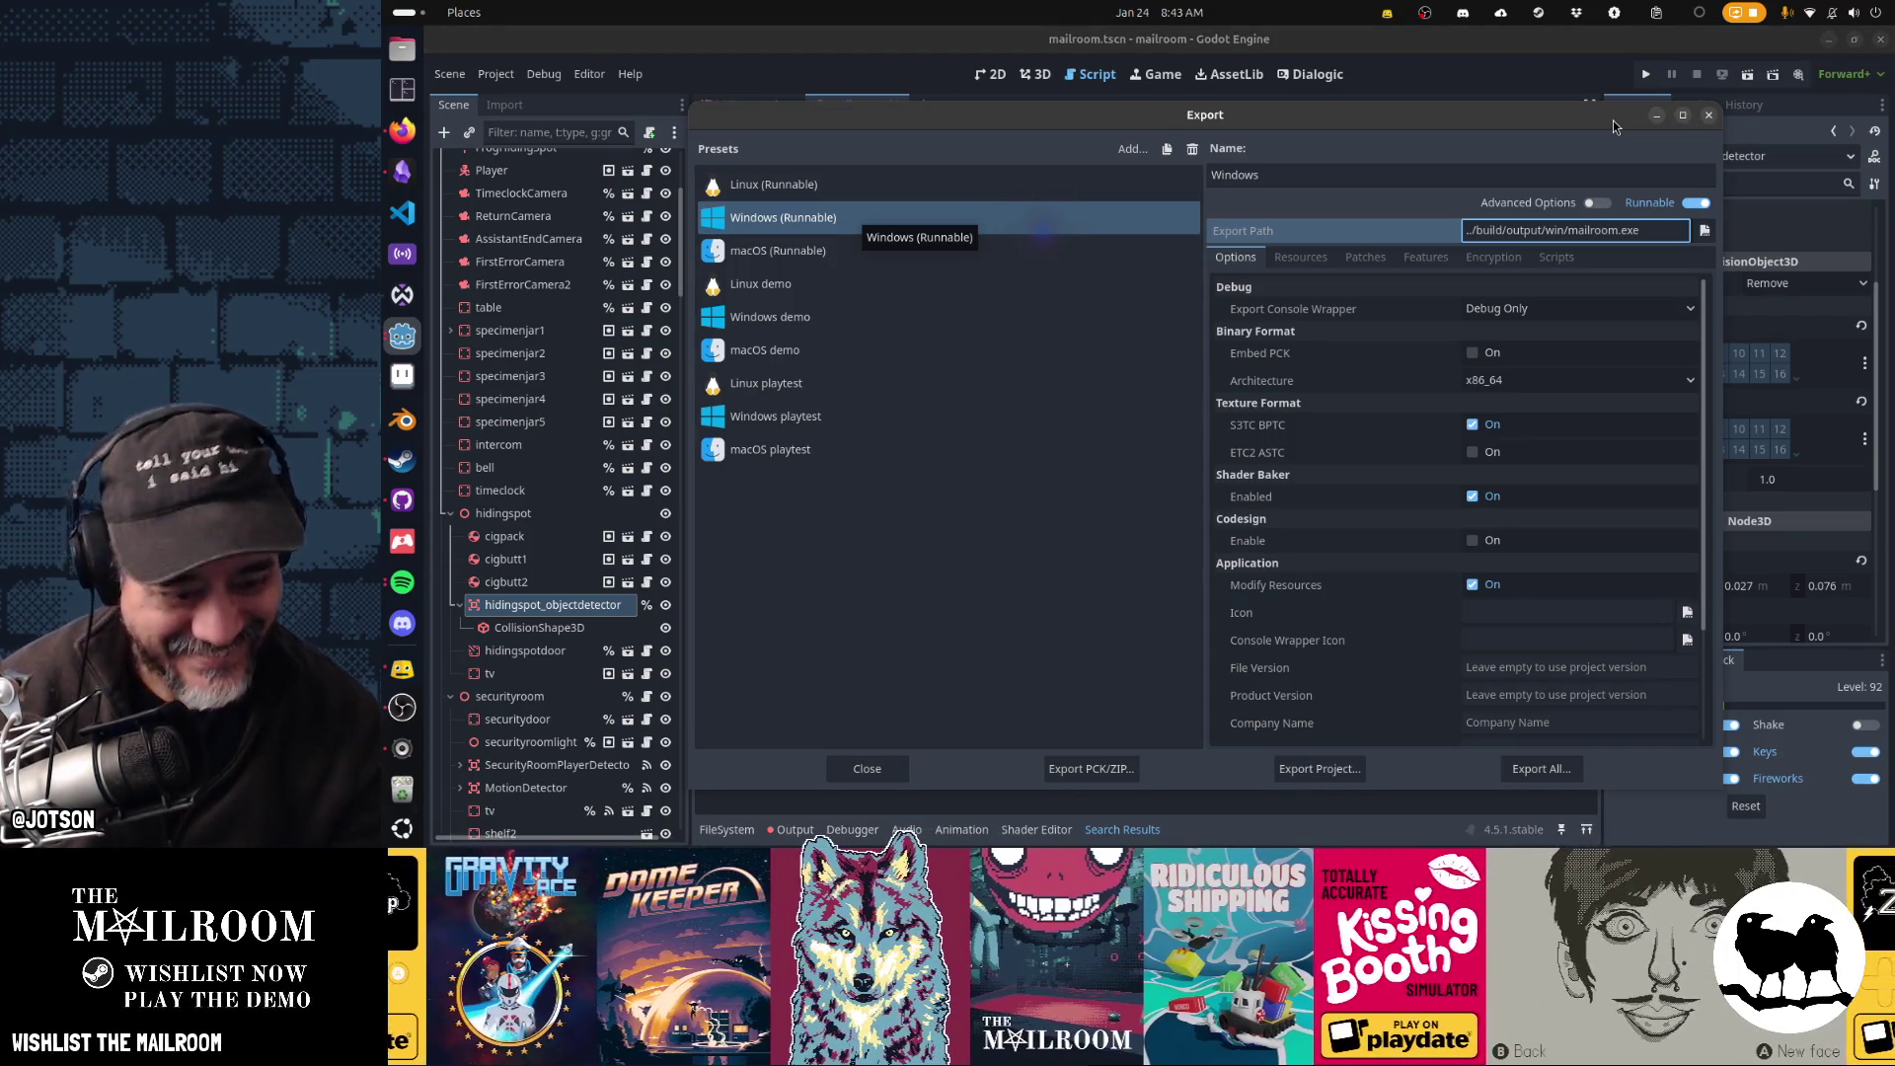
- Force-close Godot by running 'pkill Godot' from the Alt+F2 Run a Command prompt
key(super)
click(1569, 262)
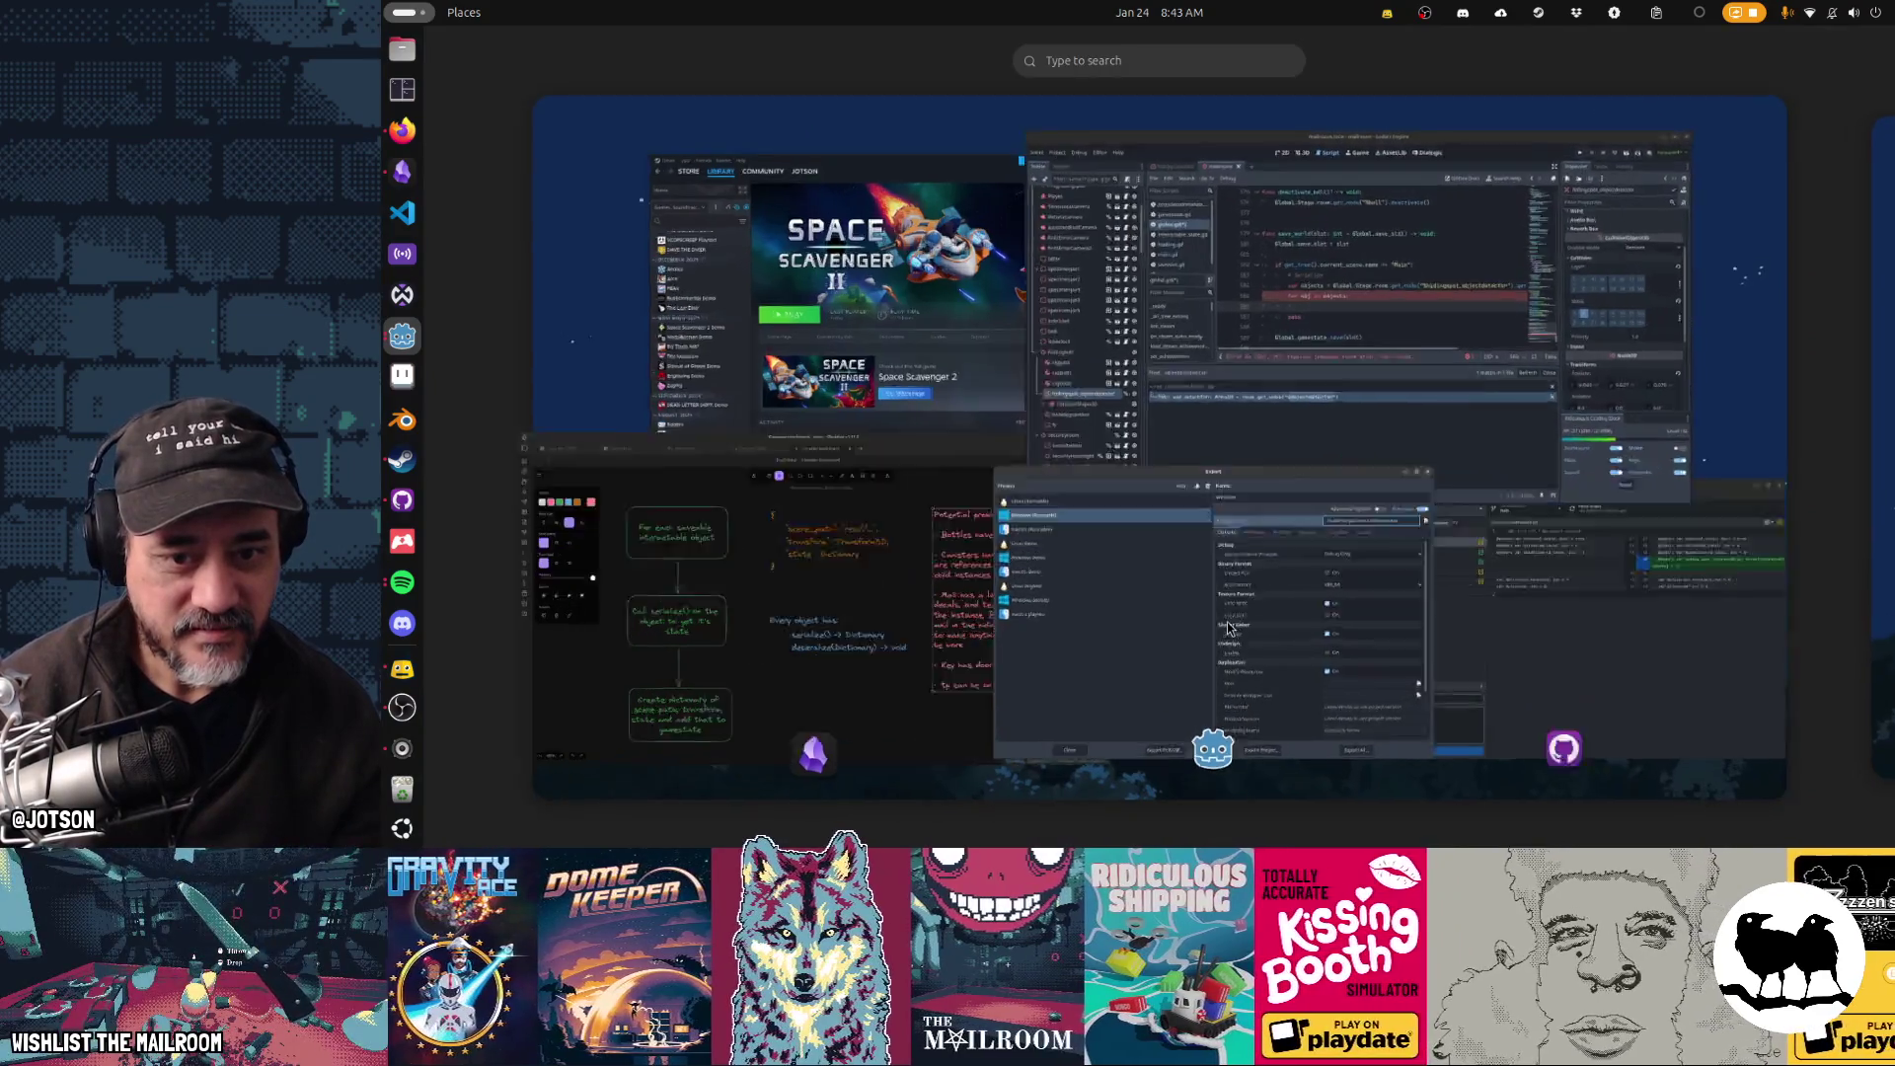
key(super)
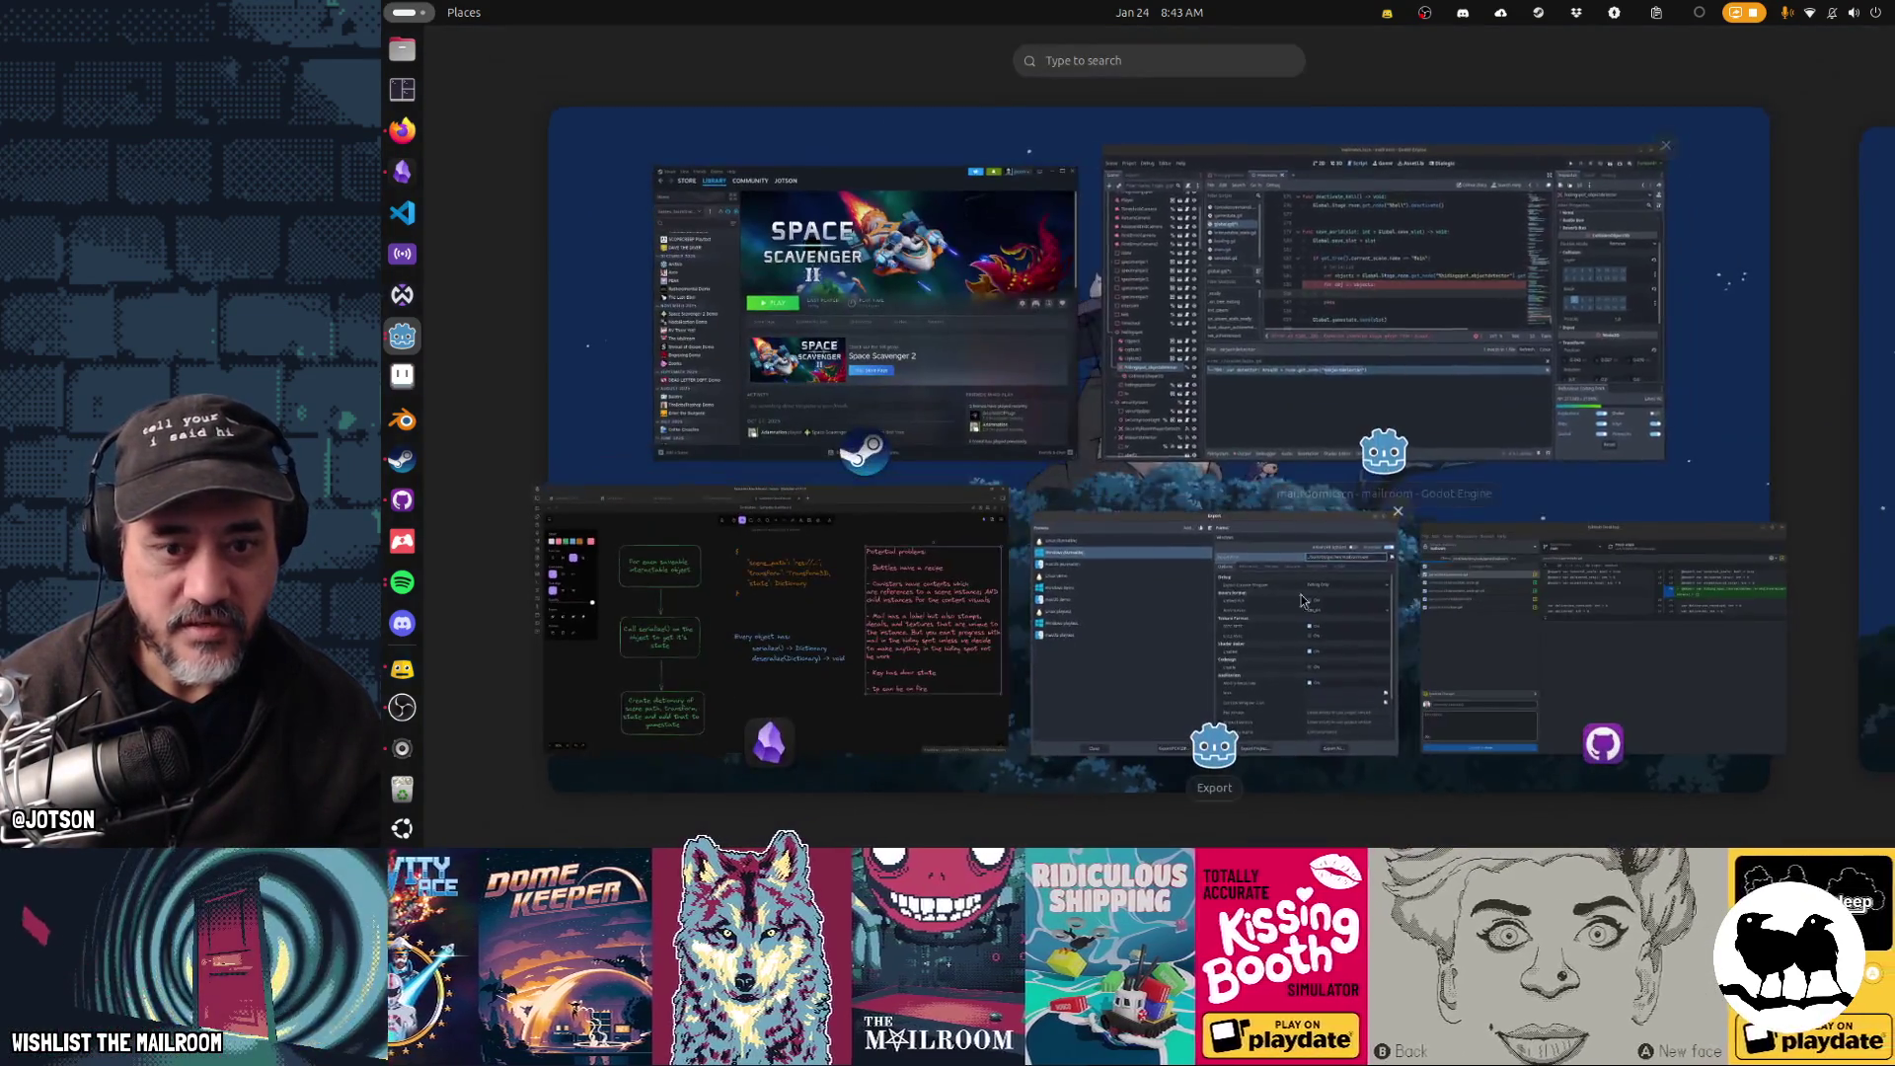
key(super)
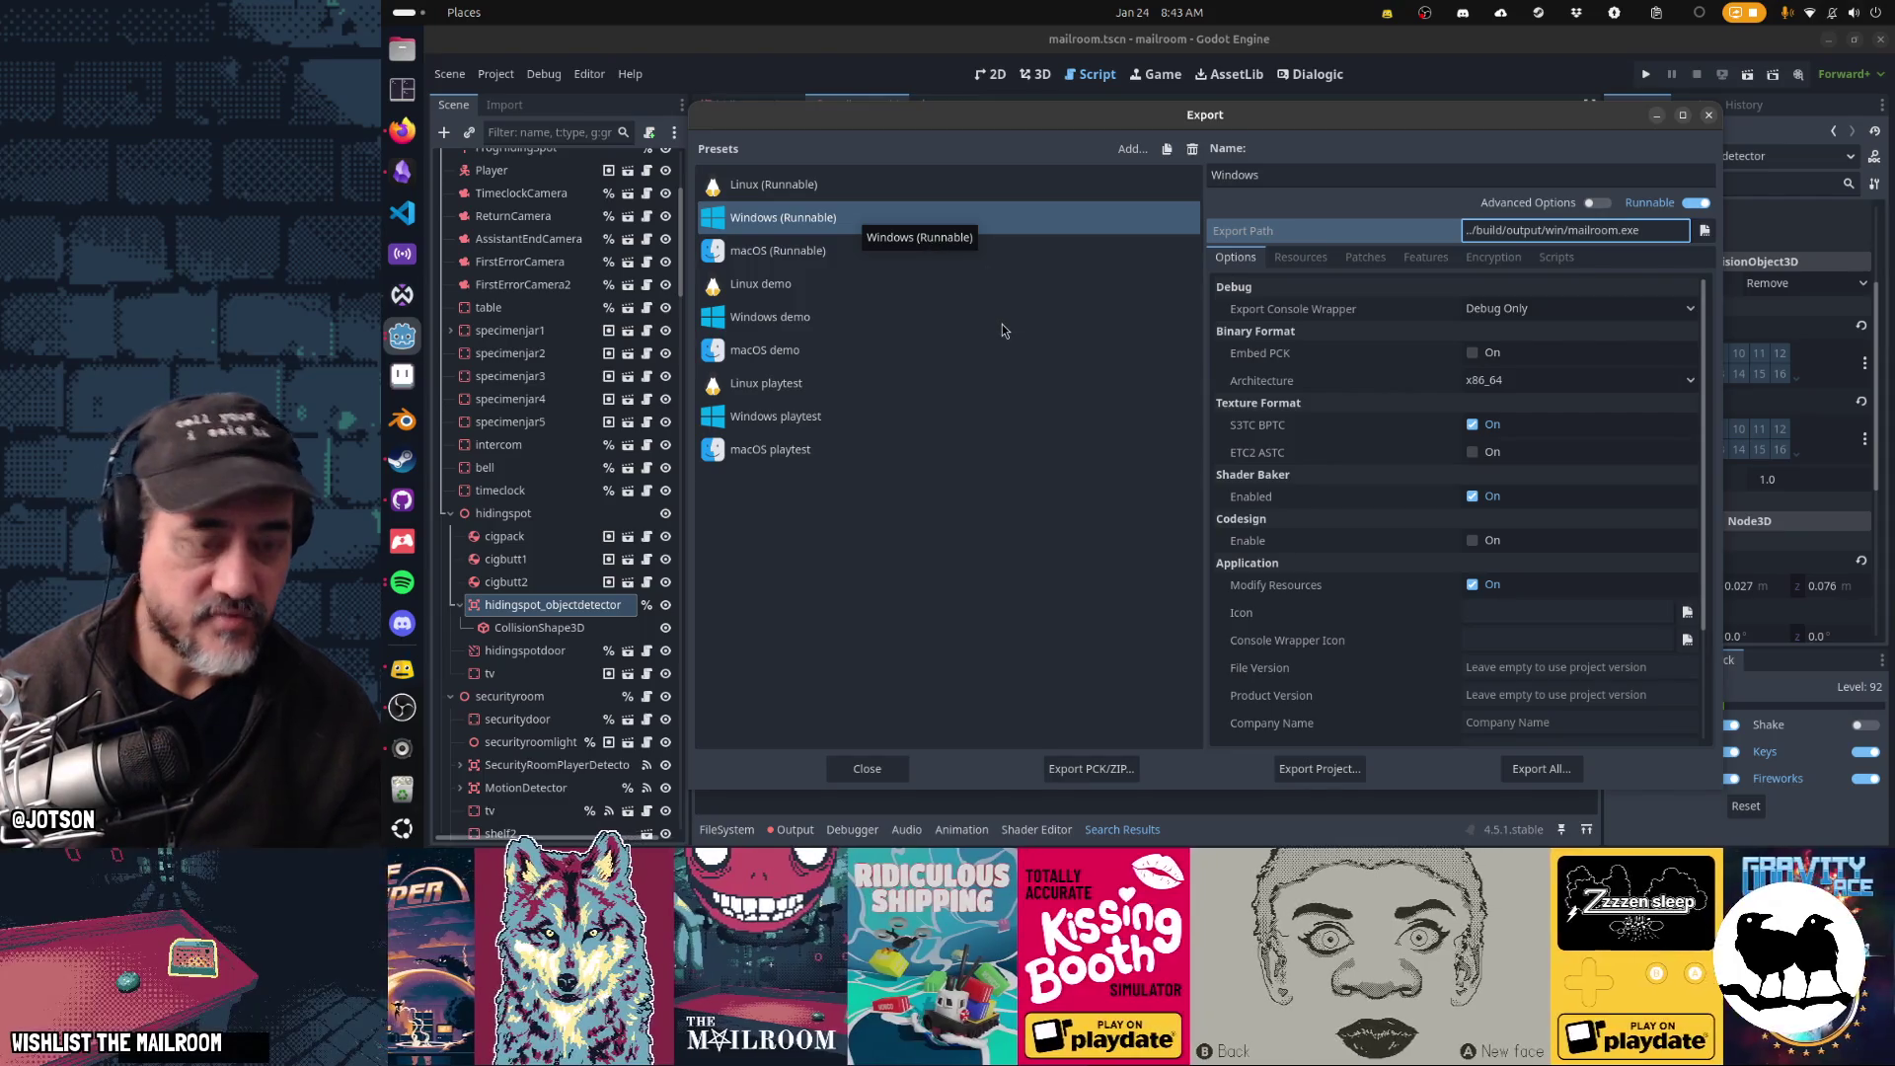
key(alt+F2)
text(pkill Godot)
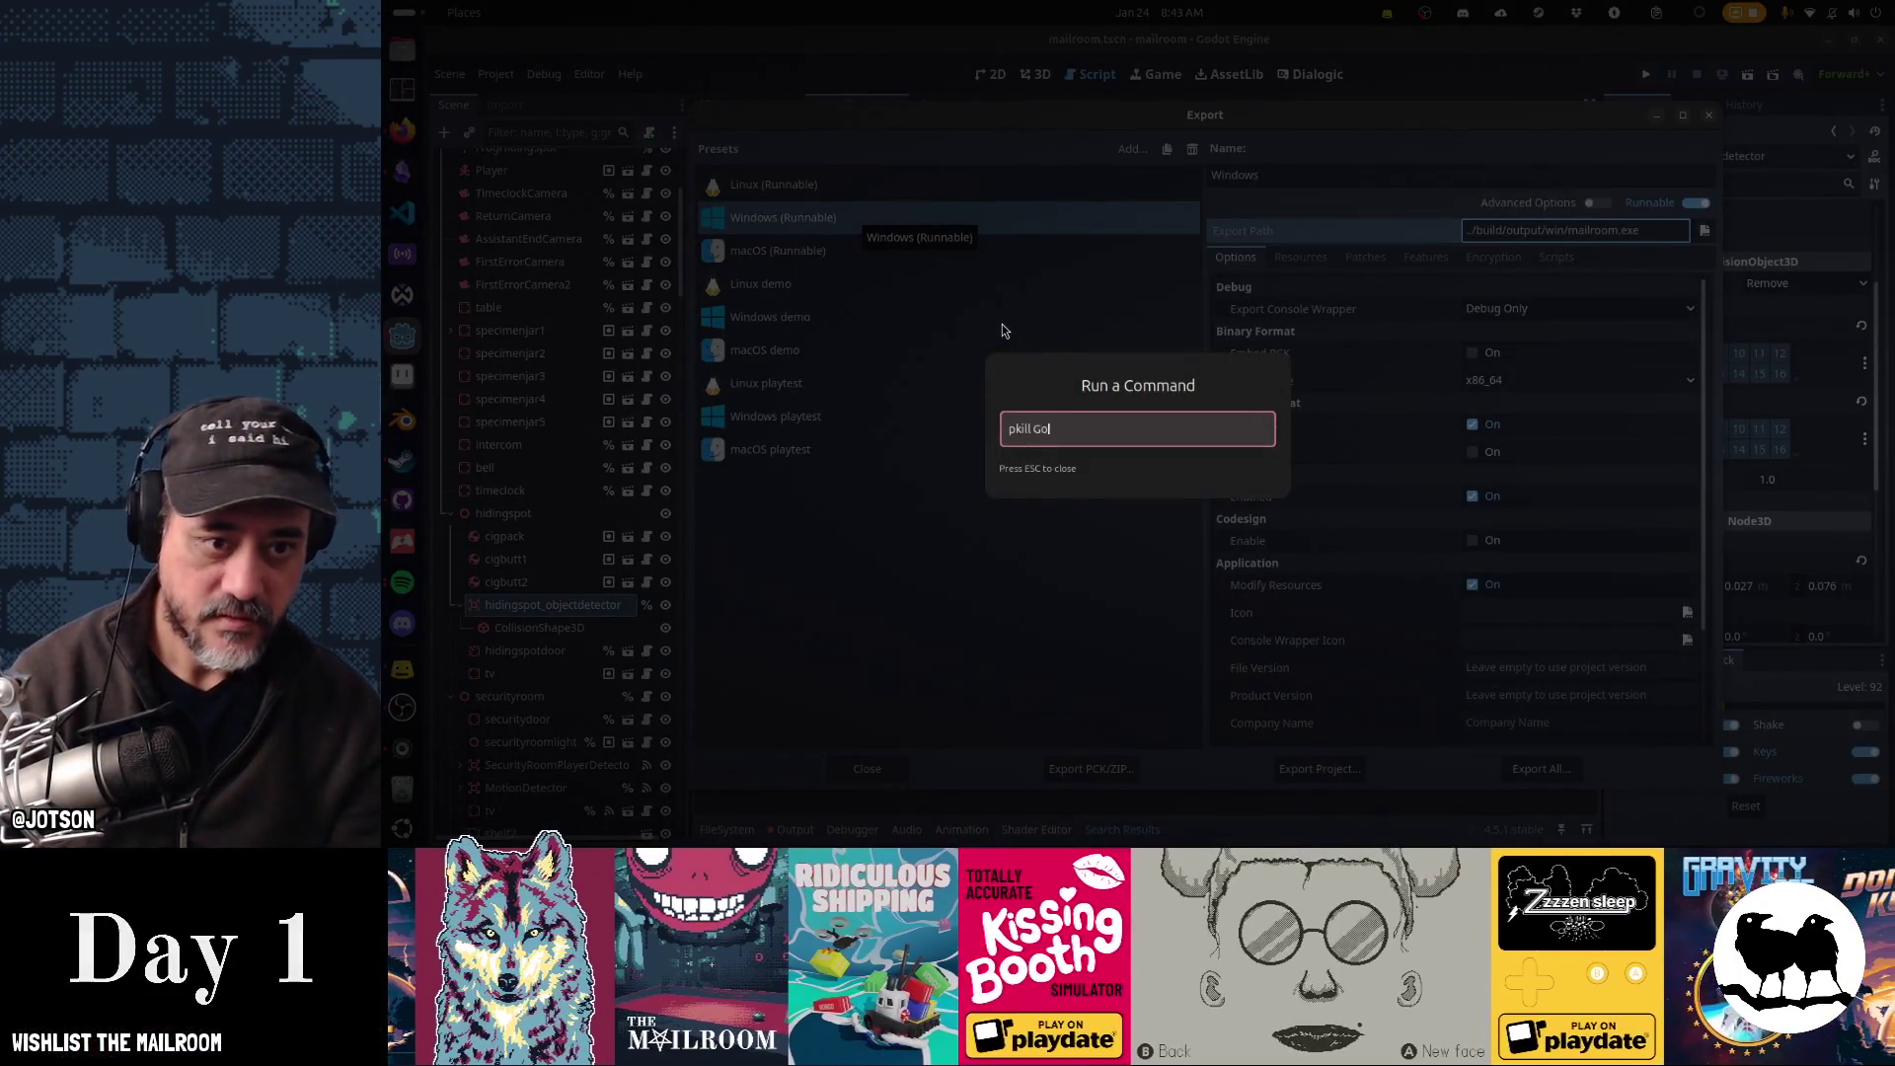
key(Return)
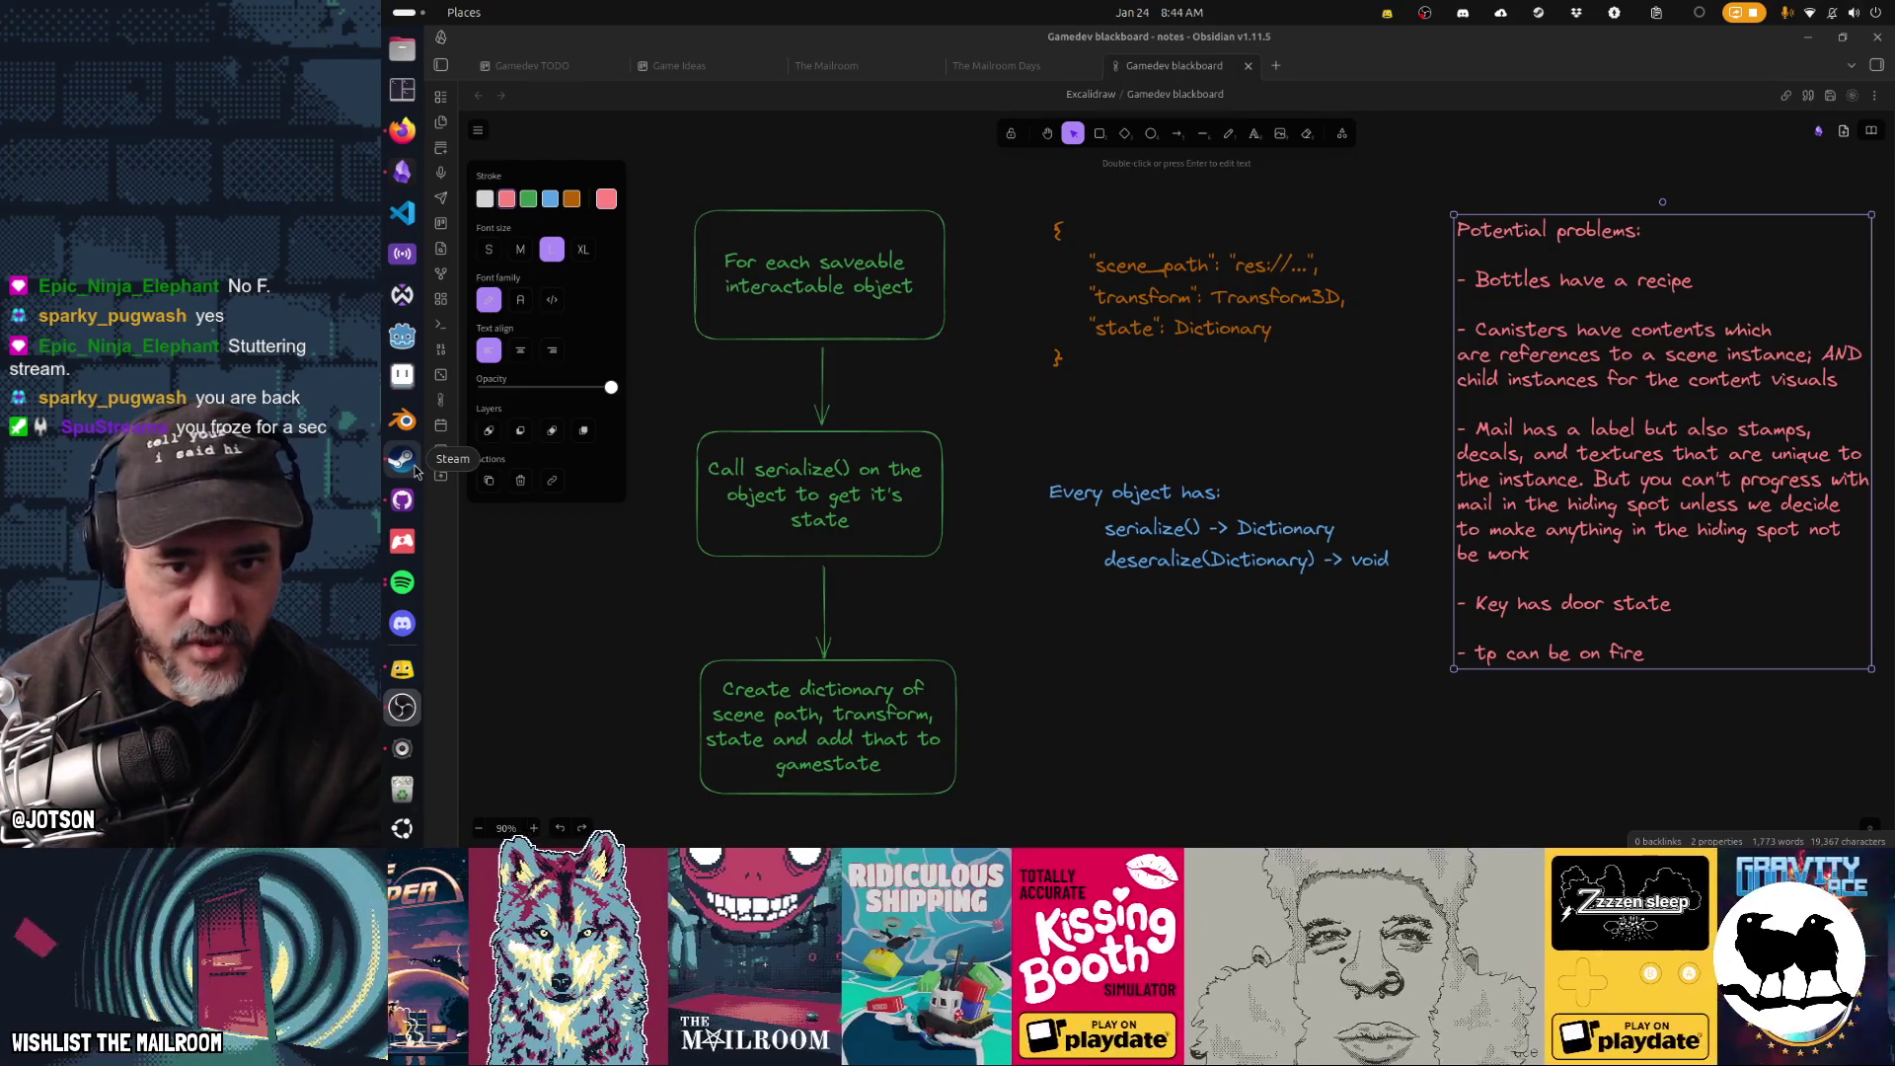
- Cycle past Steam back to Obsidian, then relaunch the Godot Project Manager from the dock
click(415, 472)
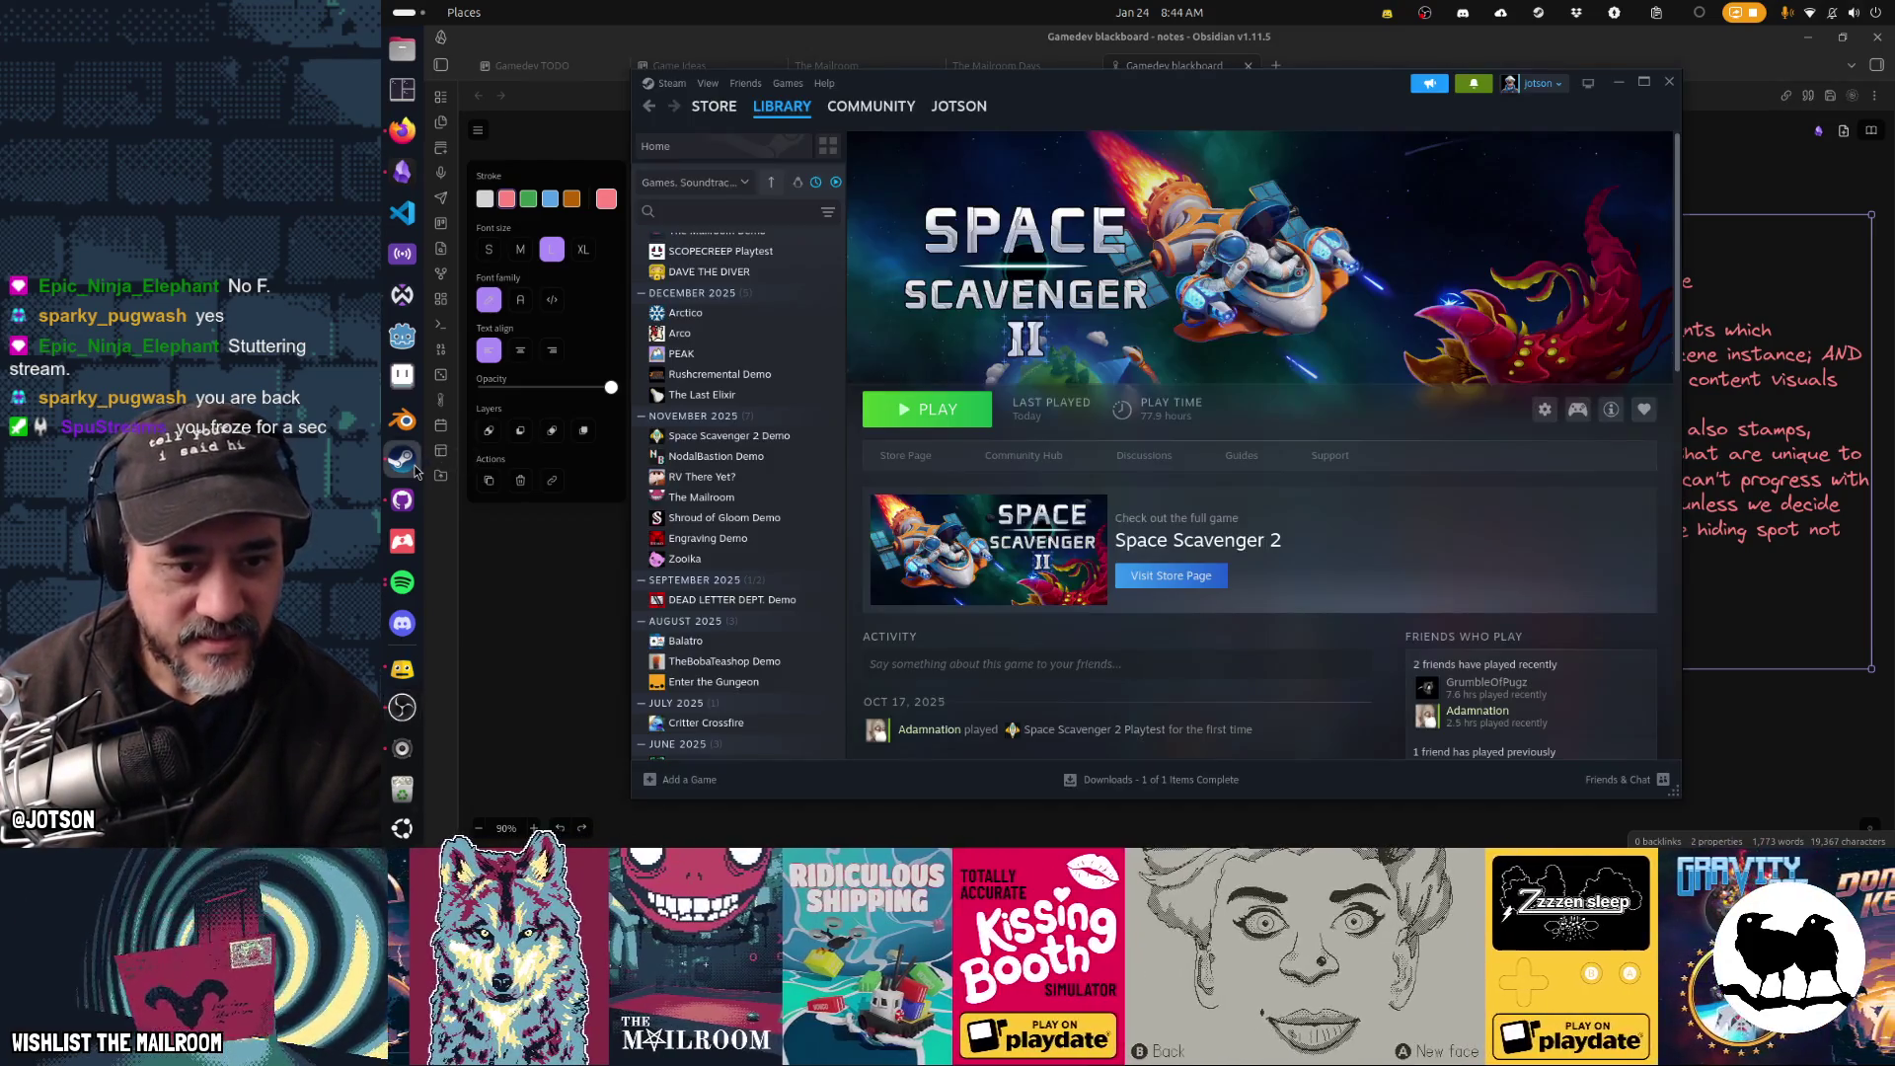
click(538, 589)
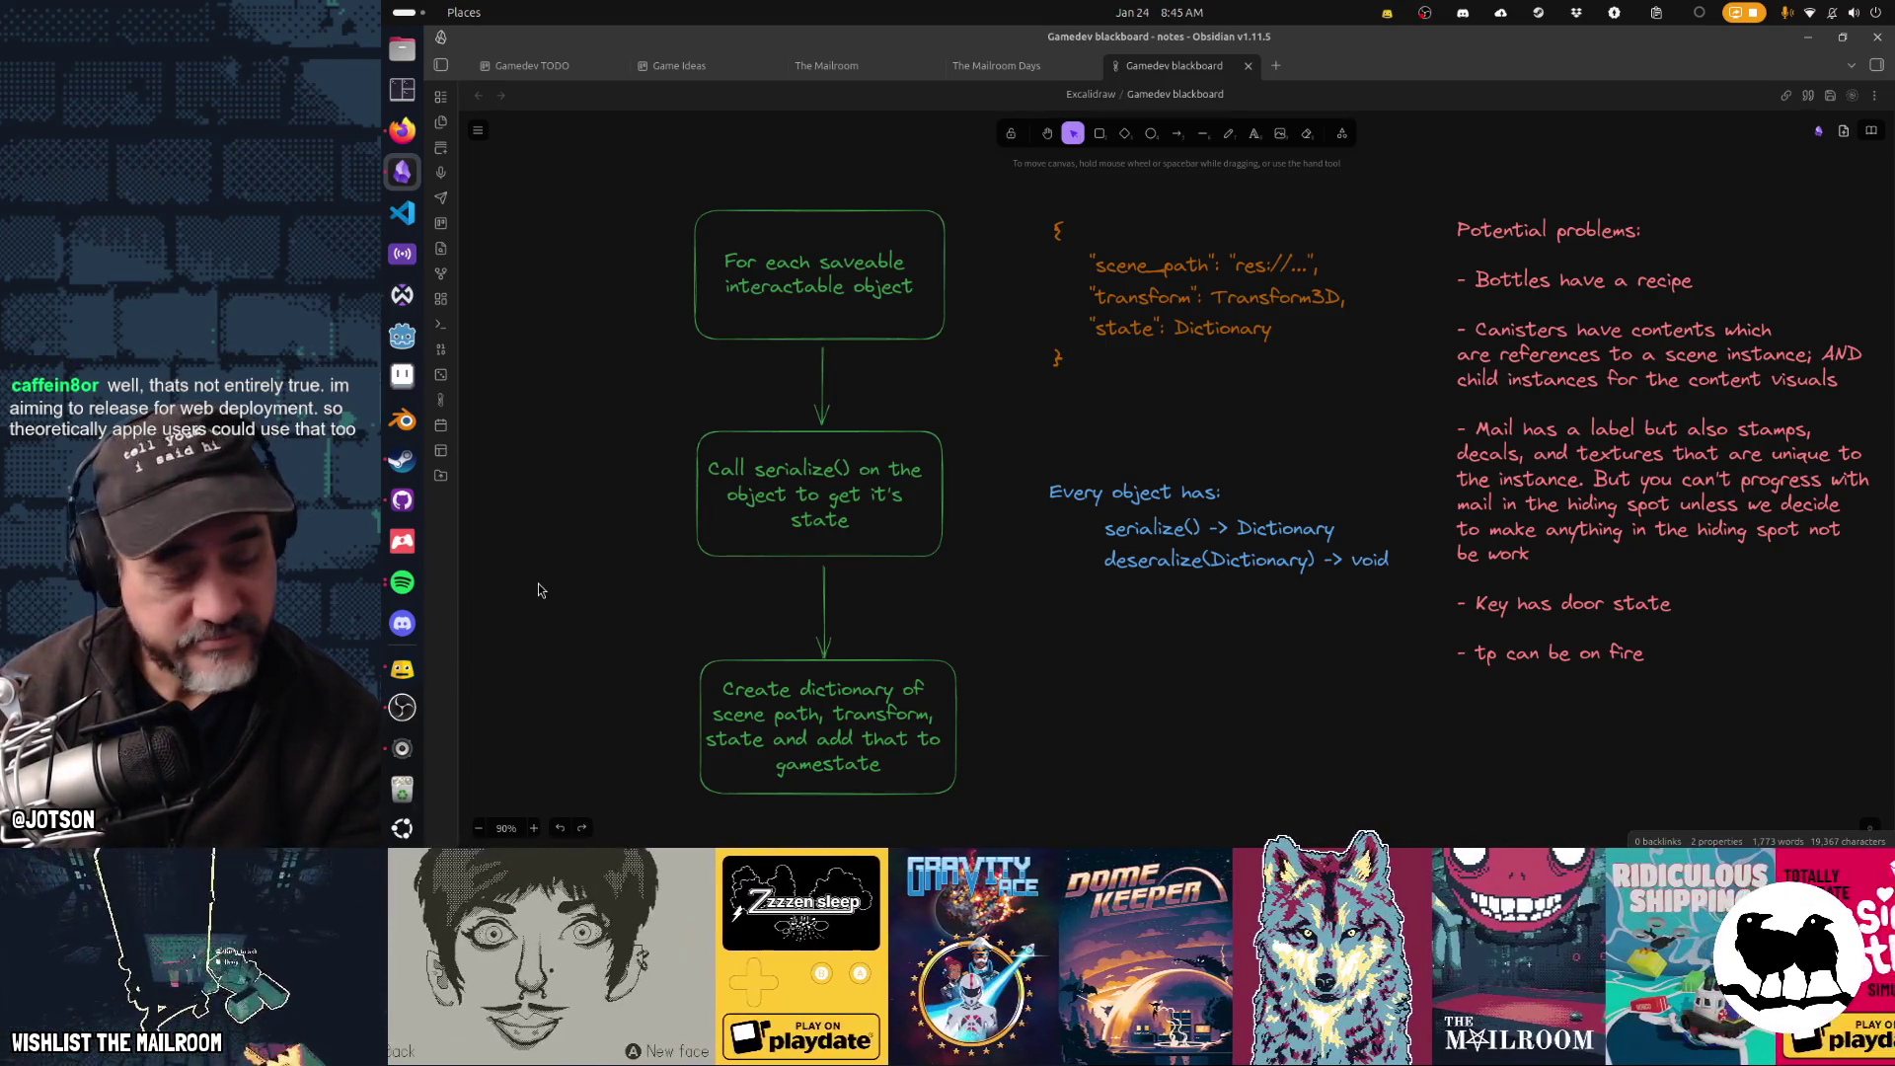
click(402, 336)
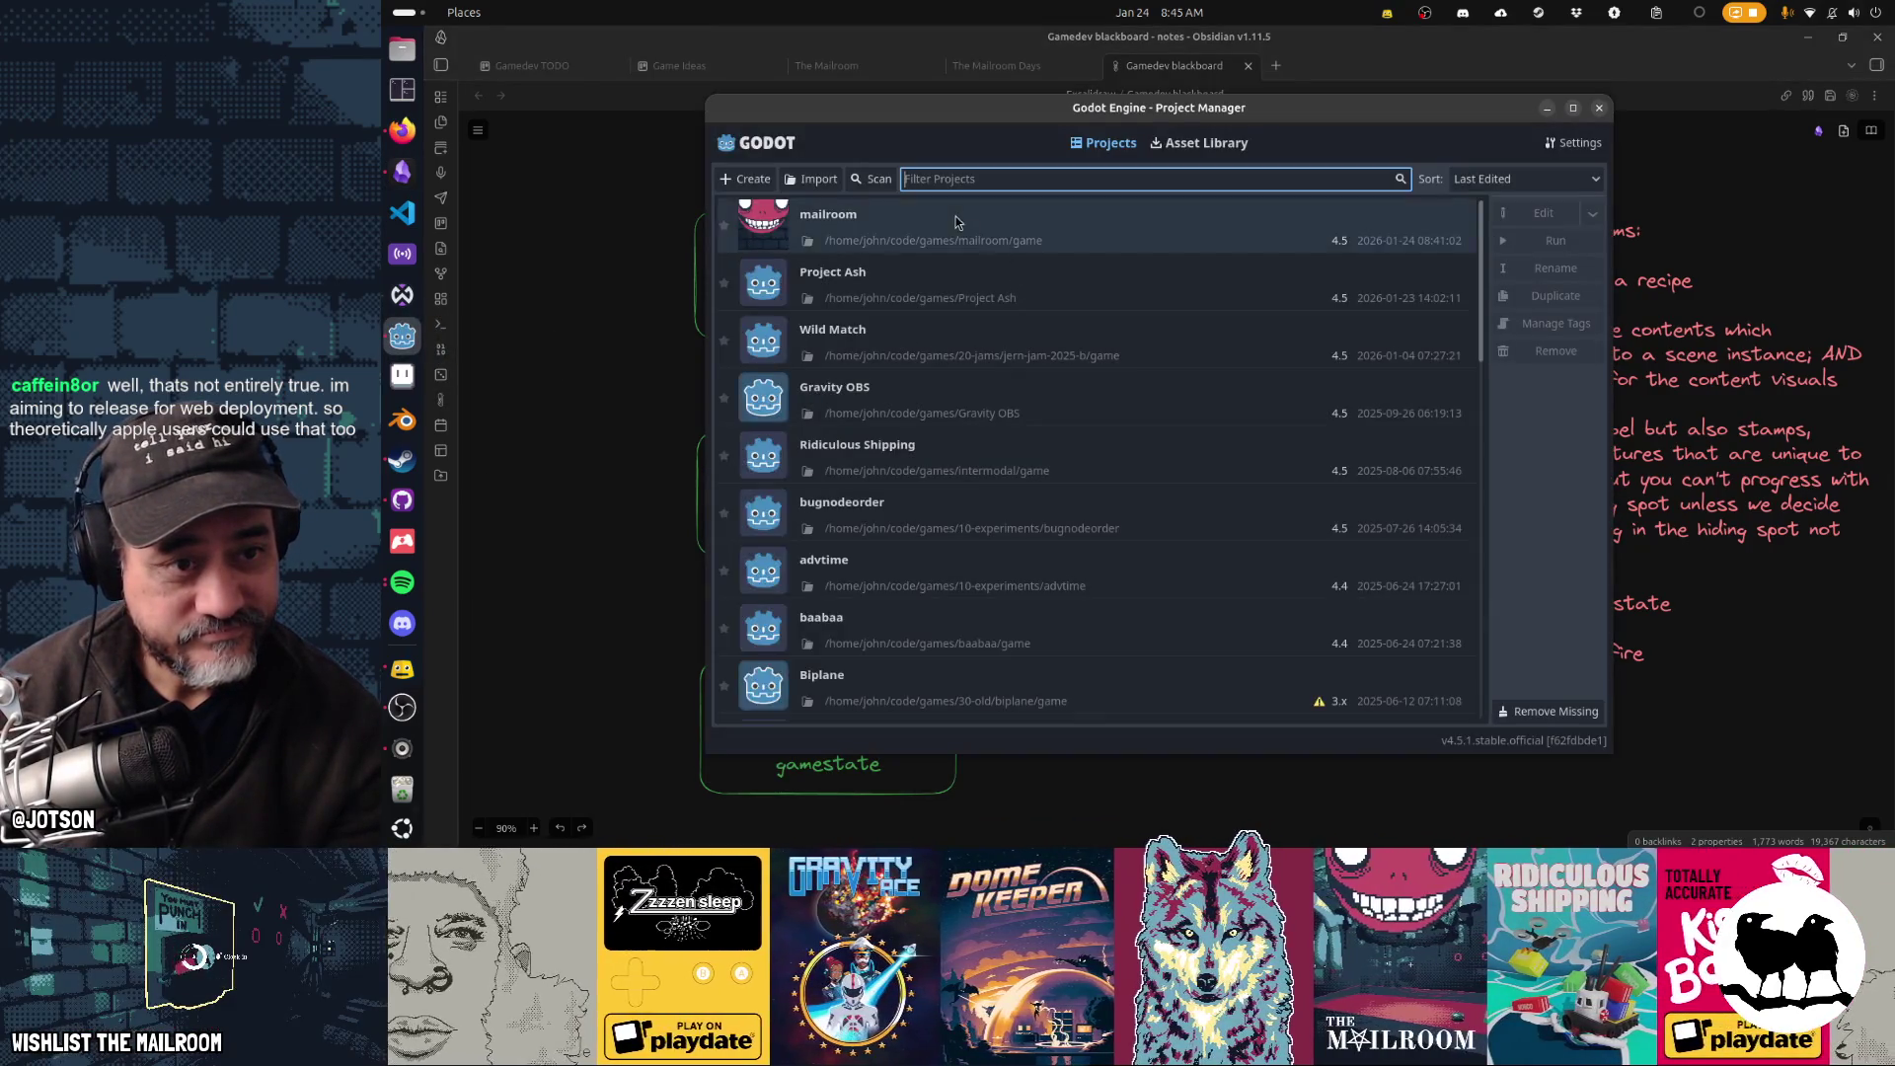
- Open the mailroom project from the Project Manager in the editor
double_click(956, 216)
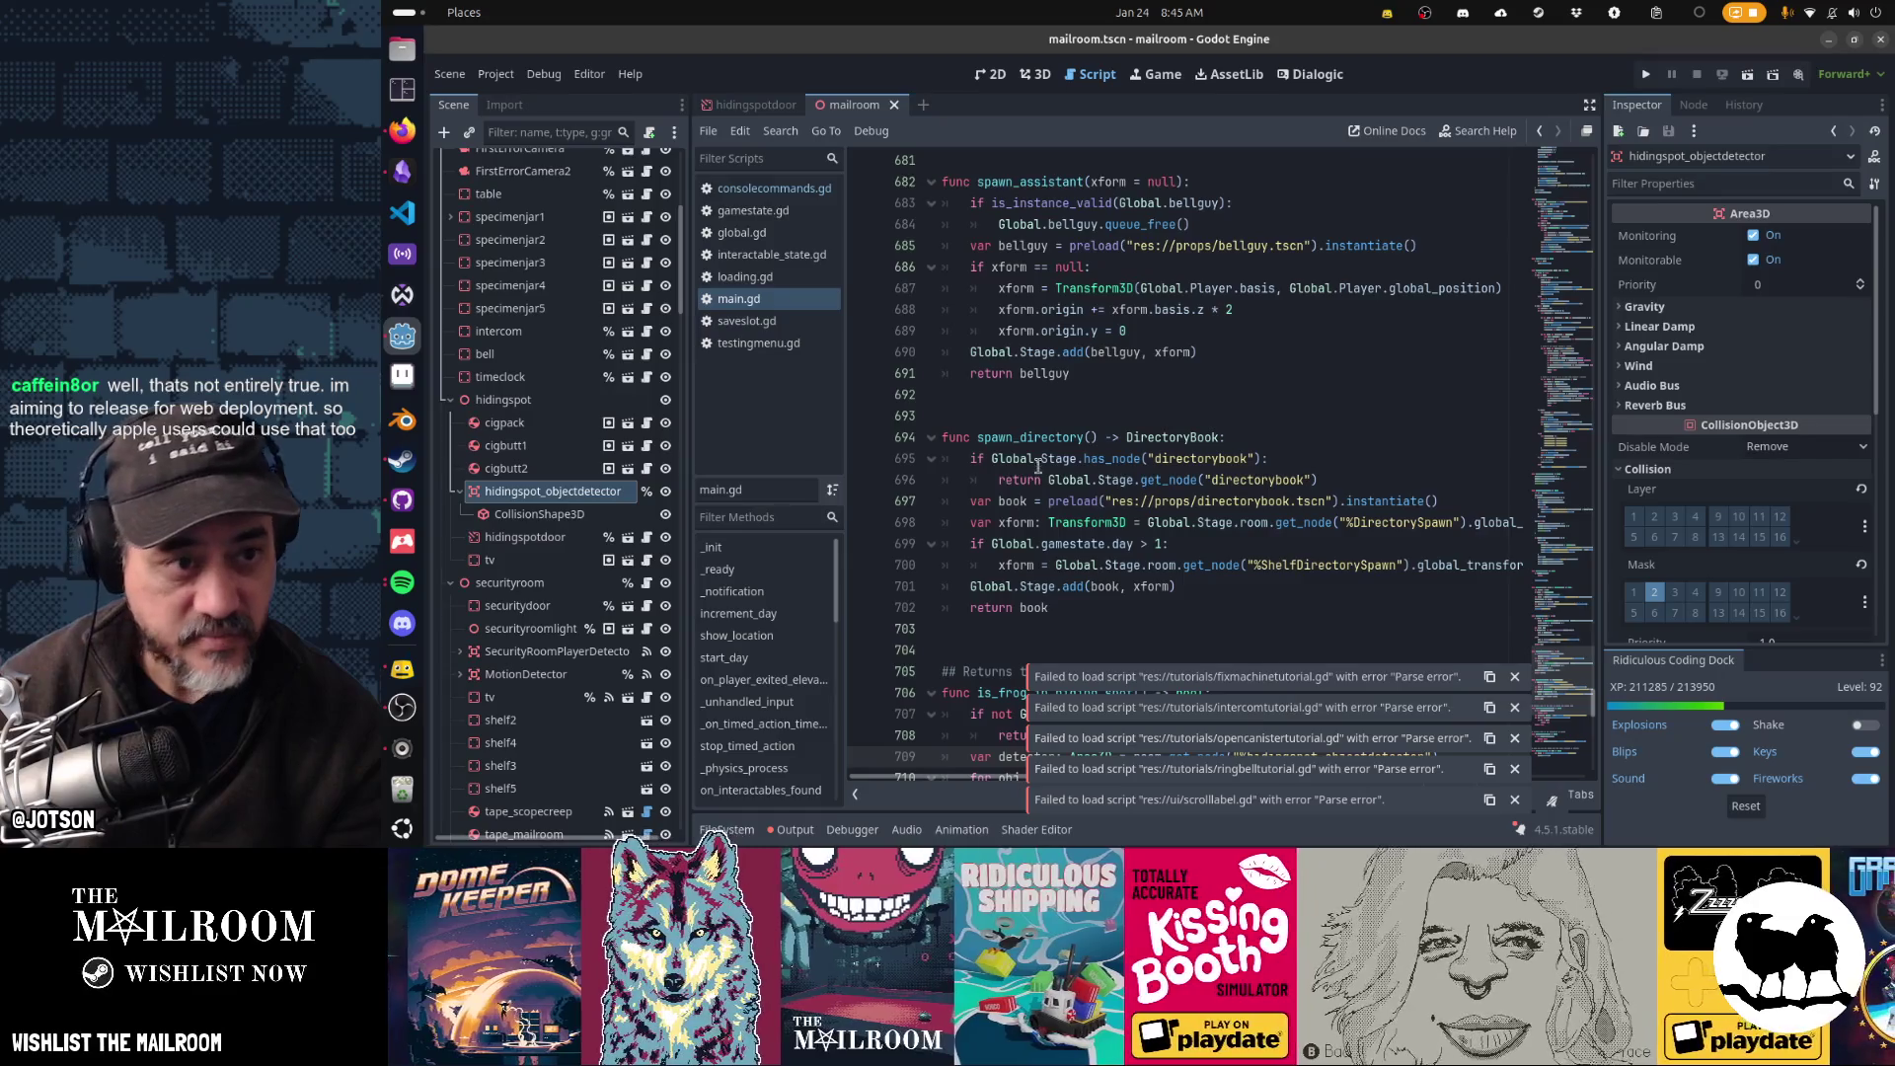
- In global.gd, end the line-584 objectdetector for loop with ':', add an indented pass, and save
click(740, 232)
click(1151, 496)
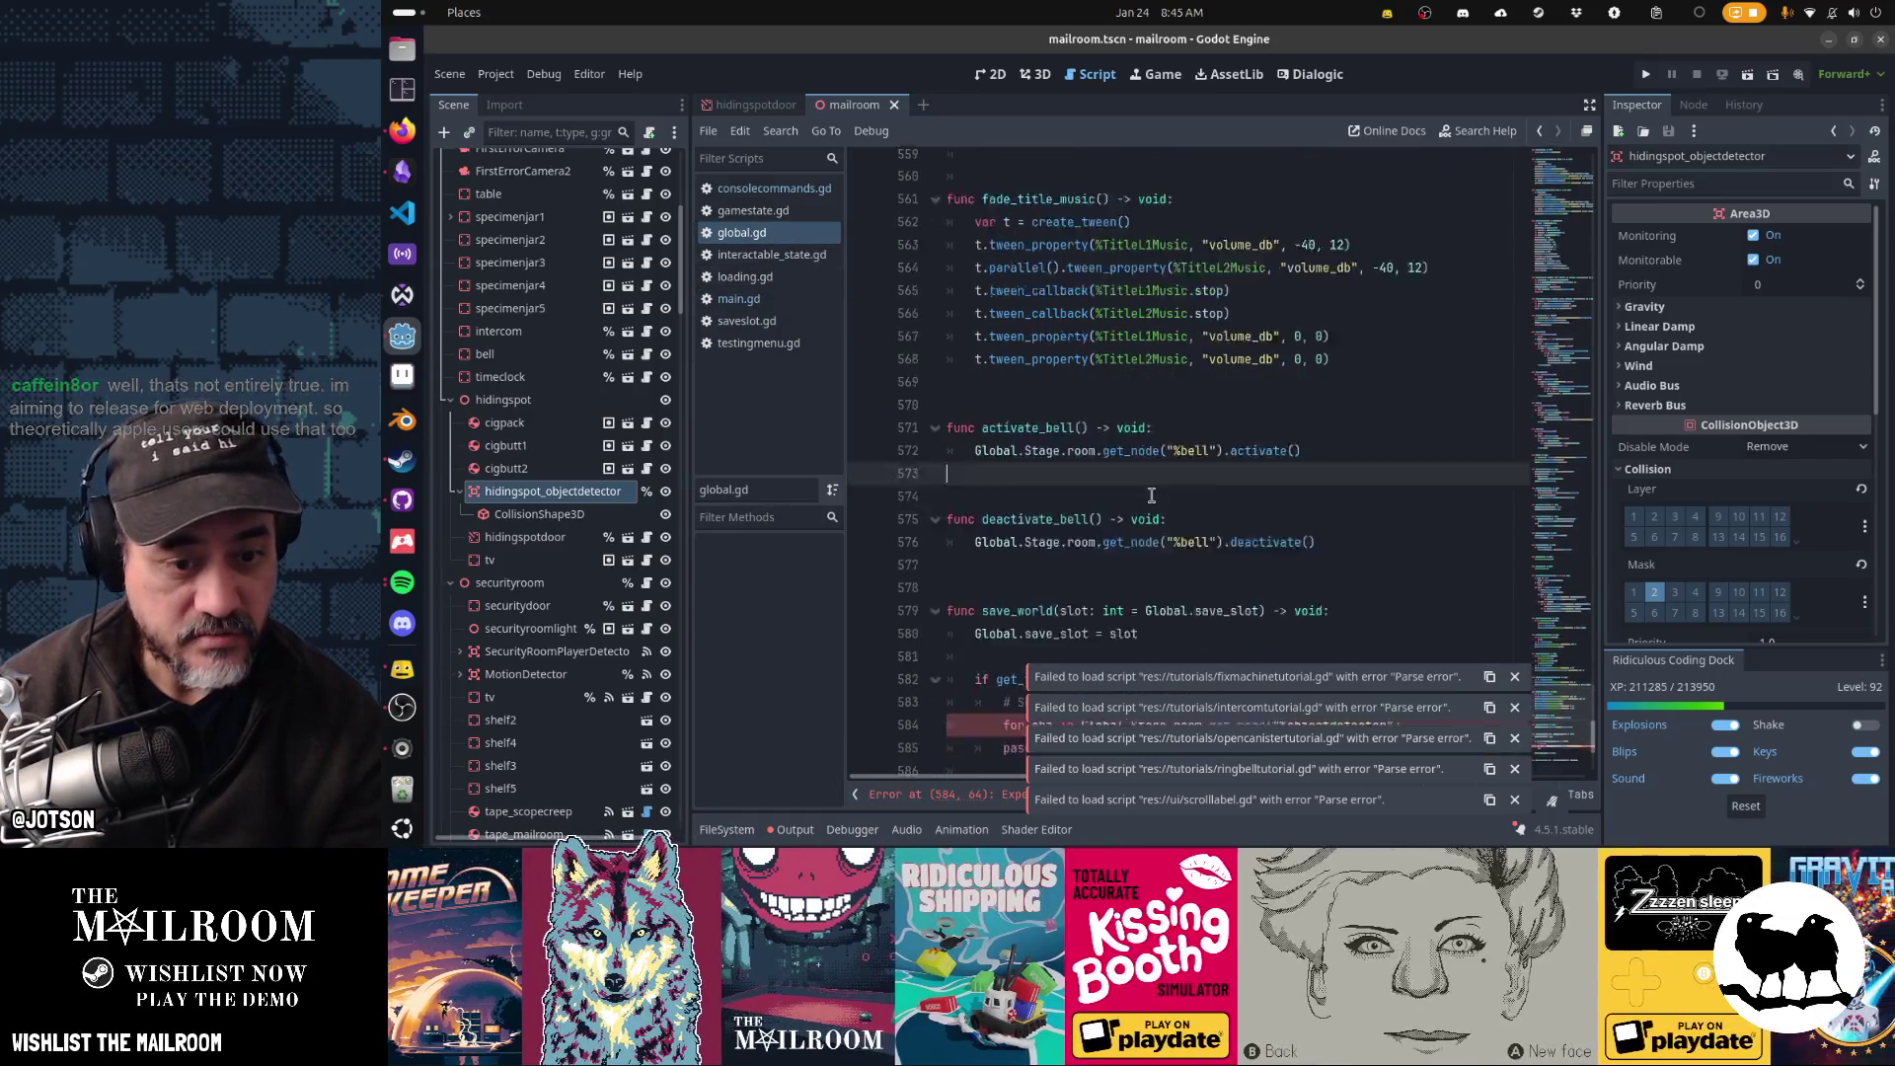
scroll(1151, 495, down, 5)
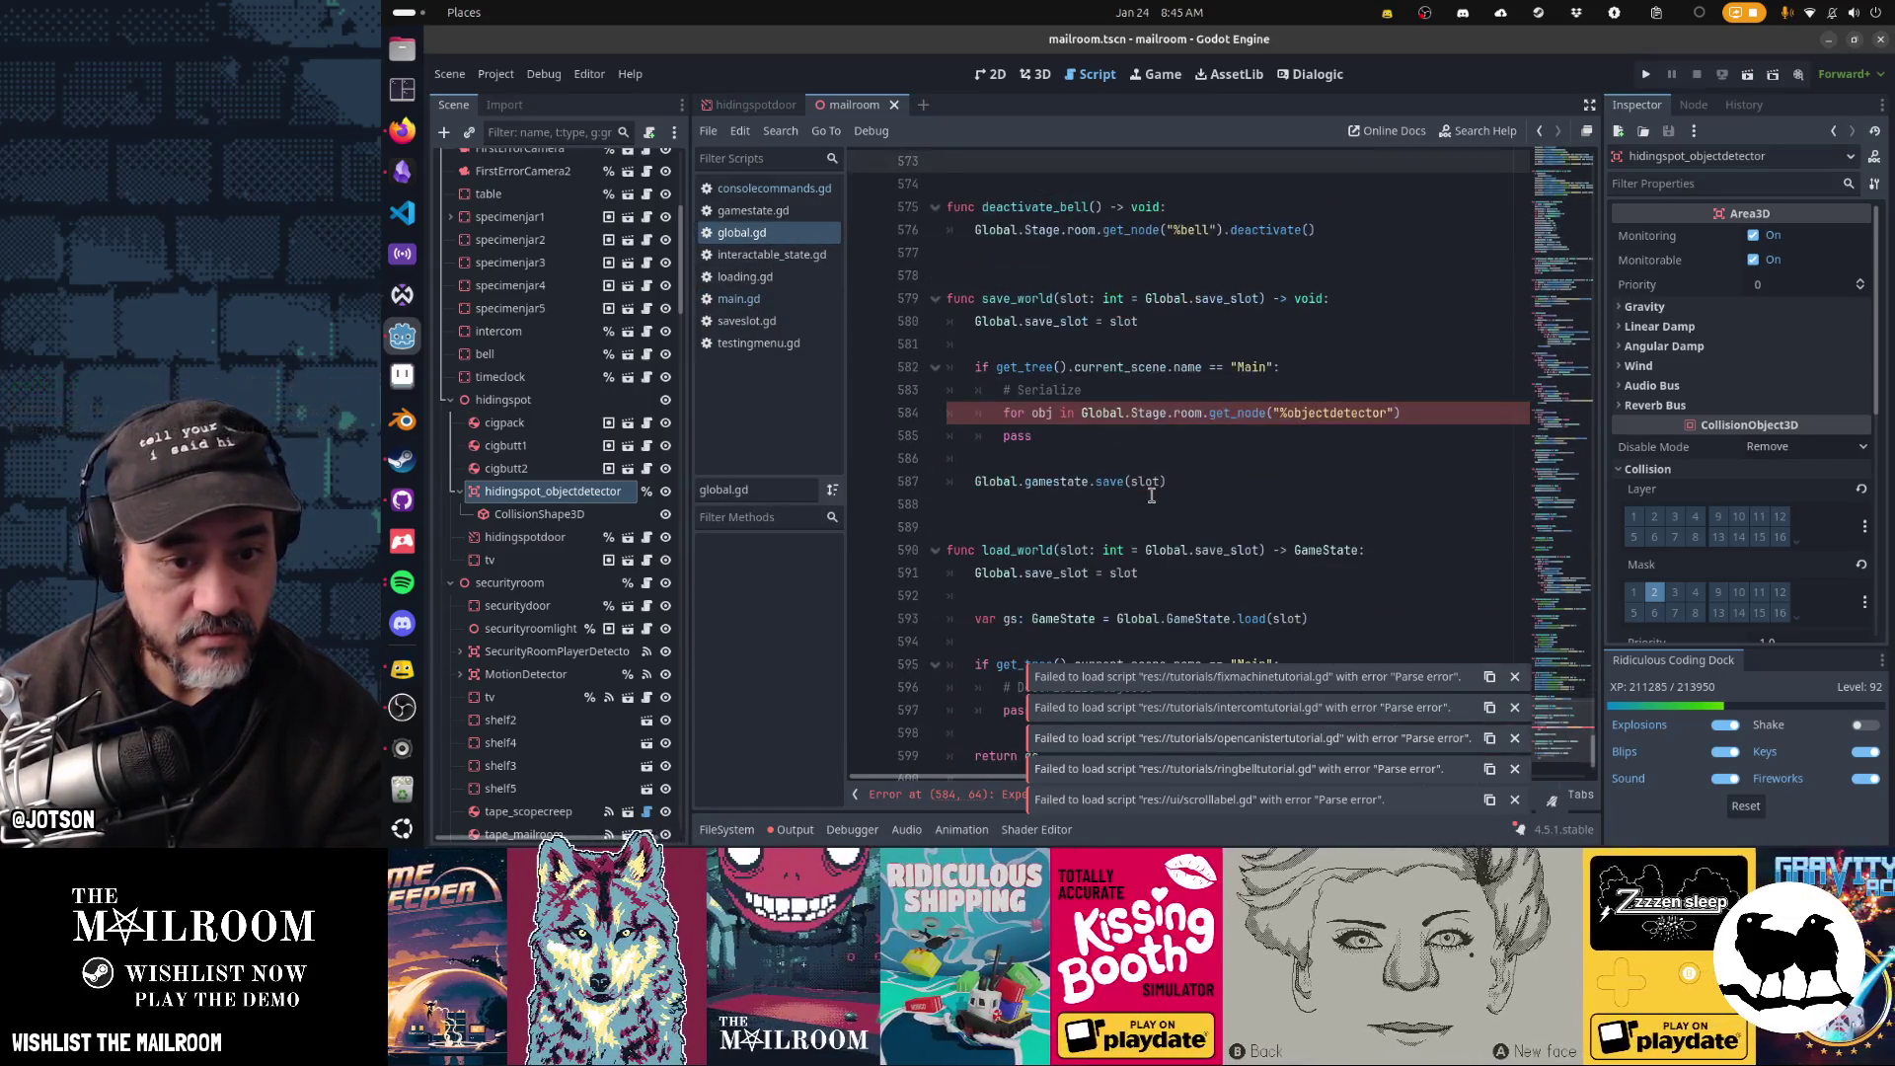
click(1416, 415)
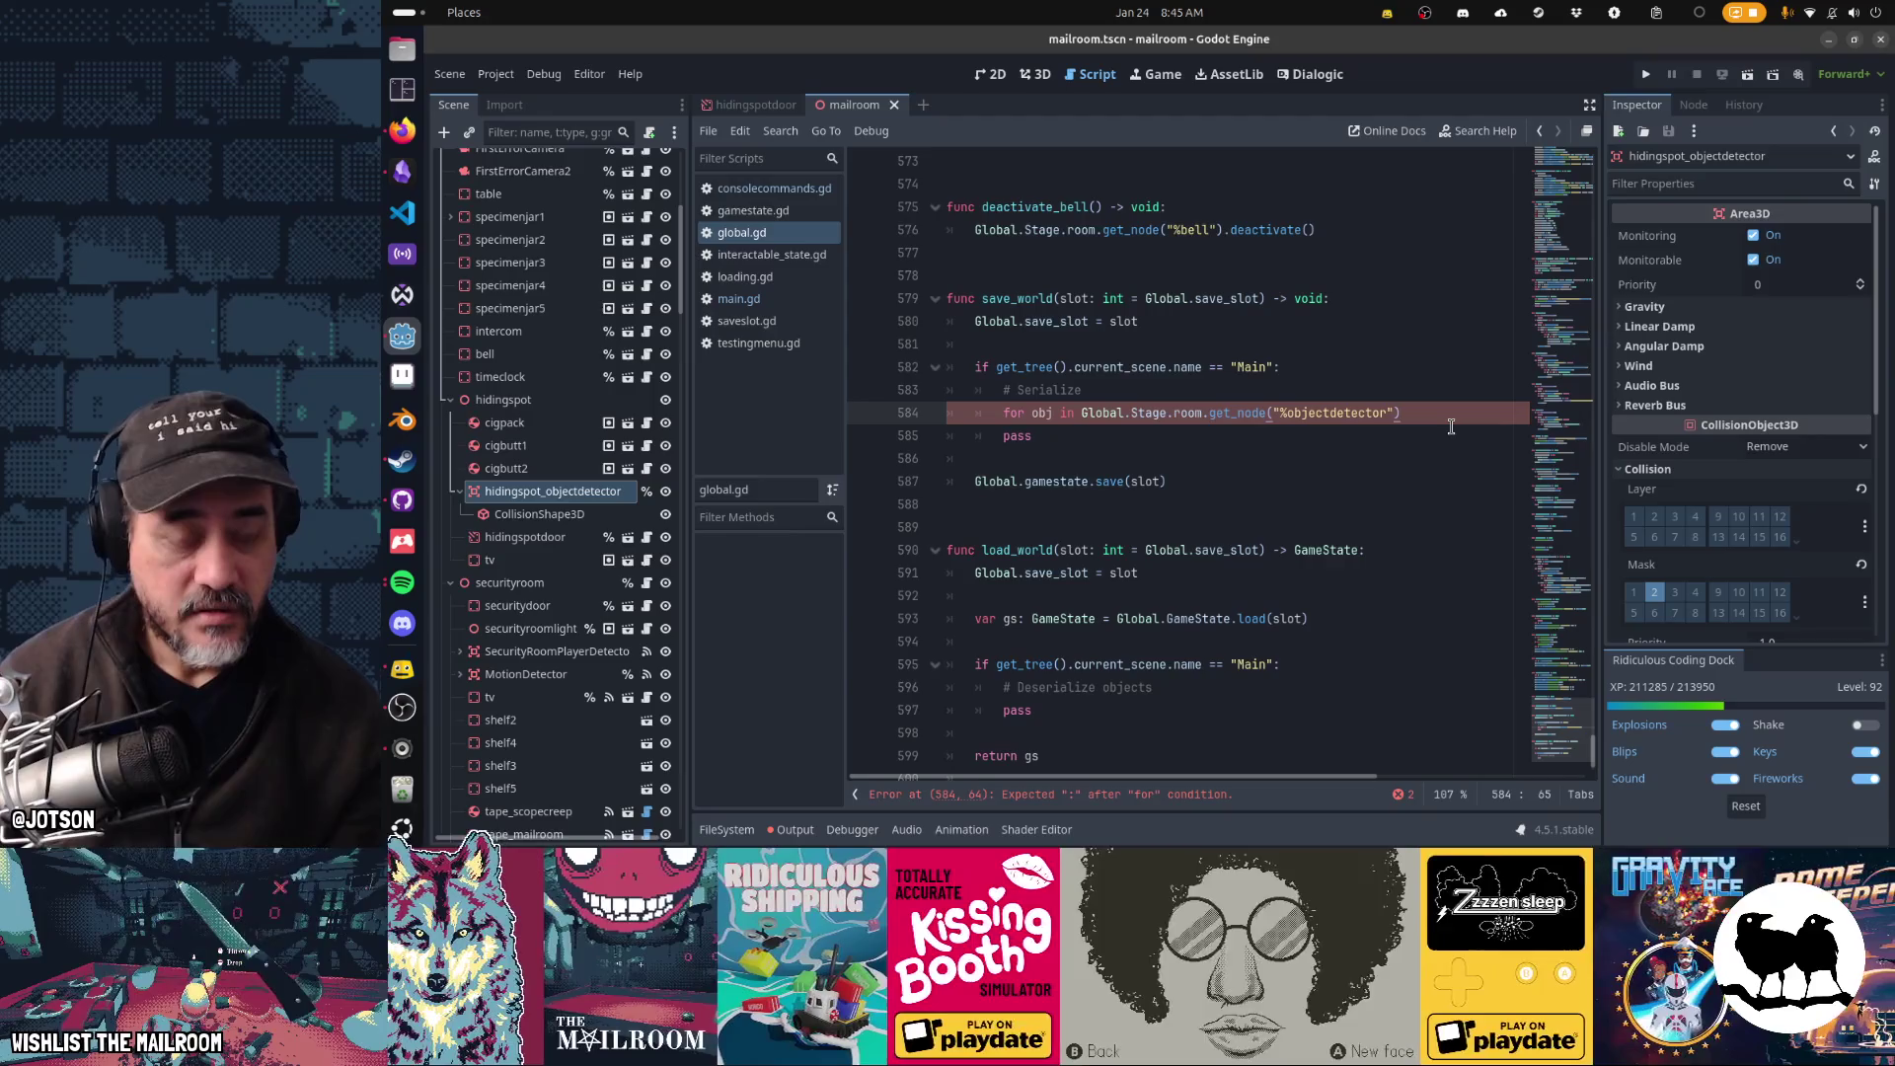
text(:)
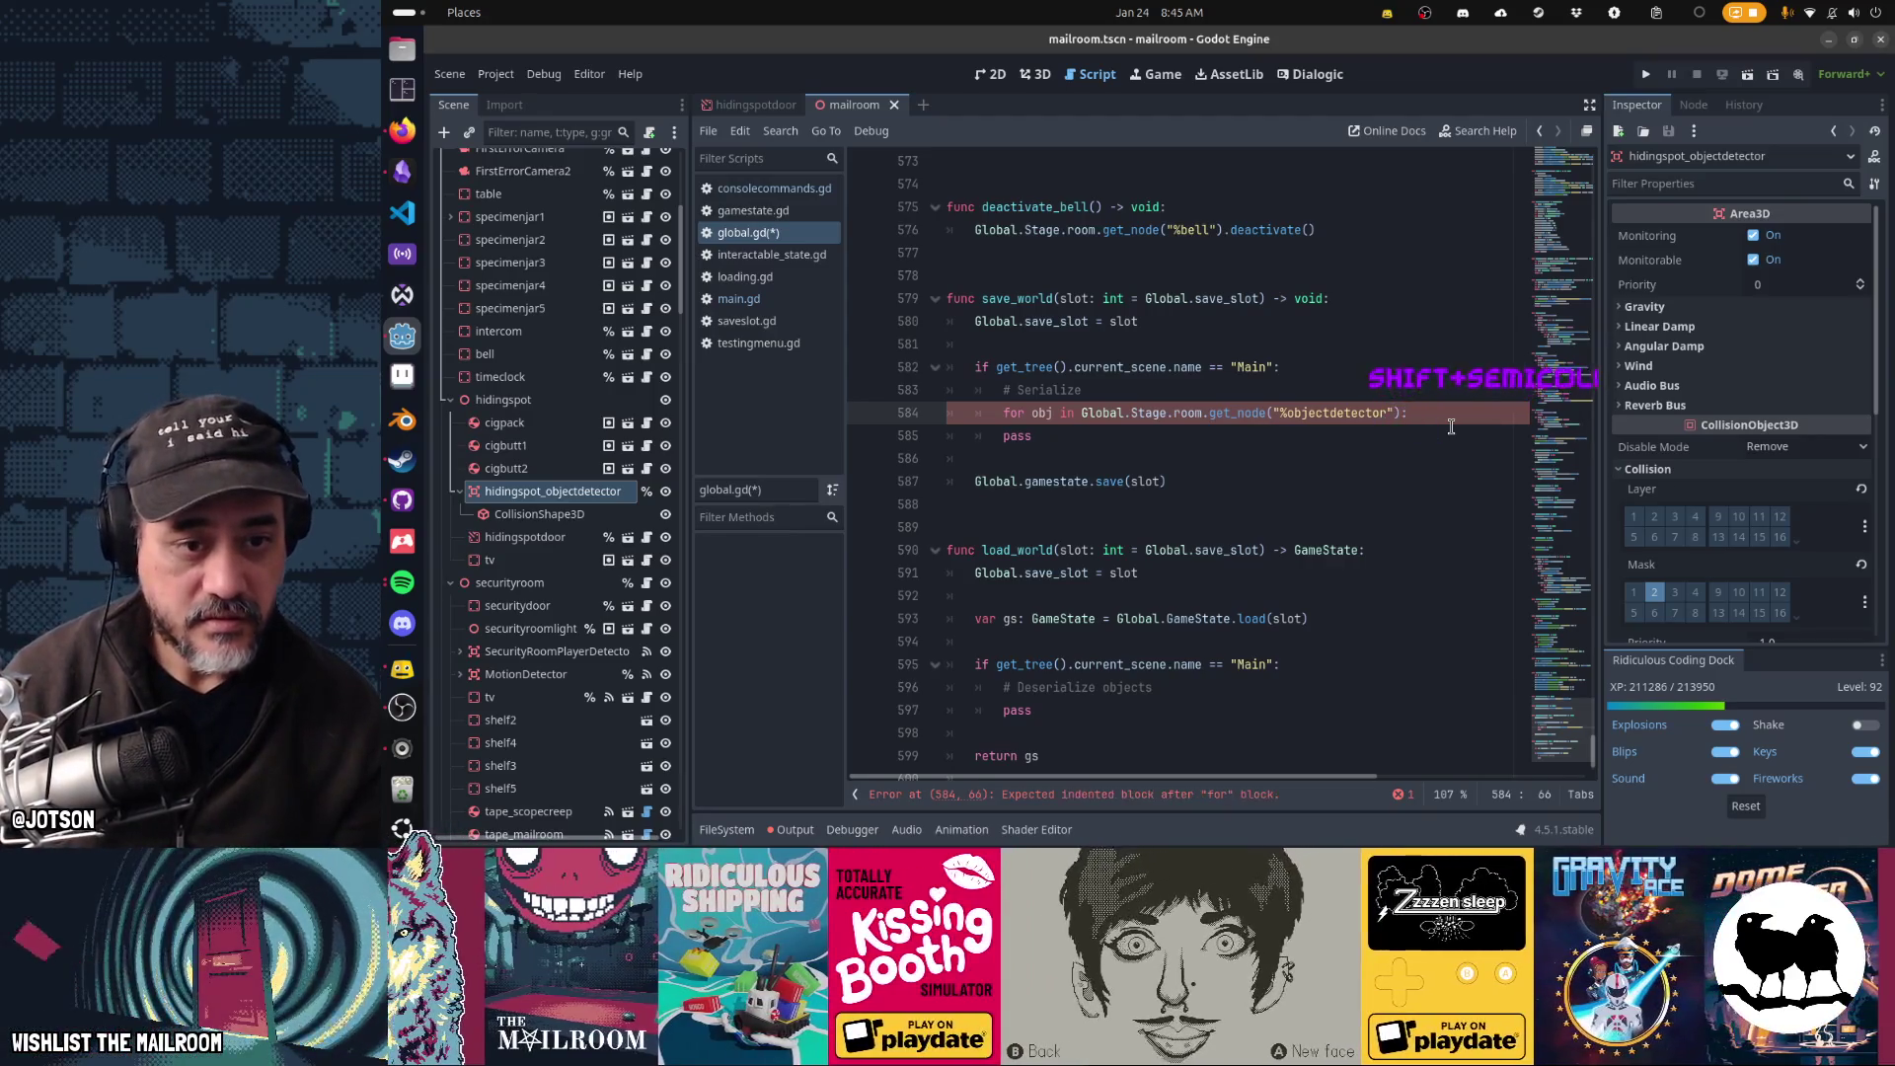
key(Return)
text(pass)
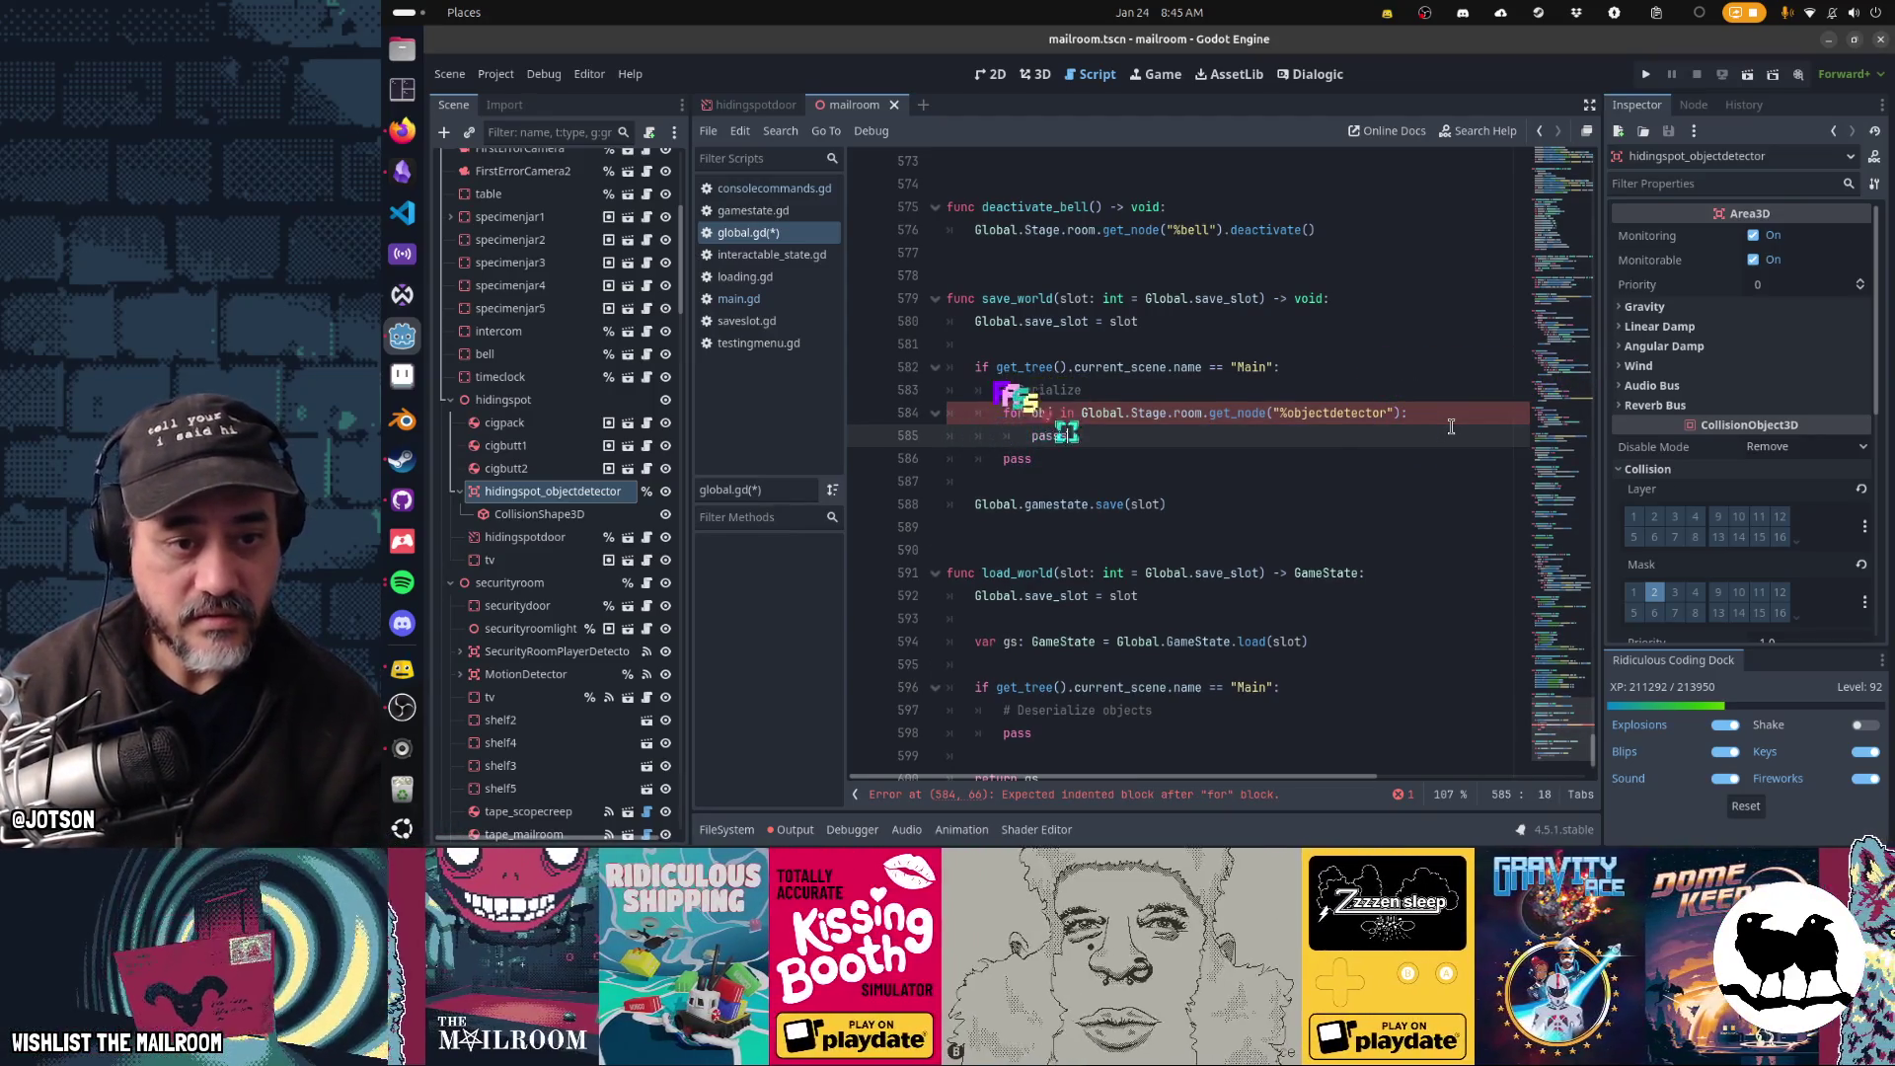
key(BackSpace)
key(ctrl+s)
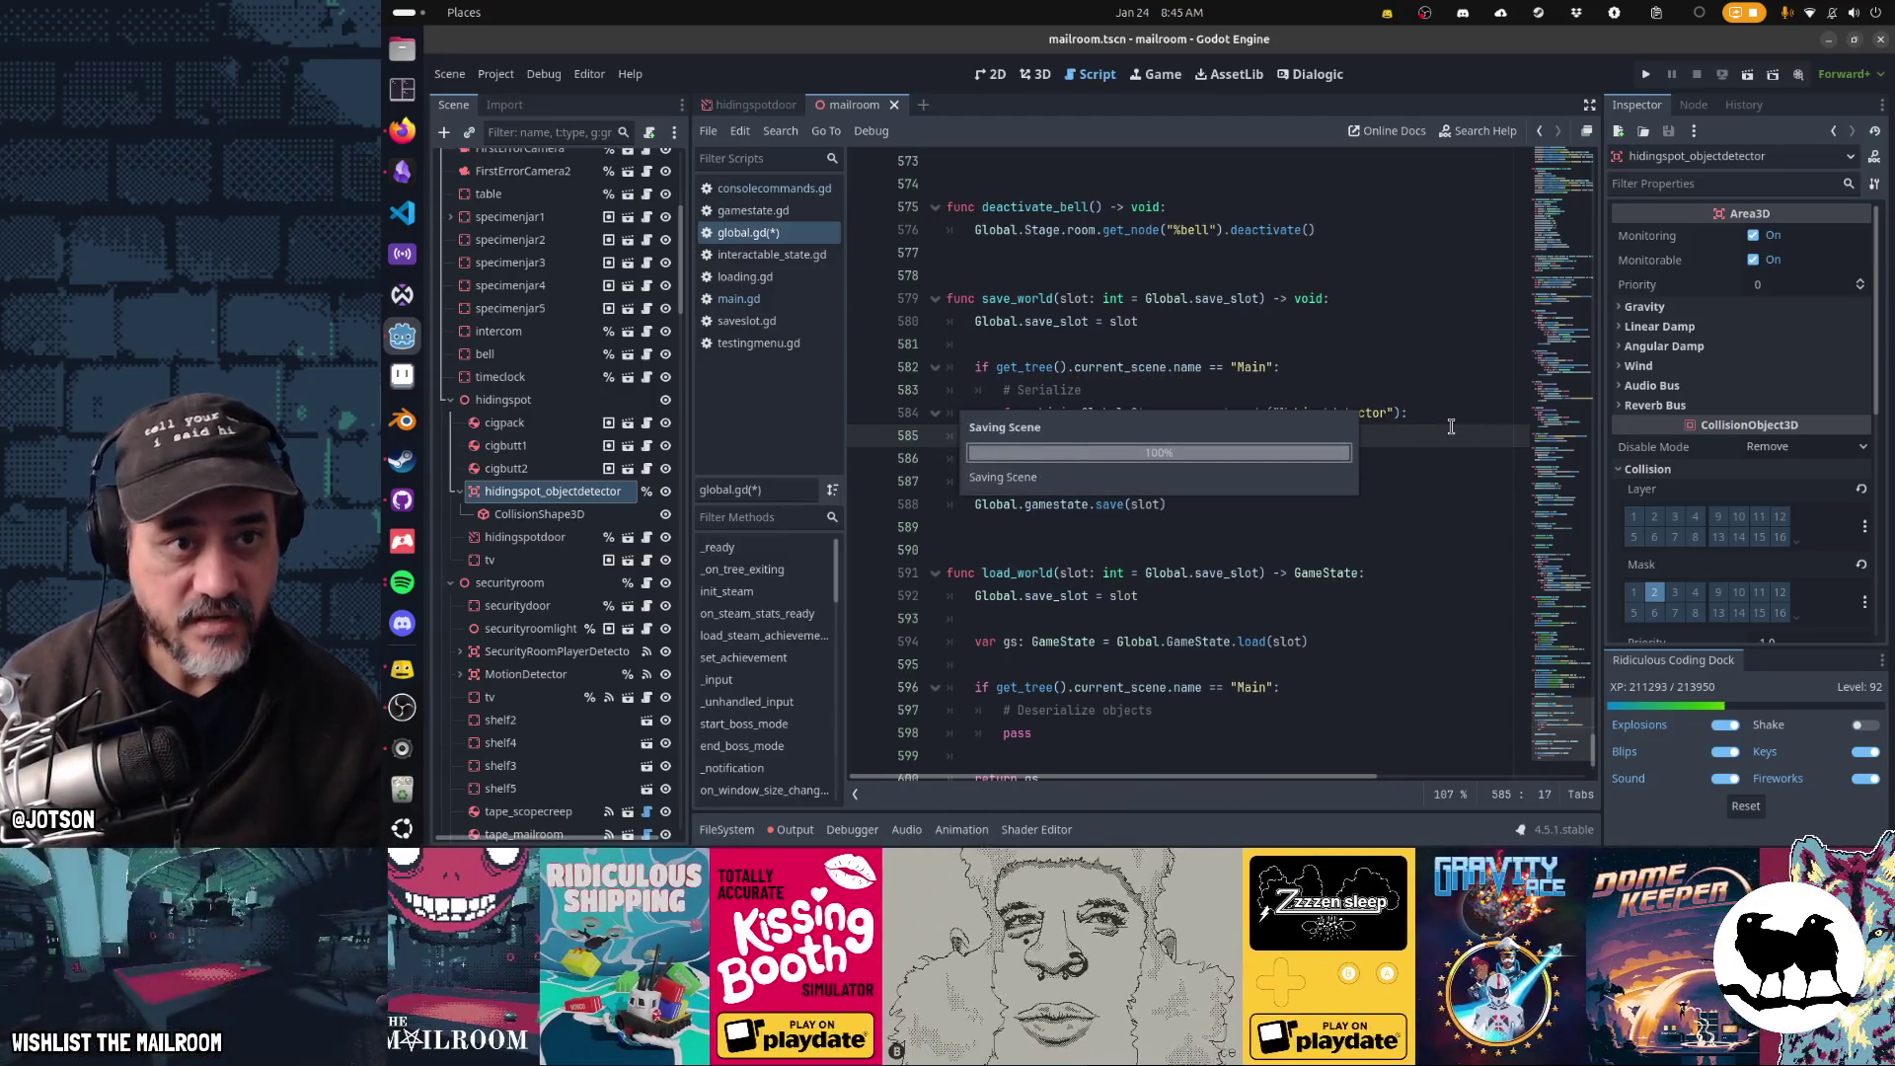
click(505, 77)
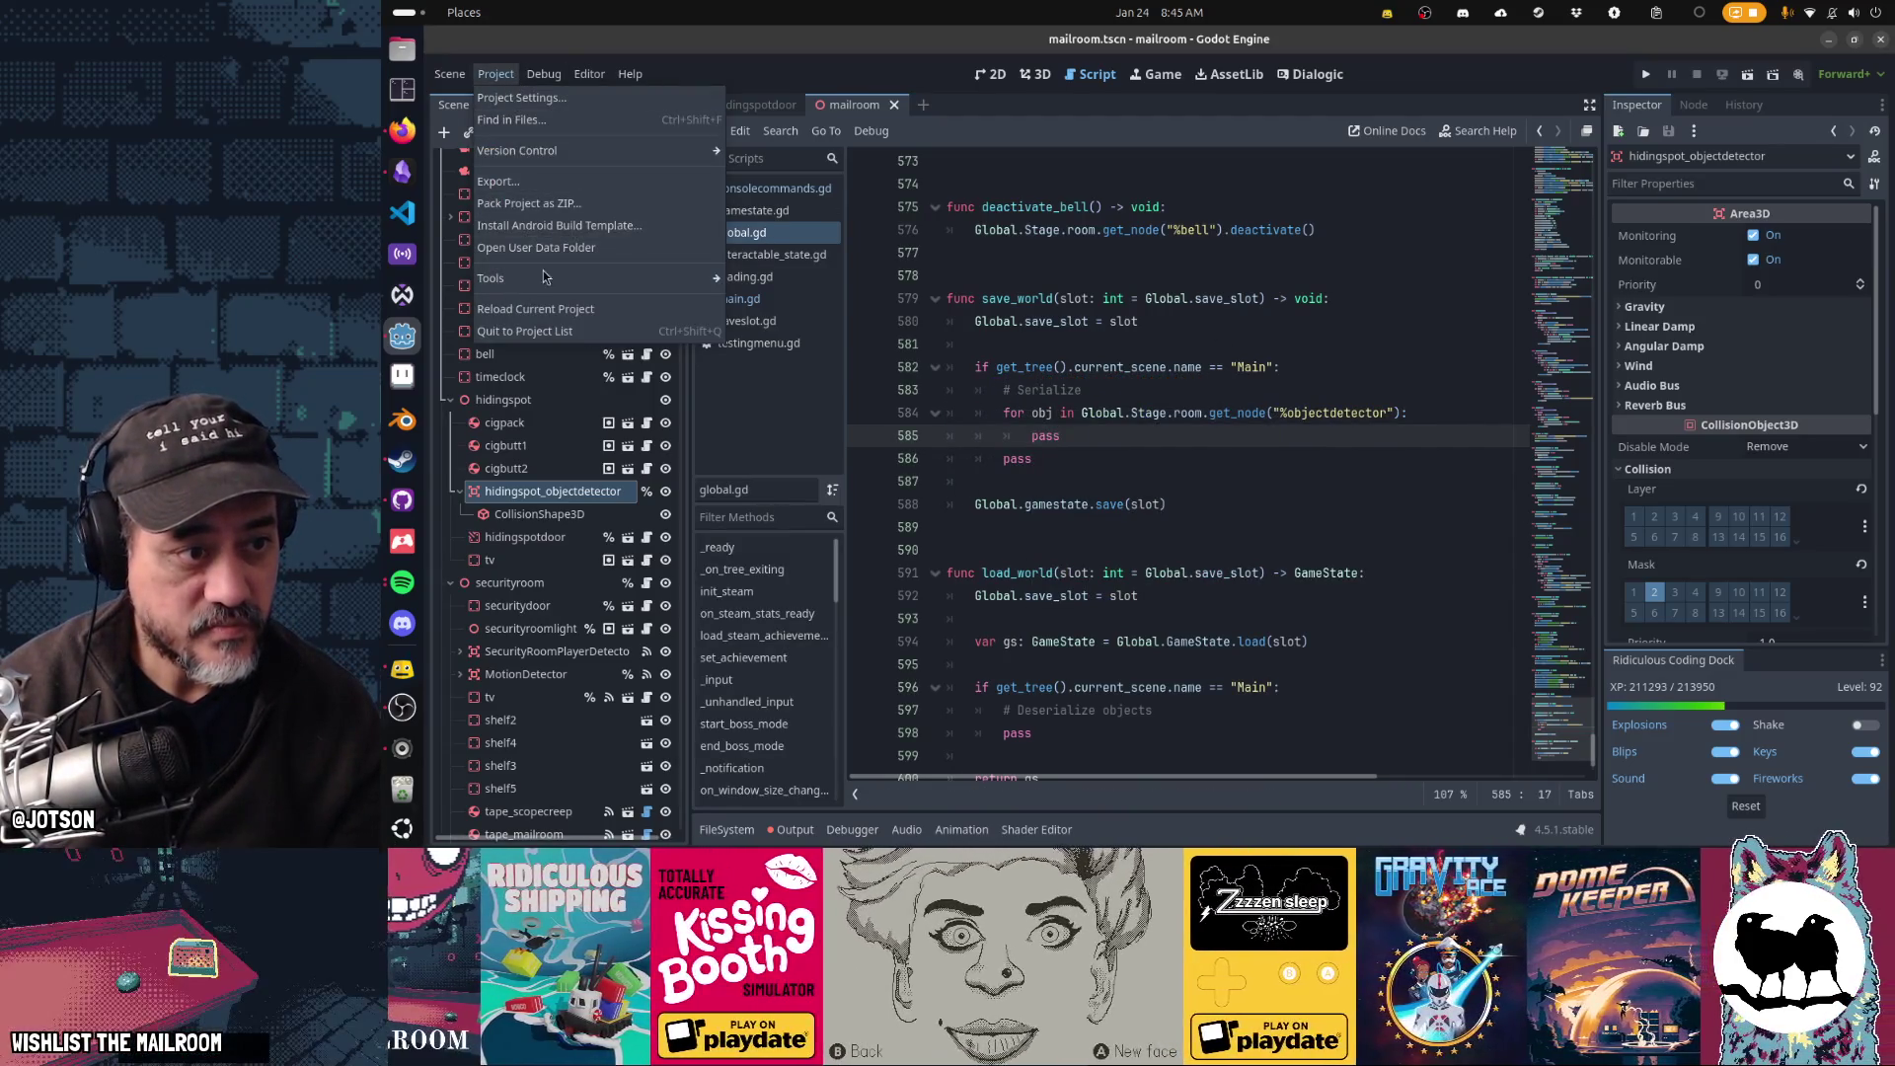
- Reload the current project from the Project menu
click(536, 308)
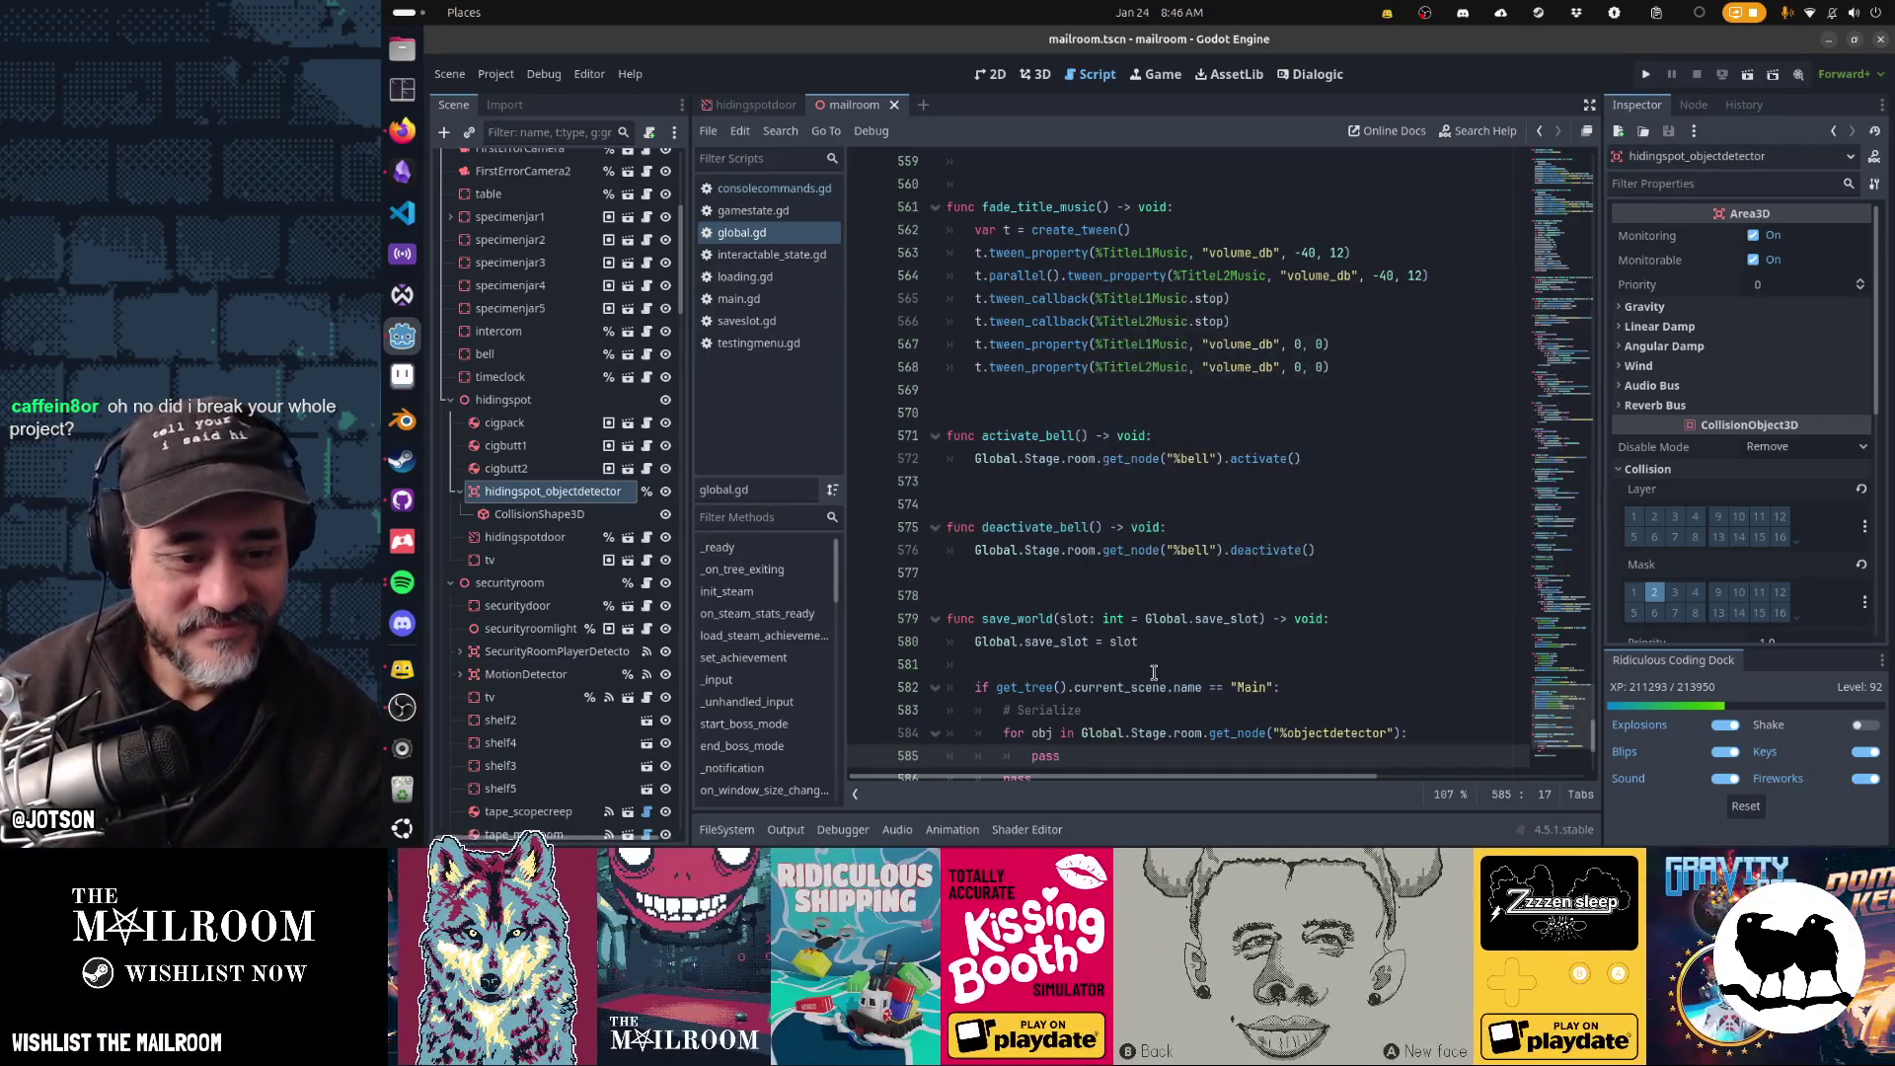
- Cut the redundant second pass line following save_world's for loop
click(1206, 687)
scroll(1224, 686, down, 4)
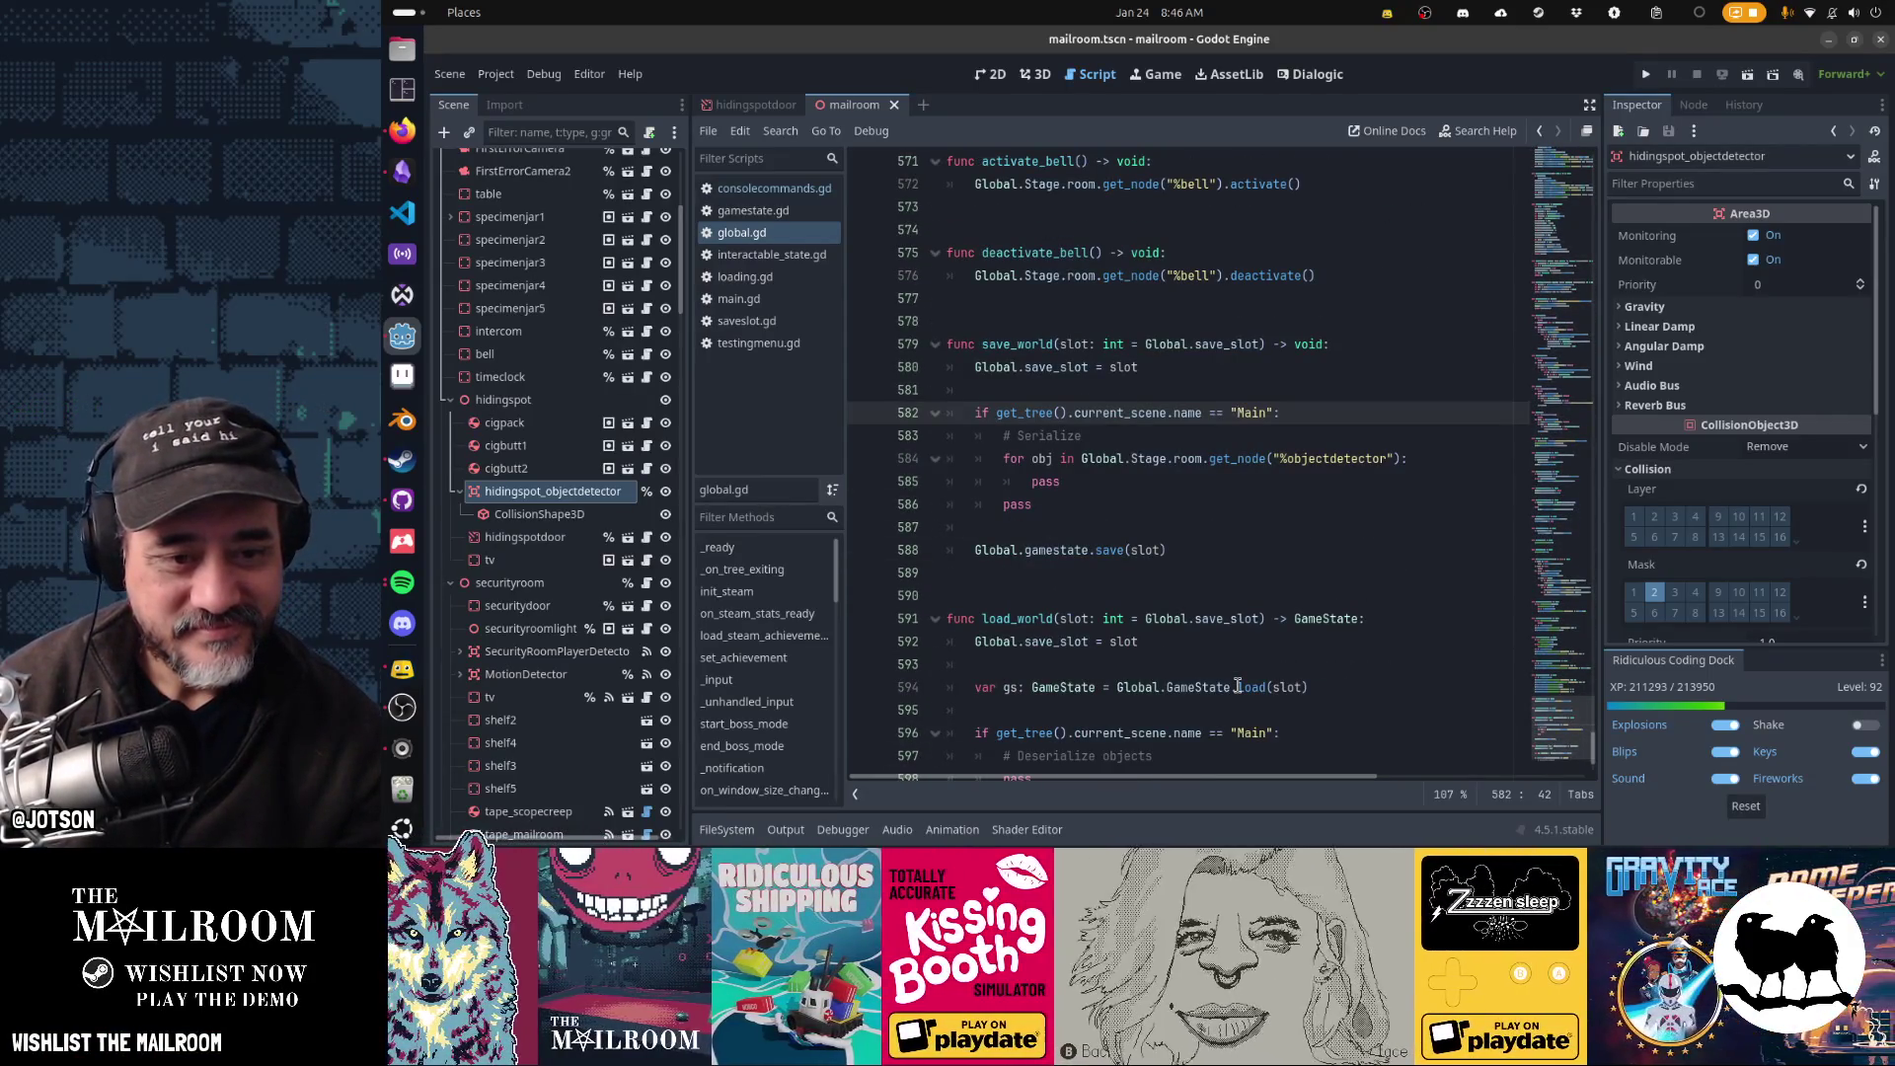
scroll(1238, 685, down, 2)
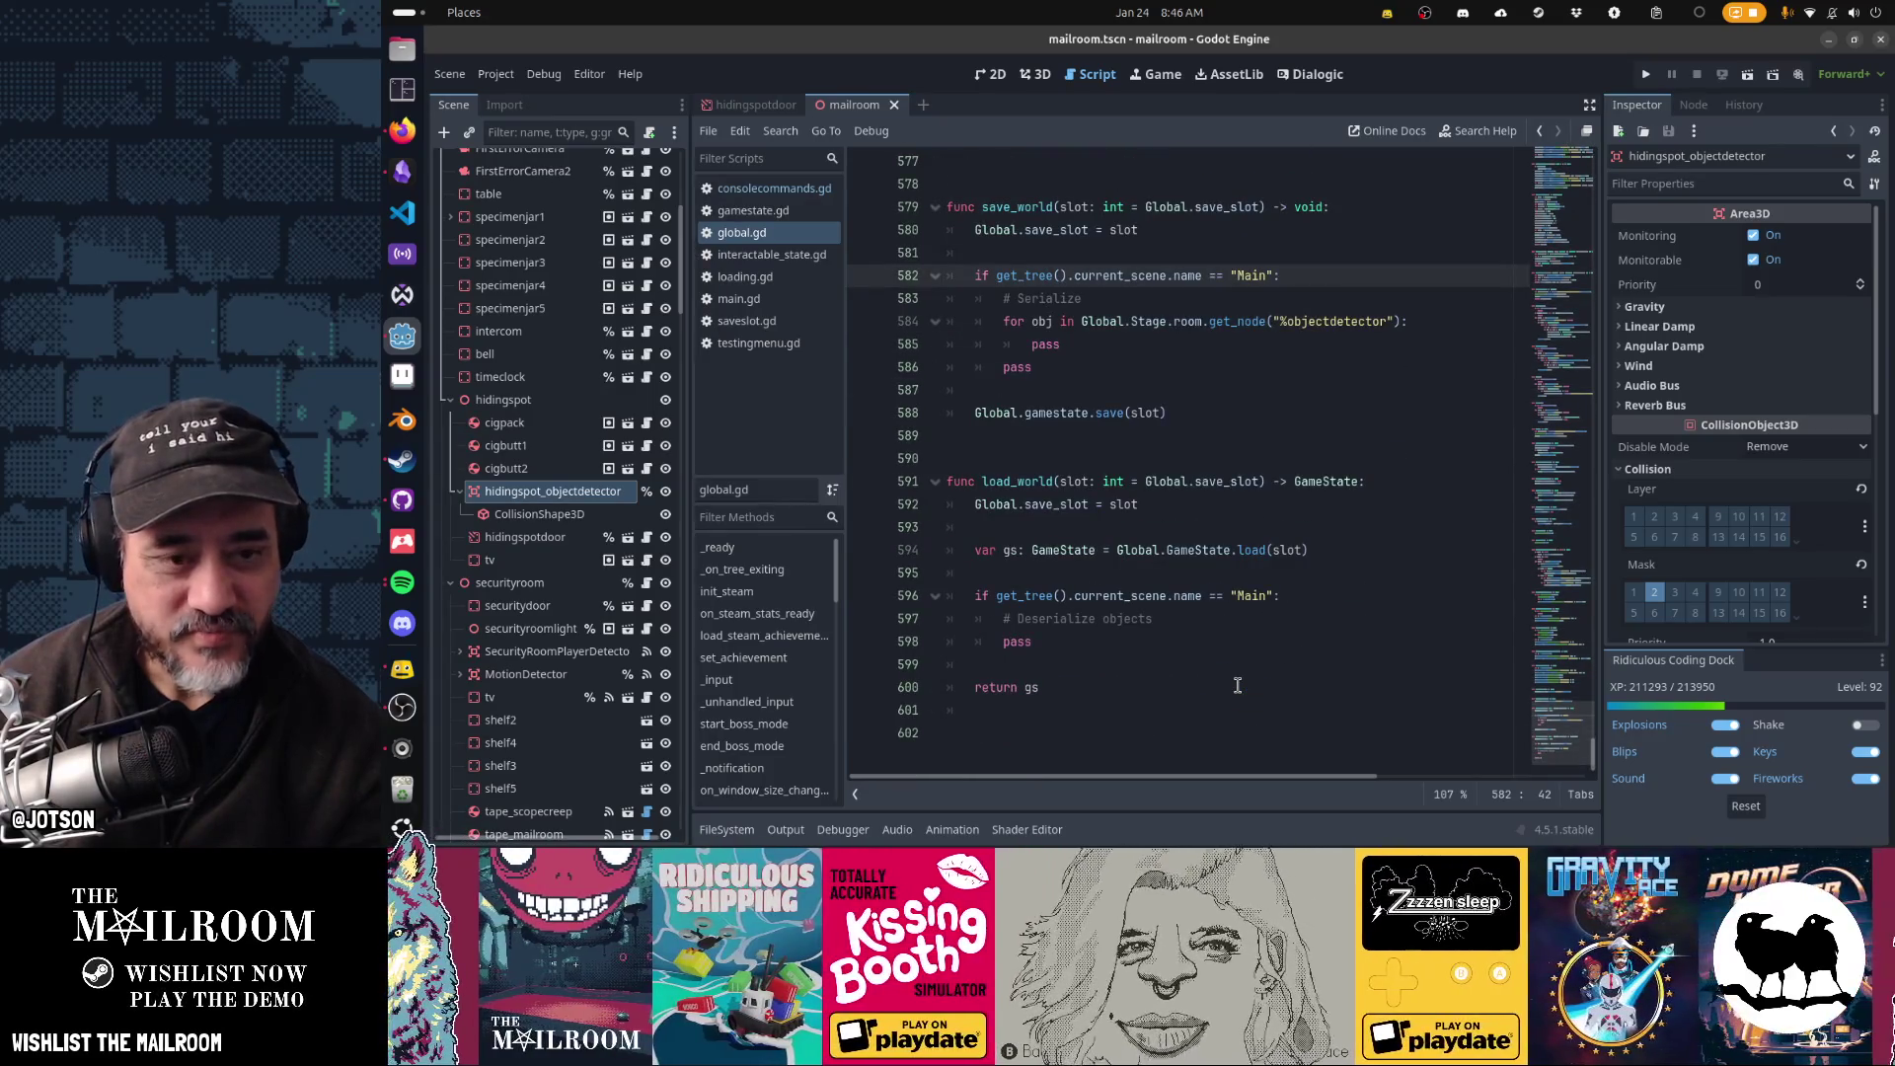
click(1100, 369)
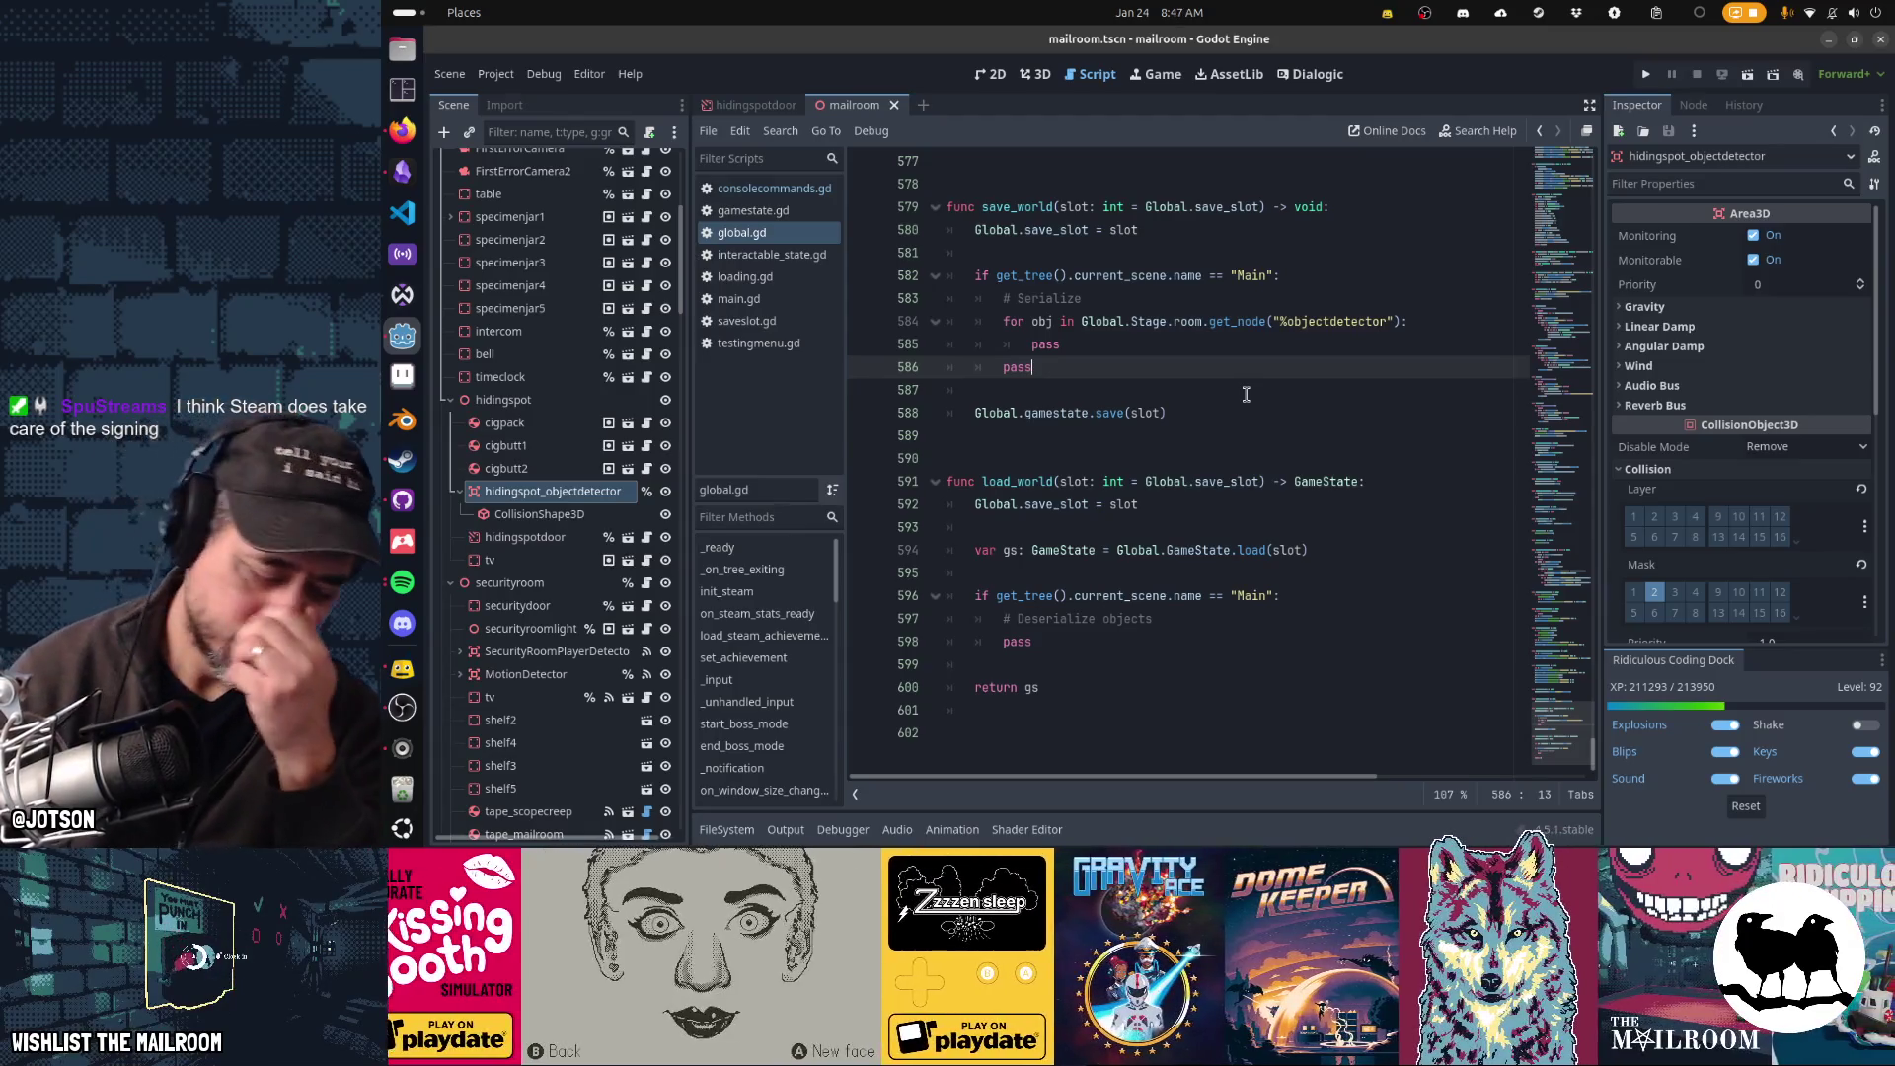
key(ctrl+x)
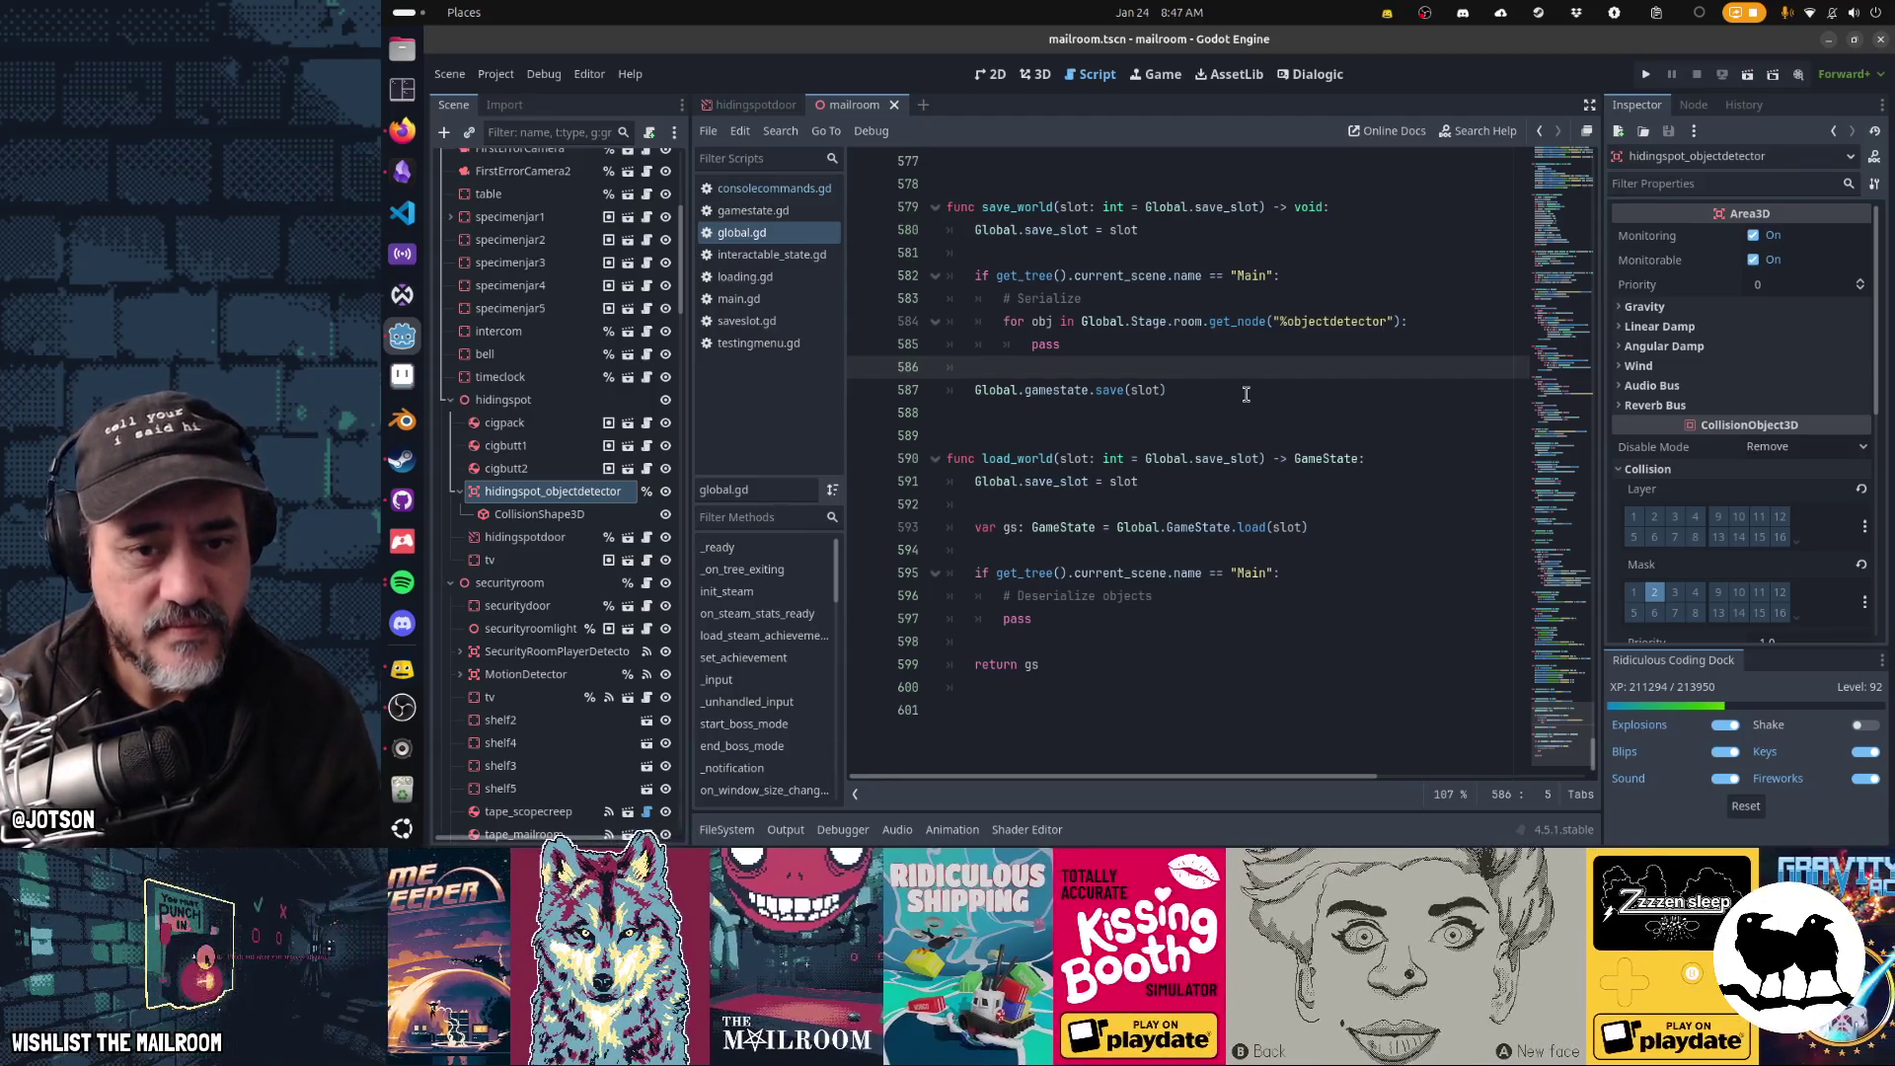
- Move the %objectdetector get_node call into 'var objects = ….get_overlapping_bodies()' and loop over objects
key(Up)
key(Up)
key(End)
key(Left)
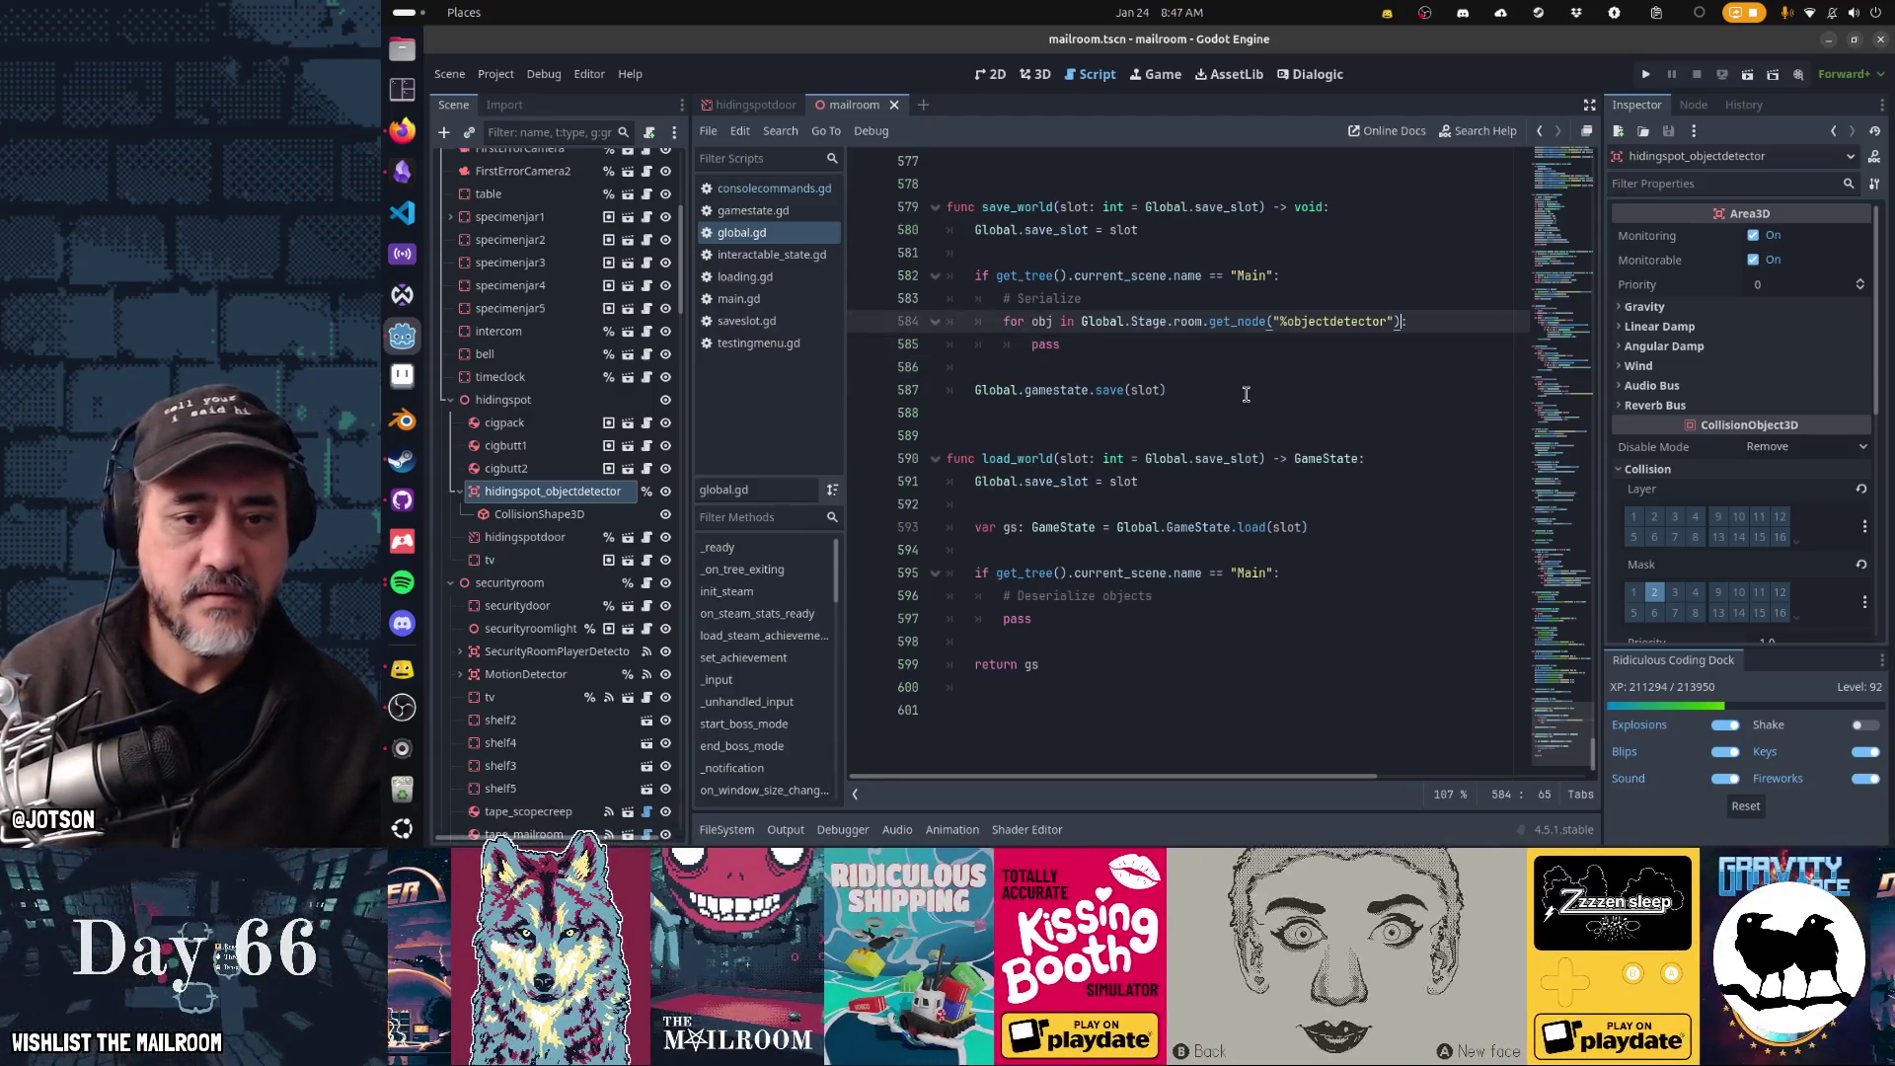
key(ctrl+shift+Left)
key(ctrl+shift+Left)
key(ctrl+shift+Left)
key(ctrl+x)
text(objects:)
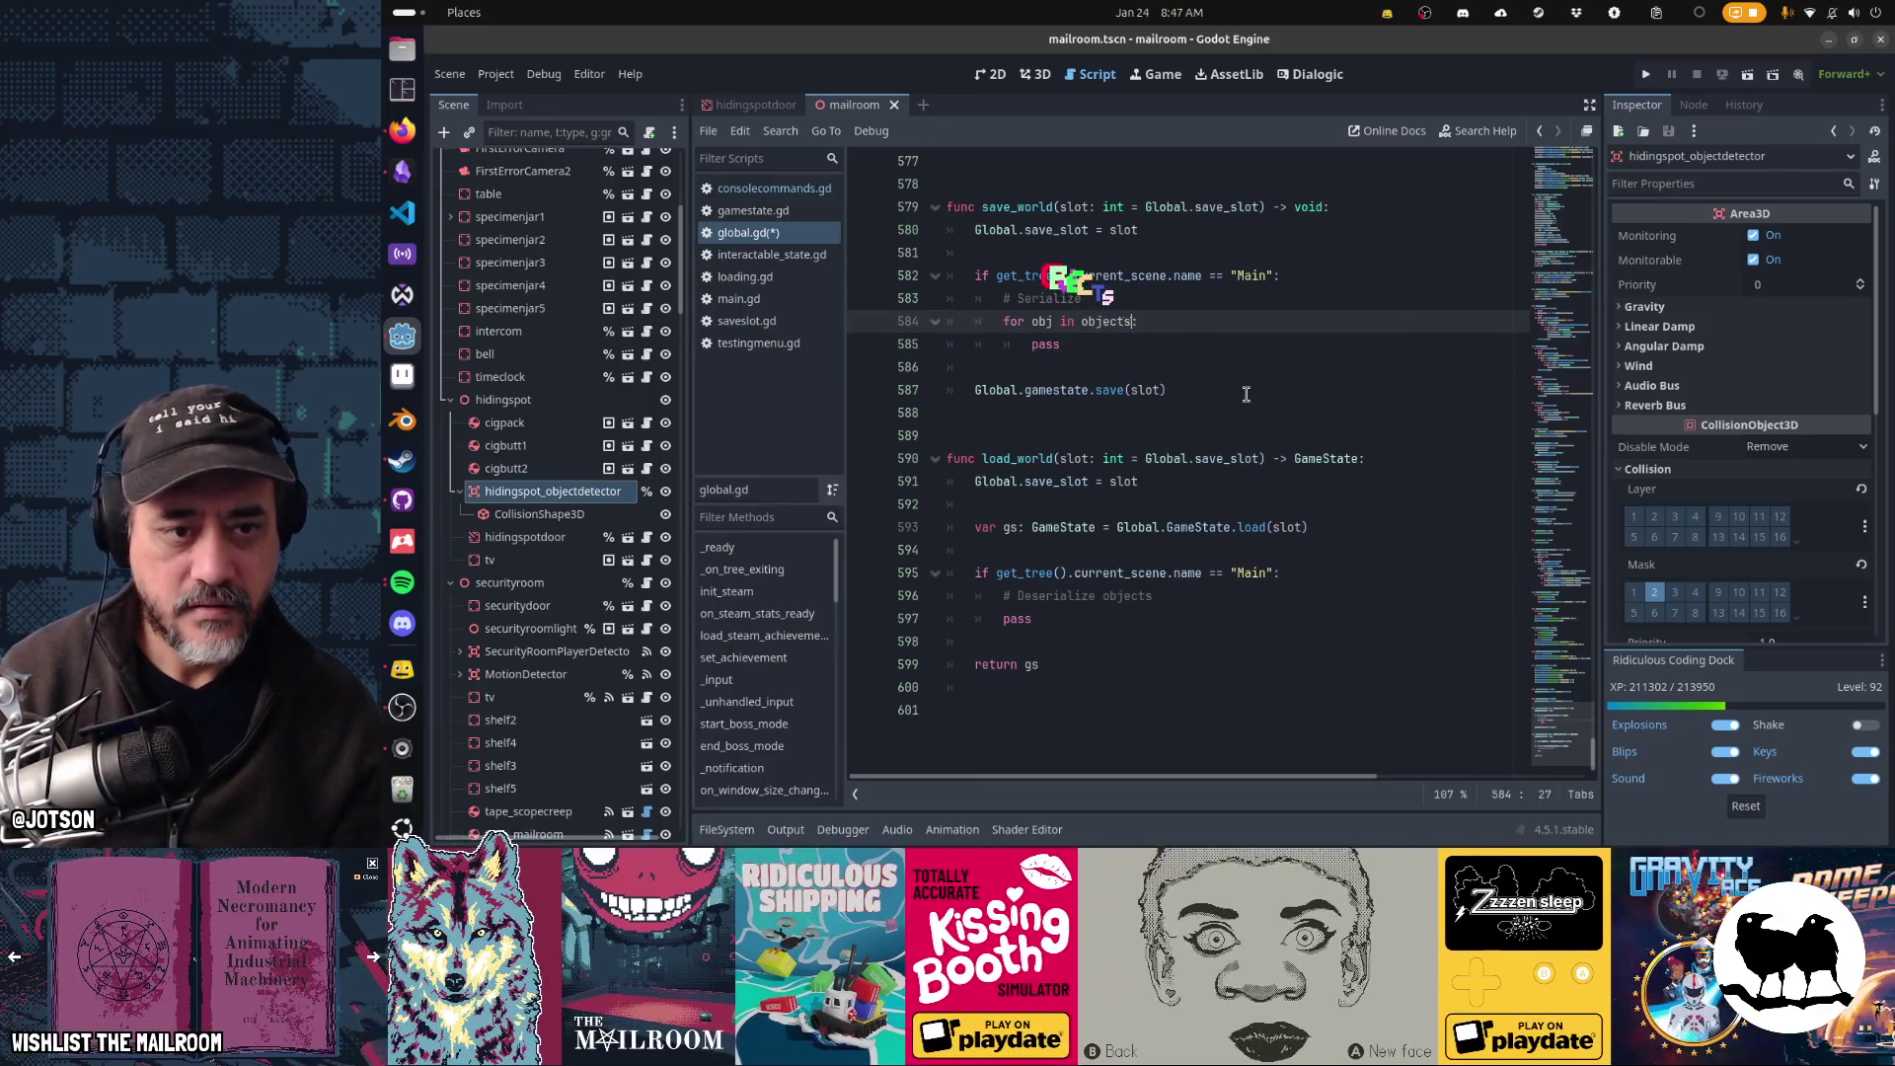
key(ctrl+shift+Return)
text(v)
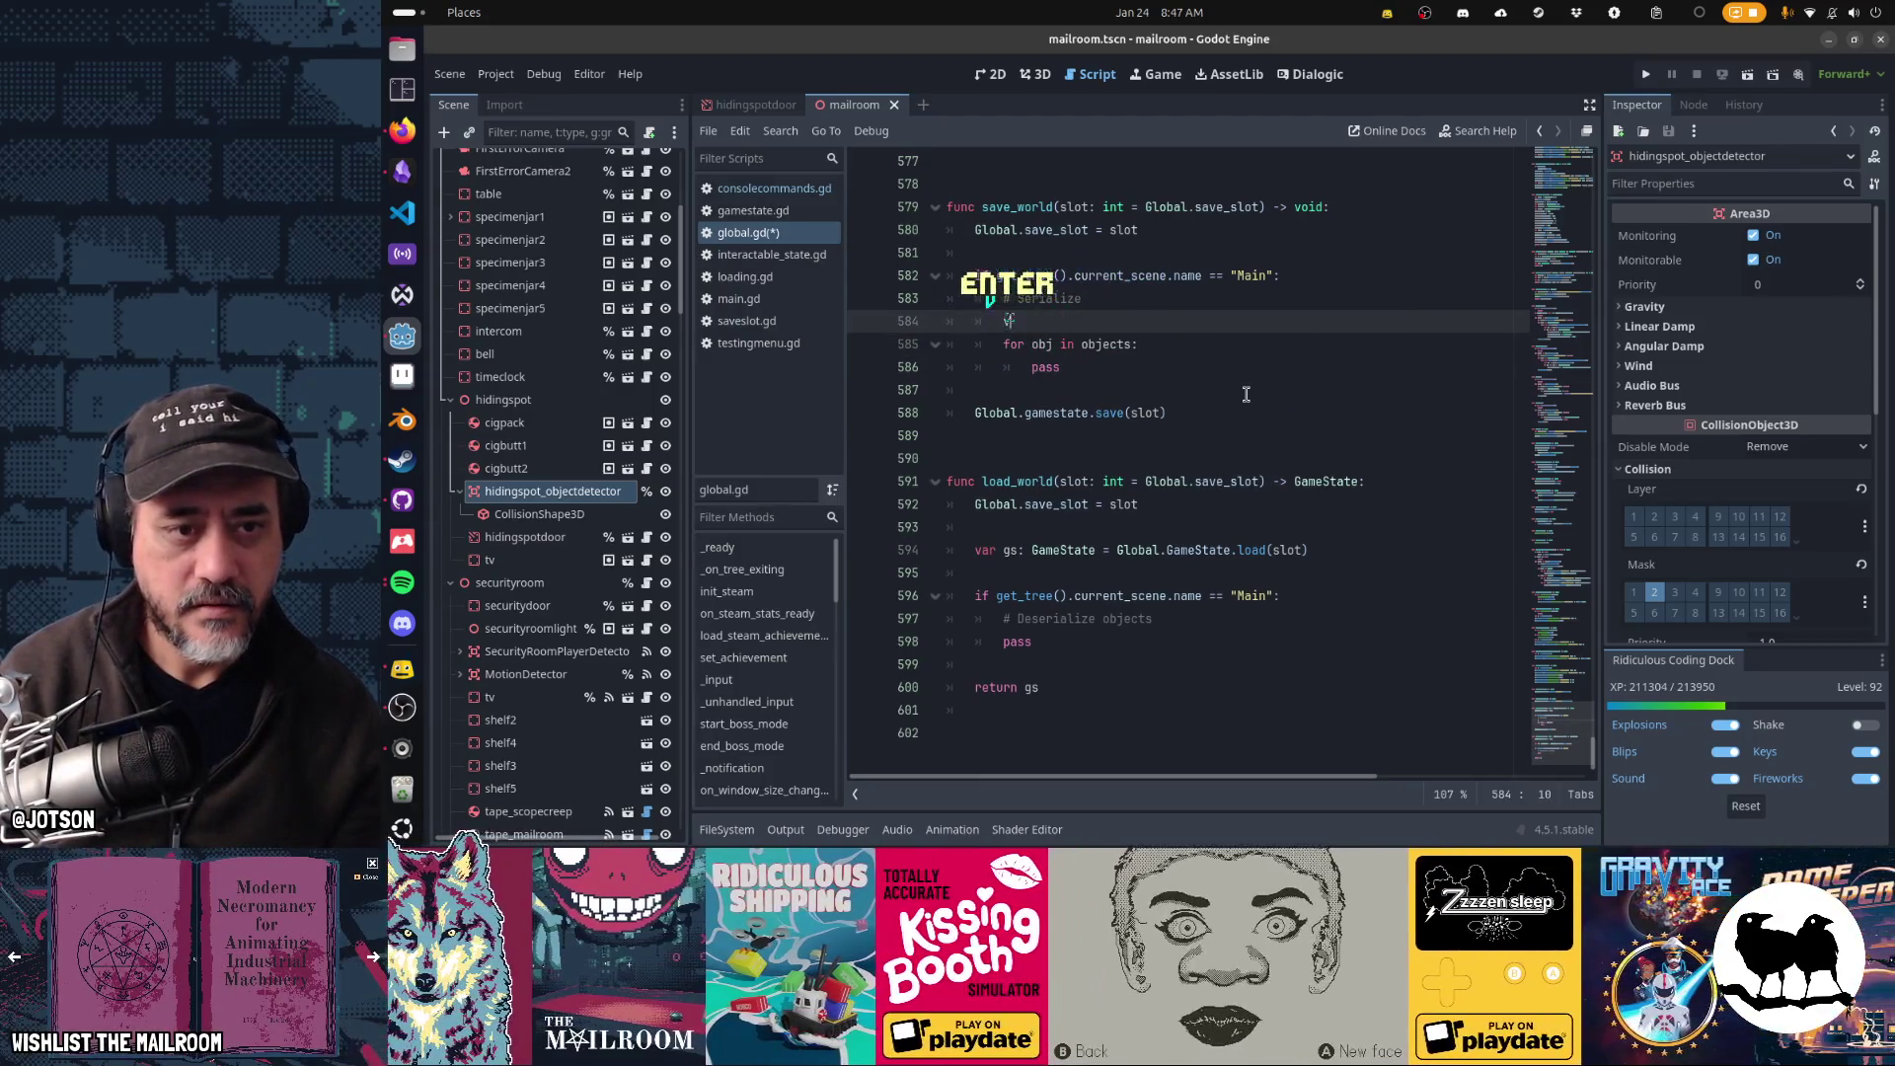
text(ar objects =)
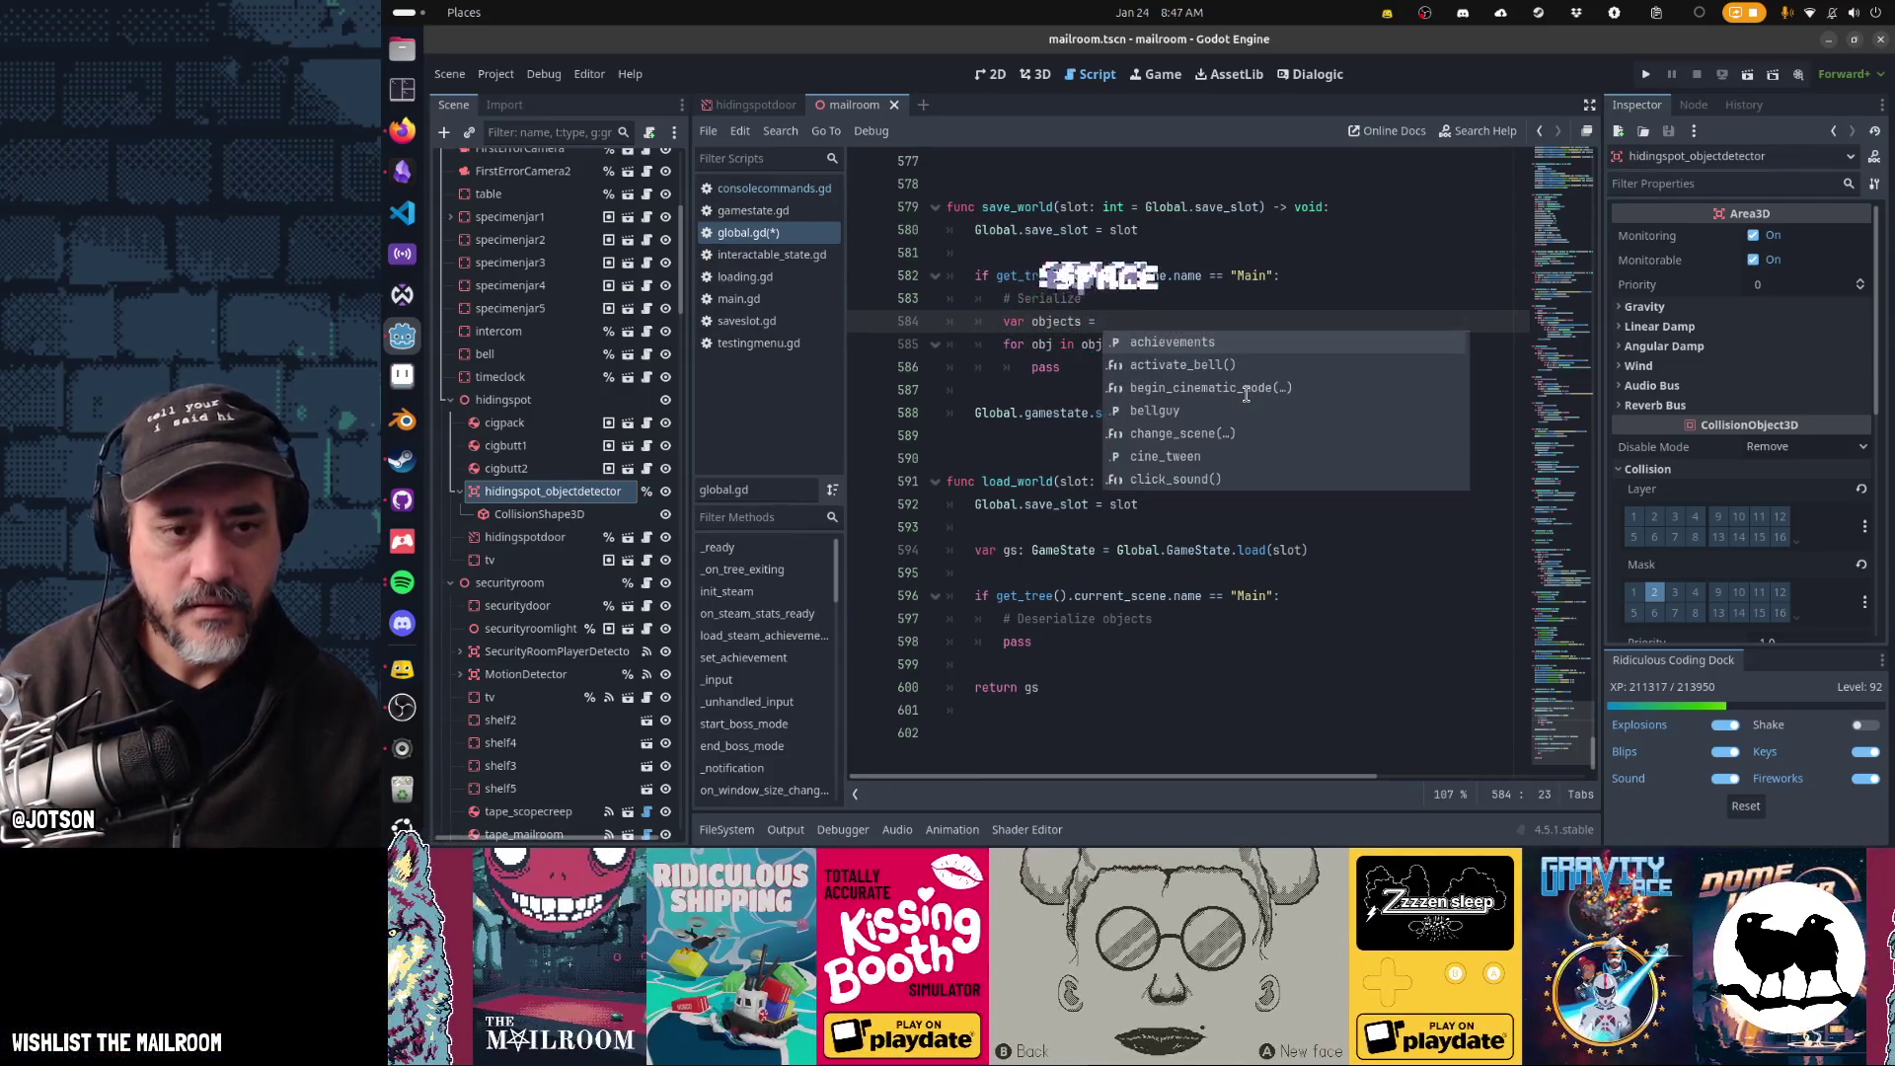
key(ctrl+v)
text(.)
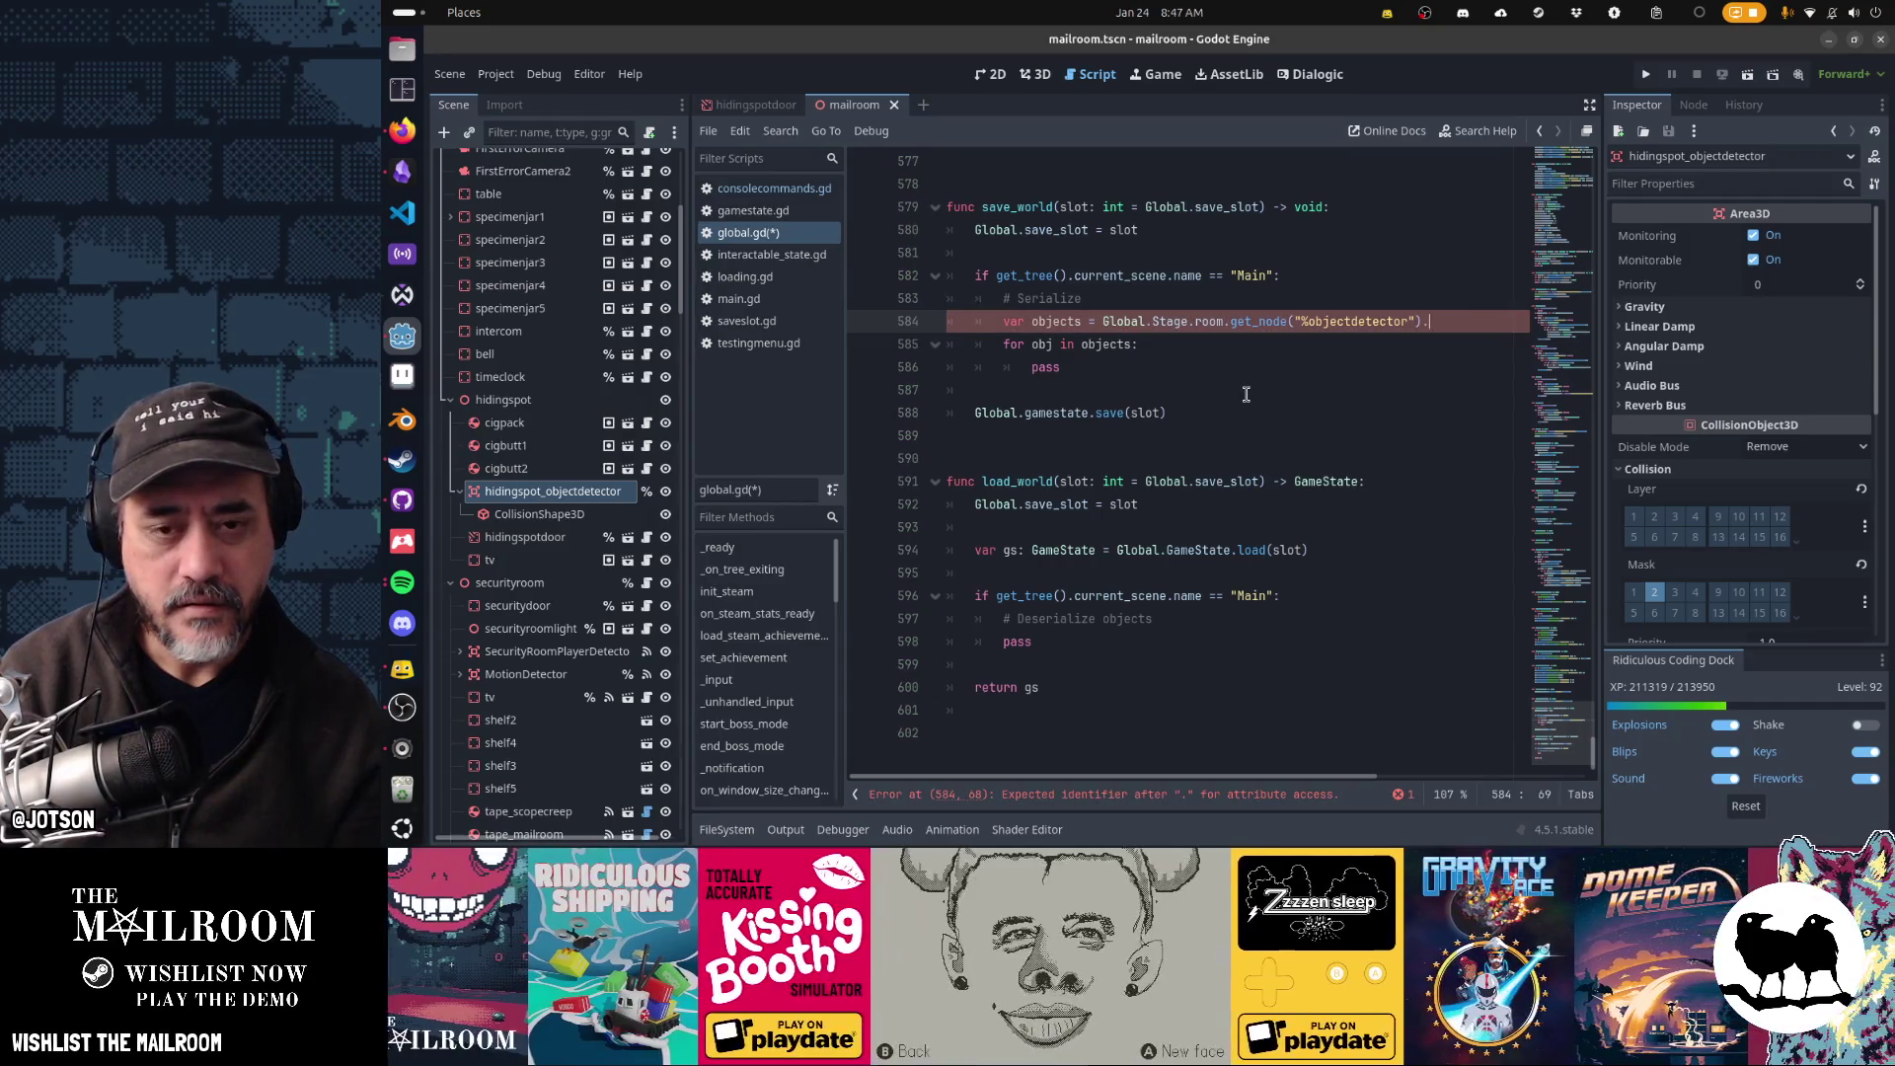
text(_overlap)
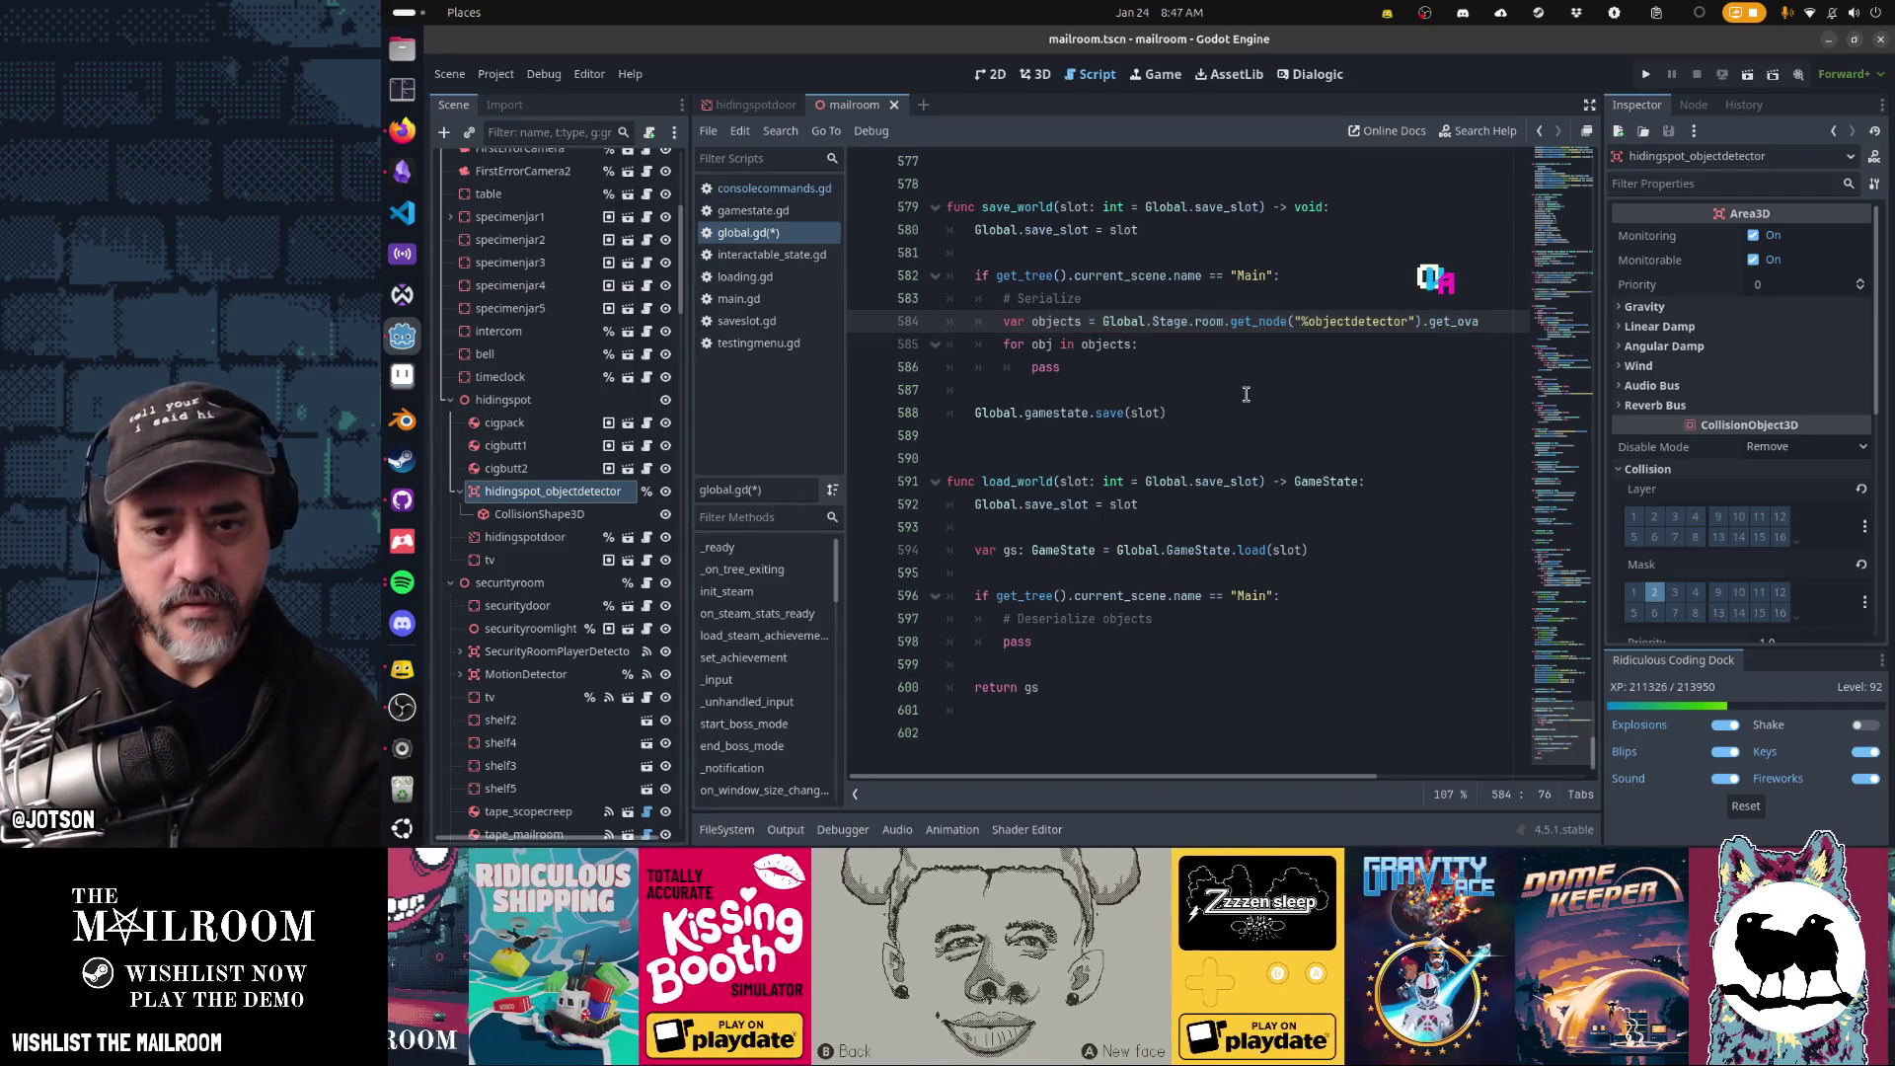
key(BackSpace)
text(apping_bodies()
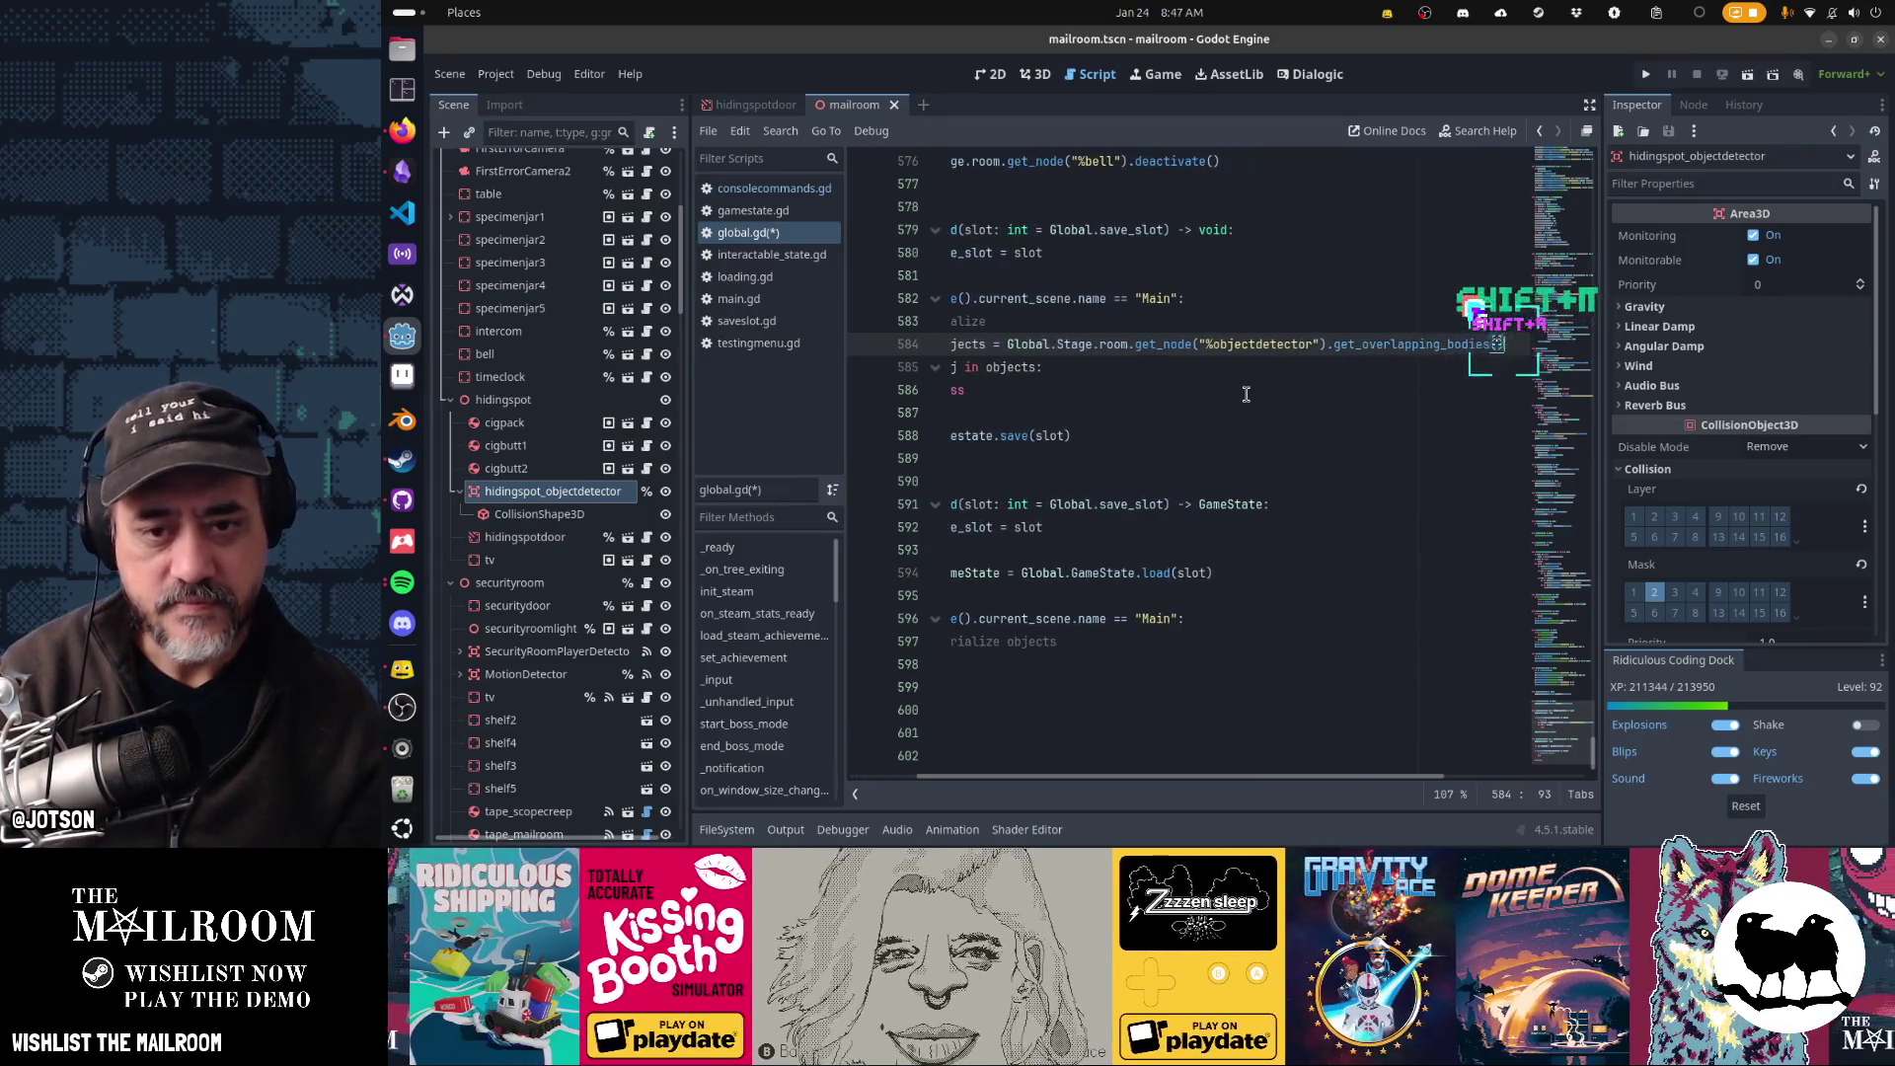
- Begin declaring 'var s: Inter…' on a new line inside the loop body
key(Down)
key(Return)
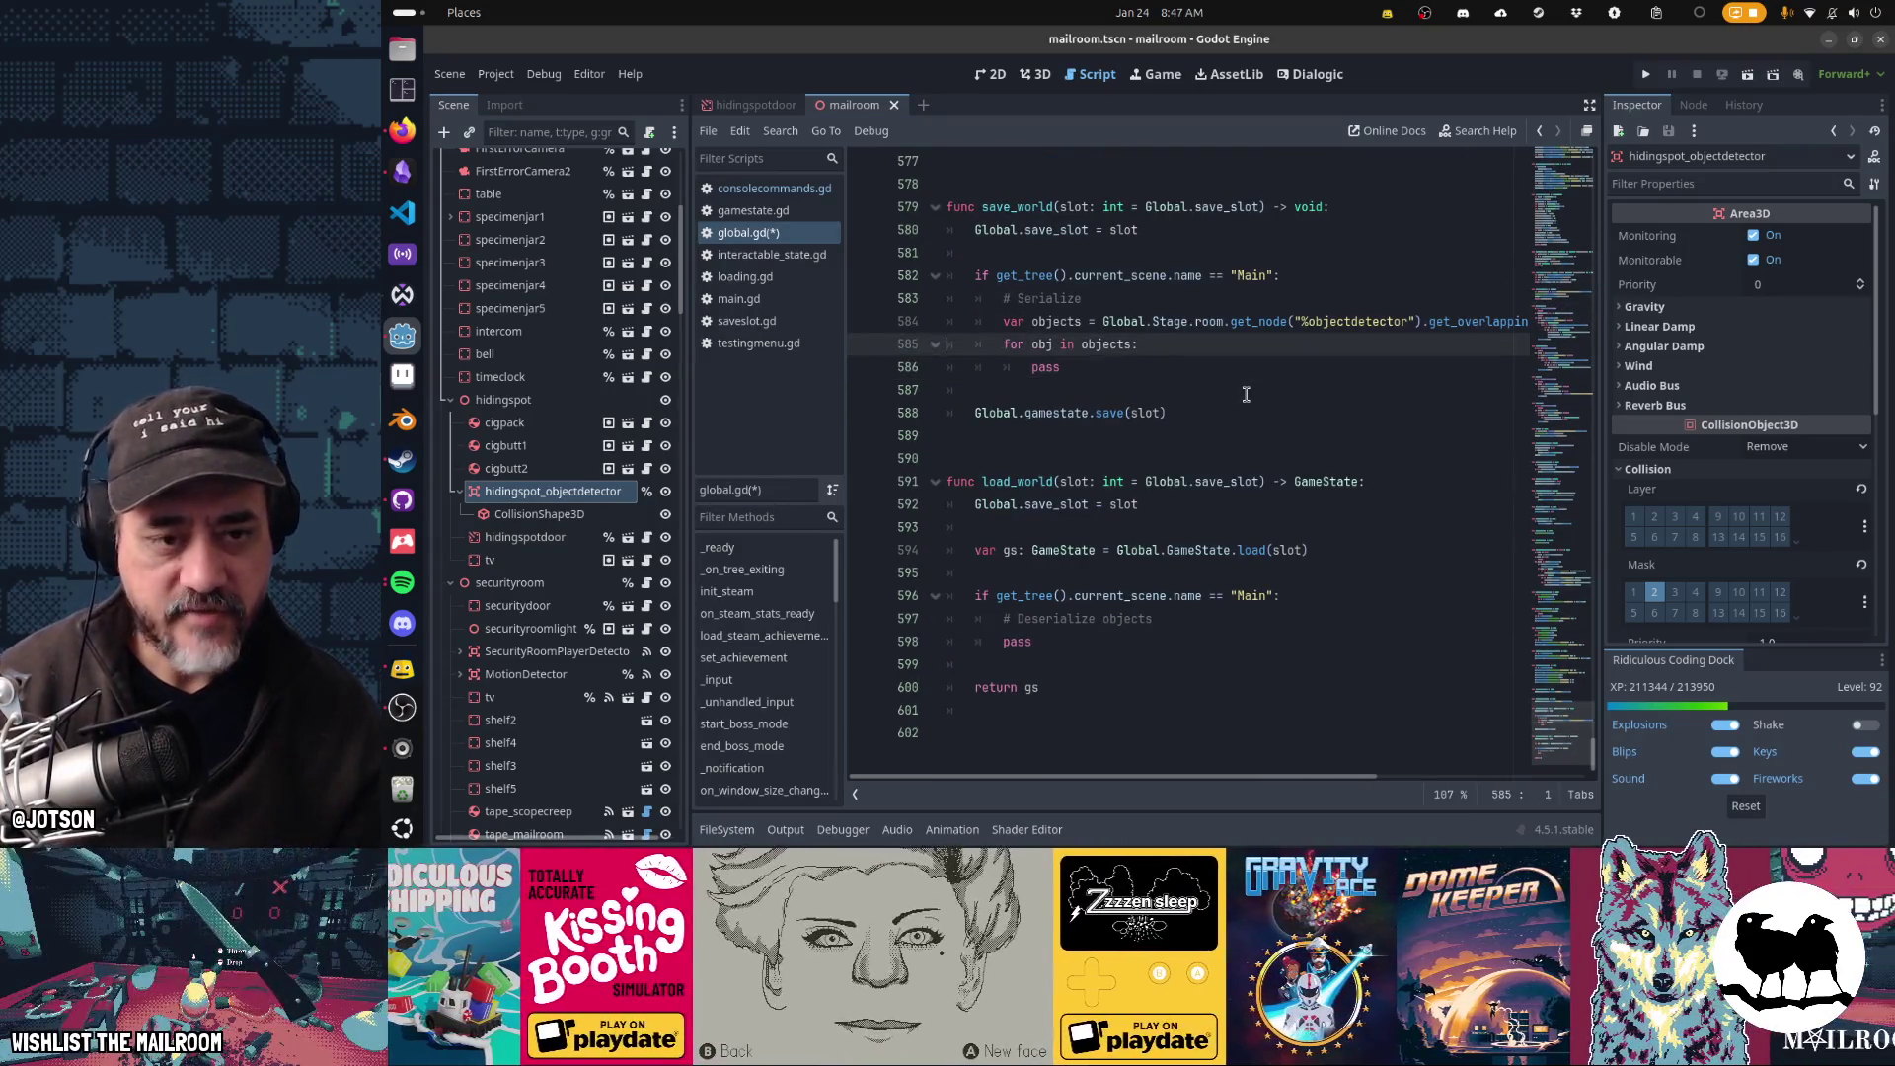
text(v)
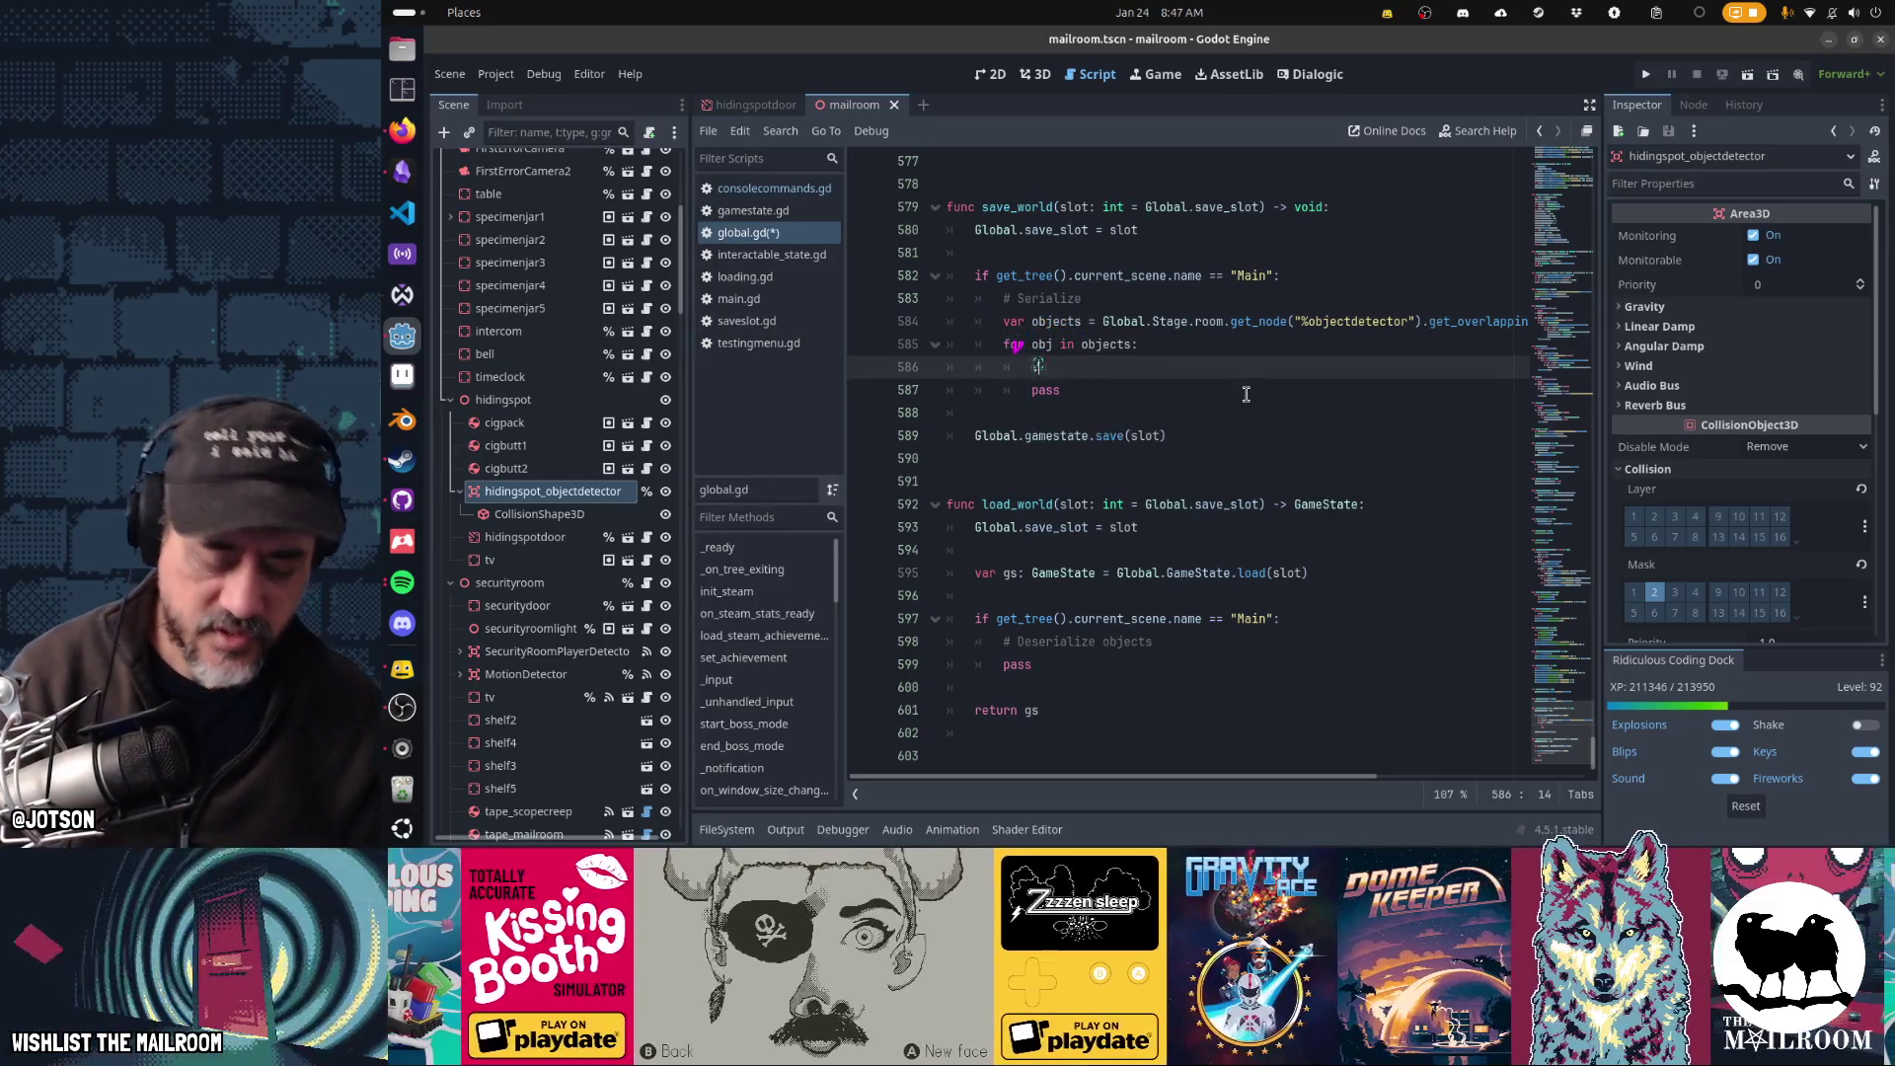
text(ar )
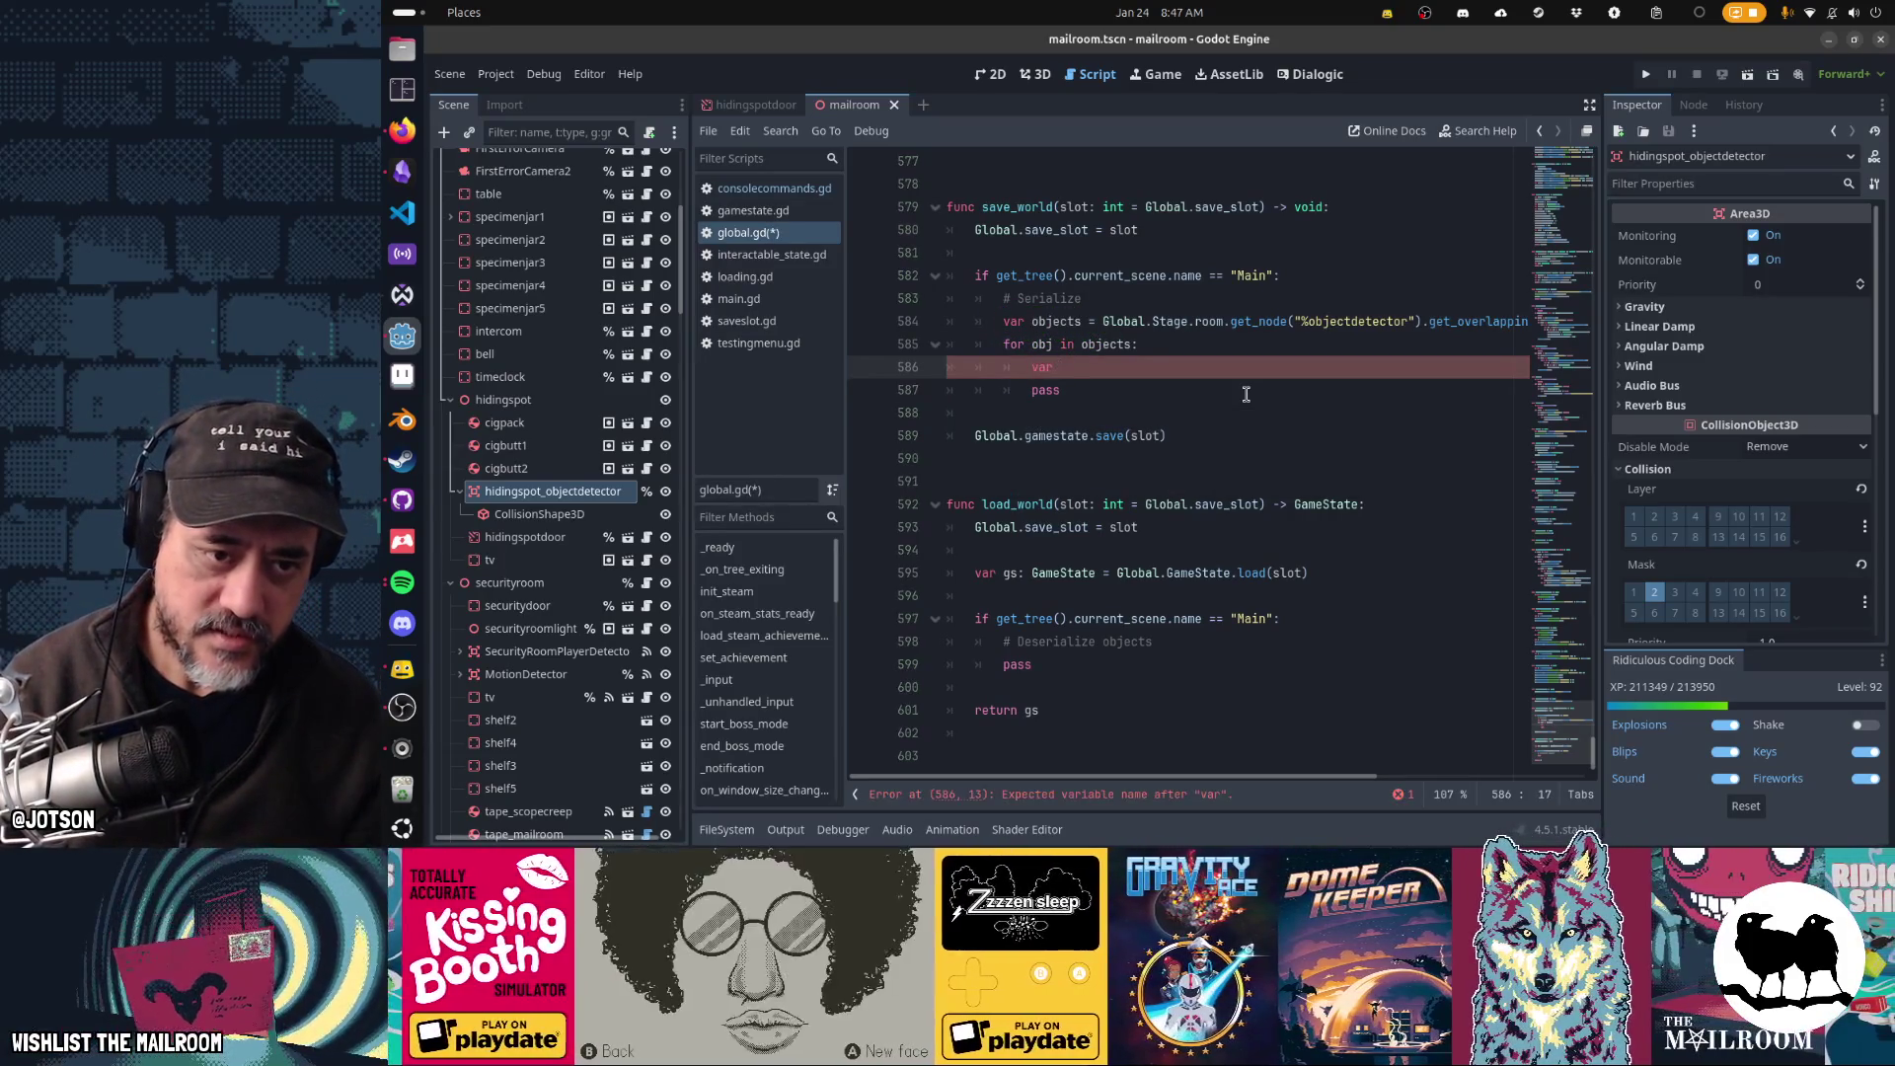
text(s: Inter)
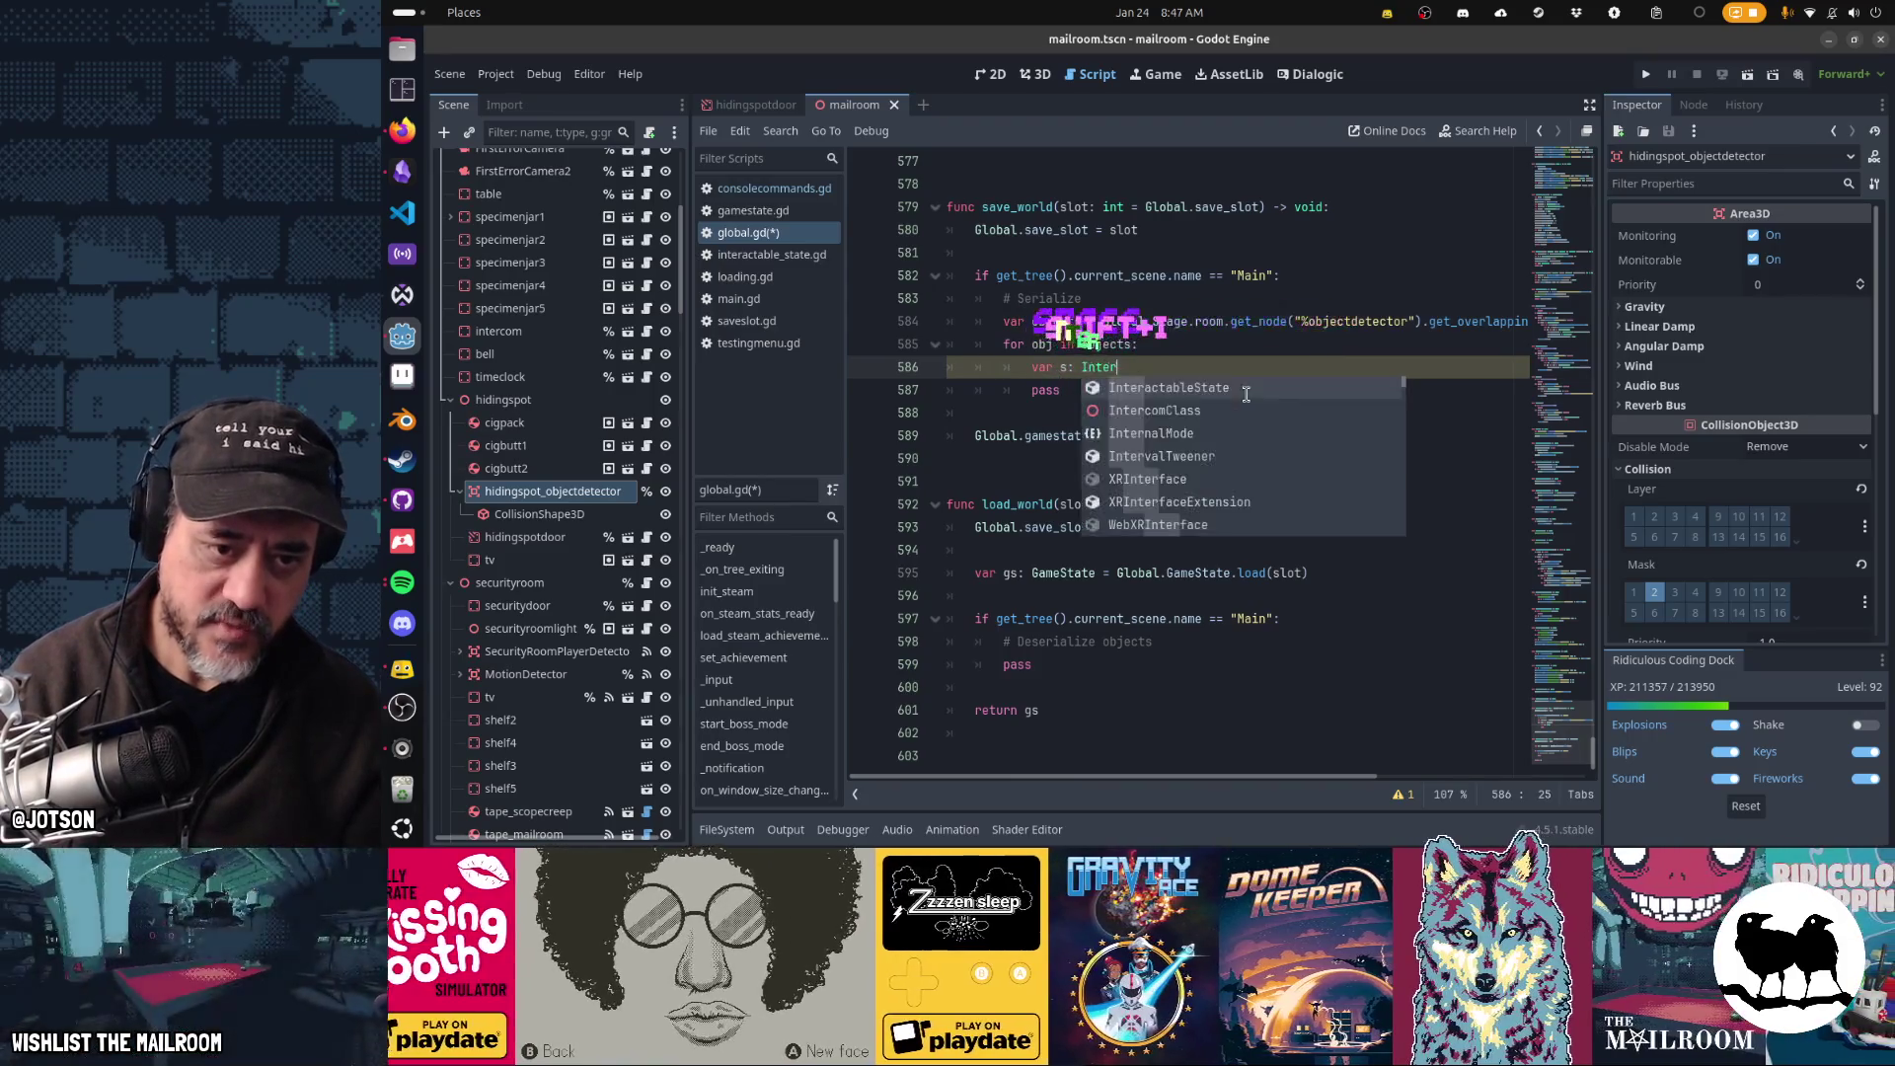
- Complete s as a new InteractableState and start an 's.' line below
key(Return)
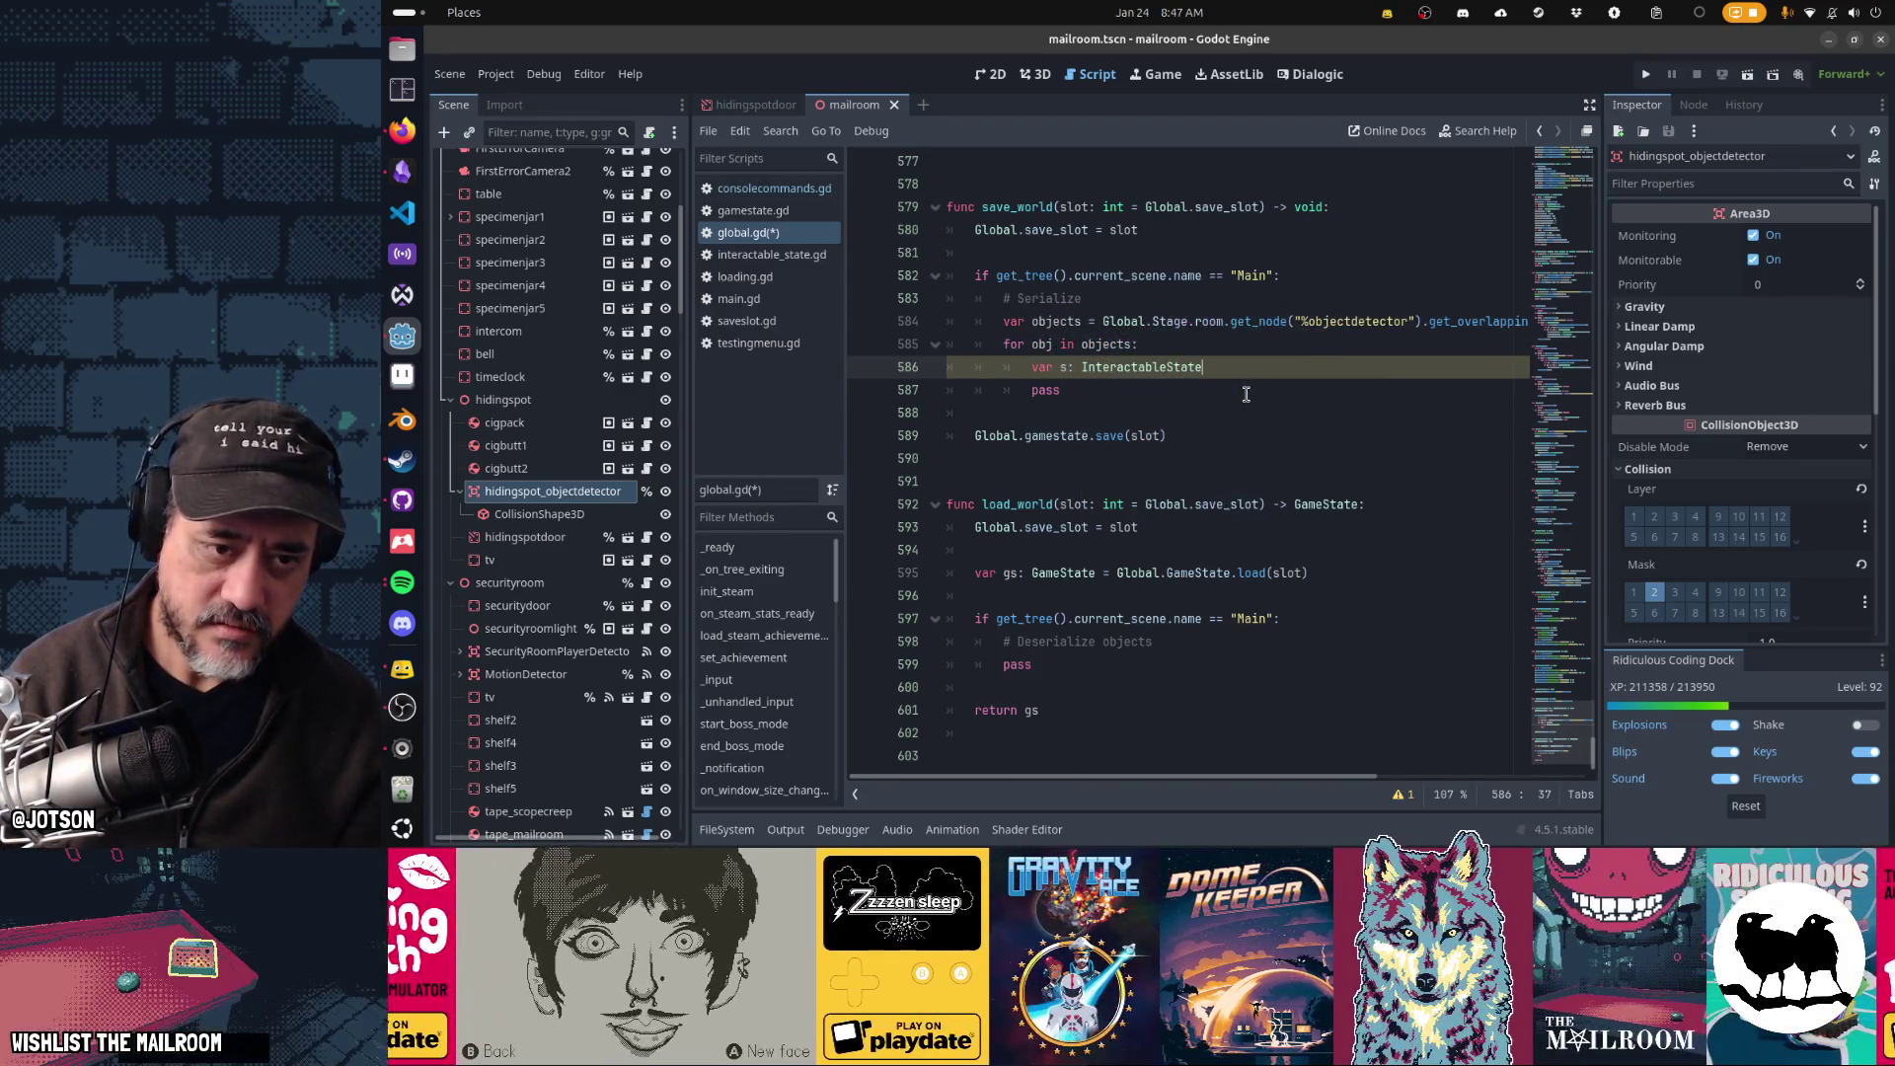
text(.new())
key(Return)
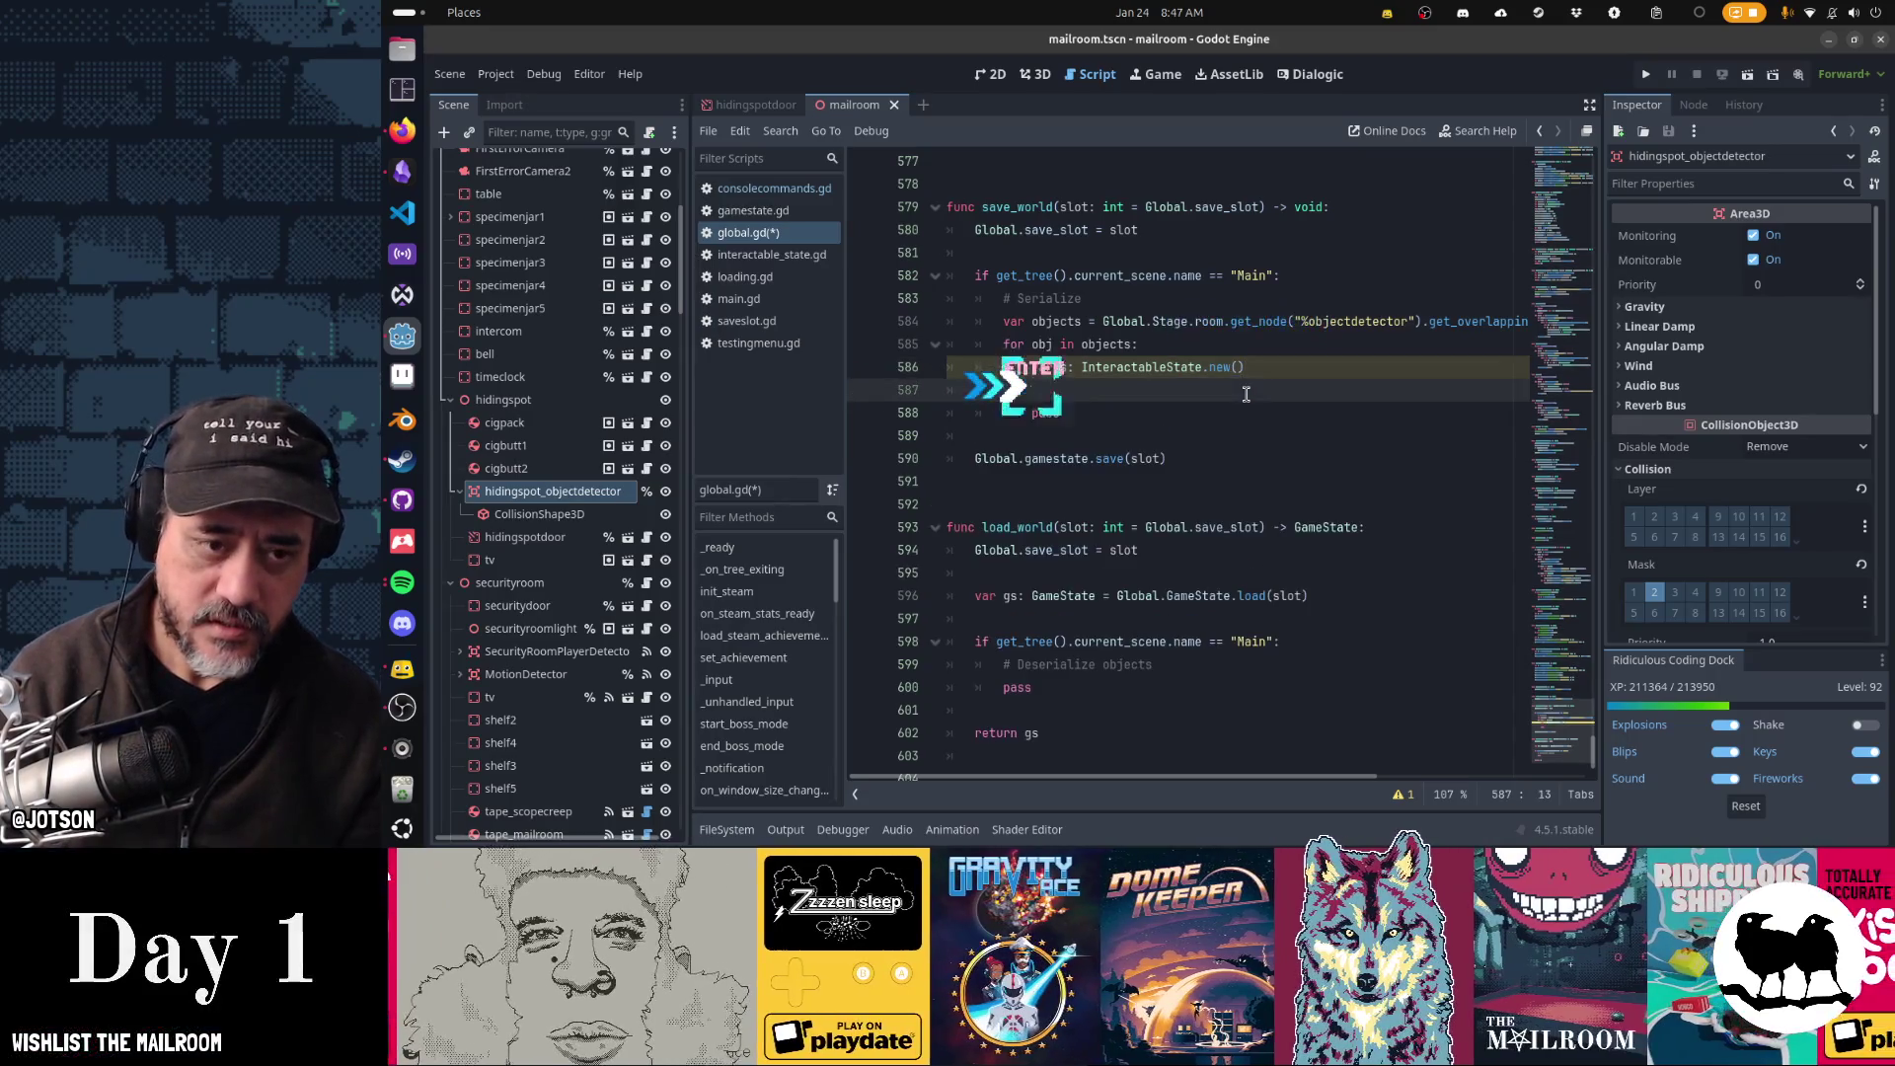
text(s.sc)
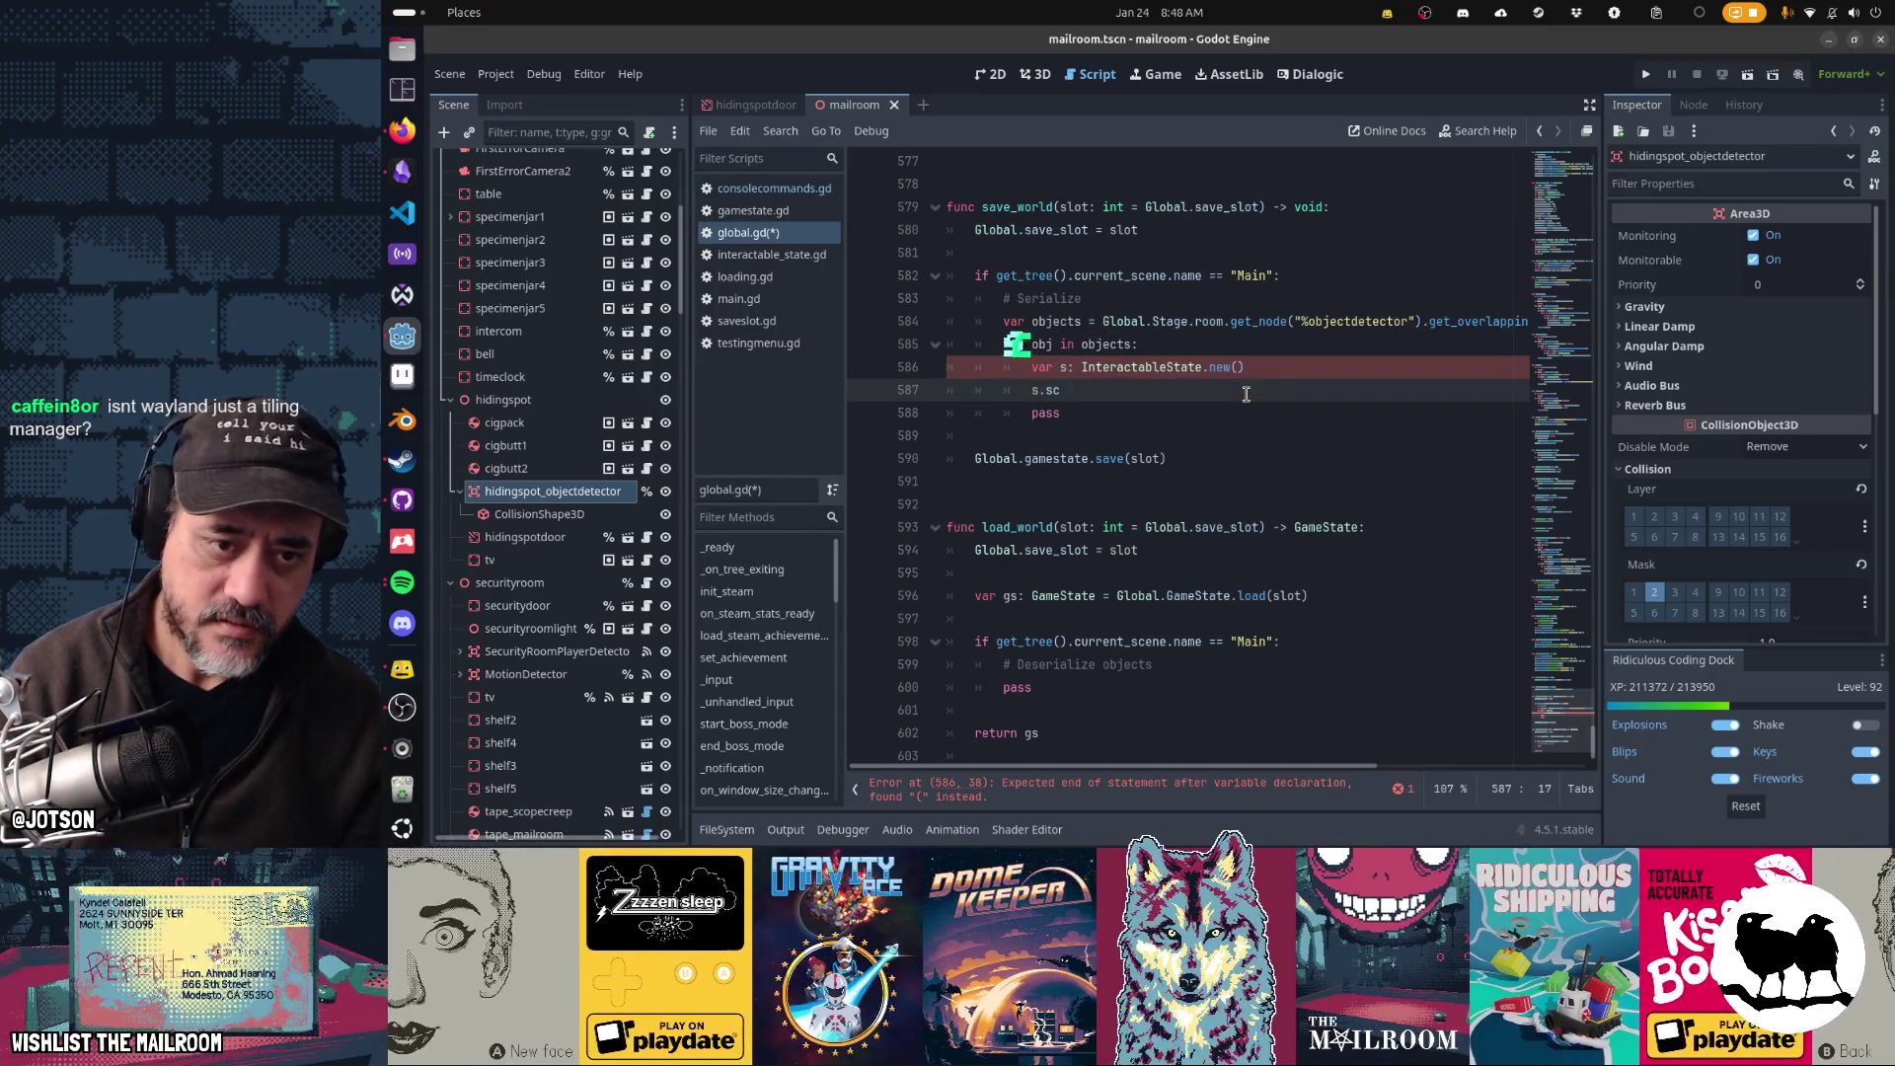
- Change the declaration of s to inferred typing with ':='
key(Up)
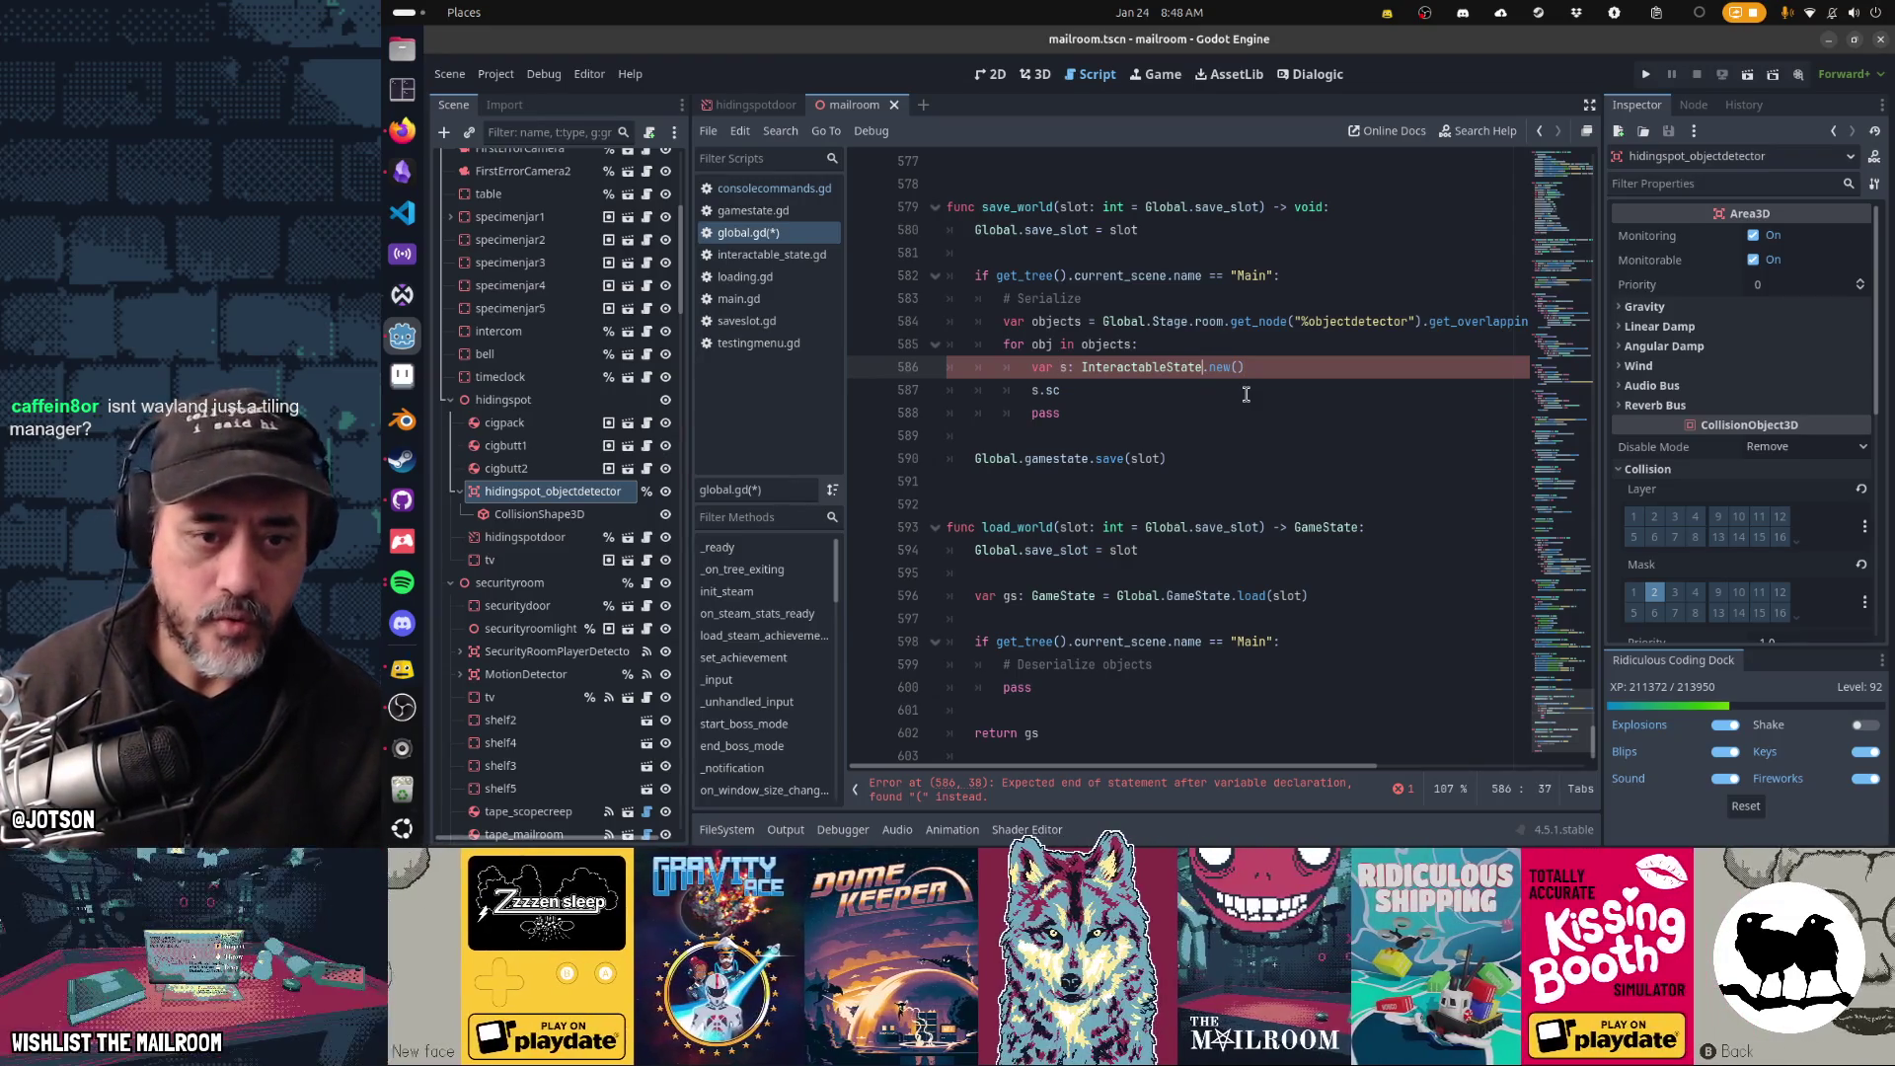
key(BackSpace)
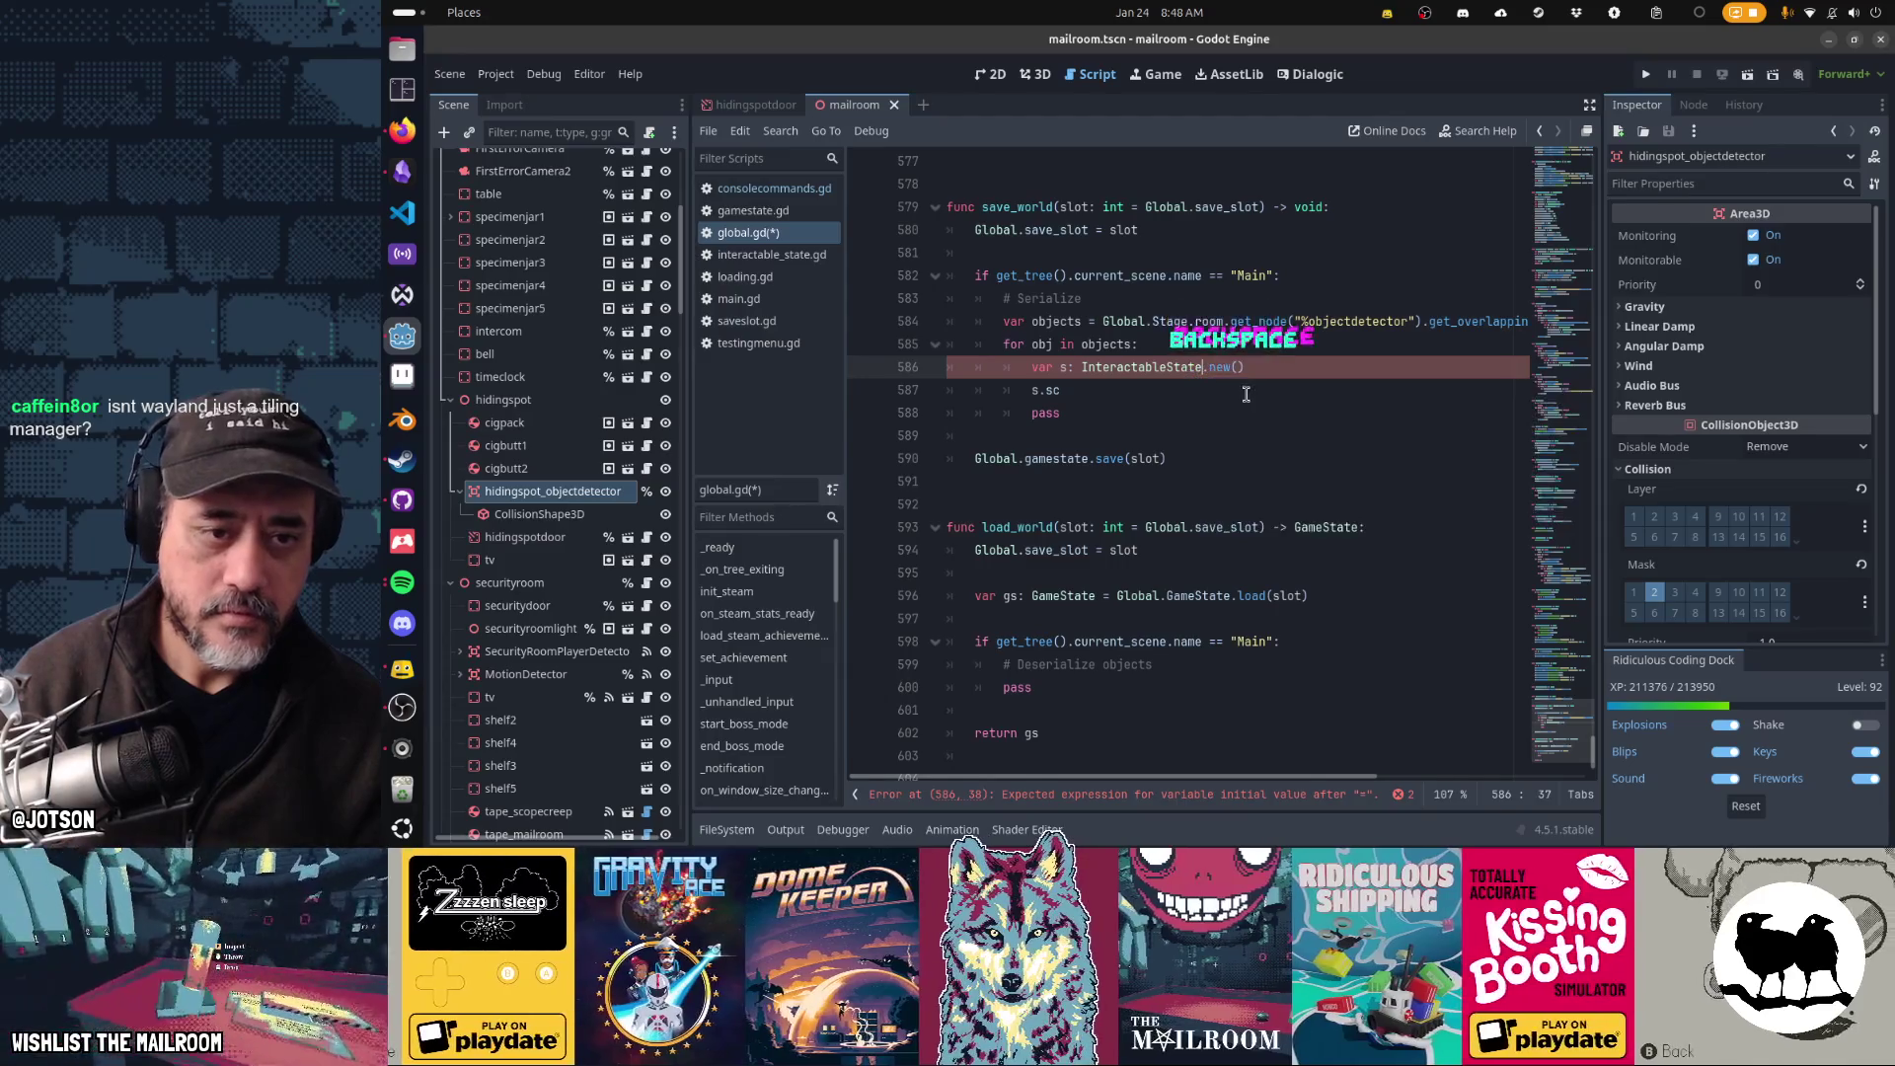
key(ctrl+Left)
key(Left)
key(BackSpace)
text(:=)
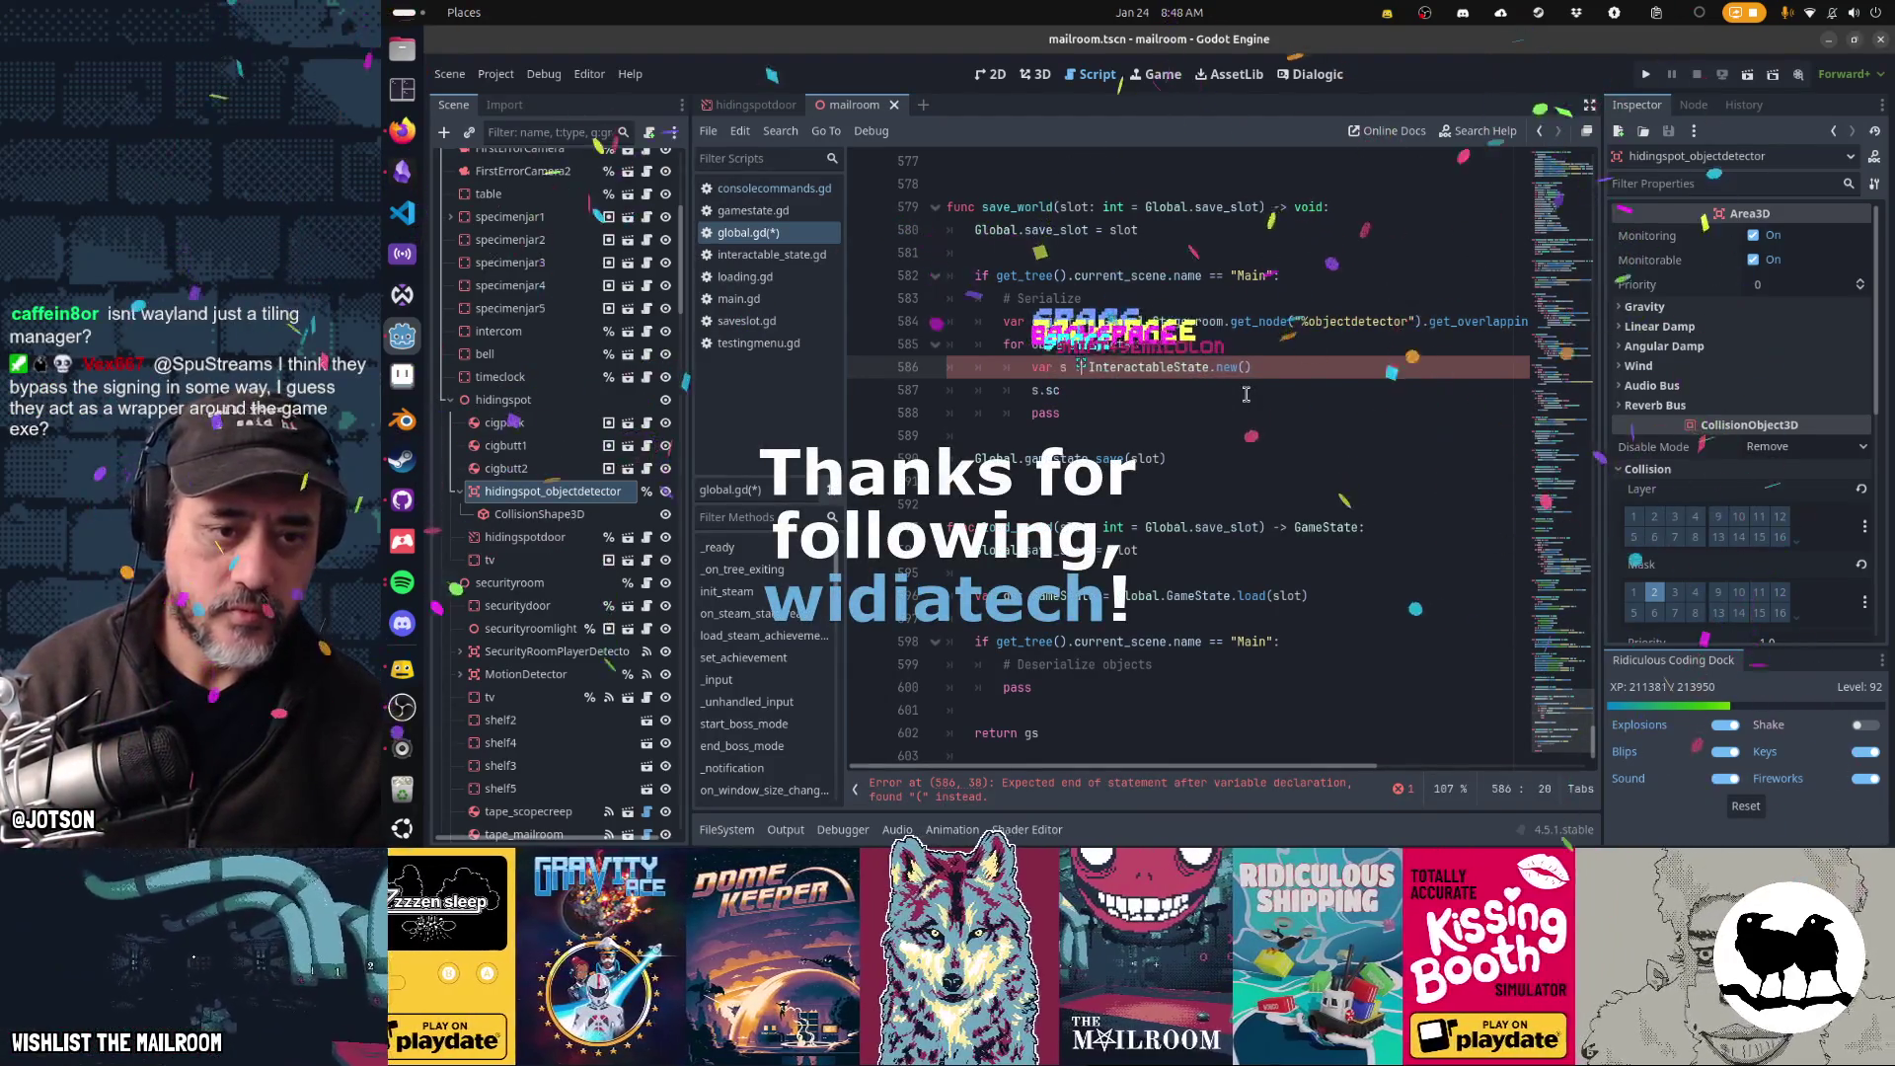
- Begin the assignment 's.scene_path = obj.' on the line below
key(BackSpace)
key(Down)
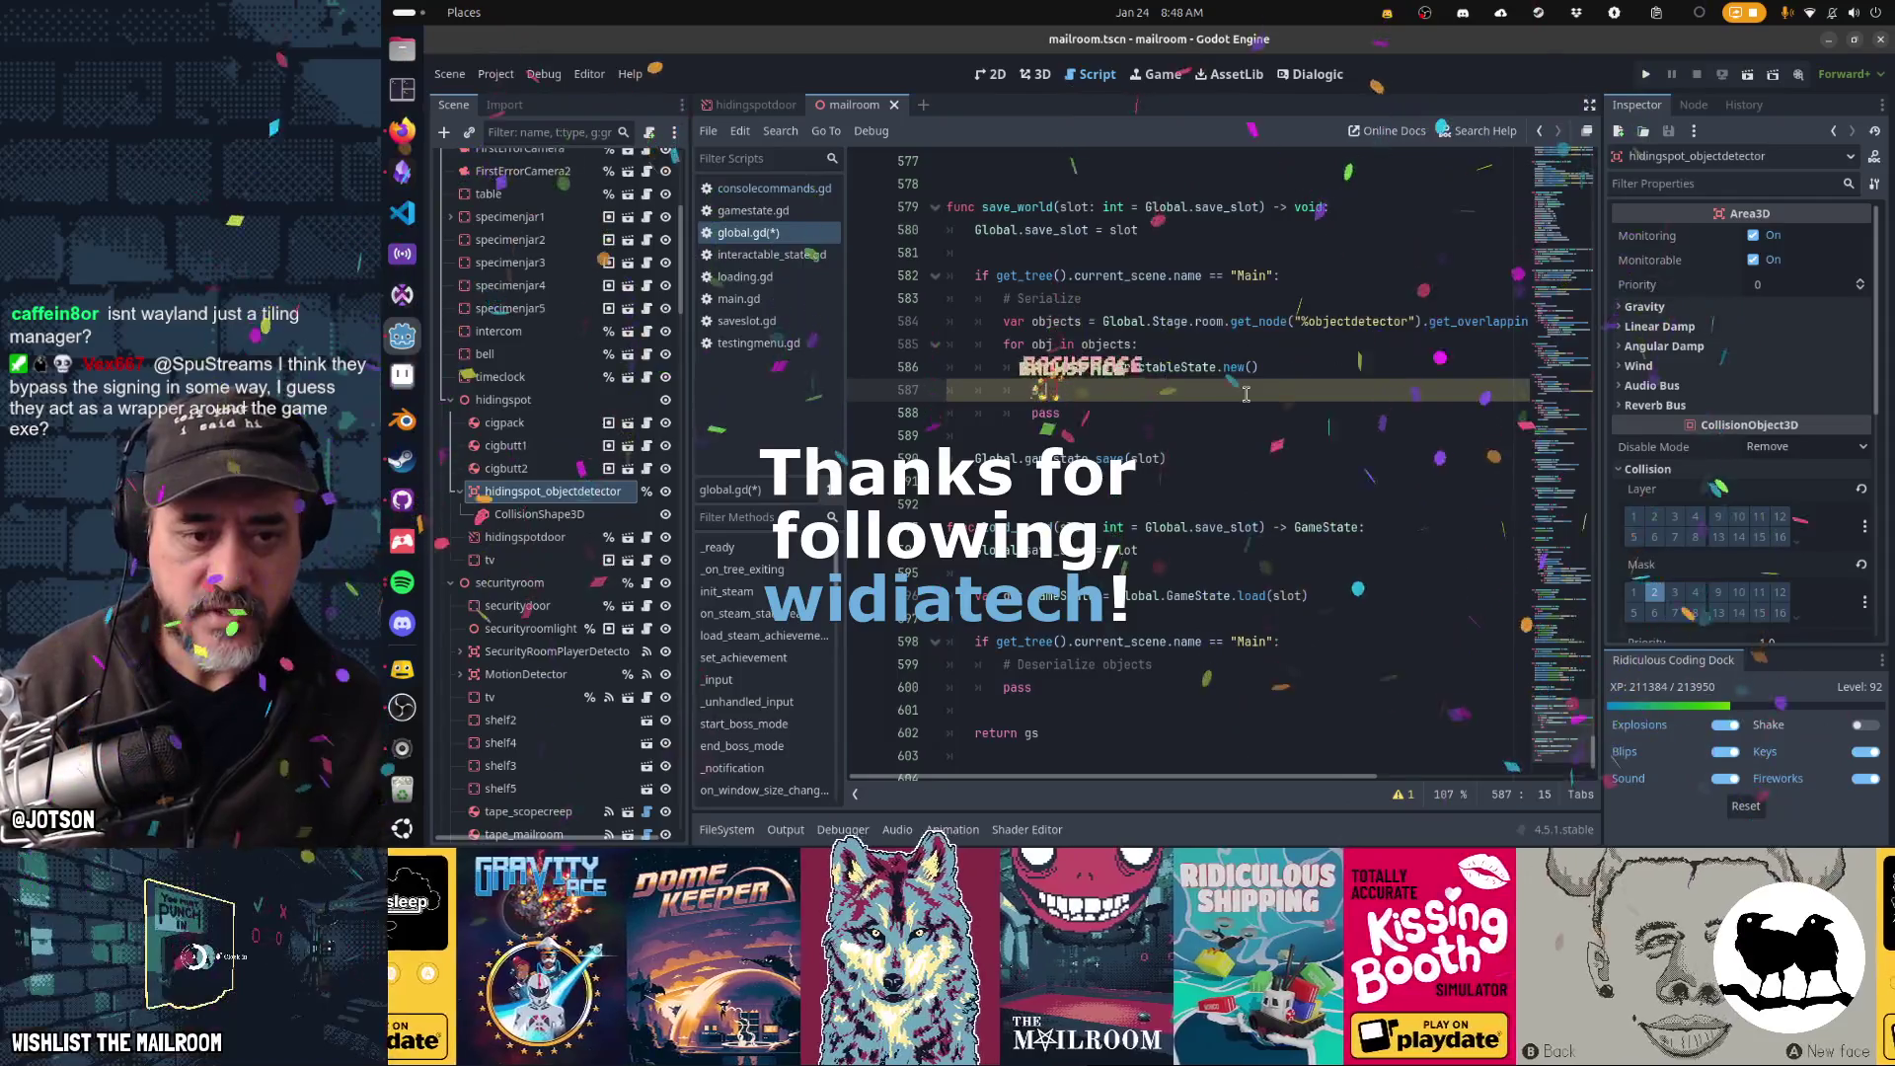
text(en)
key(Return)
text(= )
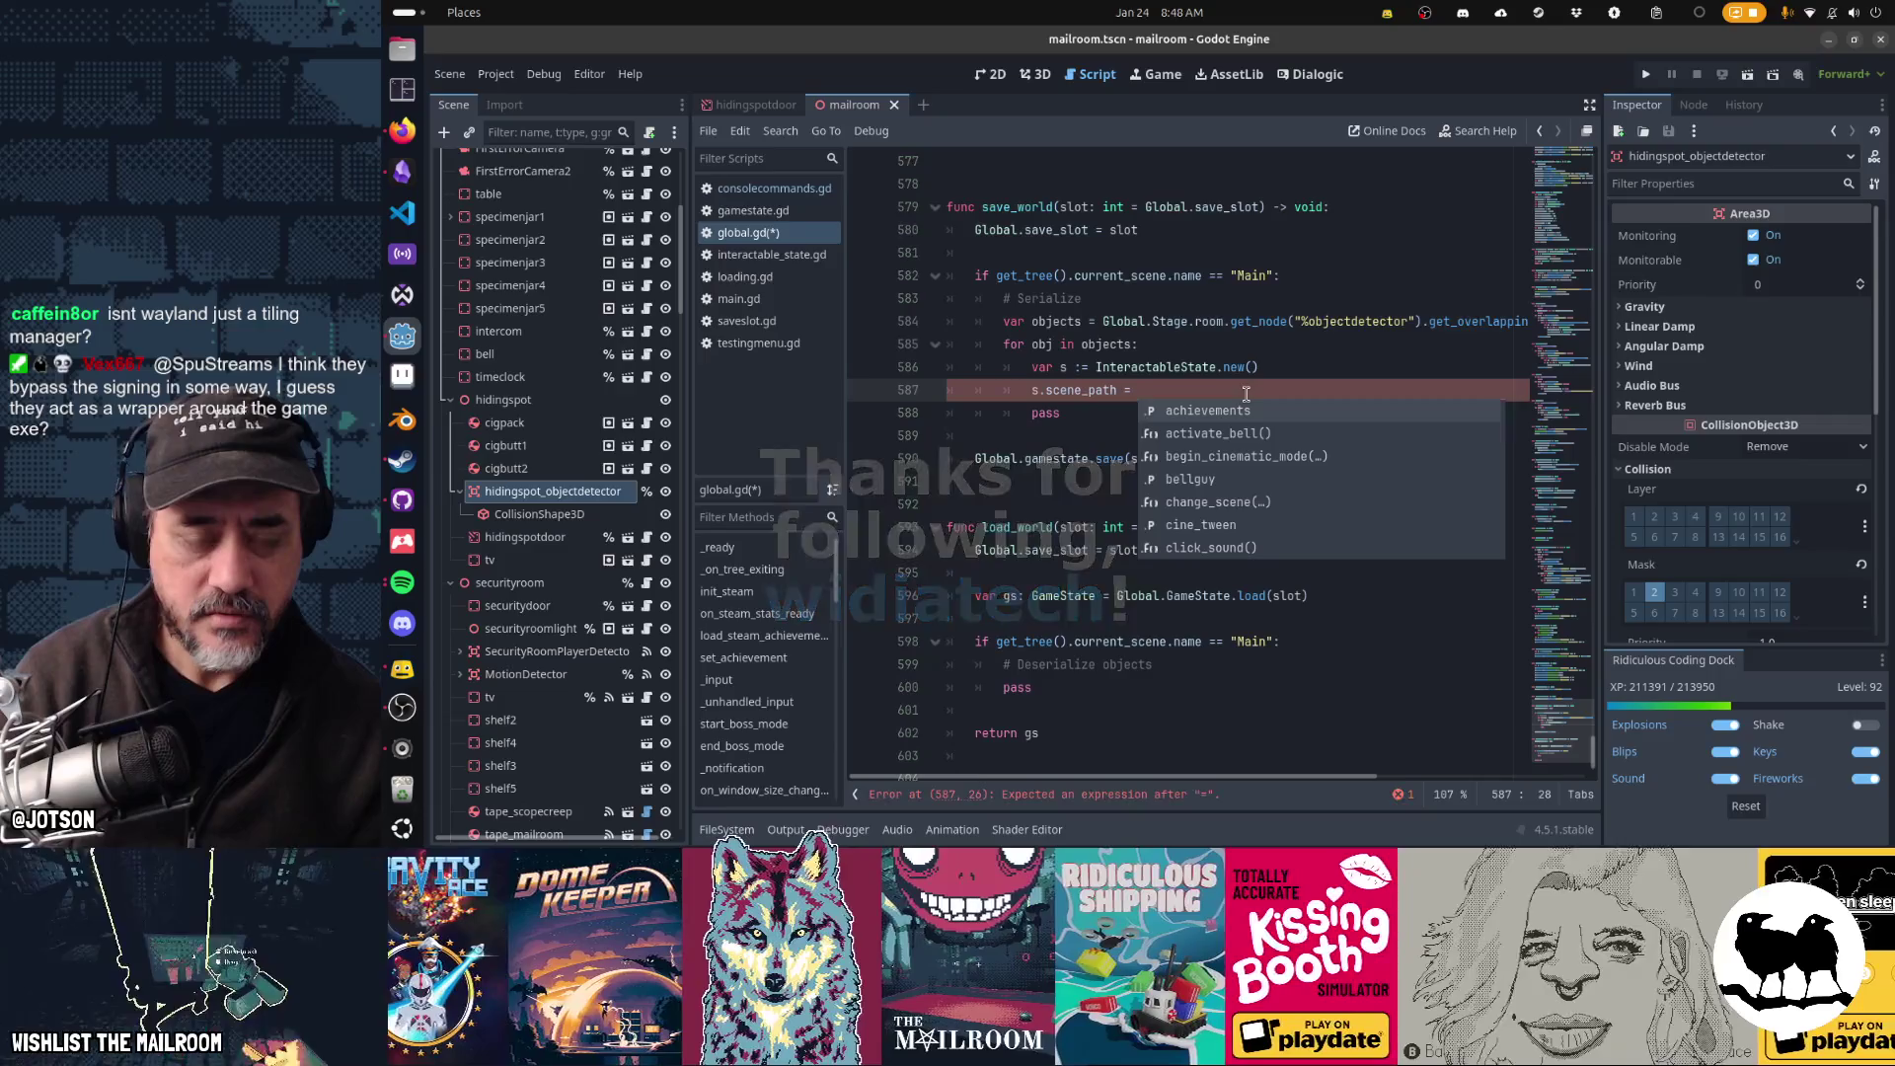
text(obj.)
- Type the loop variable as Node3D and assign s.scene_path = obj.scene_file_path
key(Up)
key(Up)
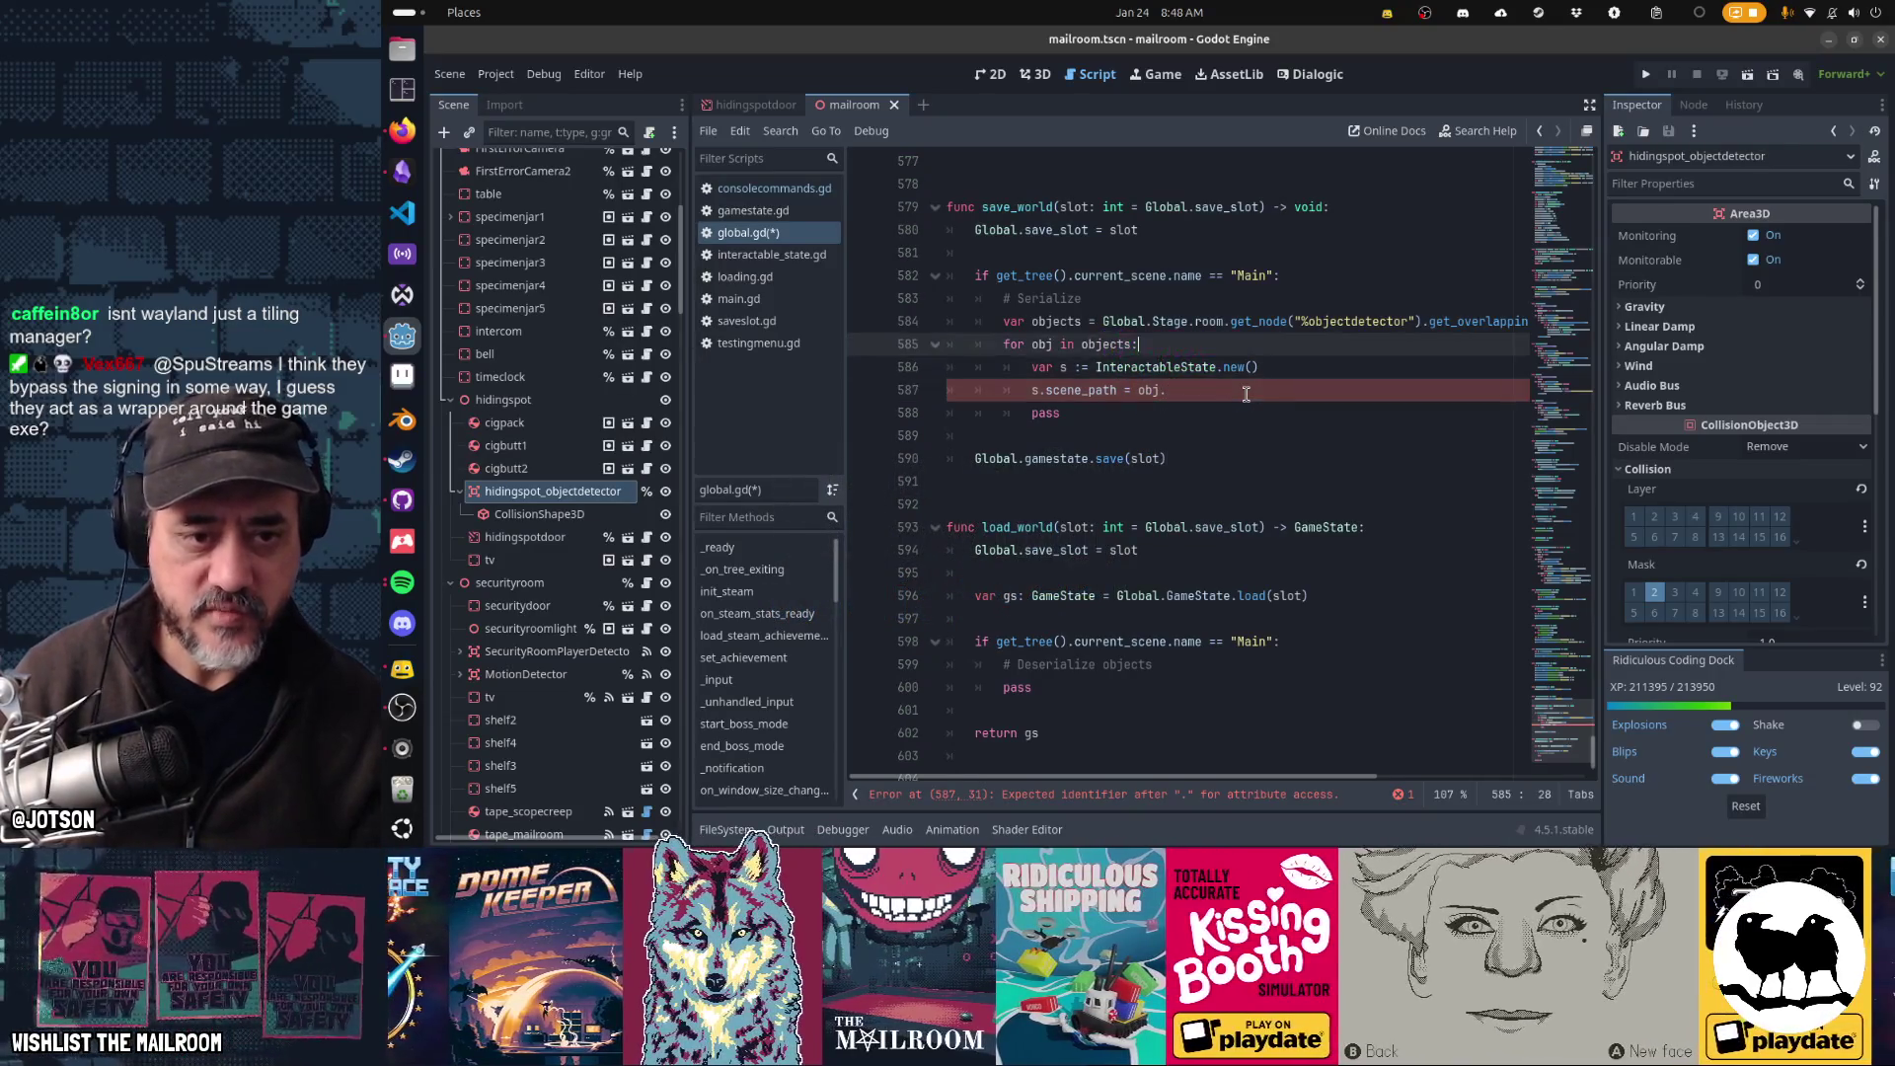
text(: Node3D)
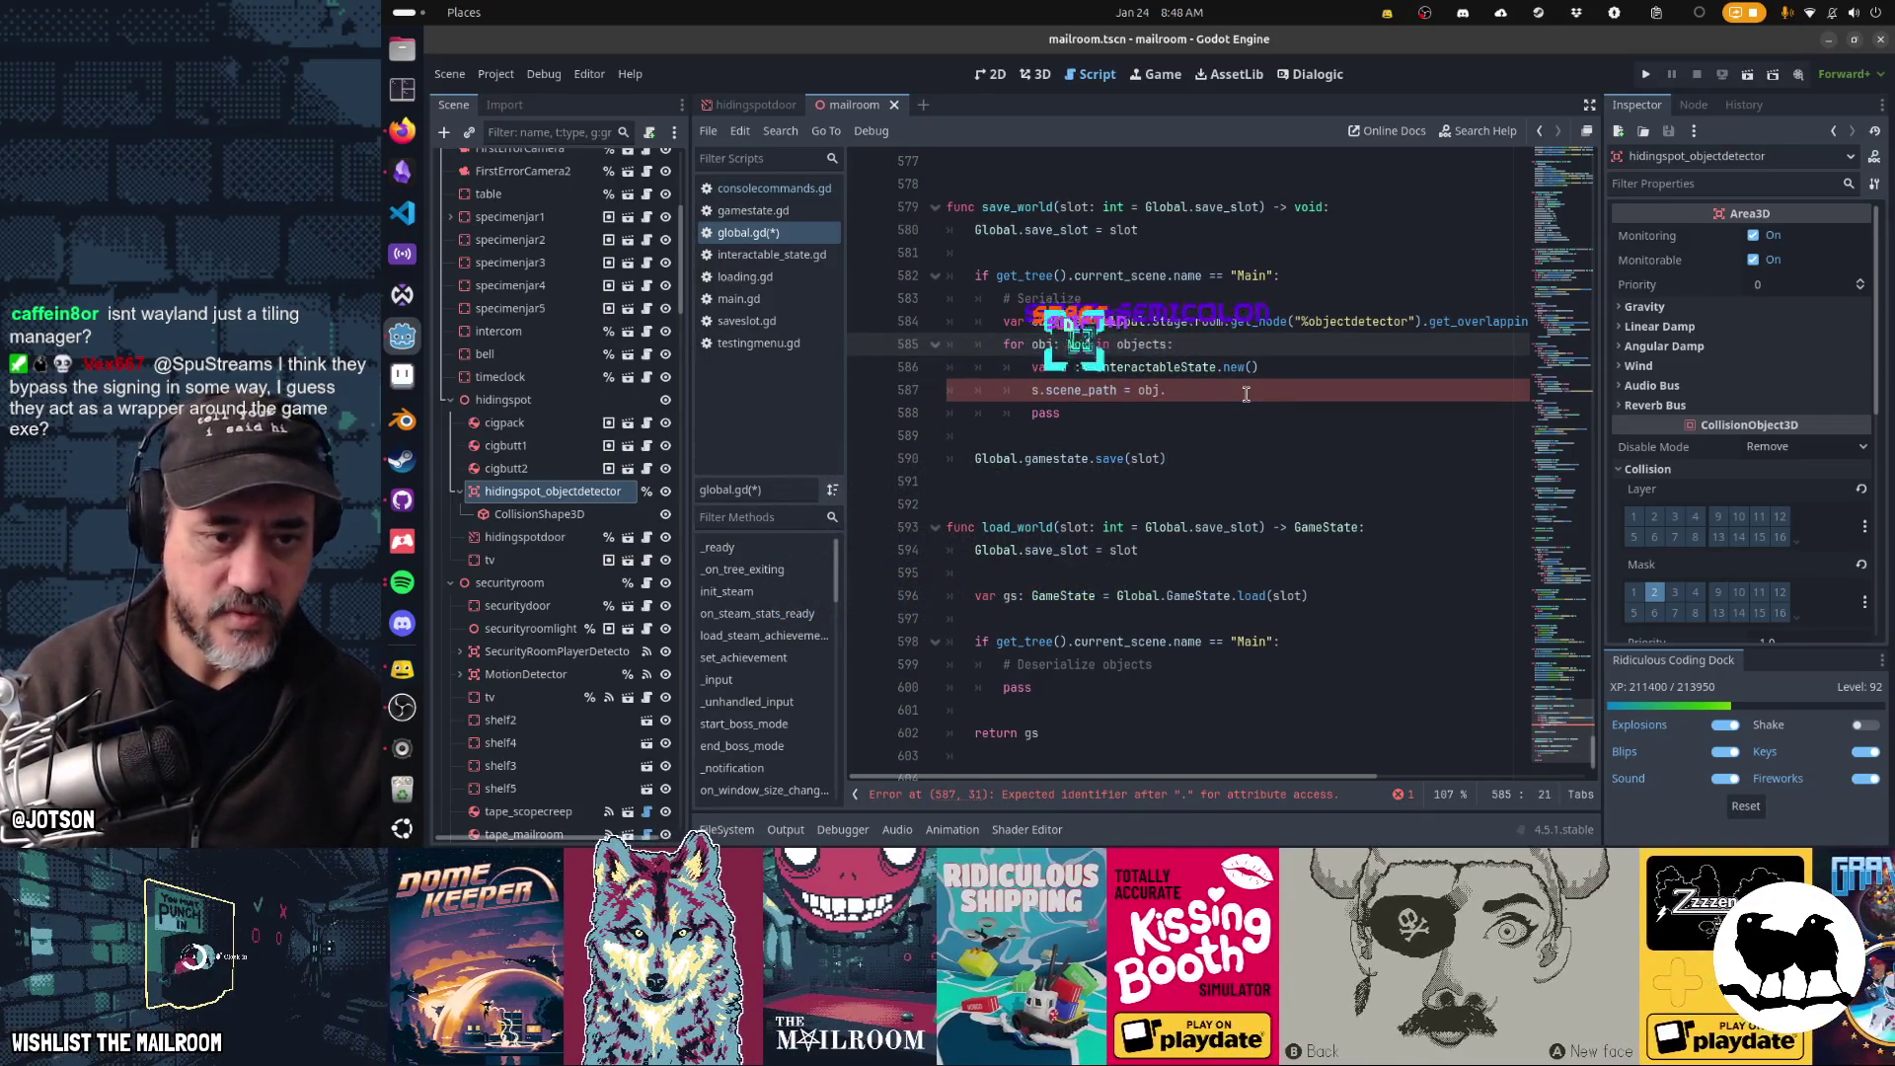
key(Down)
key(Down)
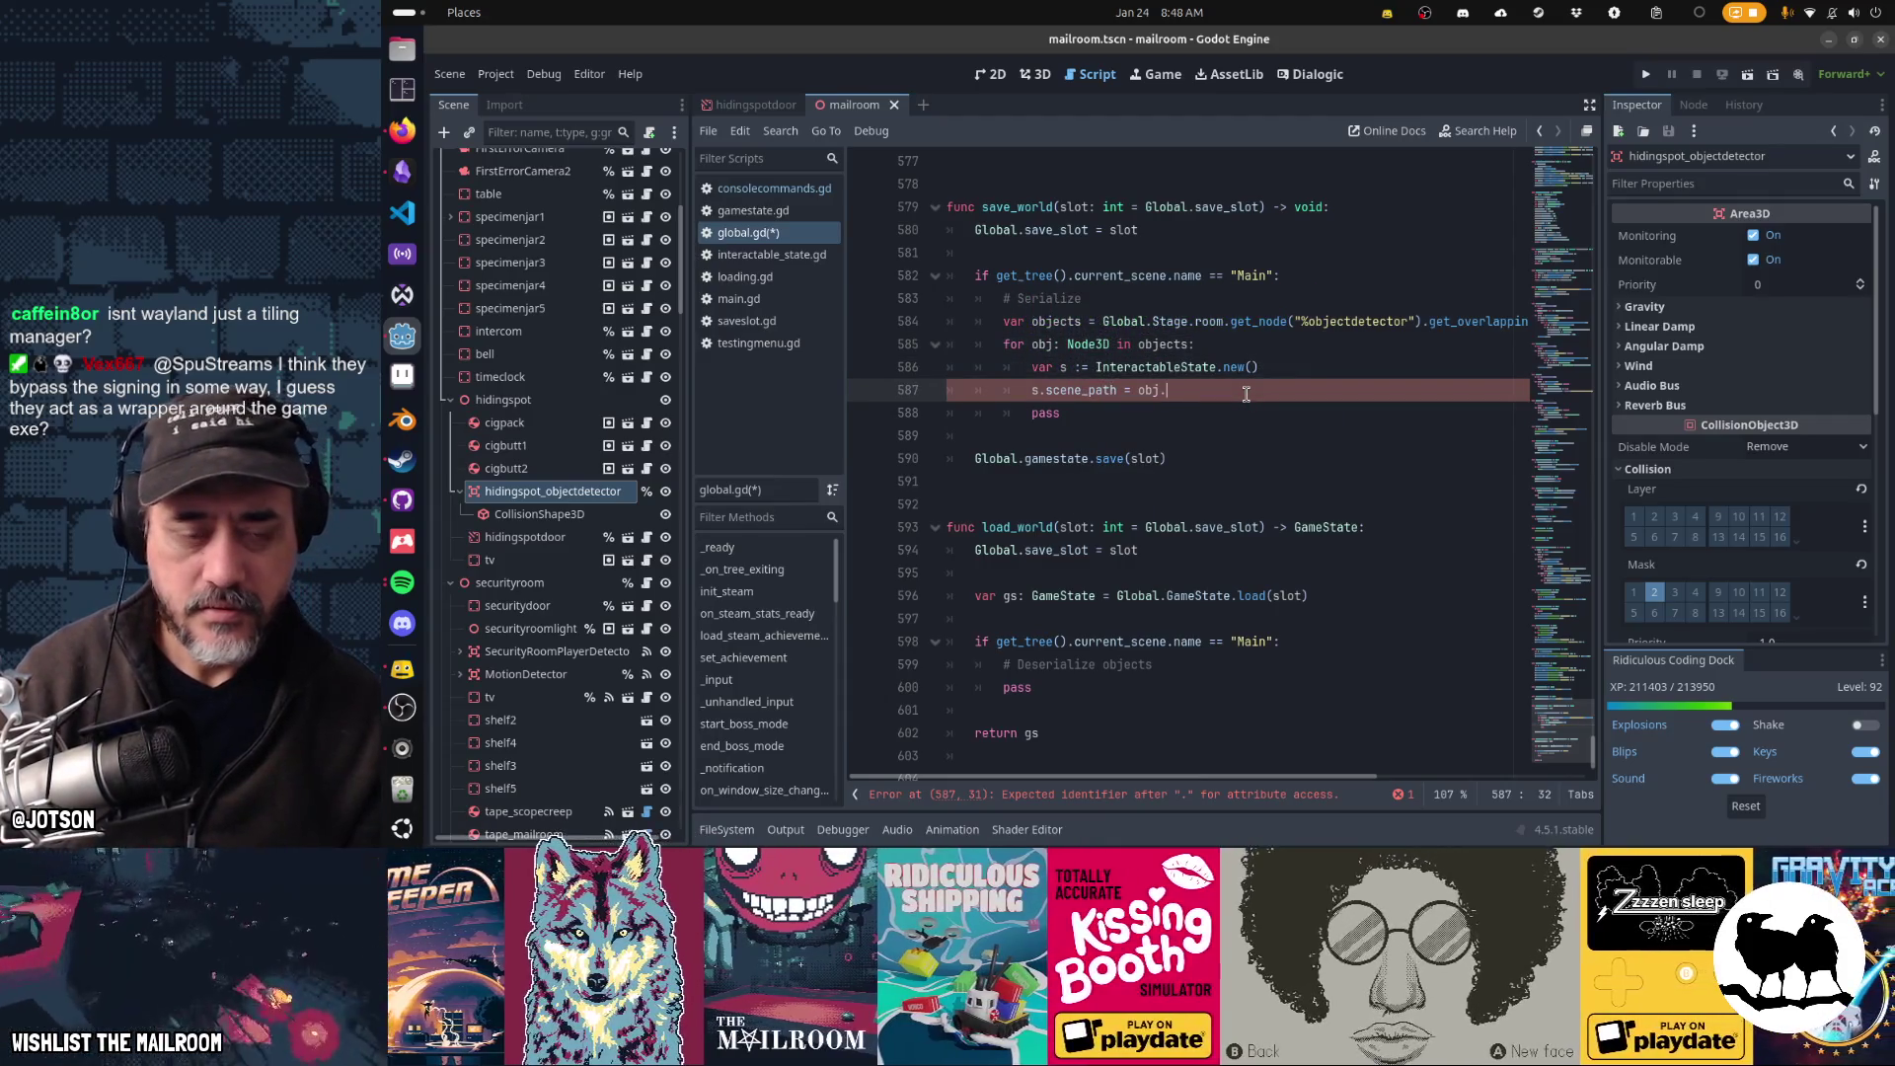
text(scene)
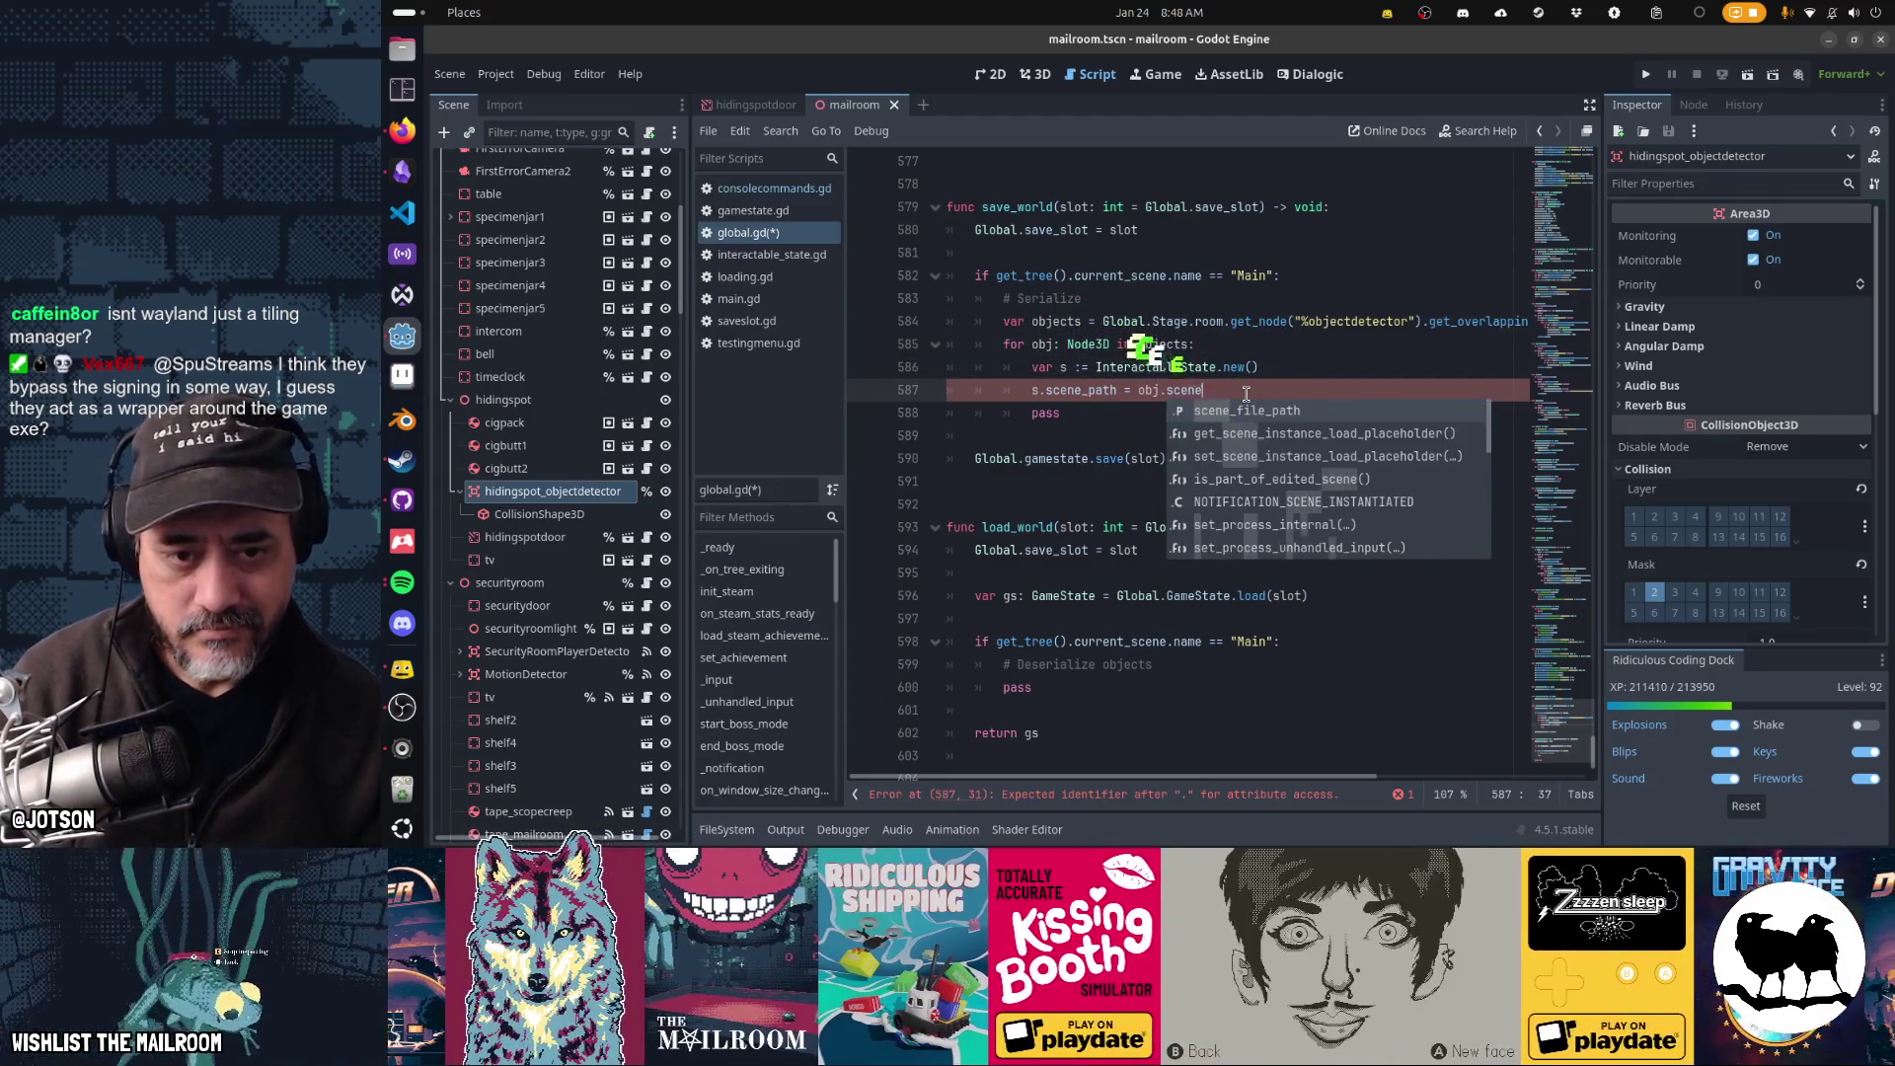
key(Return)
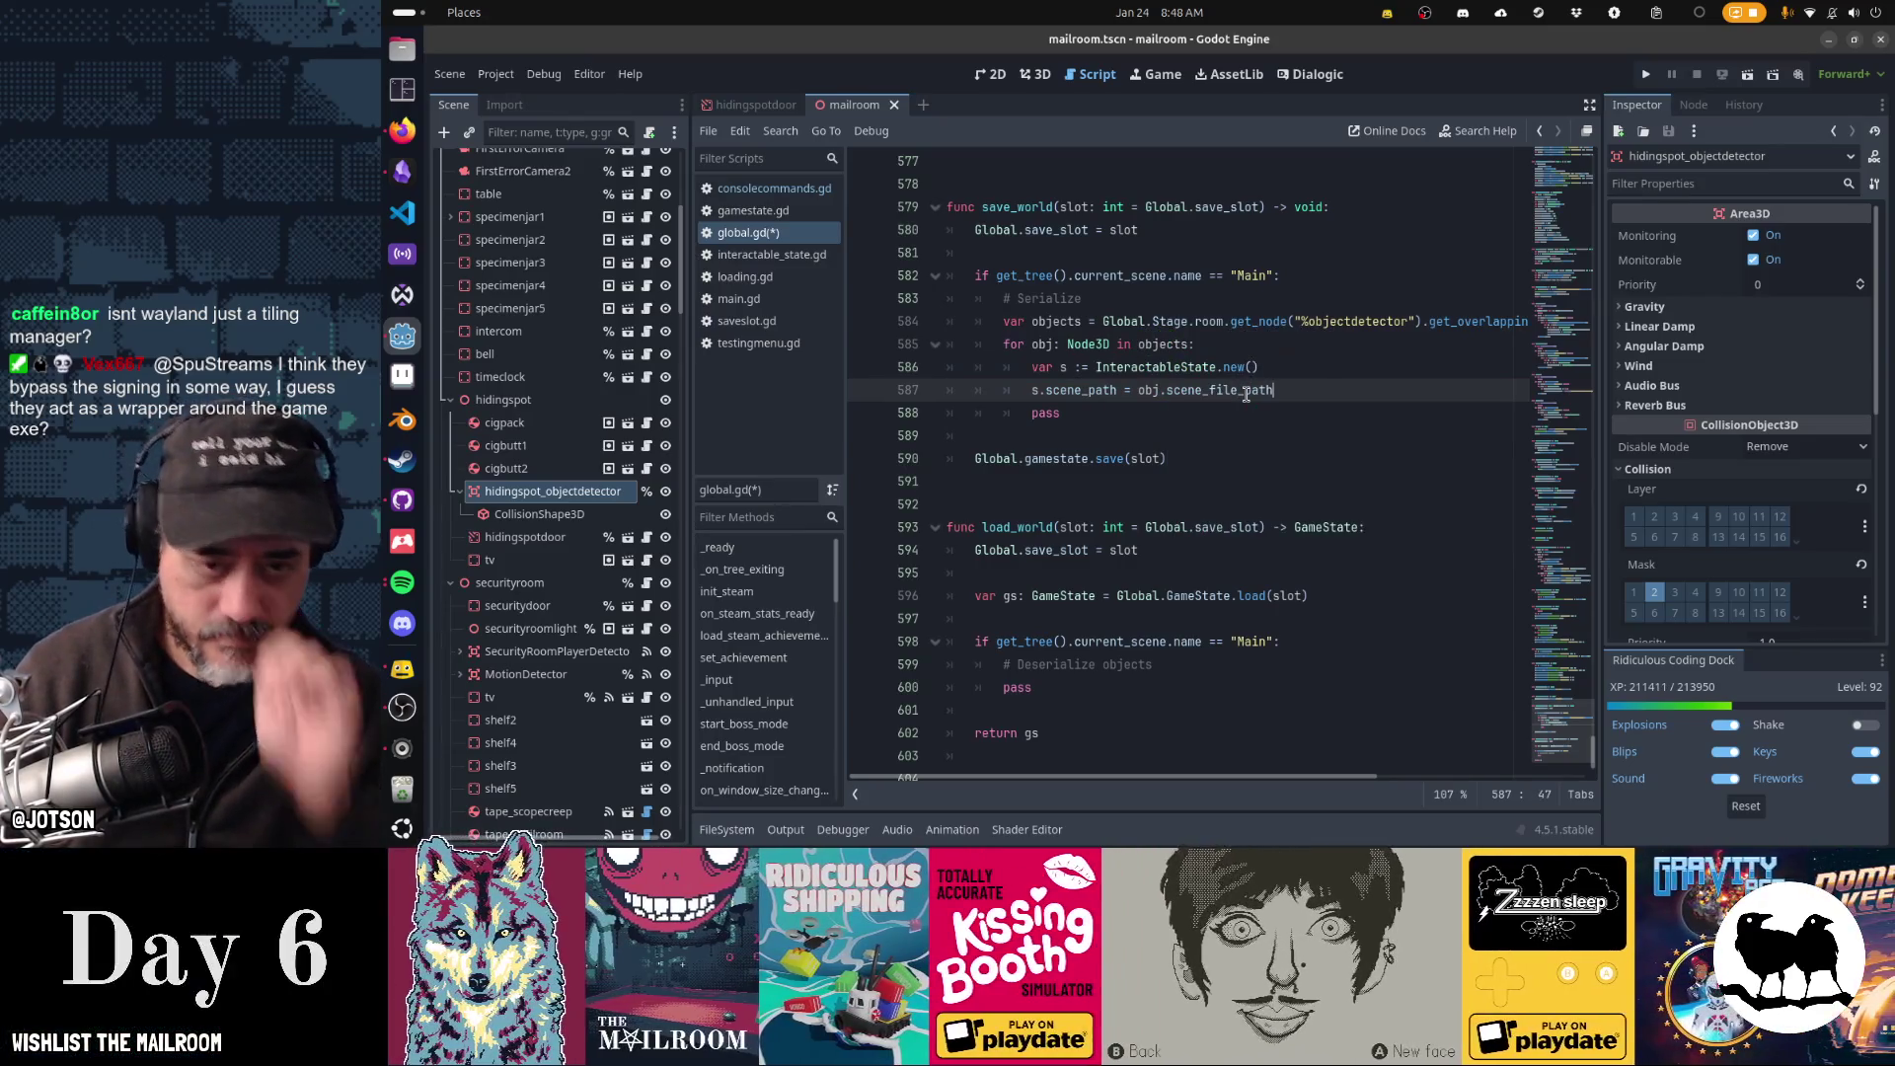
- Add 's.xform = obj.global_transform' below the scene path assignment
double_click(1245, 394)
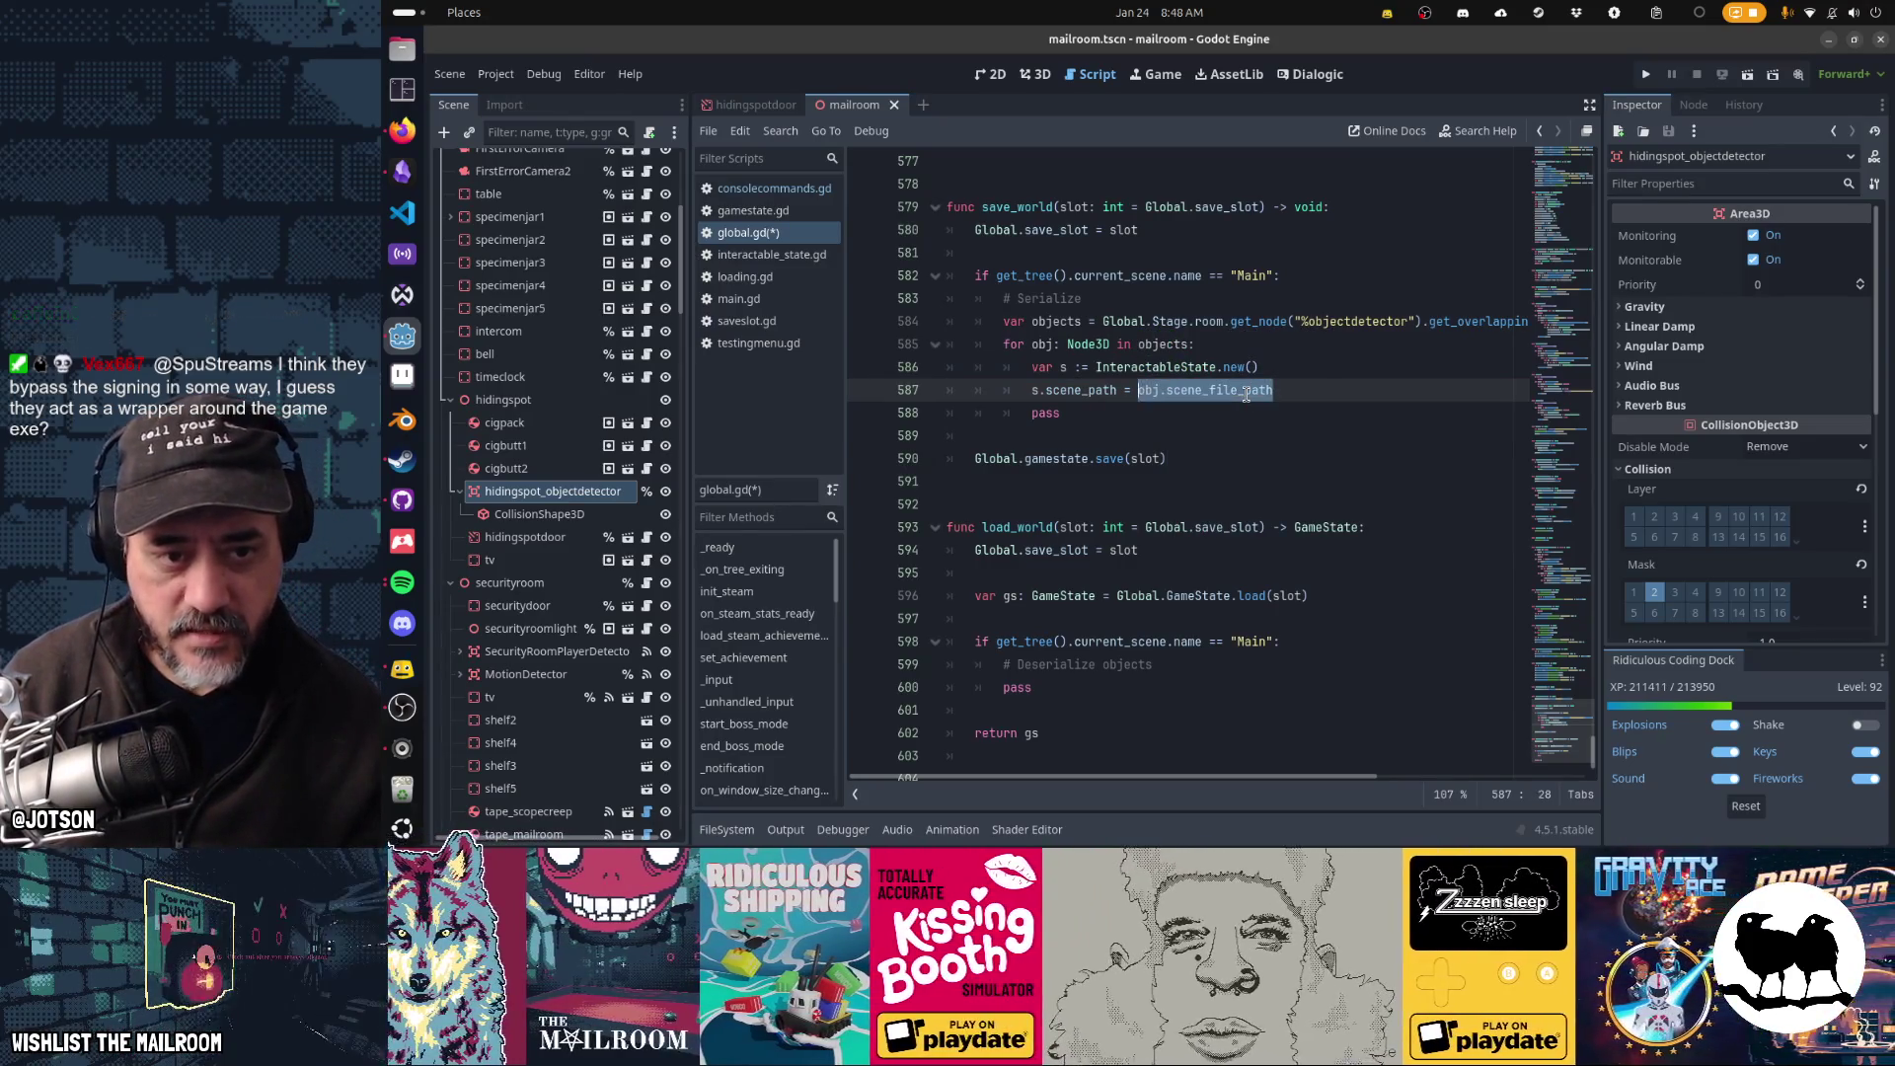
key(End)
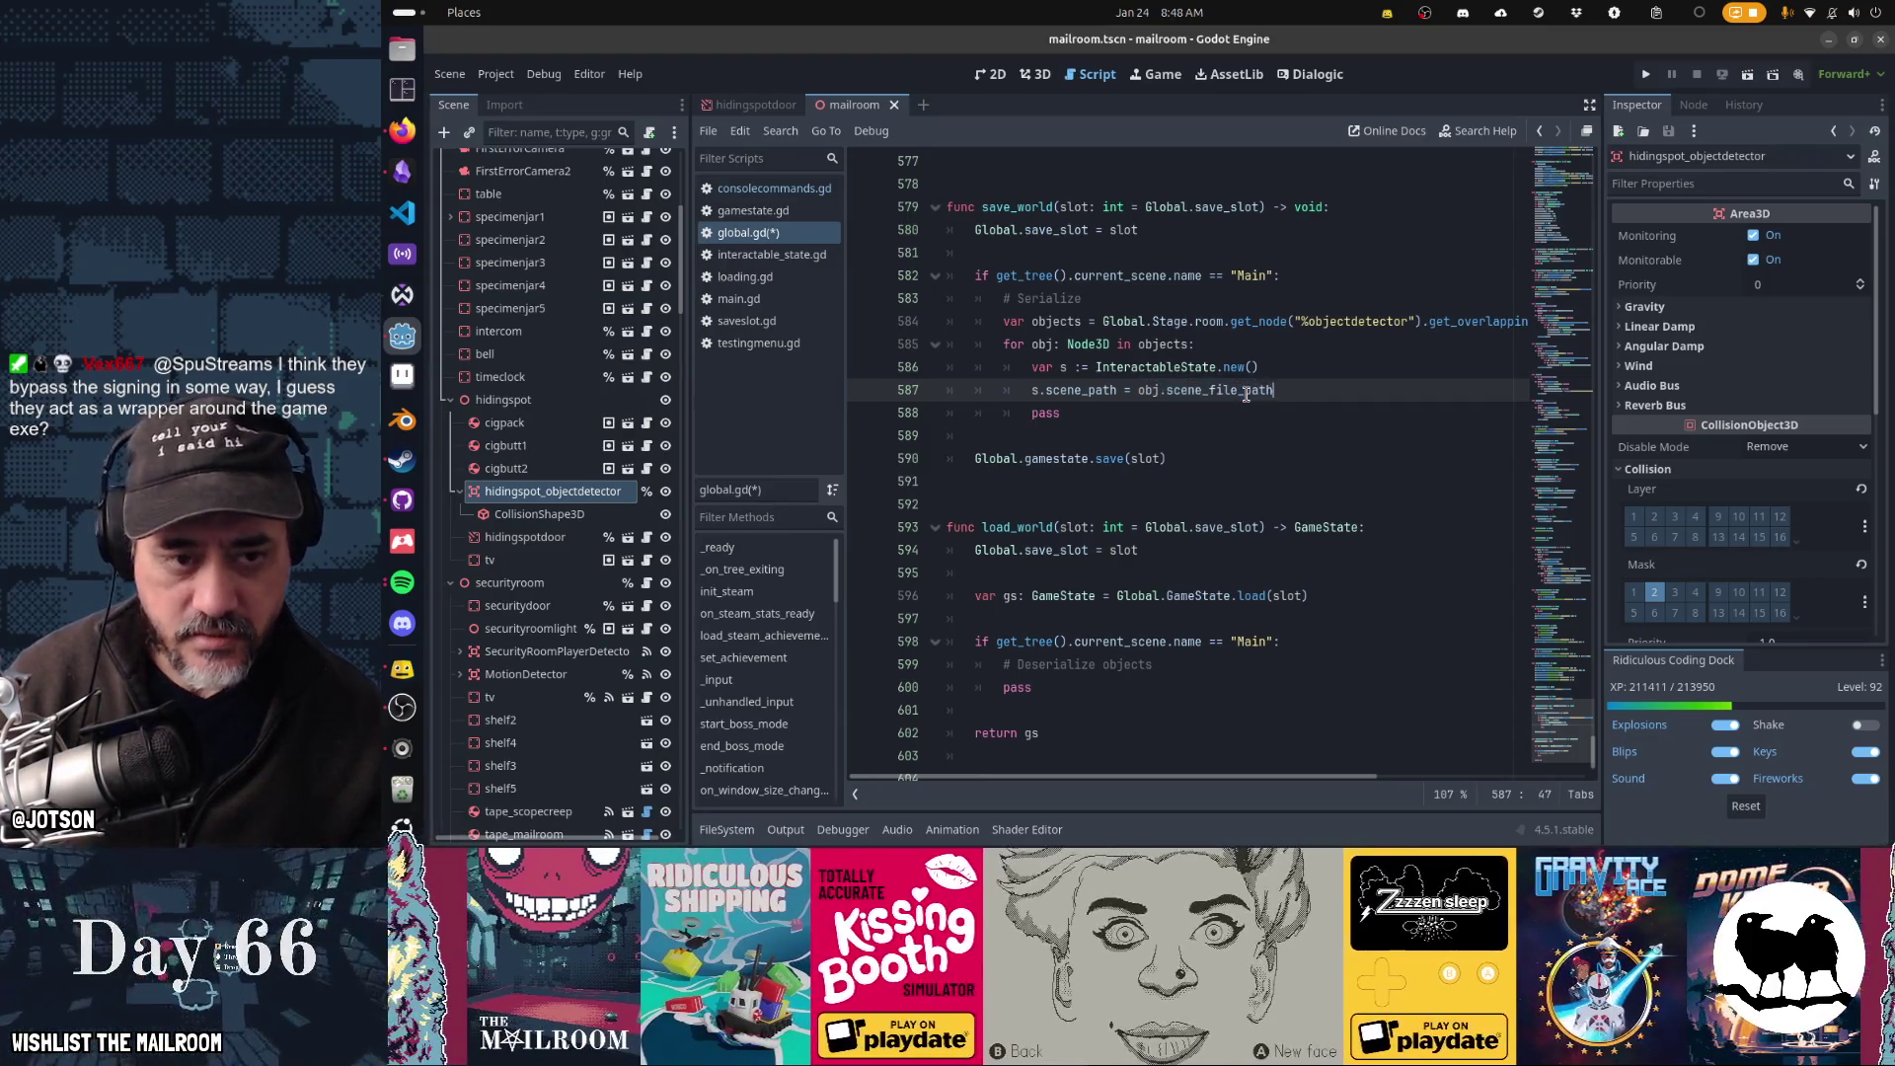
key(Return)
text(form = gl)
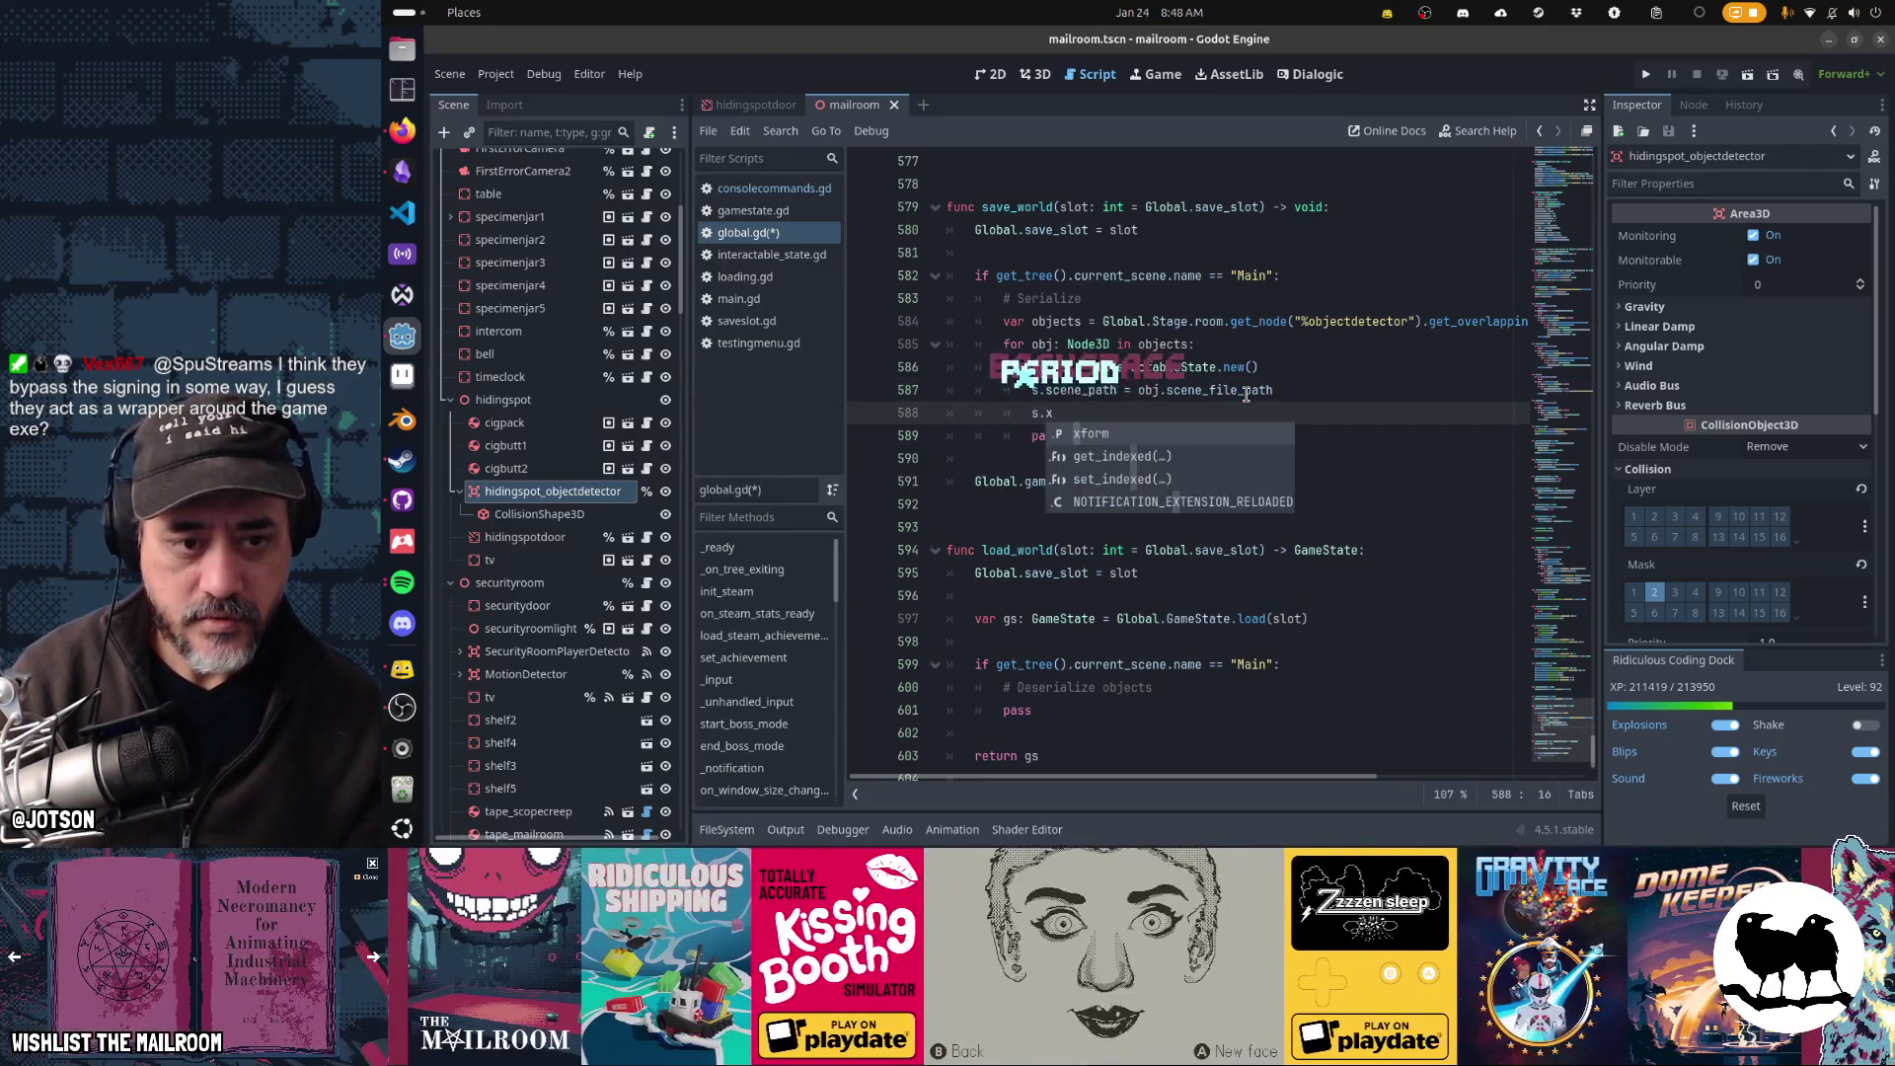
key(BackSpace)
key(BackSpace)
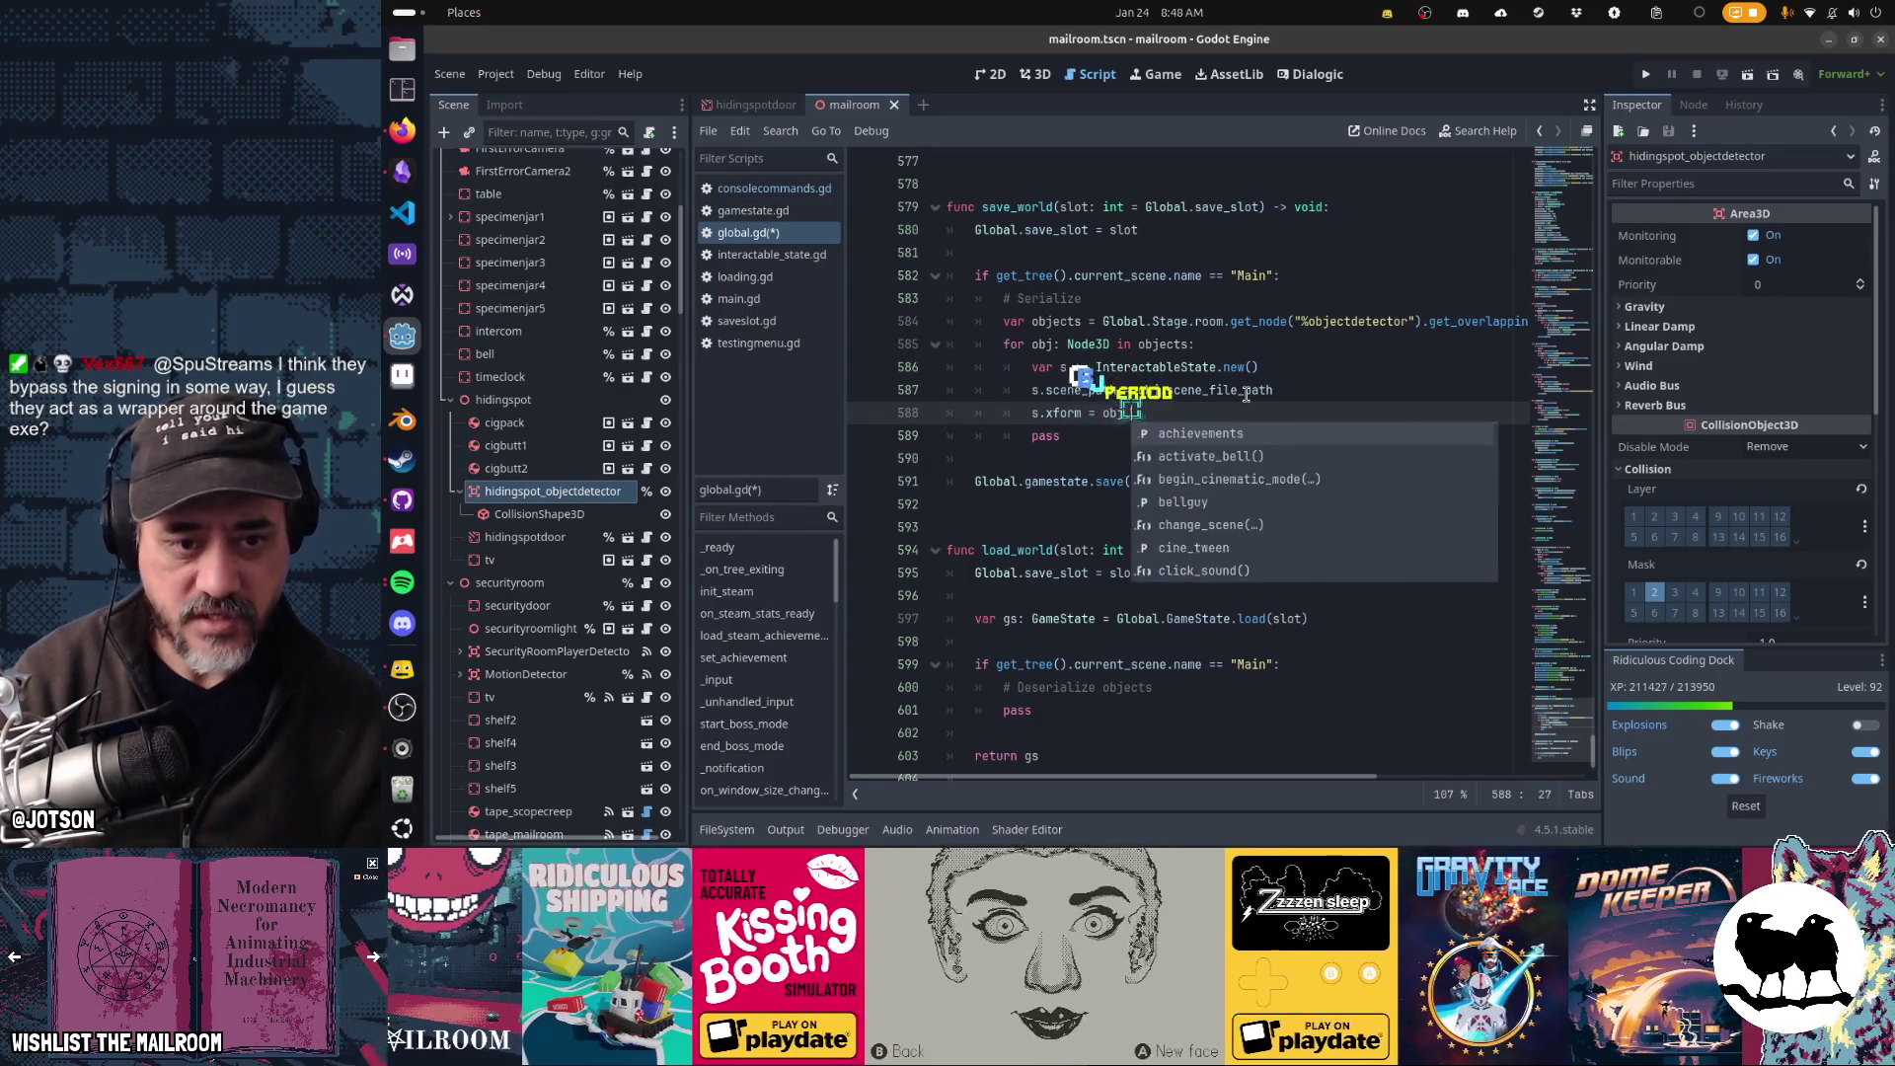
text(obj.global)
key(BackSpace)
text(l_t)
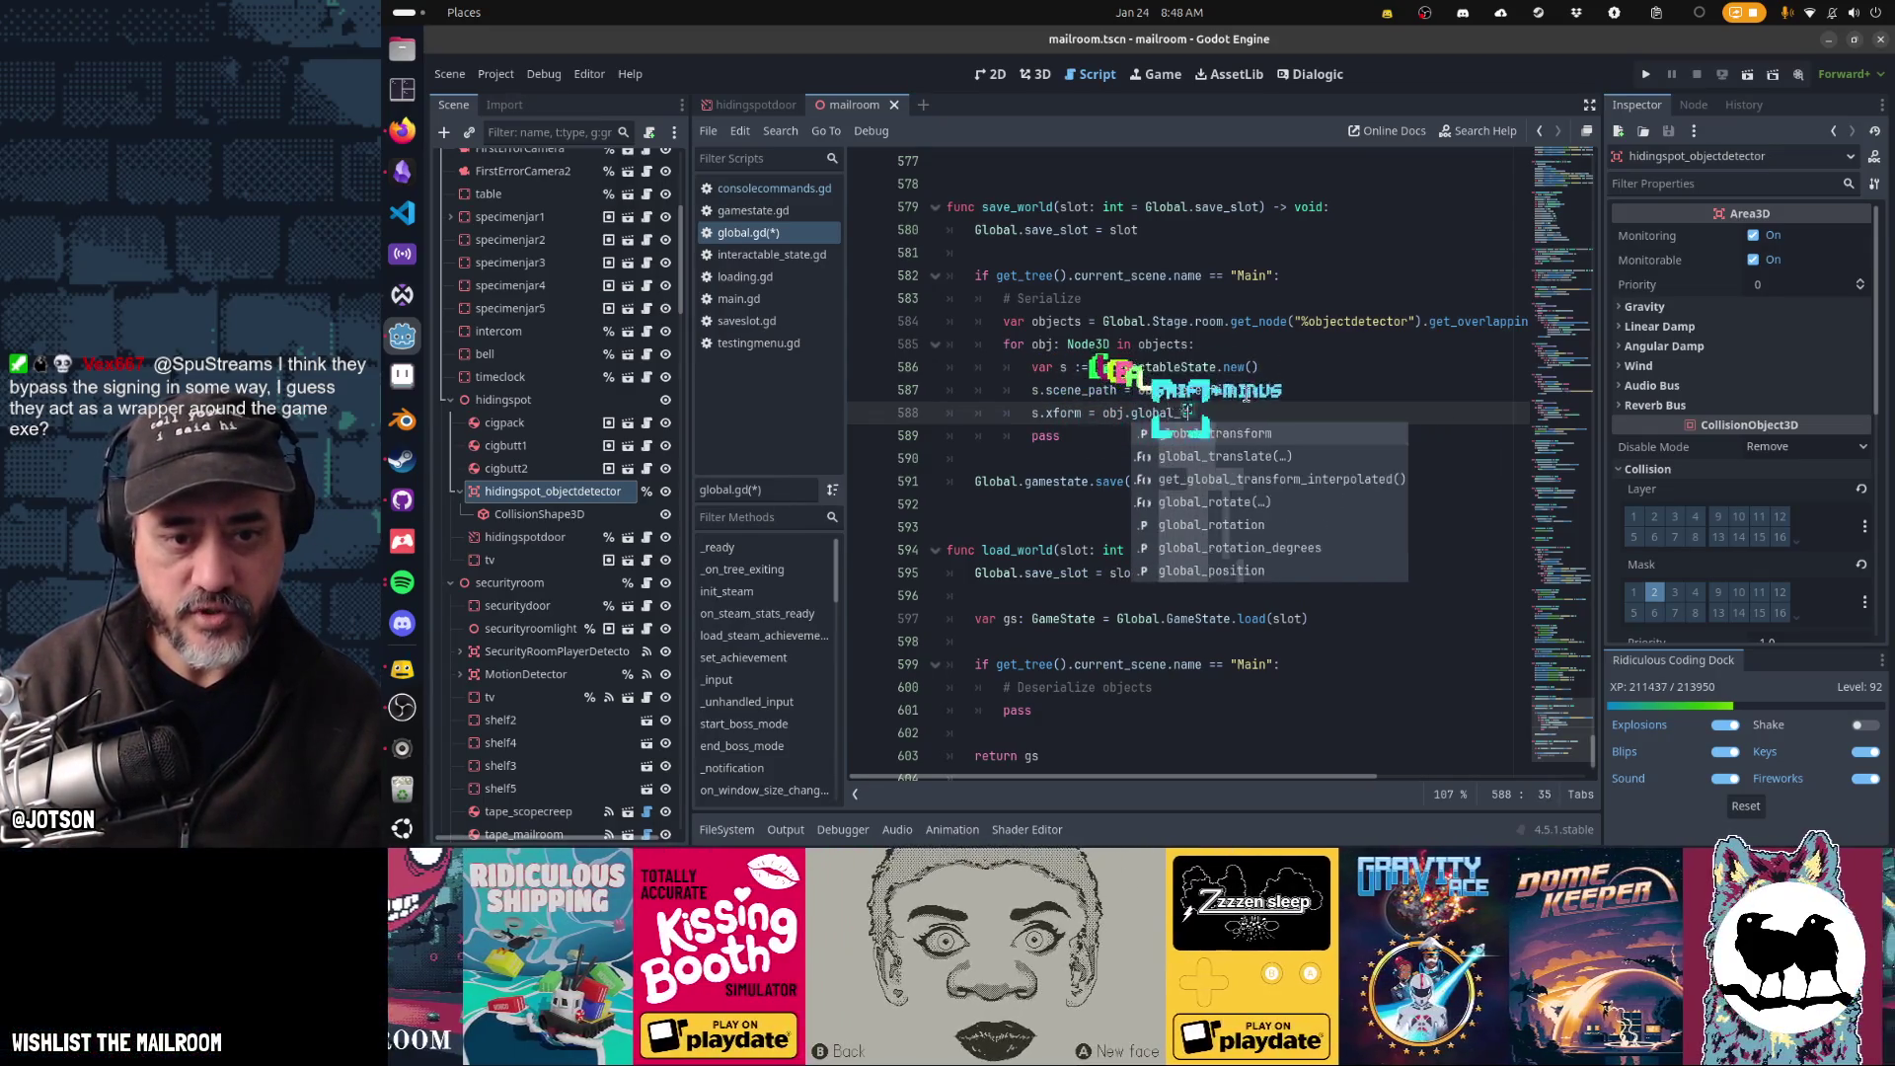
key(Return)
key(Return)
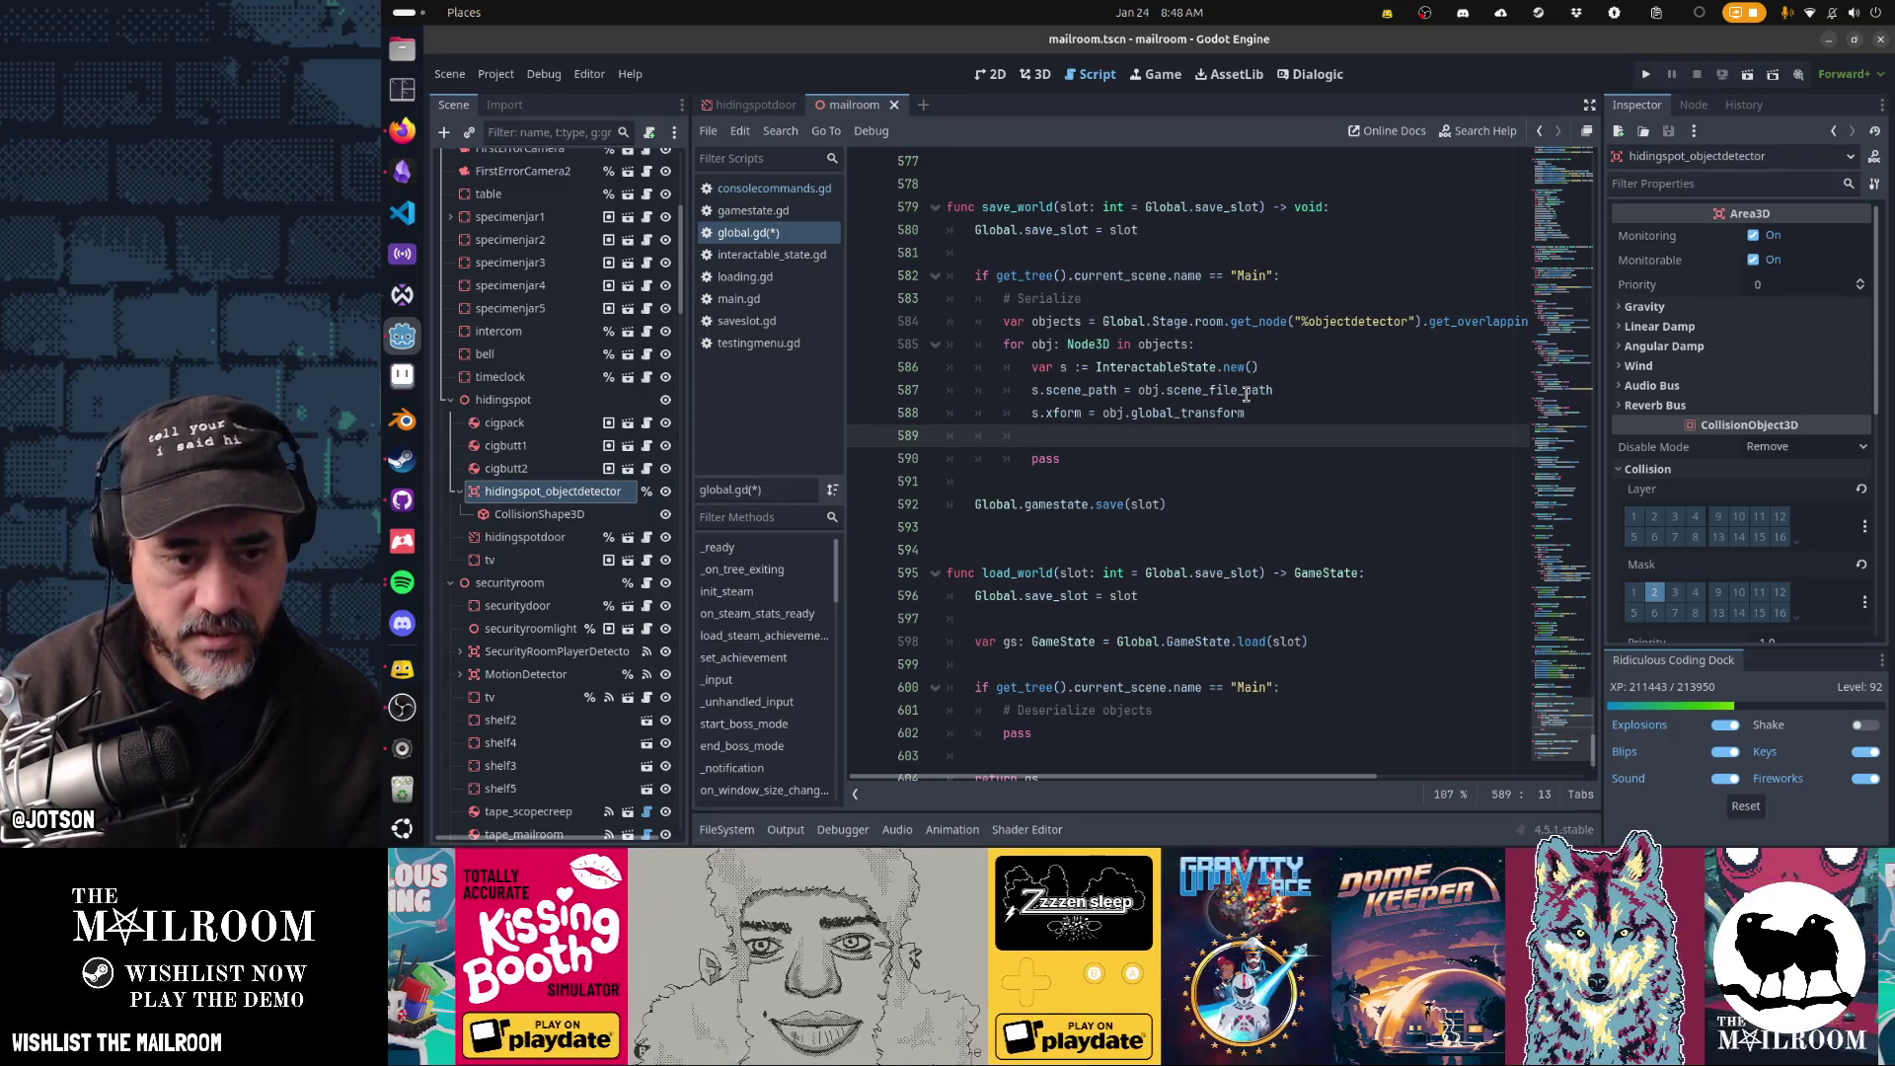
- Add an if obj.has_method("serialize") block setting s.state = obj.serialize()
text(s.)
key(BackSpace)
key(BackSpace)
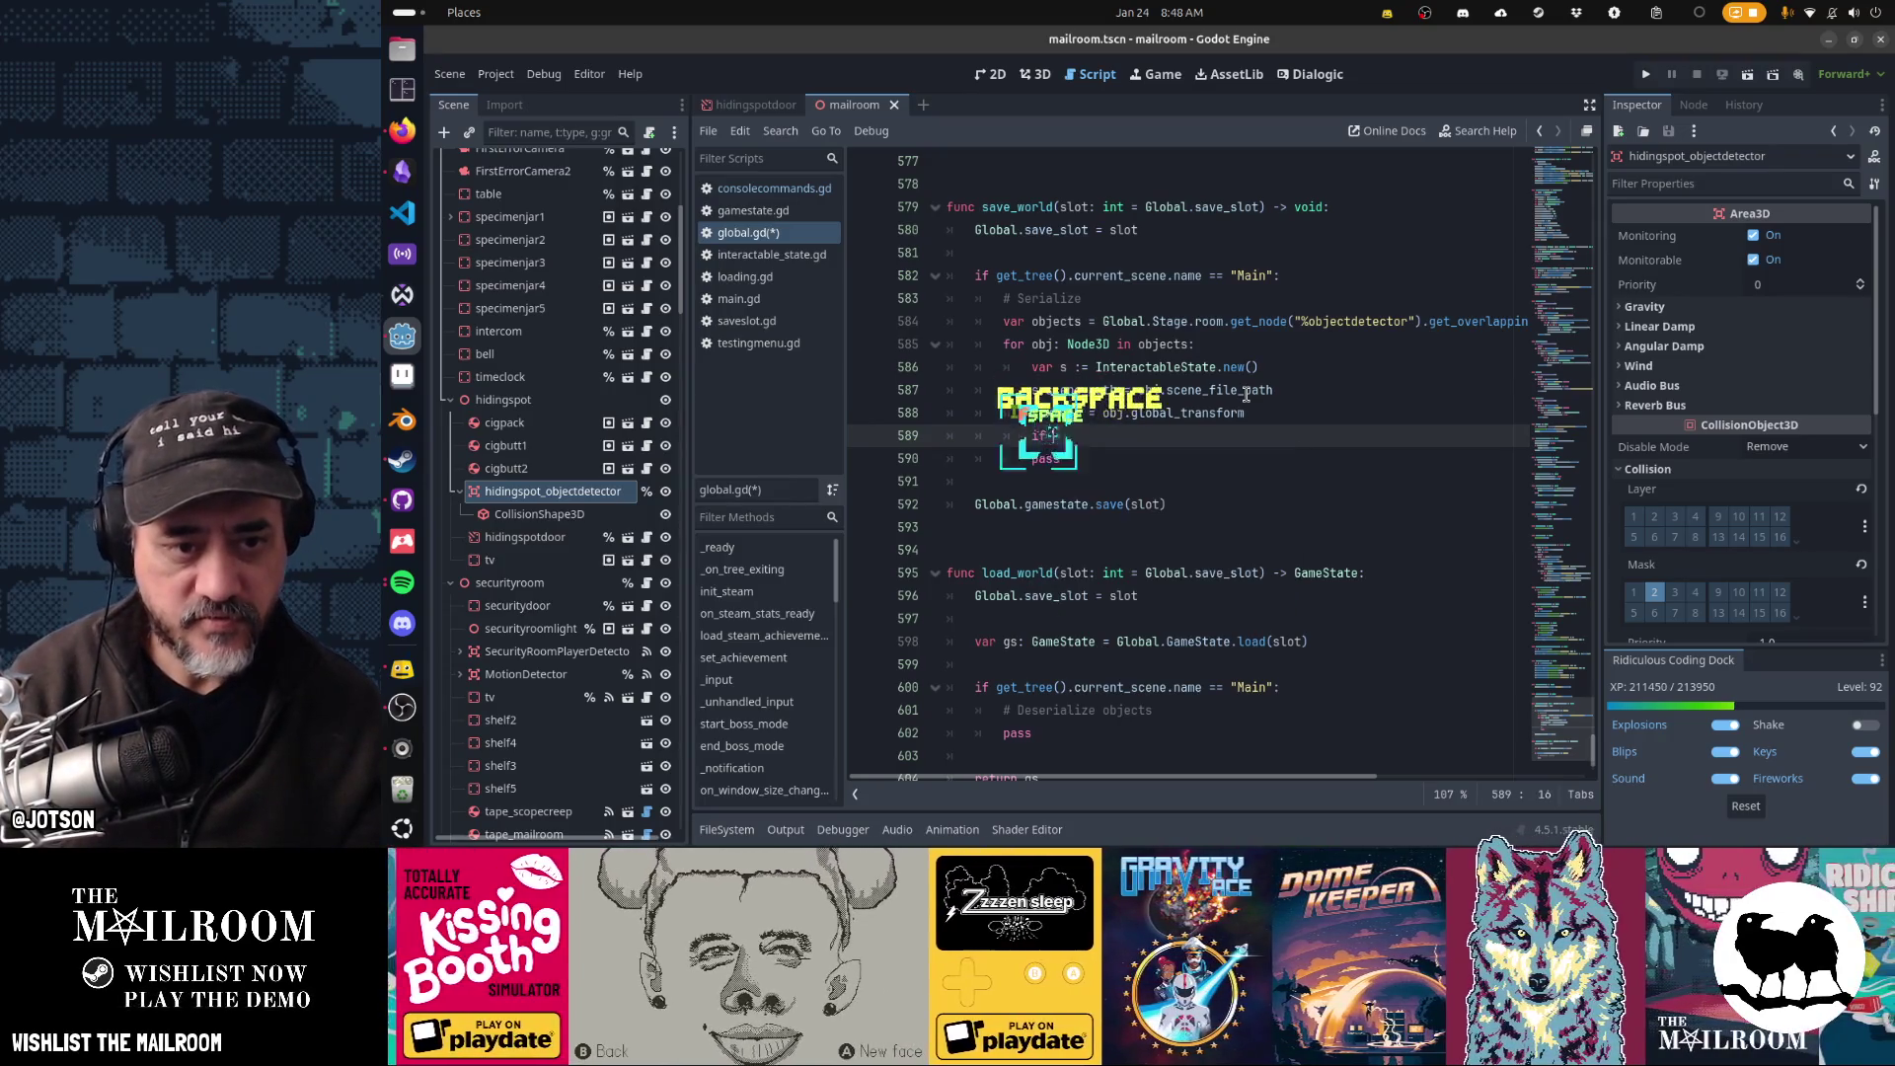
text(obj.has)
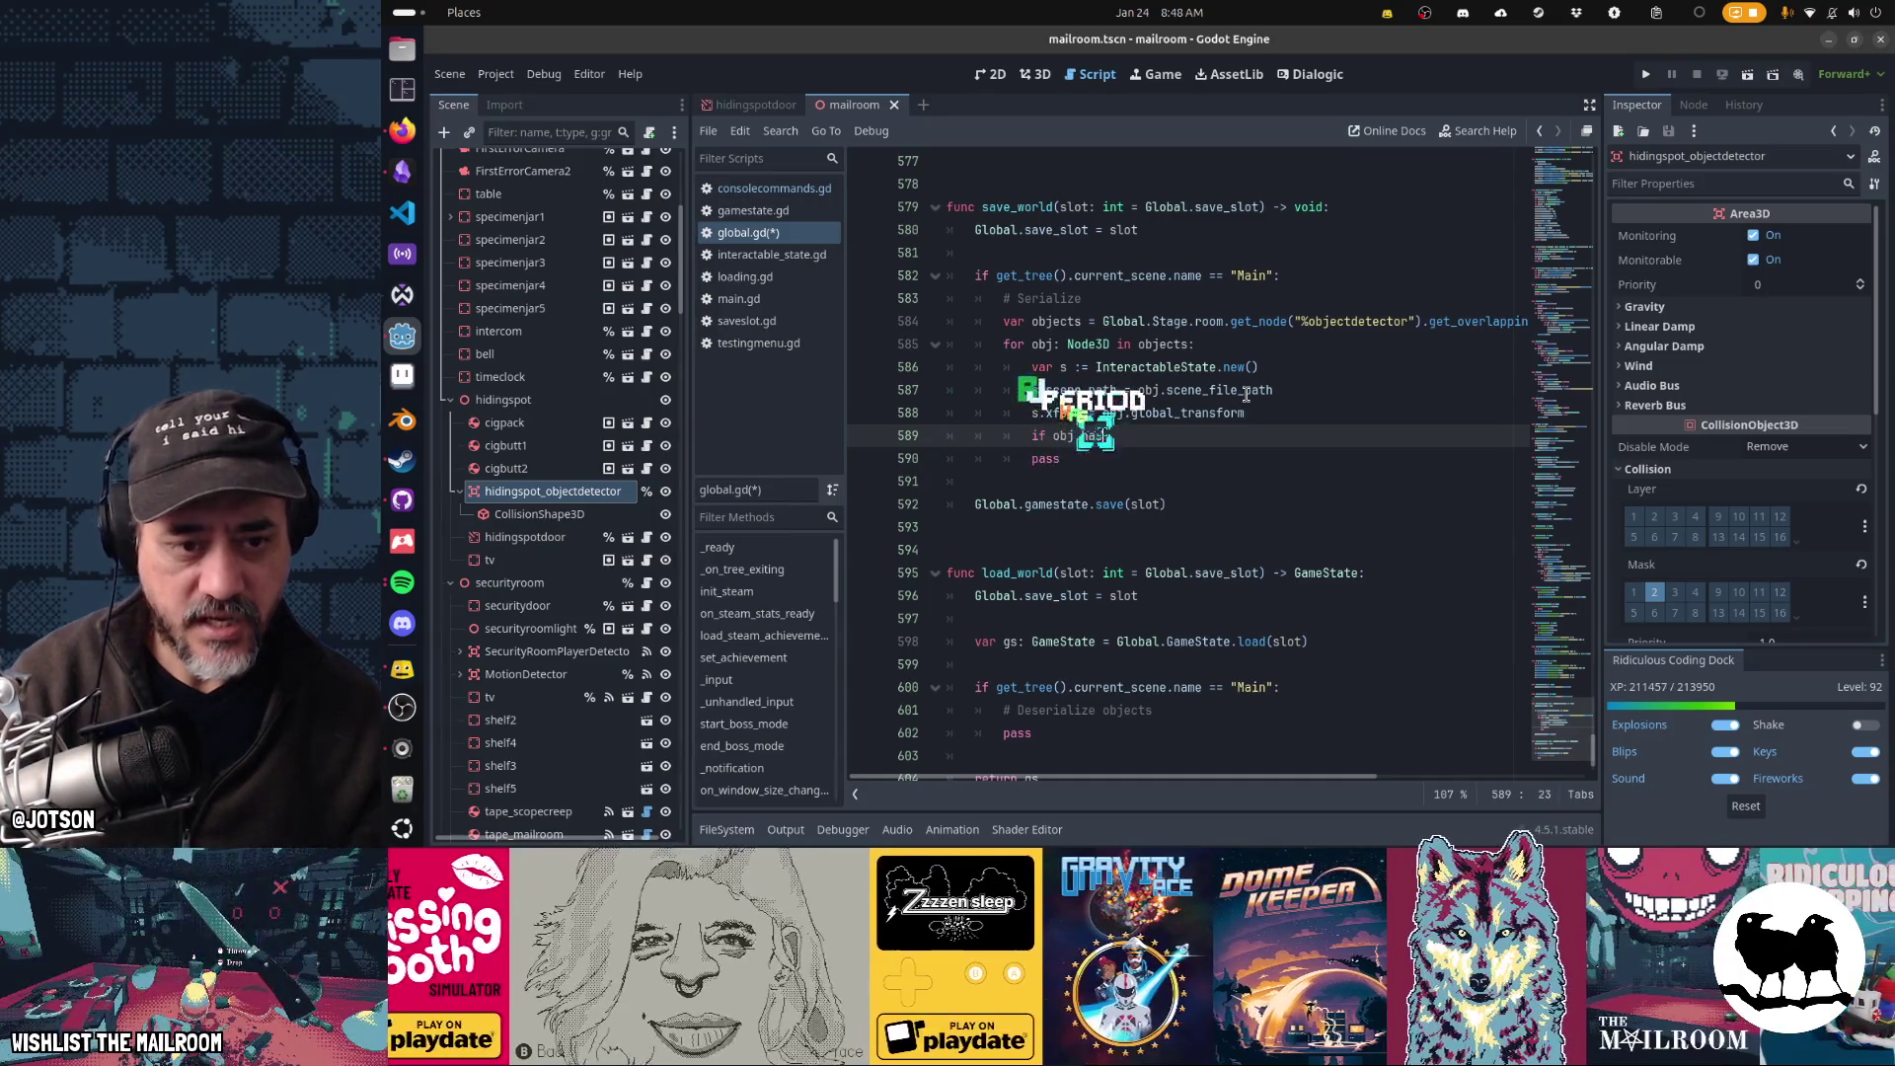
text(_method("serialize"):)
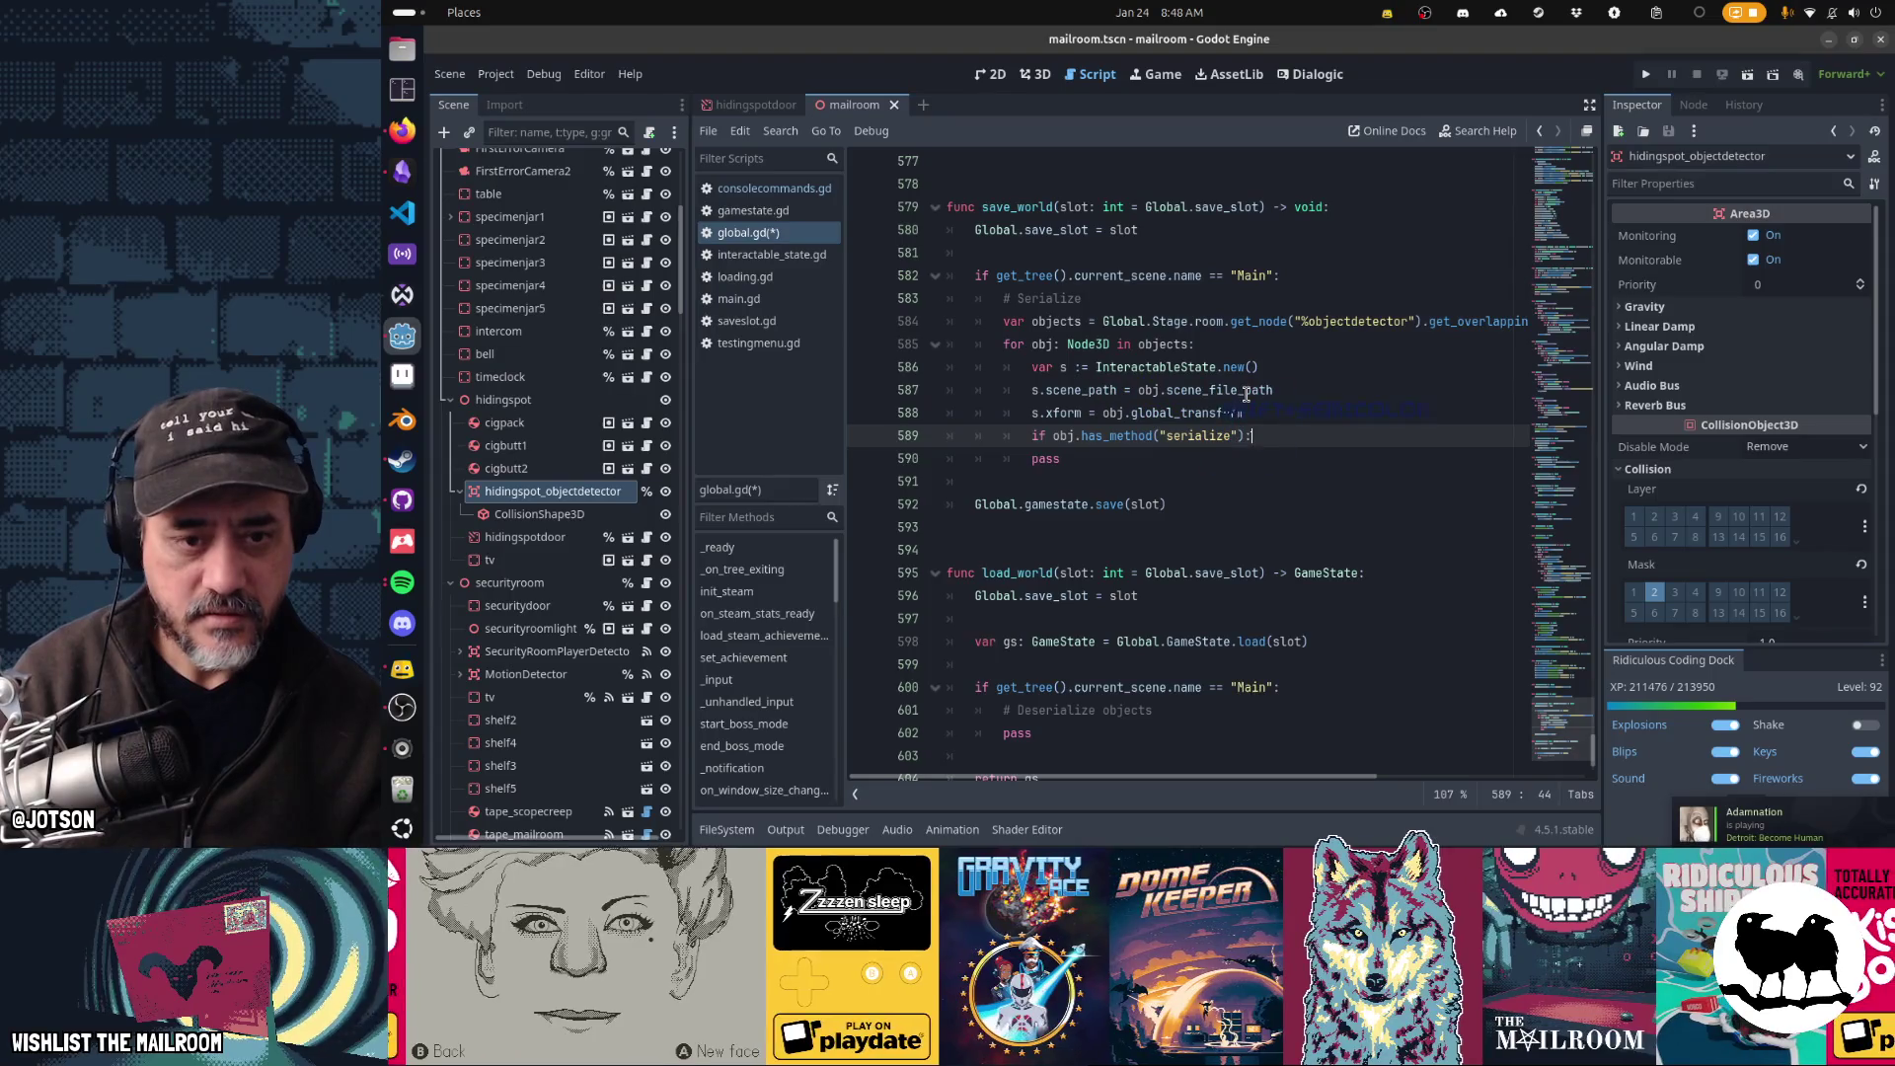
key(Return)
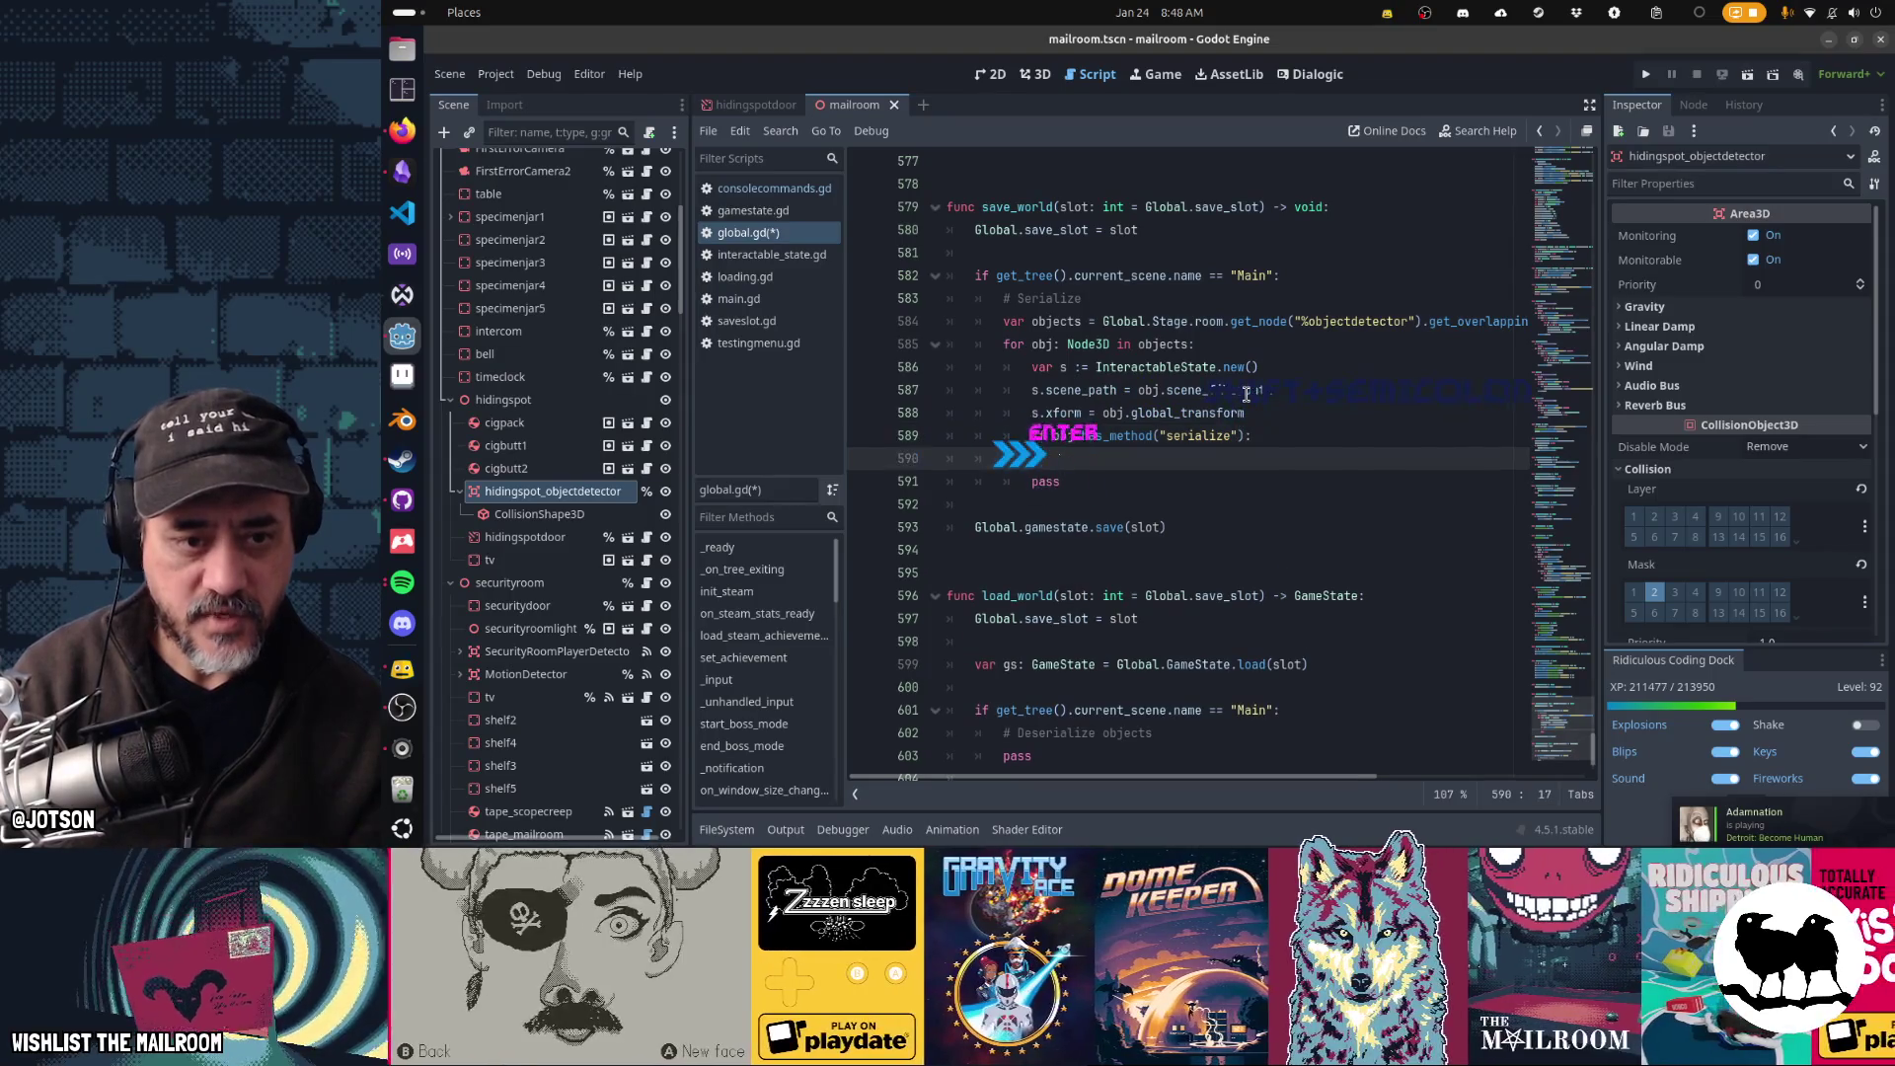
text(s.)
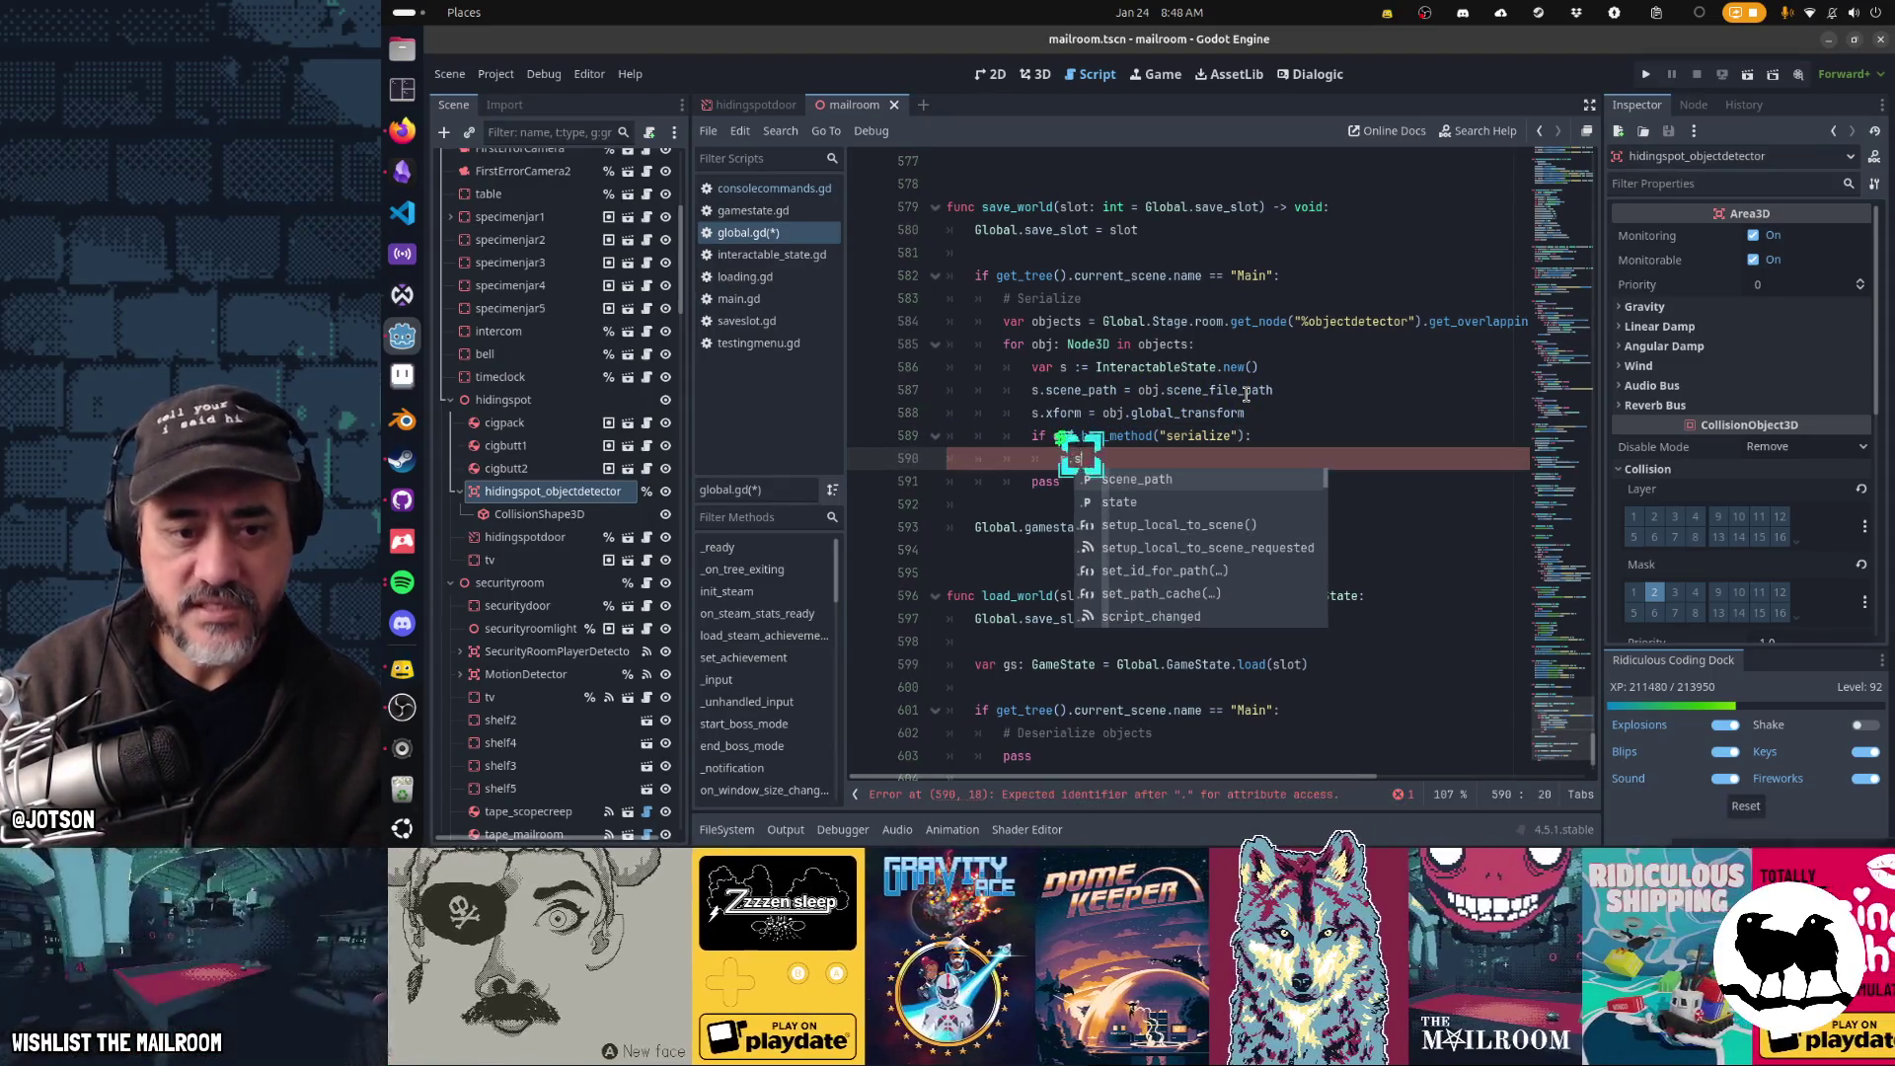
text(state = obj.serielize())
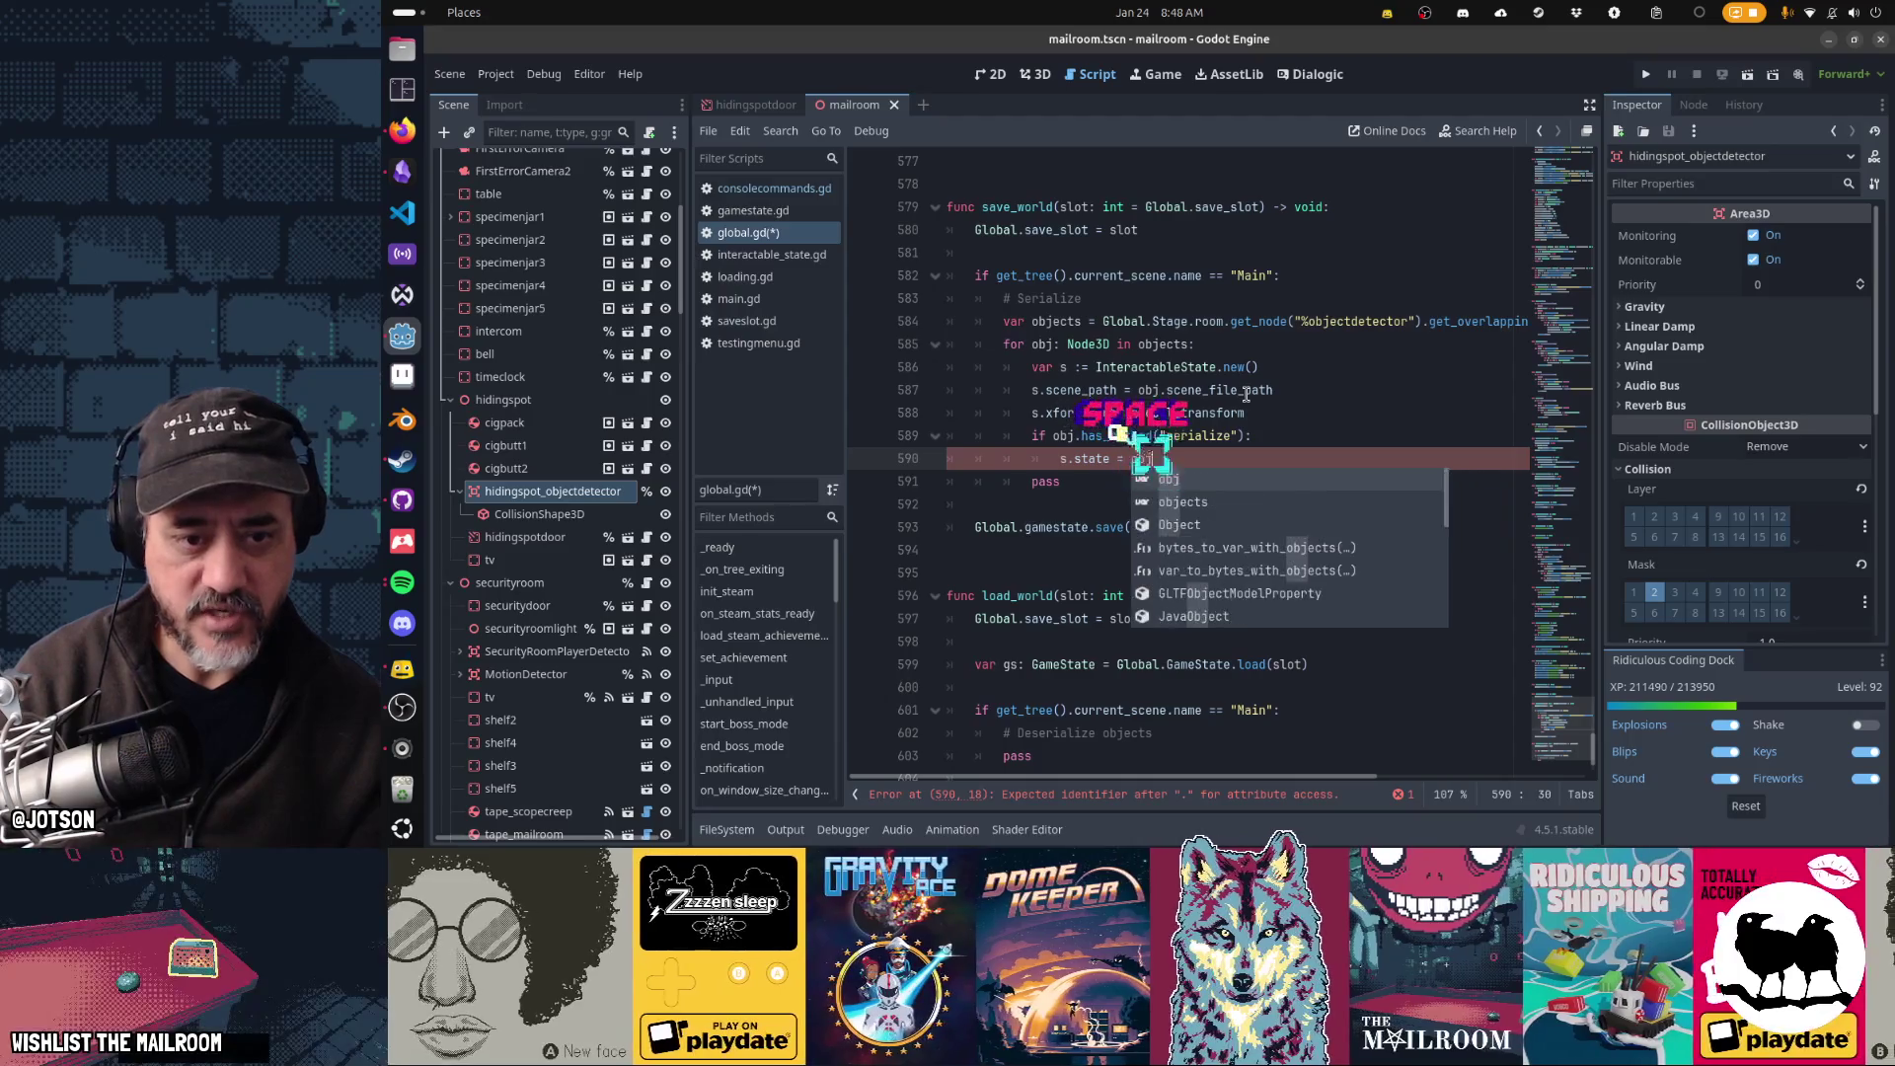
key(Left)
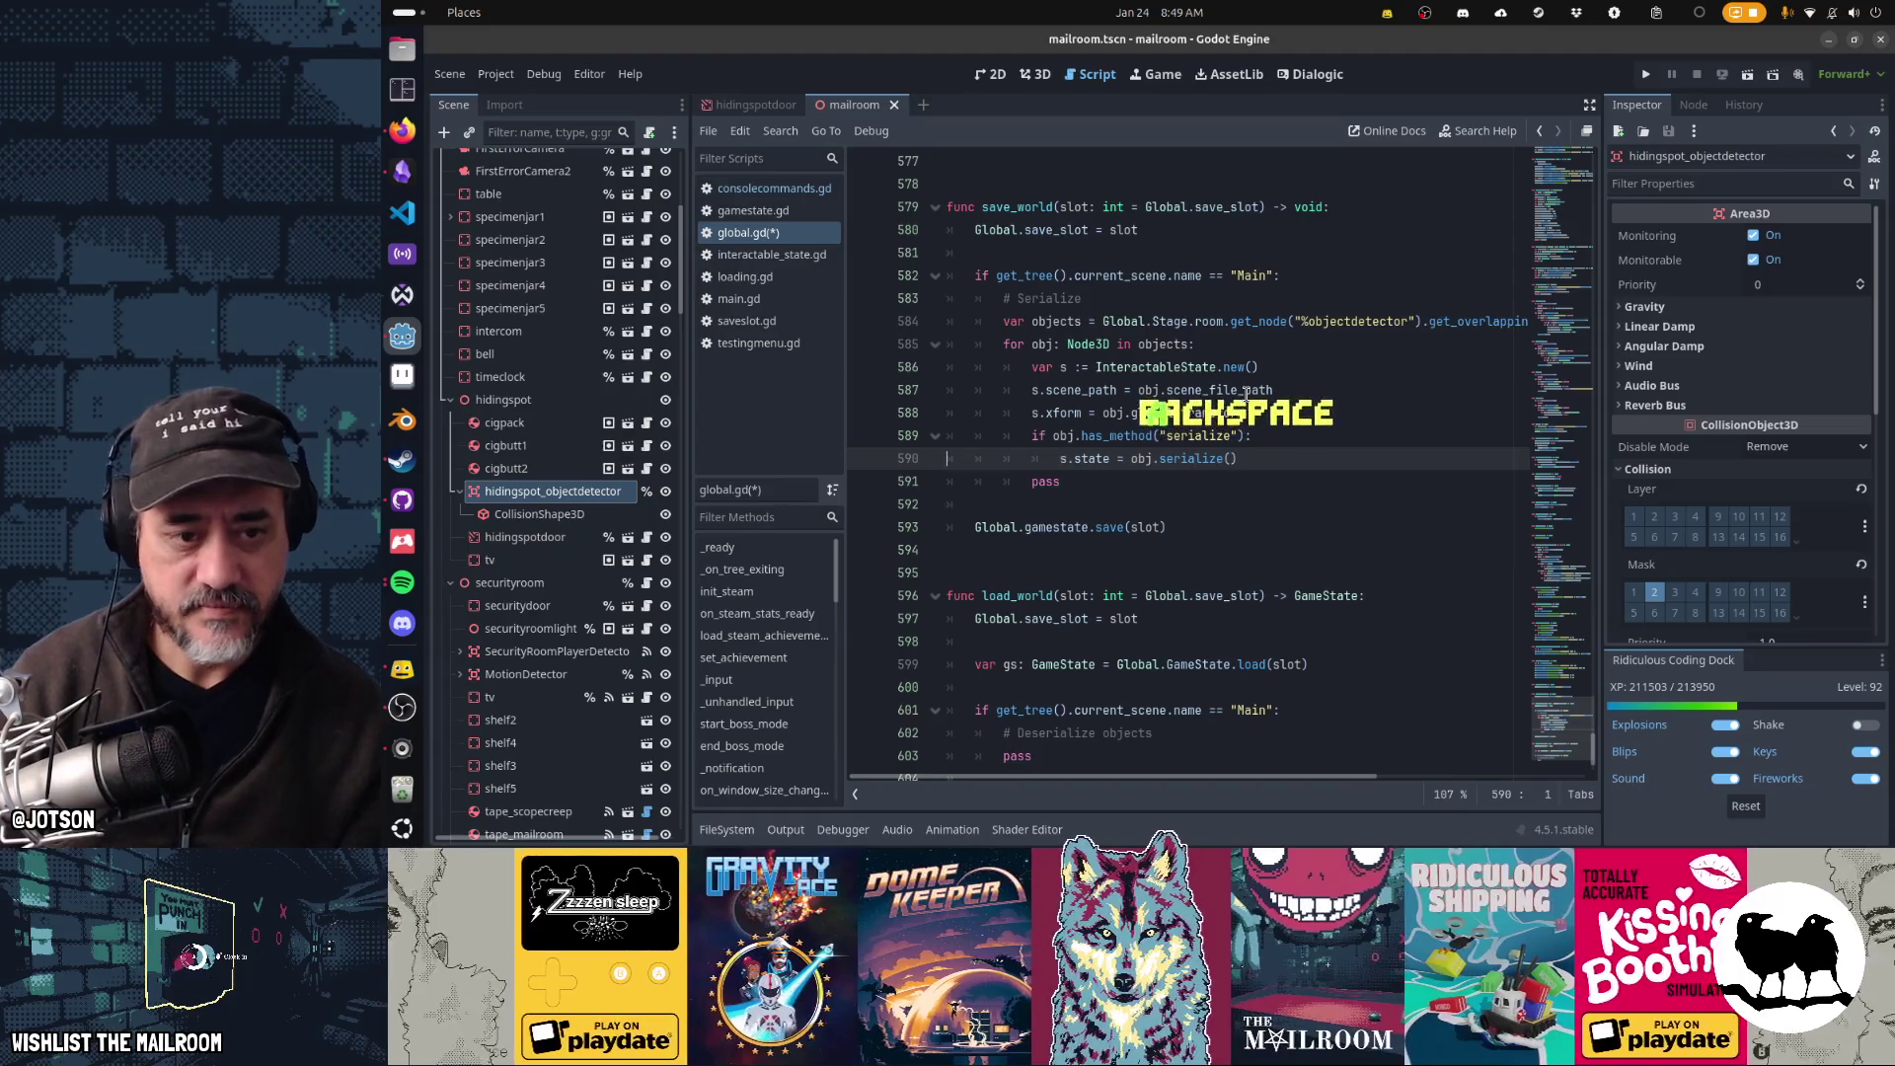
- Delete the leftover pass line and save global.gd
key(Down)
key(shift+Down)
key(Delete)
key(ctrl+s)
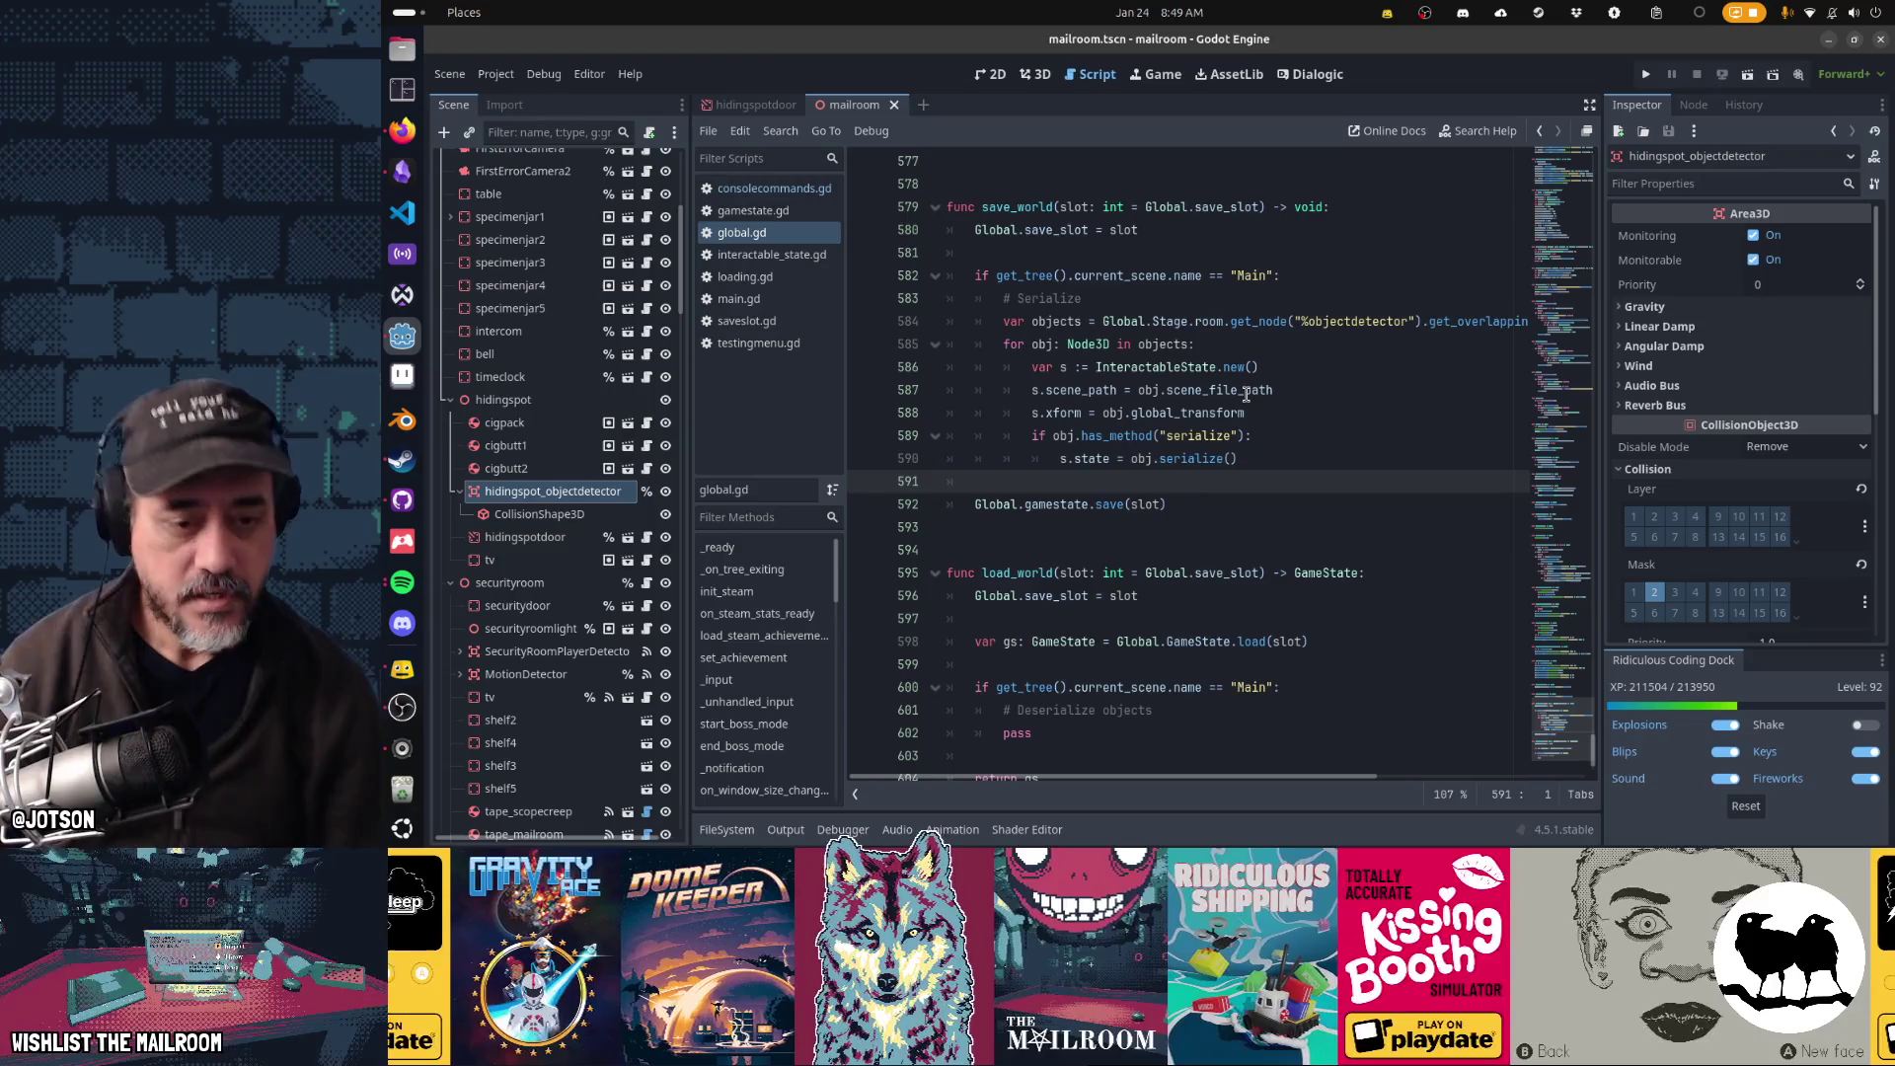
- Select the serializing loop block in save_world for copying
key(Down)
key(Down)
key(Down)
key(Up)
key(Up)
key(Up)
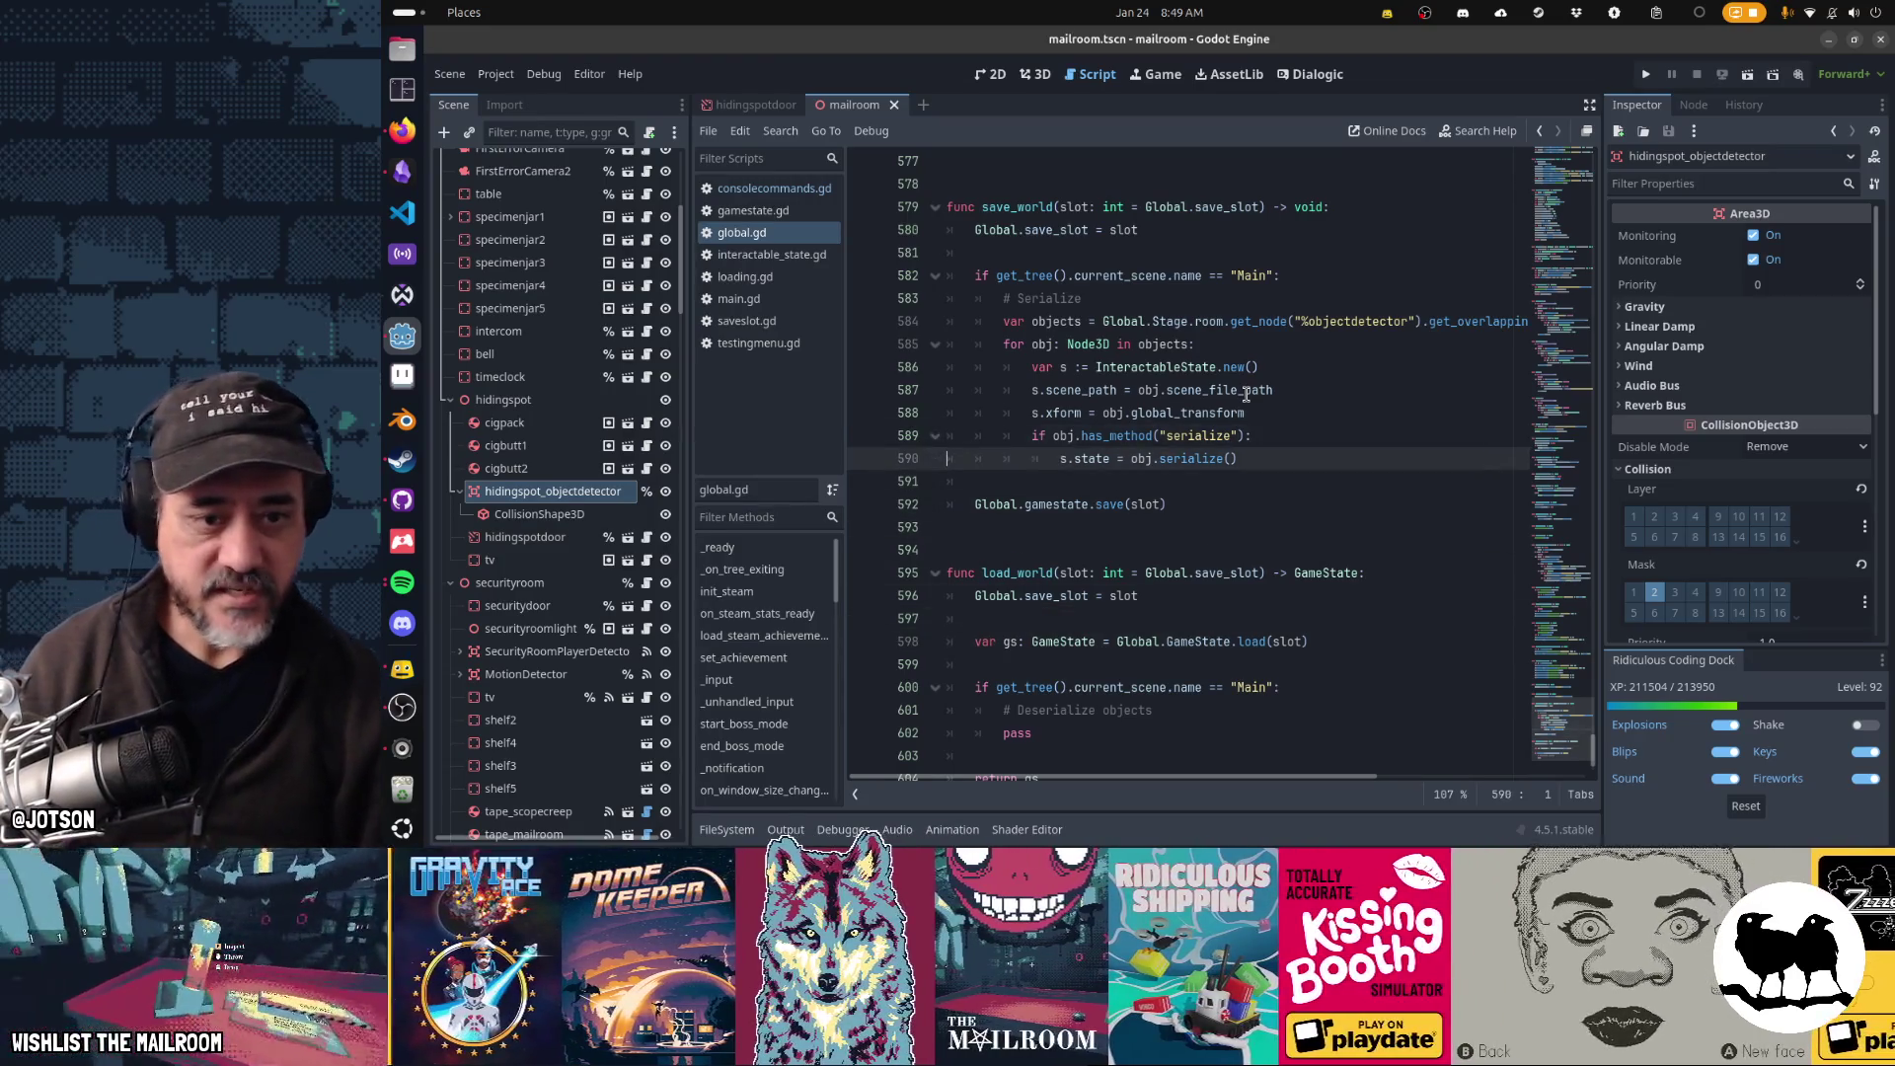
key(shift+Up)
key(shift+Up)
key(shift+Up)
key(shift+Down)
key(shift+Down)
key(shift+Down)
key(ctrl+c)
- Replace the pass placeholder in load_world with the copied loop block
key(Escape)
scroll(1247, 394, down, 1)
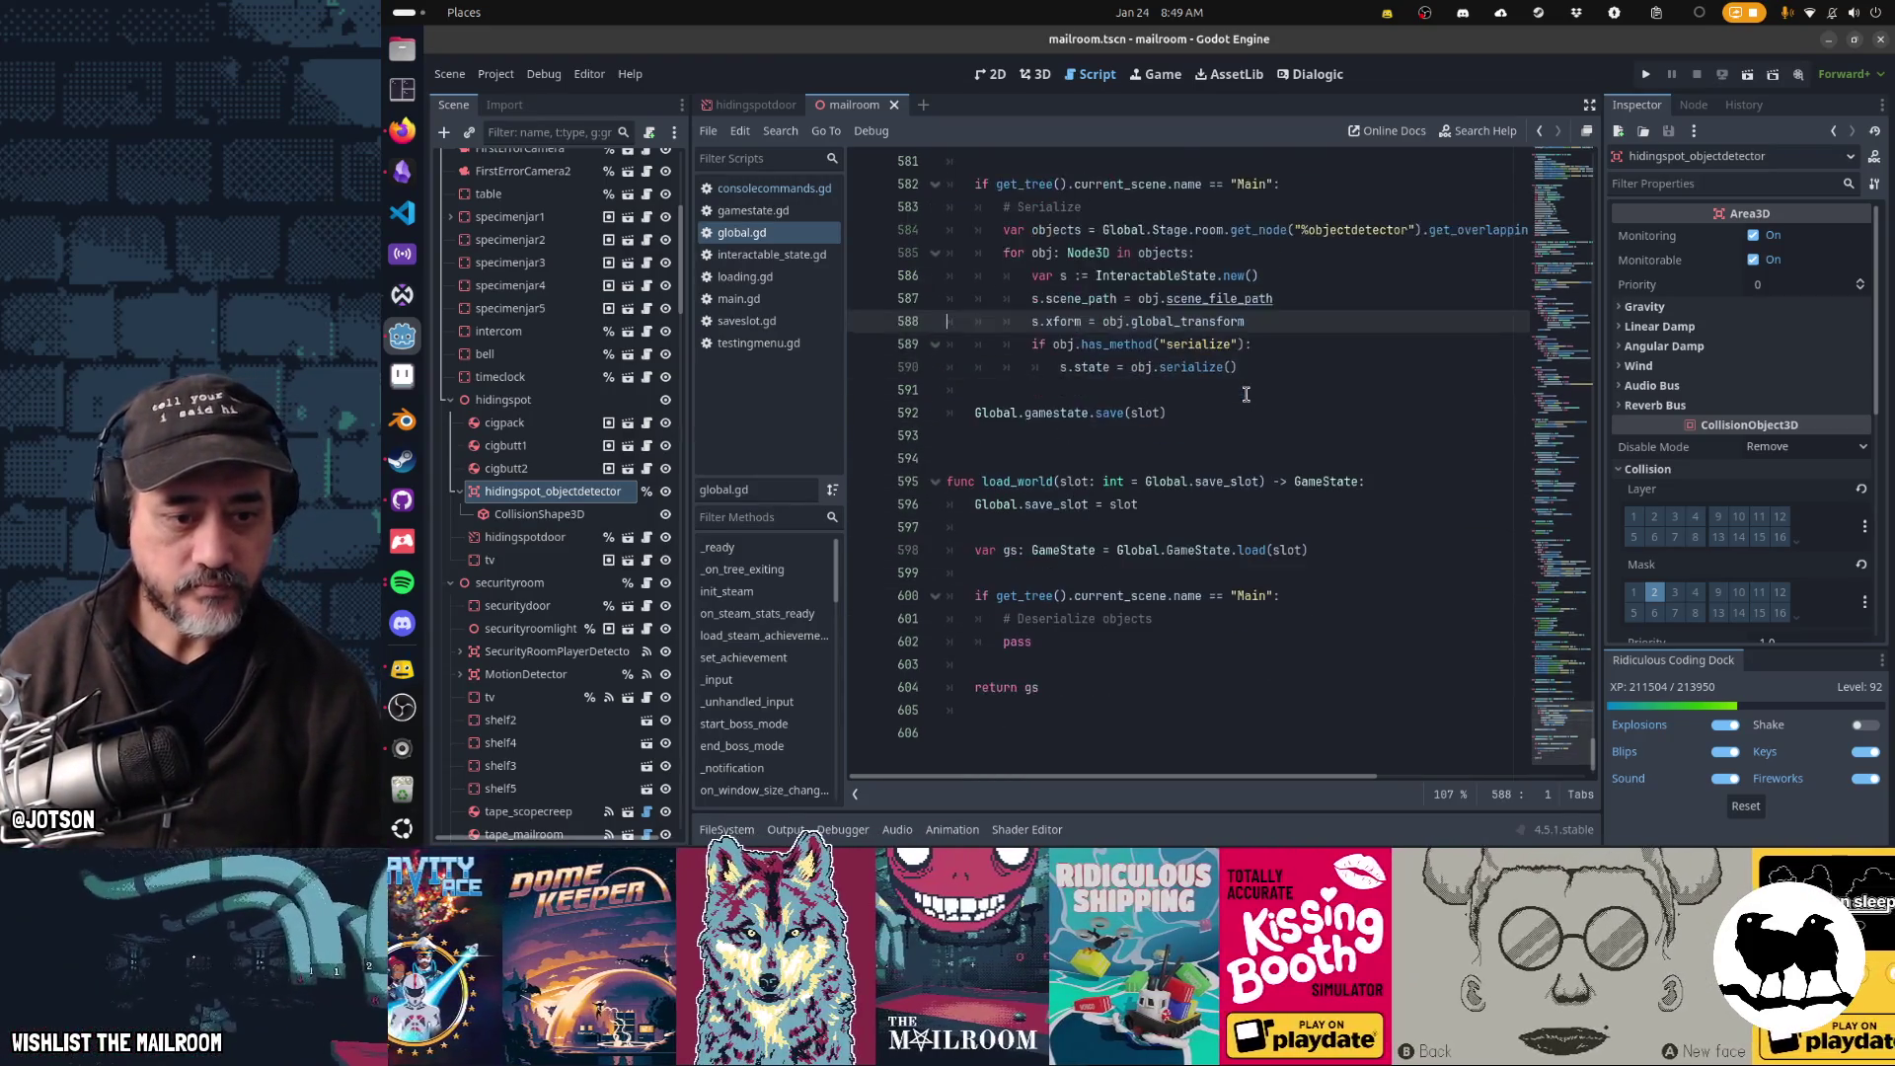
key(Down)
key(Down)
key(Down)
key(shift+Down)
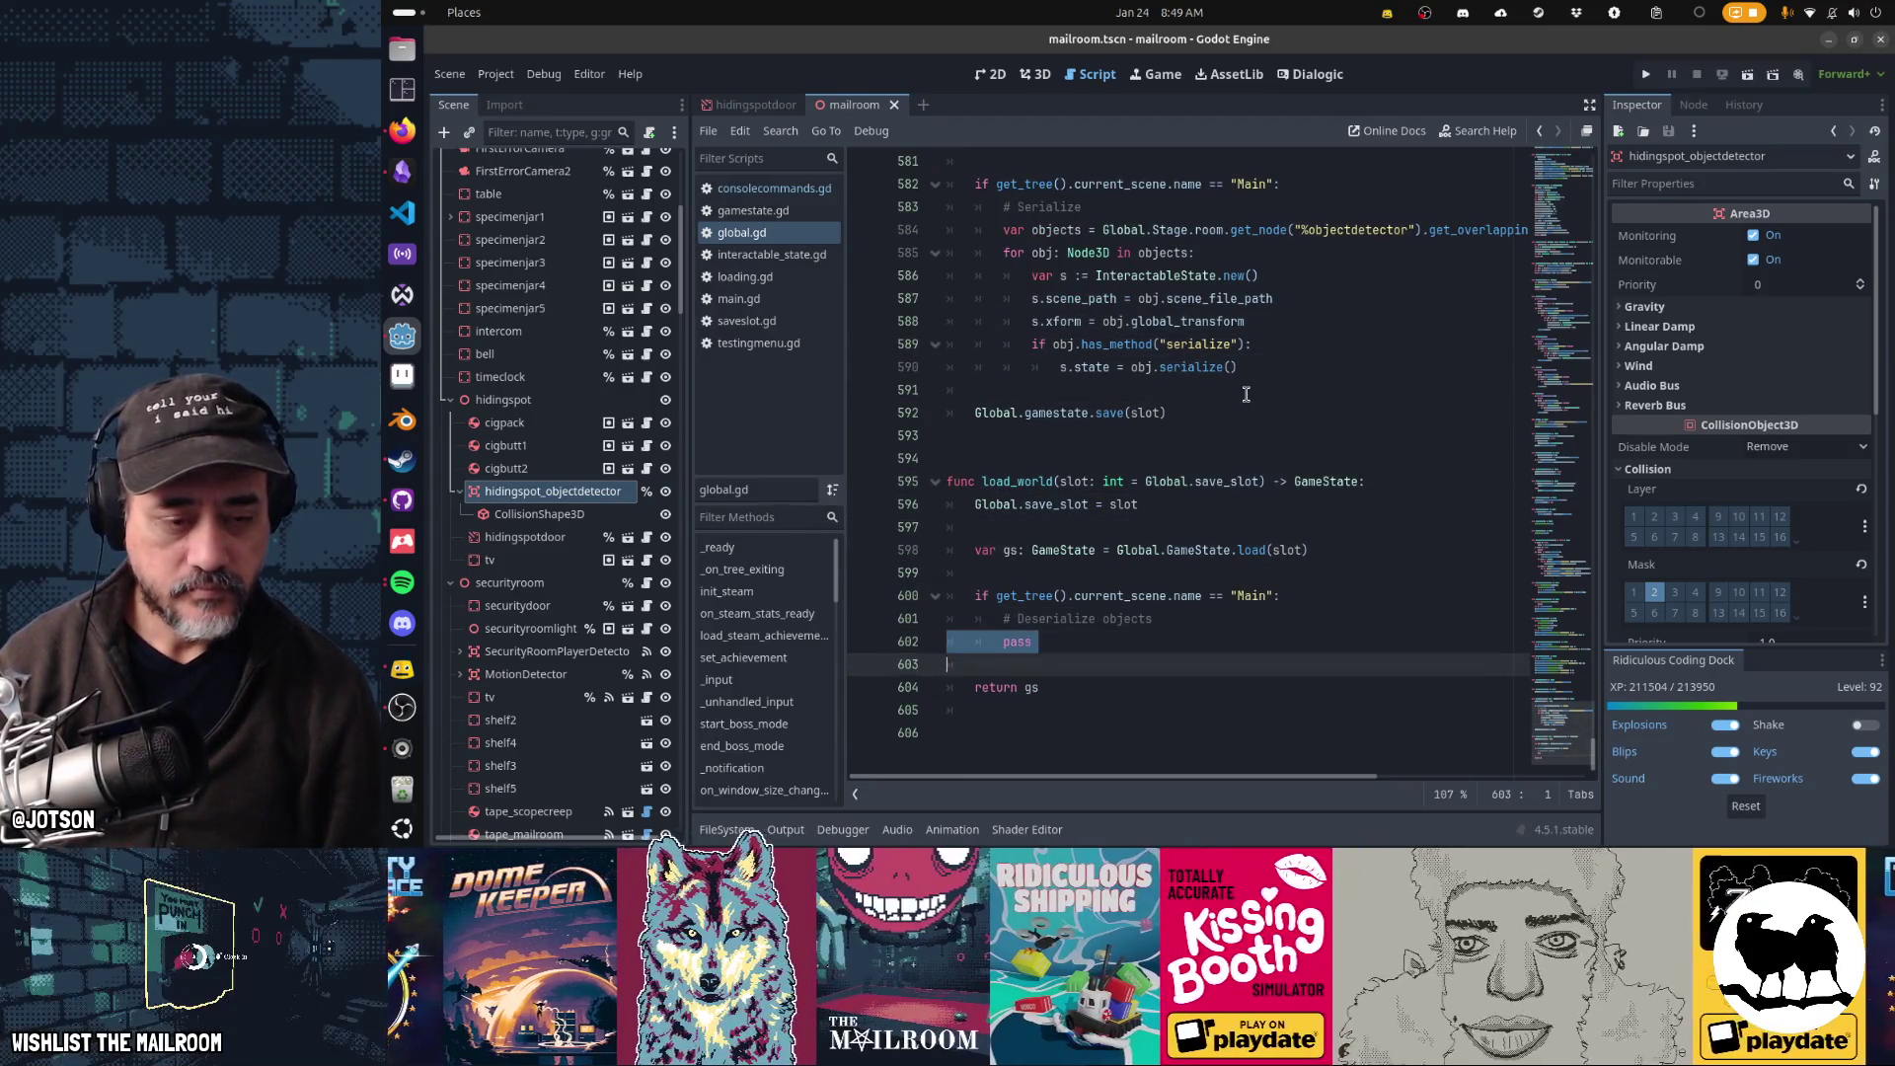
key(Delete)
key(ctrl+v)
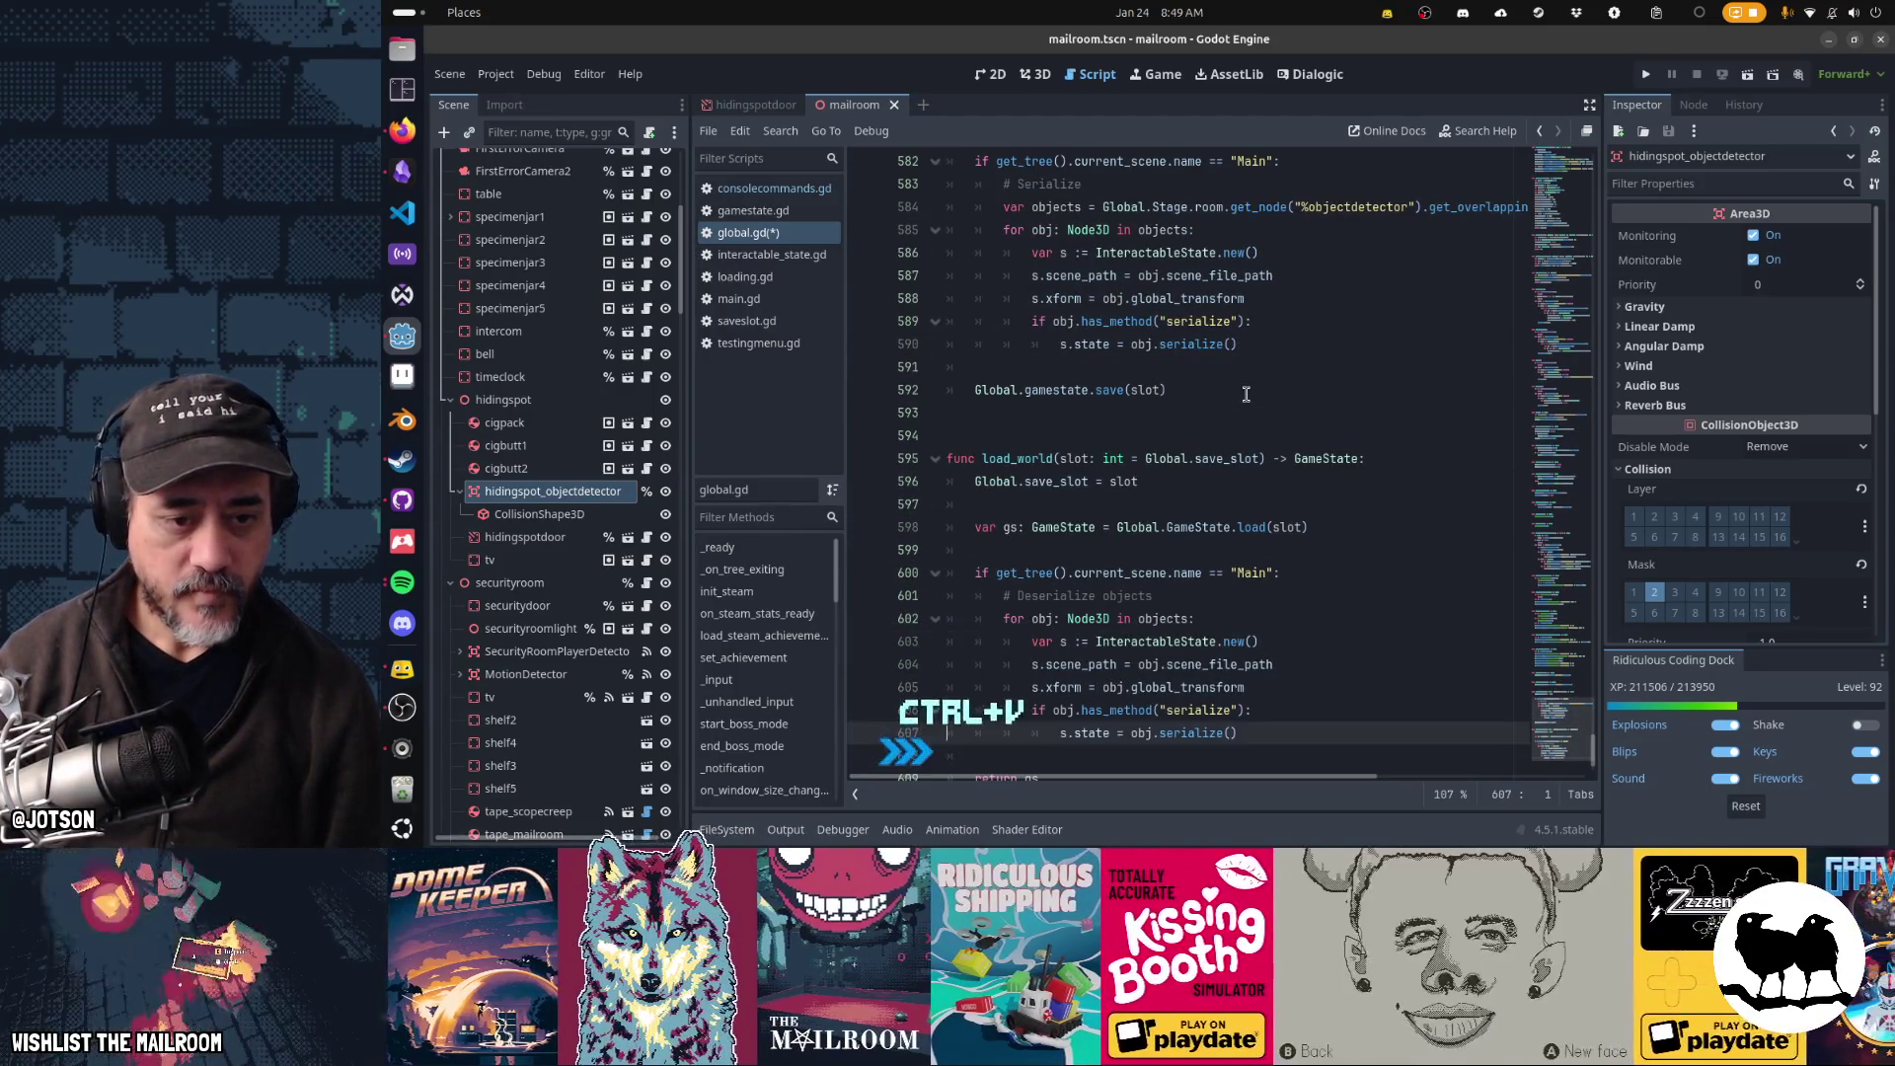
- Change the pasted loop header to 'for s in gs.hiding_spot_interactables:'
key(Up)
key(Up)
key(Up)
scroll(1246, 393, down, 1)
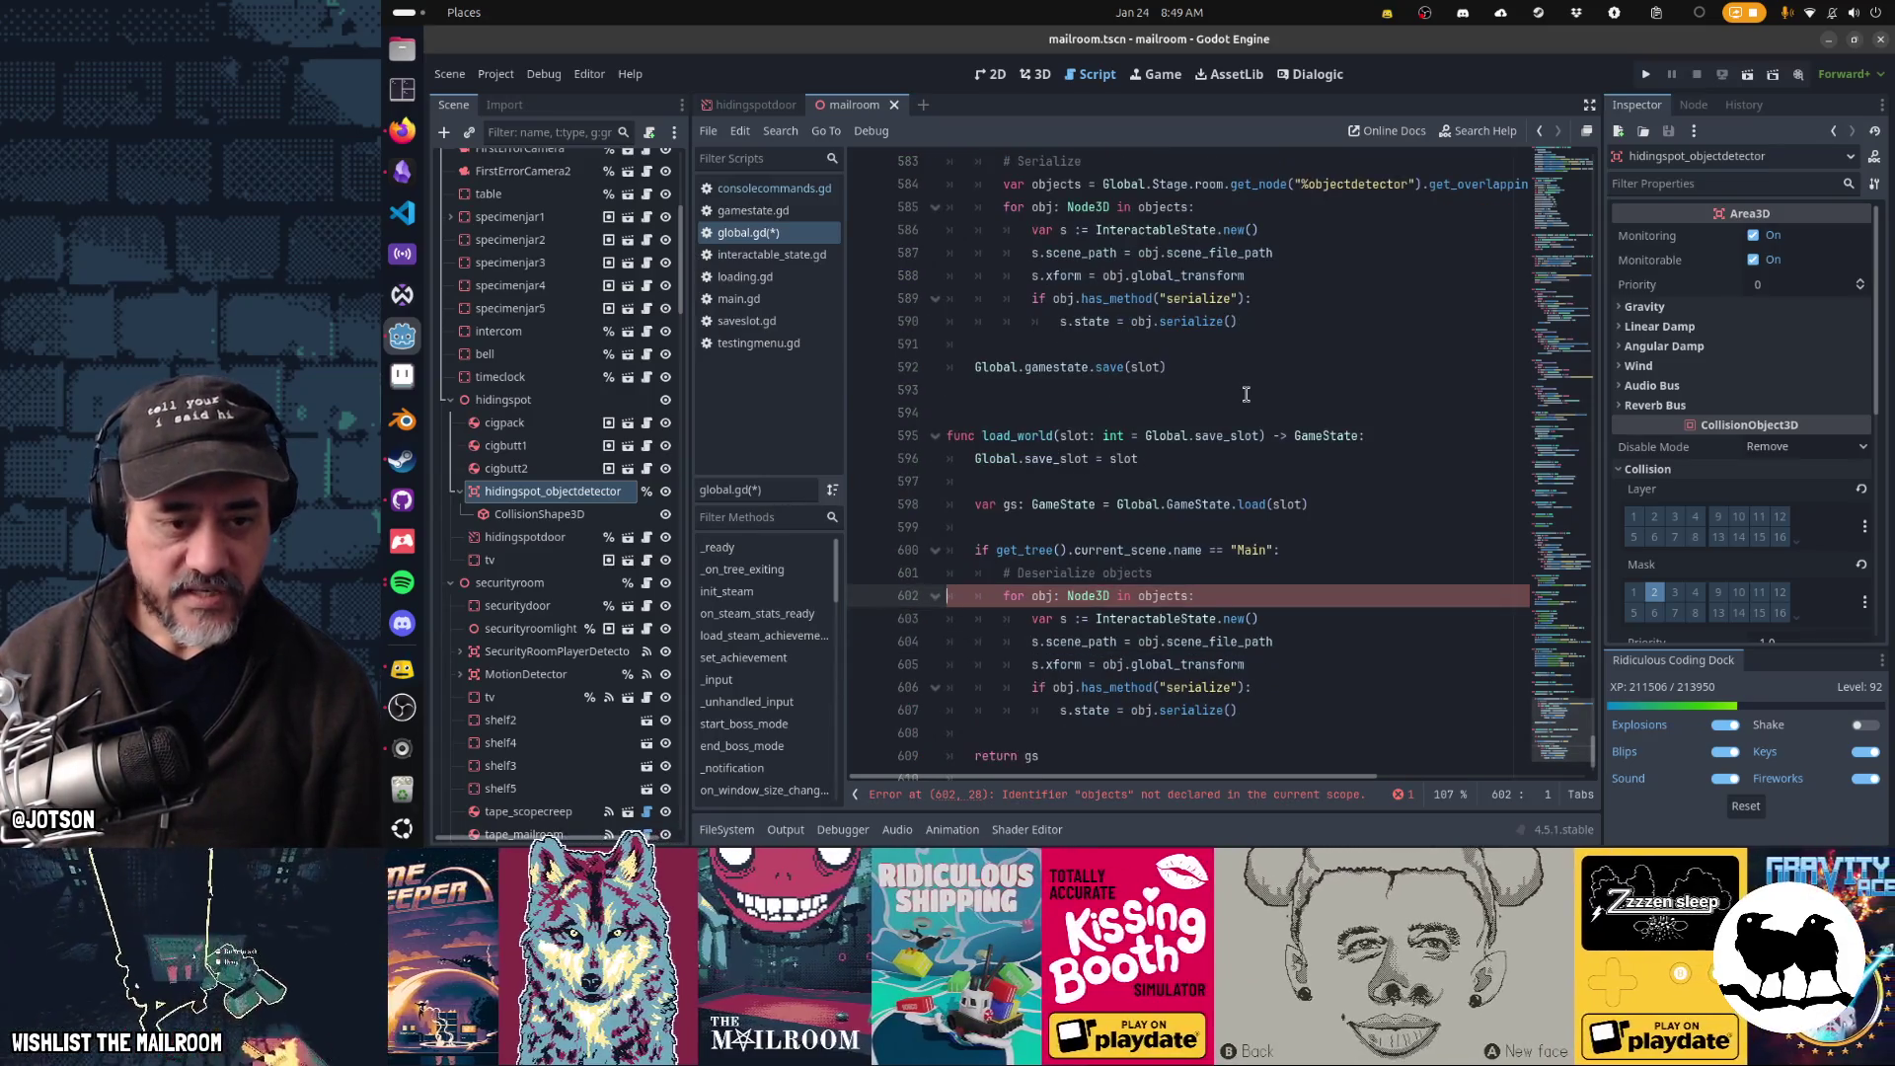
key(Up)
key(Down)
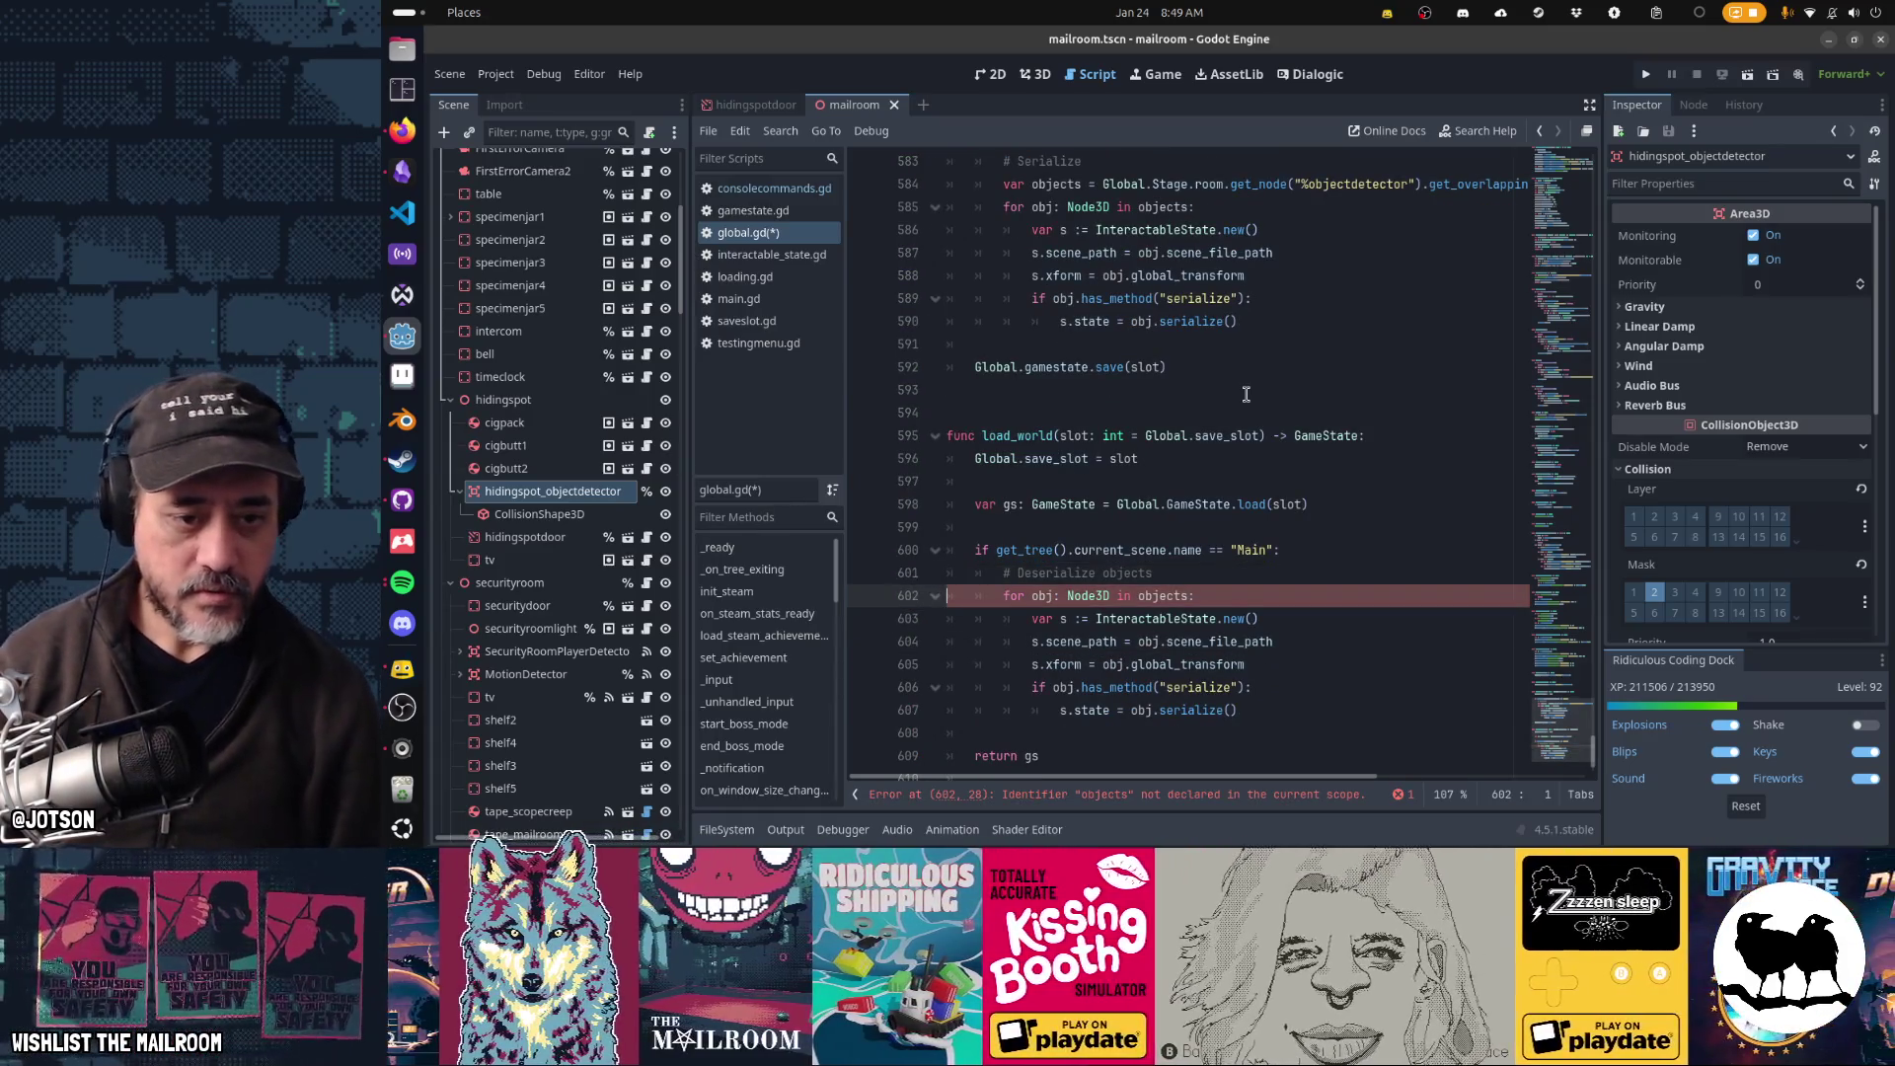
key(Right)
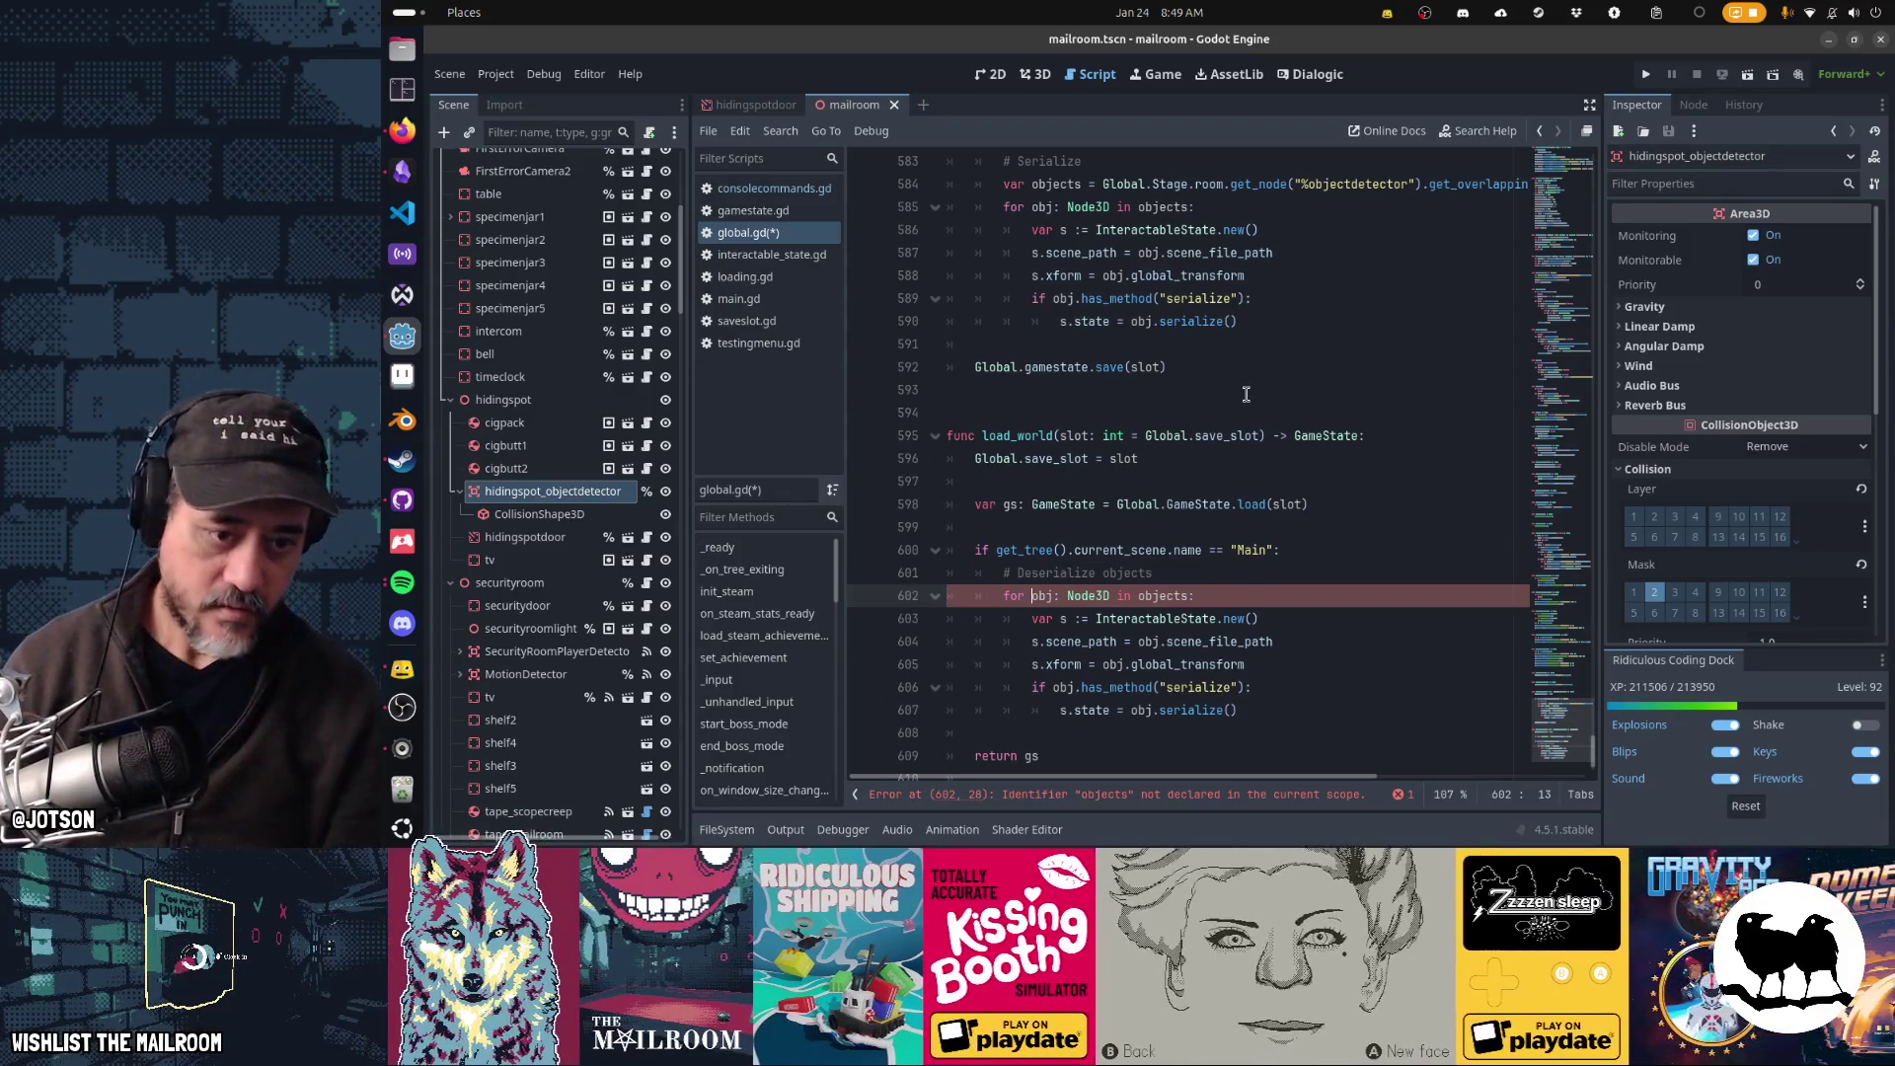
key(shift+End)
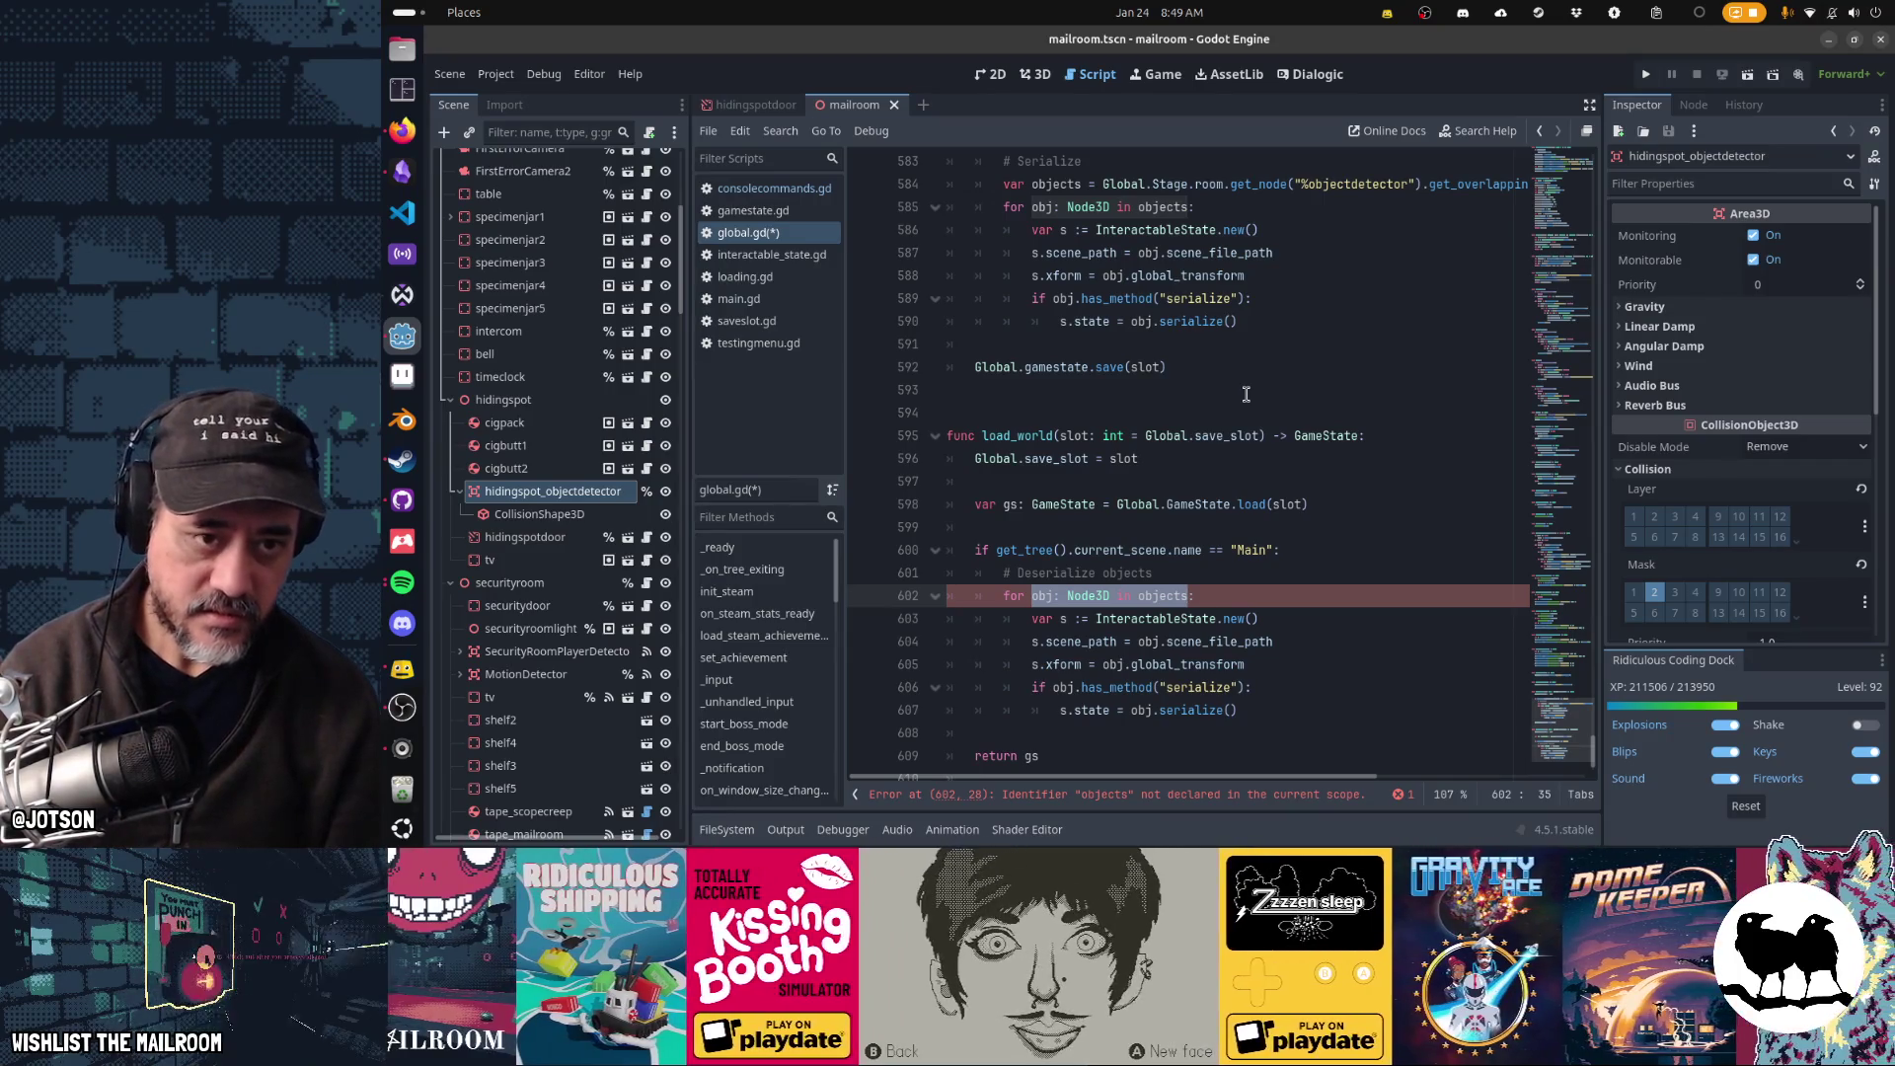
text(s in :)
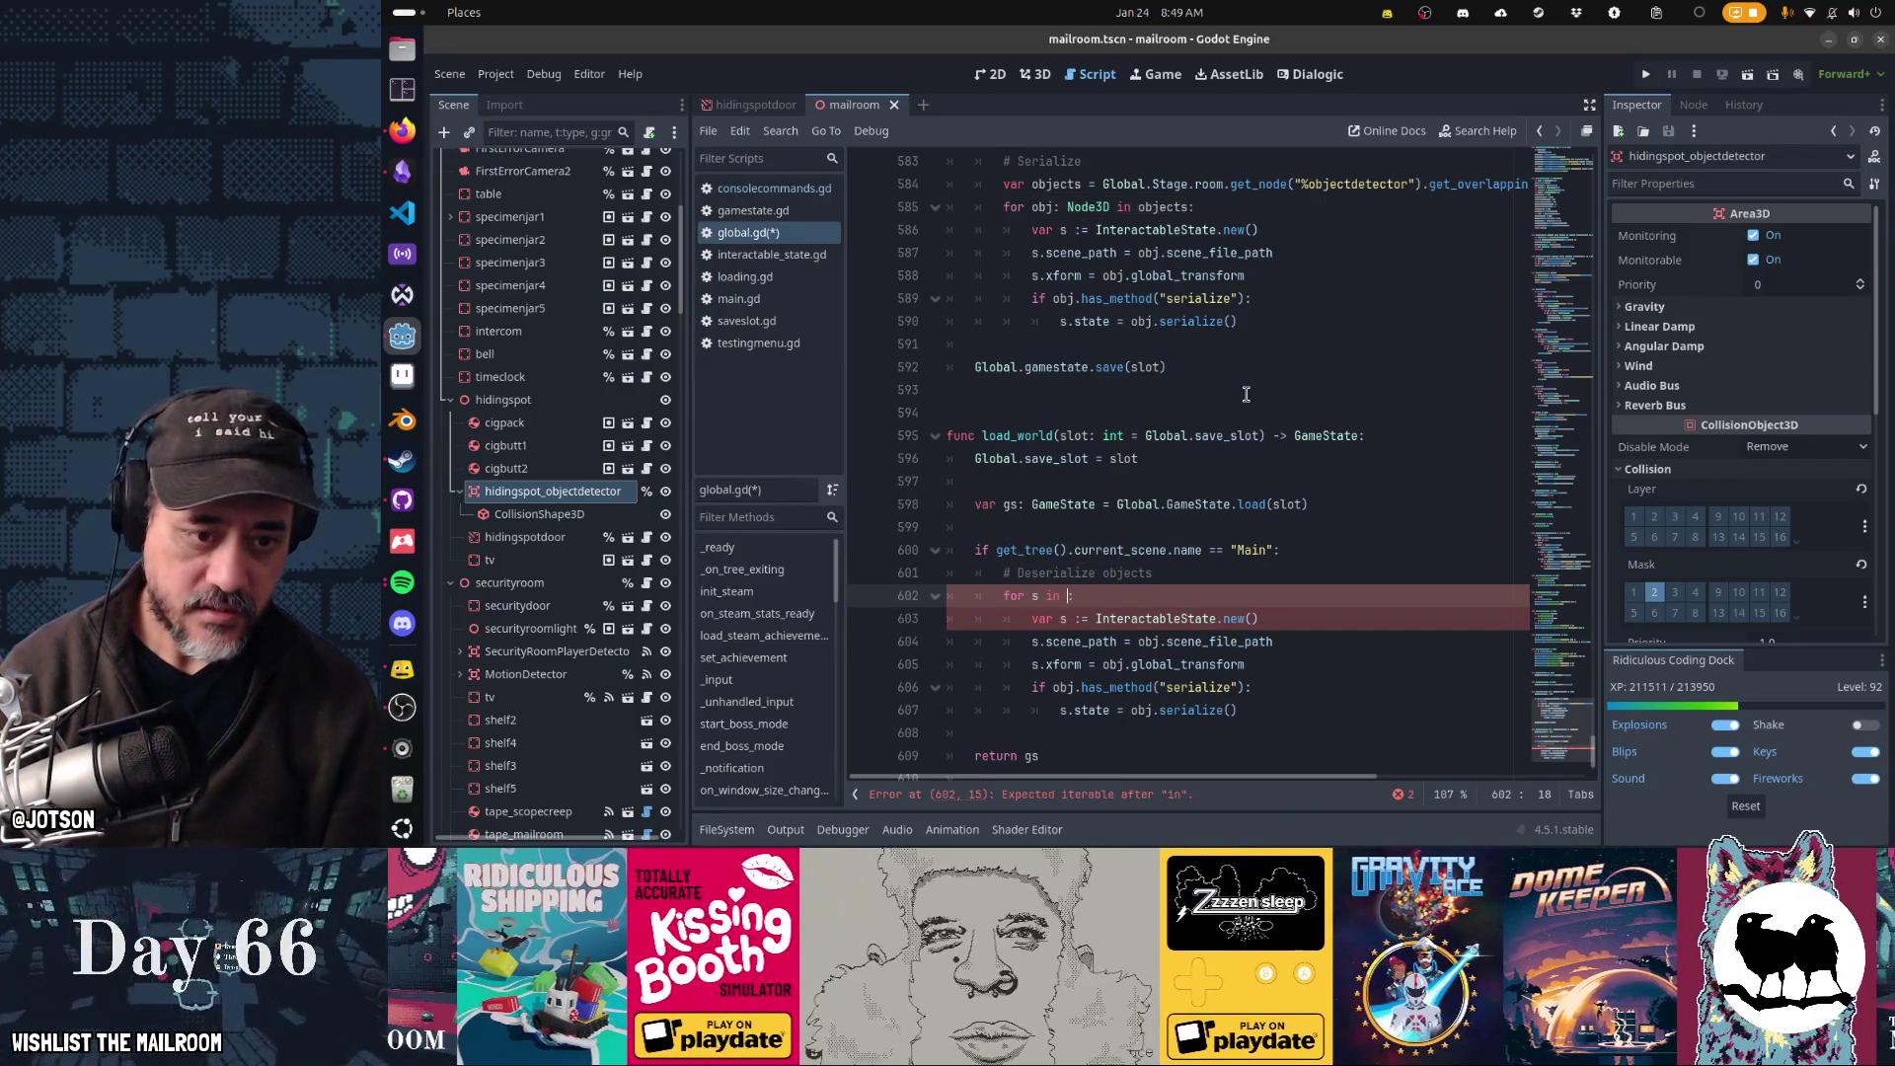
text(gs.hiding)
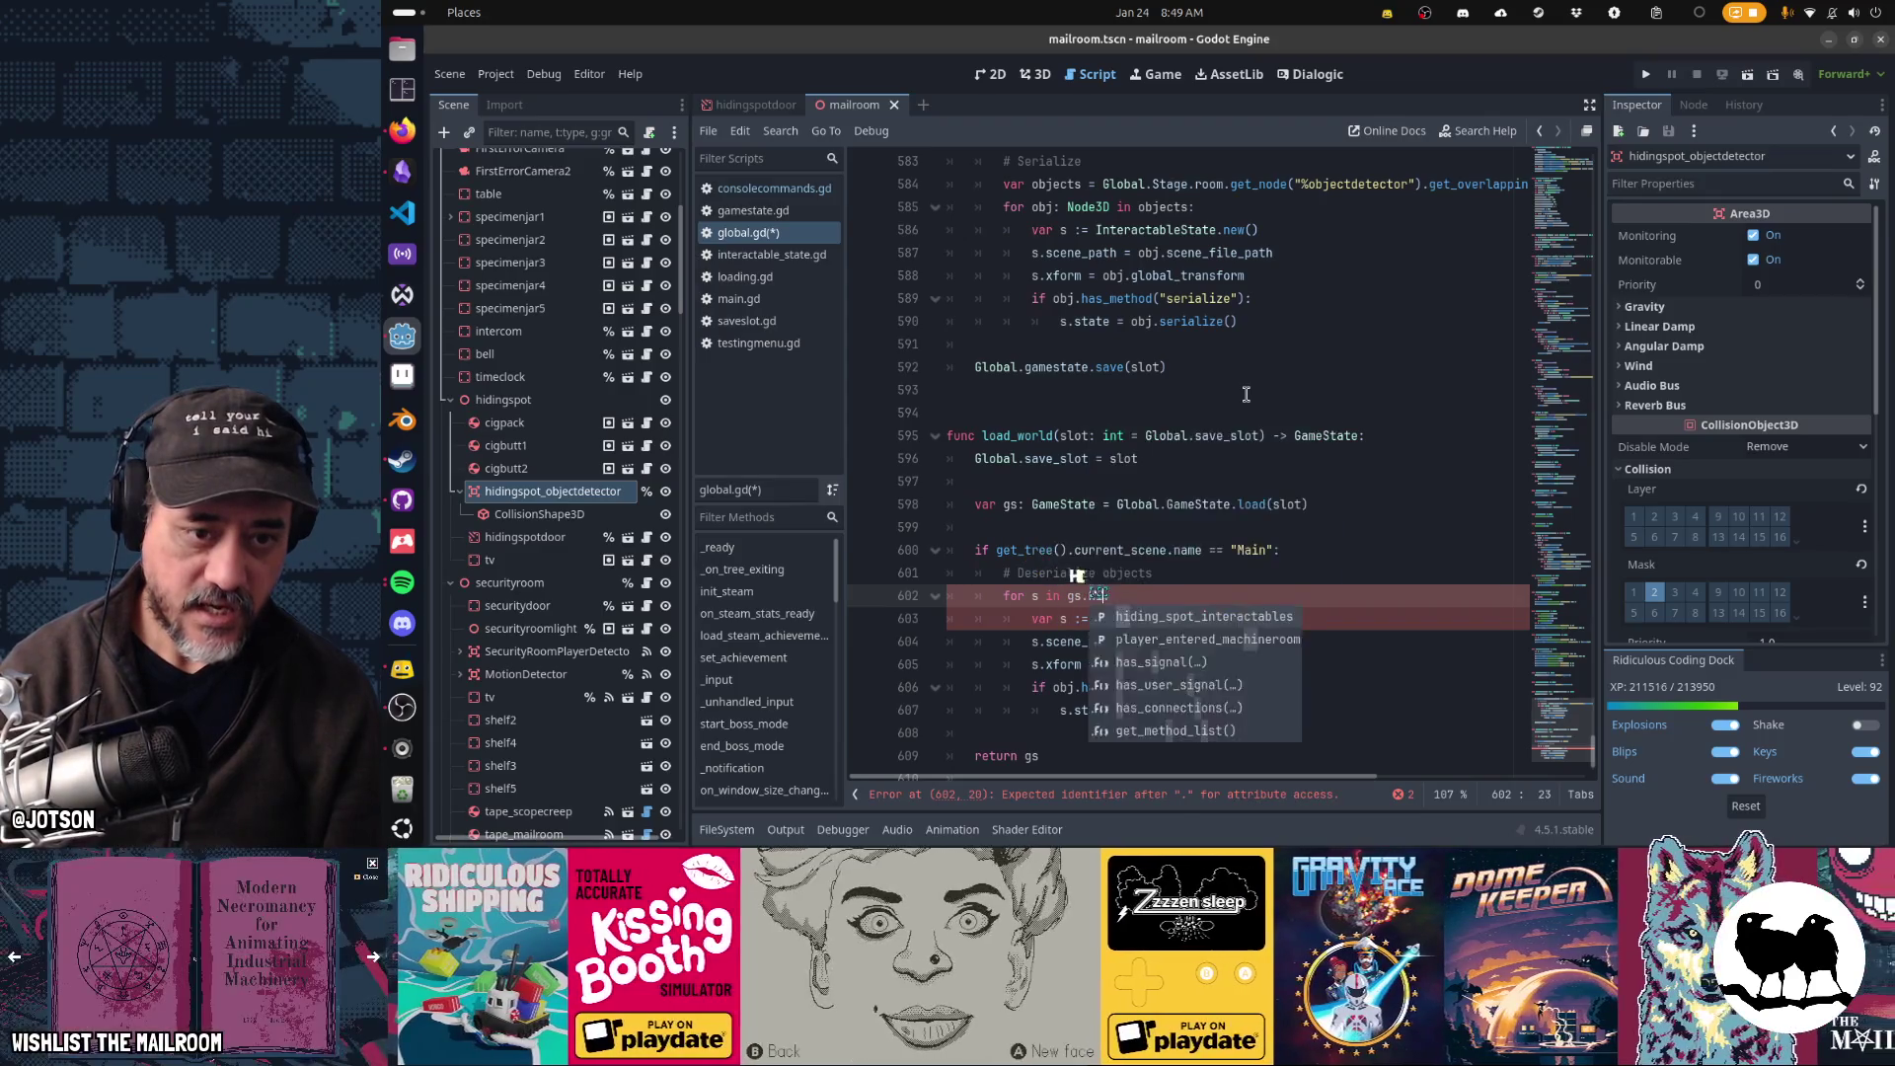
key(Return)
key(Up)
key(Up)
key(Up)
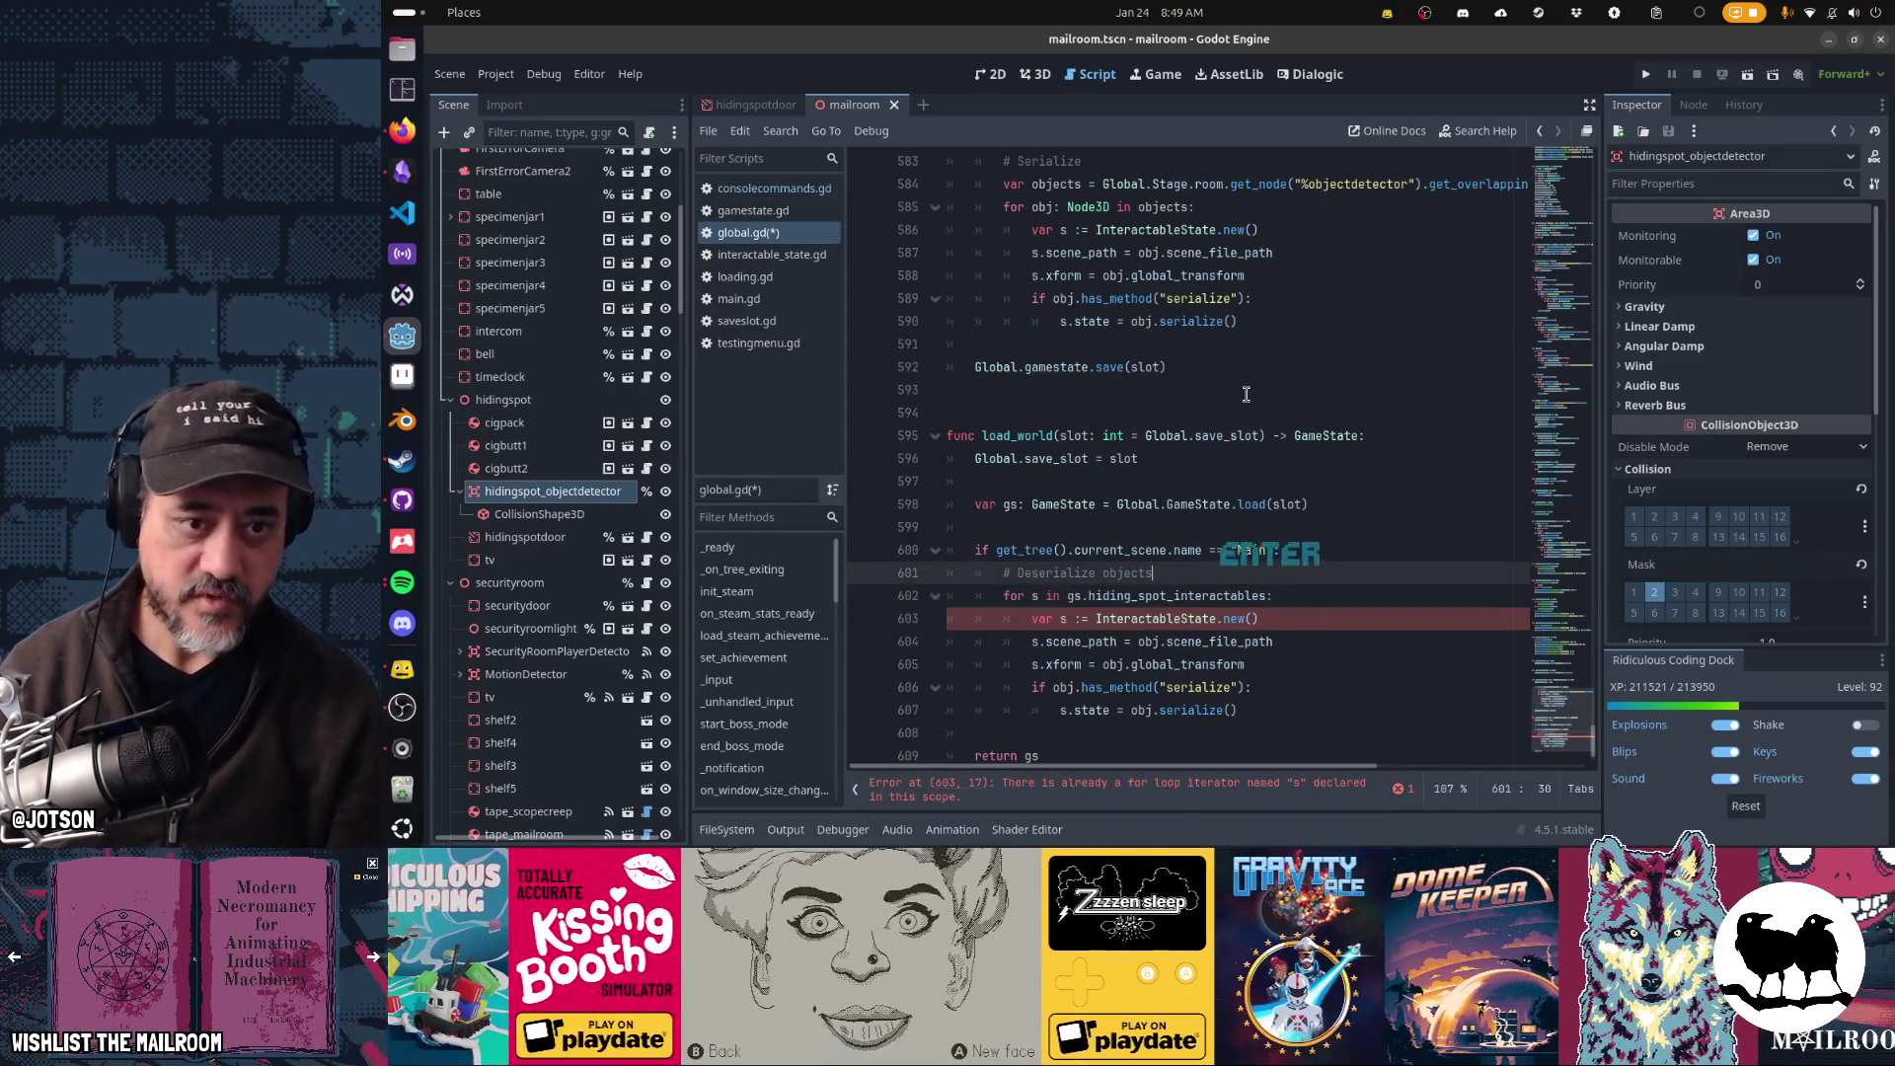
- Add Global.gamestate.hiding_spot_interactables.append(s) after the serialize block in save_world's loop
scroll(1245, 394, up, 1)
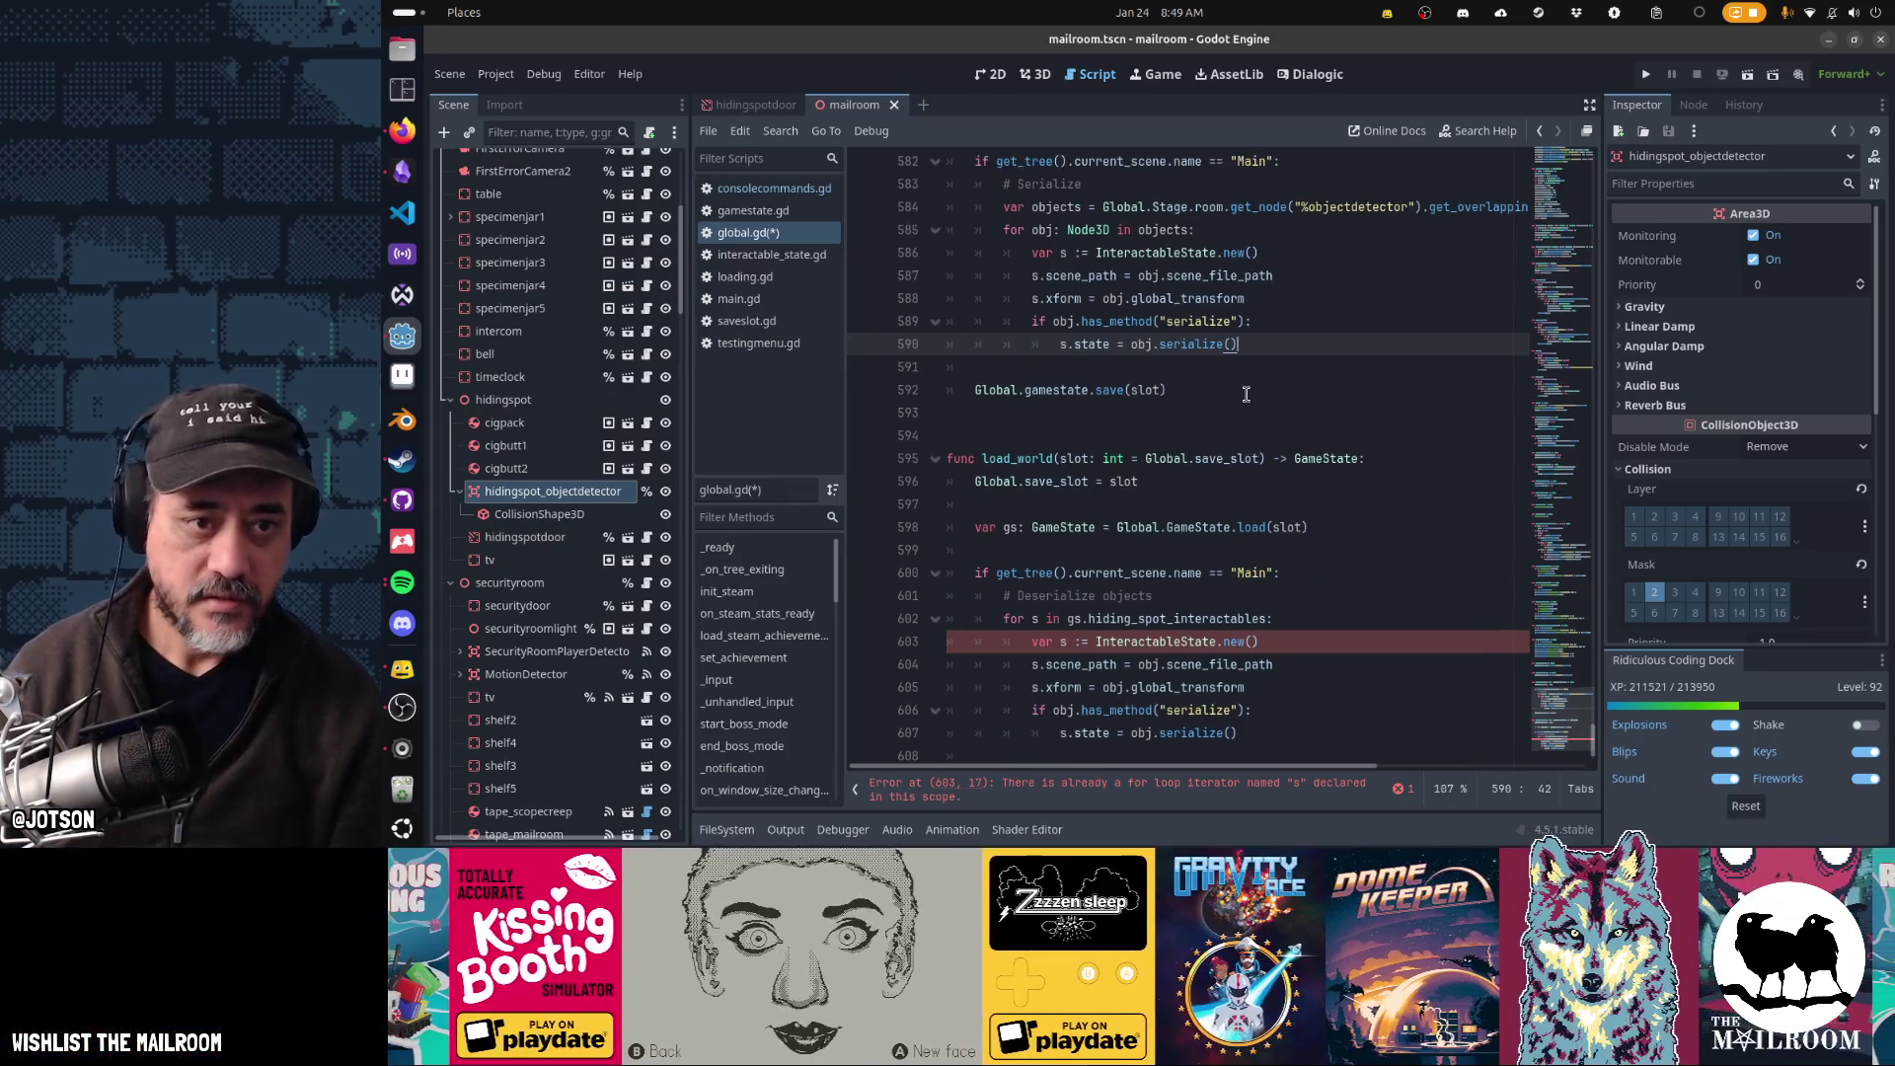
key(Return)
key(BackSpace)
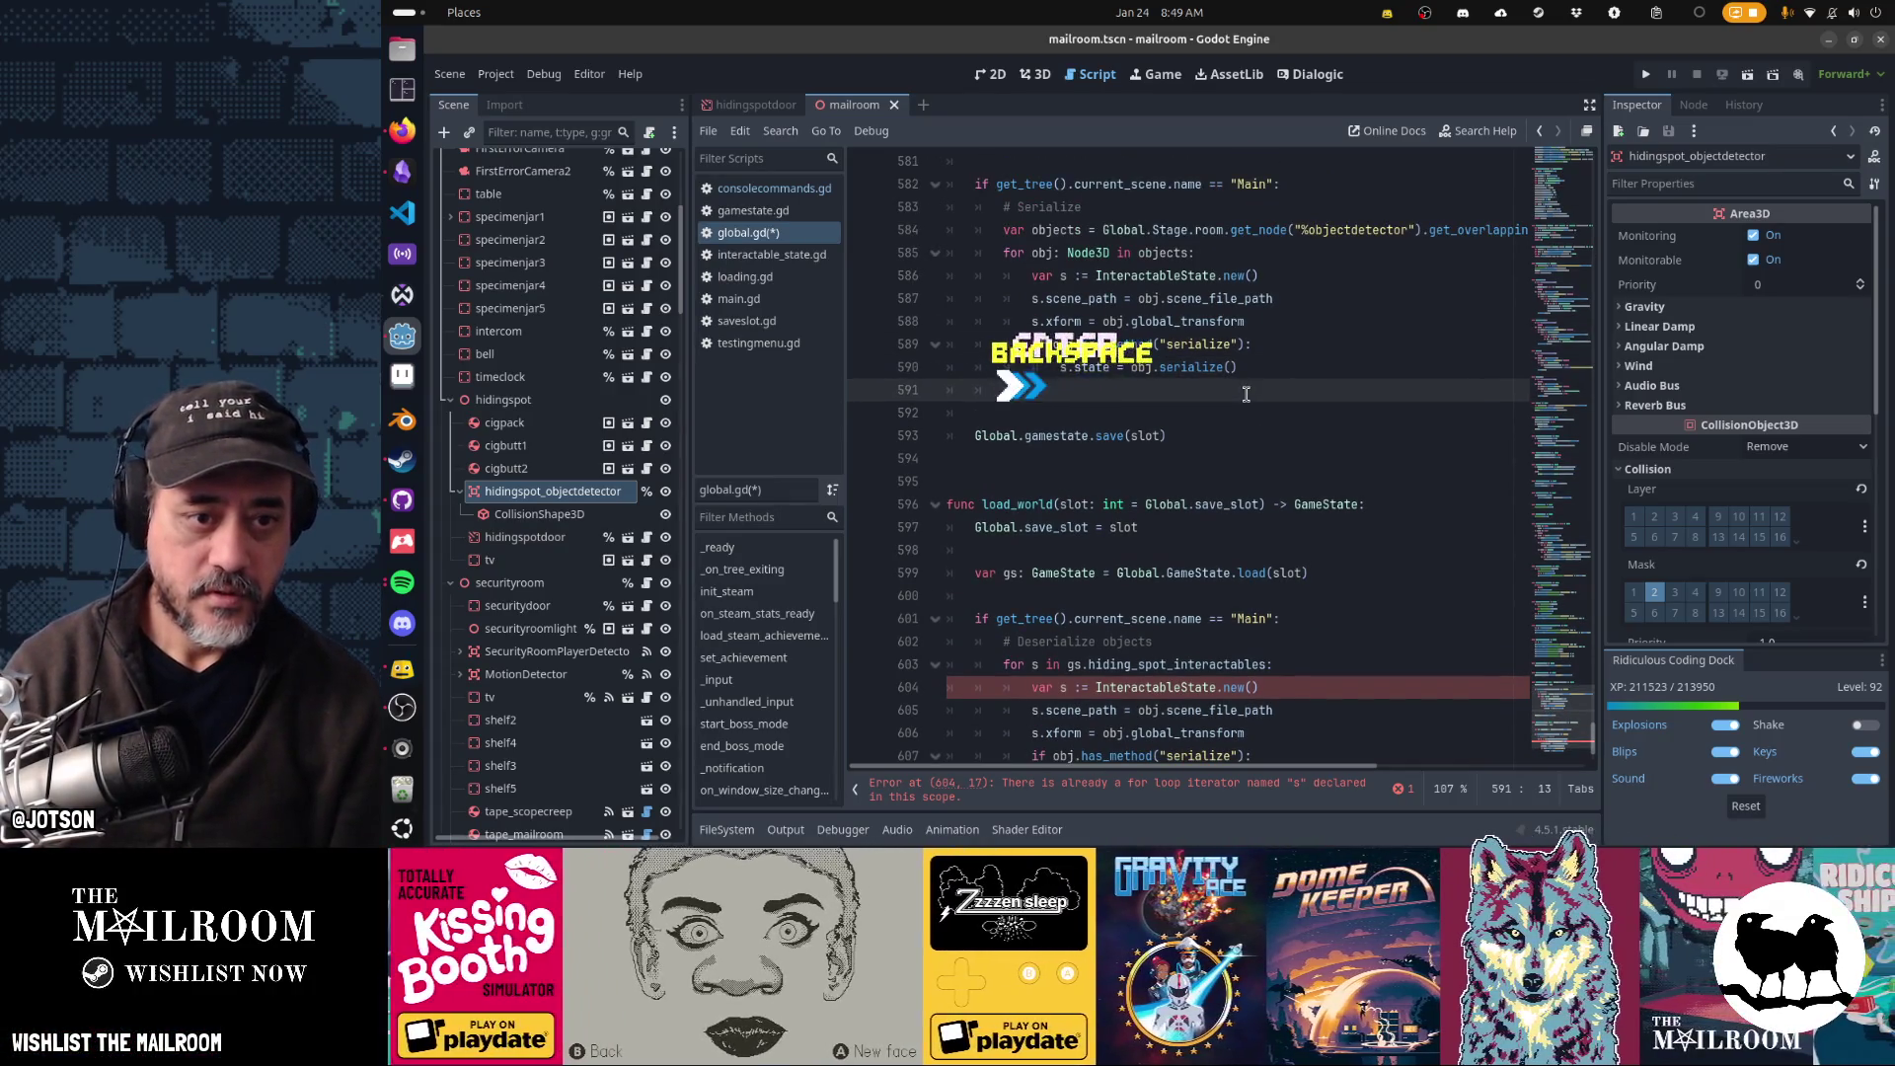
text(hid)
key(shift+Home)
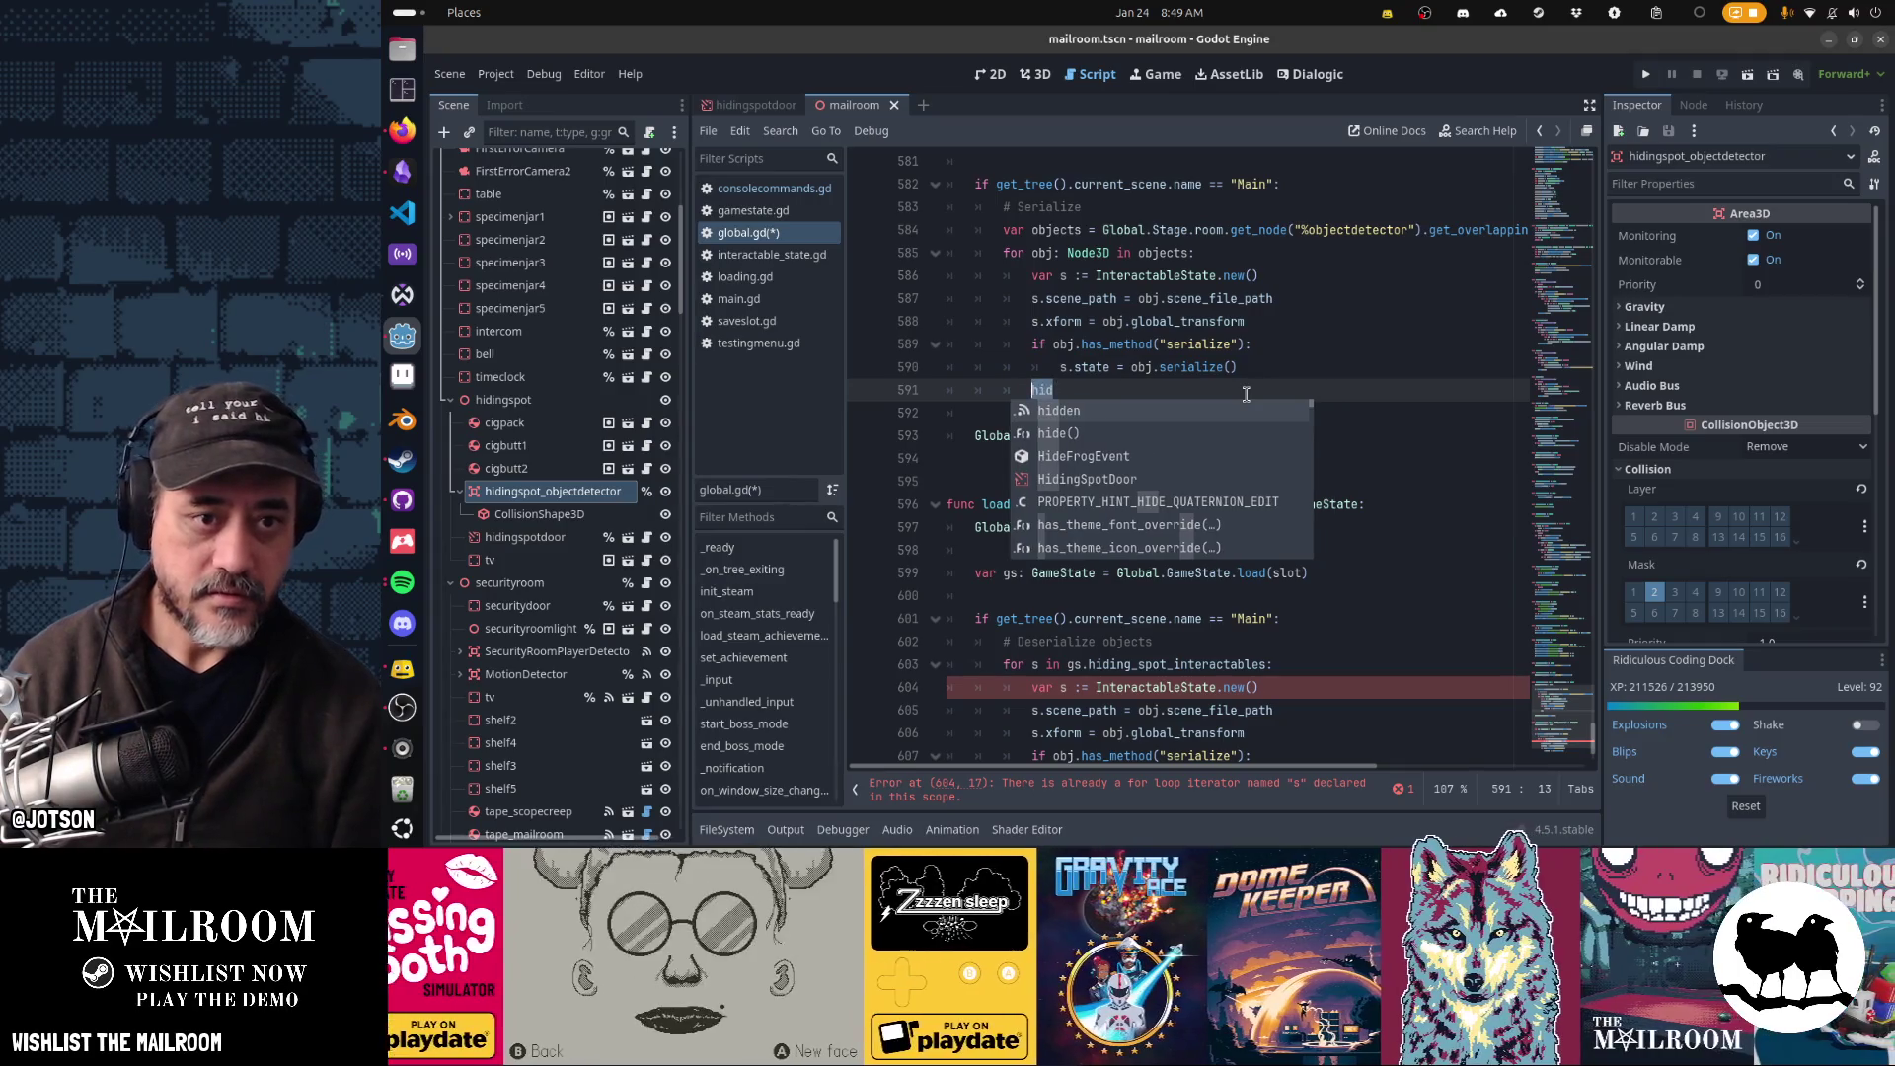
key(Escape)
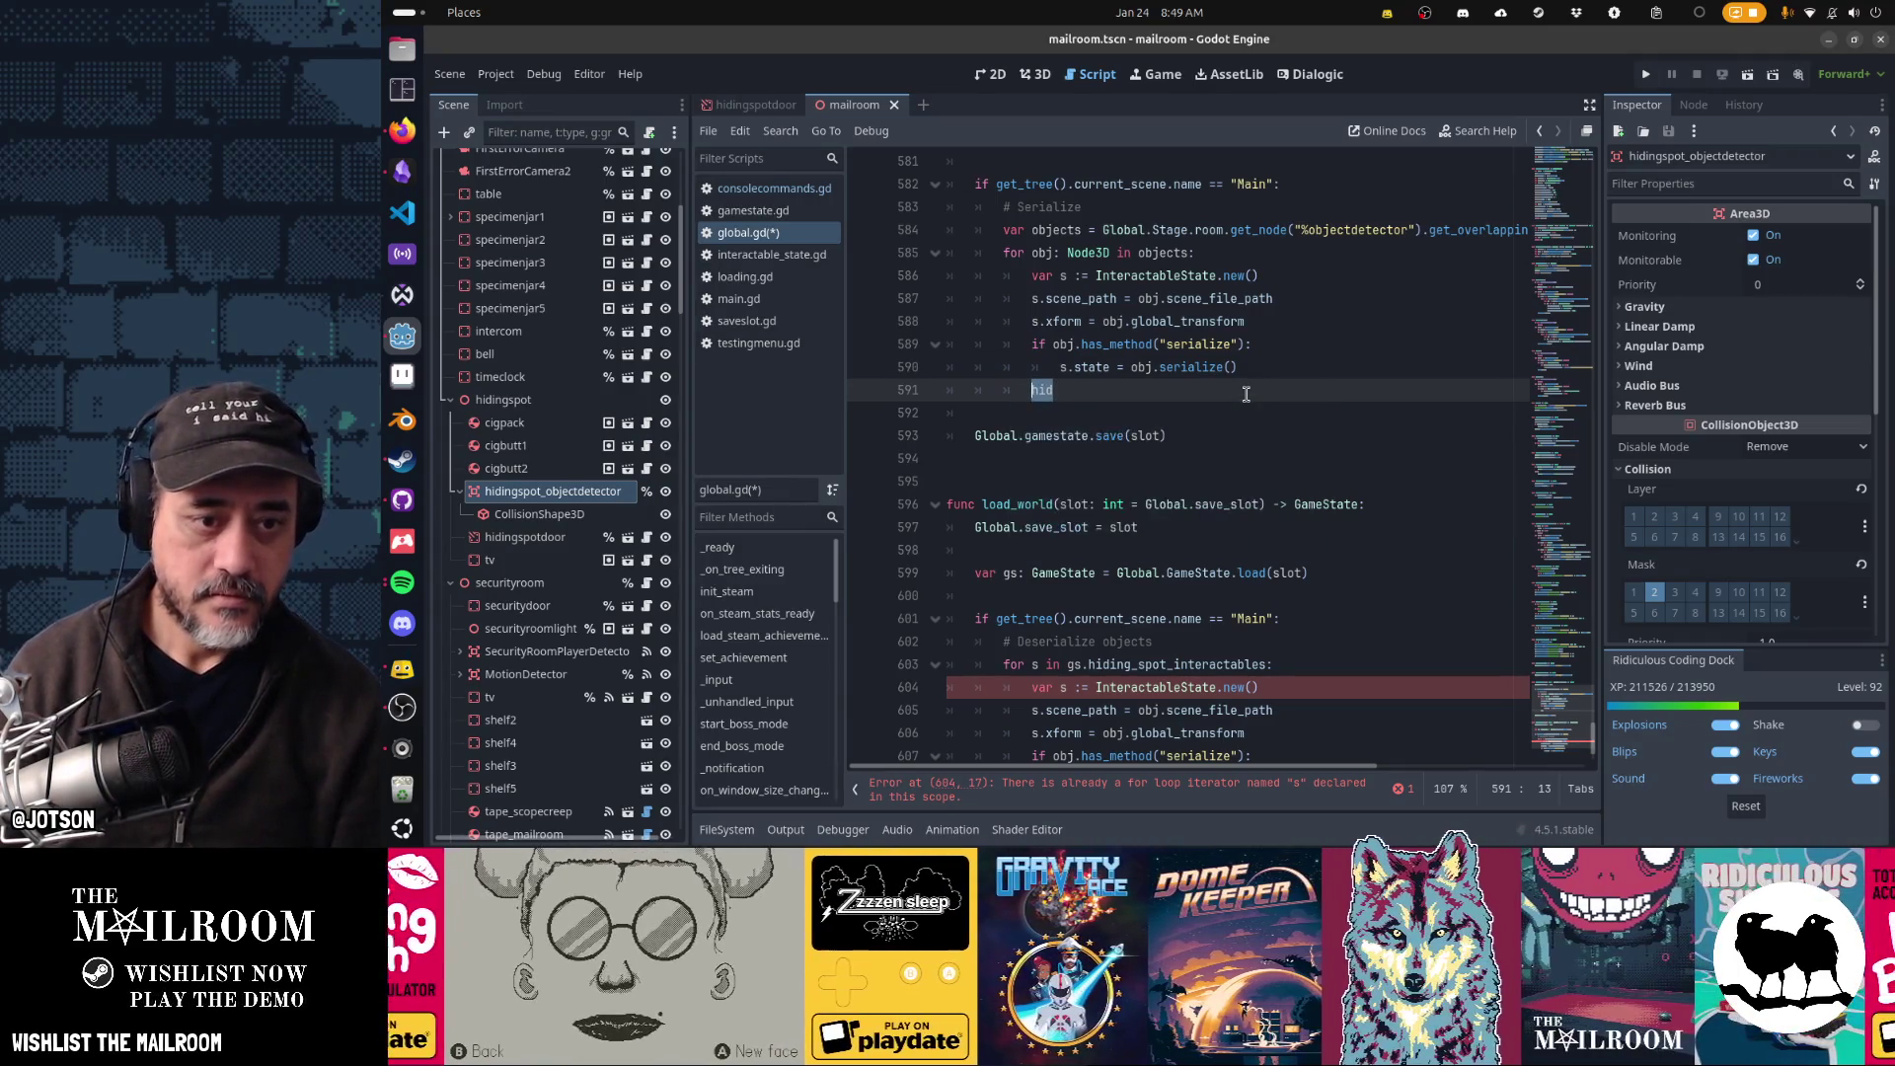
scroll(1245, 394, up, 2)
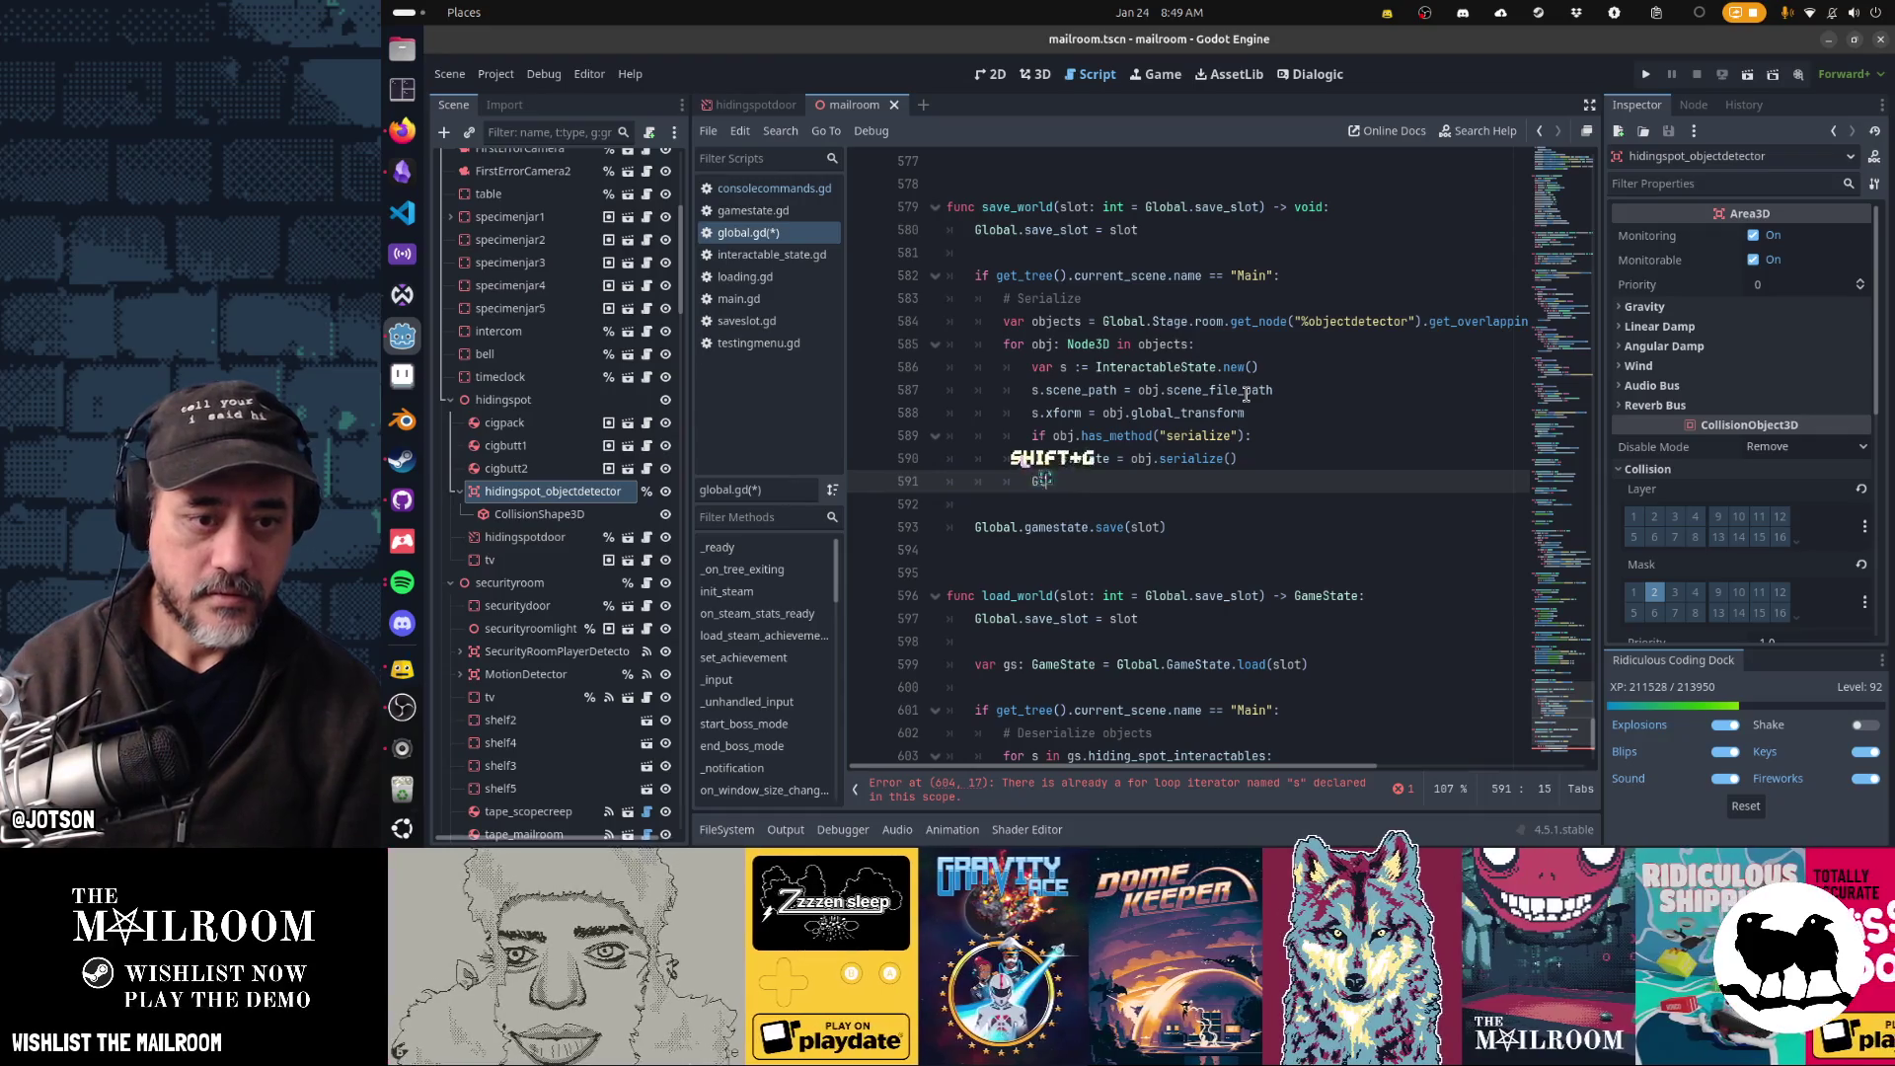
text(lobal.gamesta)
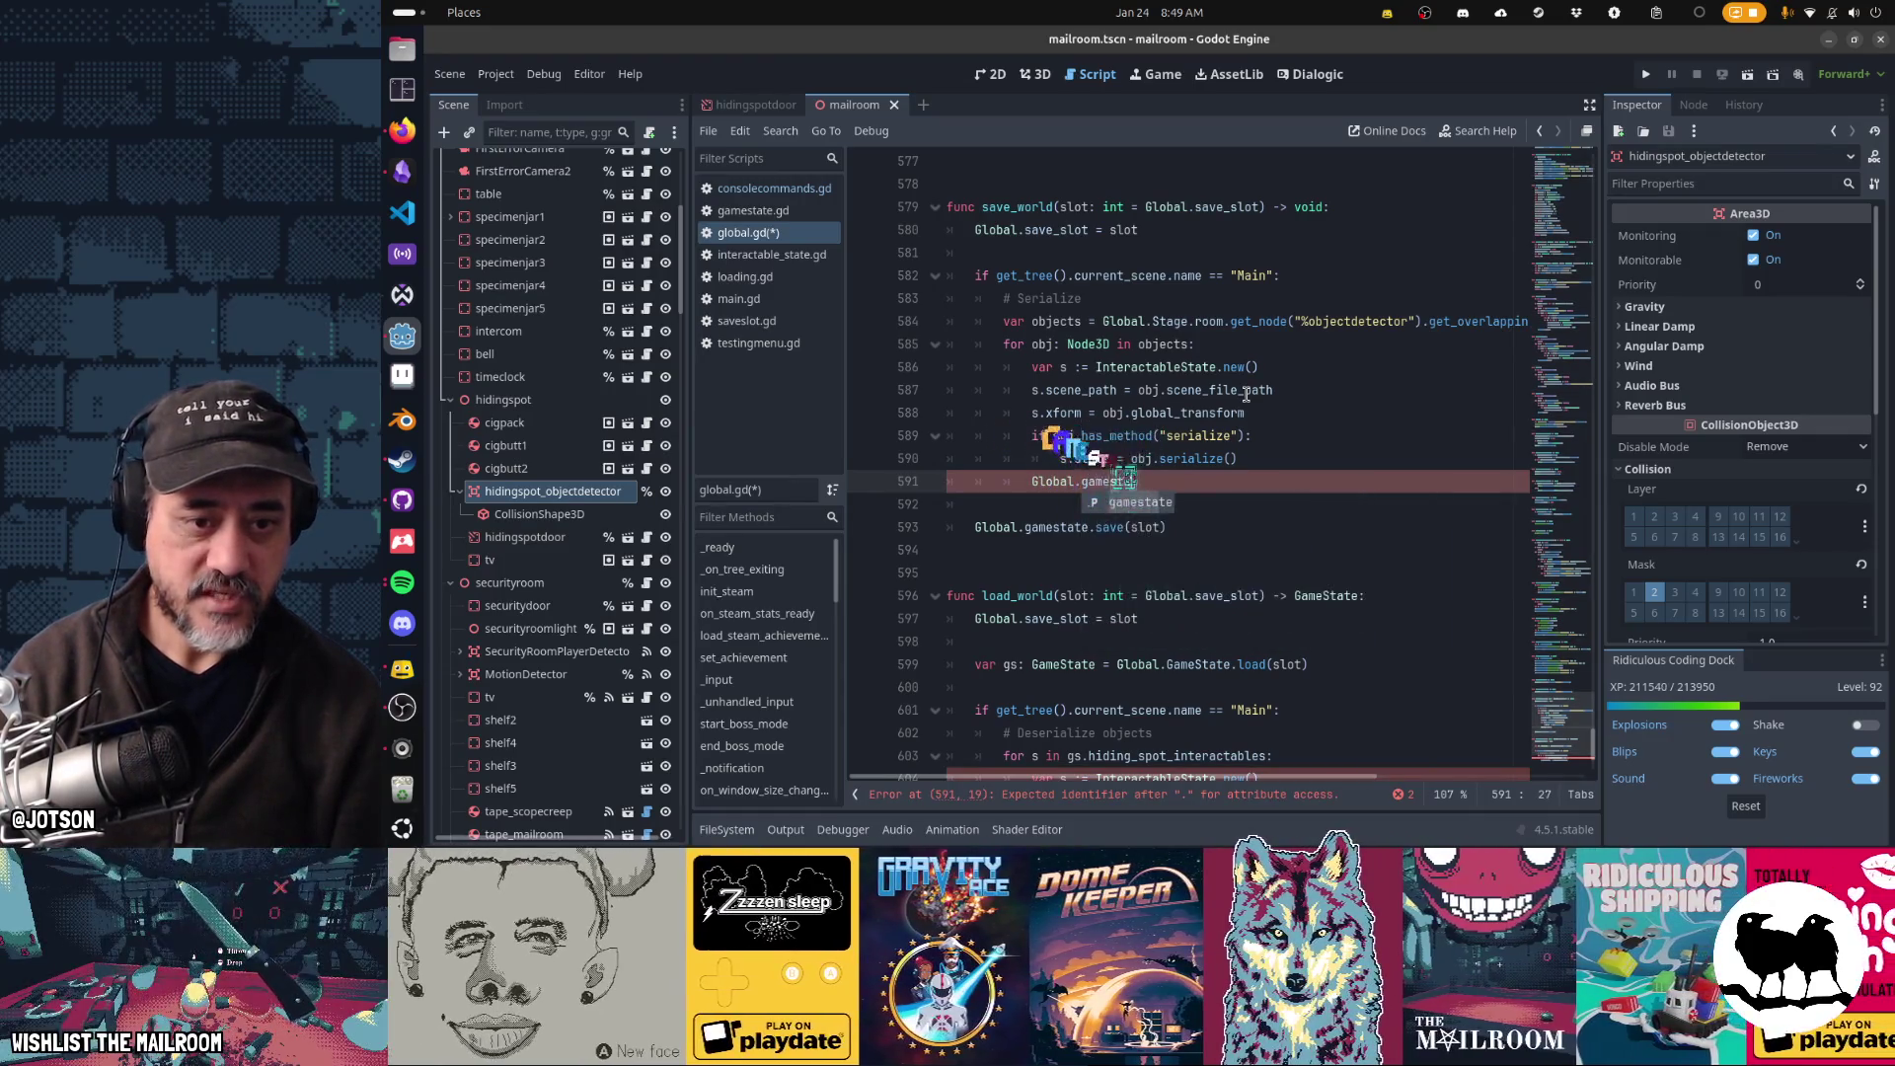
text(te.)
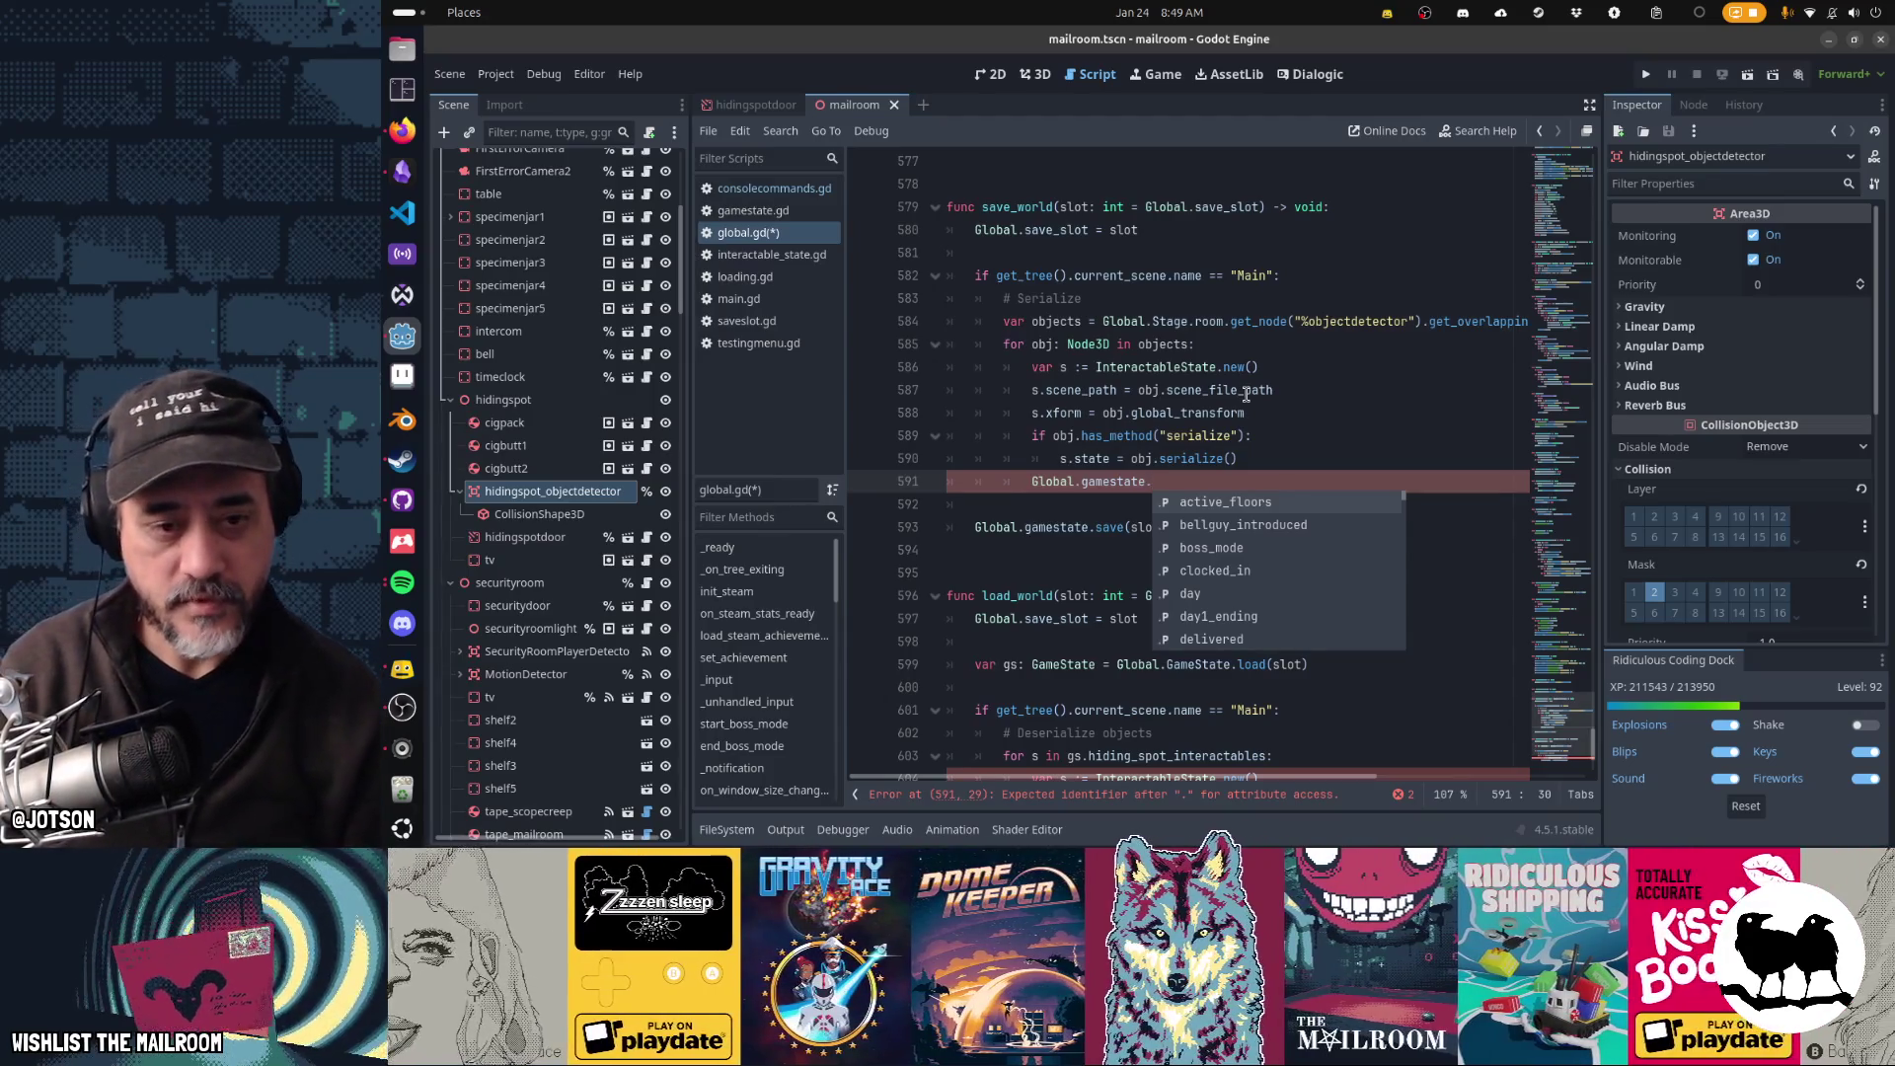
text(hiding_spot_interactables)
key(Return)
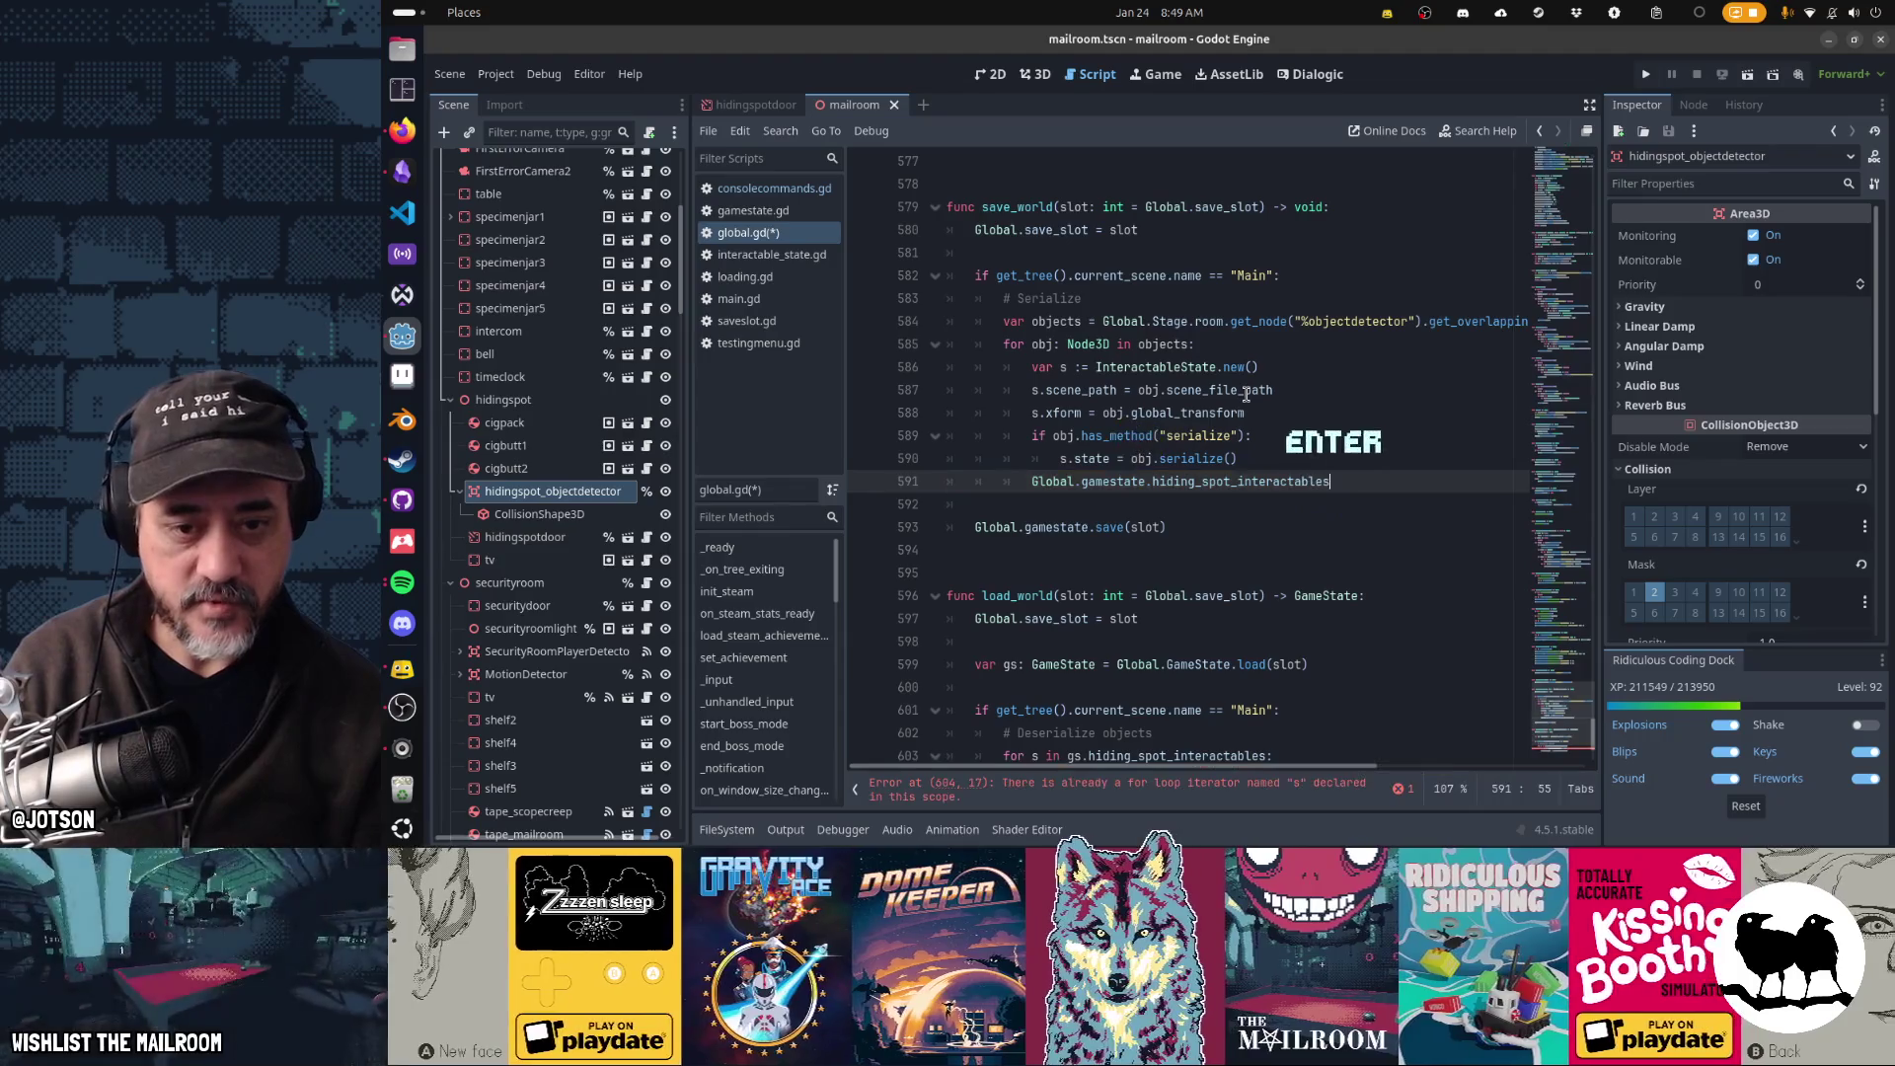
text(.append(s))
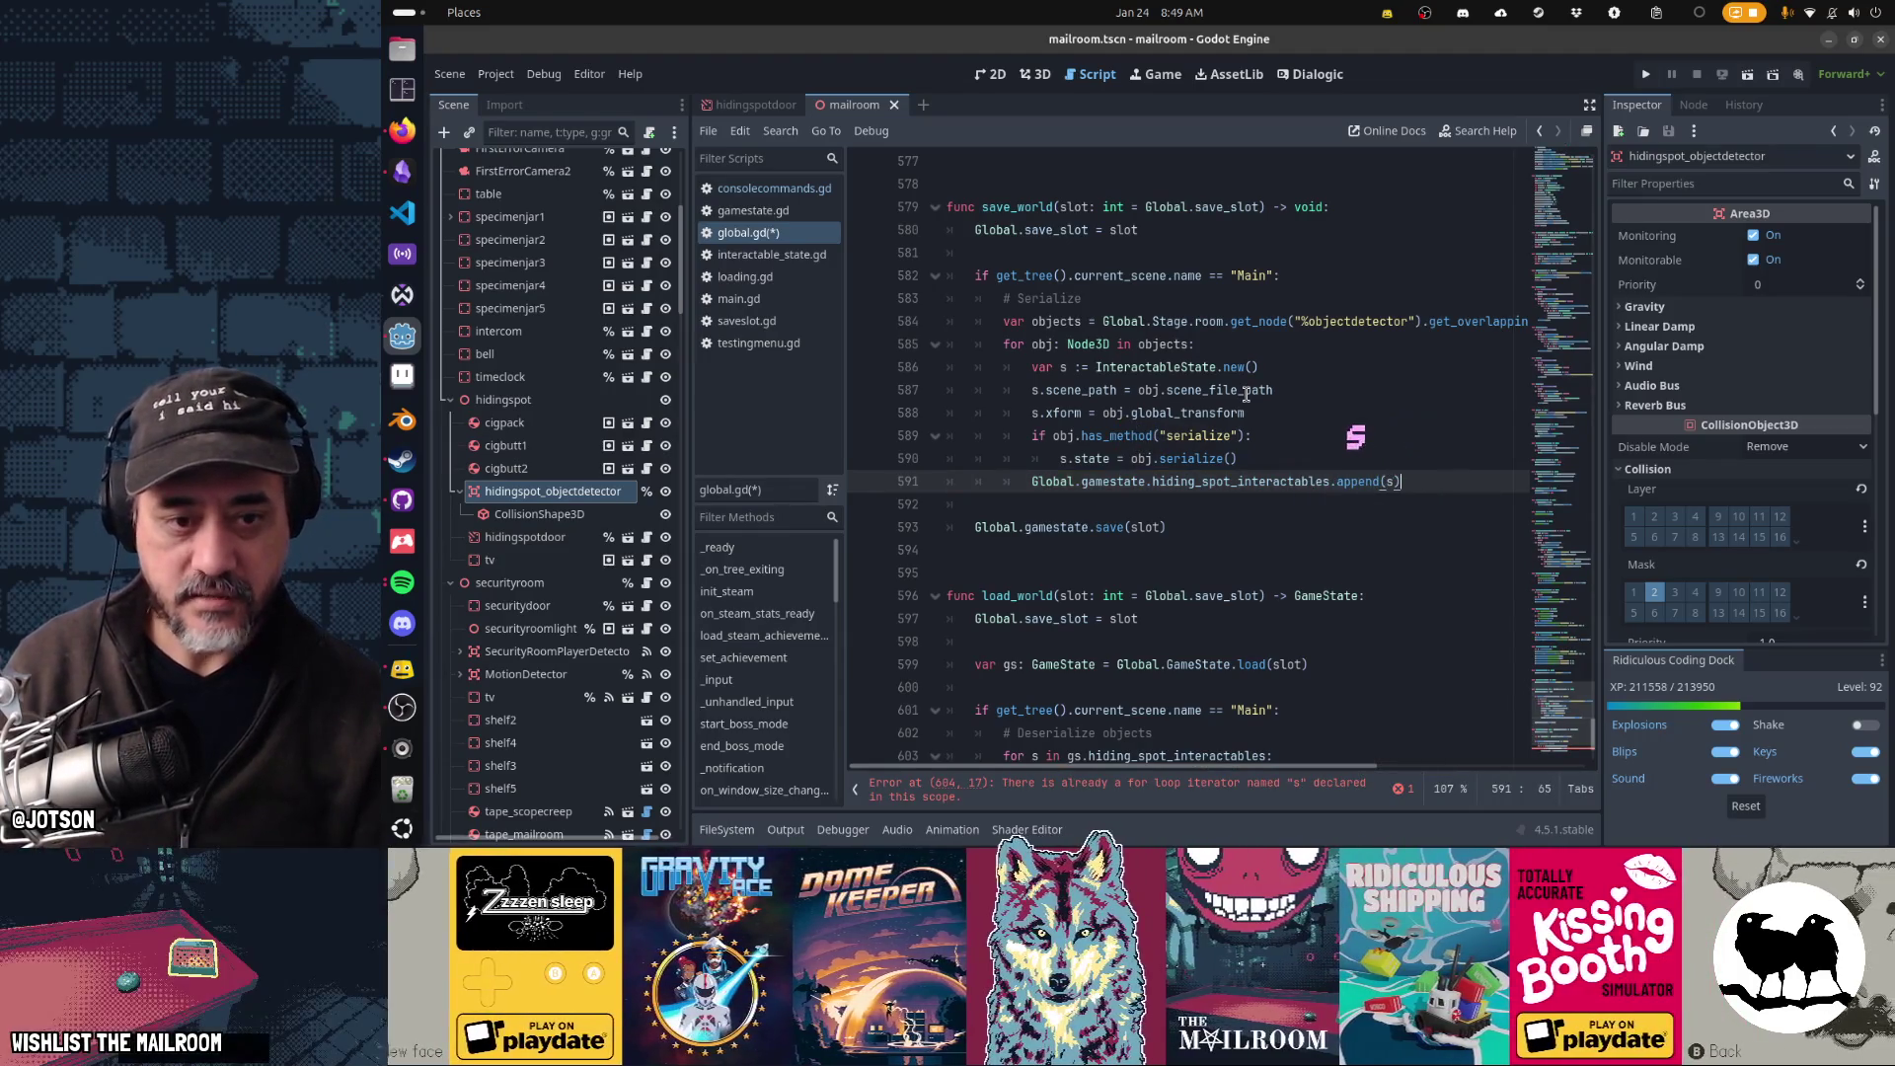
- Copy the Global.gamestate.hiding_spot_interactables reference from the new append line
key(Up)
key(Up)
key(Up)
key(Down)
key(Down)
key(Down)
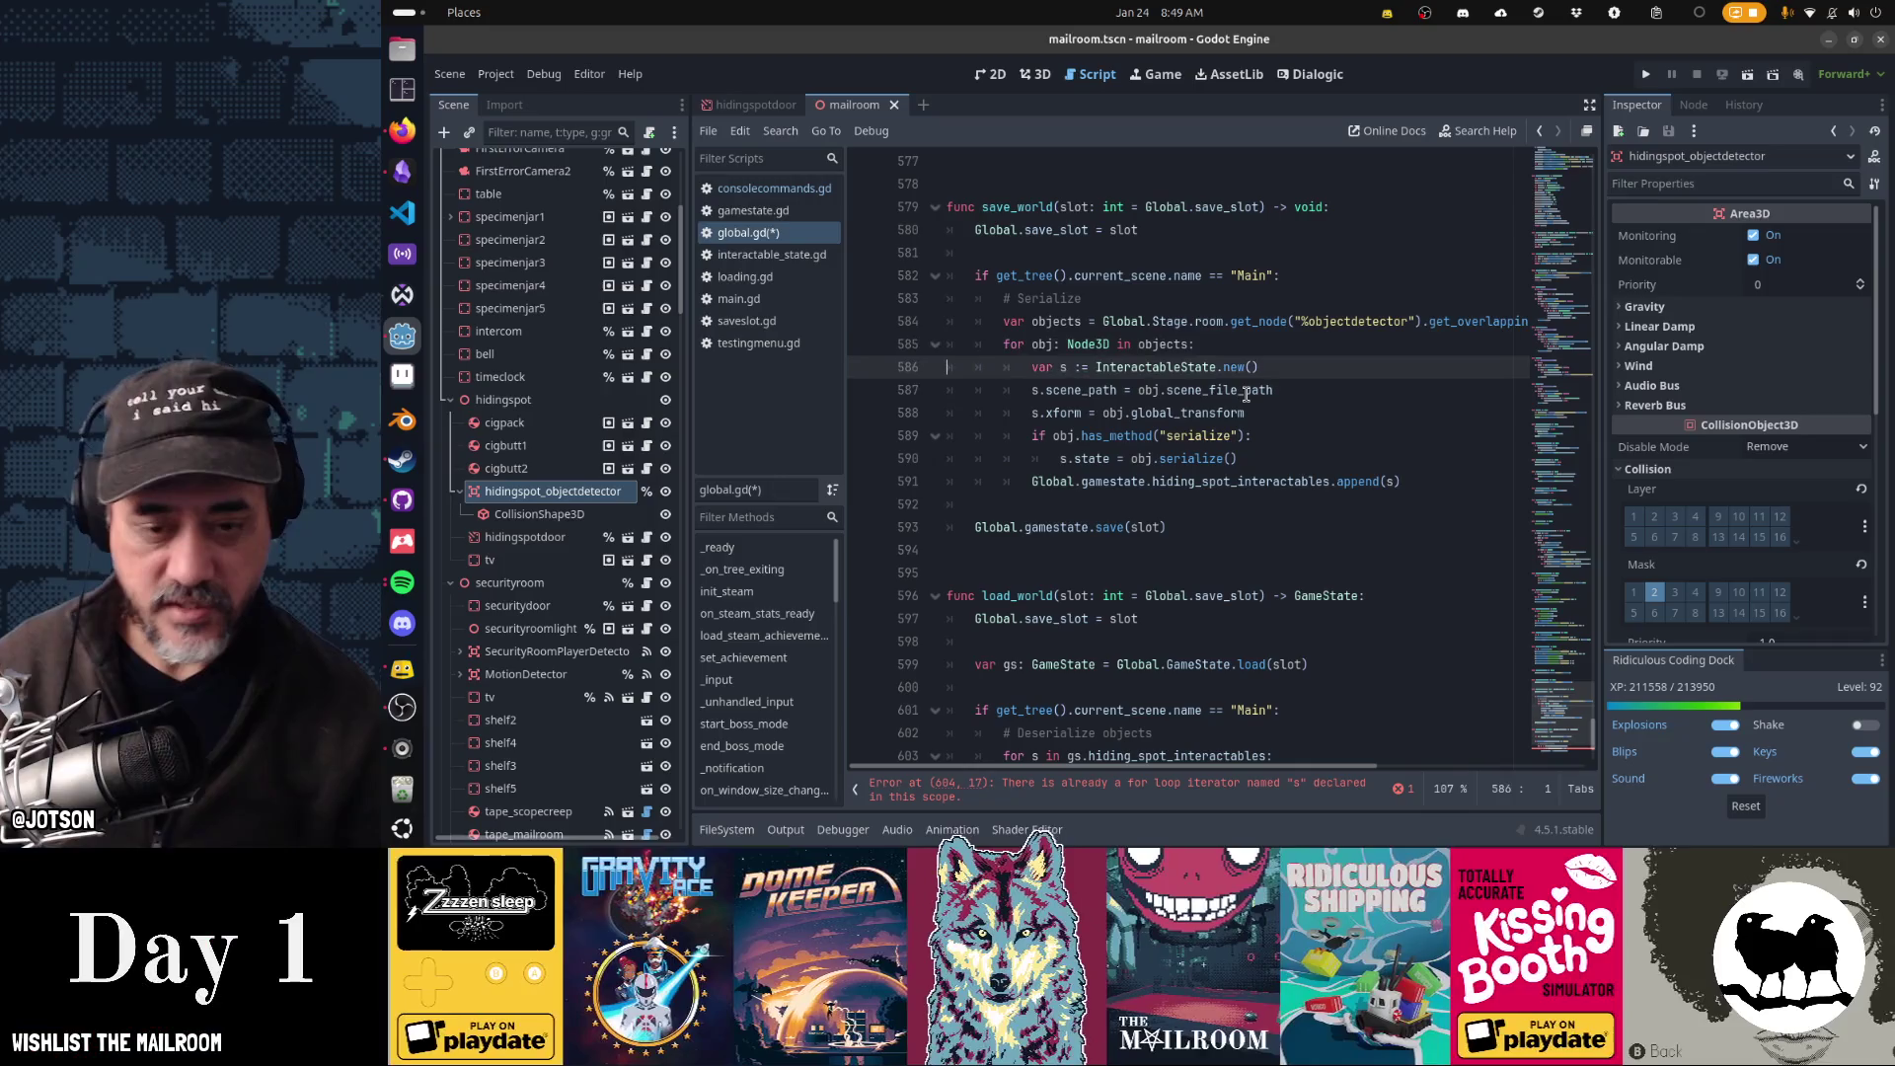
key(Down)
key(Down)
key(Down)
key(Up)
key(ctrl+Right)
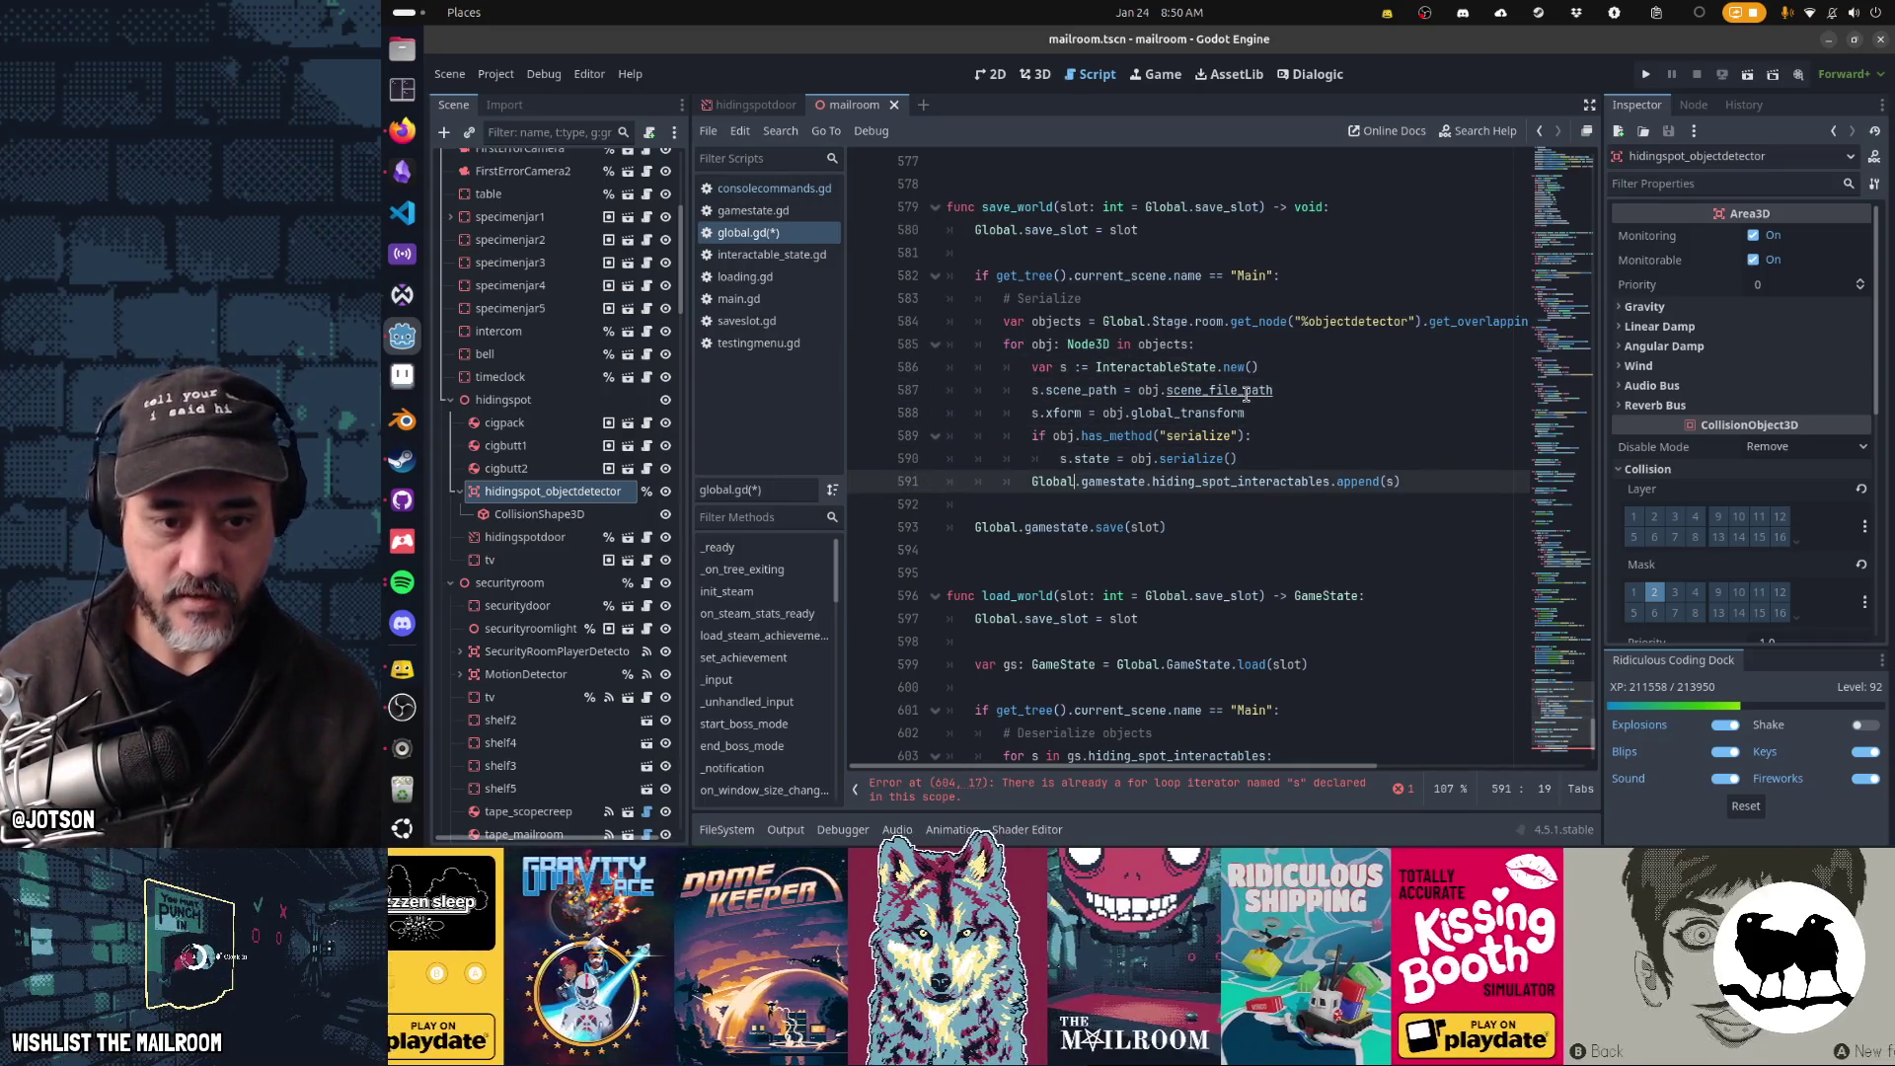
key(ctrl+Left)
key(ctrl+shift+Right)
key(ctrl+shift+Right)
key(ctrl+shift+Right)
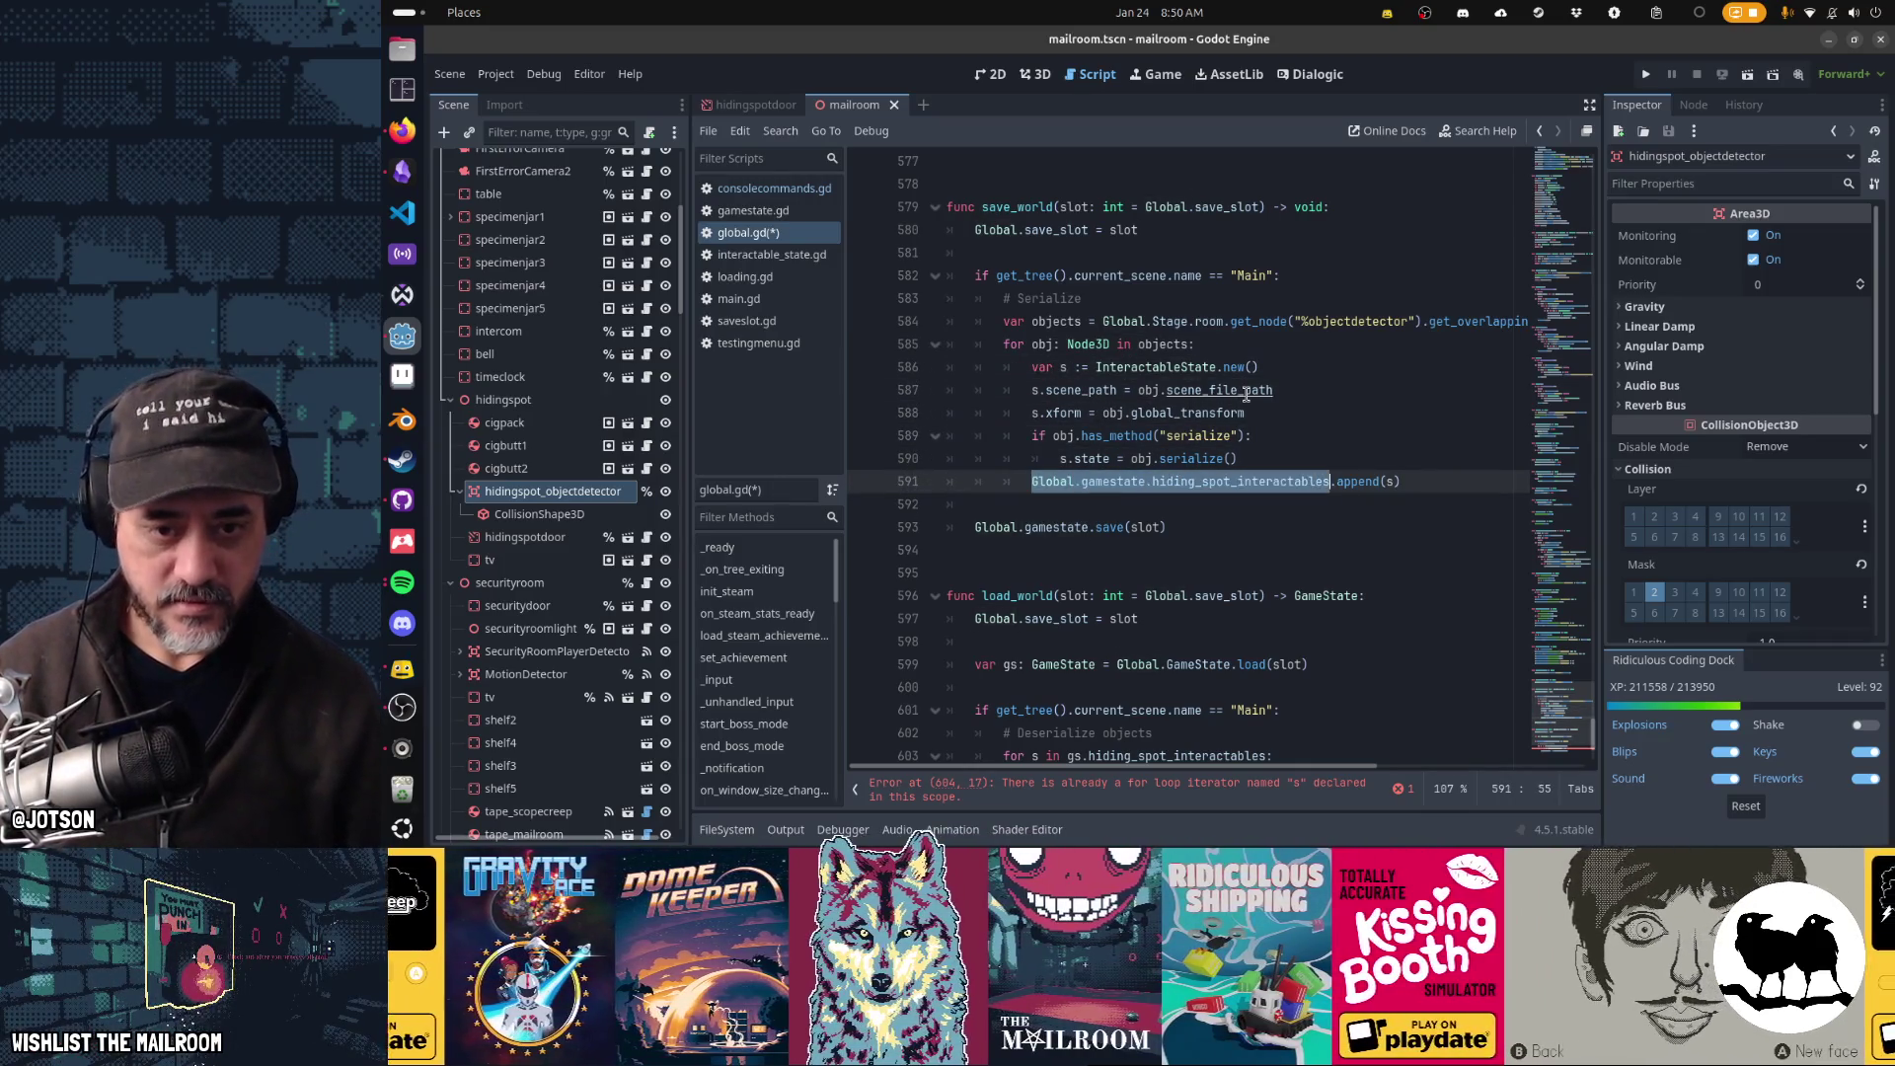
key(Left)
key(Down)
key(Down)
key(Down)
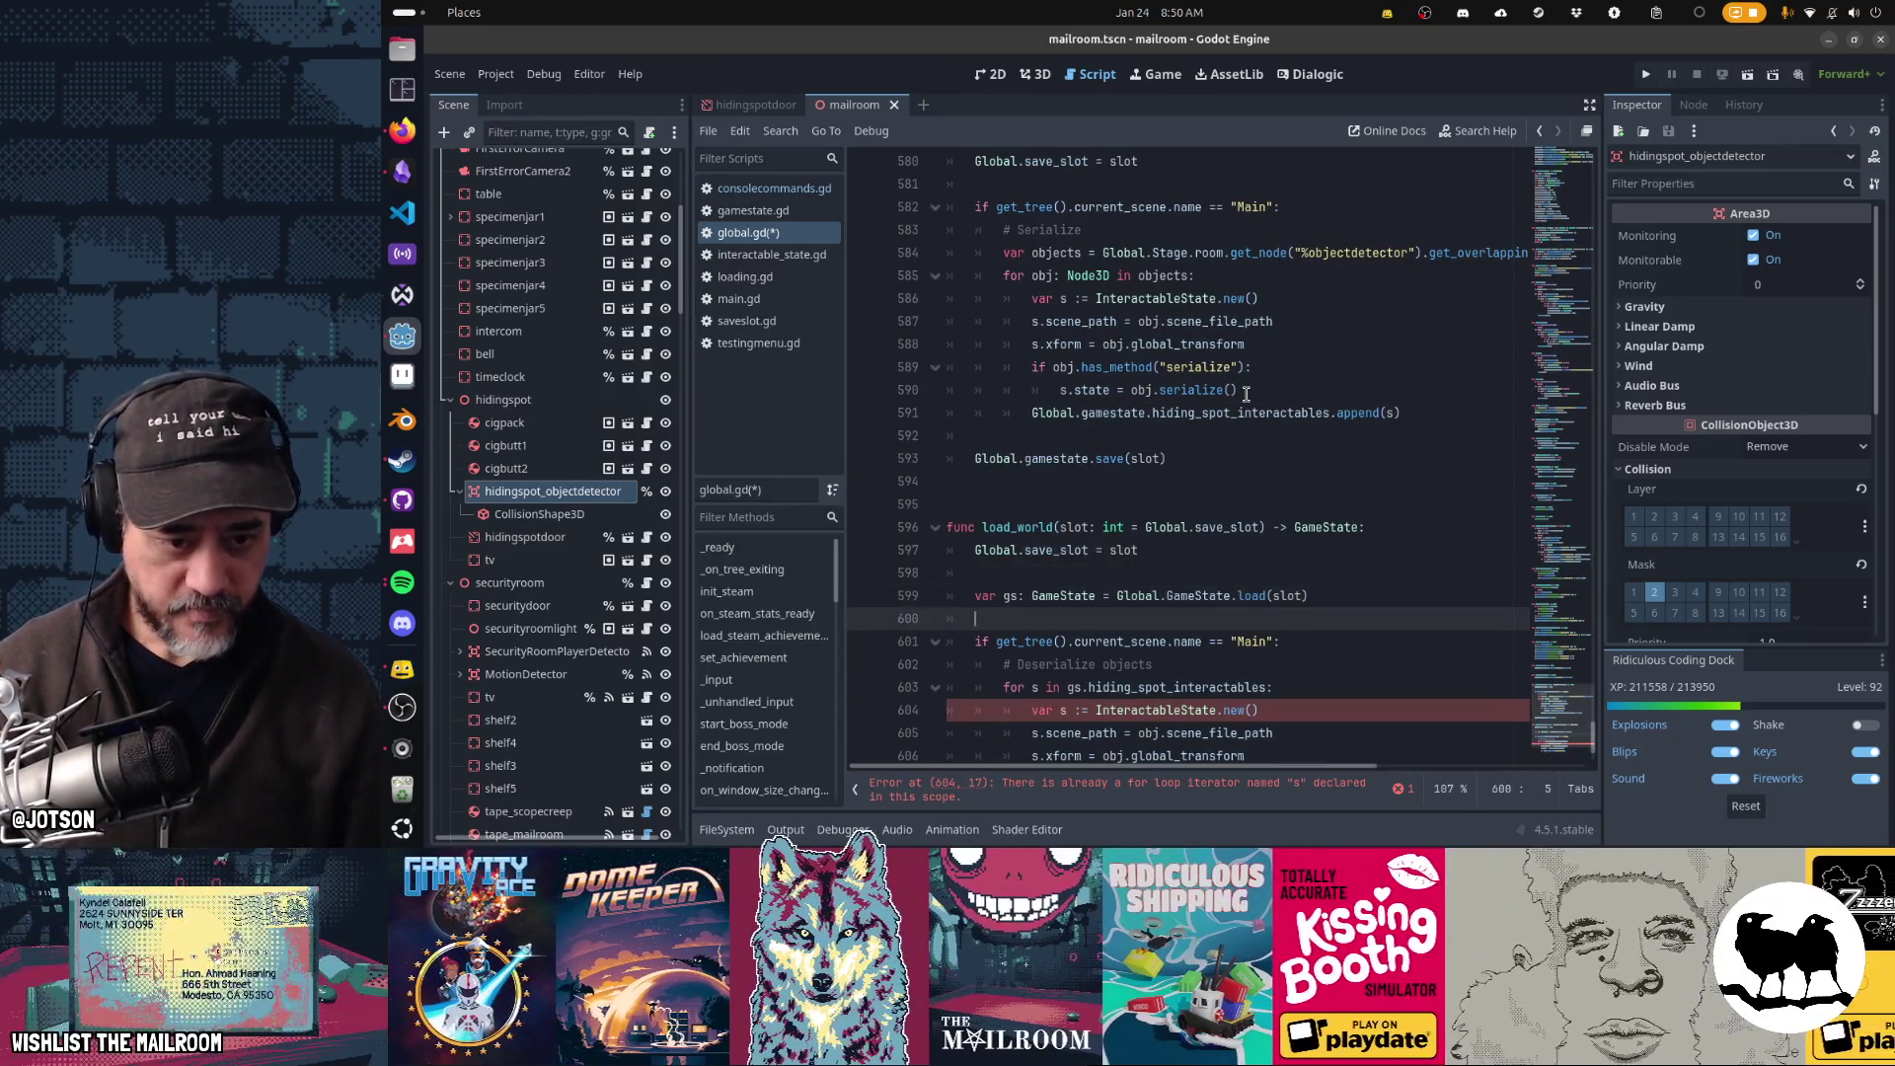
- Delete the duplicate var s line, start var obj = load(s.scene…), and type s as InteractableState
key(Up)
key(Up)
key(Up)
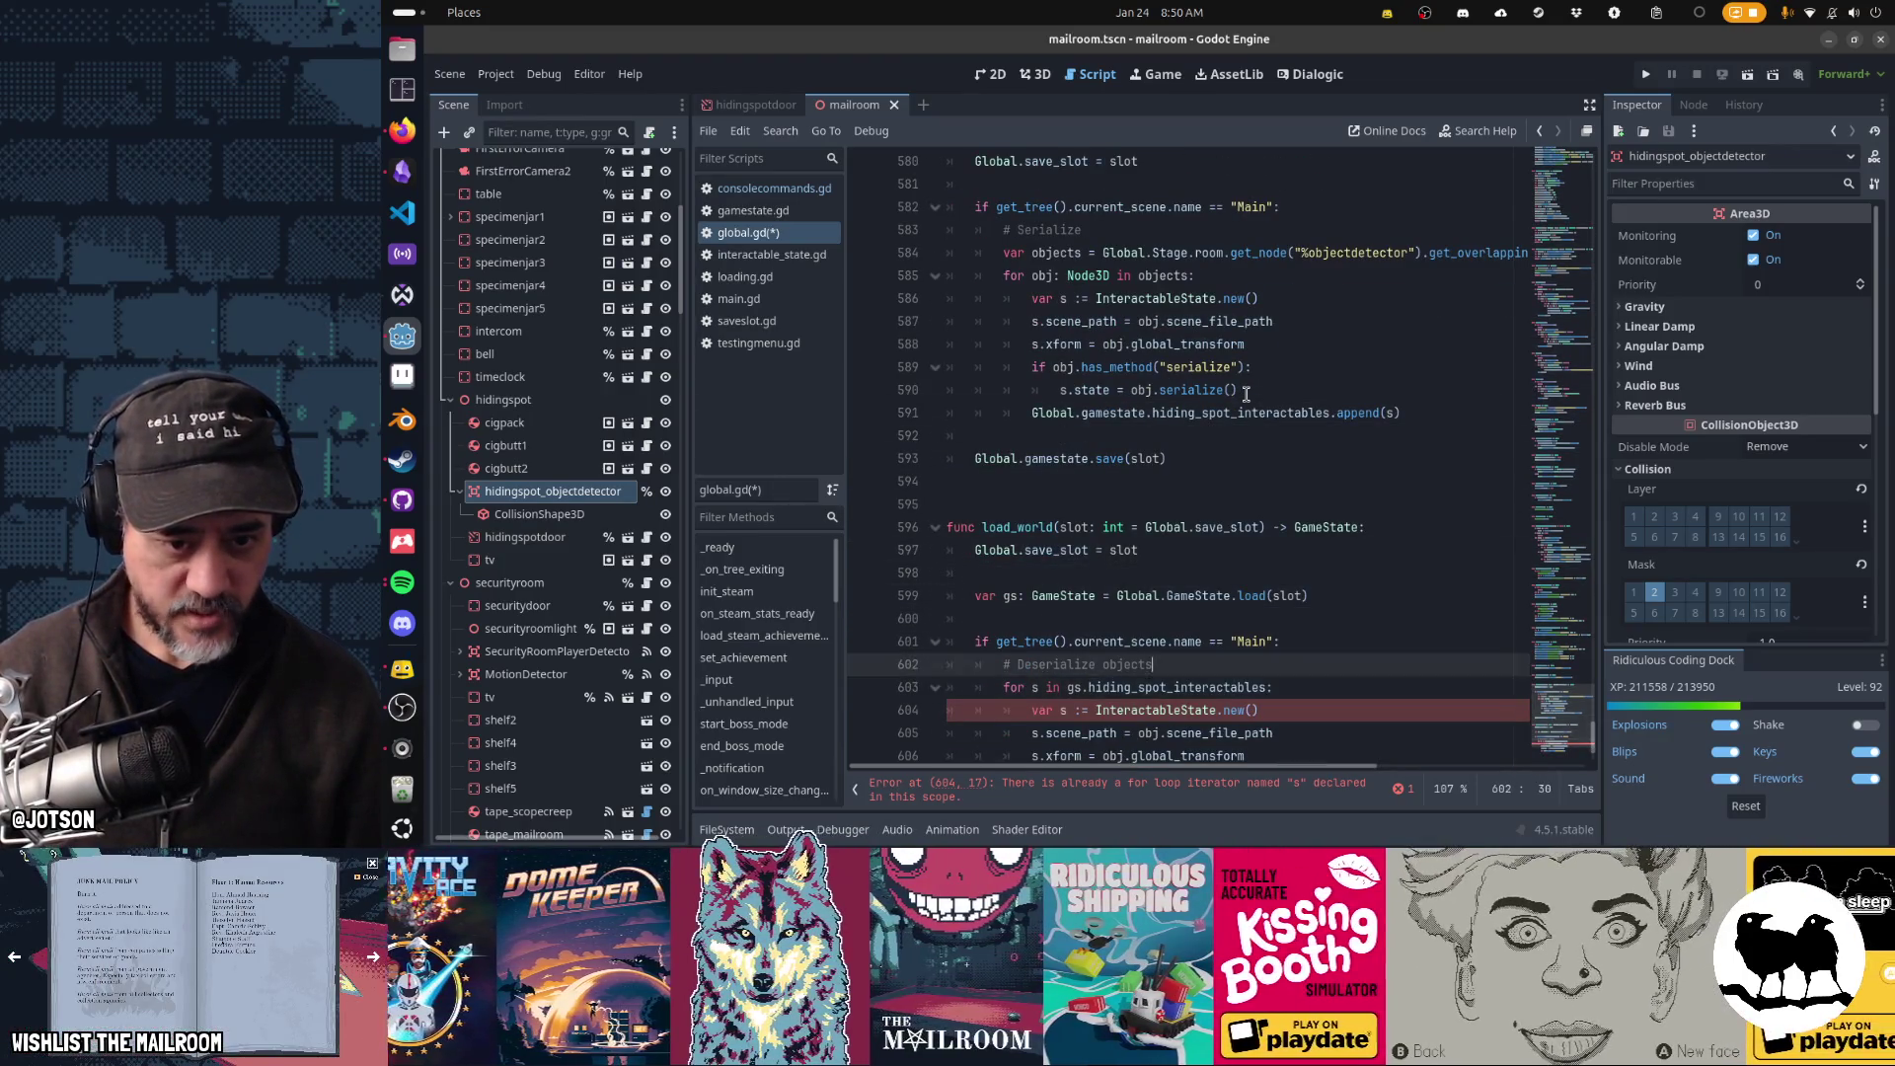
key(Down)
key(Down)
key(Down)
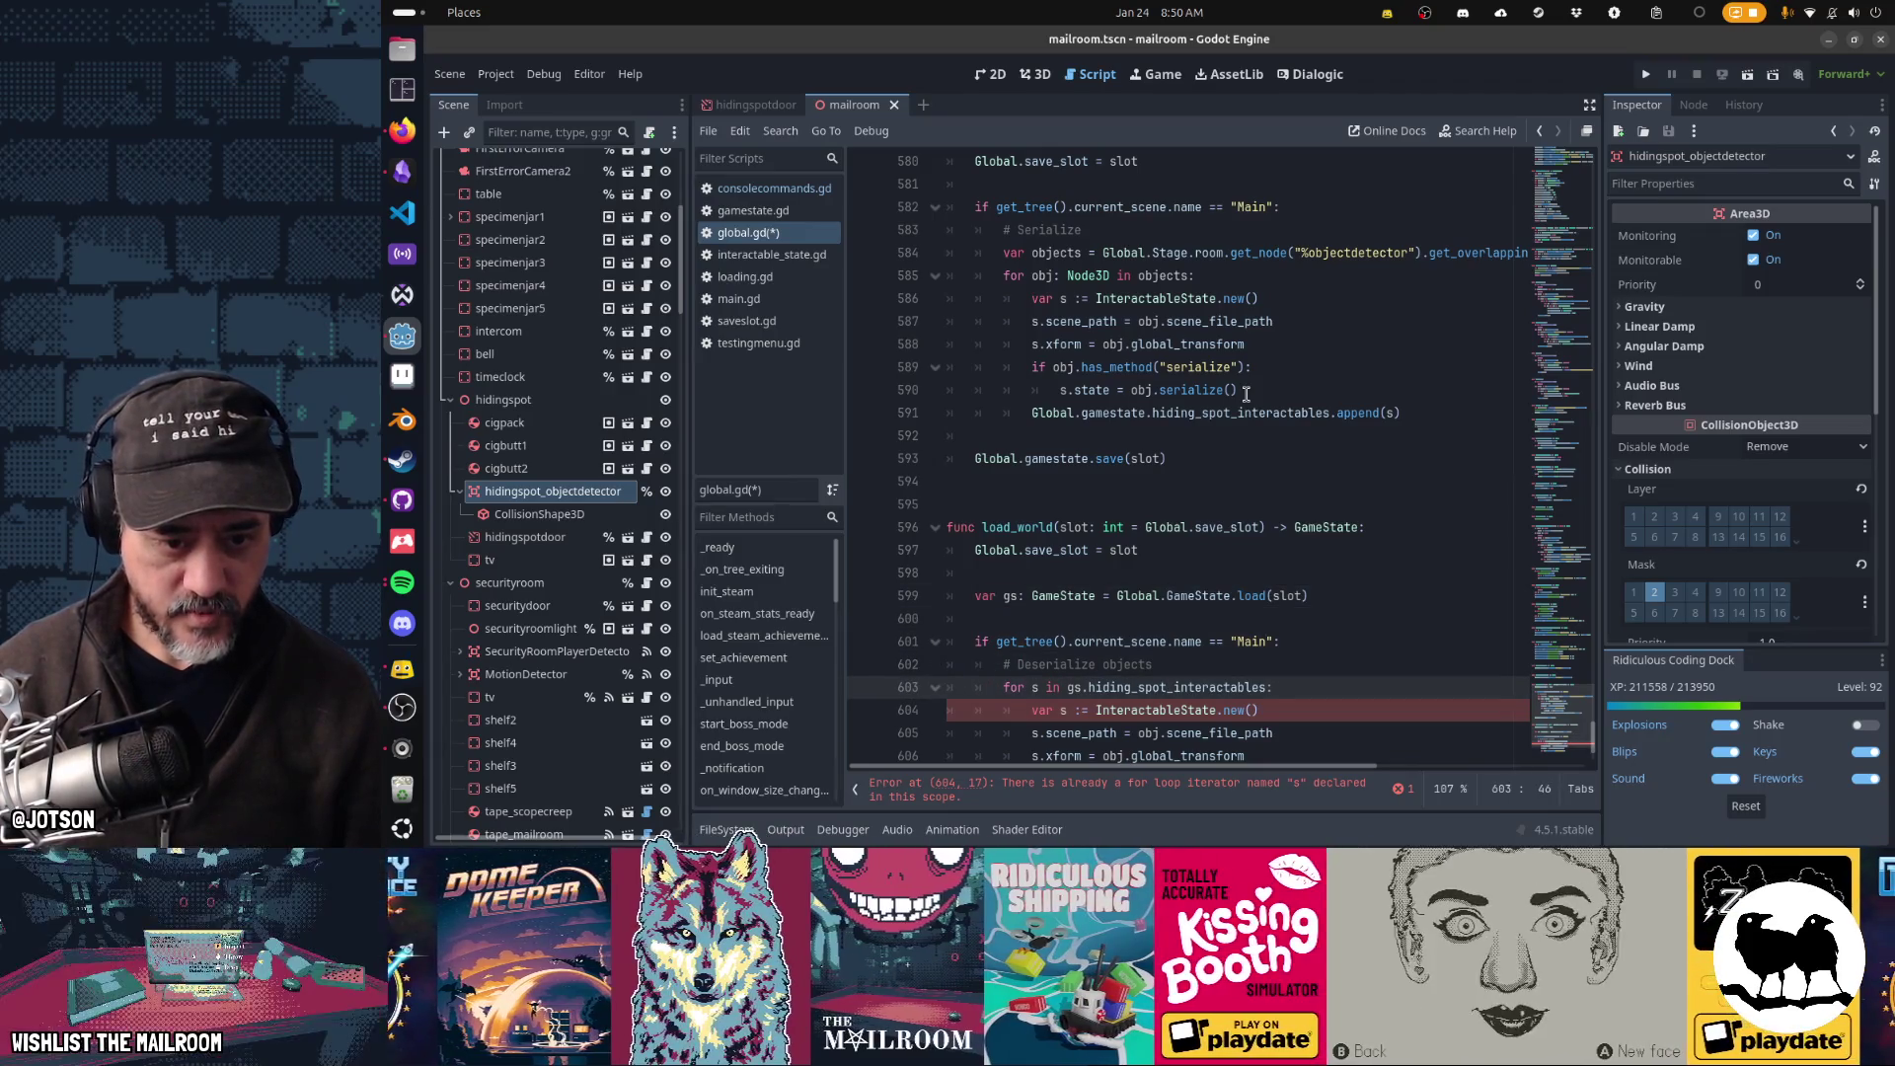
key(Down)
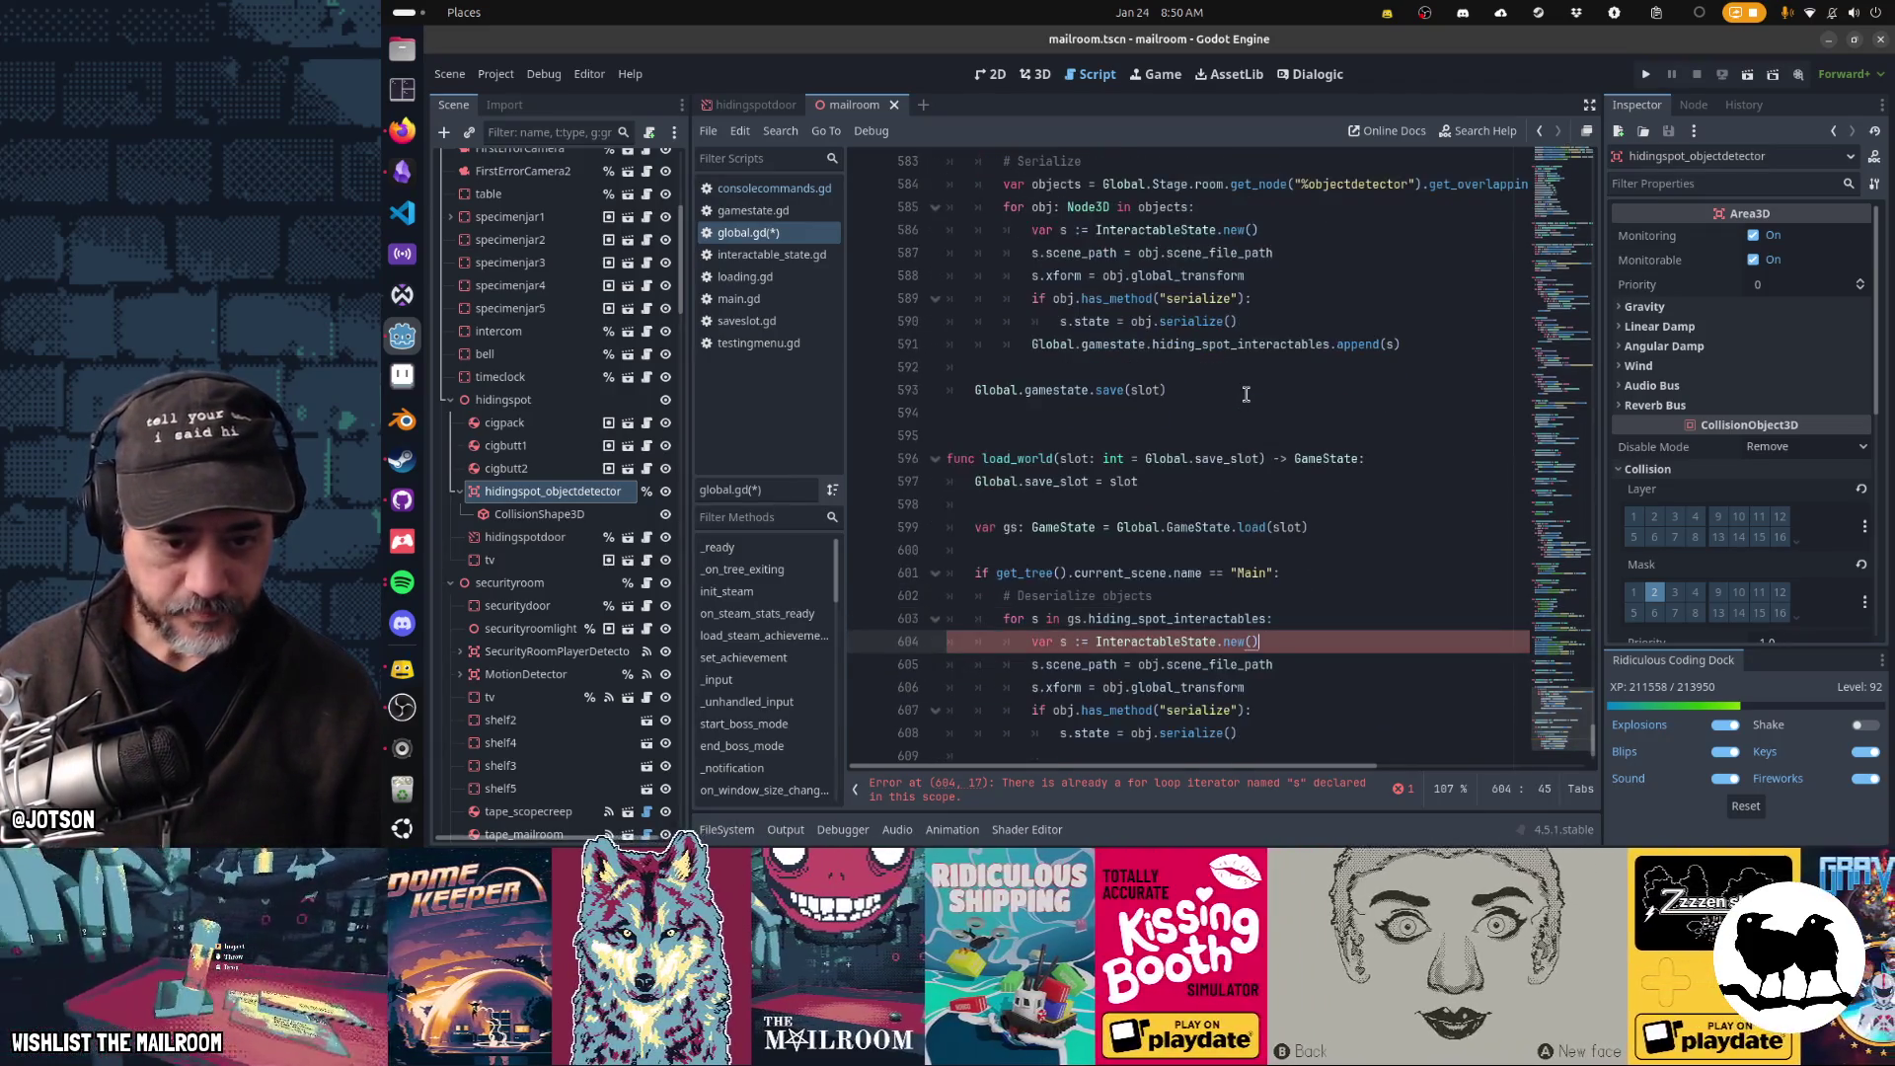
key(ctrl+x)
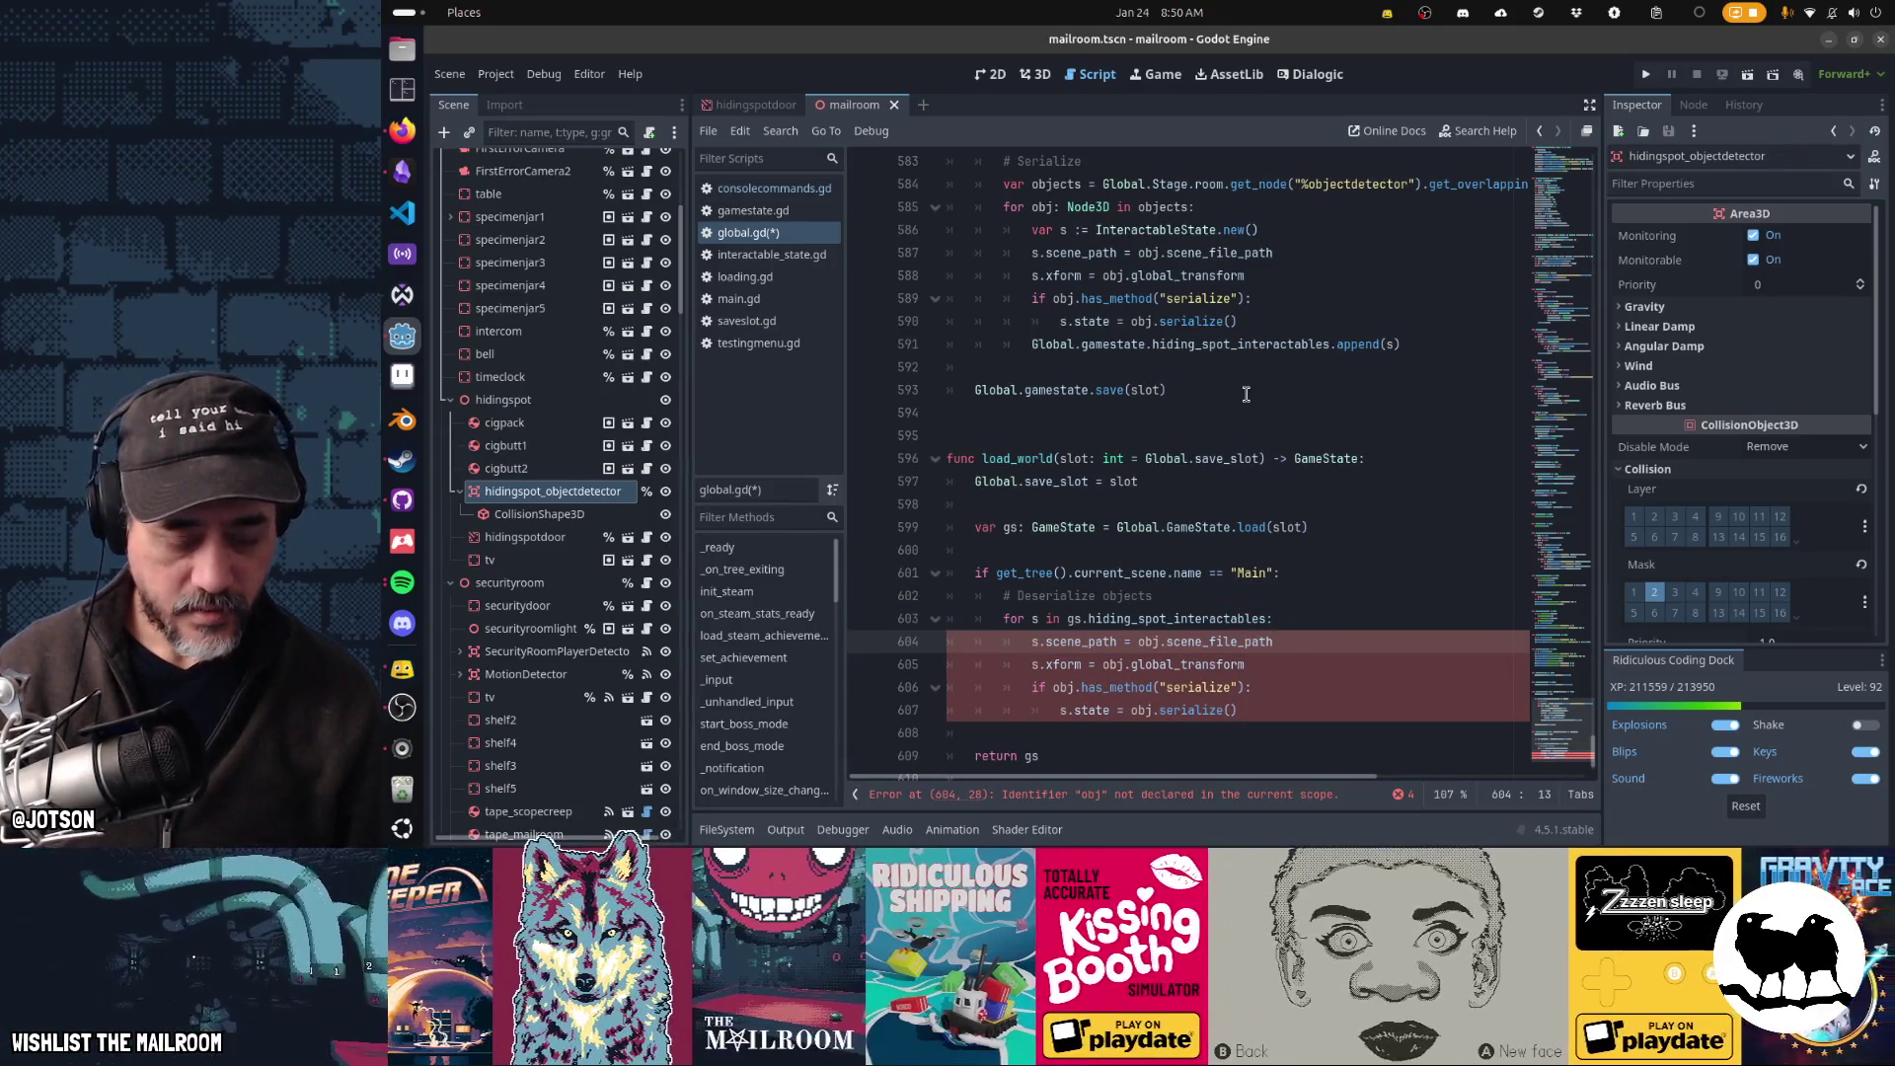
key(Return)
key(Up)
text(var obj)
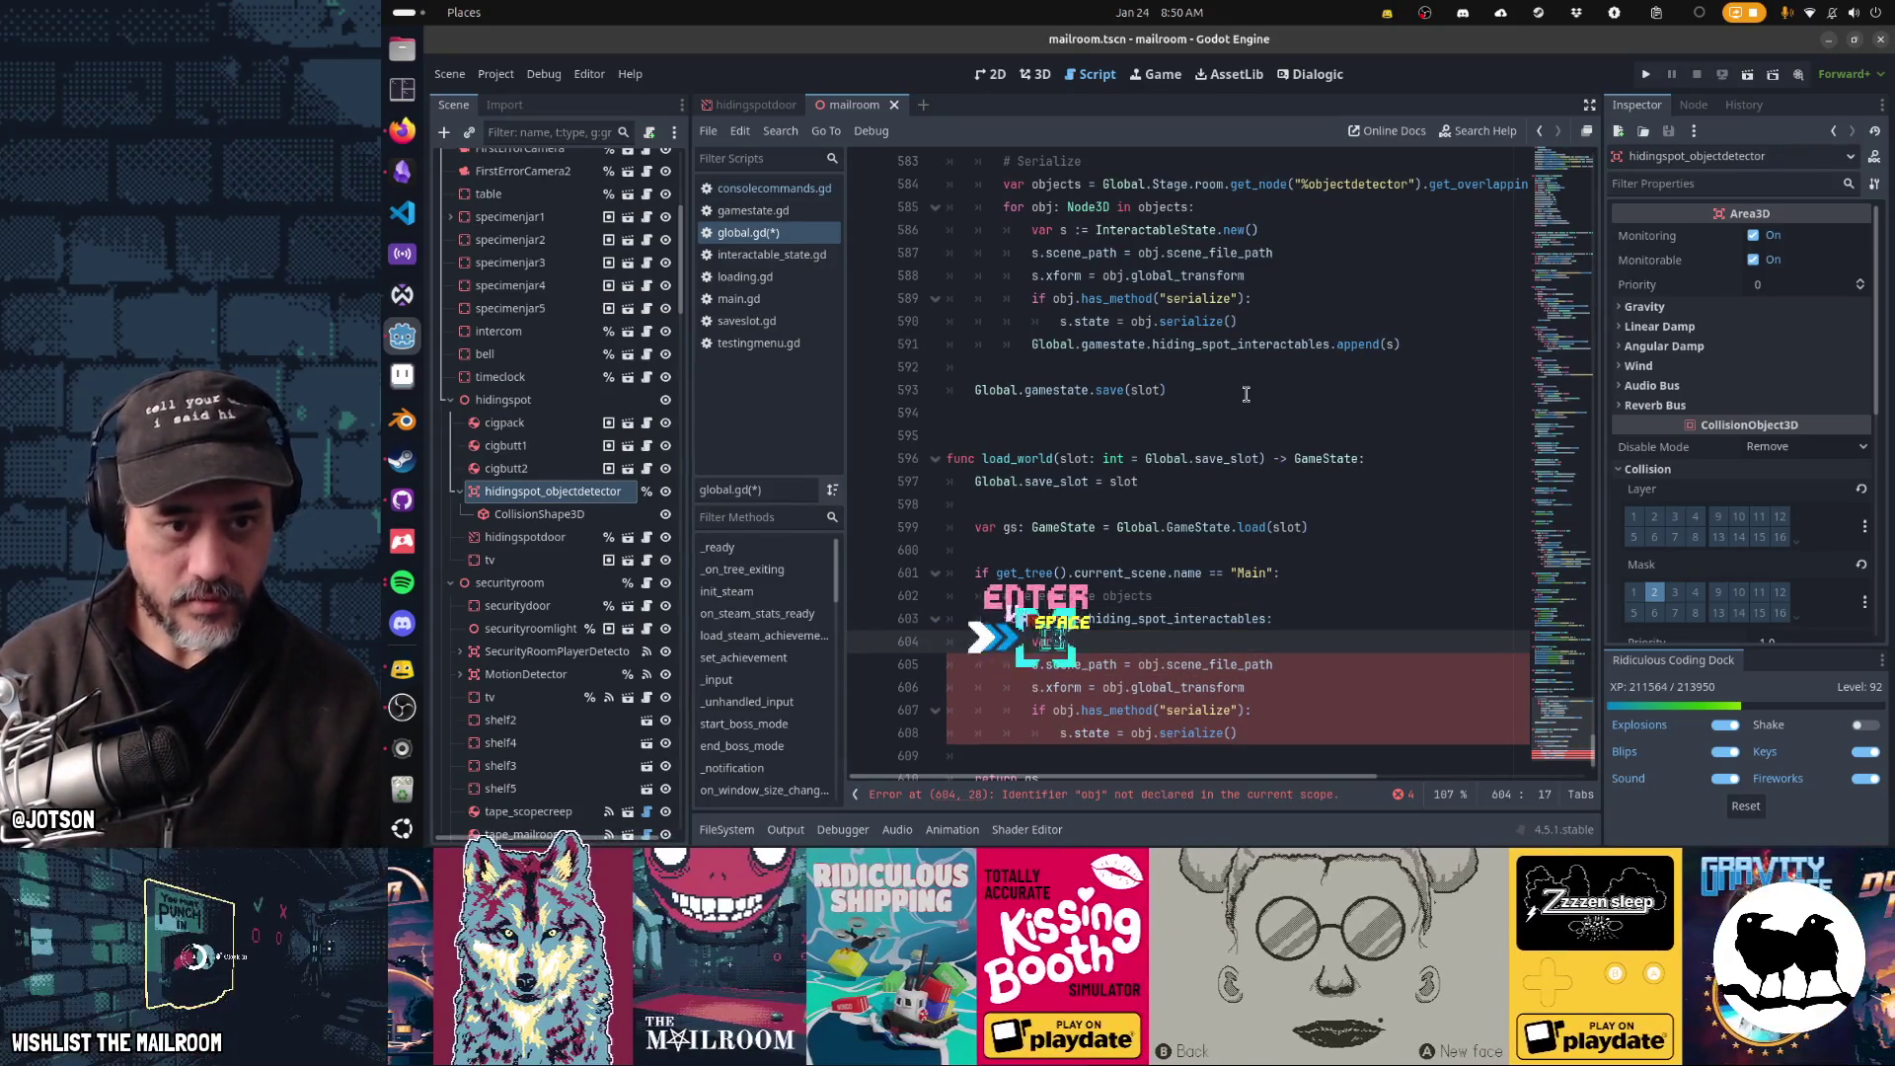
key(Up)
key(Up)
key(Up)
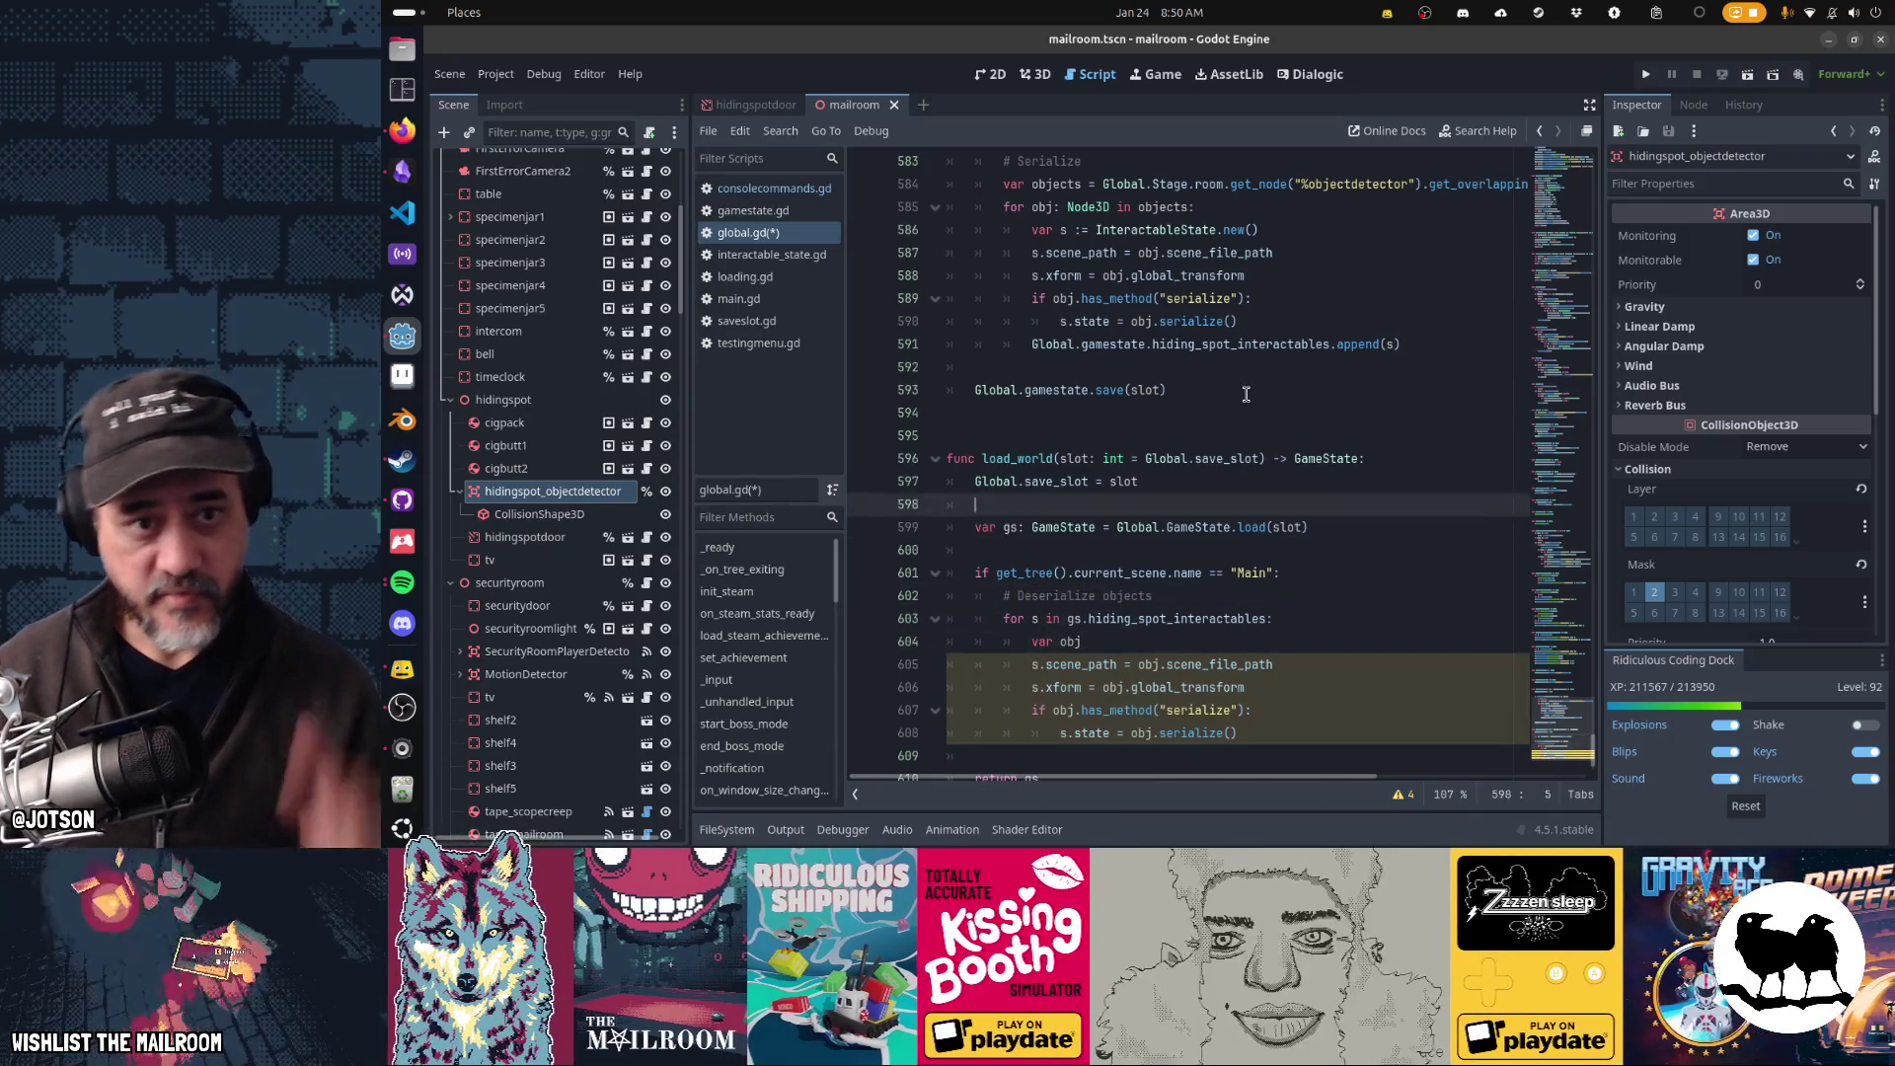
key(Down)
key(Down)
key(Down)
key(Down)
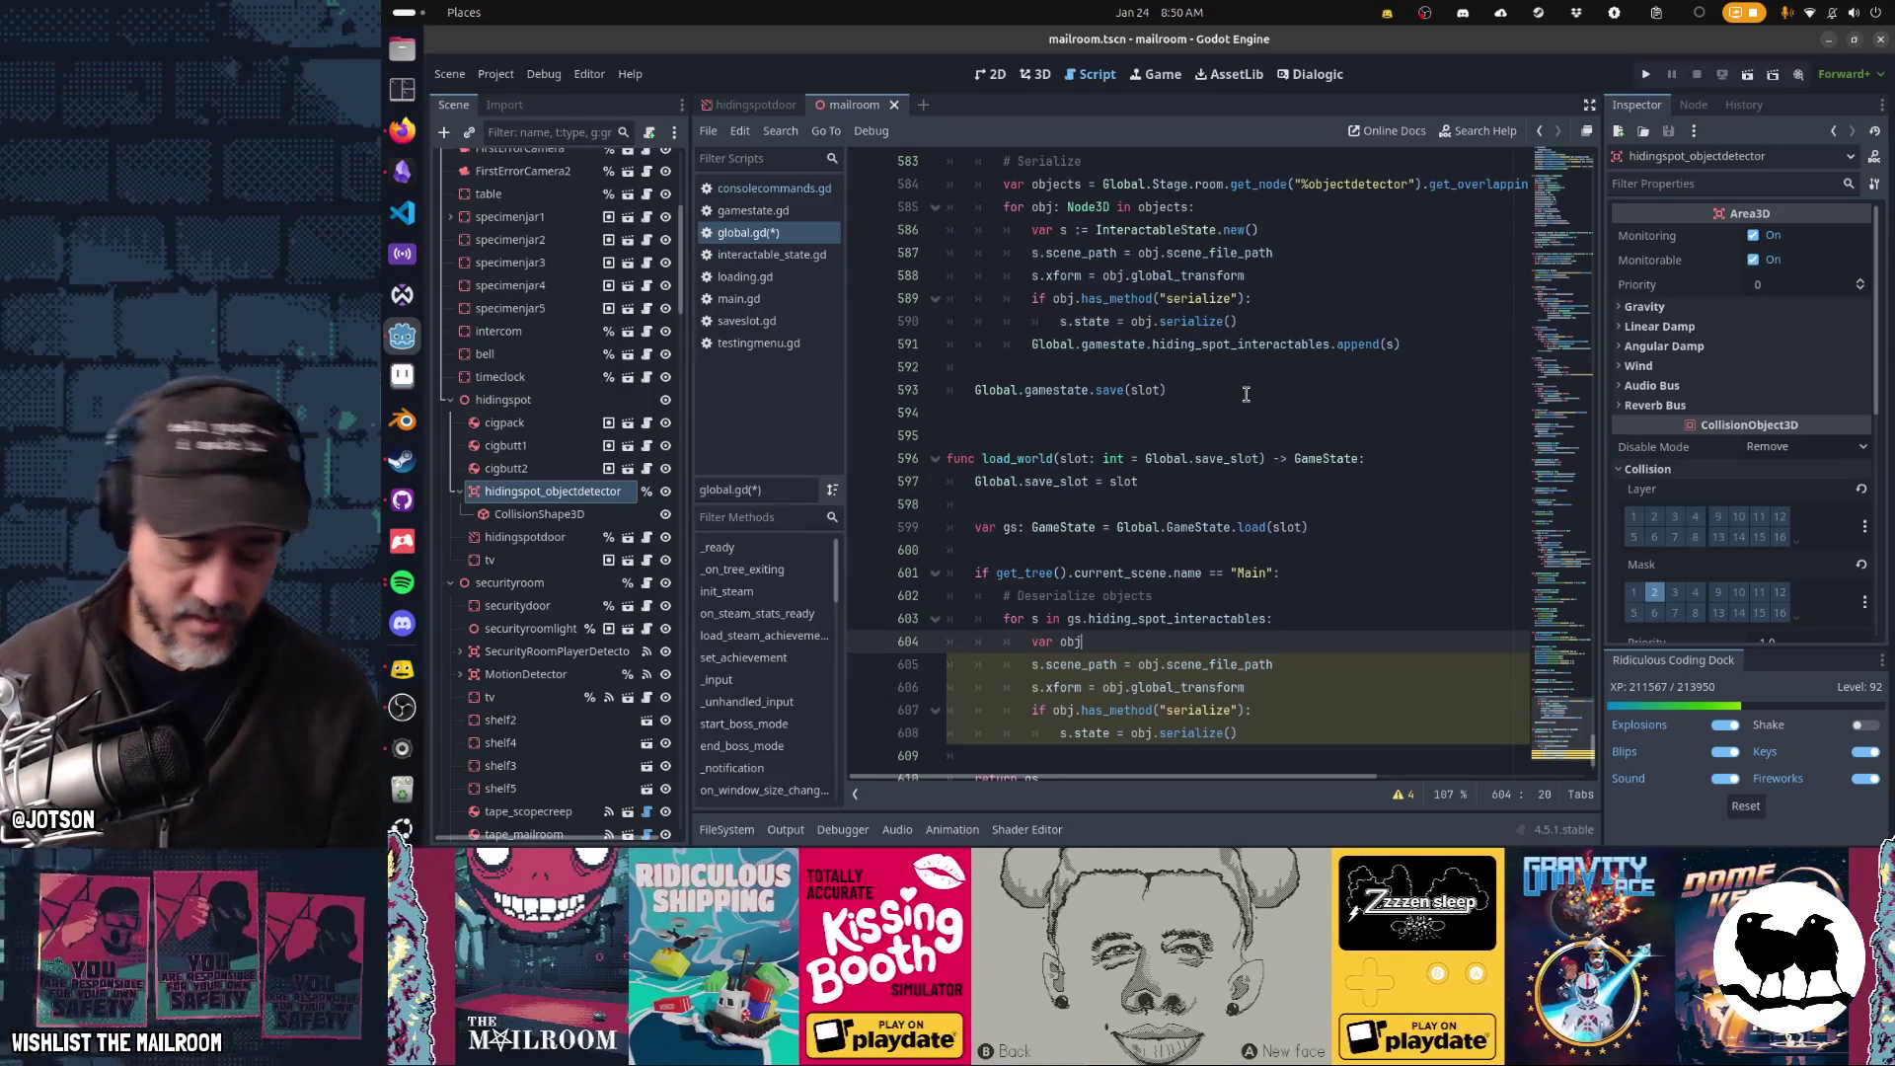
text( = loa)
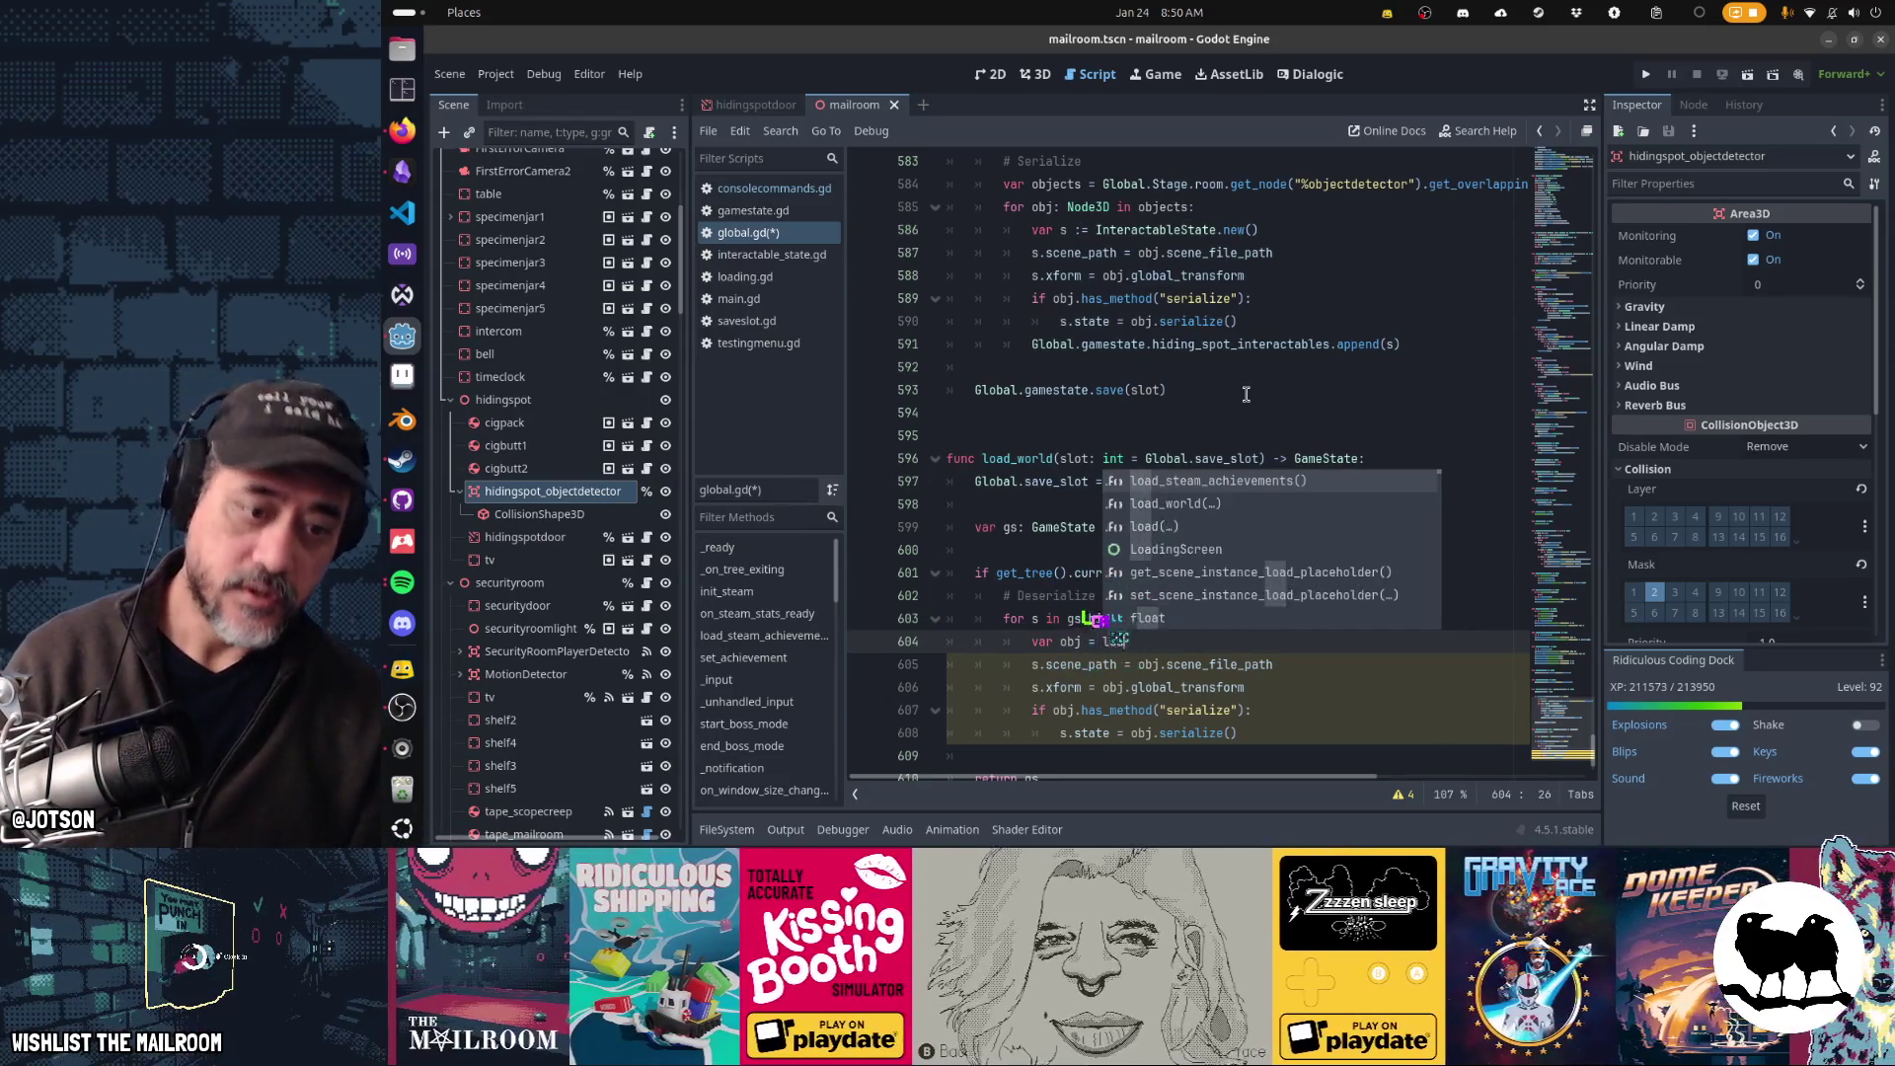
text(d(sl.)
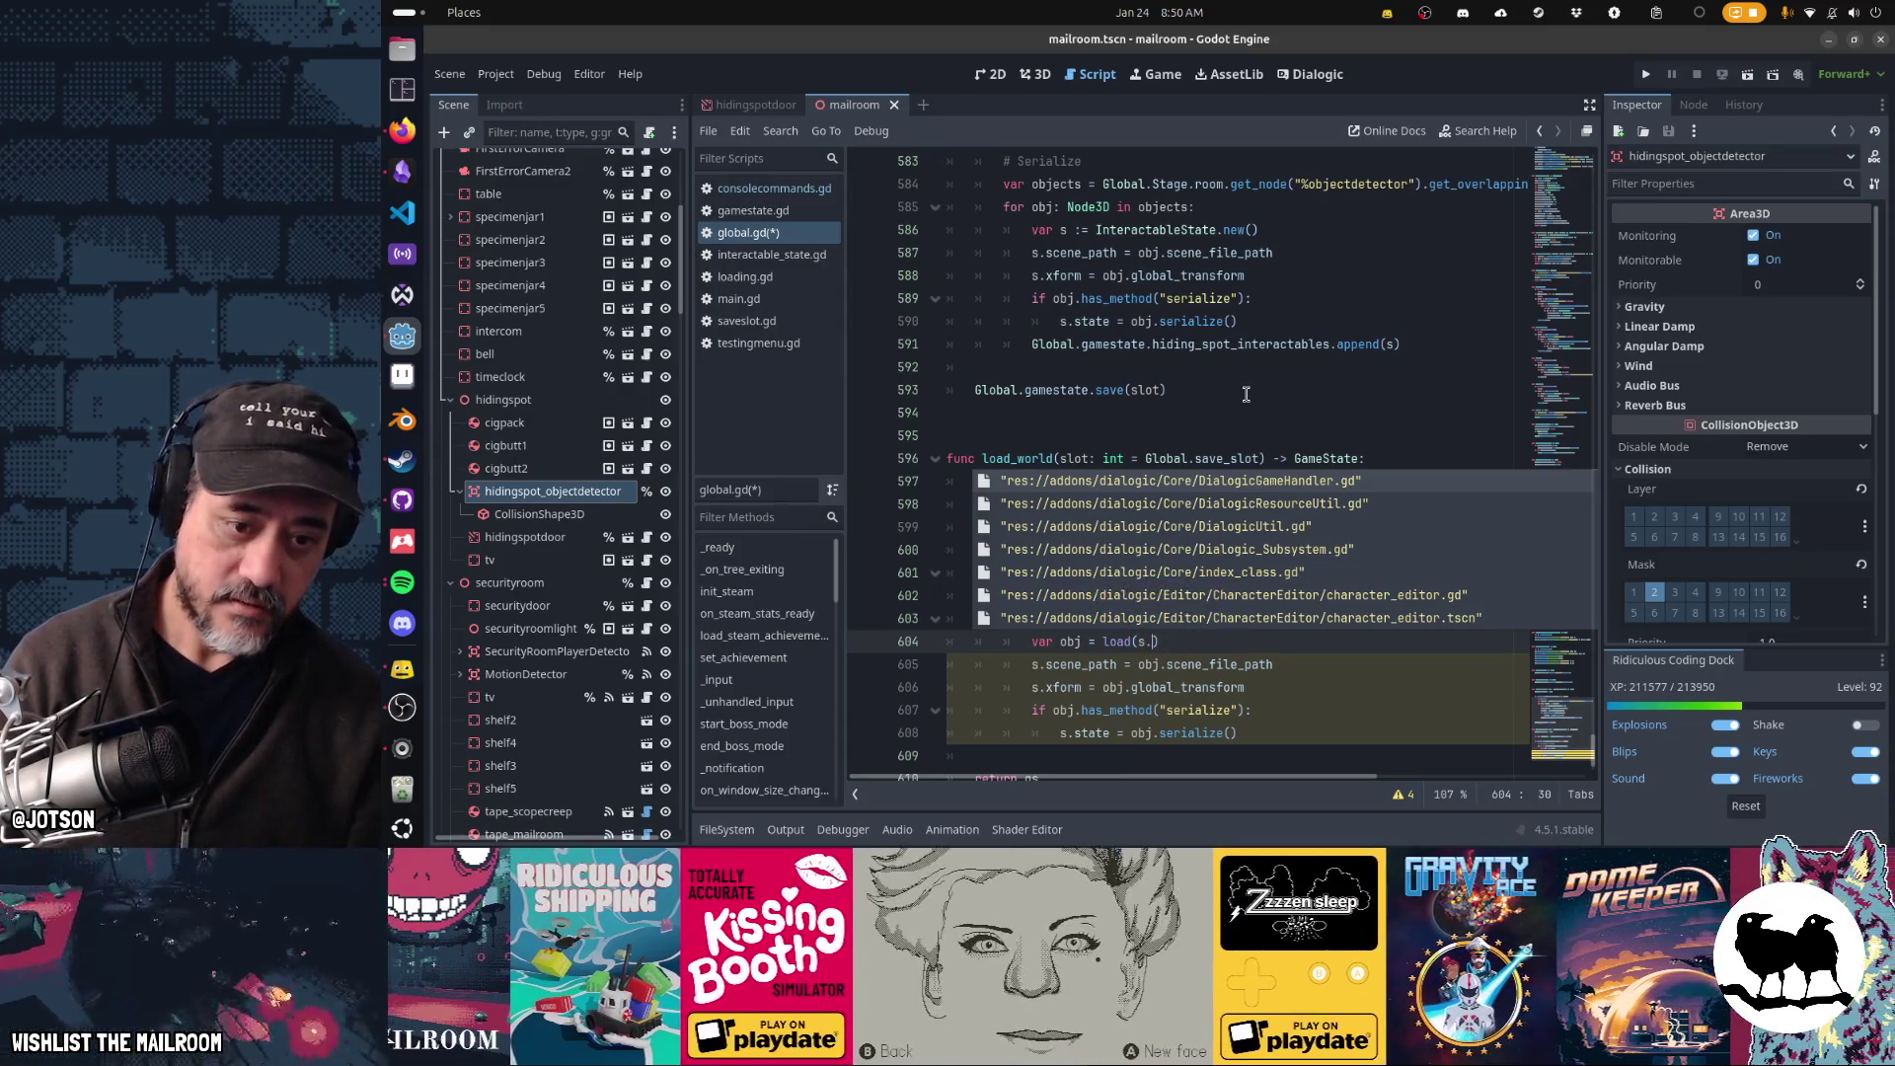
text(scen)
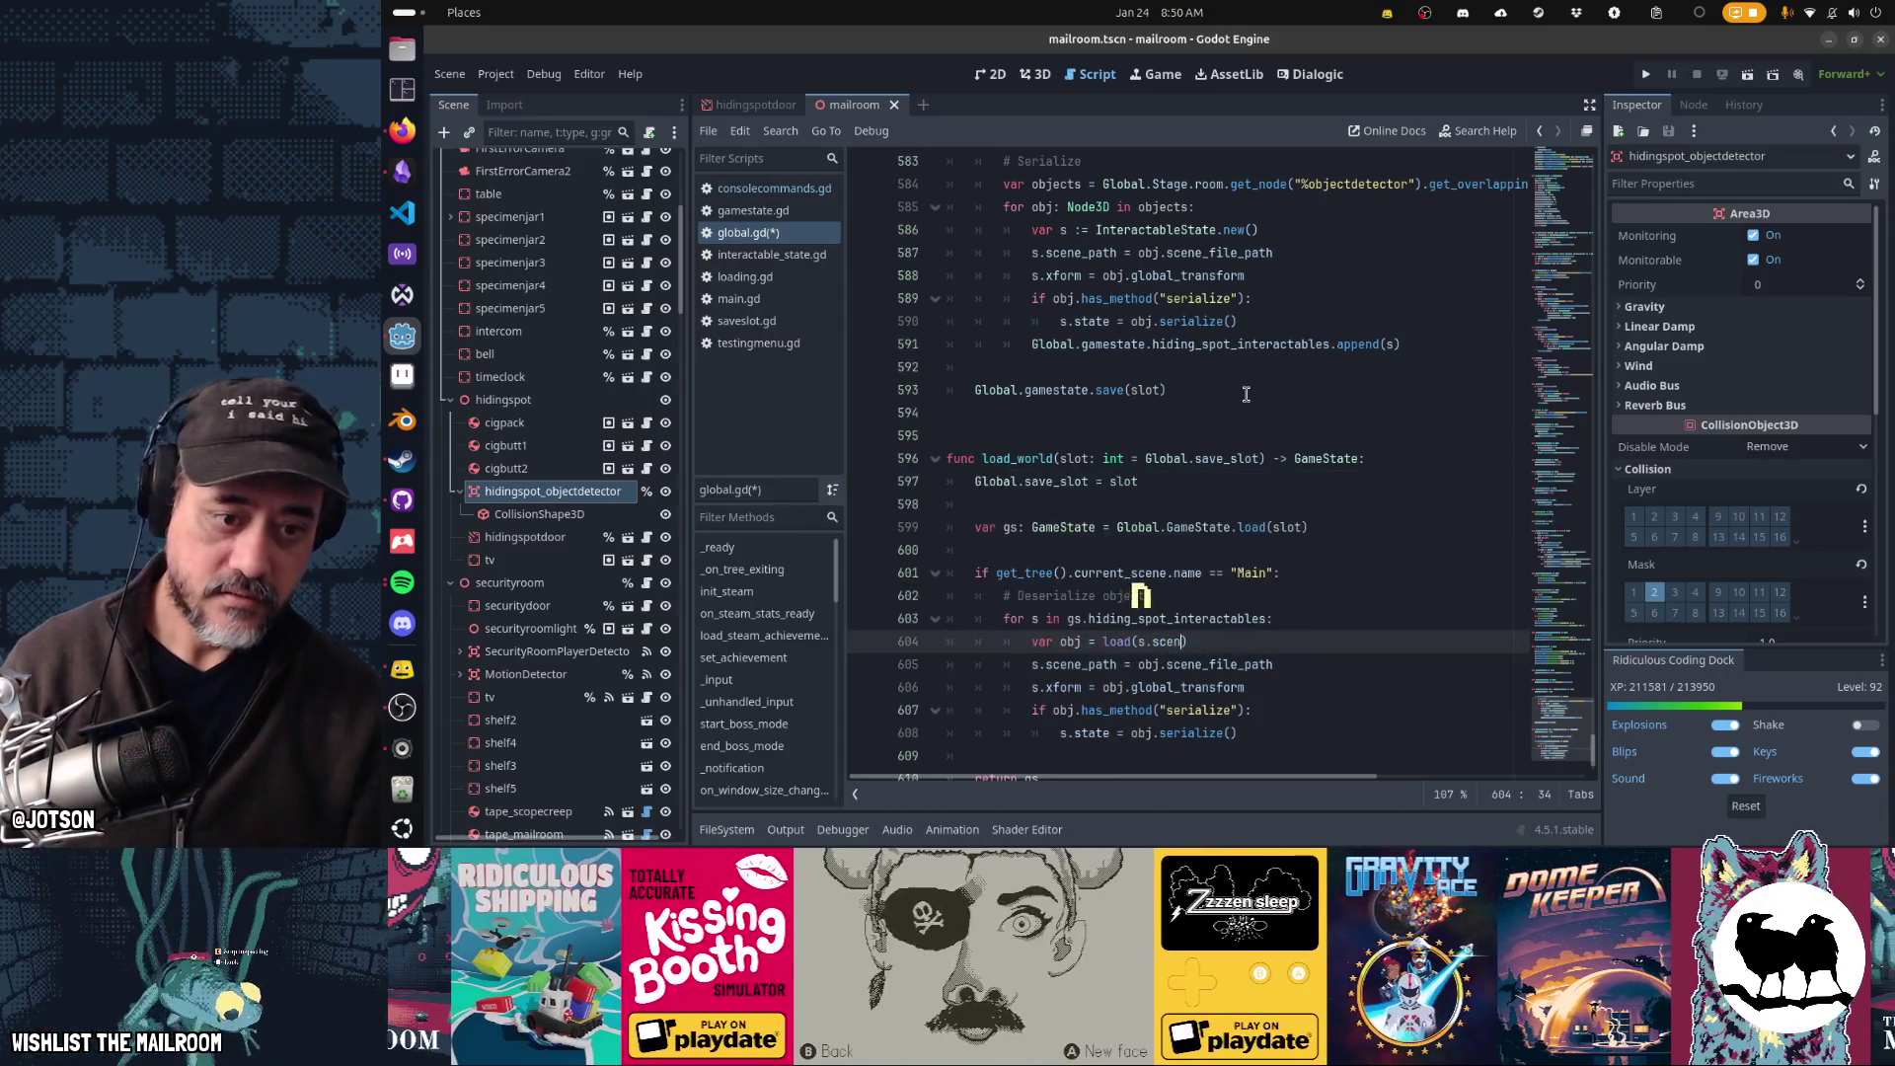
key(Up)
text(: InteractableS)
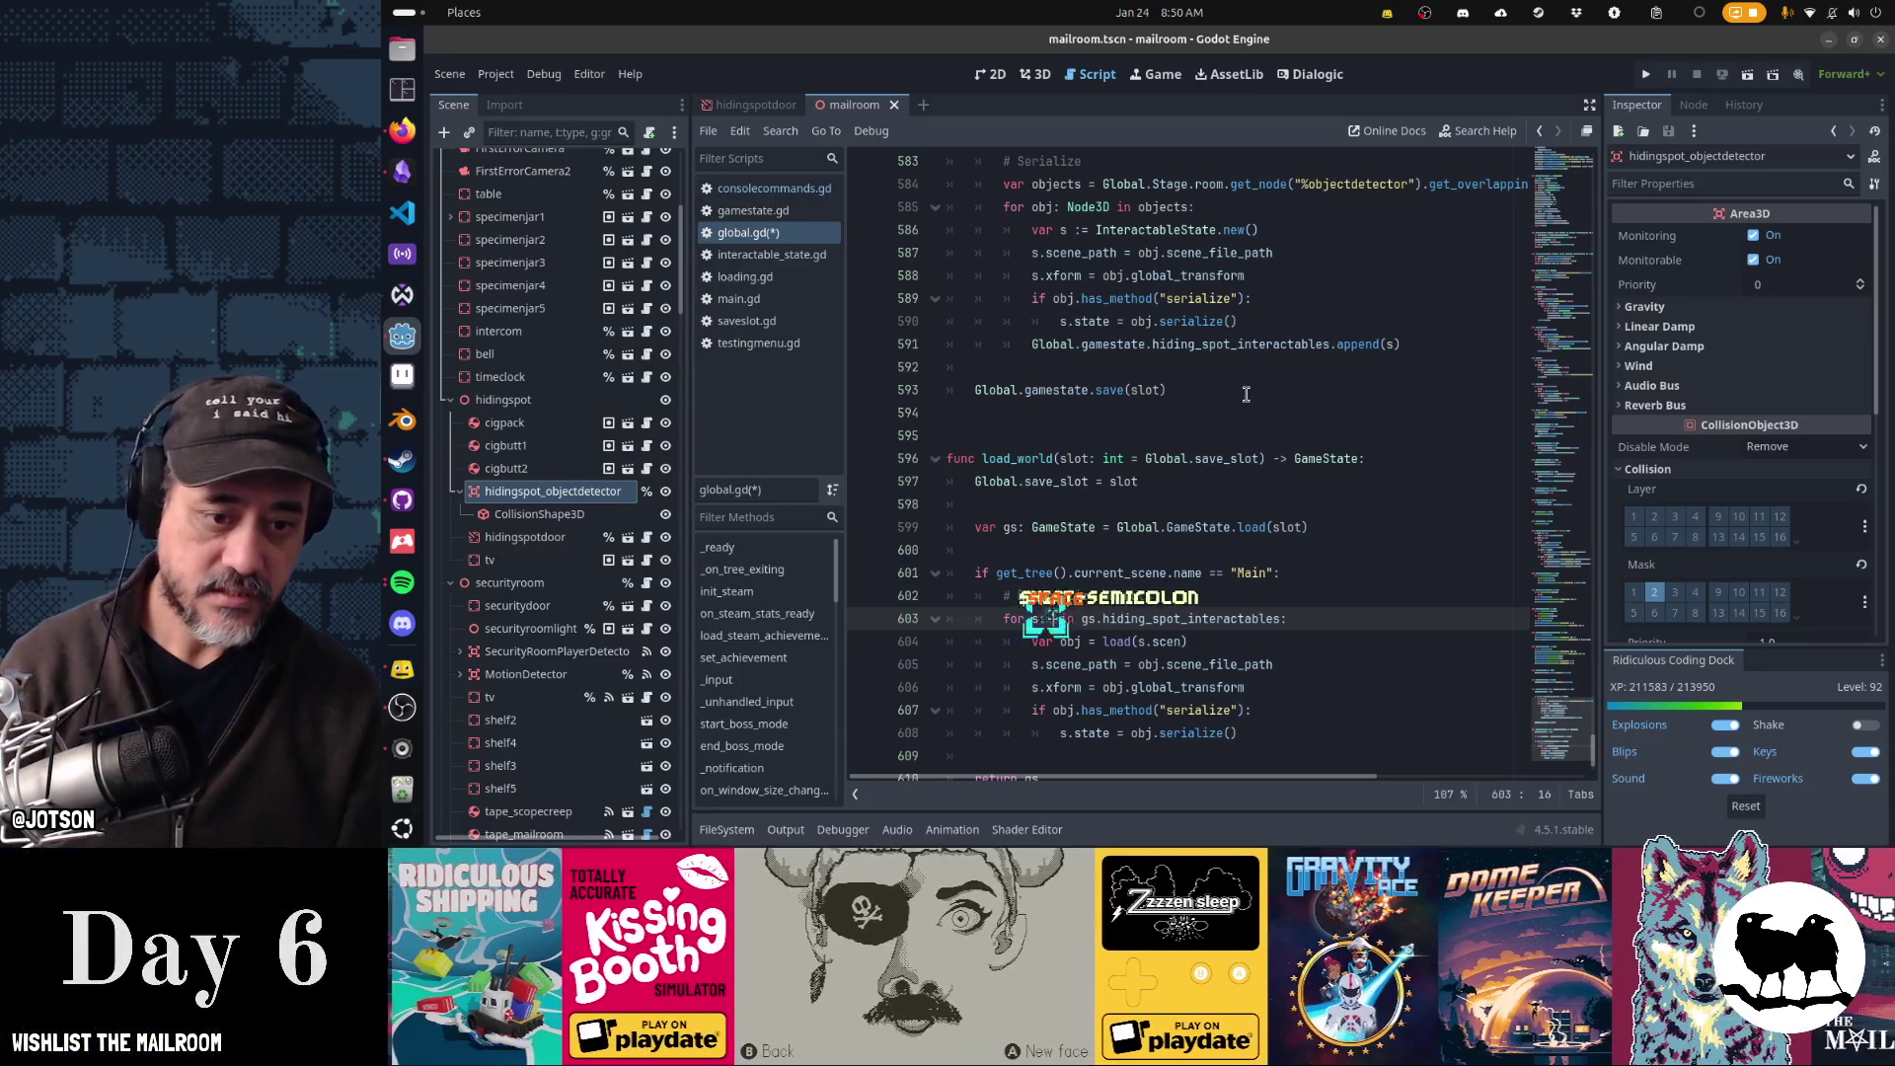
text(tate)
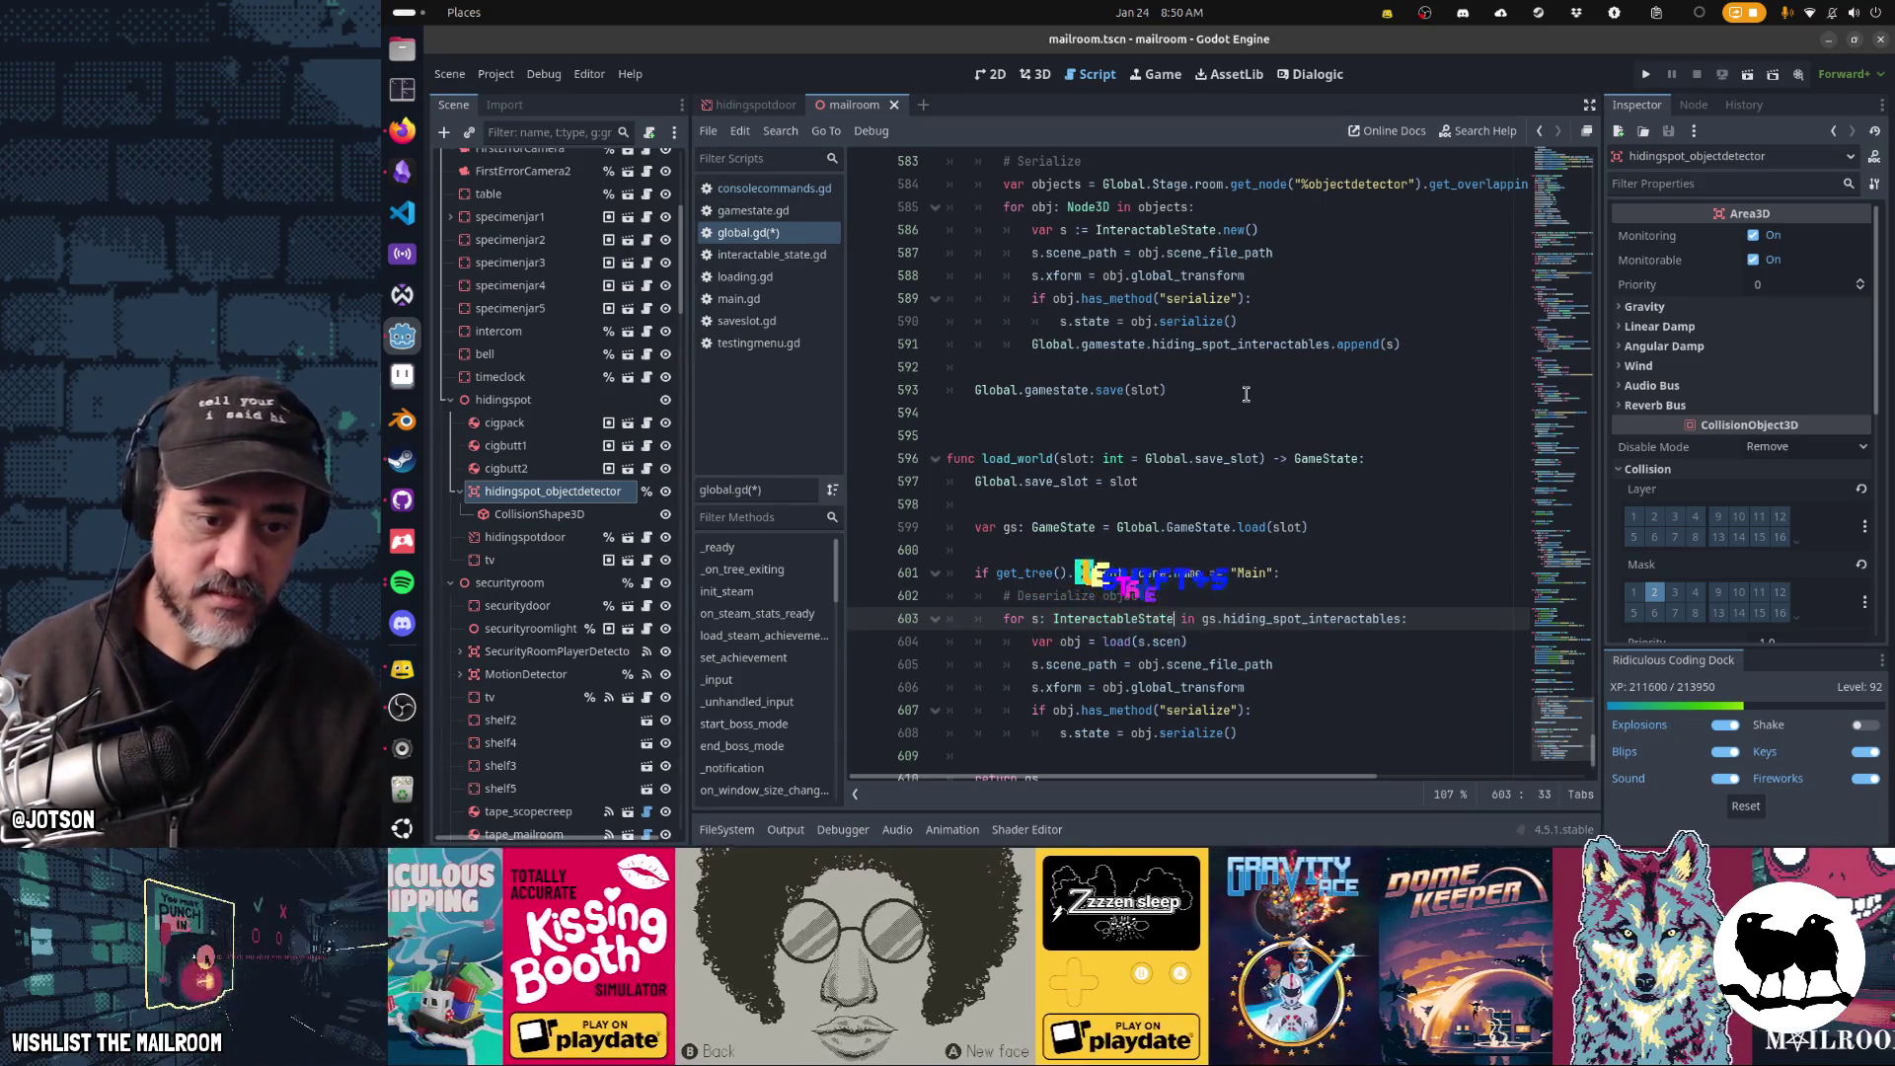
- Load obj from s.scene_path, set obj.global_transform = s.xform, and begin an 'if s.state.size()' line
key(Down)
text(e)
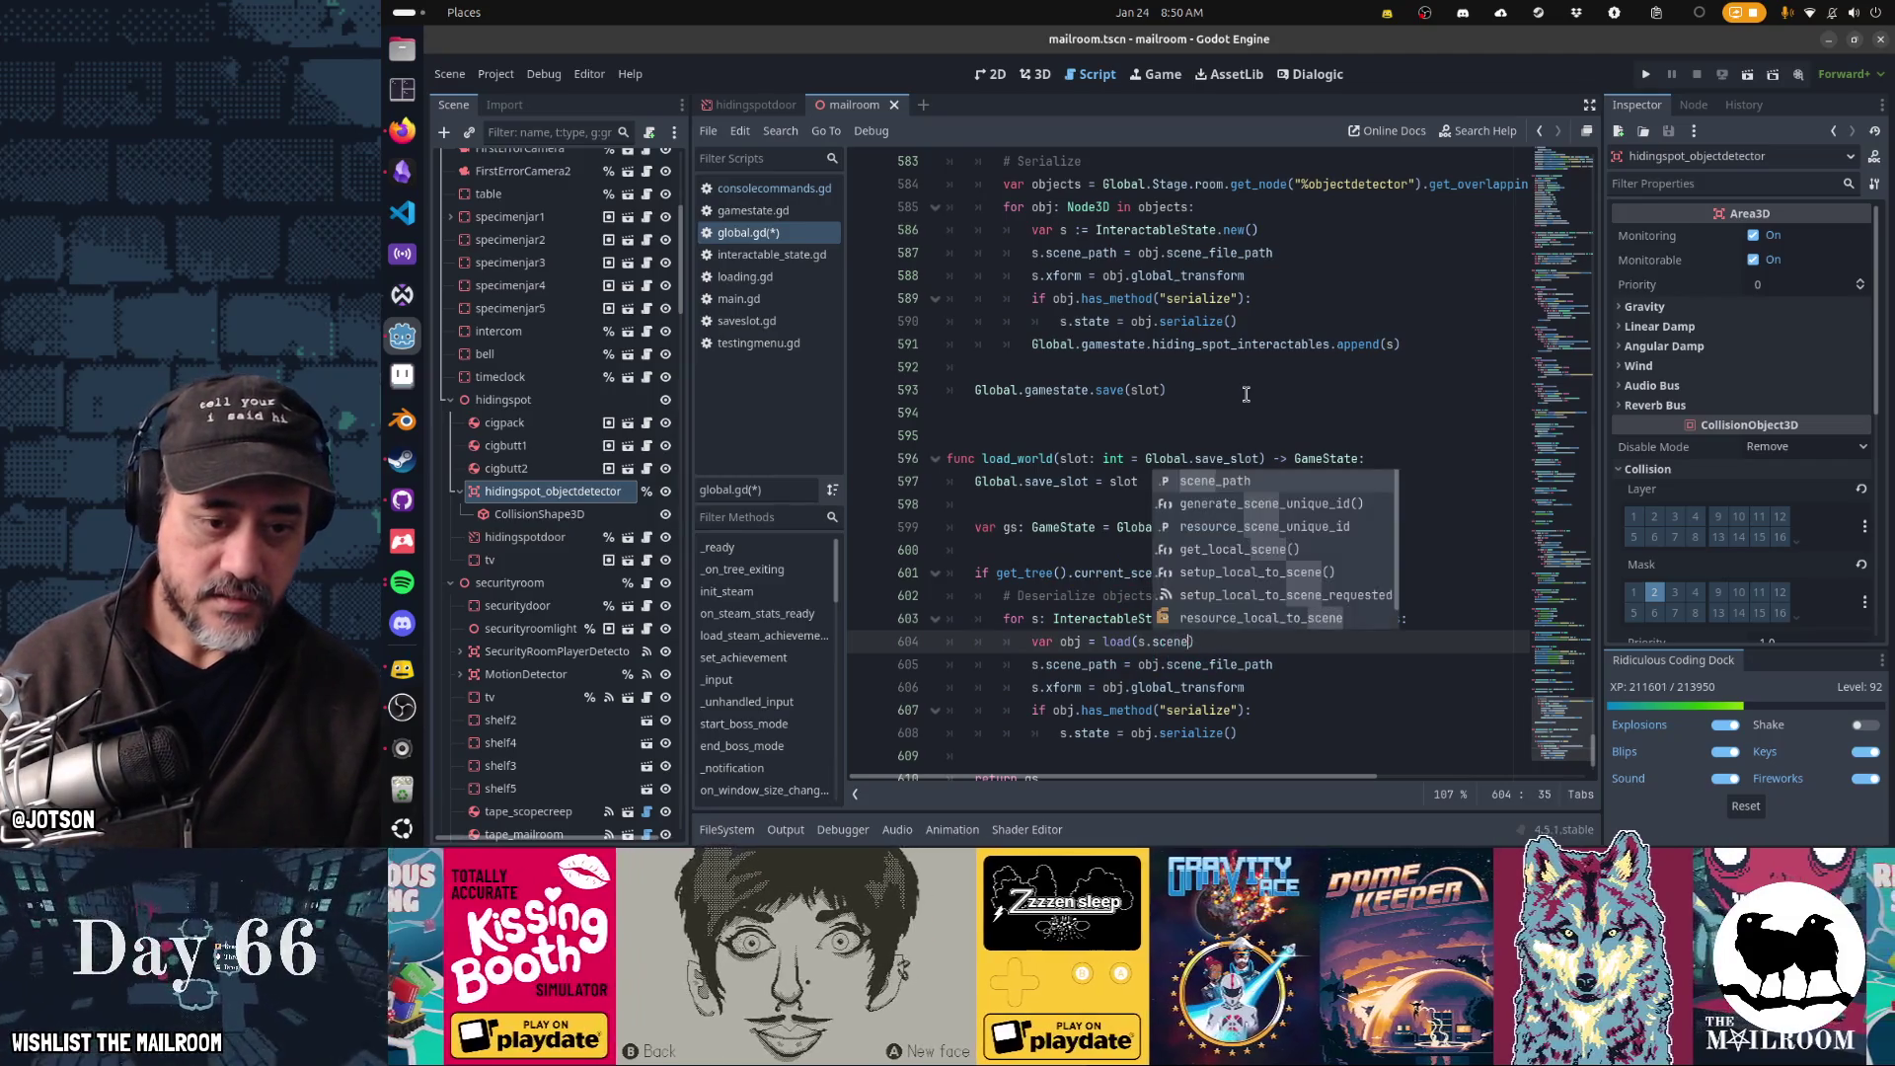
key(Return)
key(Return)
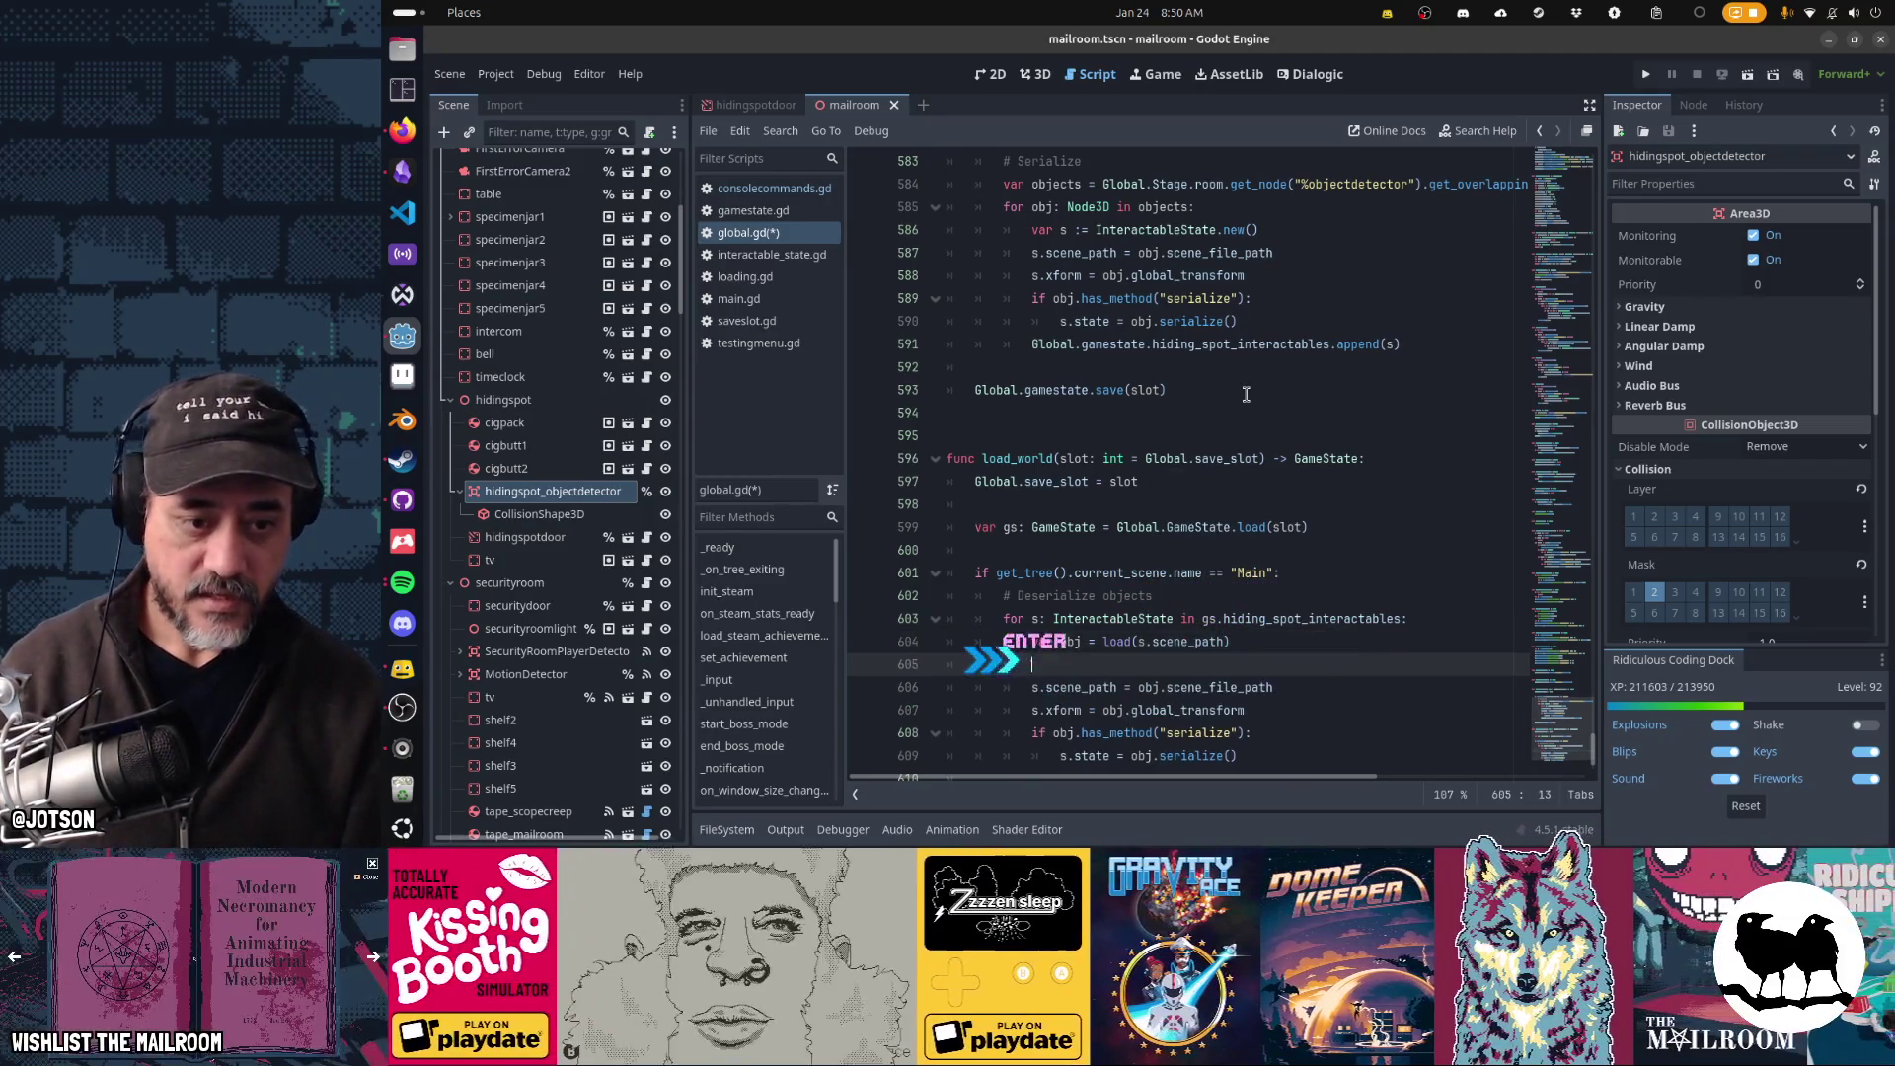
text(obj.global_transfor)
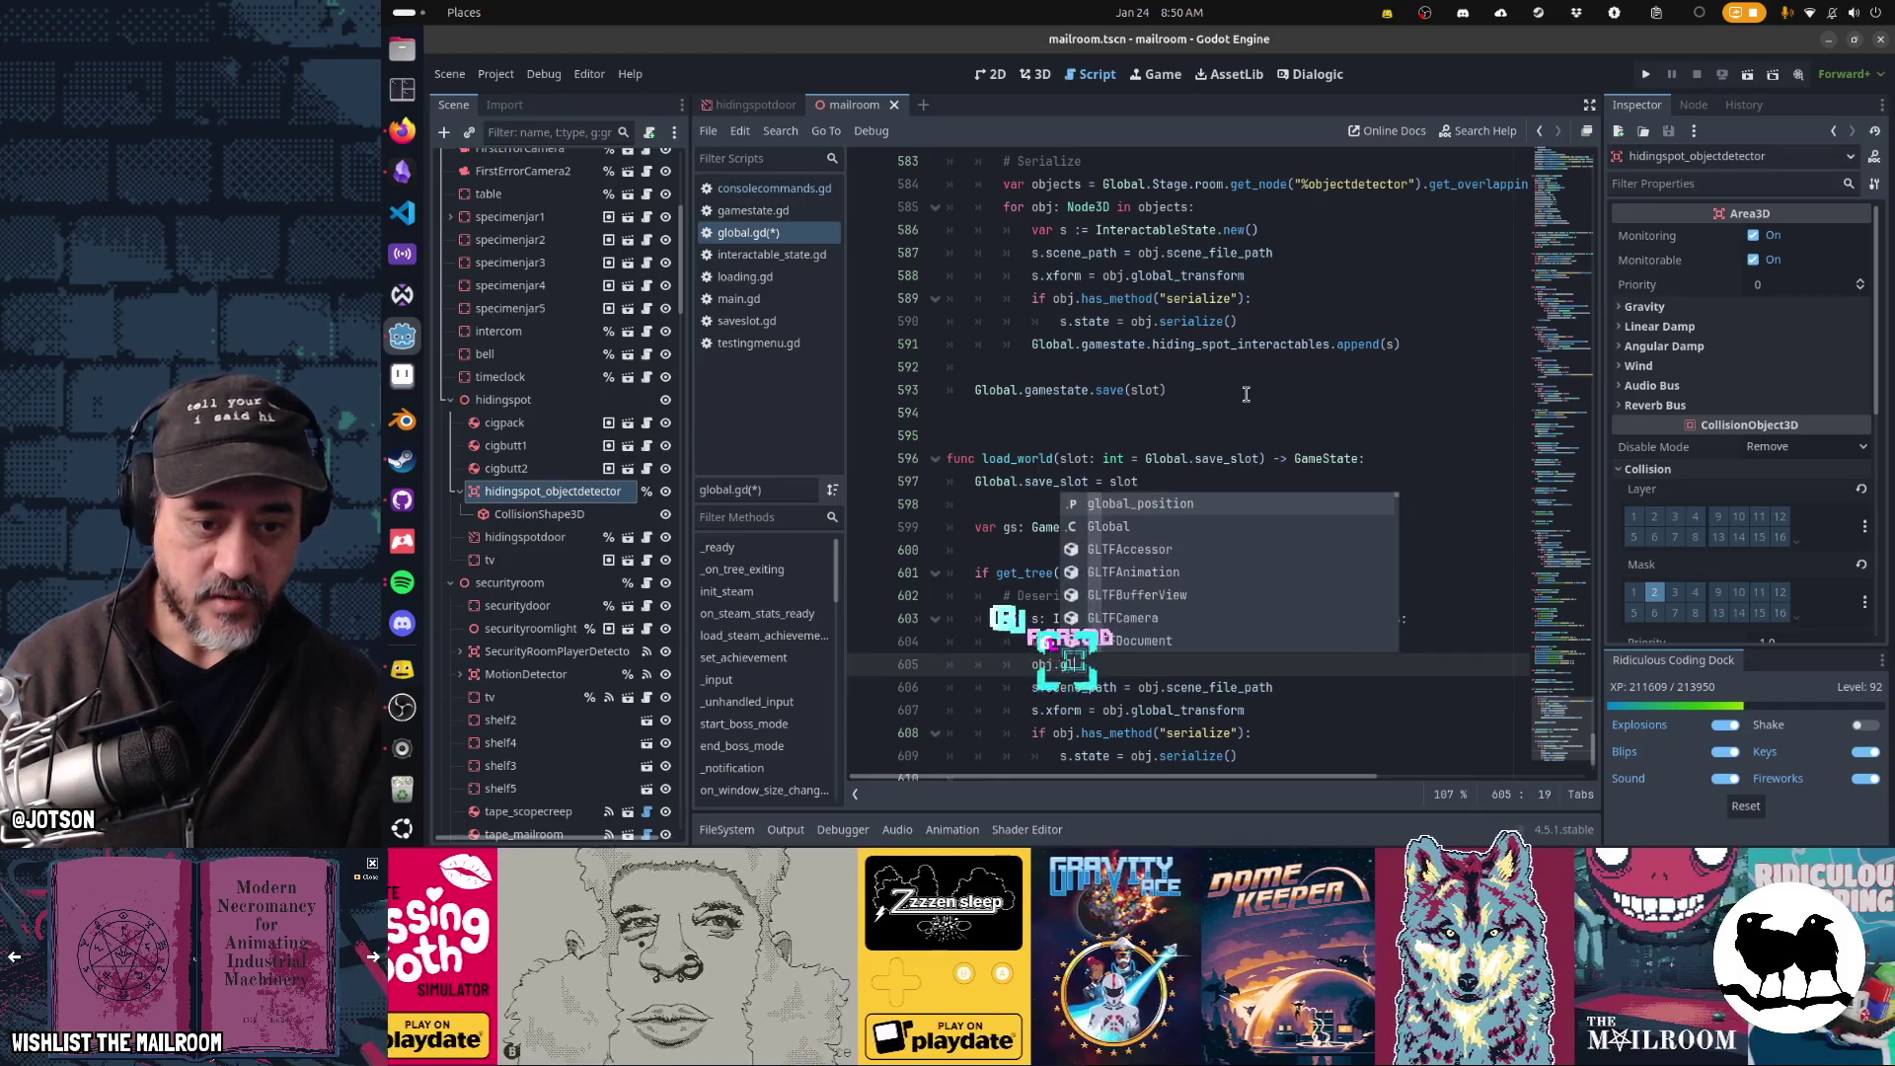
key(ctrl+BackSpace)
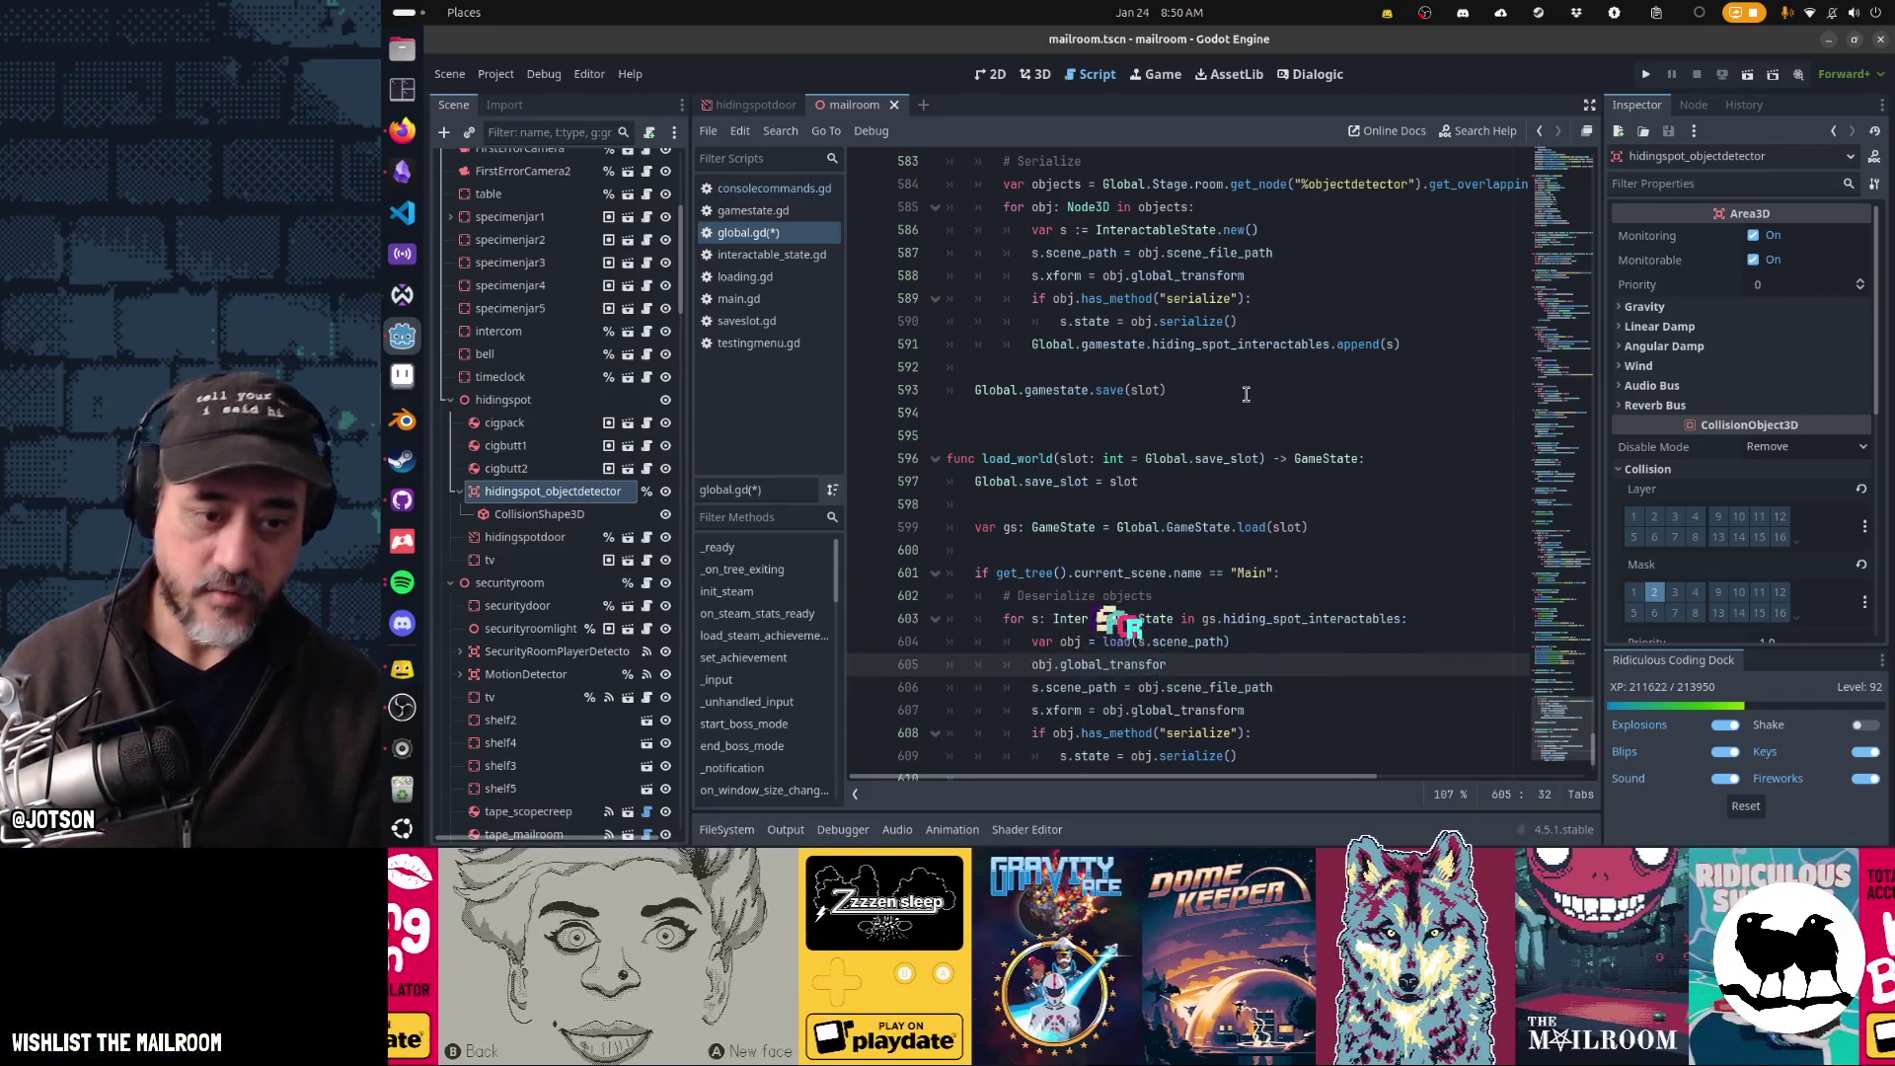
text(xform)
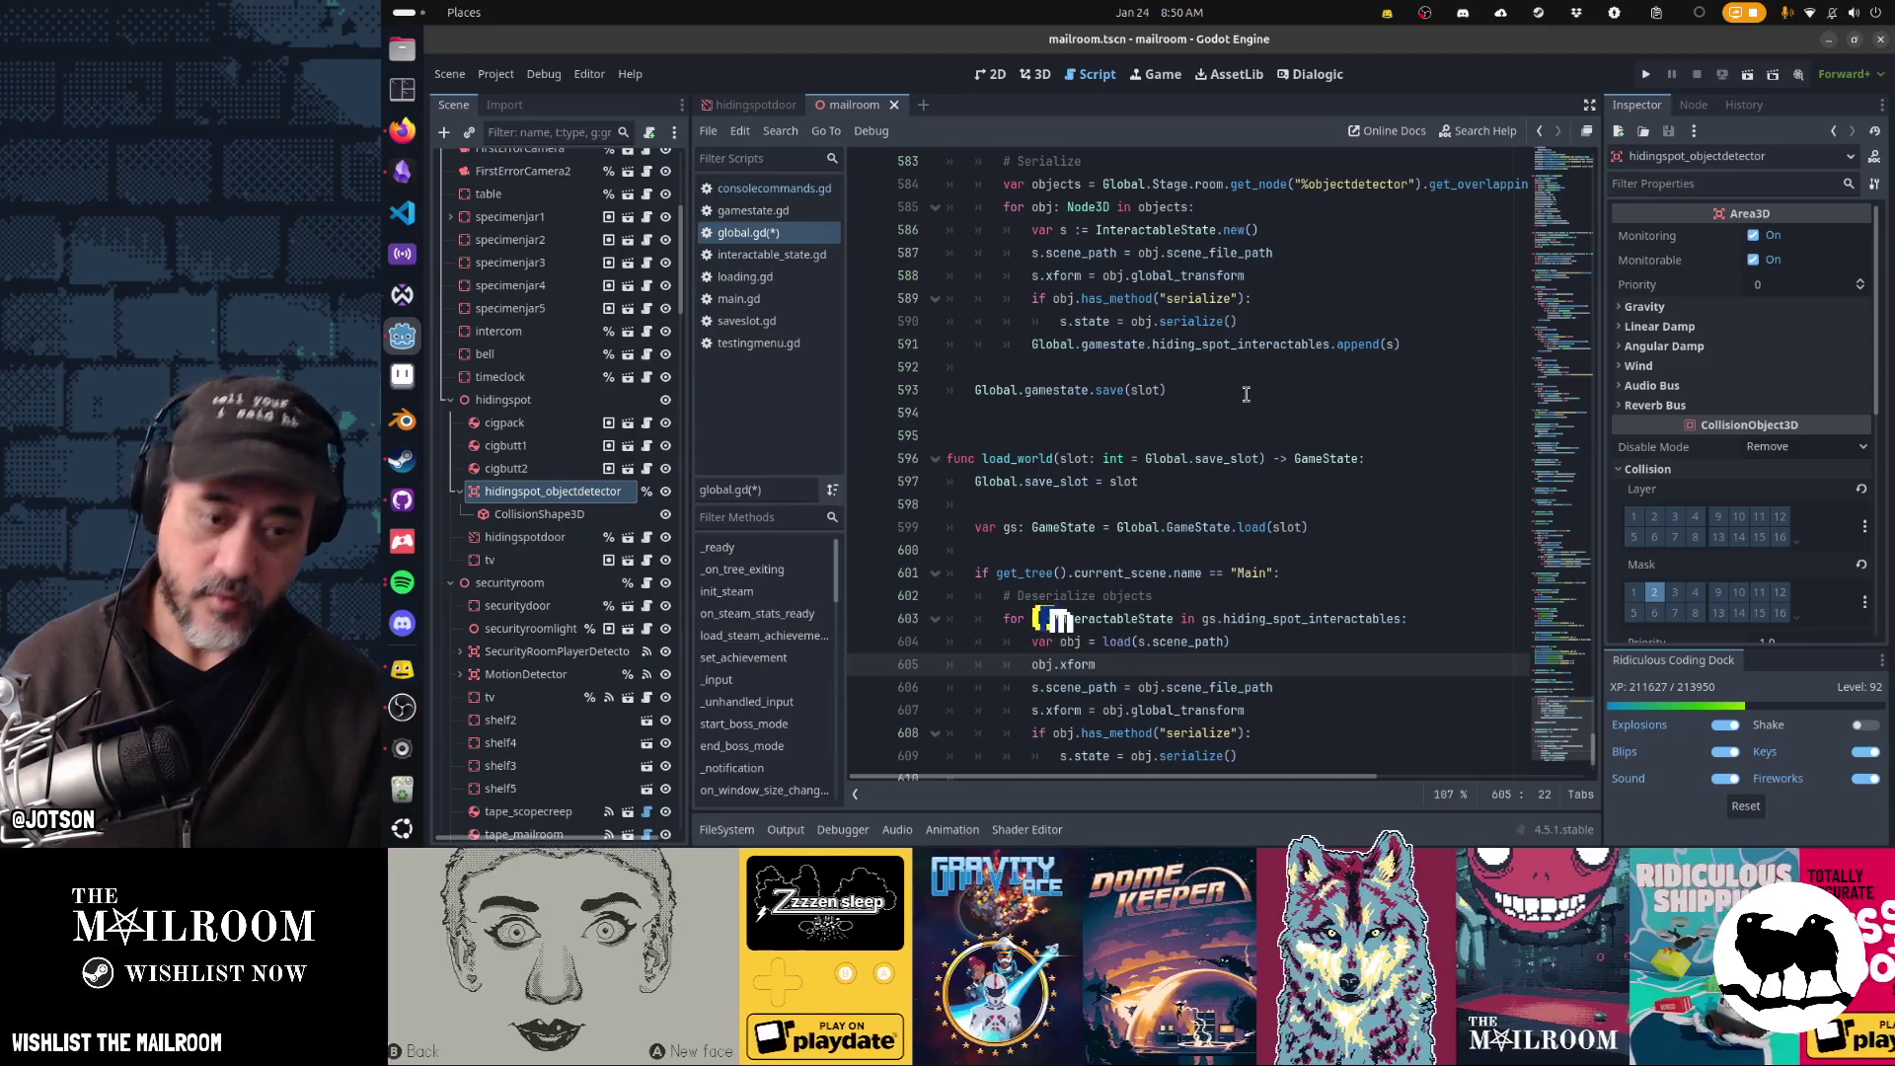
key(ctrl+BackSpace)
text(global_transform = s.xf)
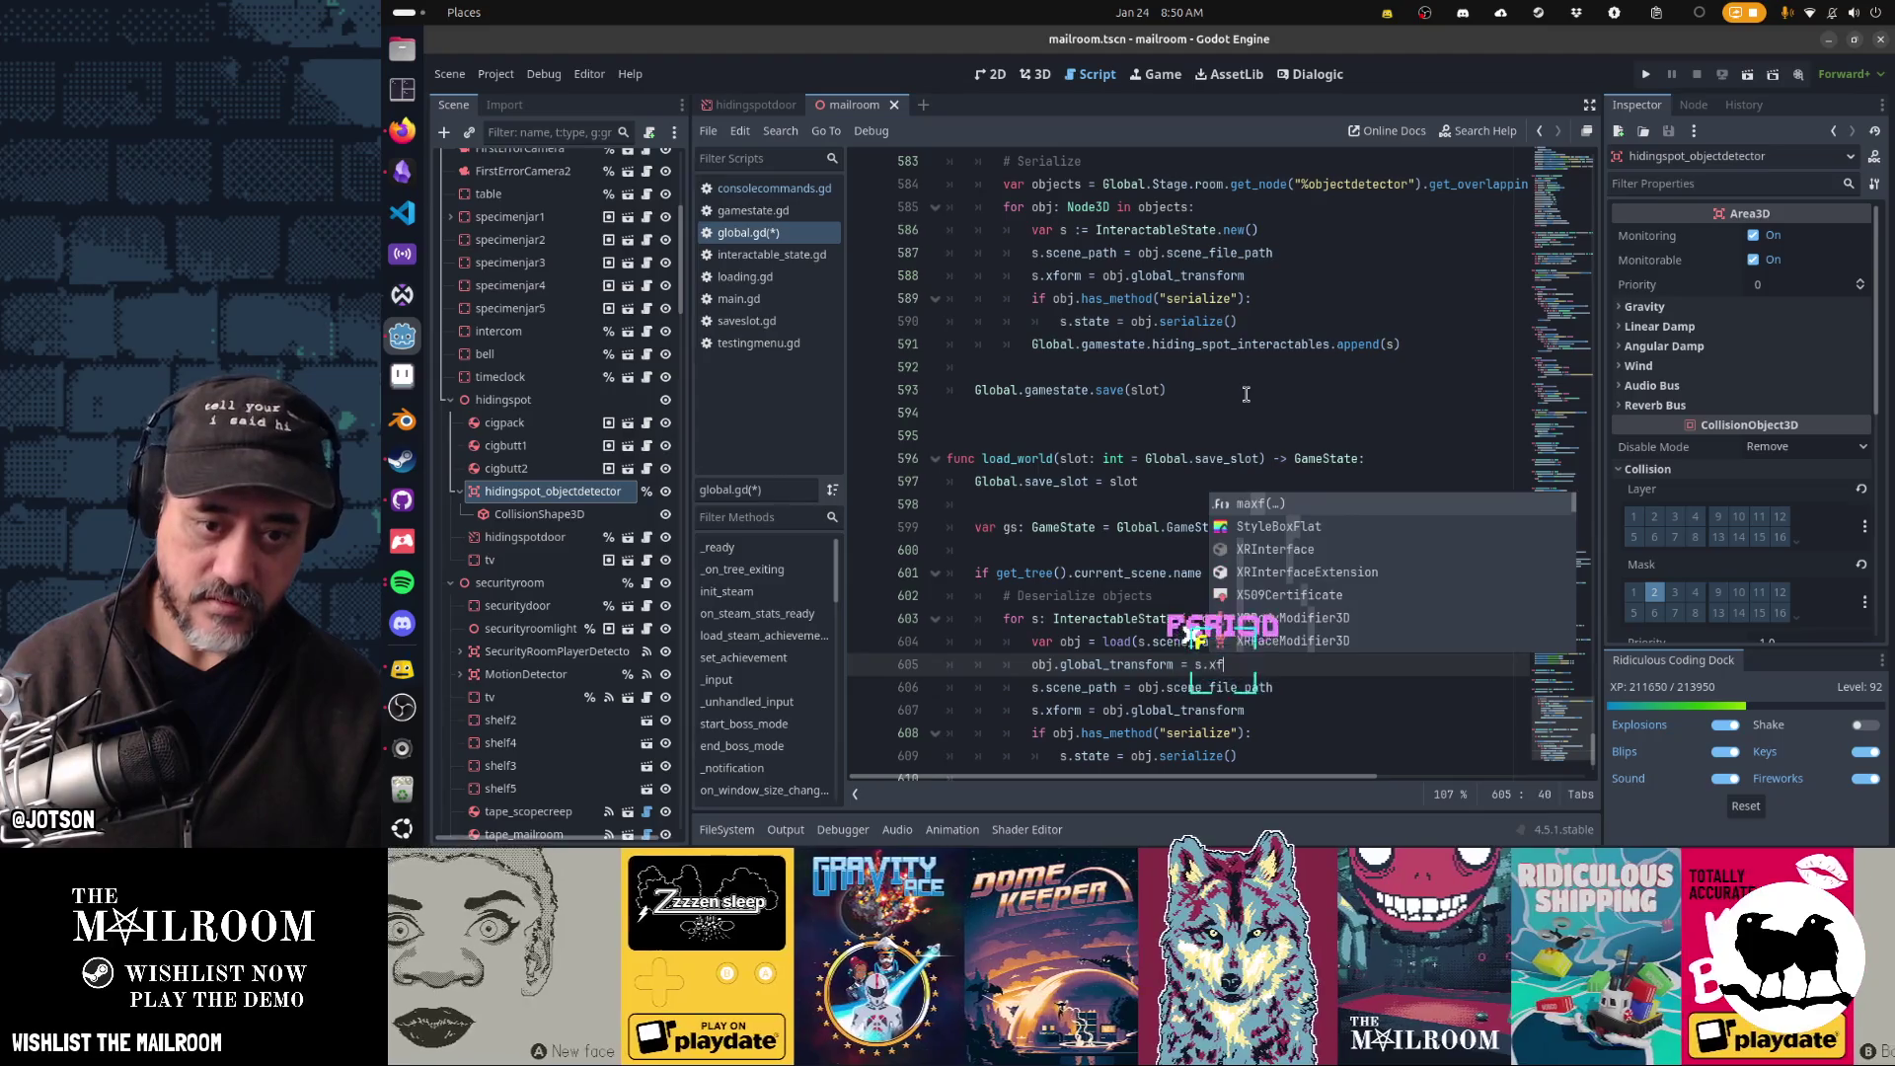
text(orm)
key(Return)
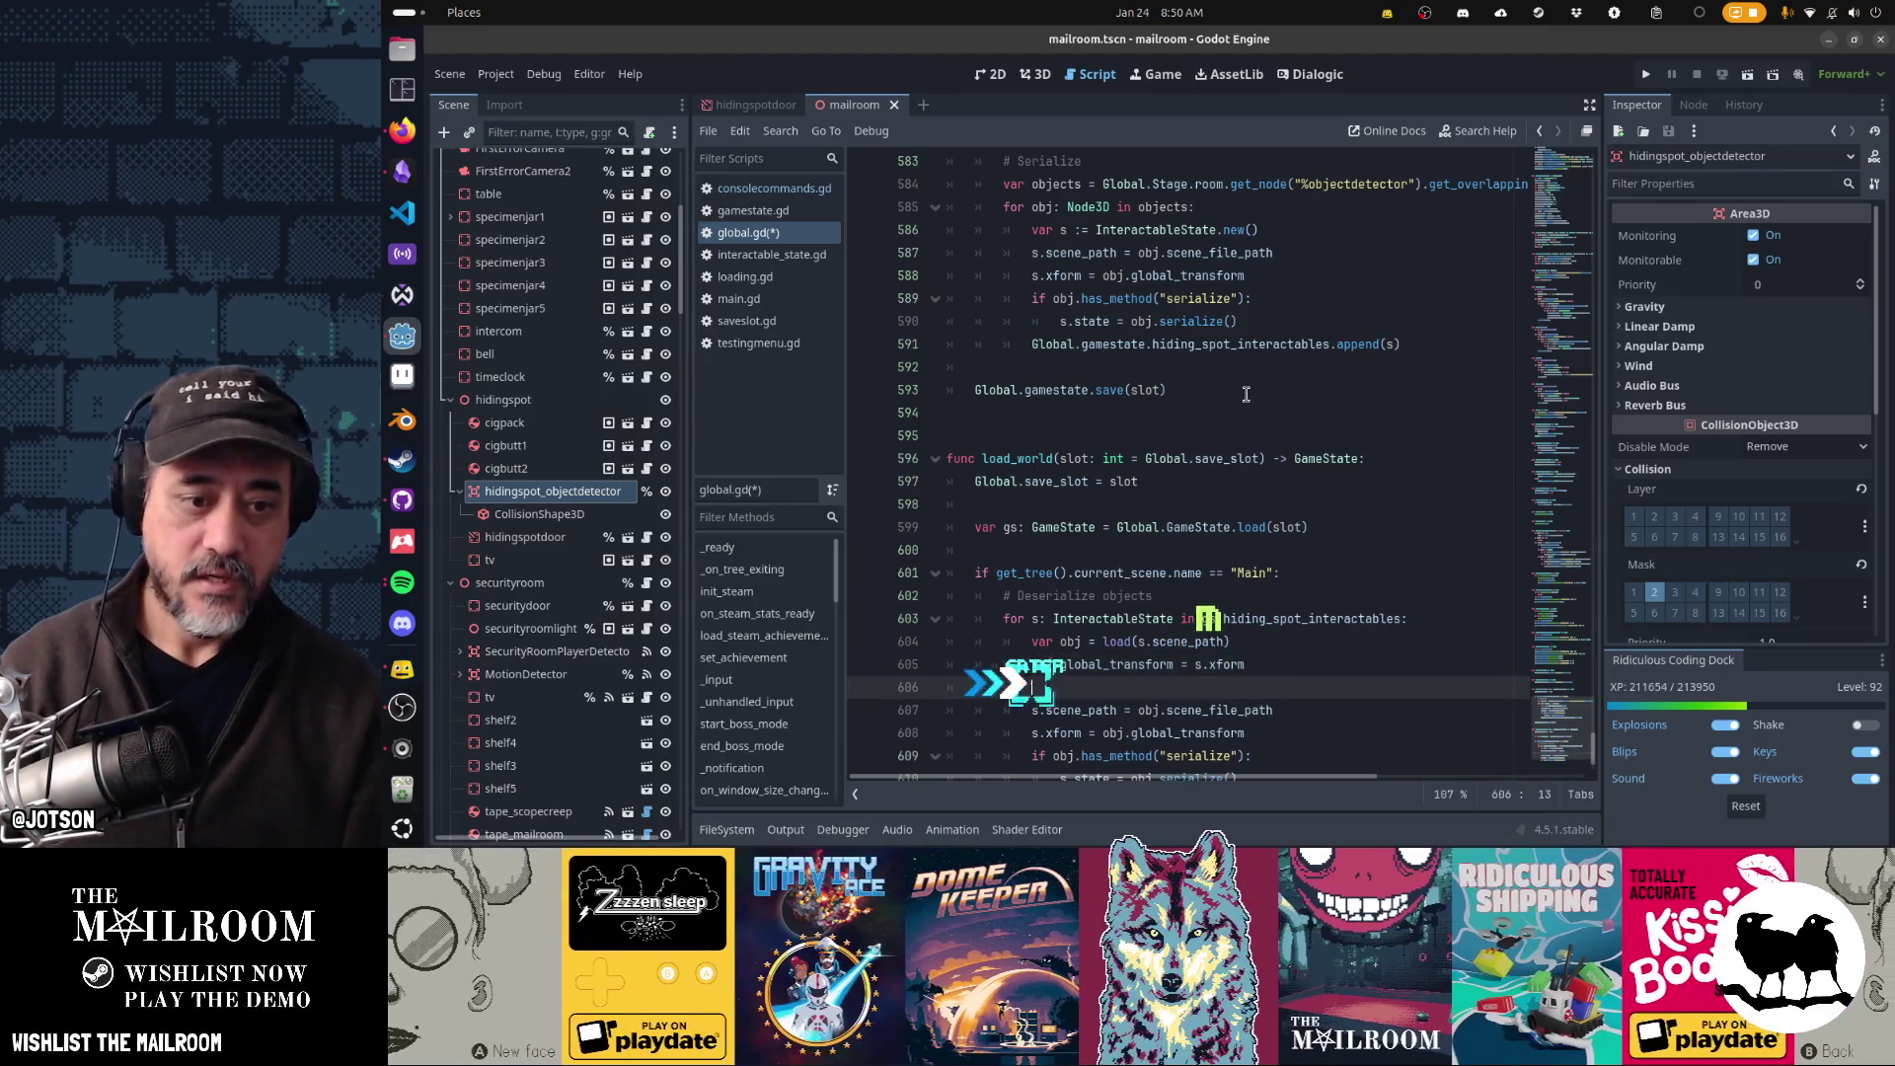
text(if s.)
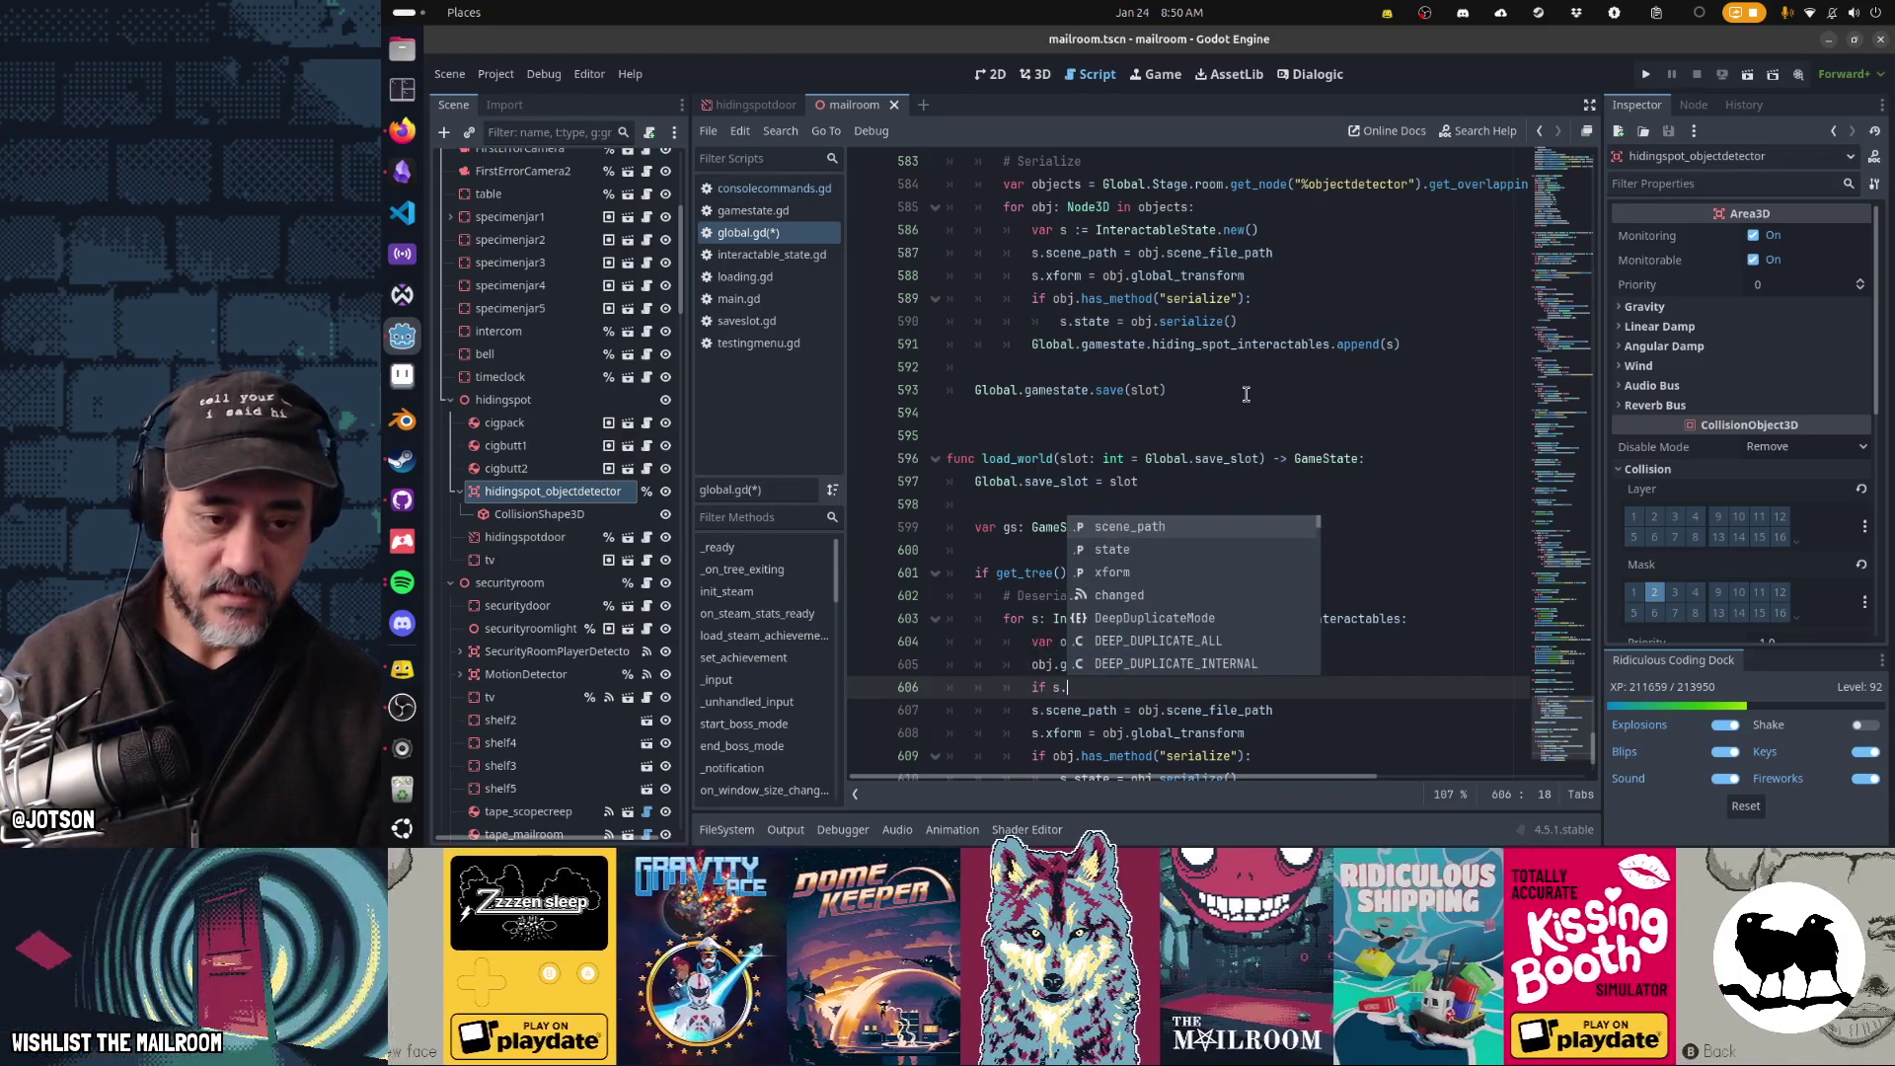
text(sta)
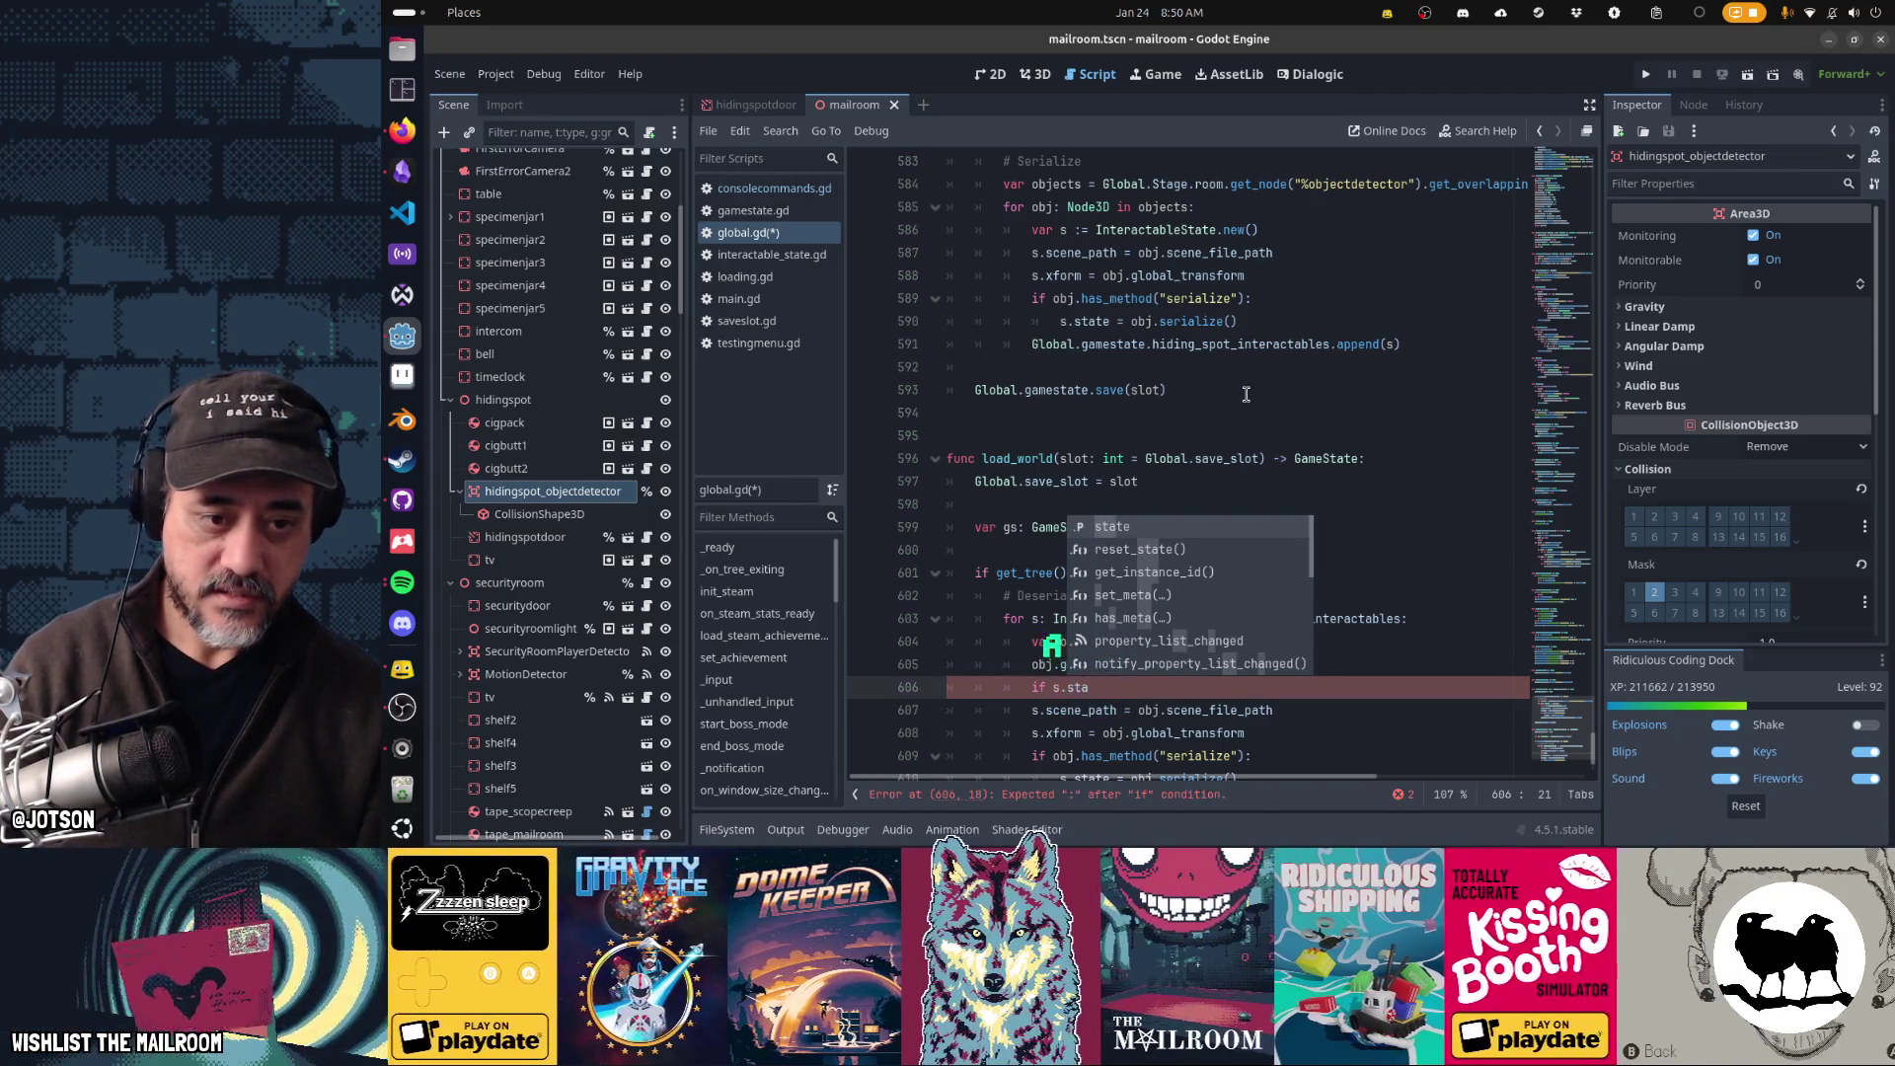
text(te.)
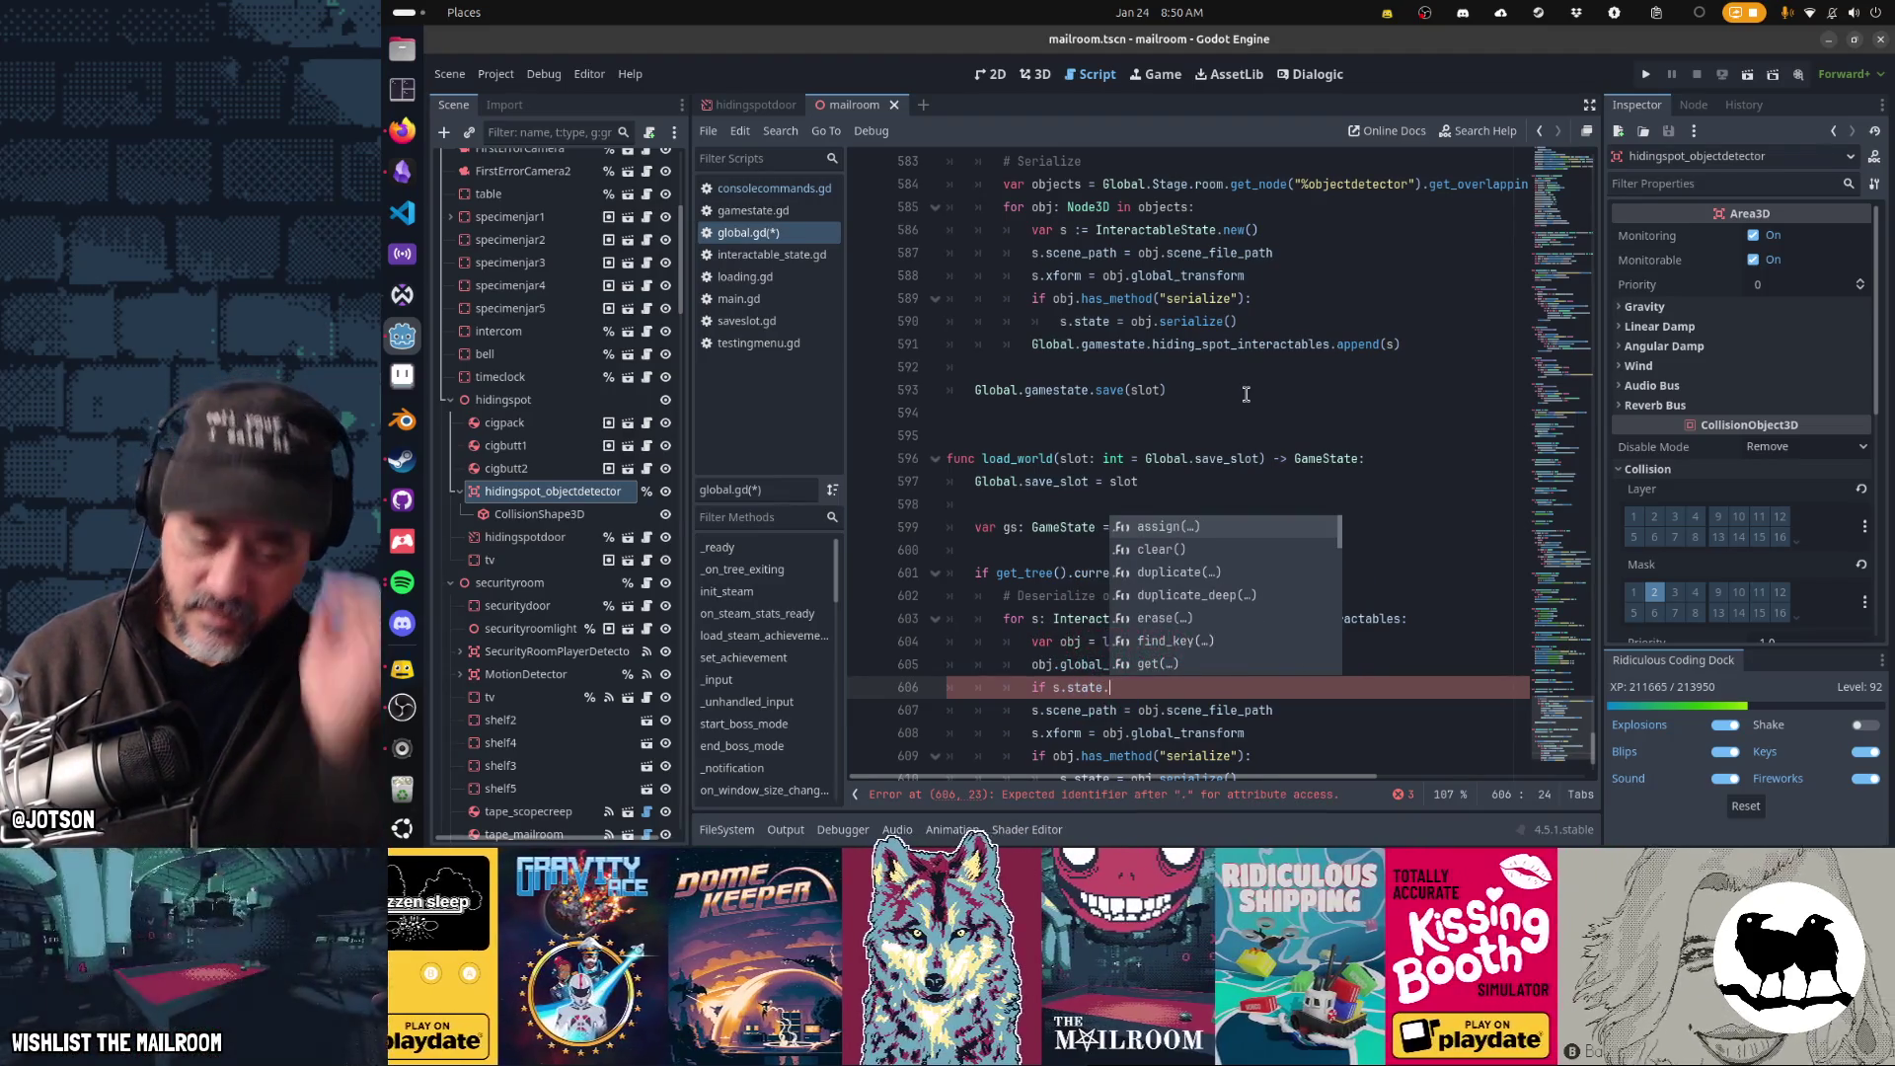
text(si)
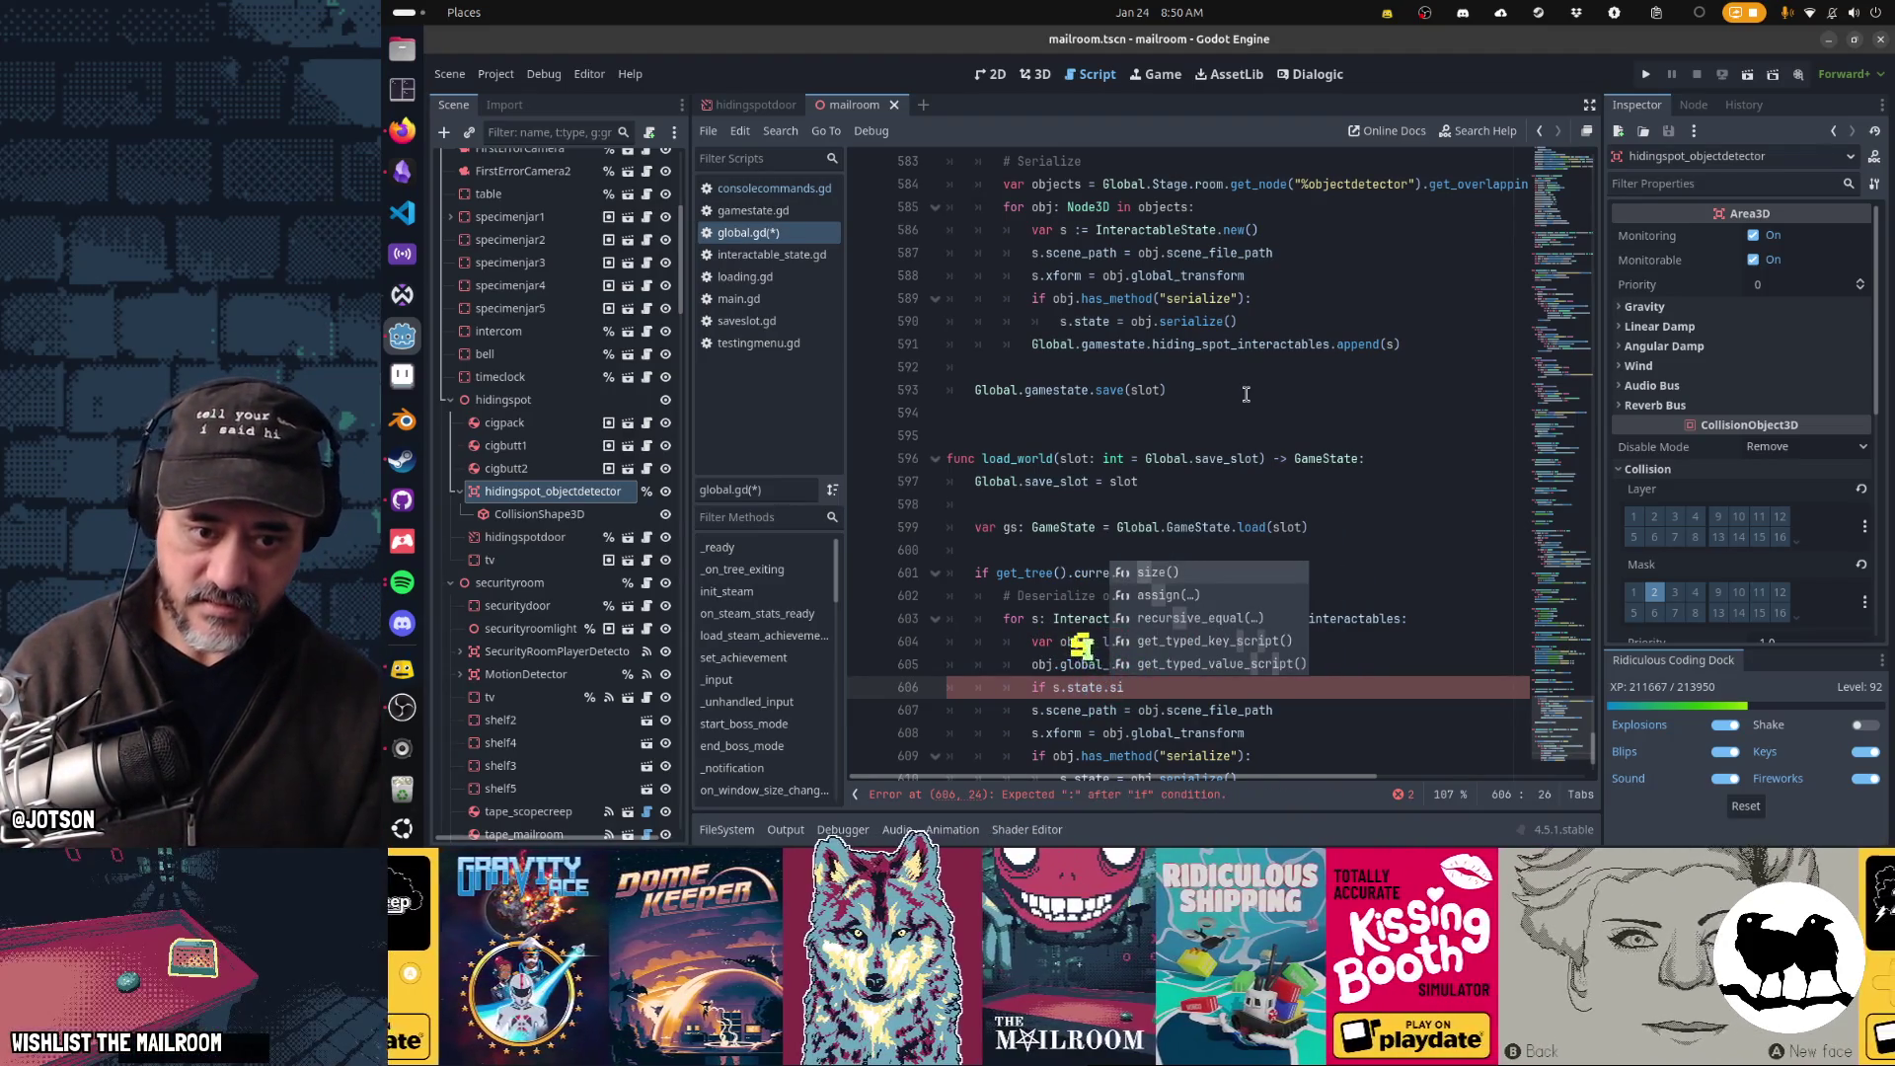
text(ze(*)
- Restore the s.state.size() check and extend it with 'and obj.has_method("deserialize"):'
key(shift+Home)
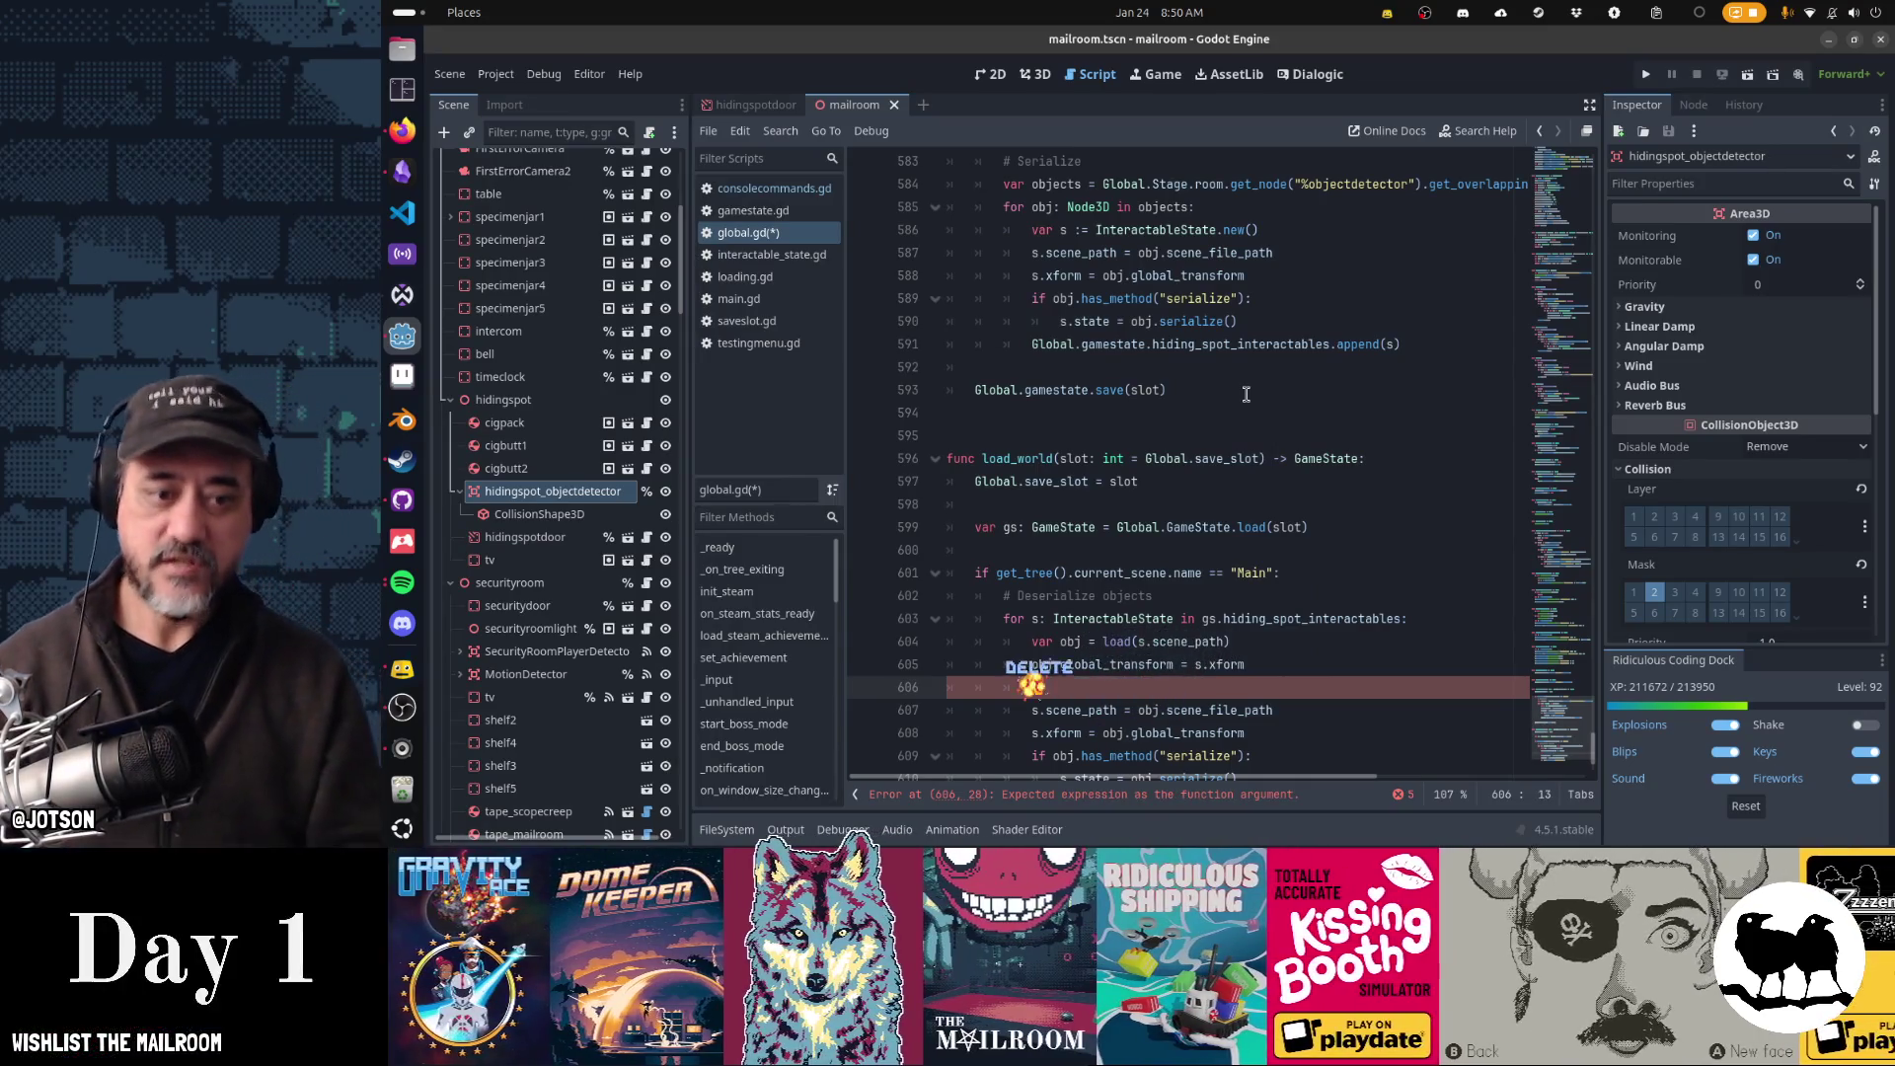
key(Delete)
text(for)
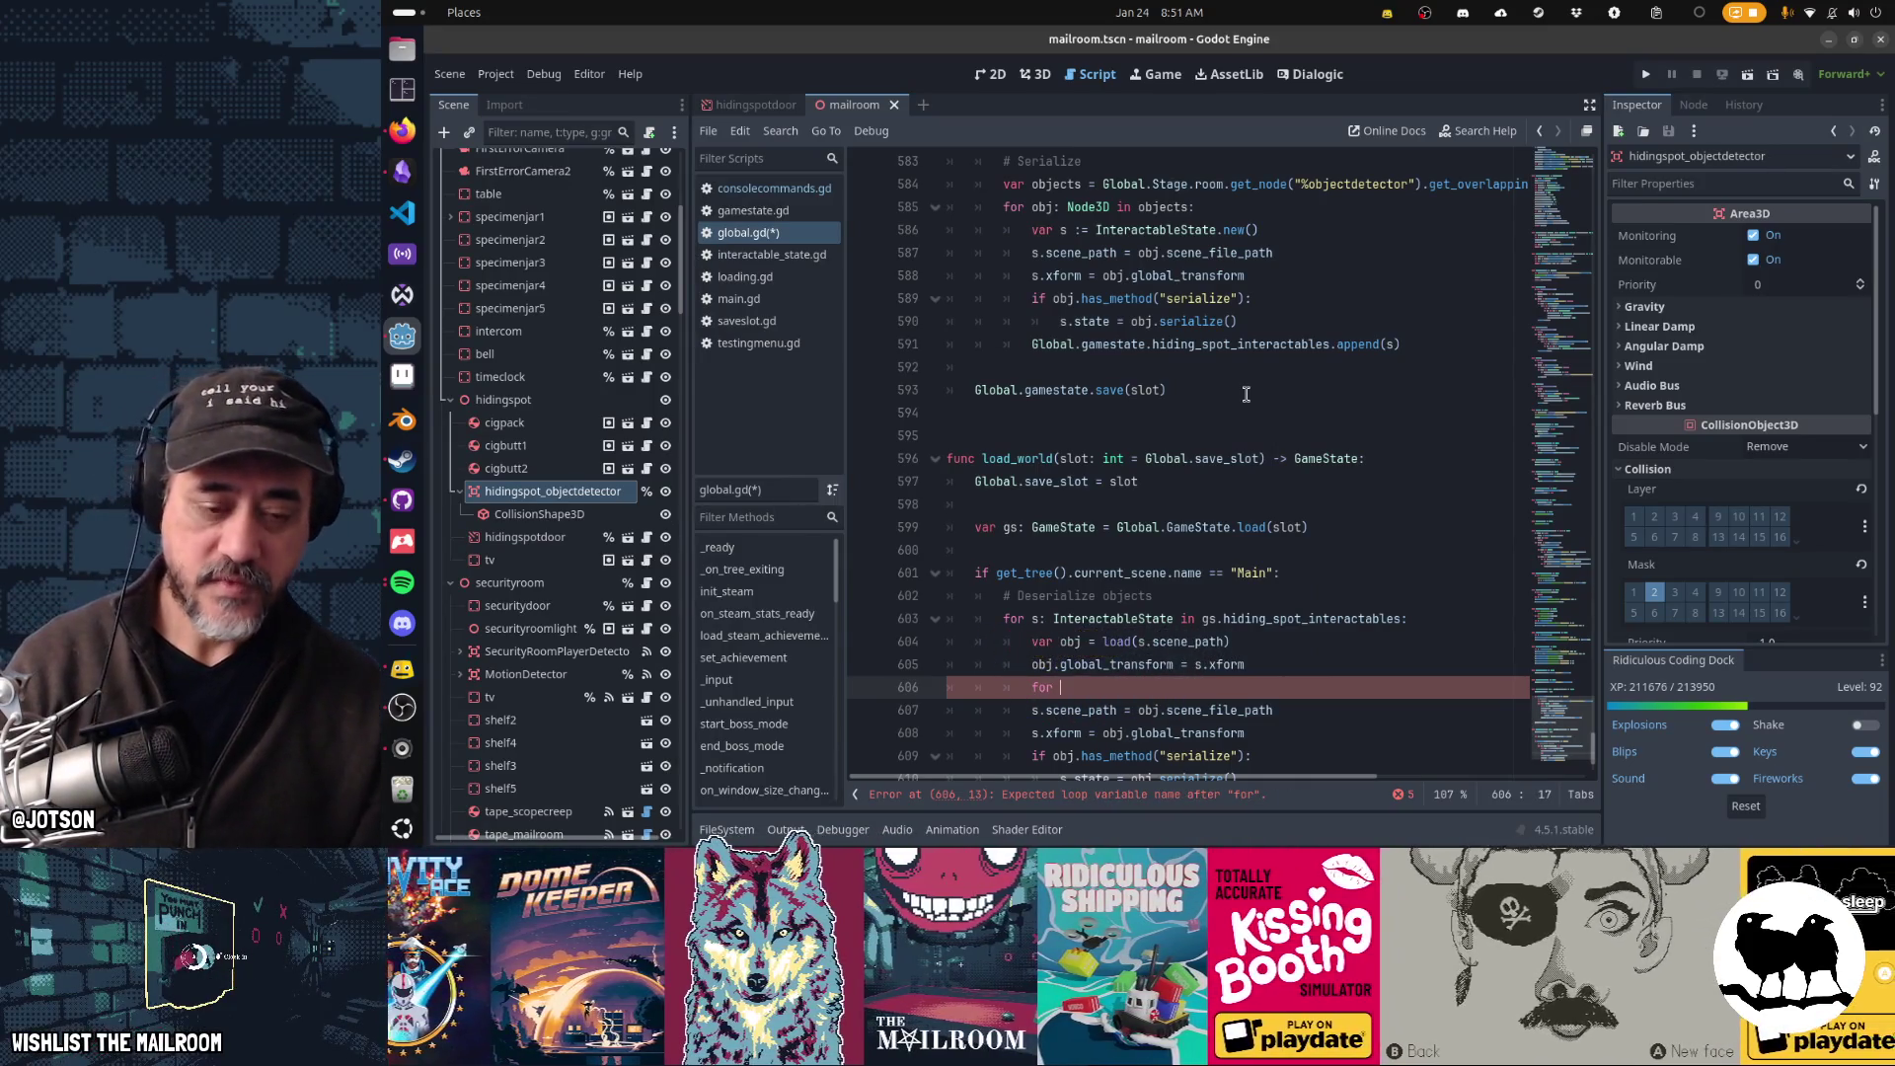
scroll(1246, 393, down, 1)
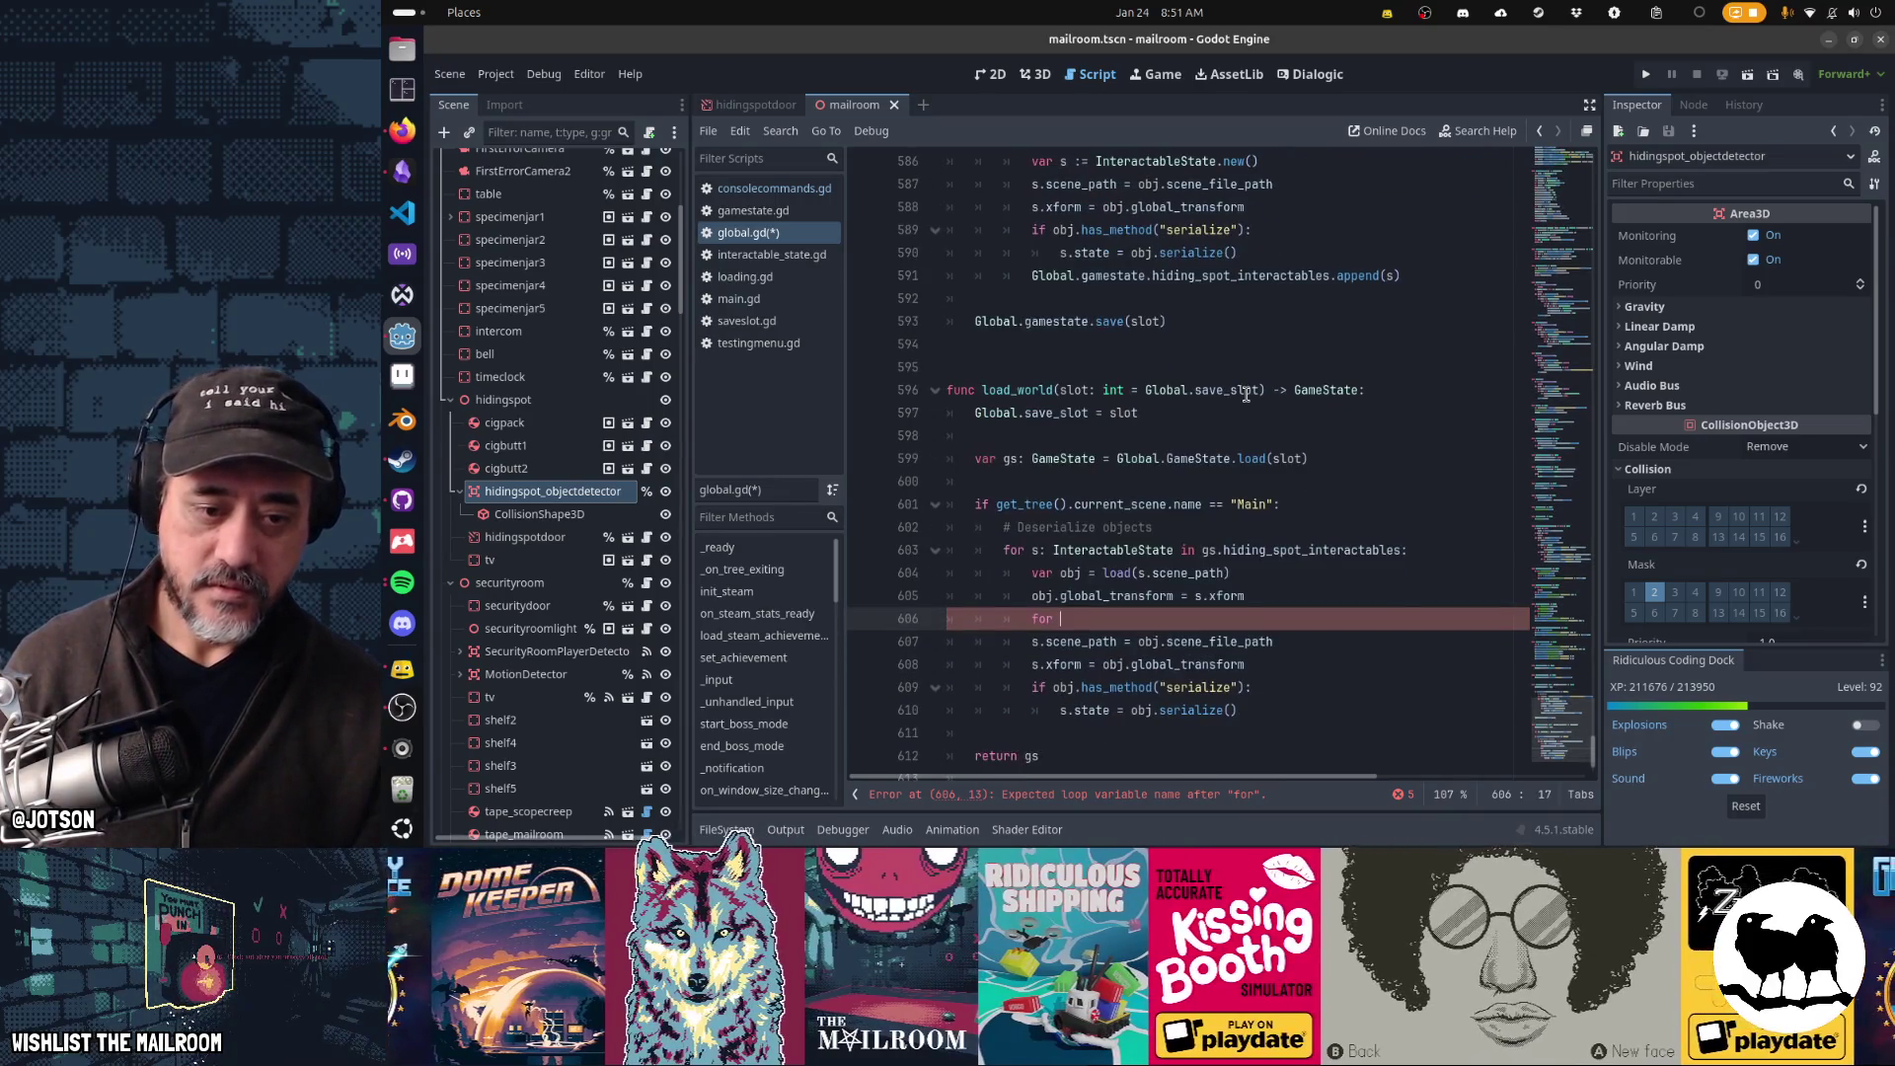
key(ctrl+z)
key(ctrl+z)
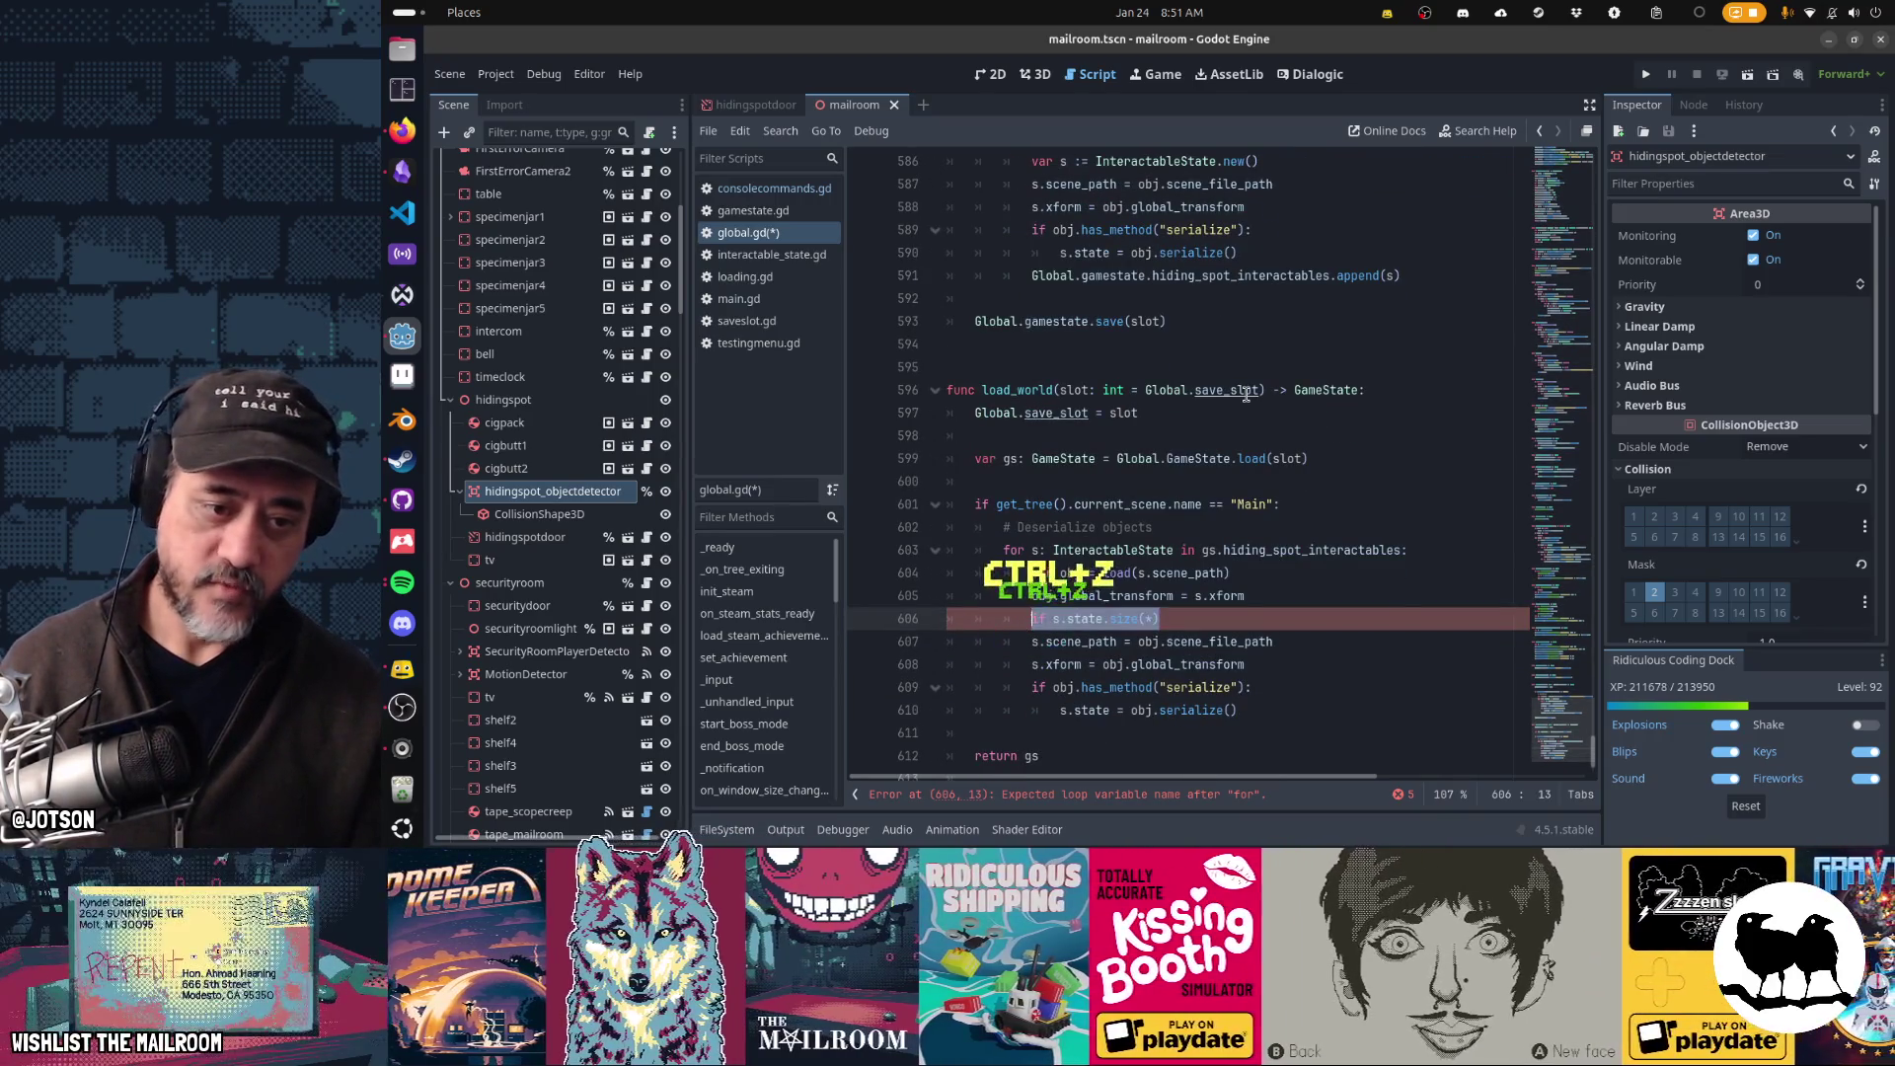
key(BackSpace)
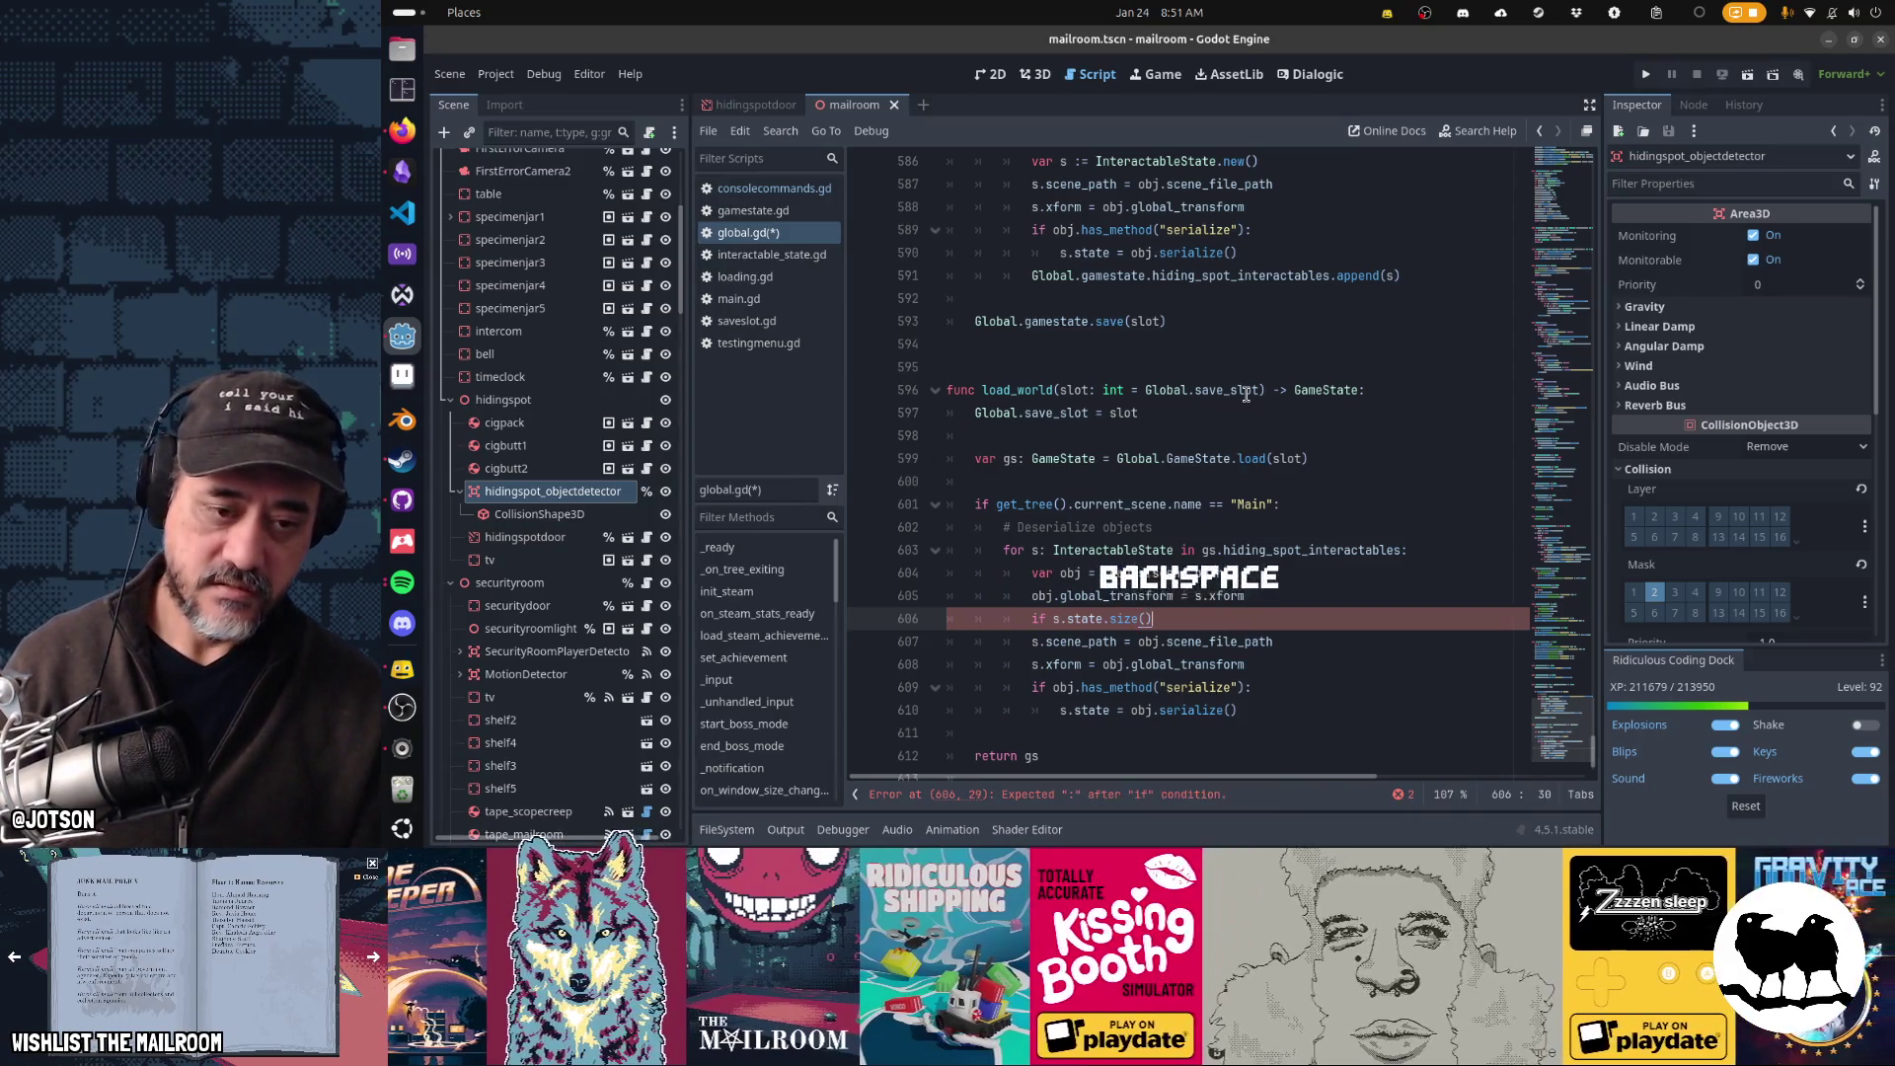
text(:)
key(Return)
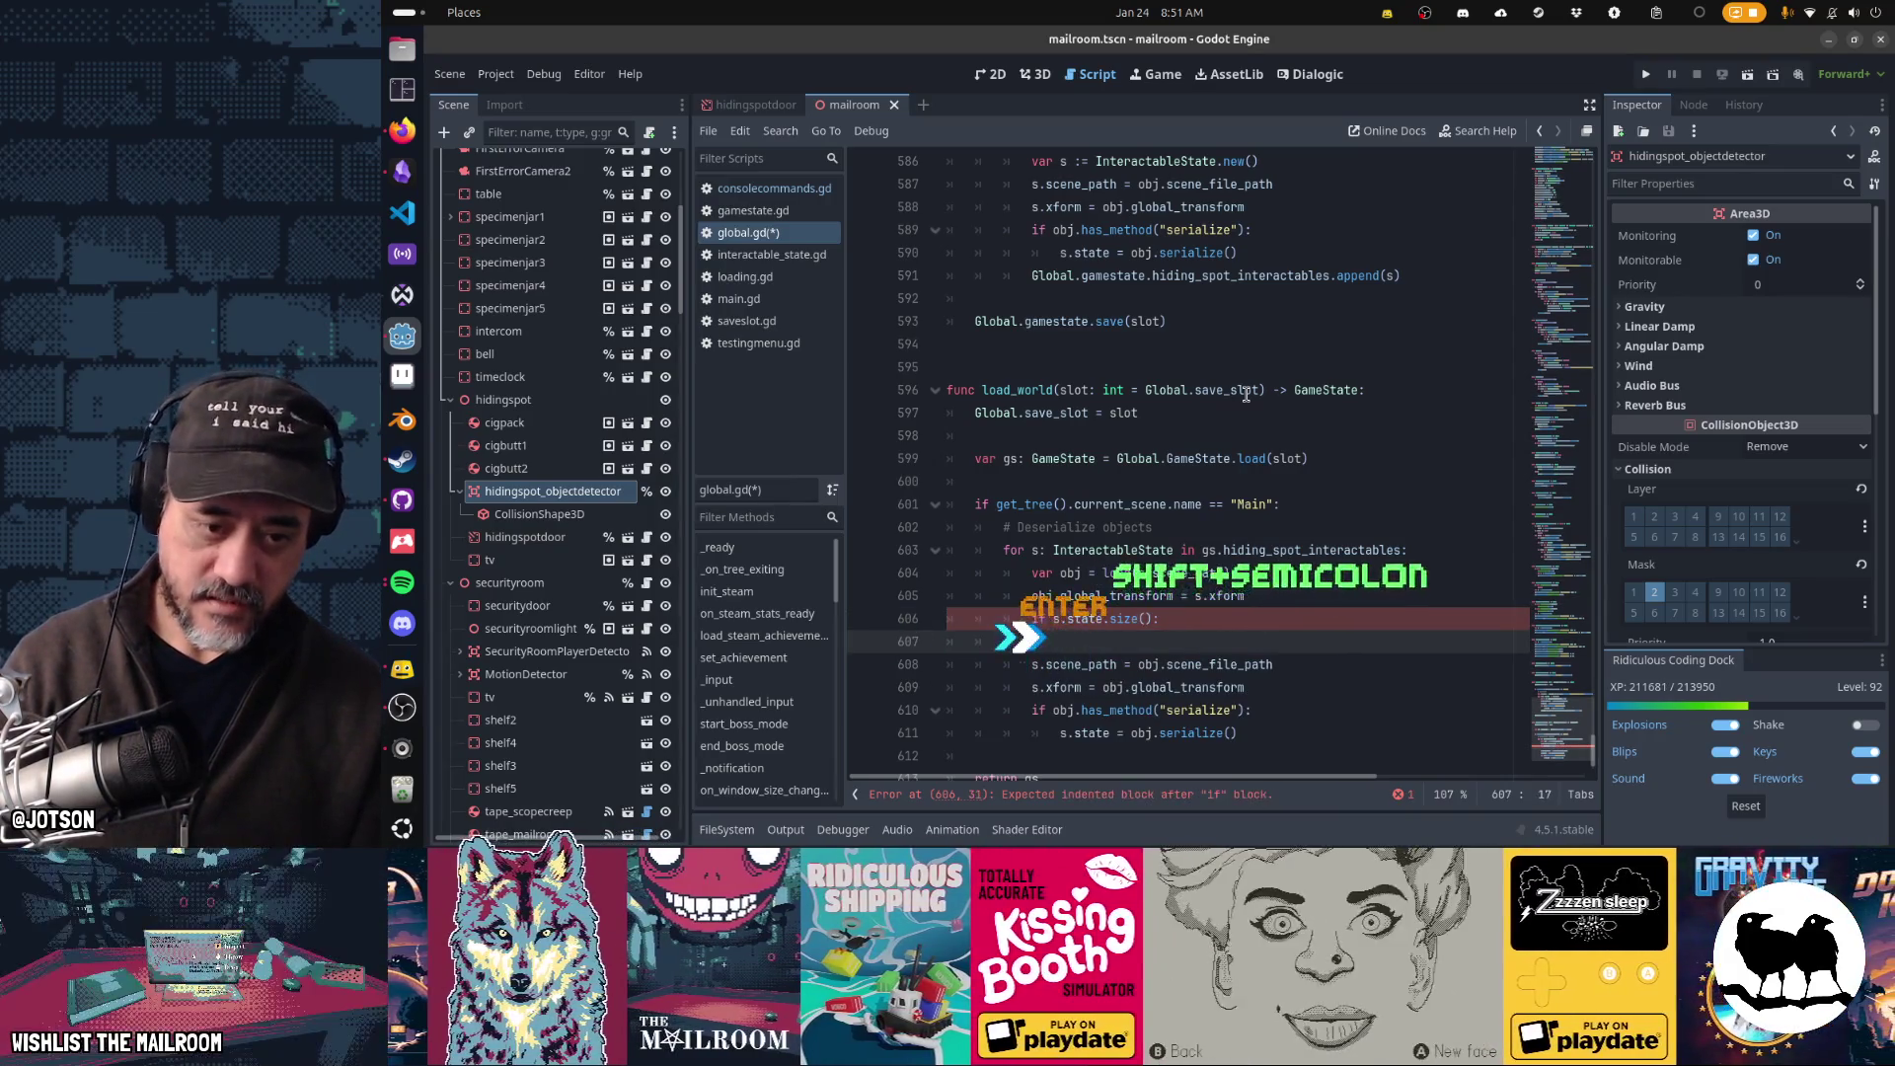
key(Up)
key(End)
key(Left)
text(and )
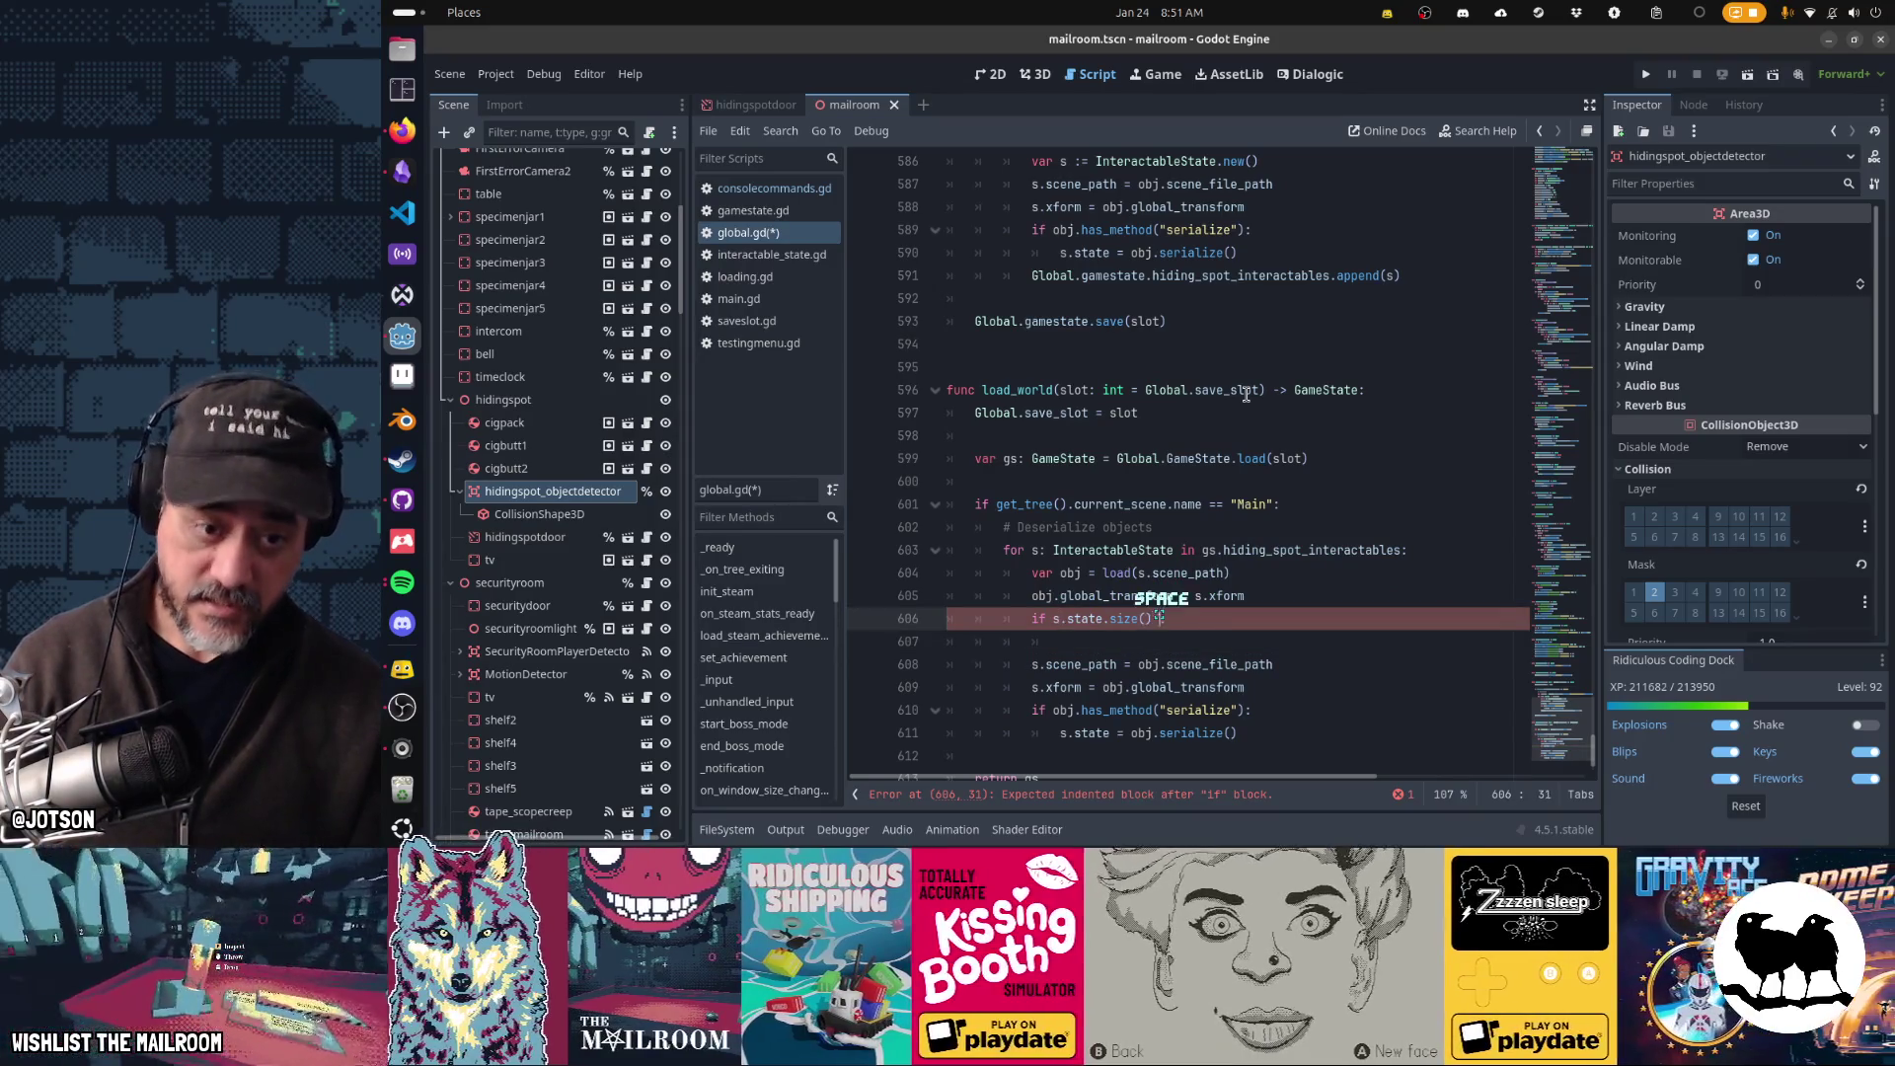
text(obj.)
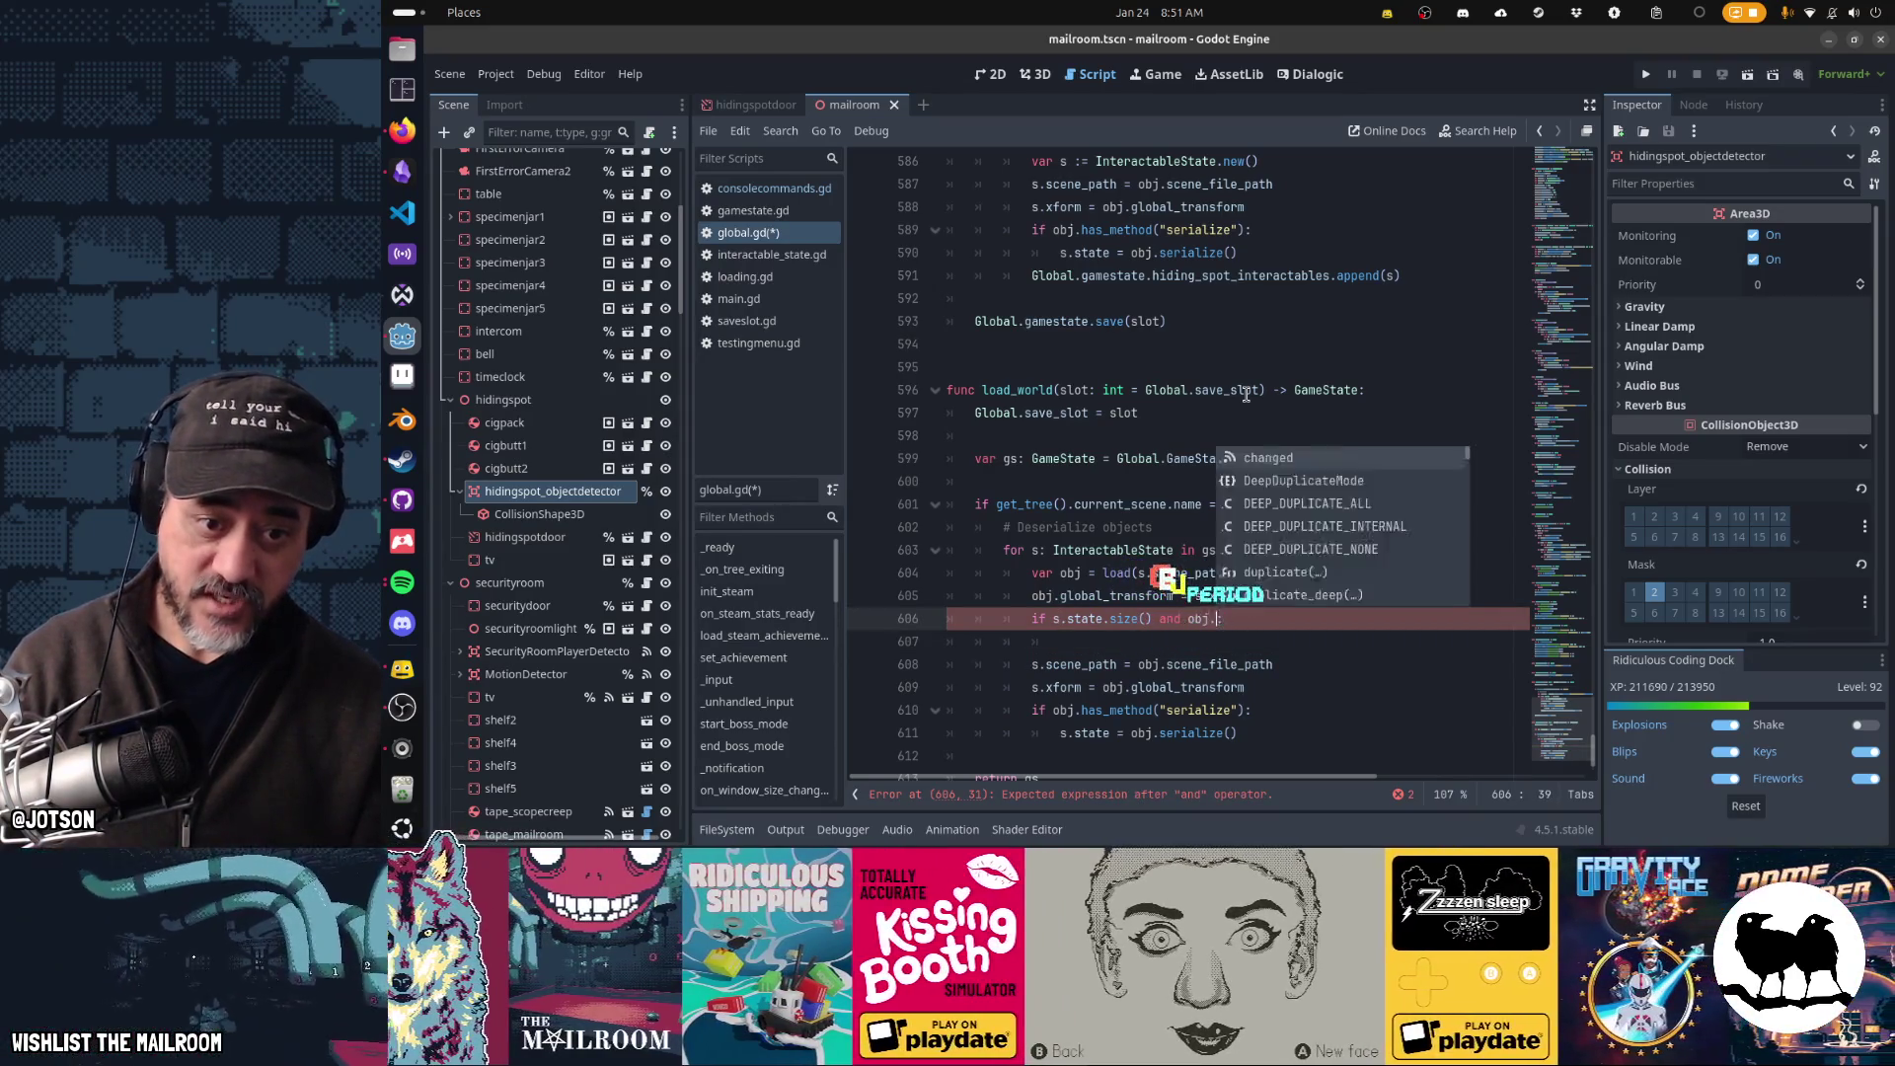
text(has_method(")
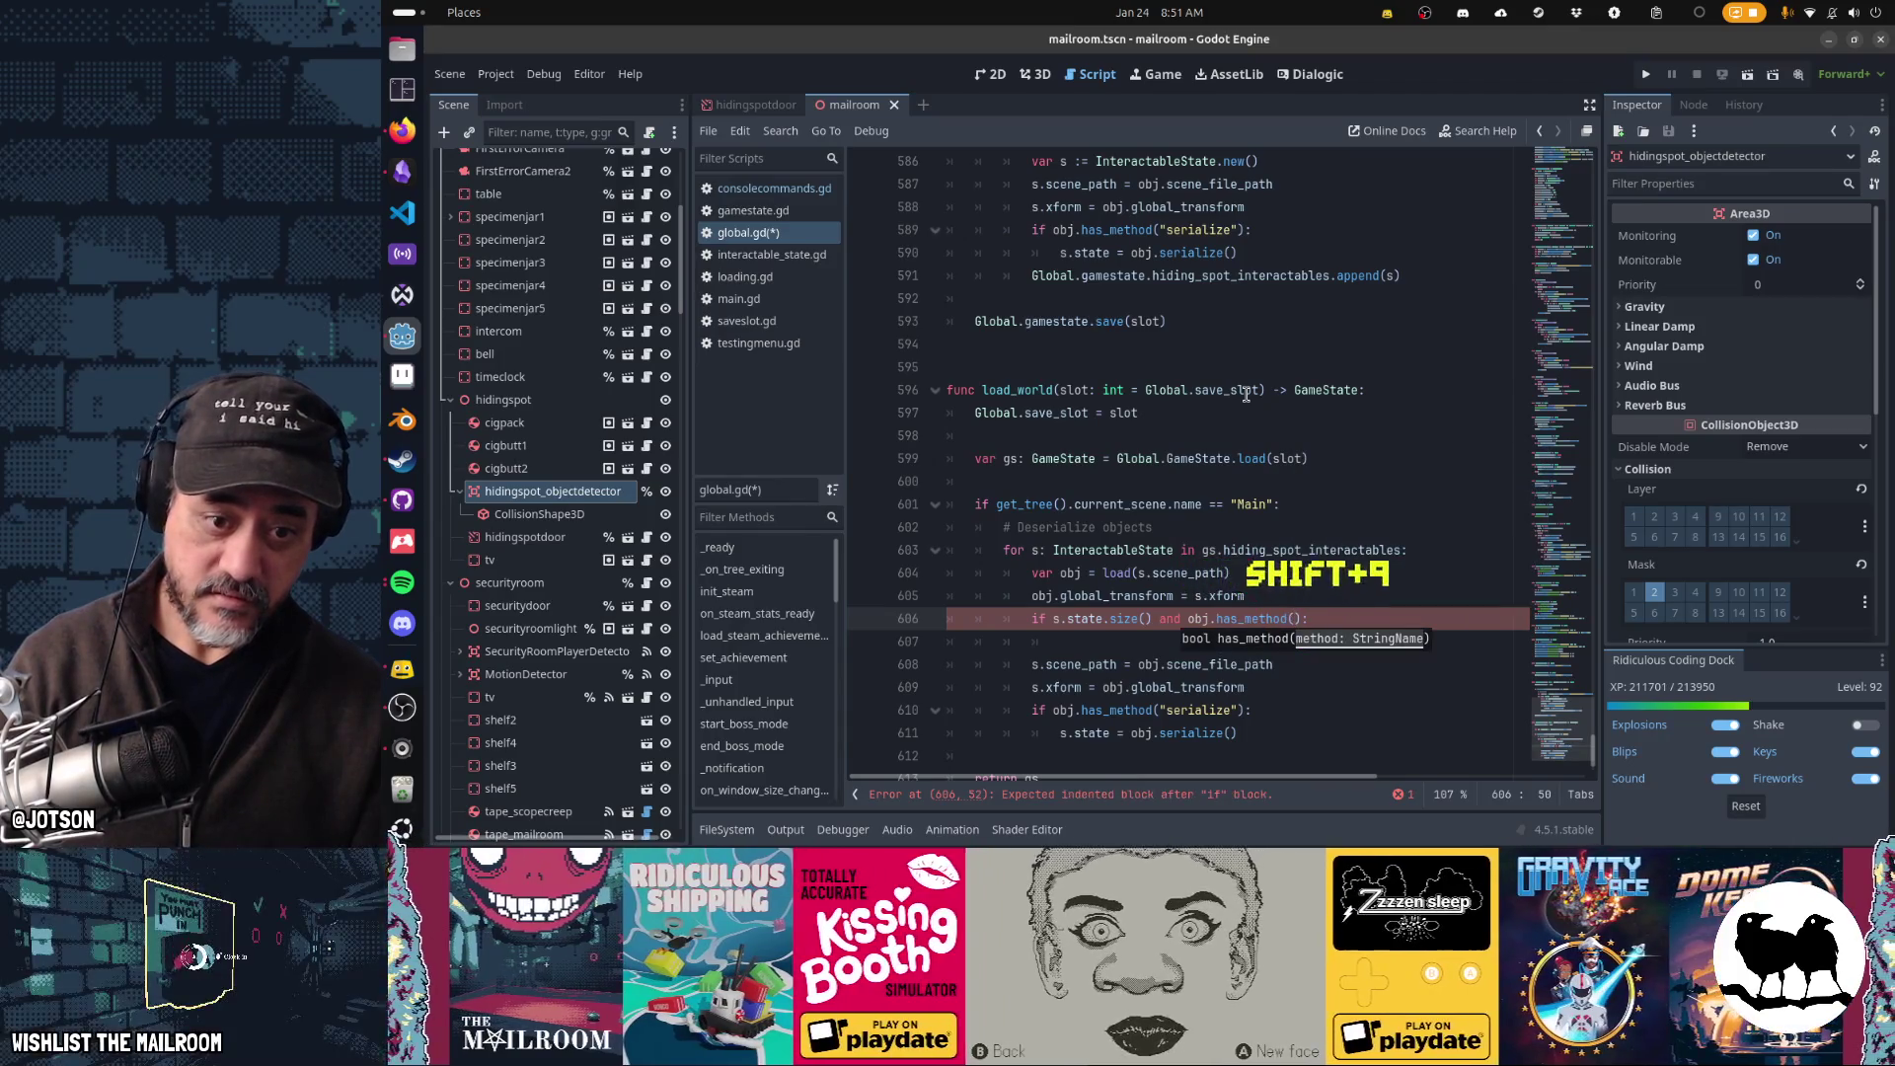
text(deserialize)
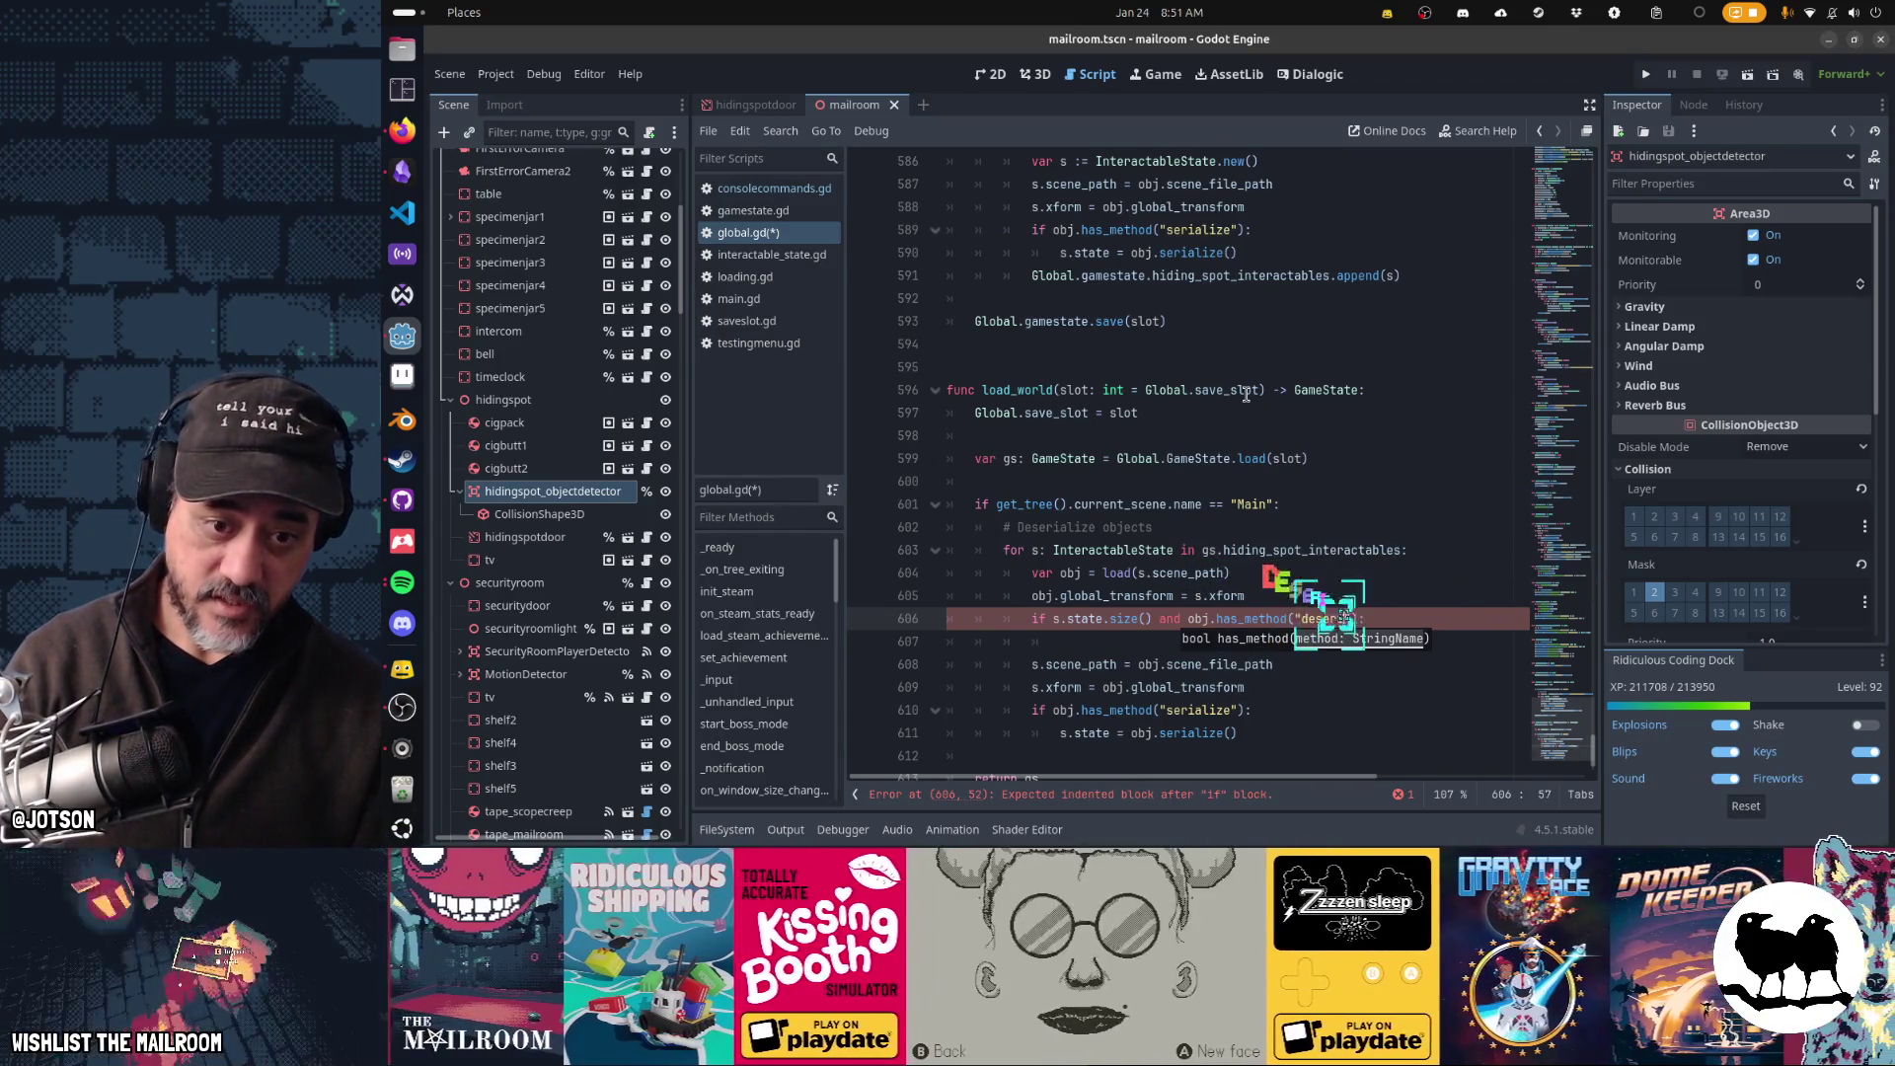
- Call obj.deserialize(s.state) inside the if, then delete the leftover copied serialize lines
key(End)
key(Return)
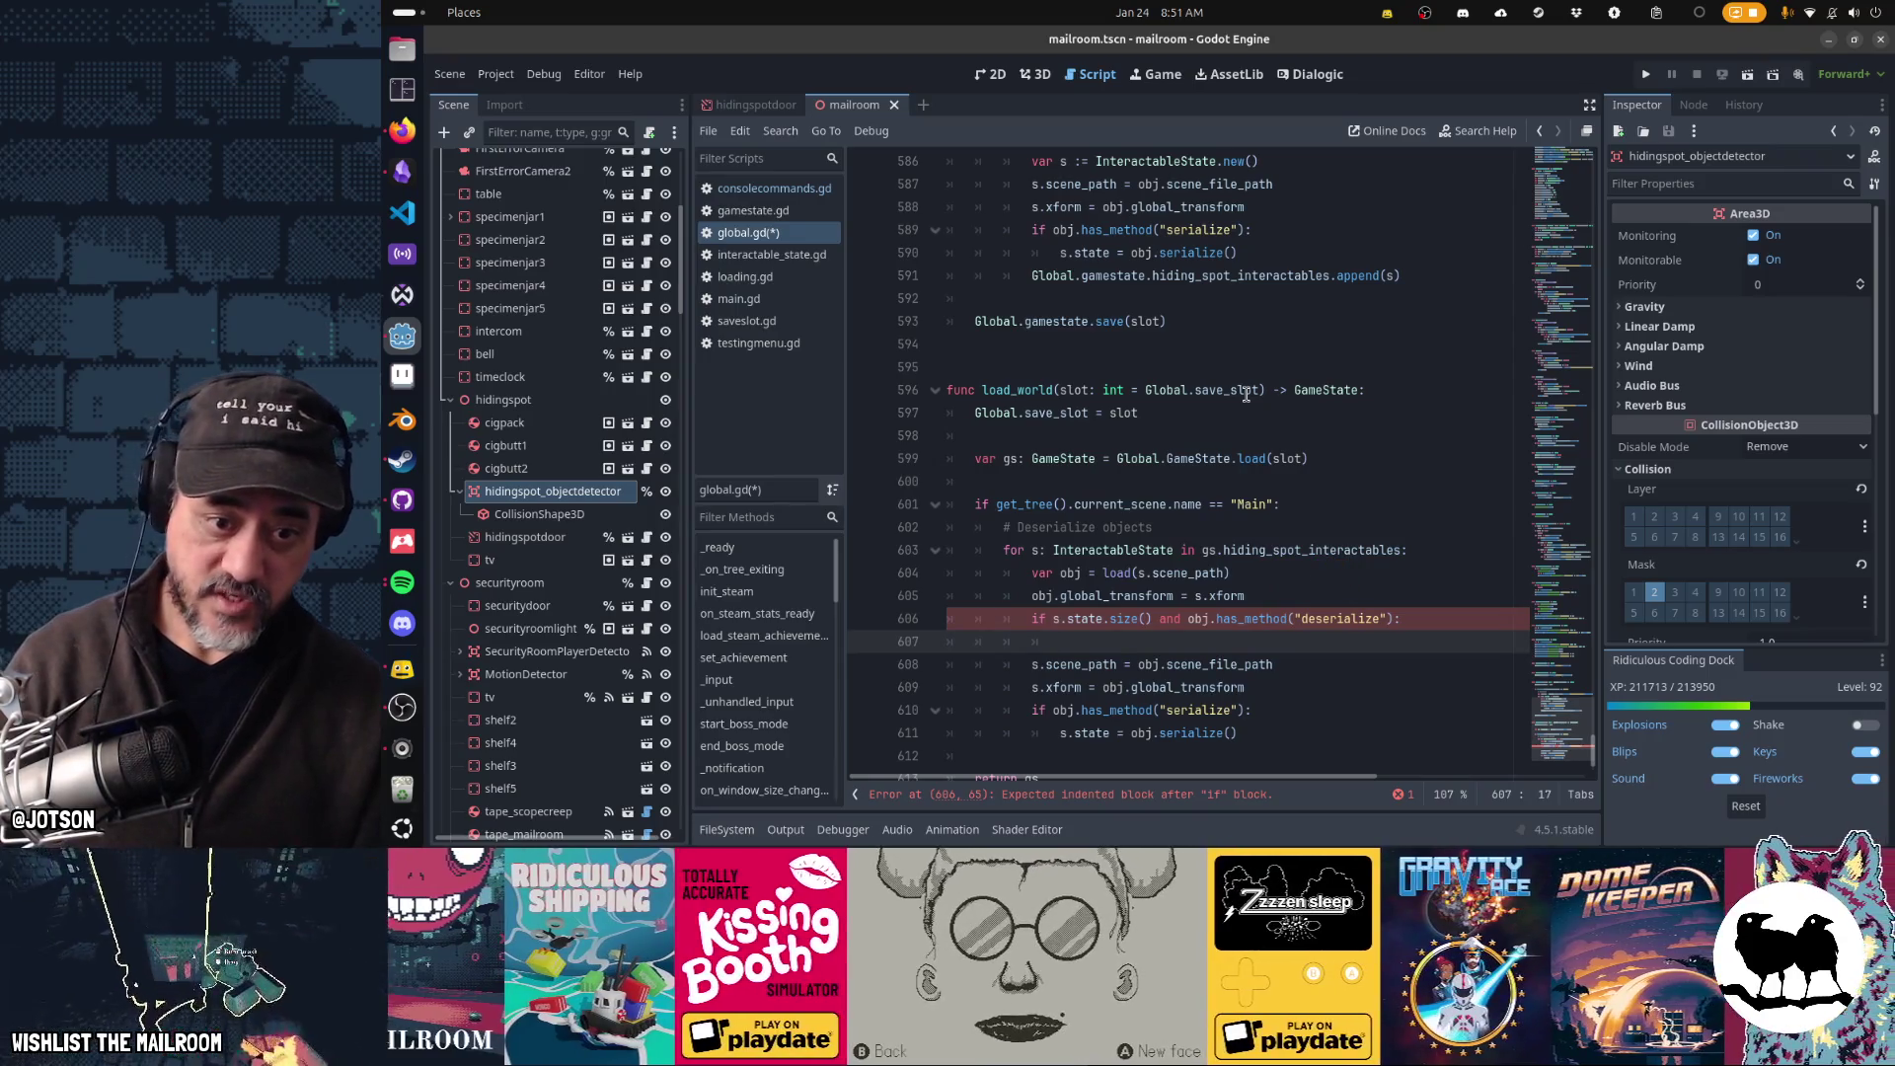
key(Tab)
text(obj.)
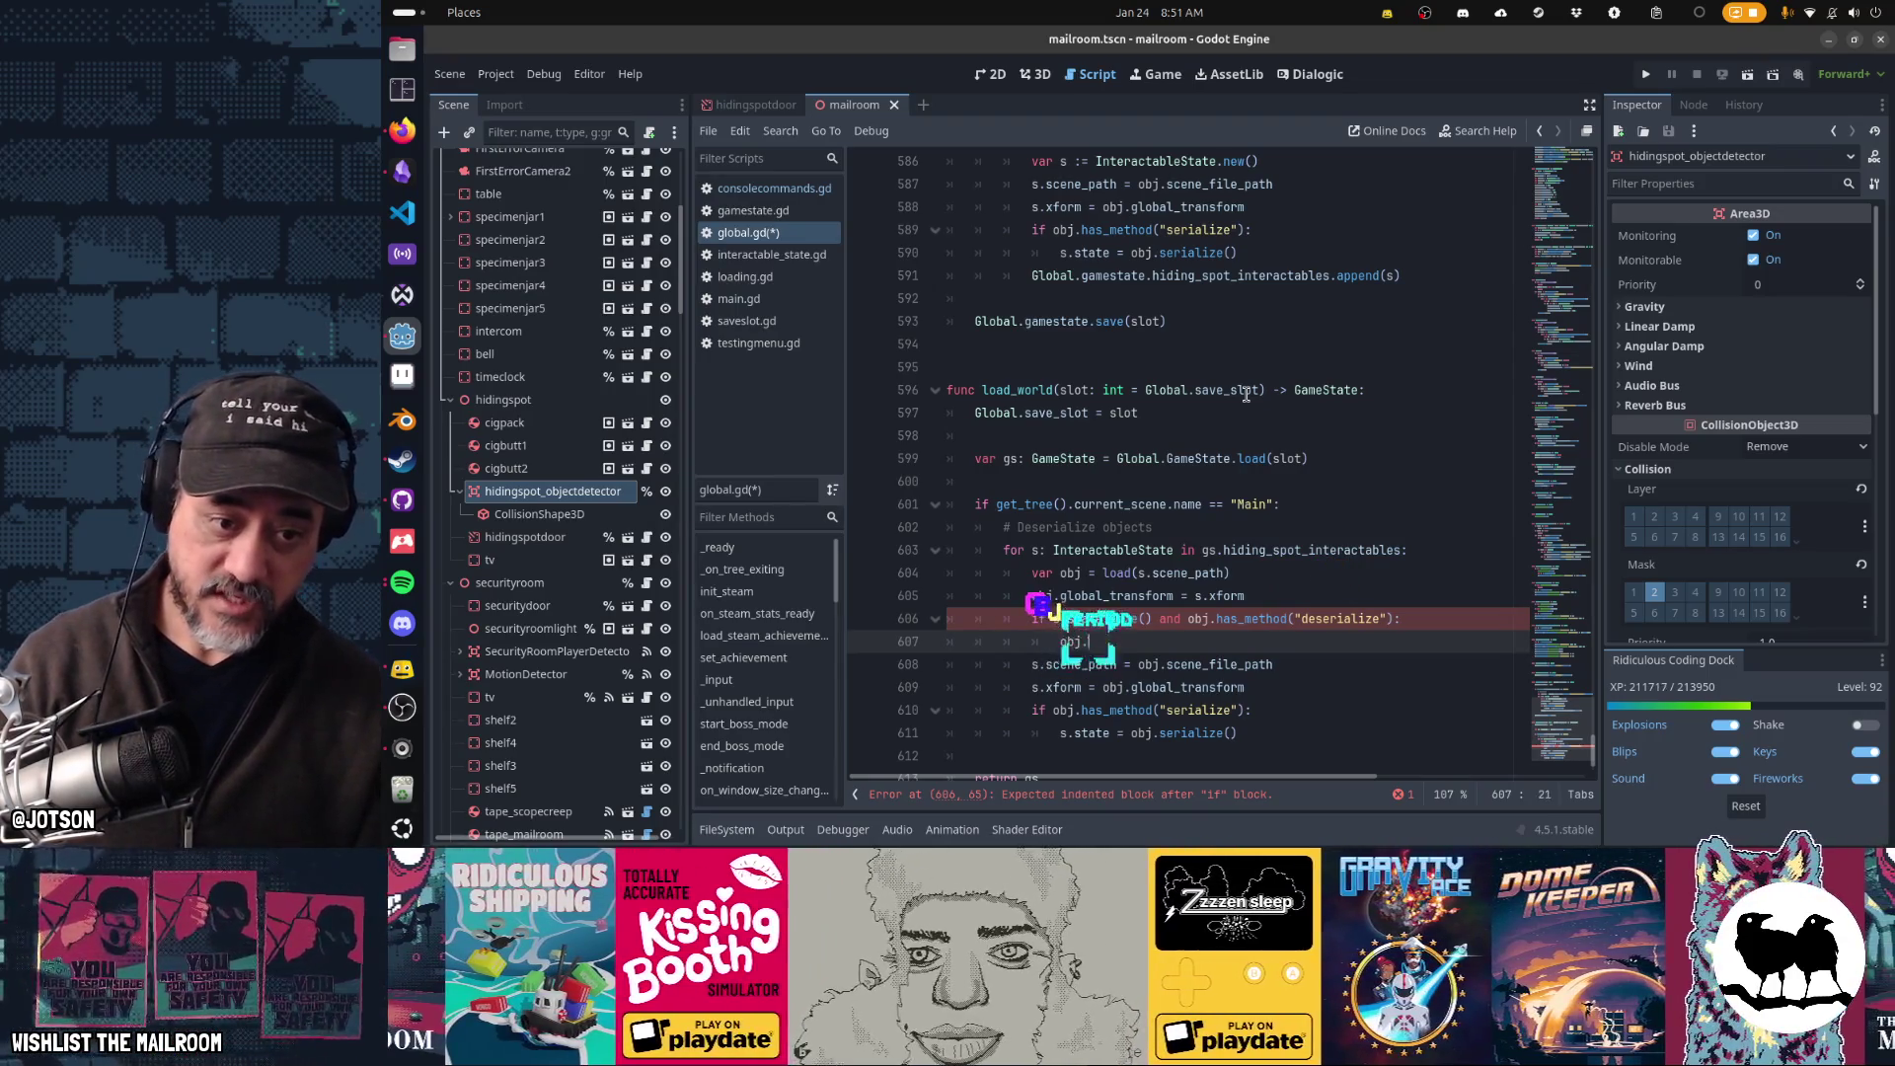
text(deserialize(s.st)
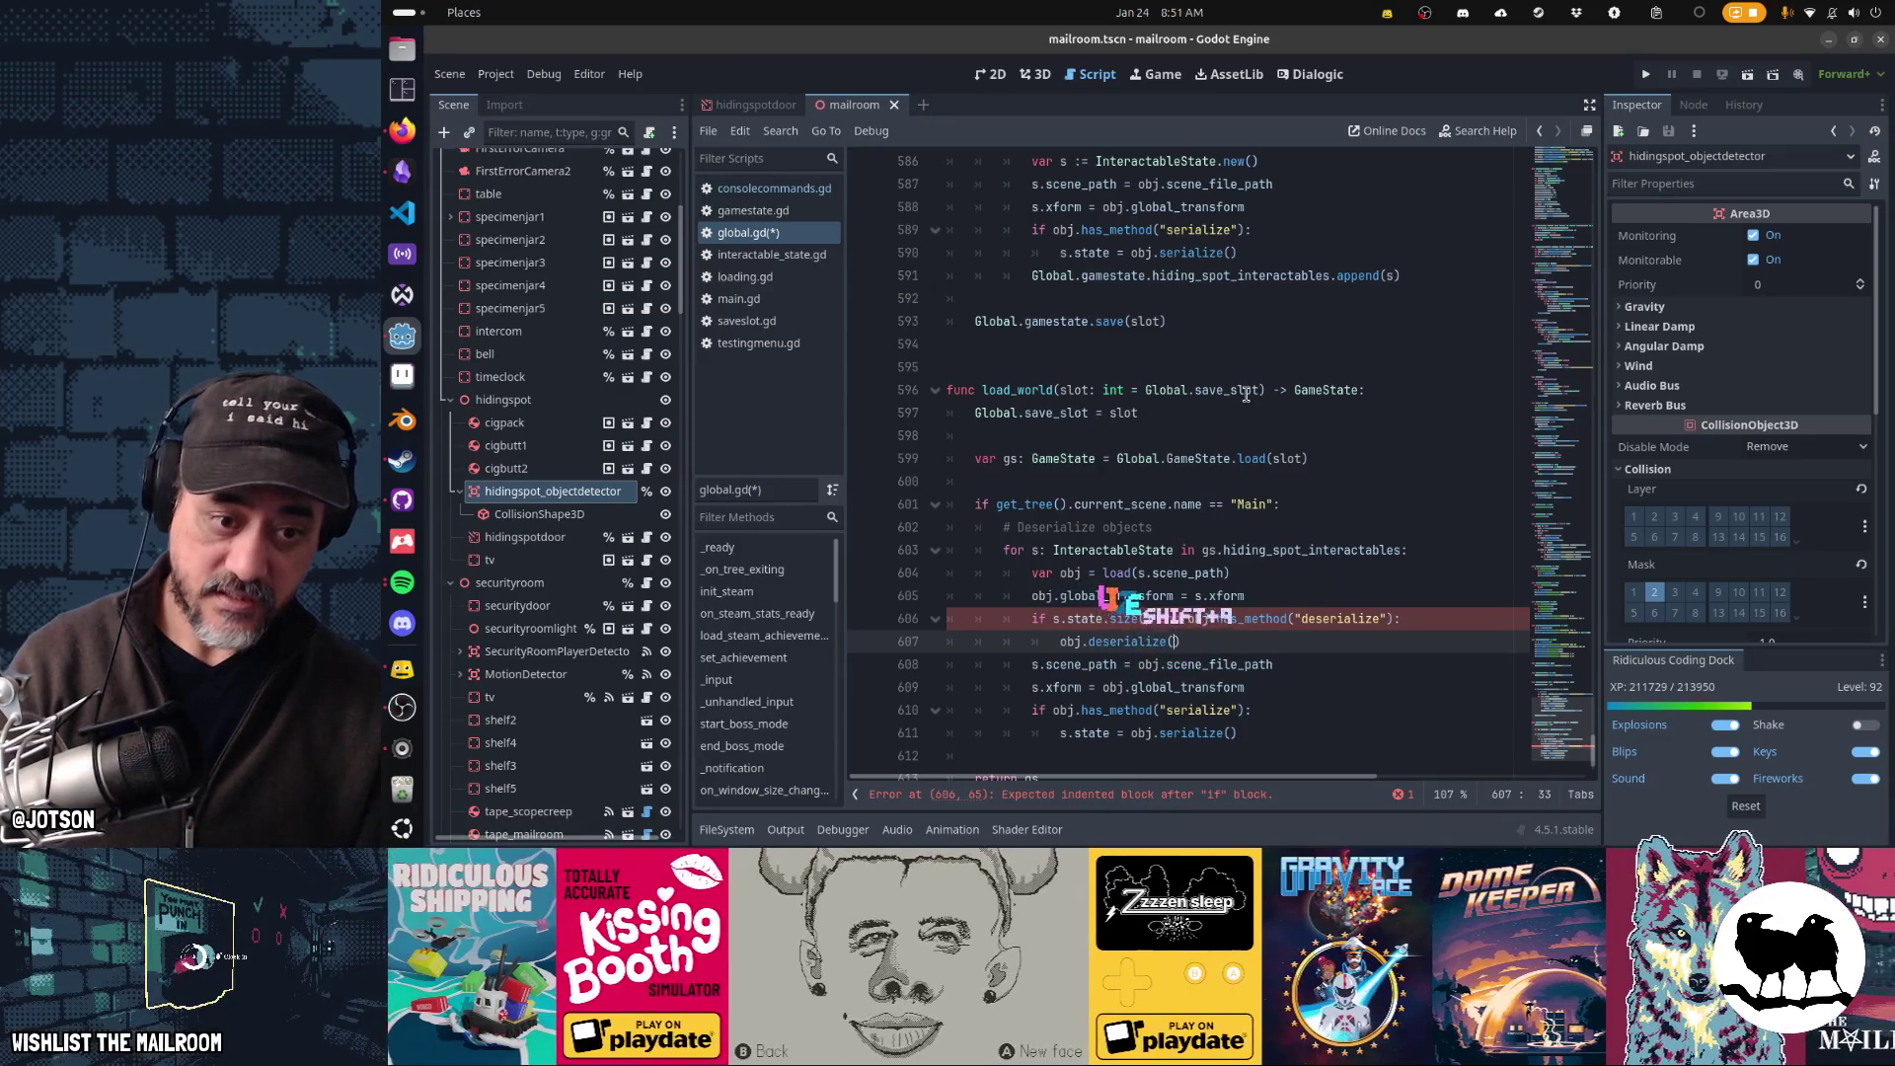
text(ate))
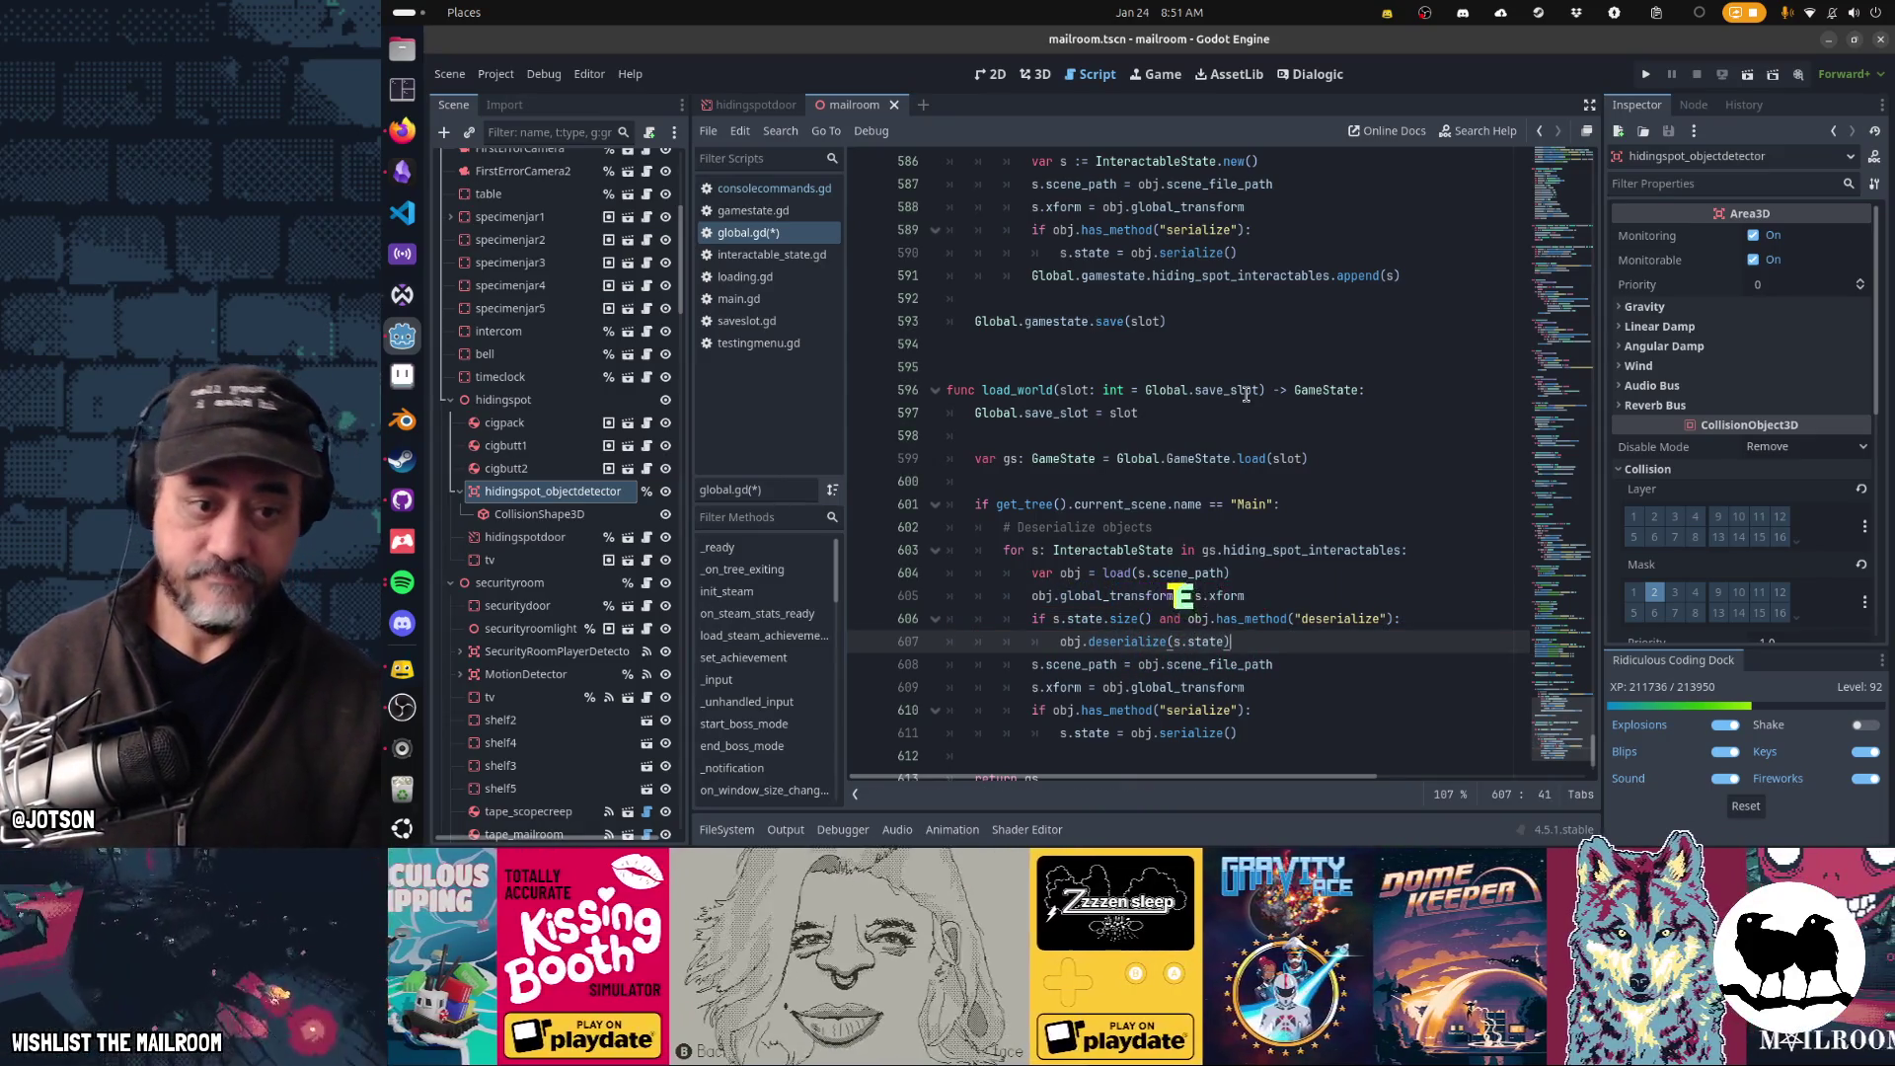
key(Down)
key(Home)
key(shift+Down)
key(shift+Down)
key(shift+Down)
key(shift+Down)
key(Delete)
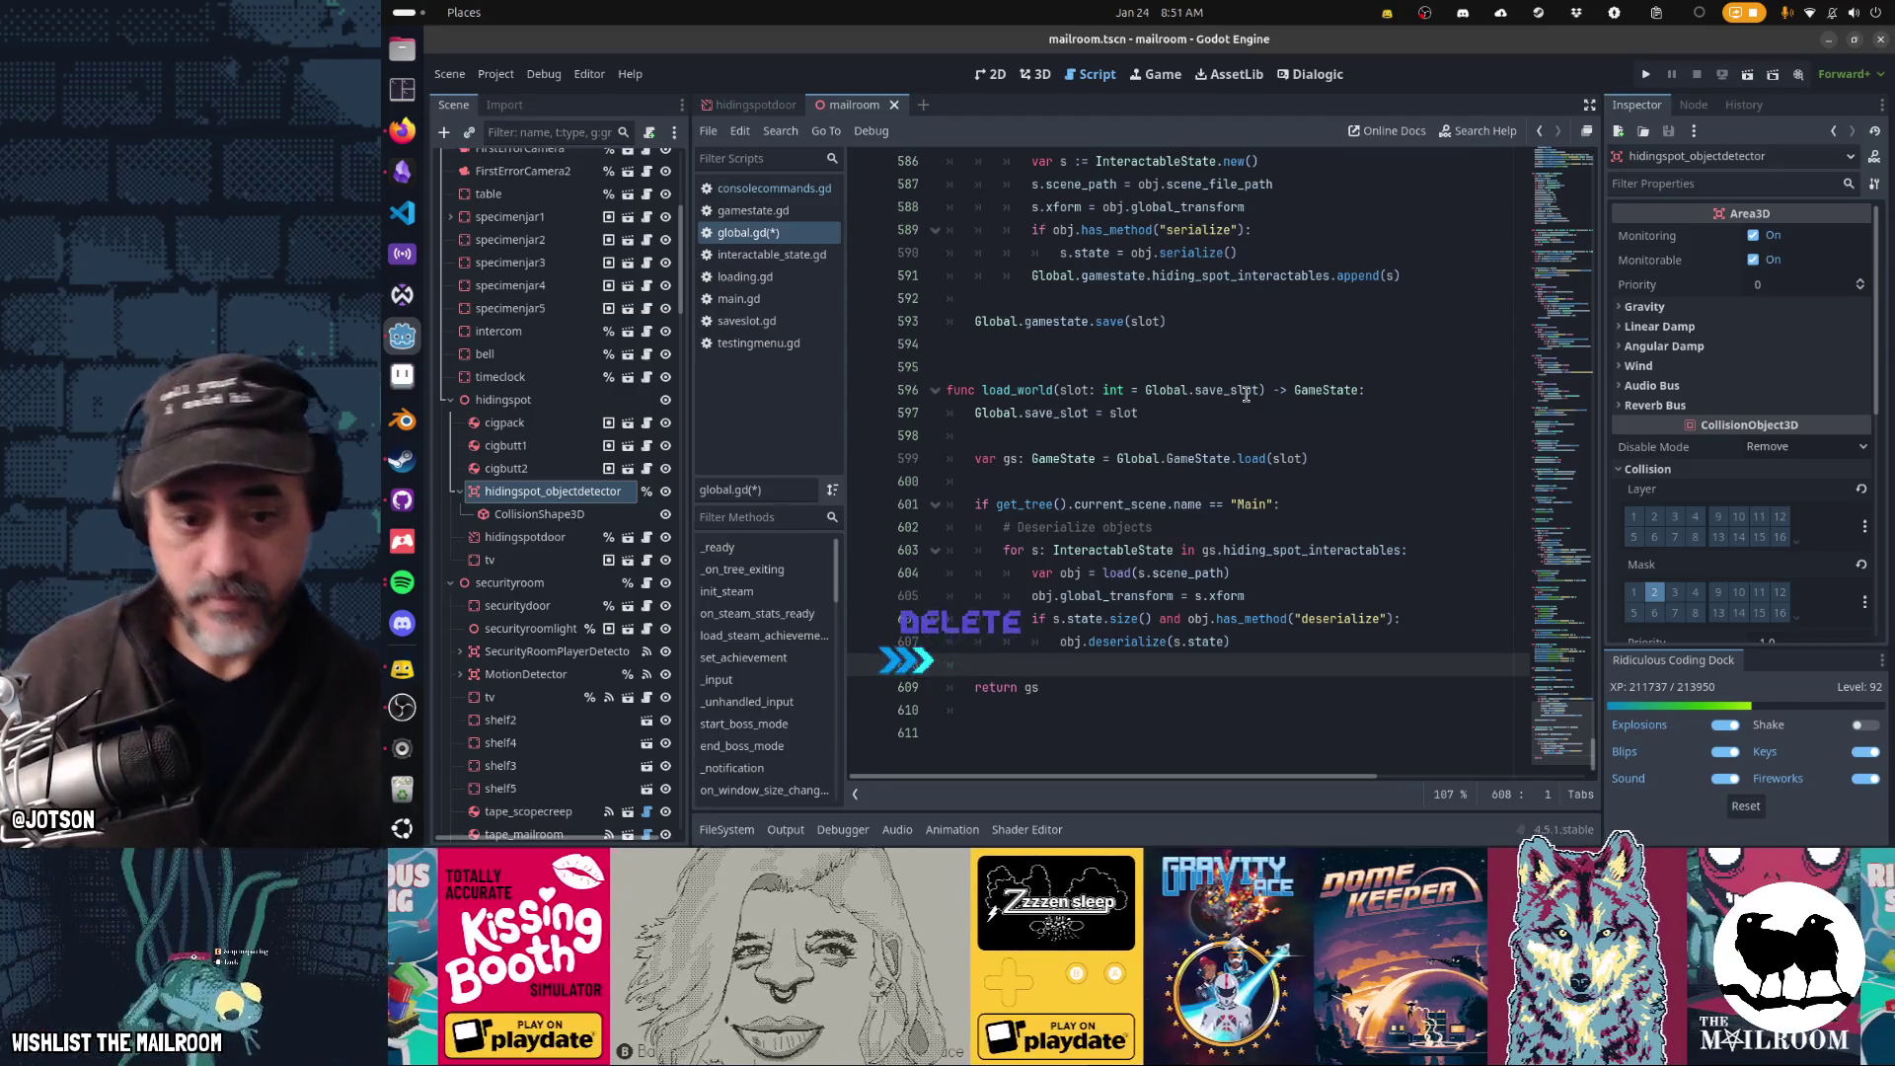
key(Up)
key(Up)
key(Up)
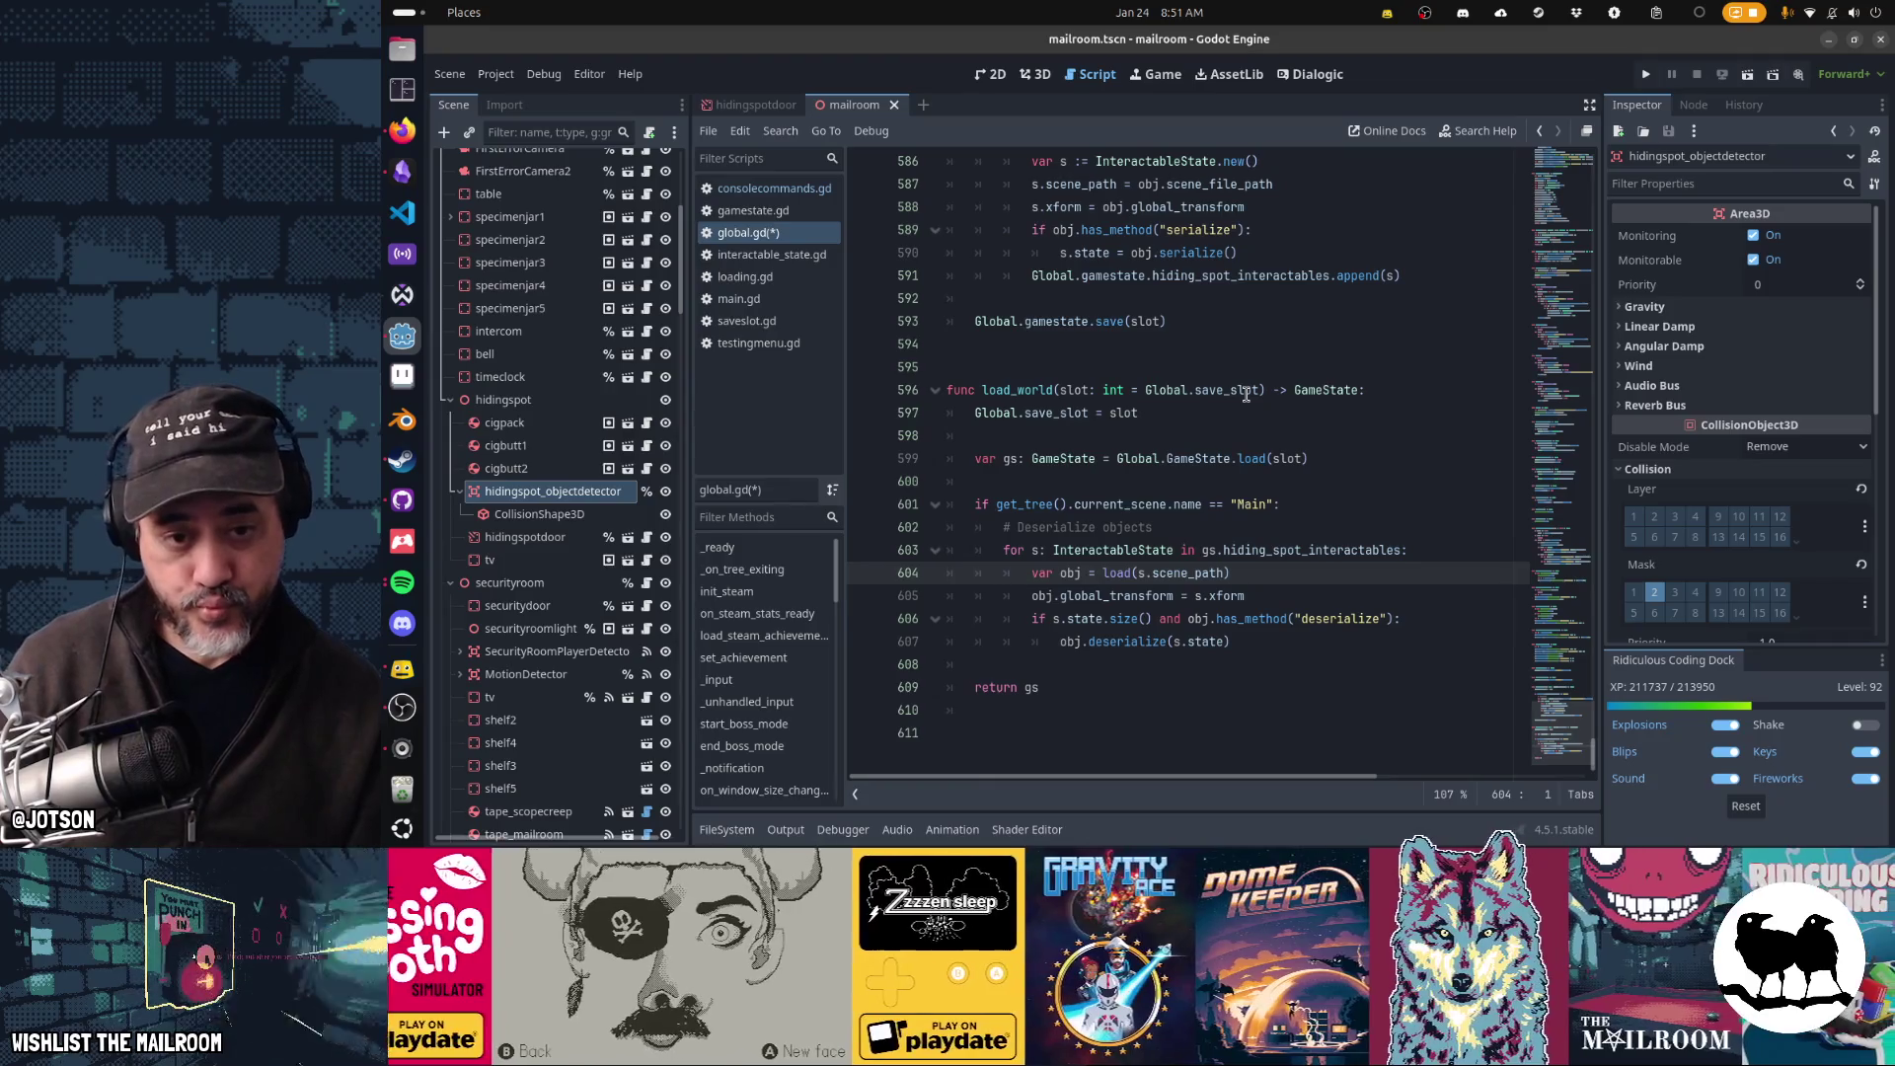
key(End)
key(Return)
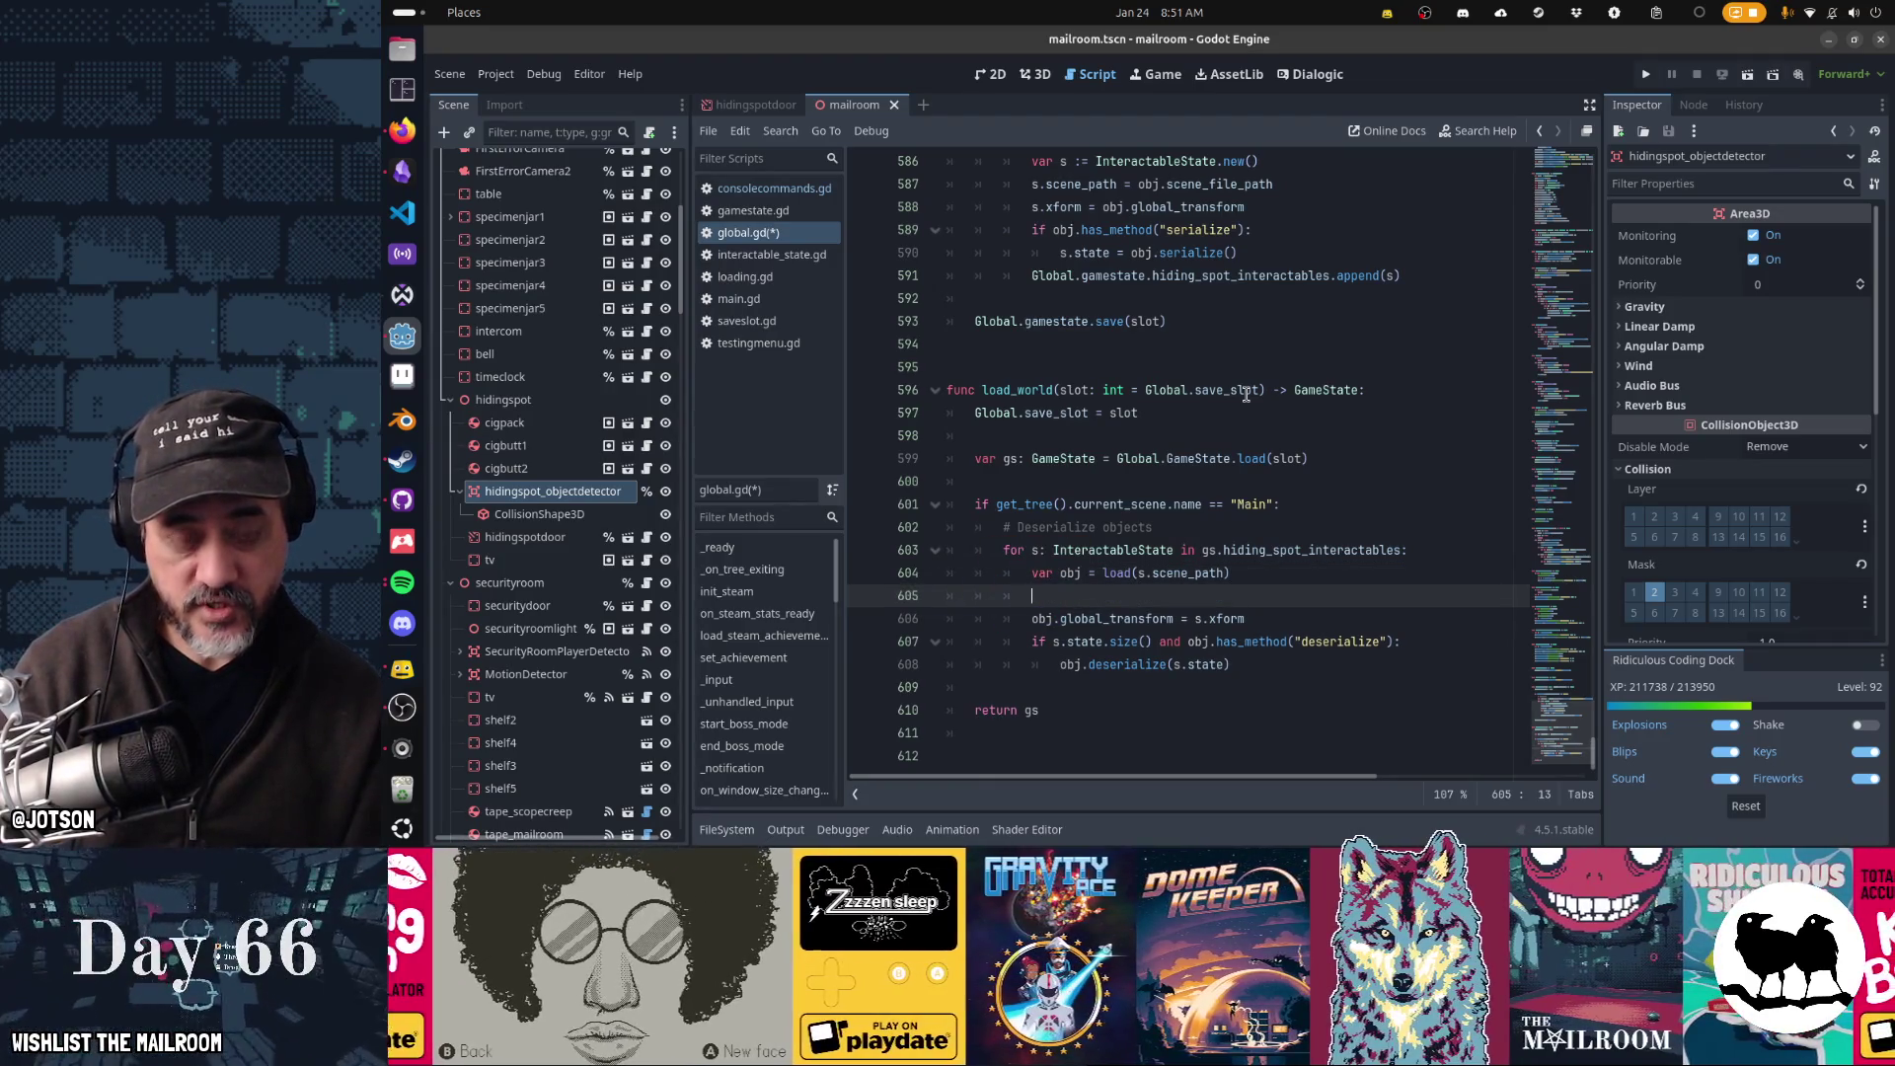
text(Global.Sta)
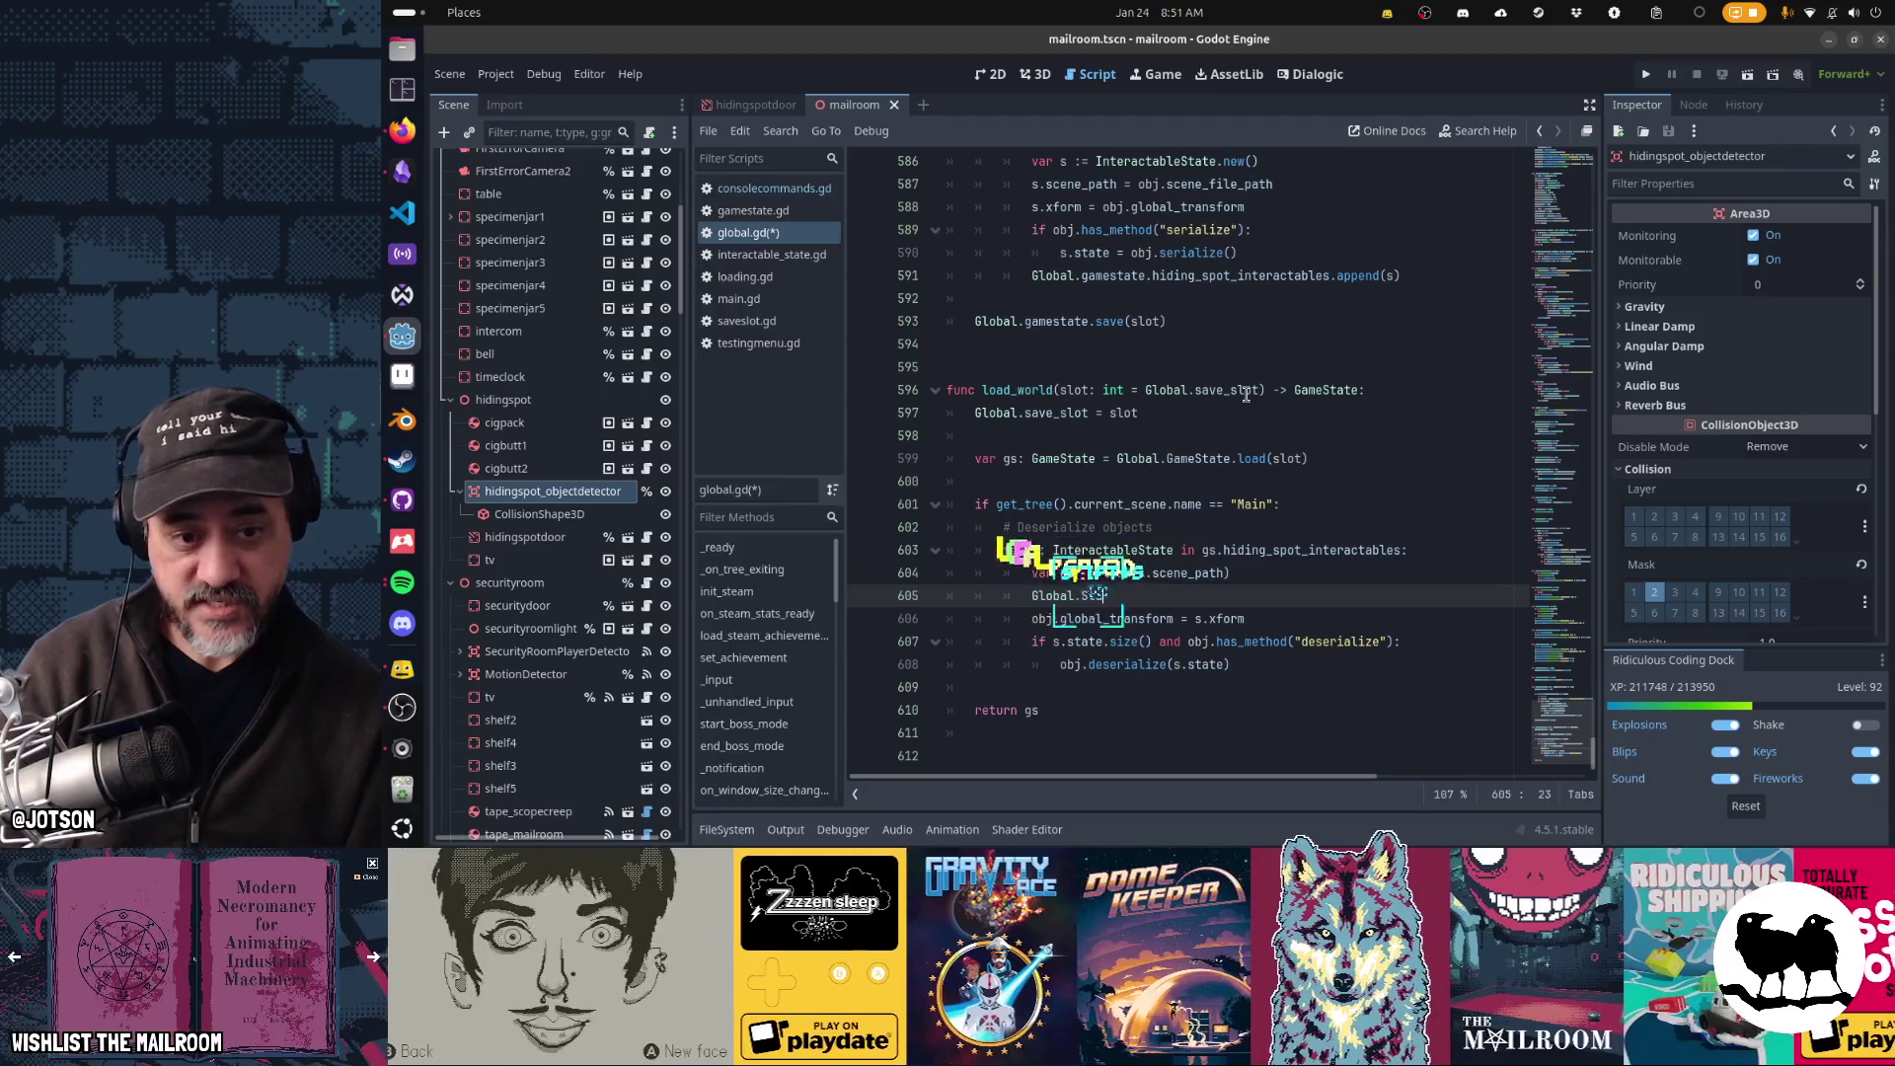
text(ge.add(obj,)
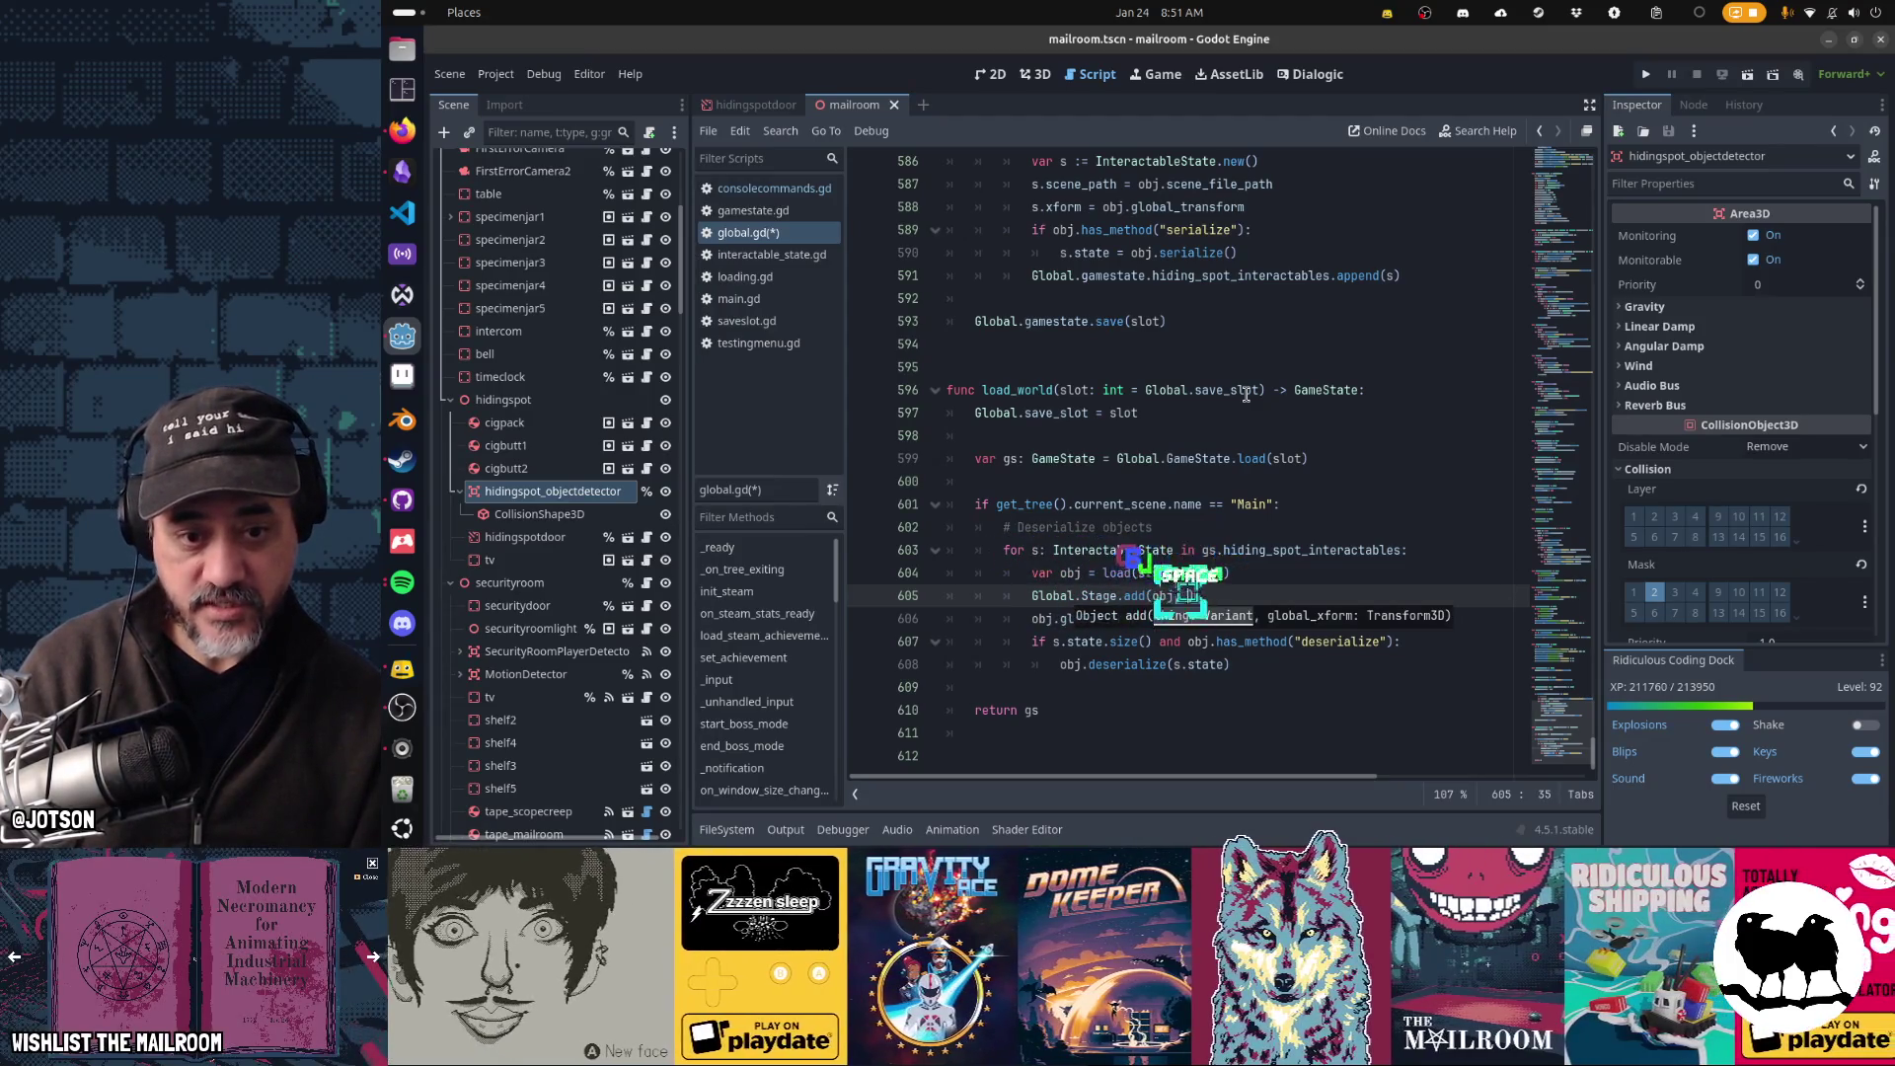
key(Down)
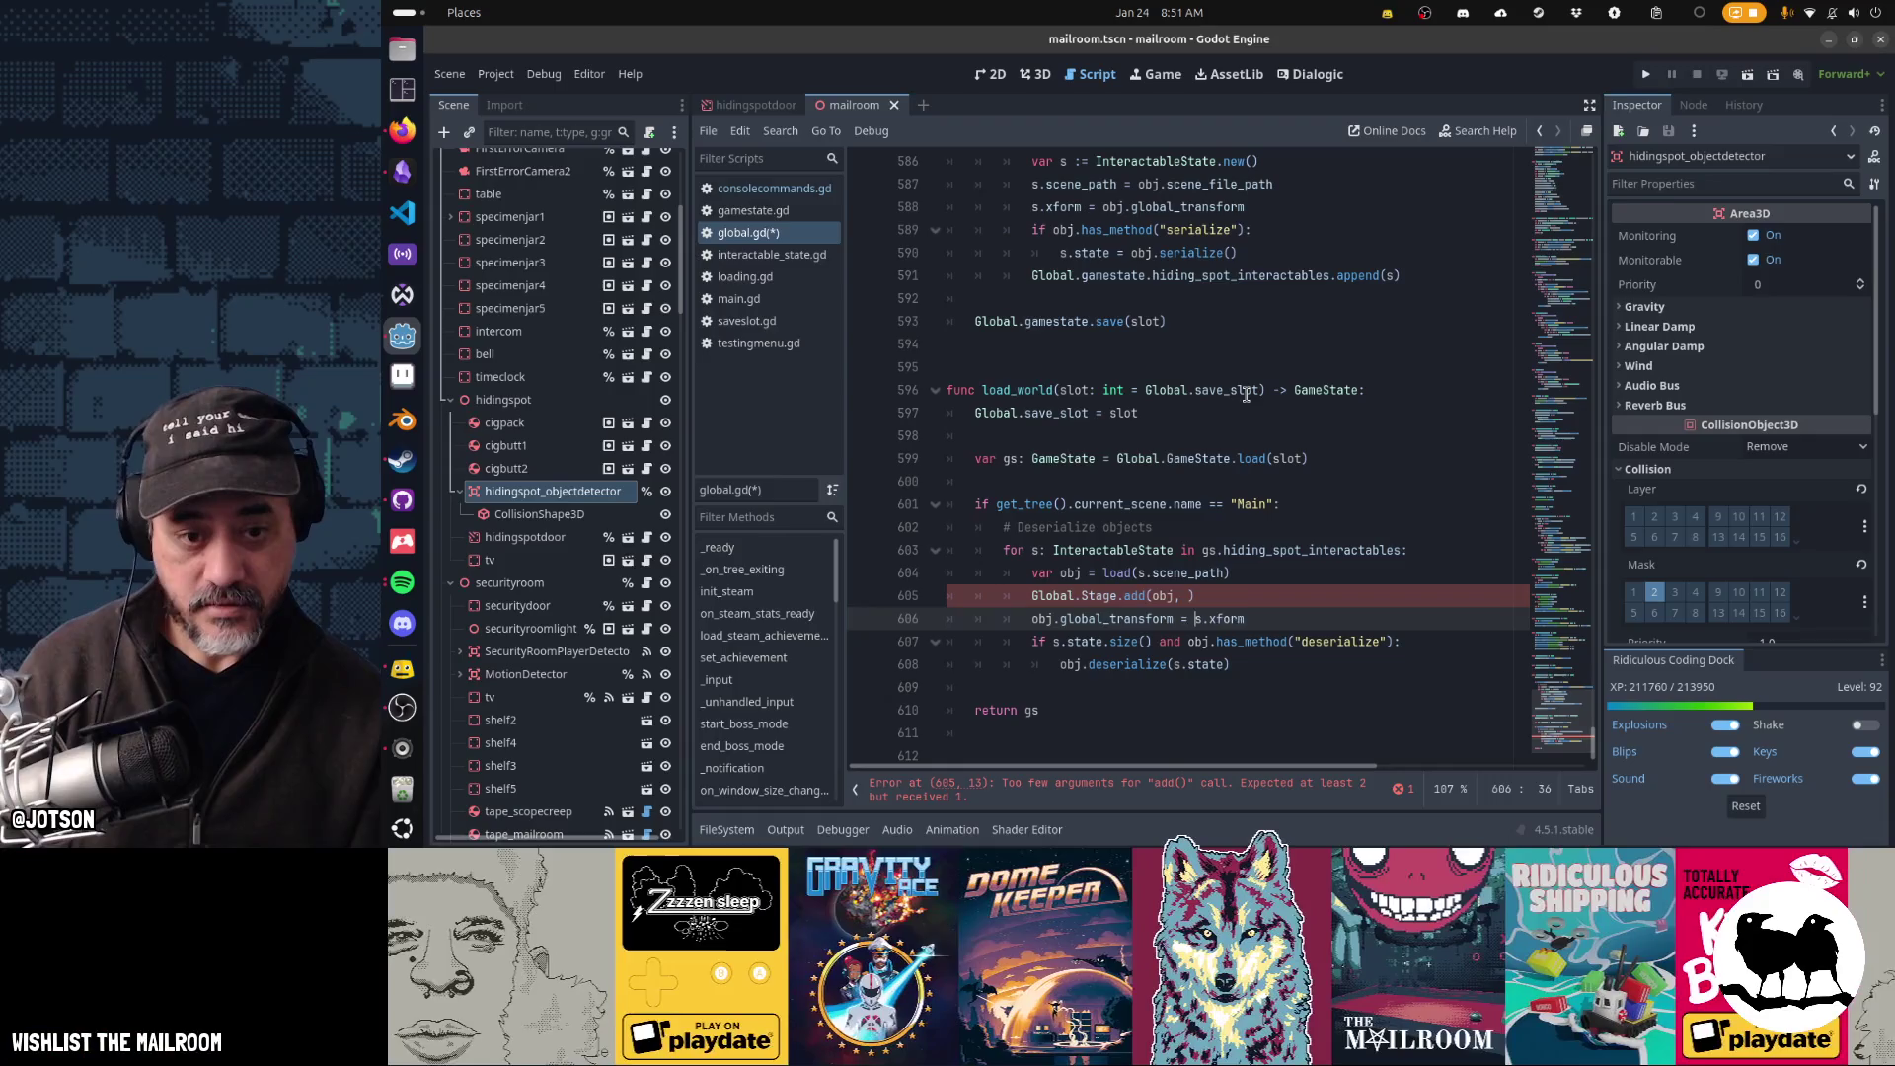
key(shift+End)
key(ctrl+x)
key(Up)
key(End)
key(Left)
key(ctrl+v)
key(Down)
key(ctrl+x)
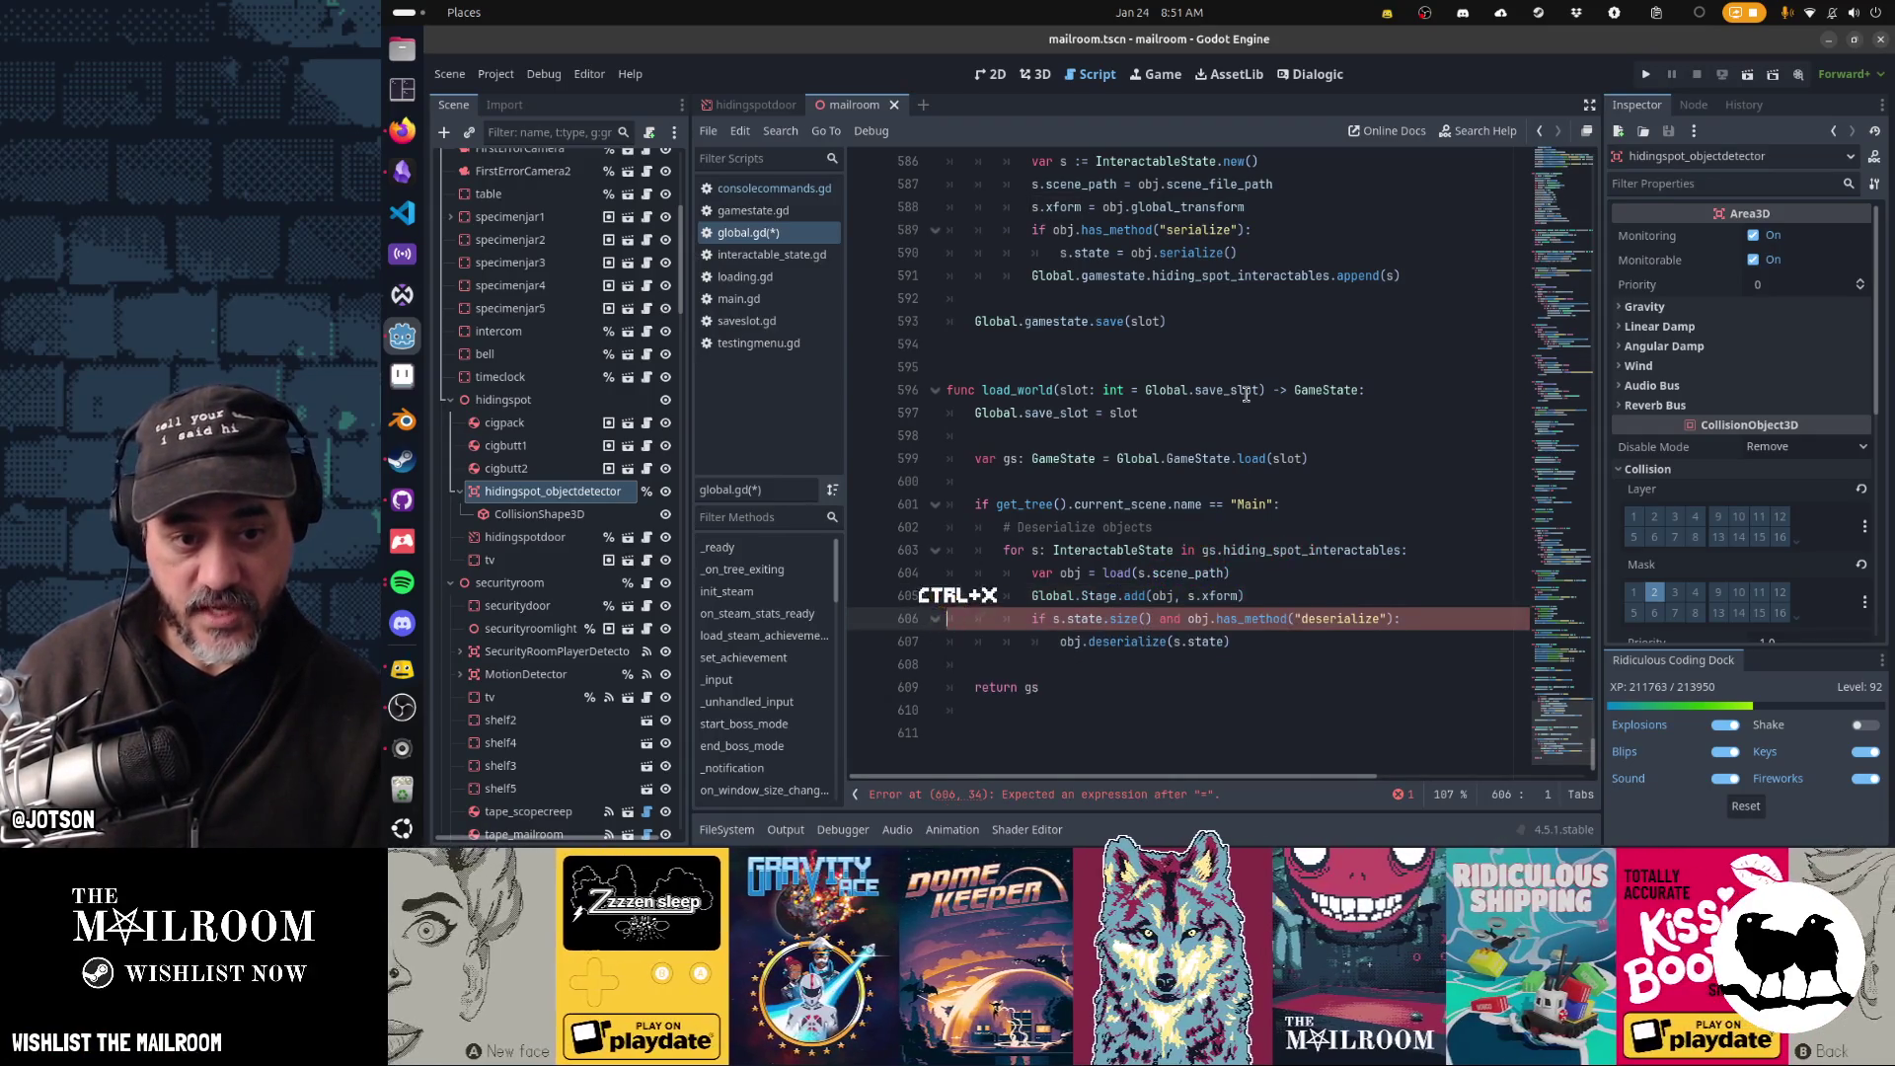
key(Up)
key(Up)
key(Up)
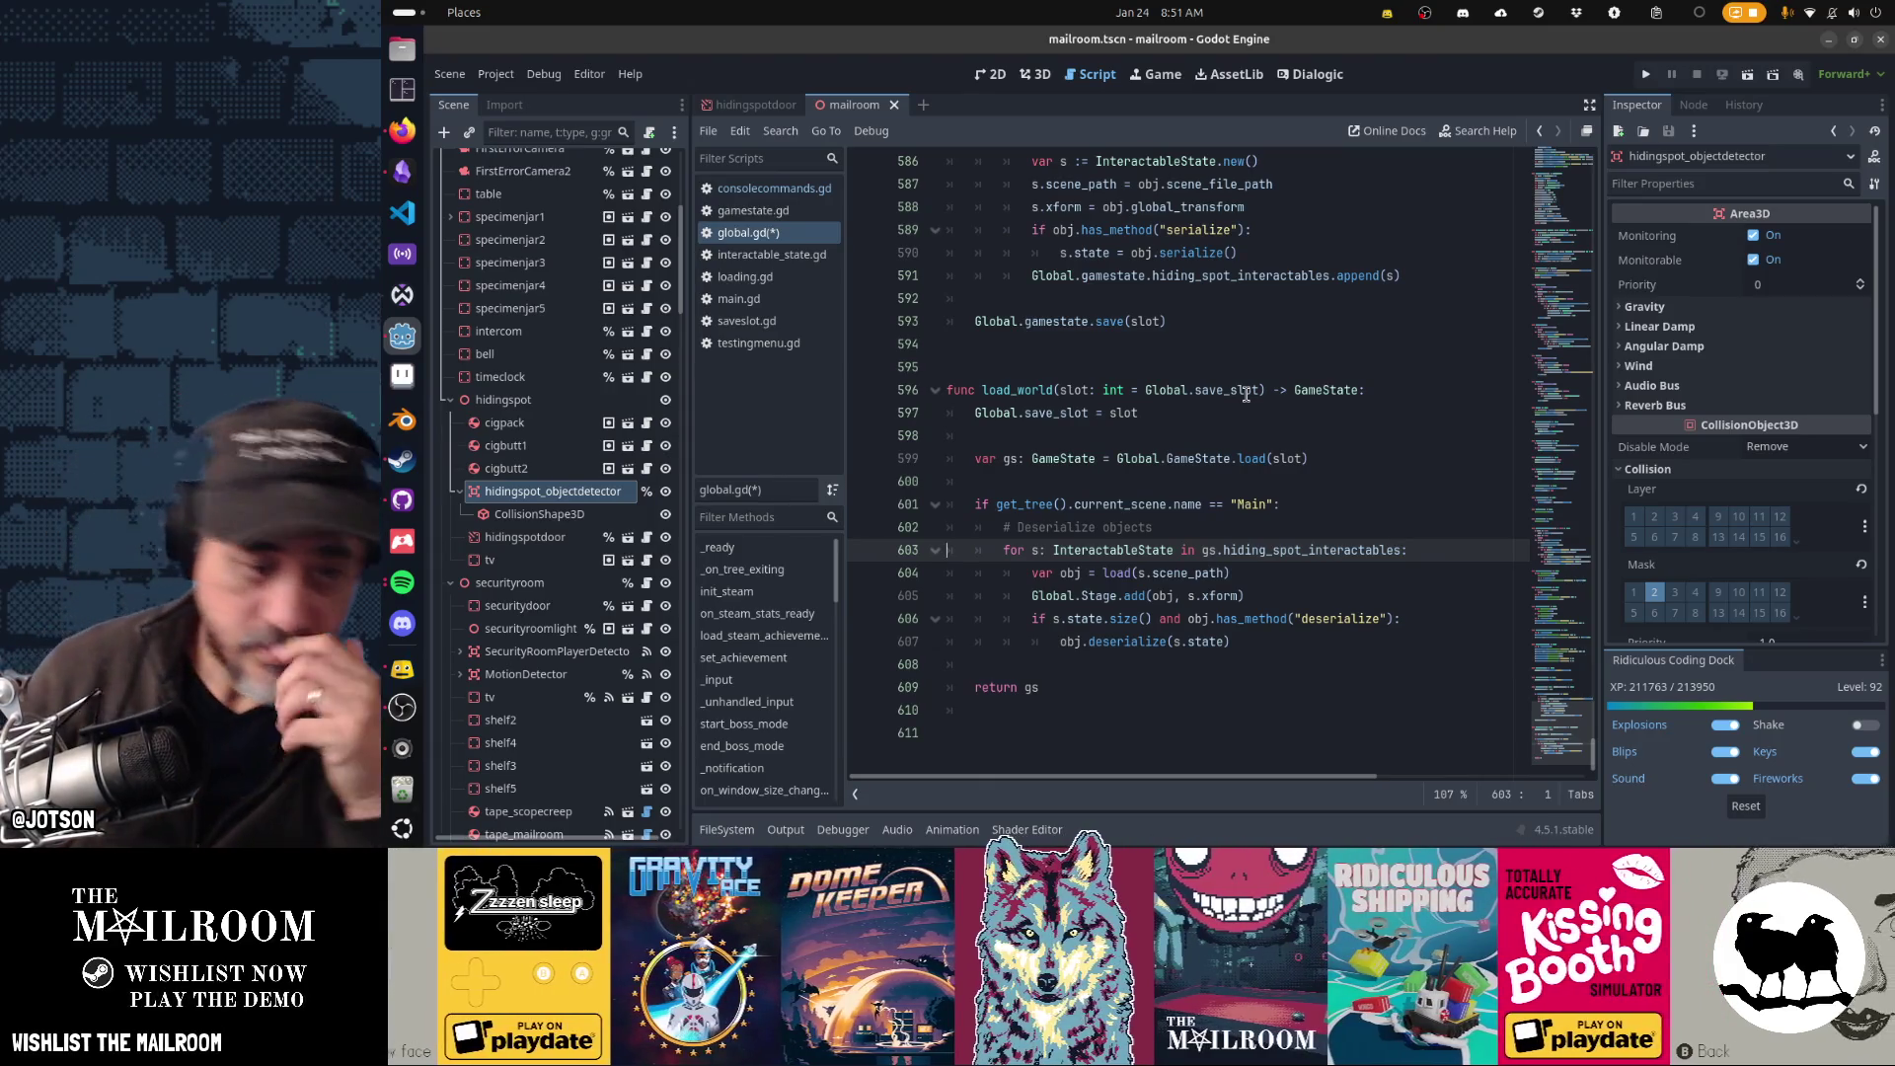
key(Down)
key(Down)
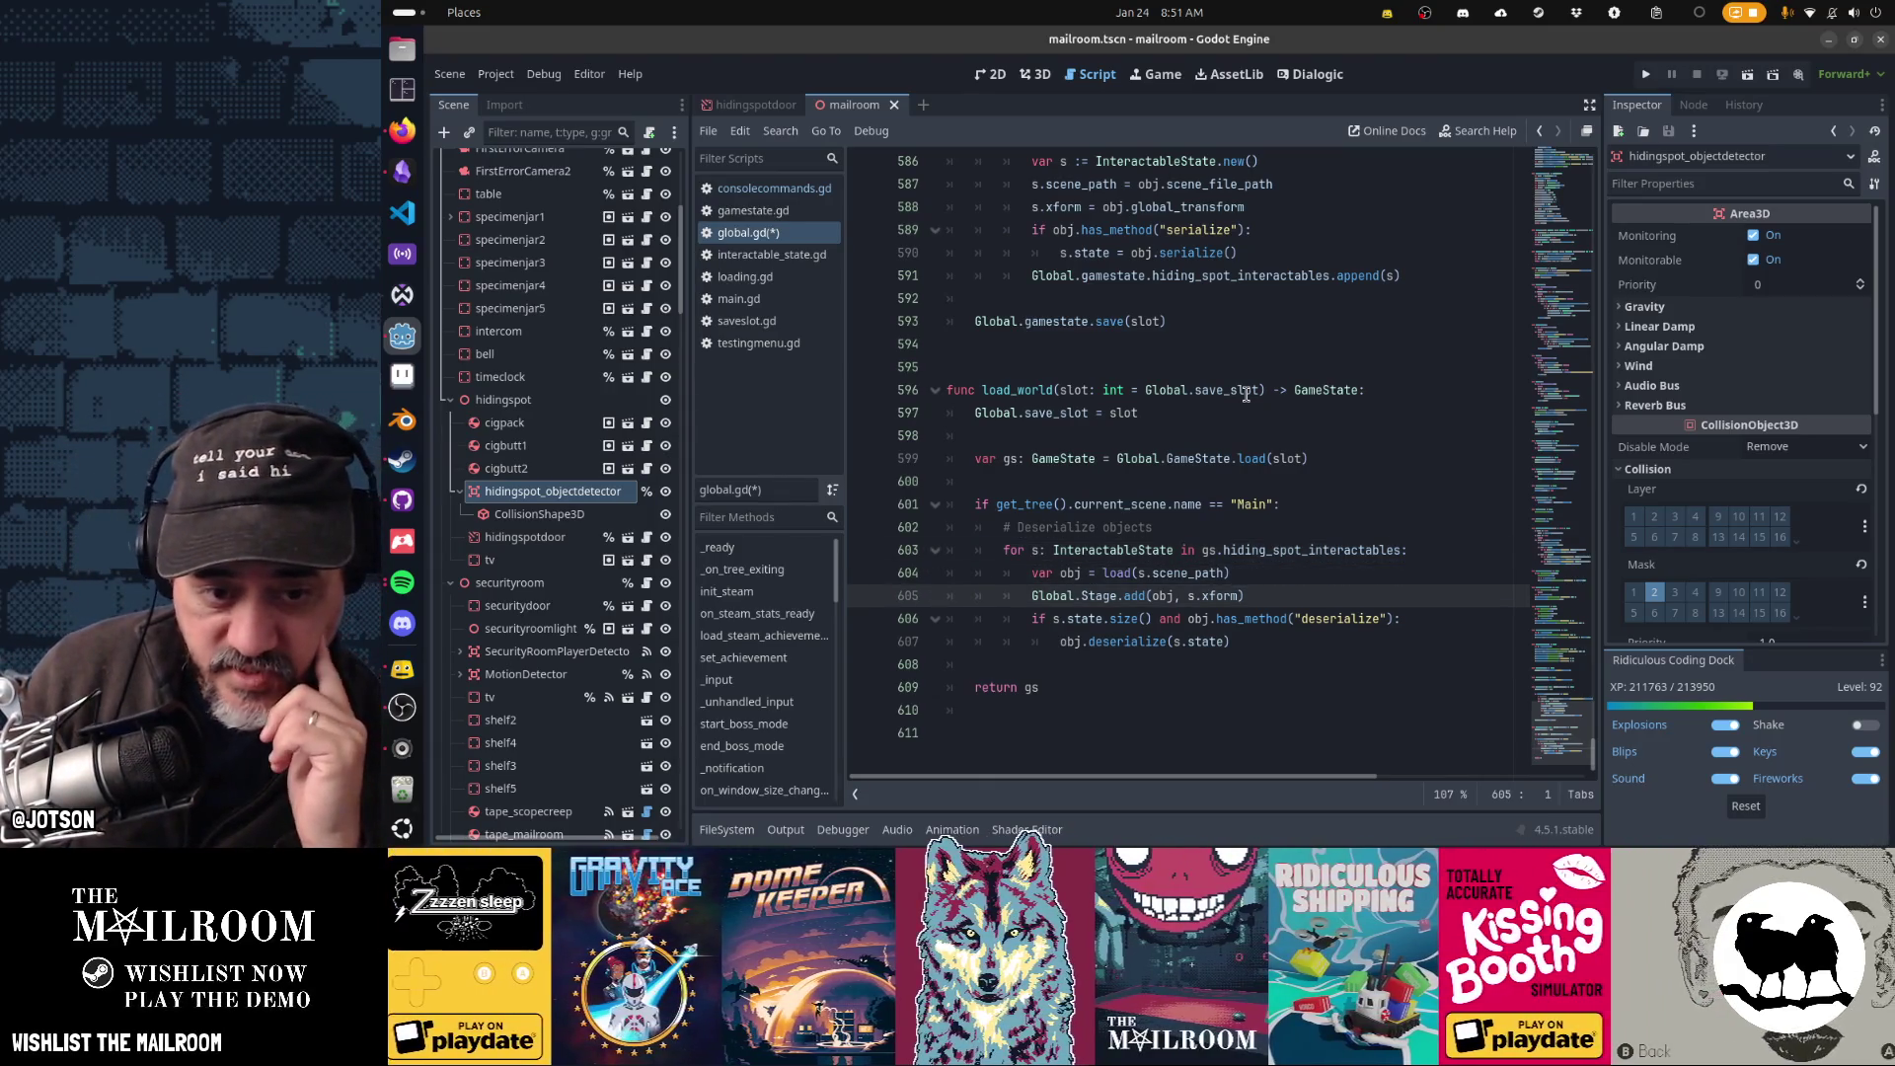
key(ctrl+shift+Left)
key(ctrl+shift+Left)
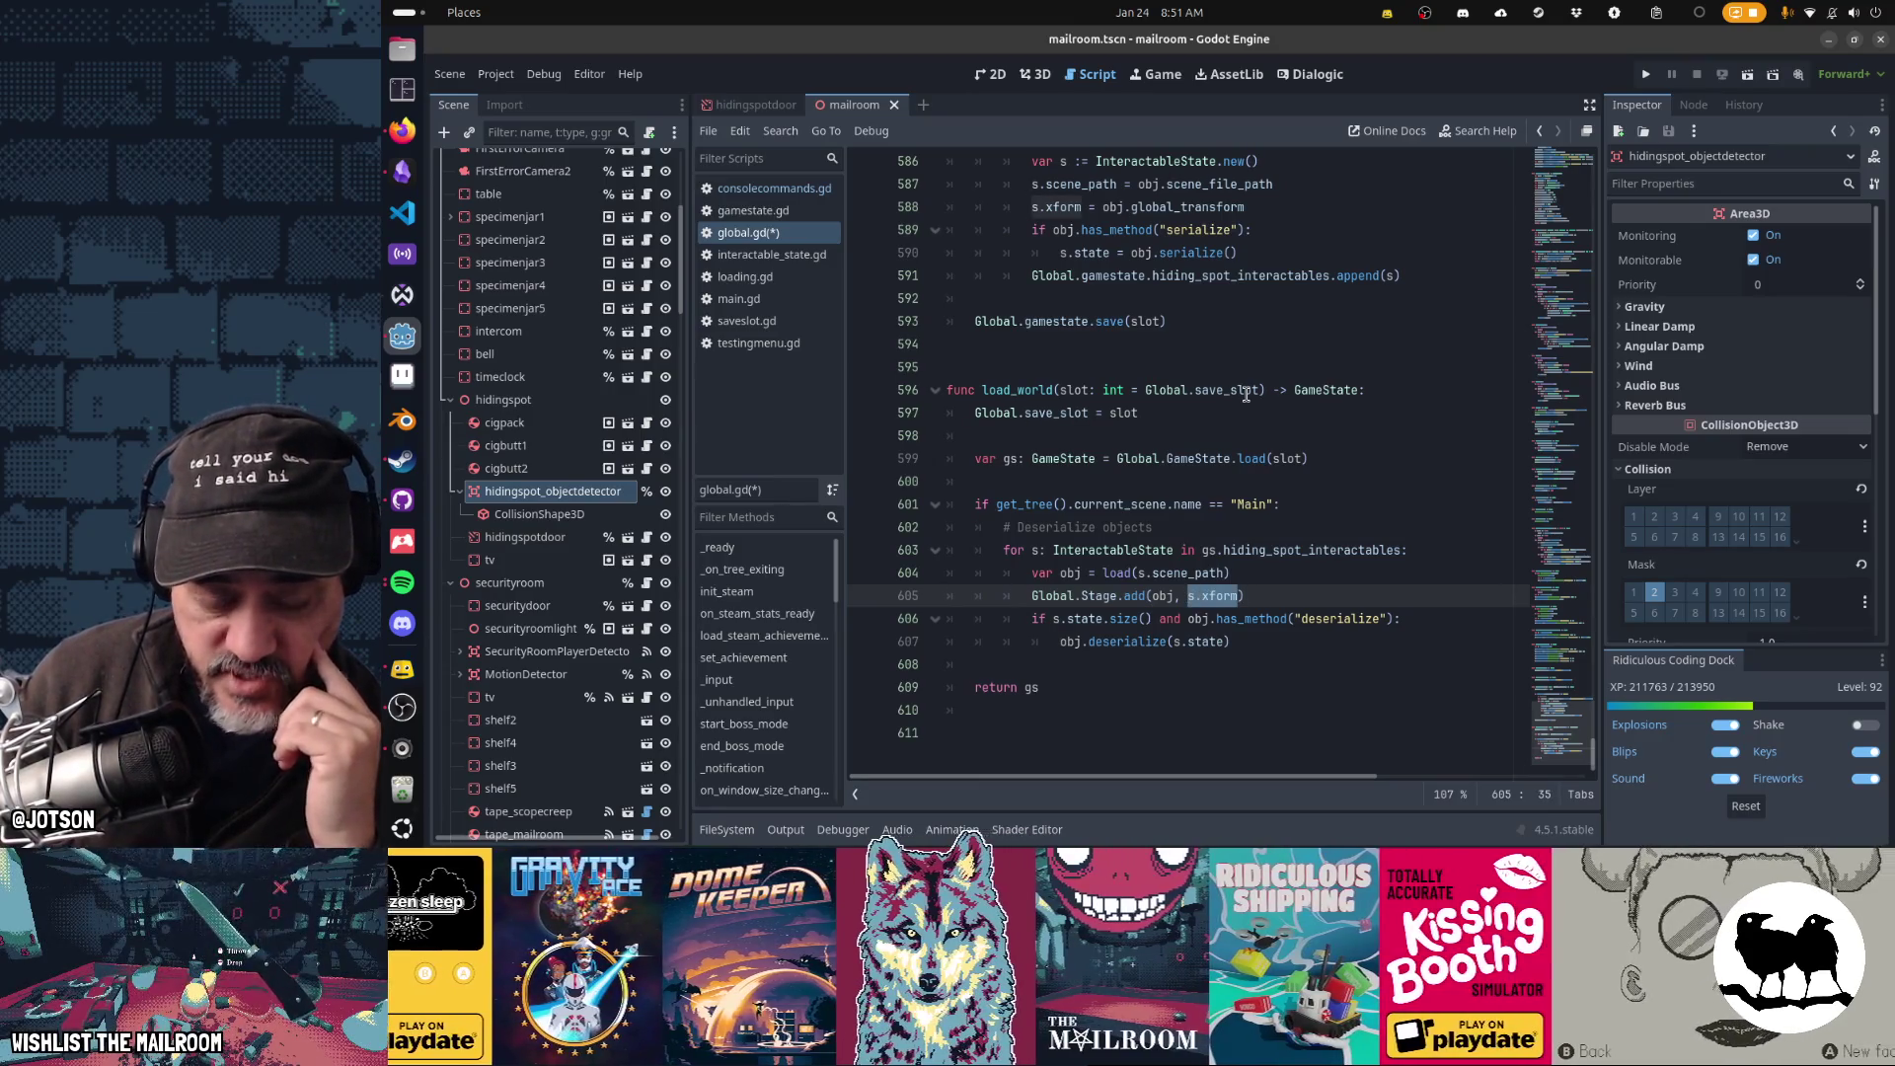
key(Home)
key(Down)
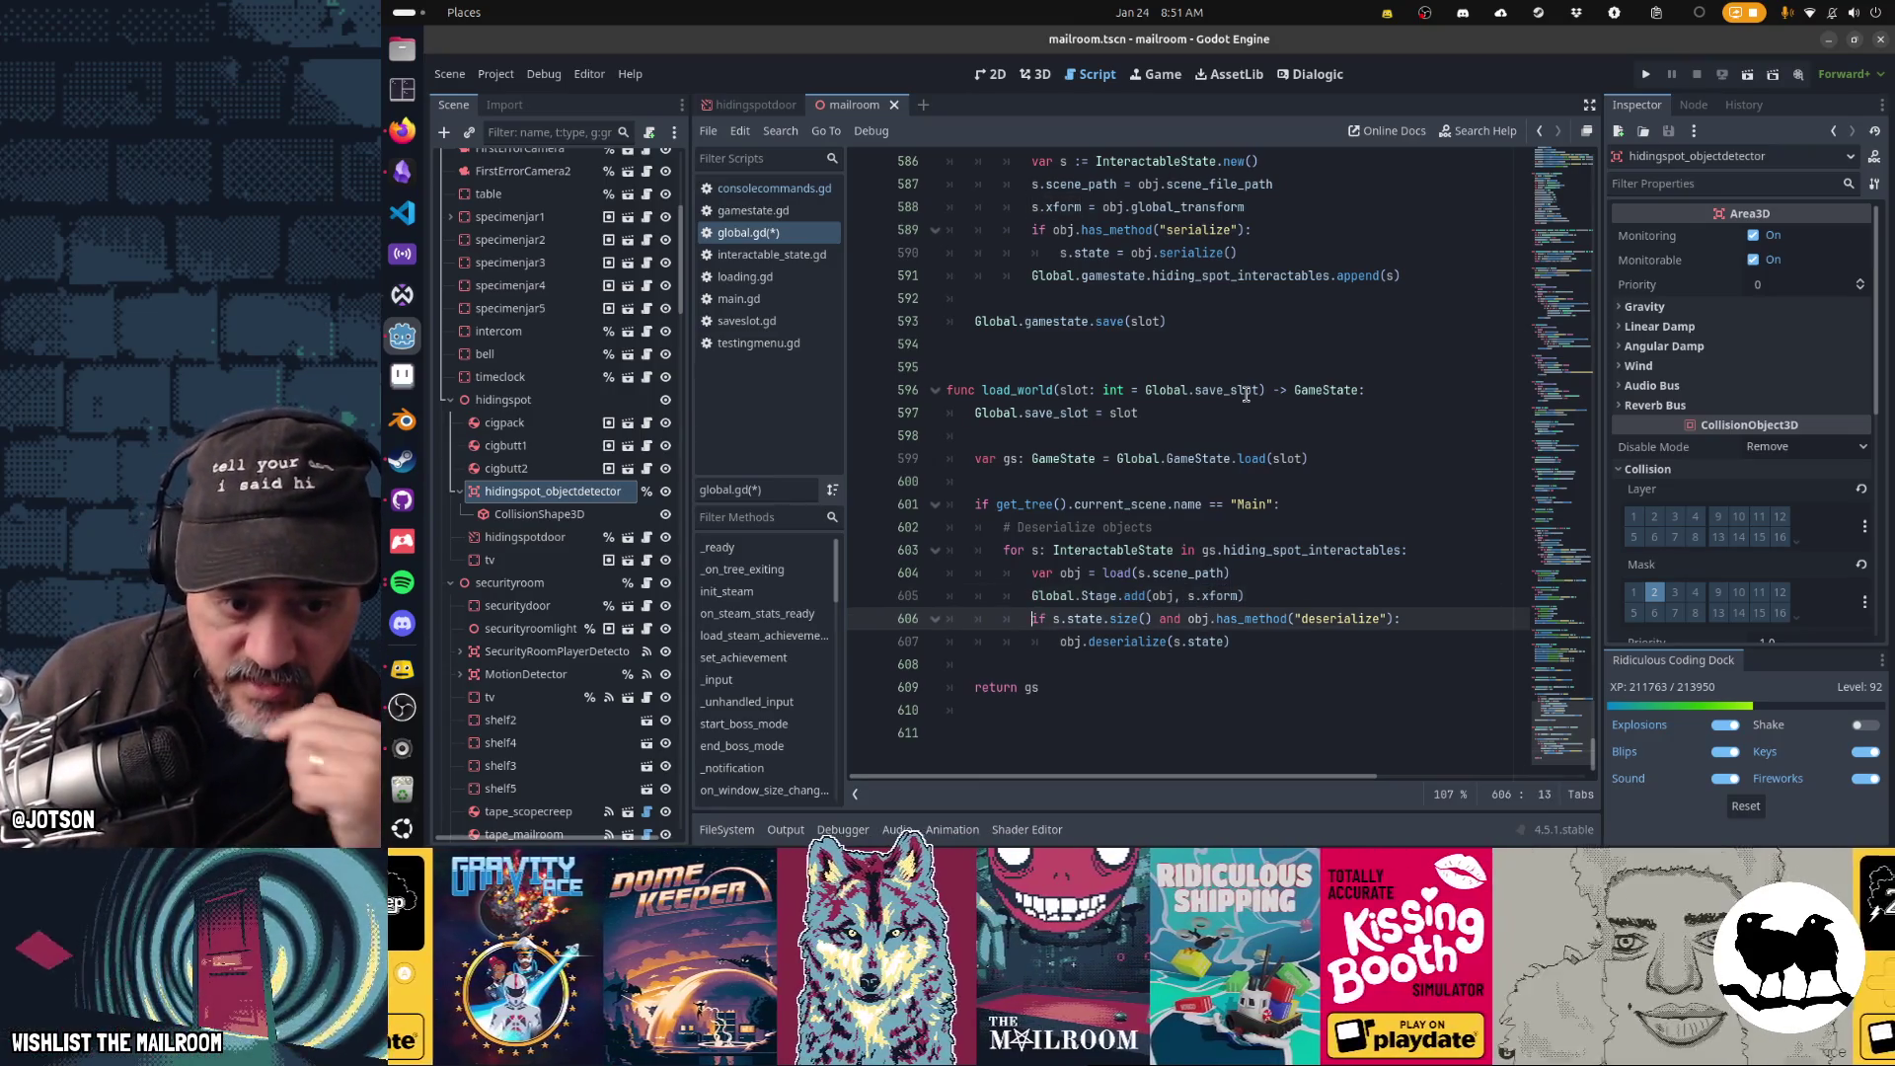
key(shift+Down)
key(shift+End)
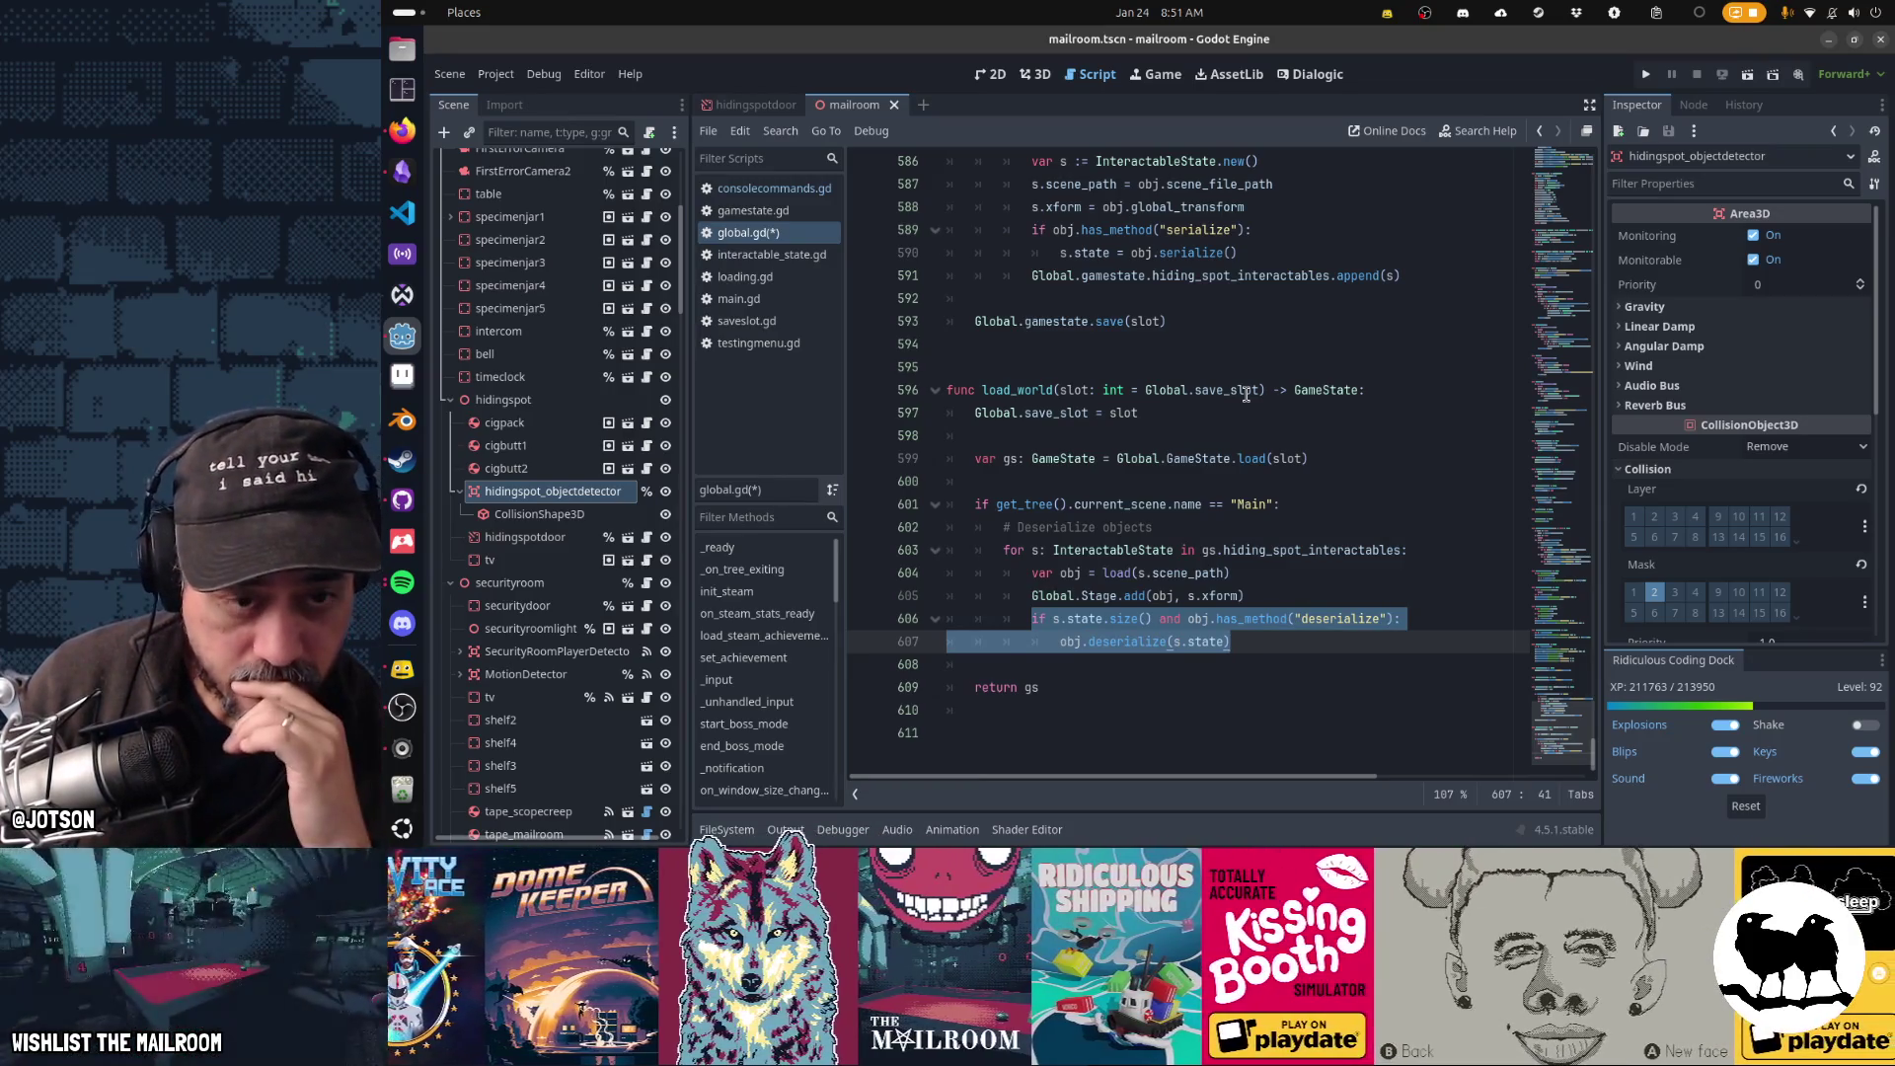
key(Up)
key(Up)
key(Up)
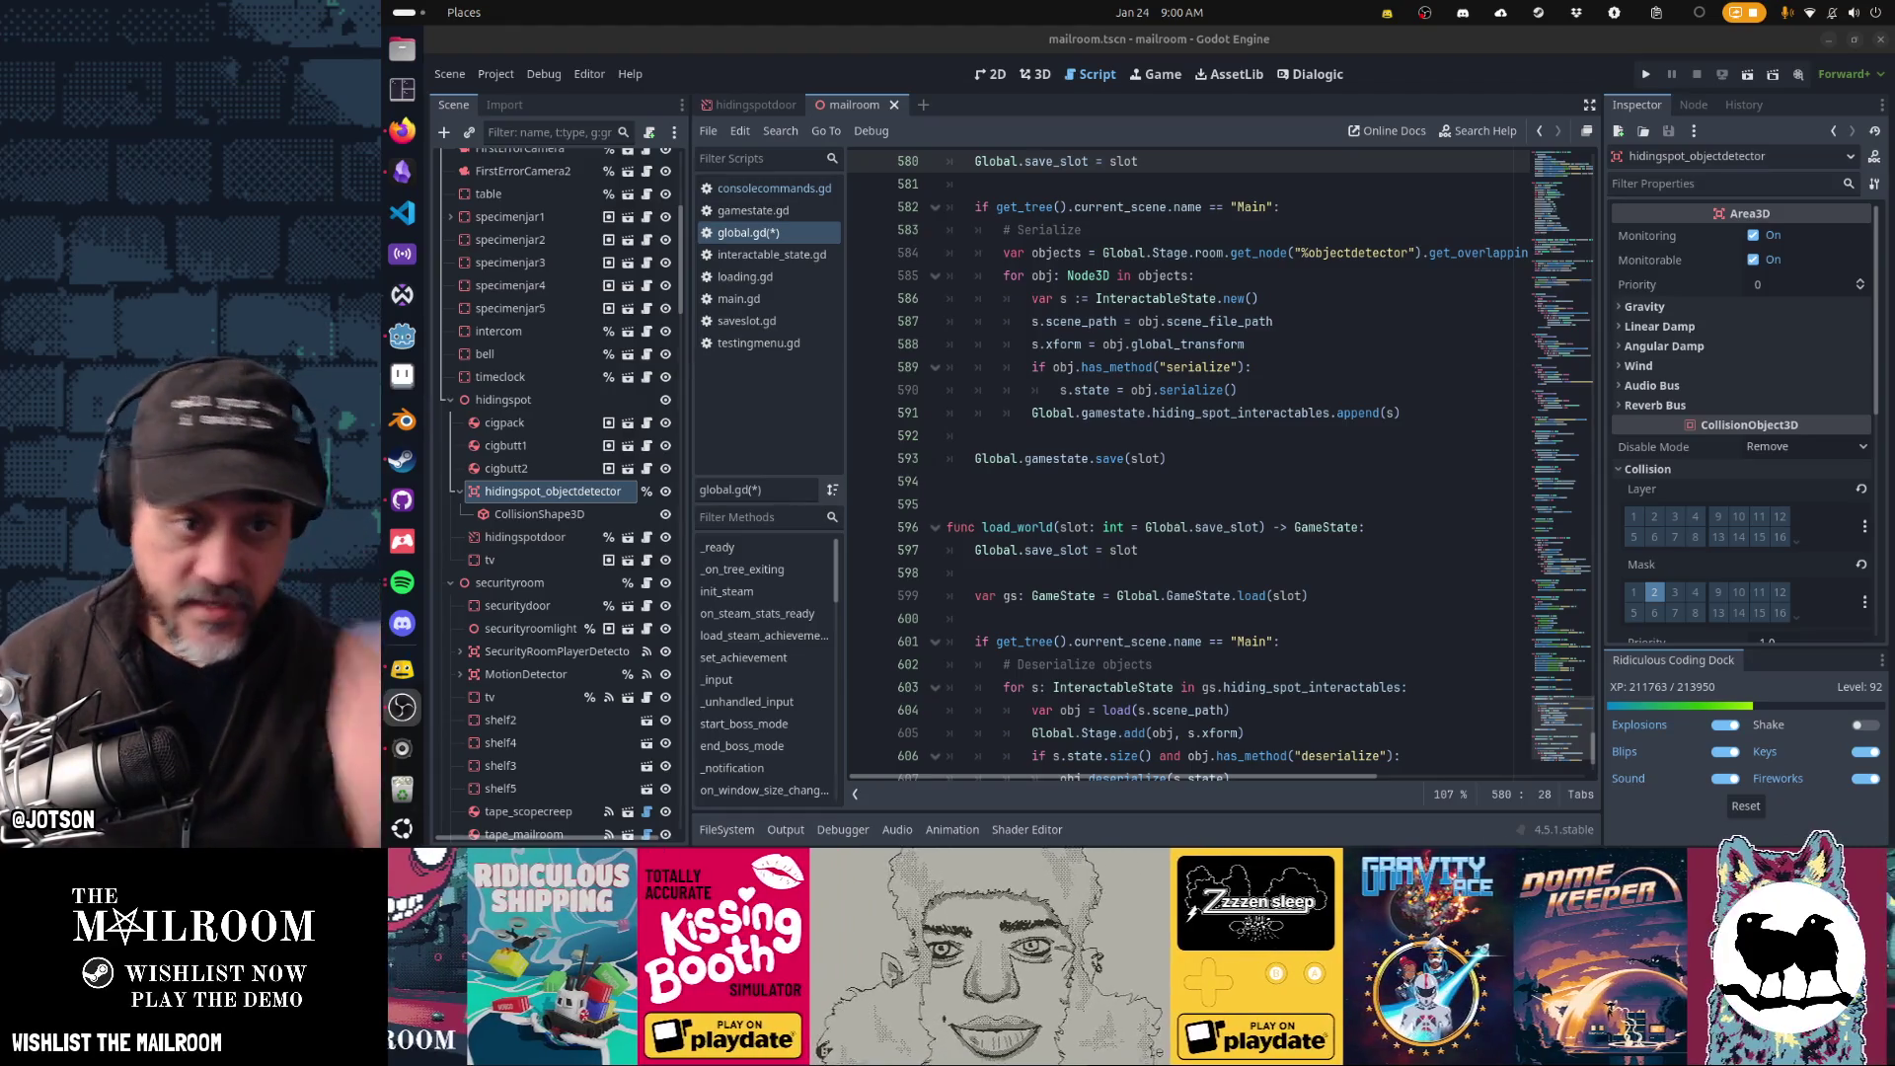
- Change objectdetector in the get_node path to hidingspot_objectdetector and save global.gd
click(1122, 367)
scroll(1122, 372, up, 3)
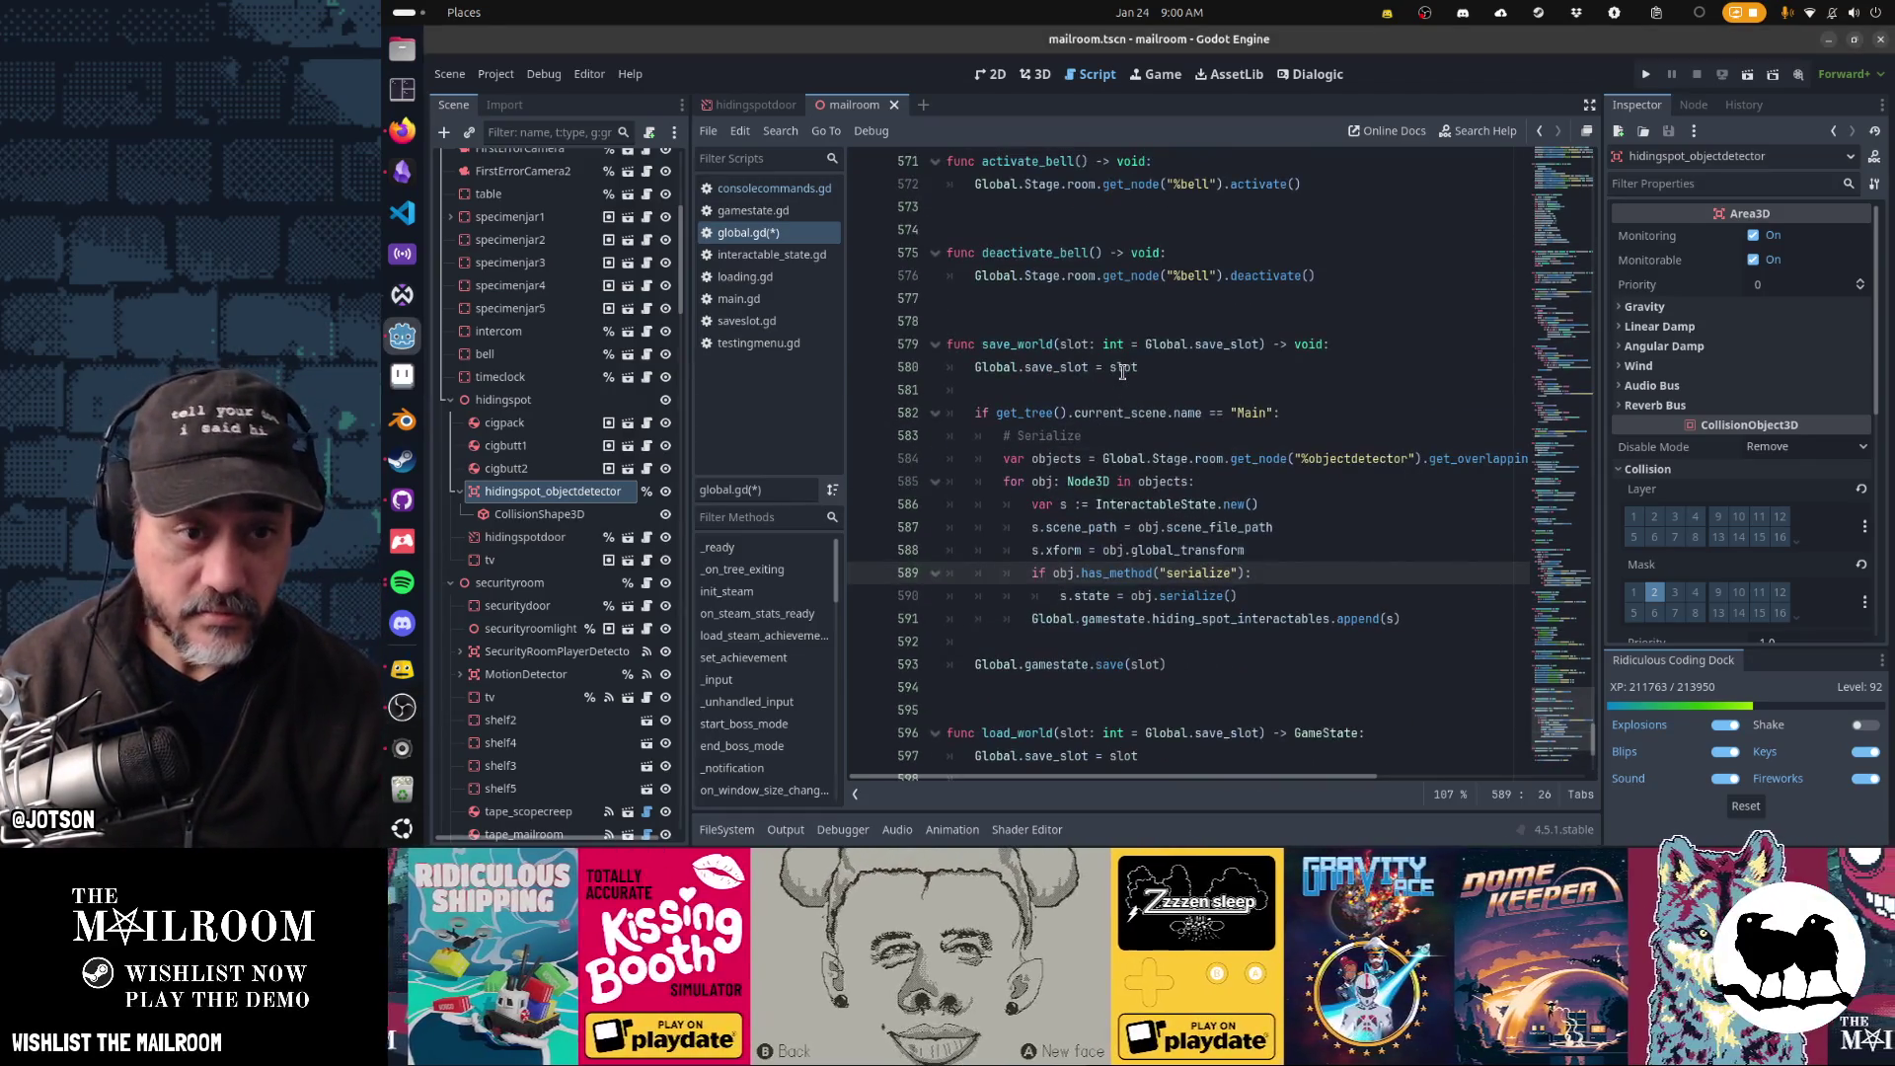
scroll(1283, 346, down, 2)
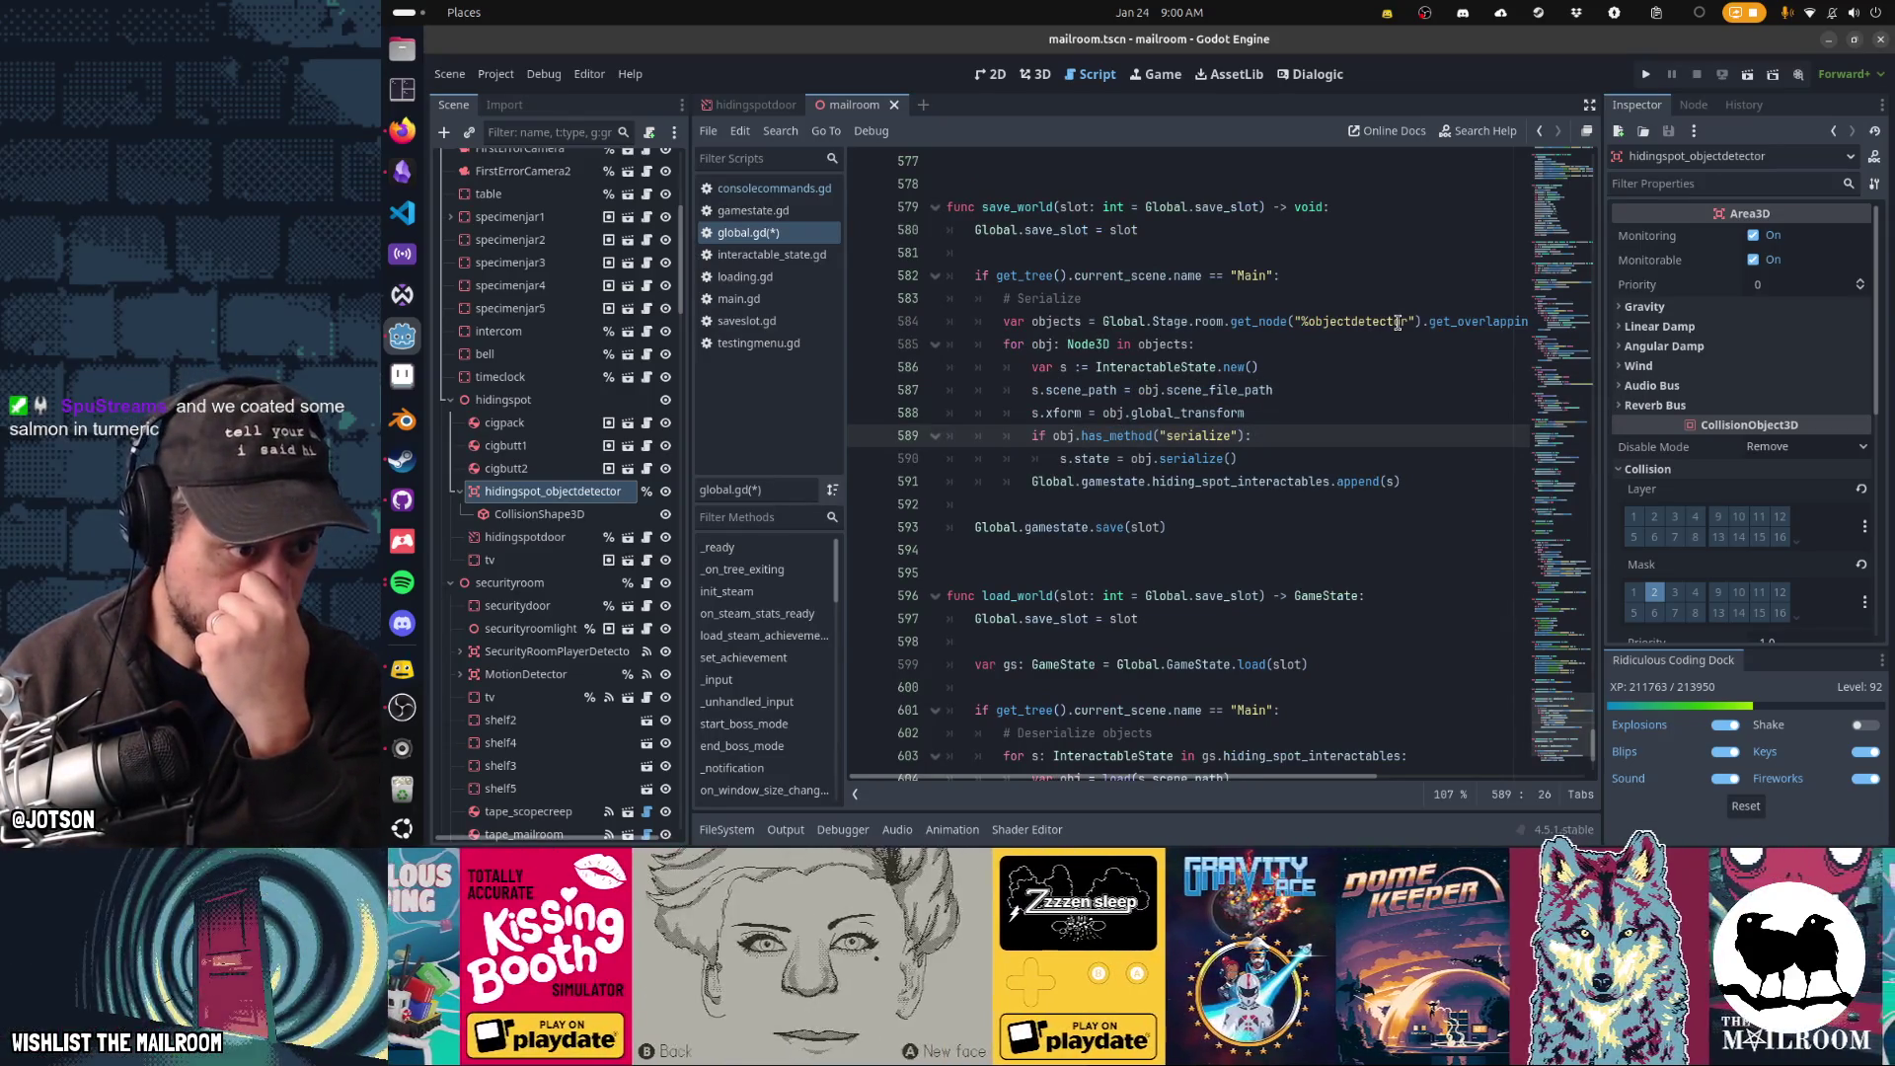
click(556, 494)
click(557, 494)
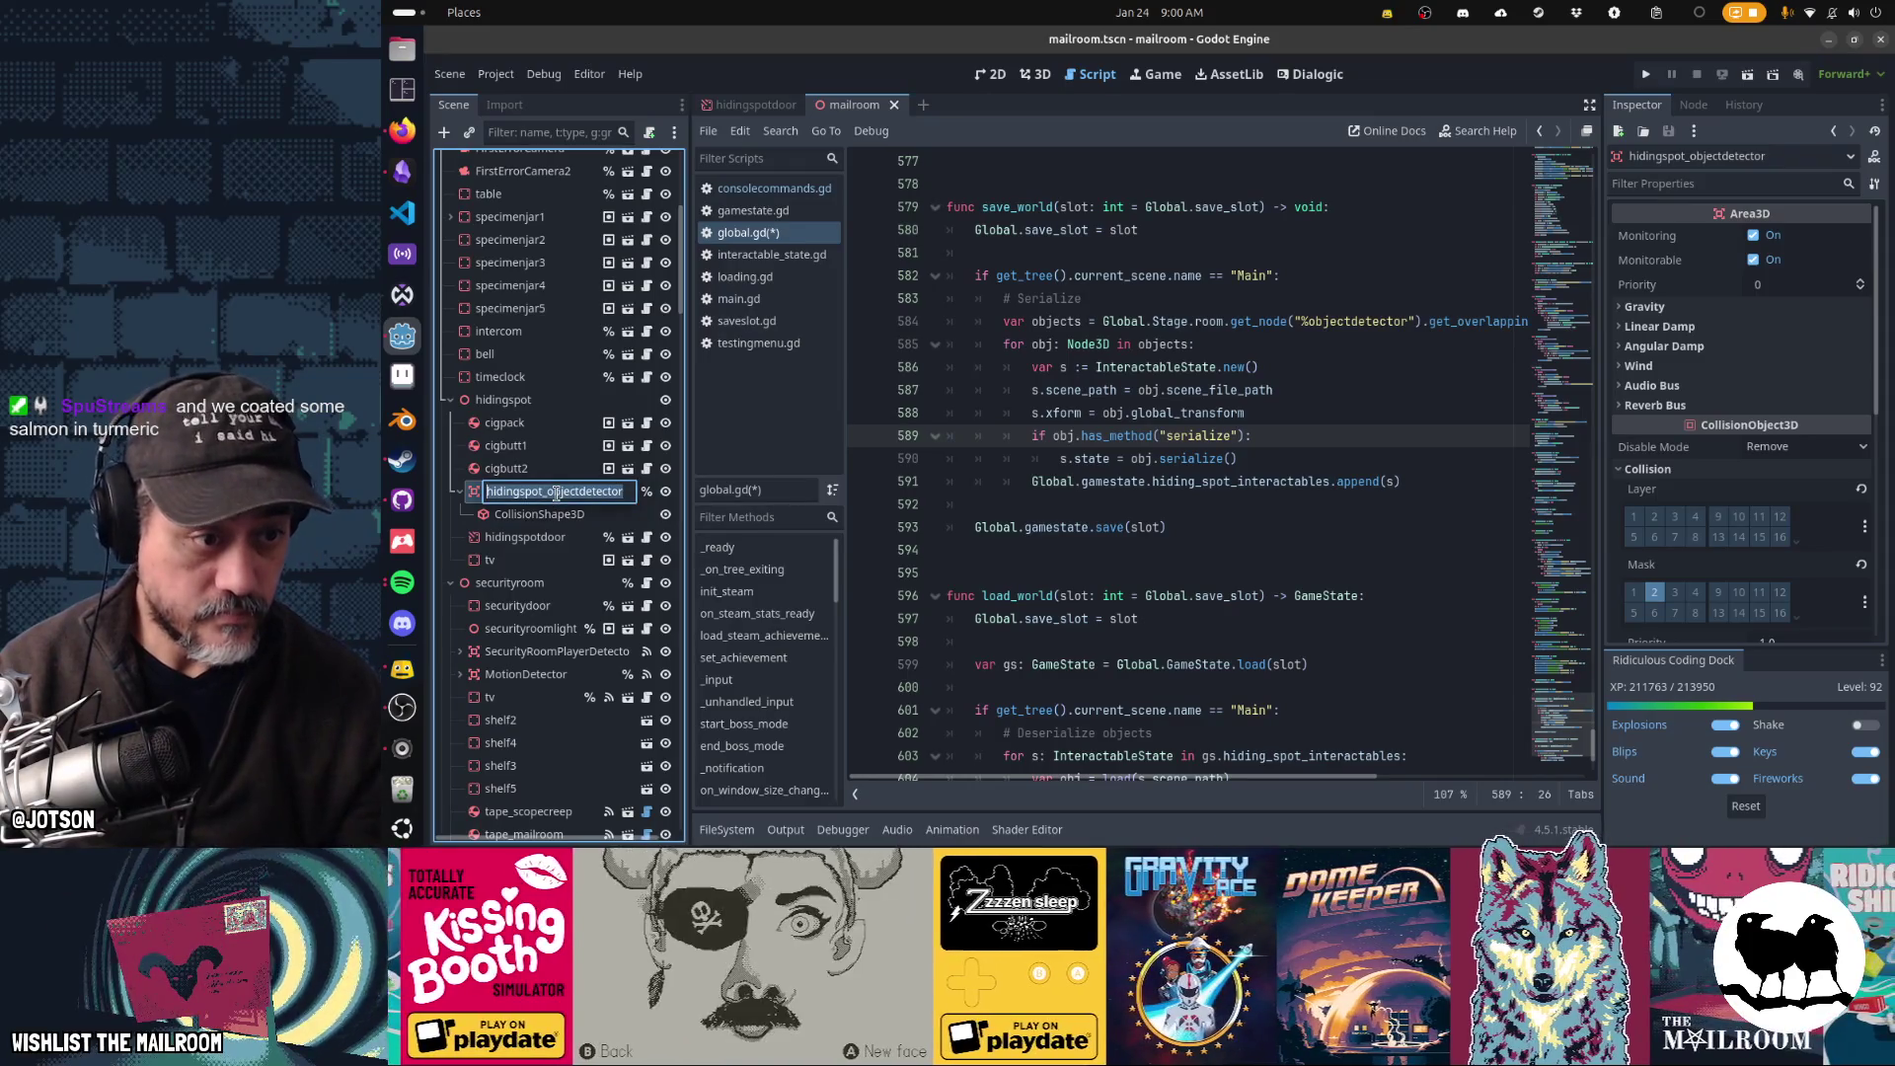
double_click(1357, 321)
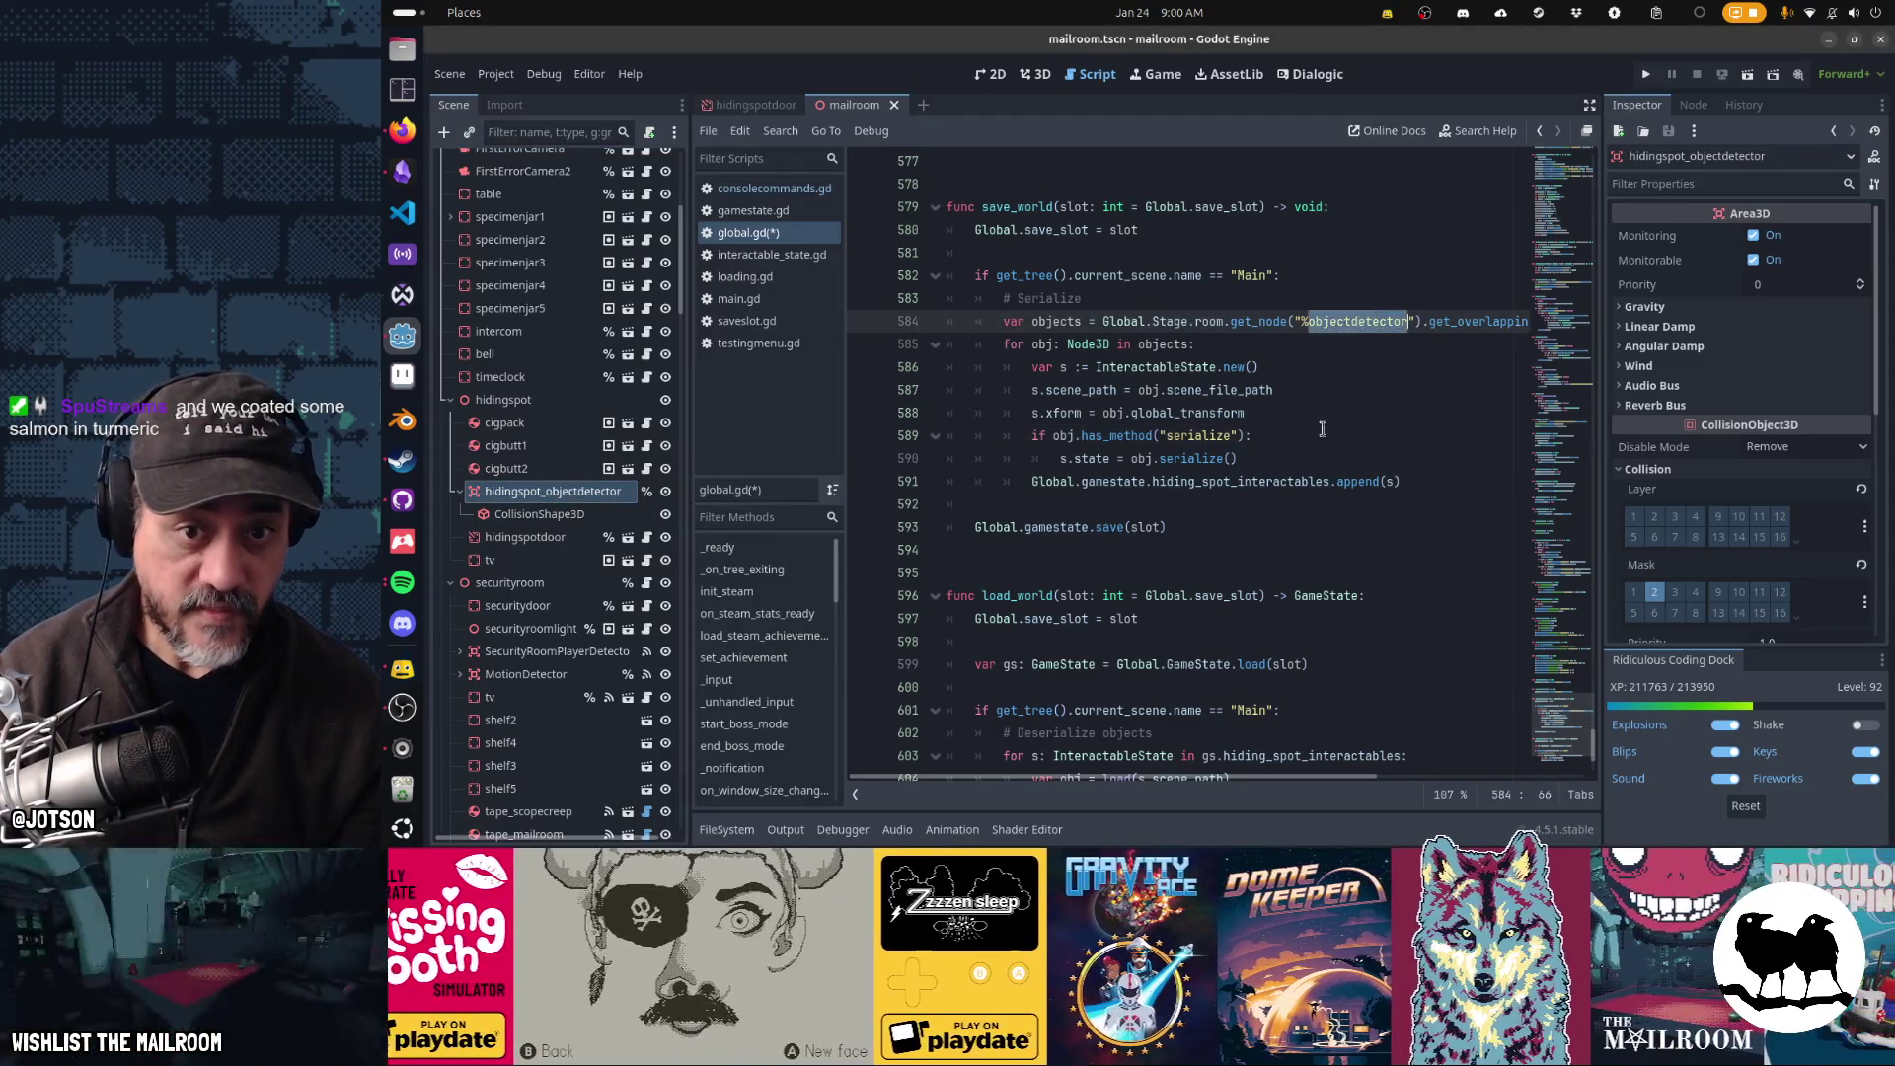
text(hidingspot_objectdetector)
scroll(1327, 552, down, 3)
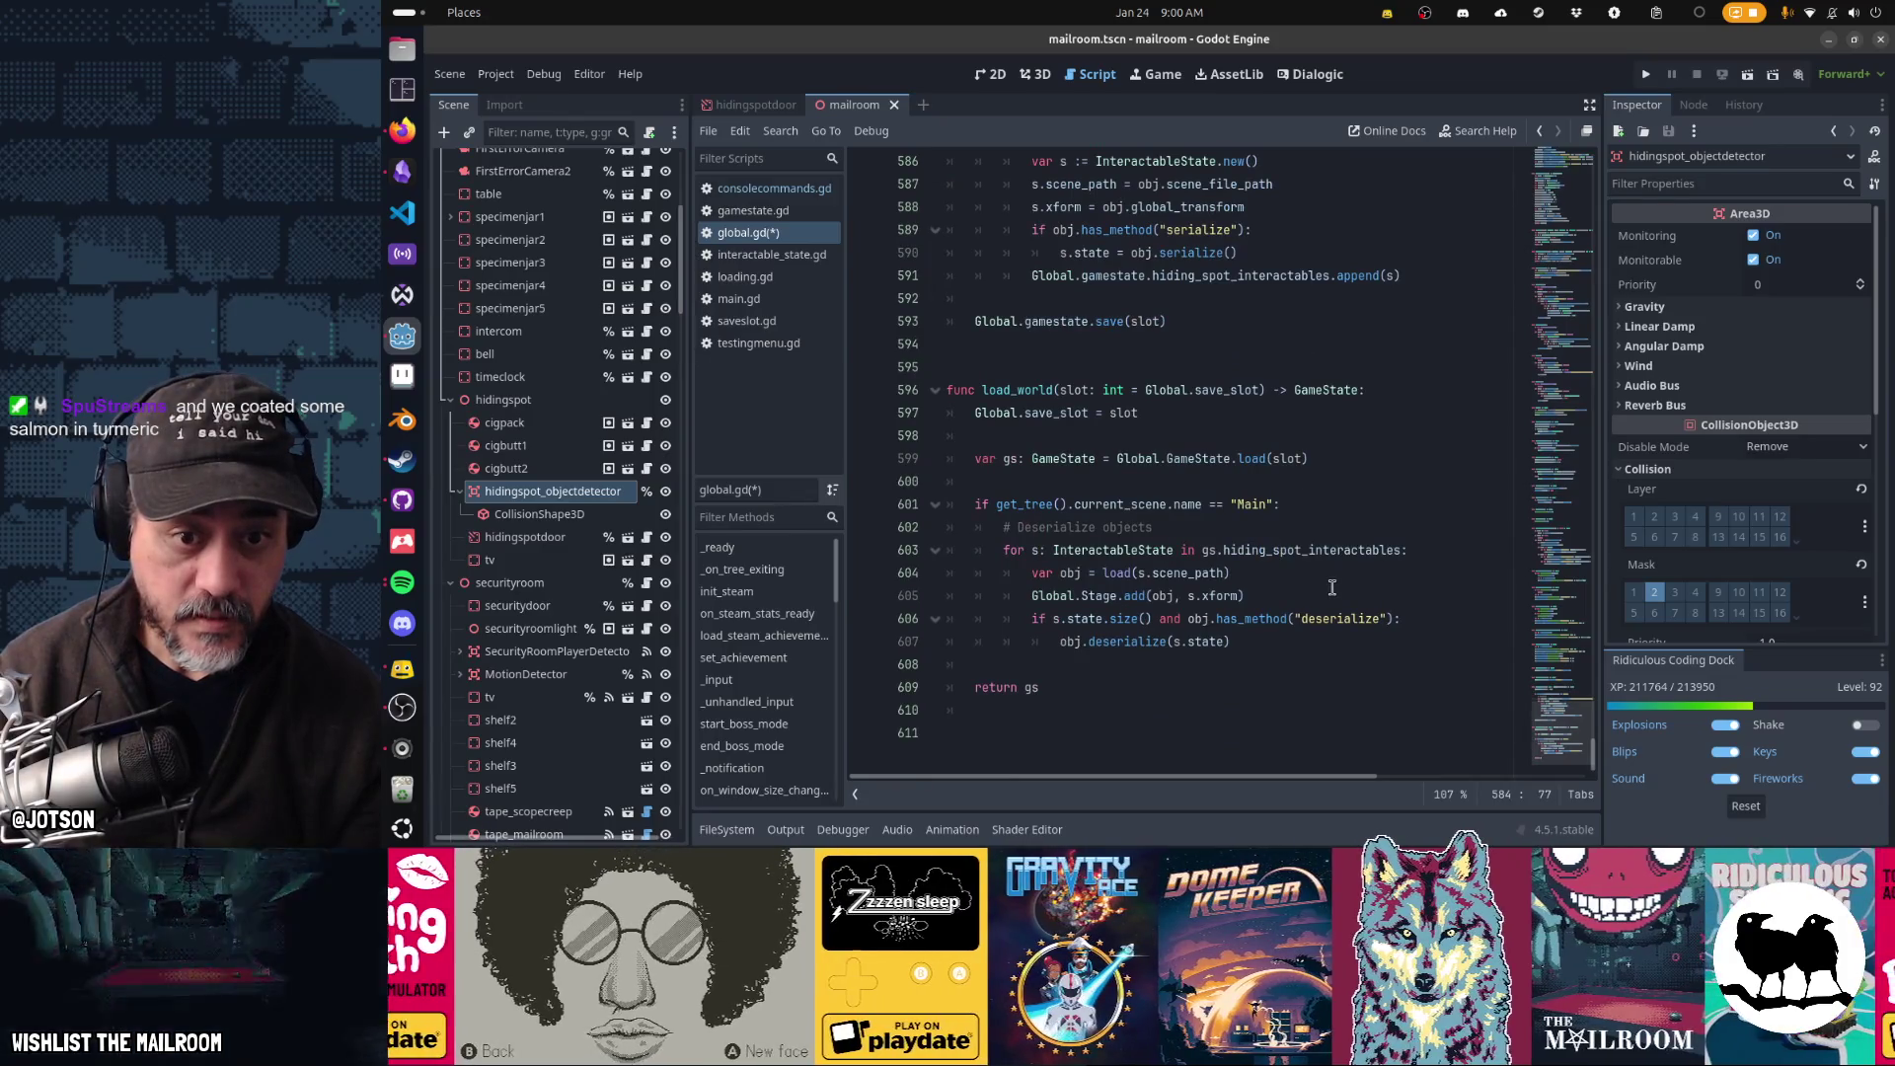
scroll(1332, 587, up, 3)
key(ctrl+s)
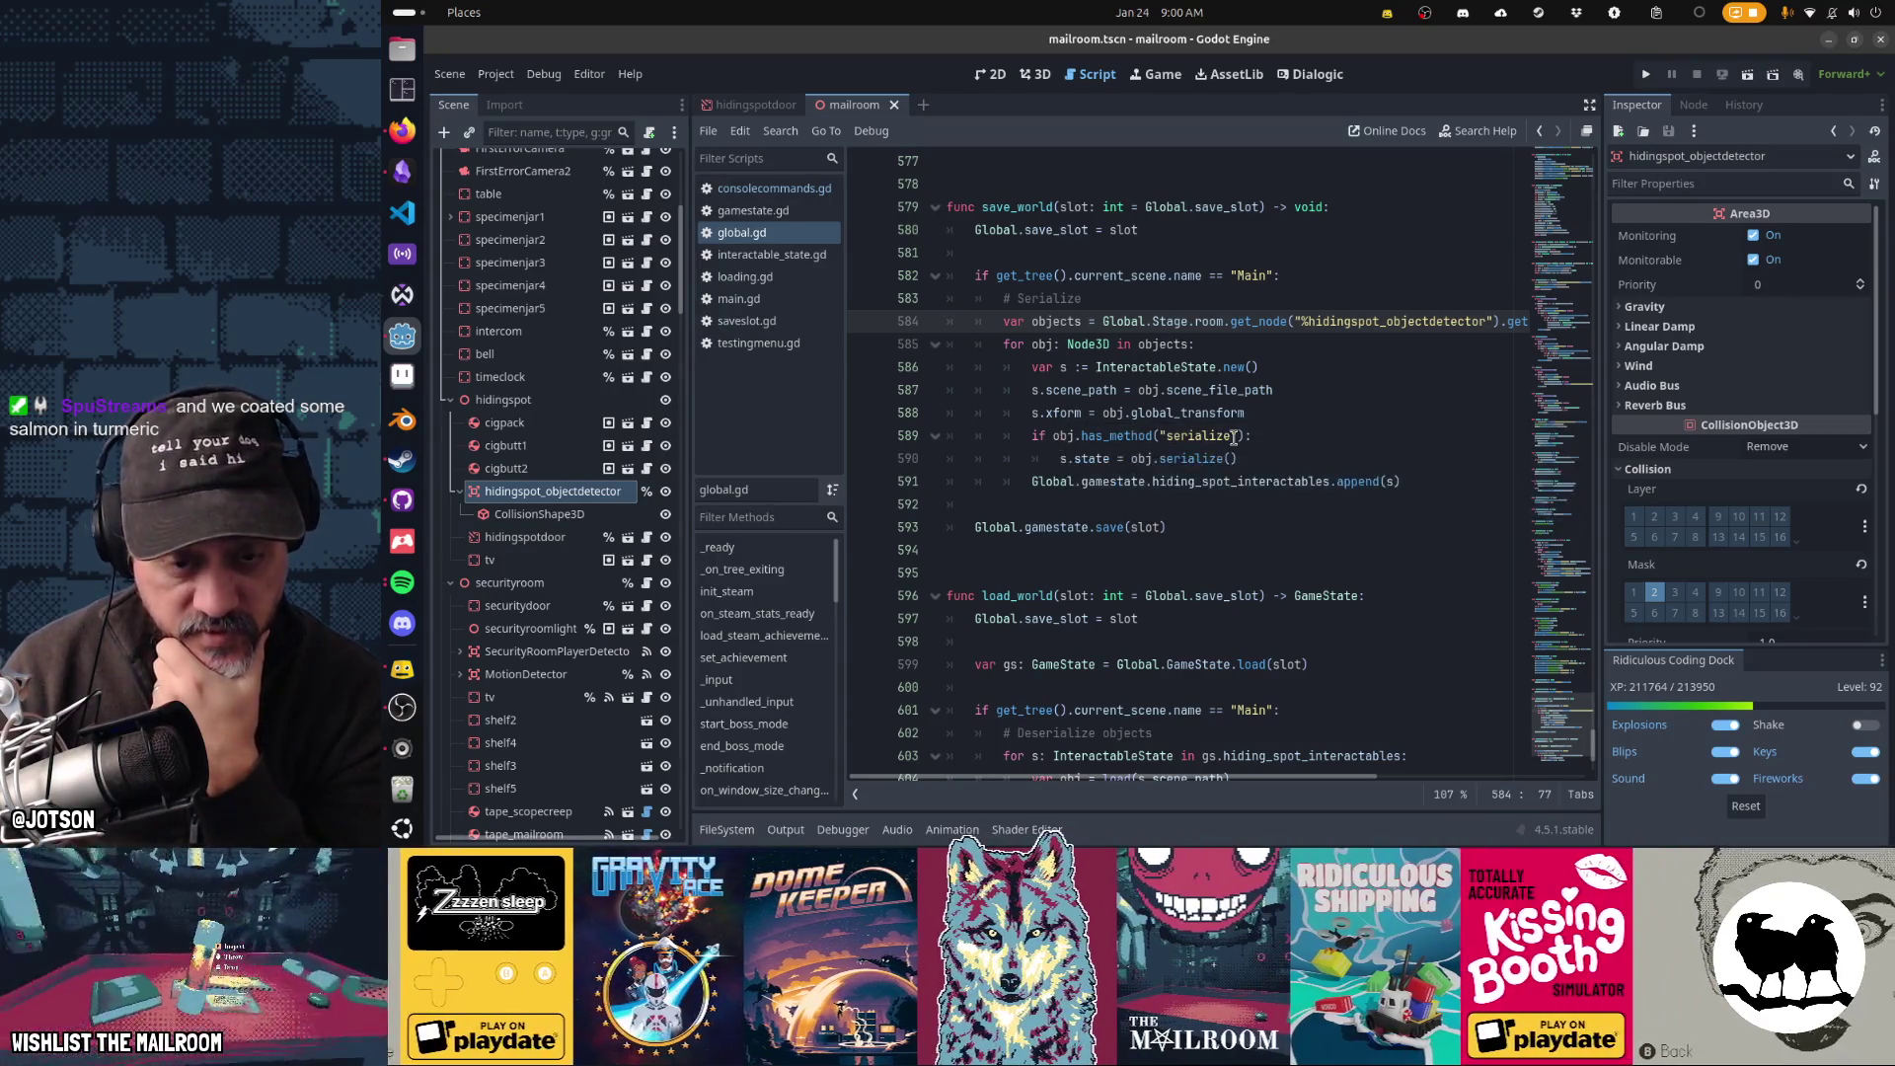
- Review the save and load loops, then run the game, which breaks at global.gd line 599
click(1050, 482)
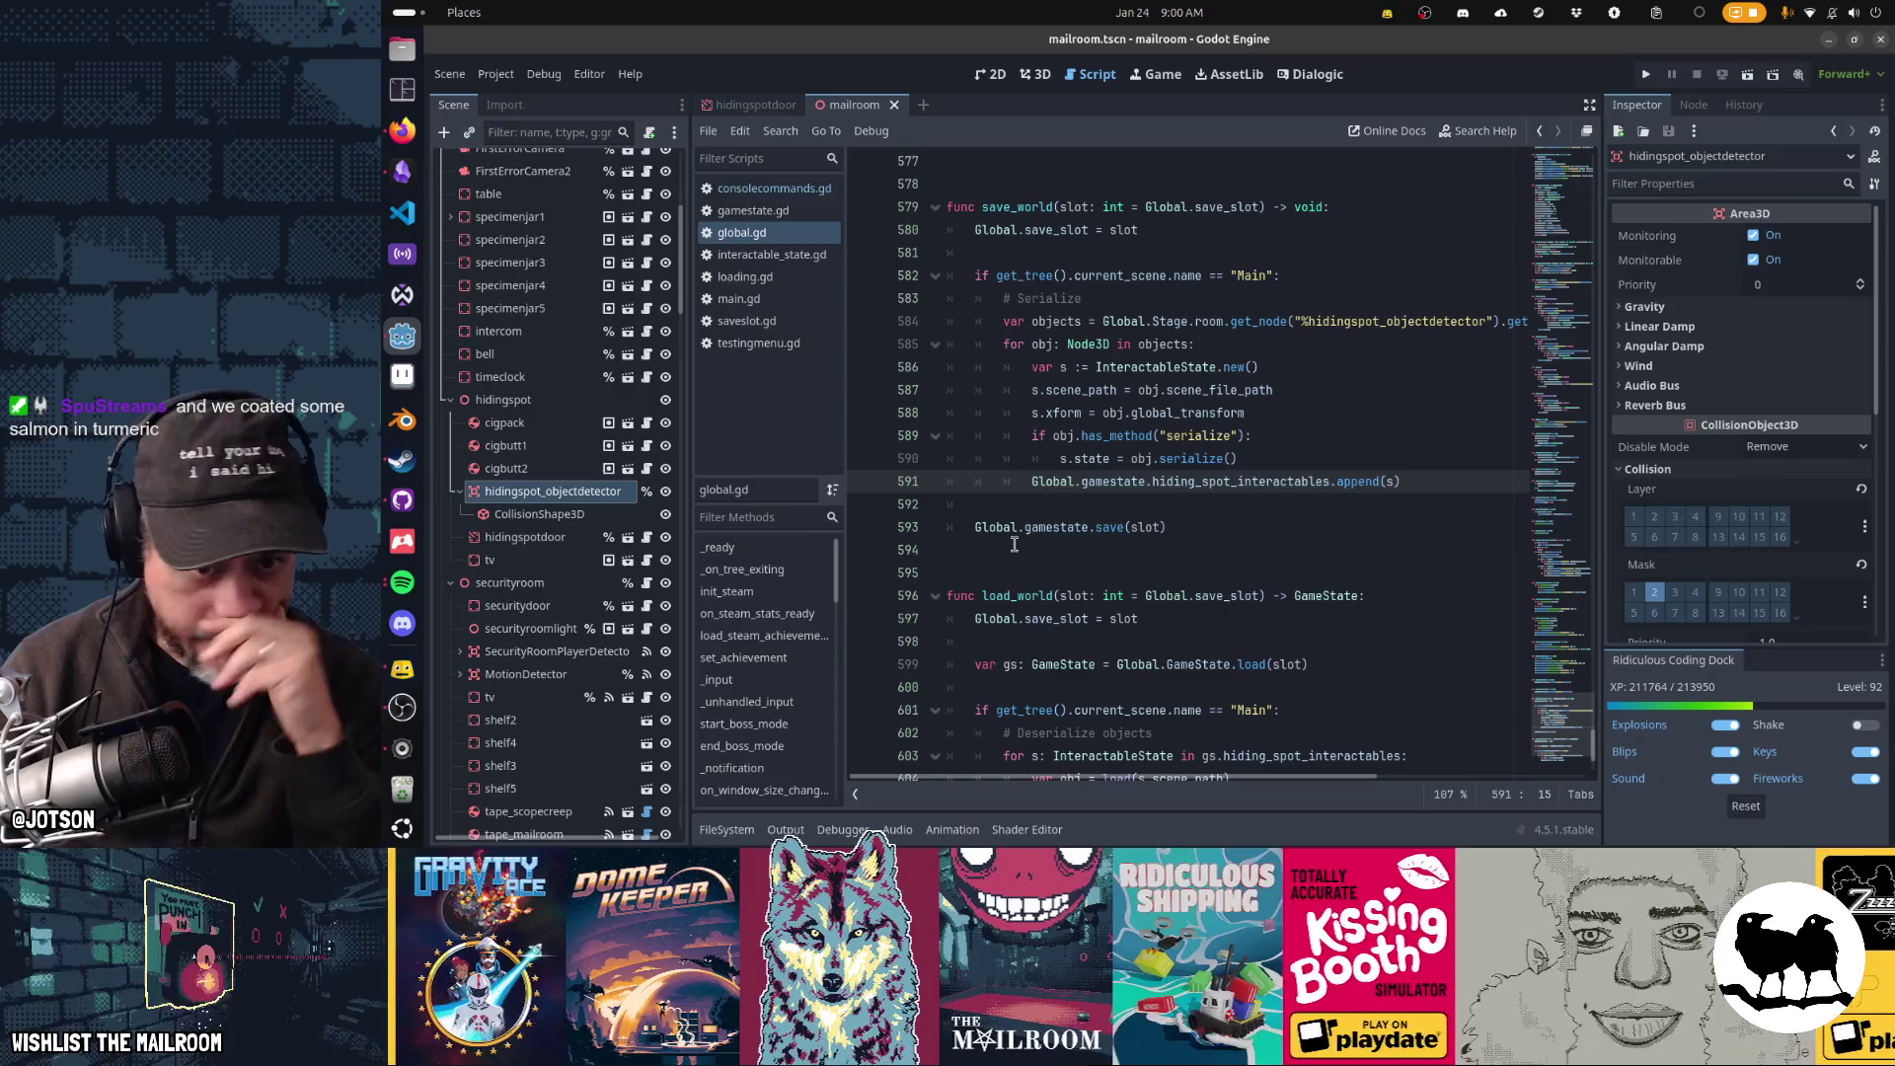
scroll(1226, 537, down, 3)
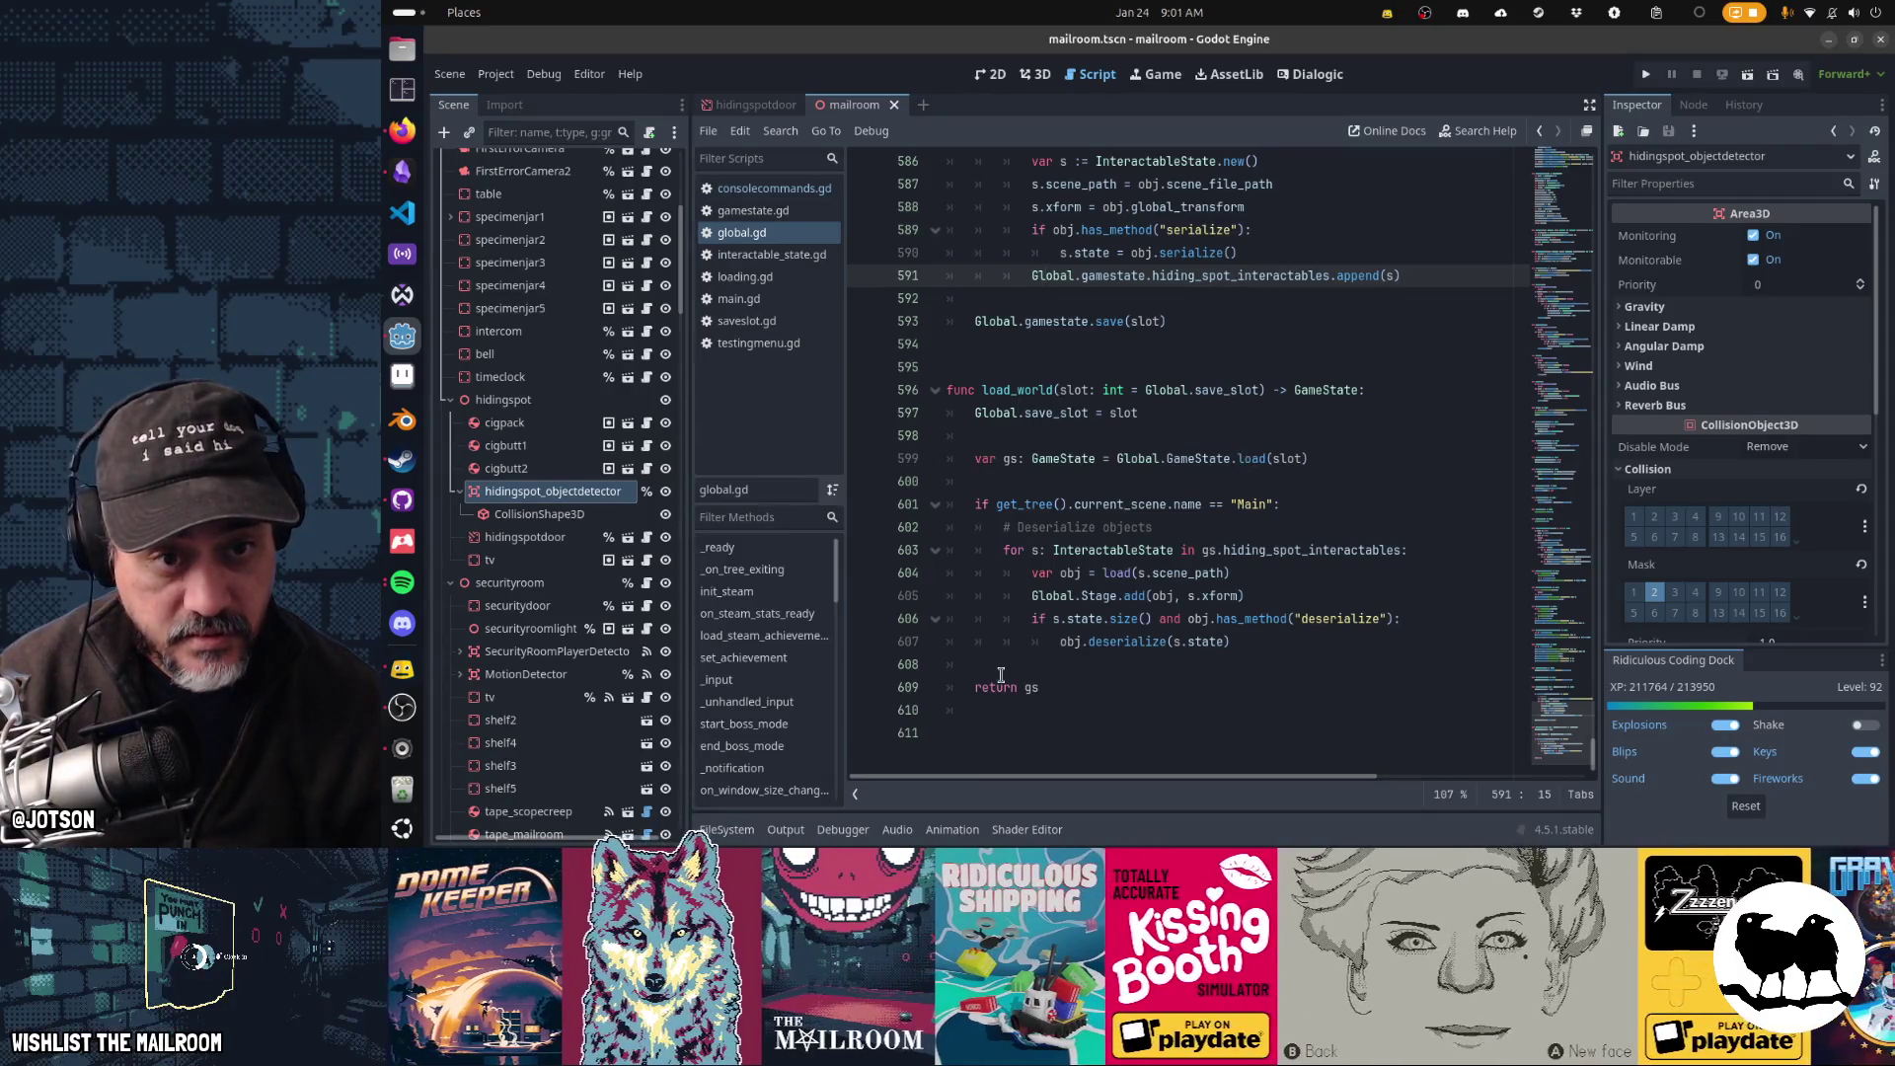
scroll(1001, 675, up, 4)
scroll(1001, 675, down, 4)
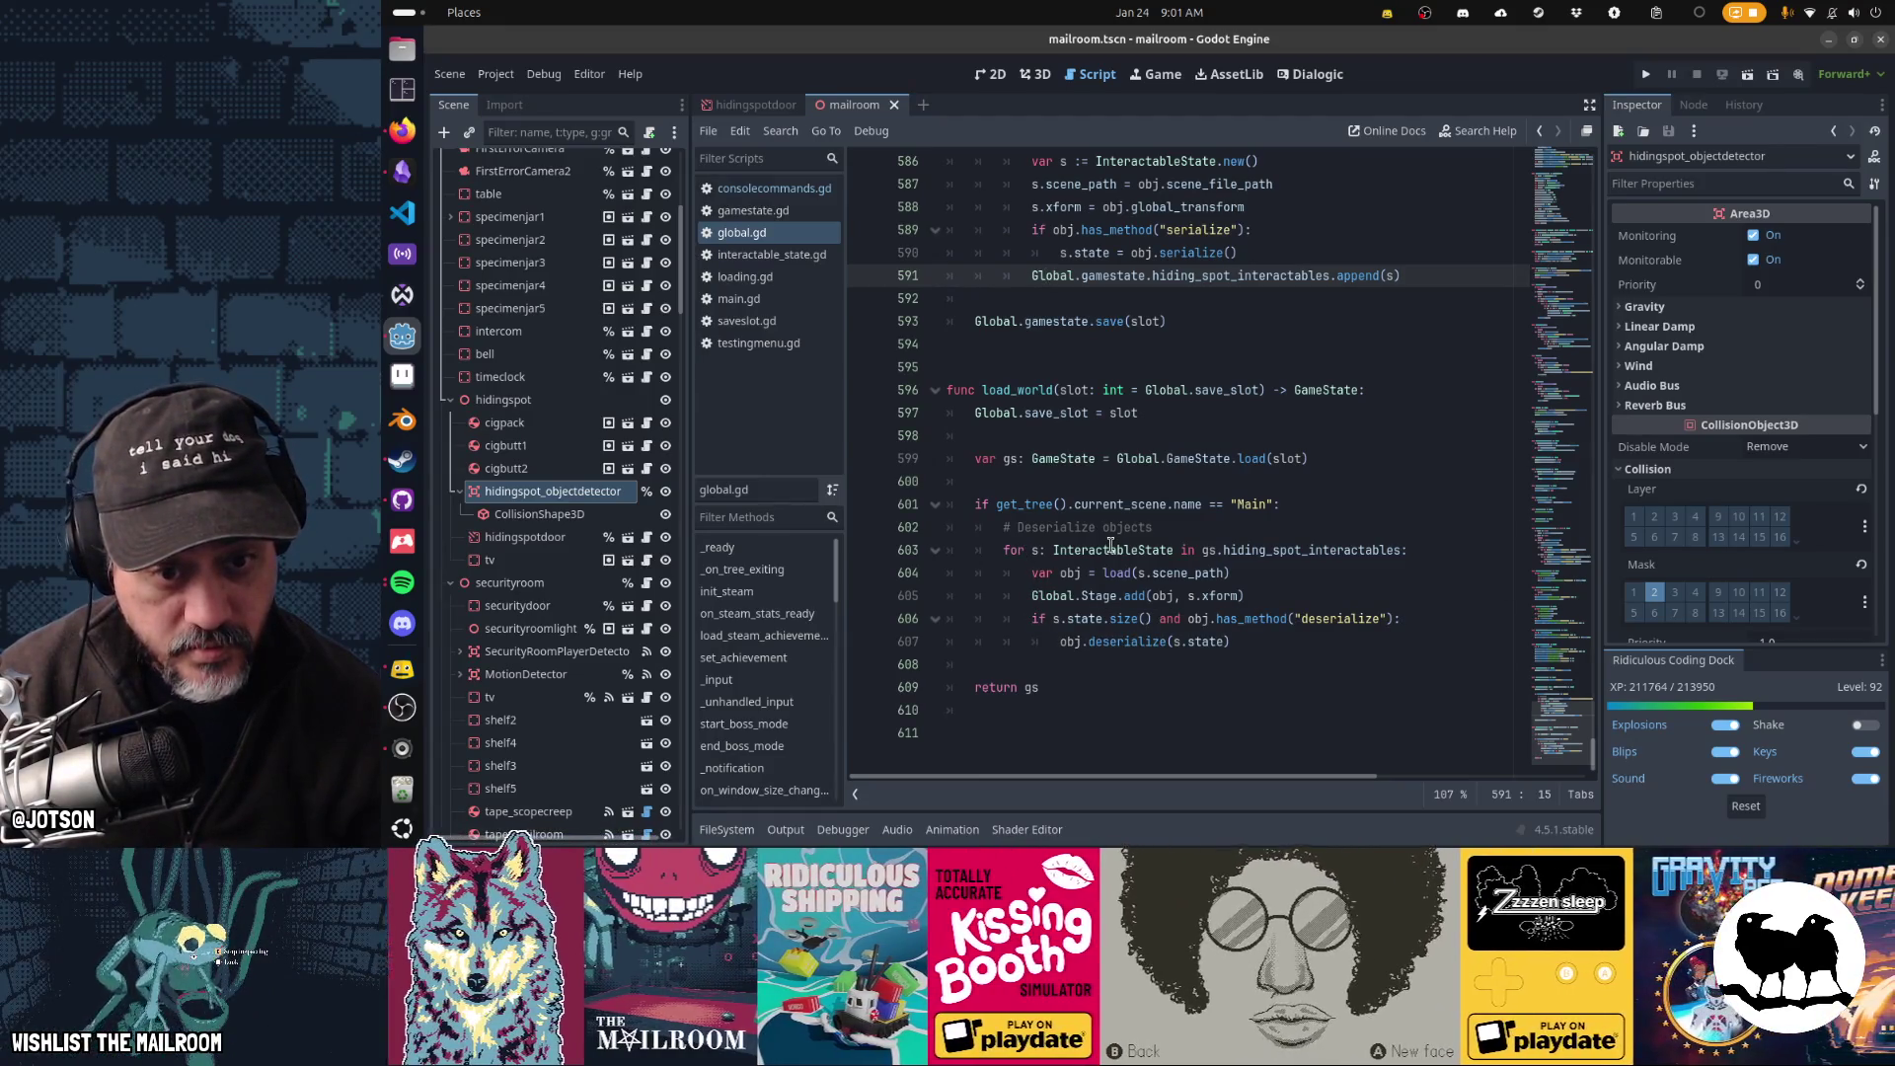
click(1075, 573)
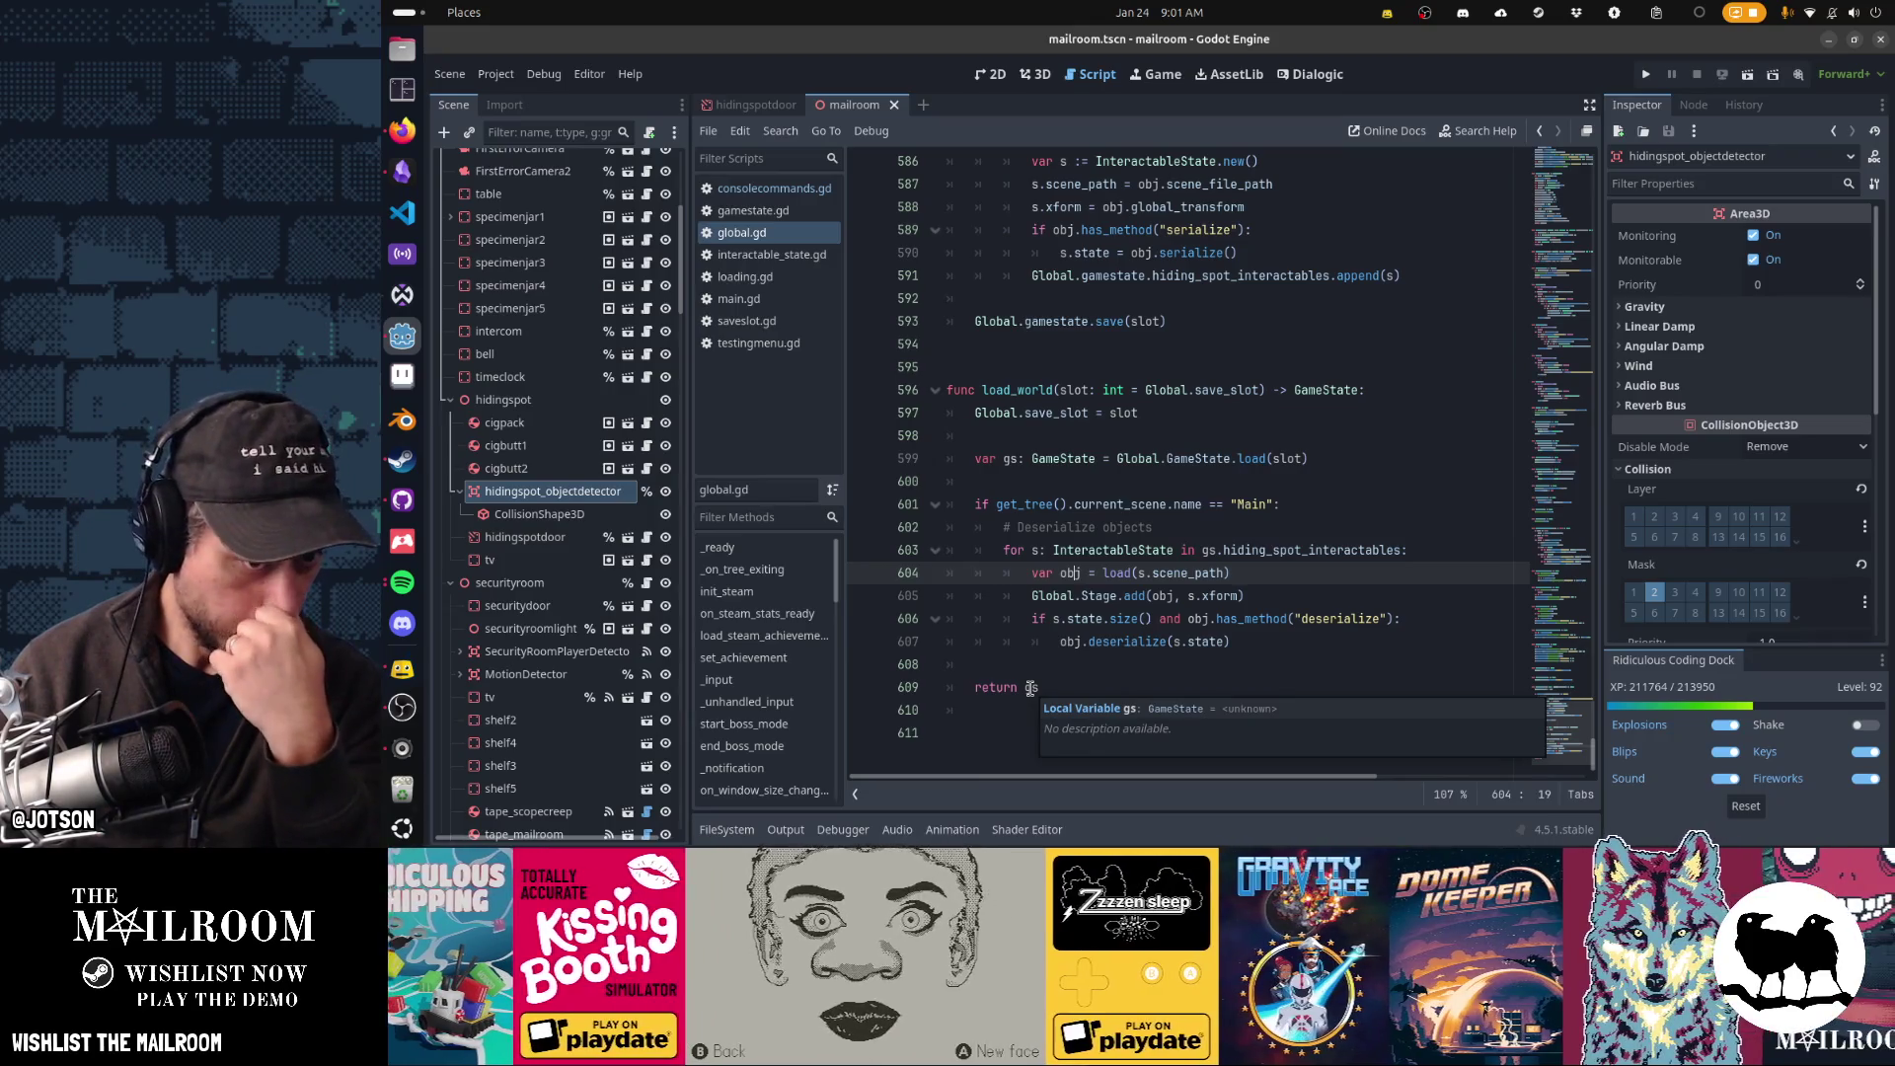
click(1171, 550)
key(F5)
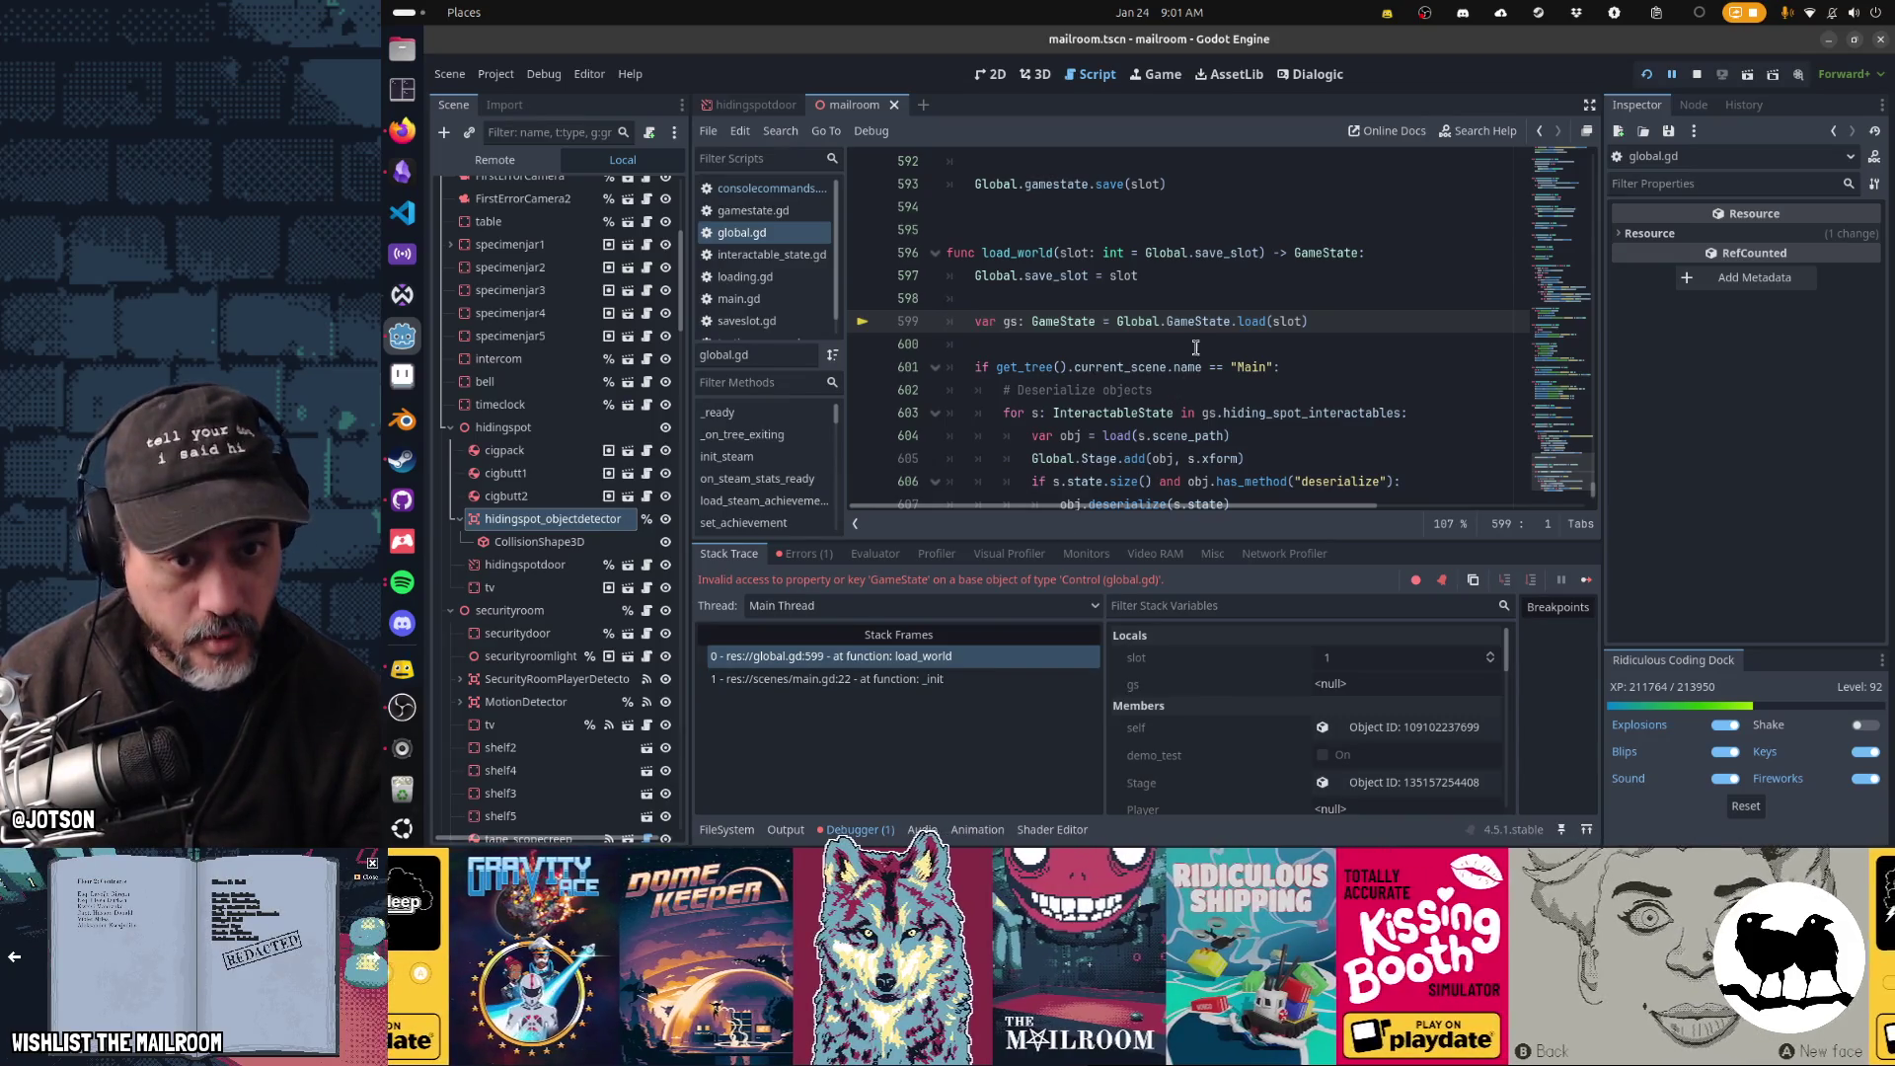
- Replace the Global.gamestate prefix on line 599 so it calls GameState.load(slot)
double_click(1199, 321)
text(gamestate)
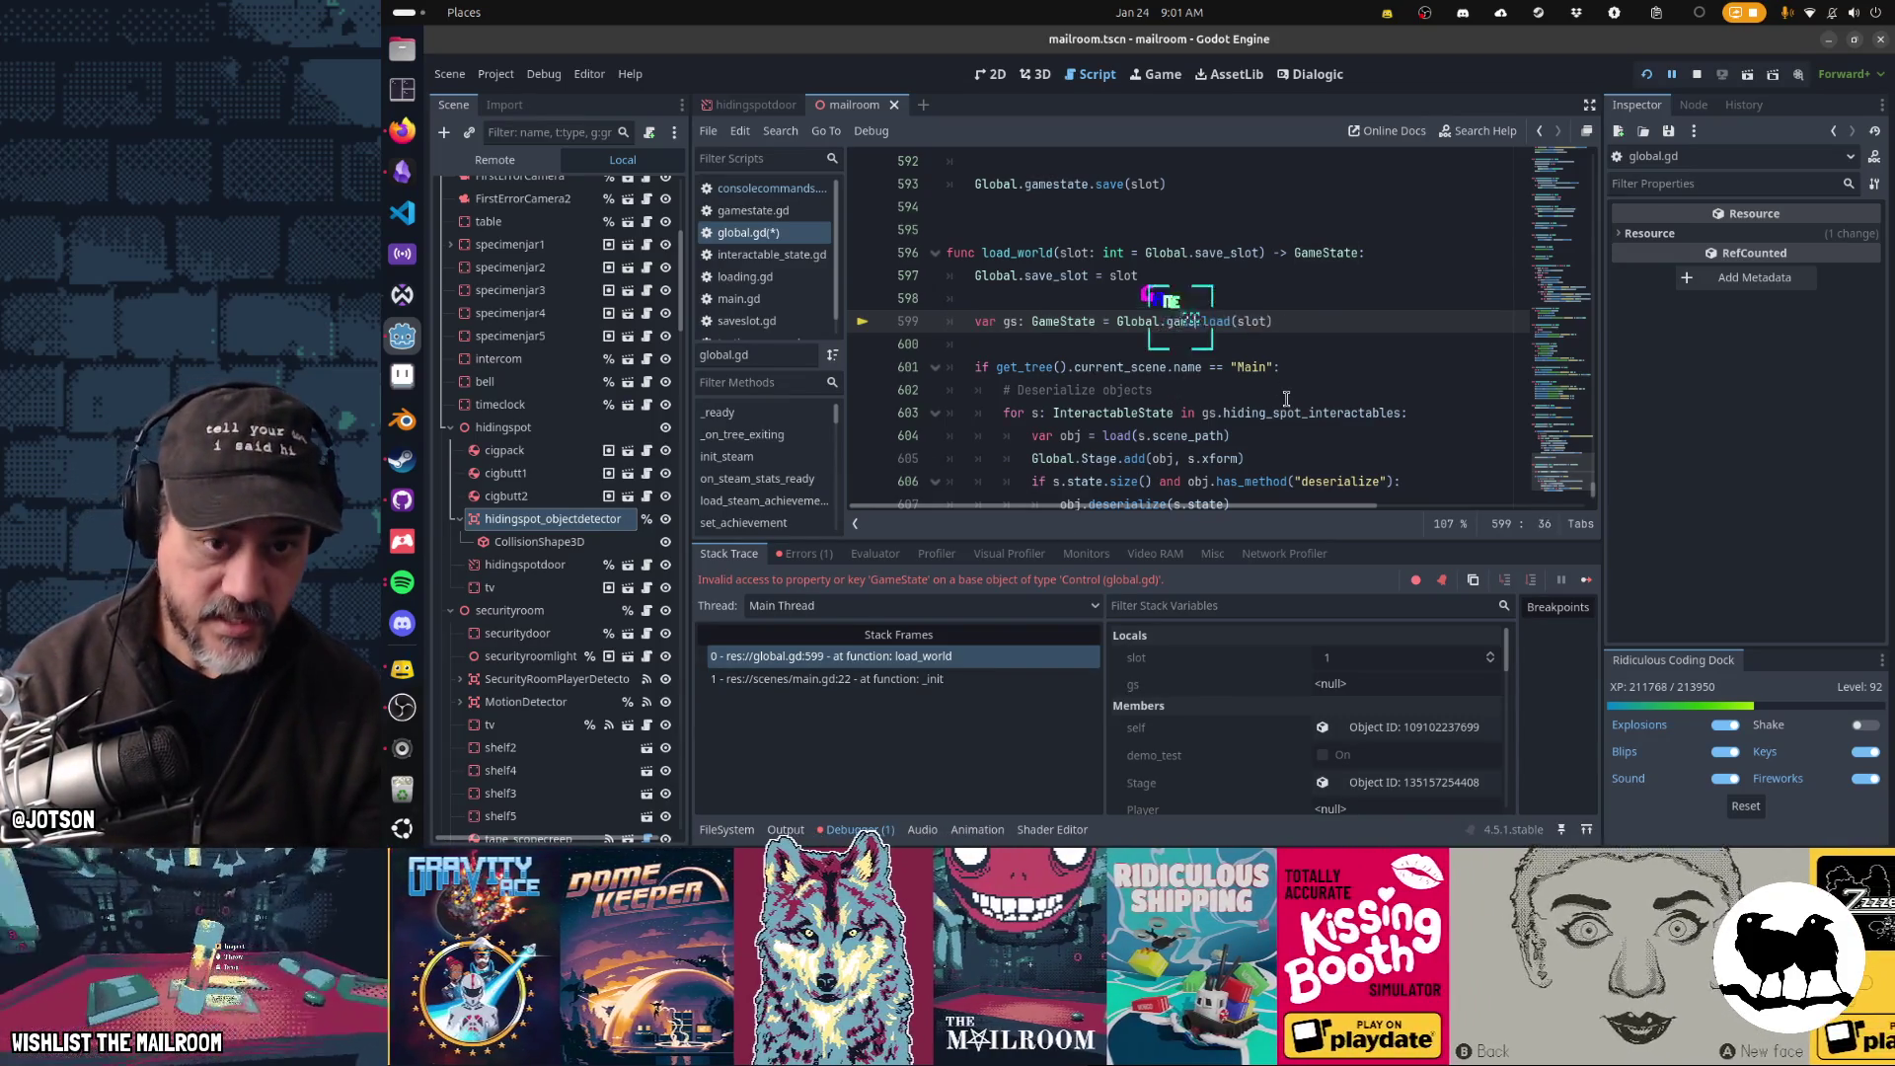
double_click(1199, 320)
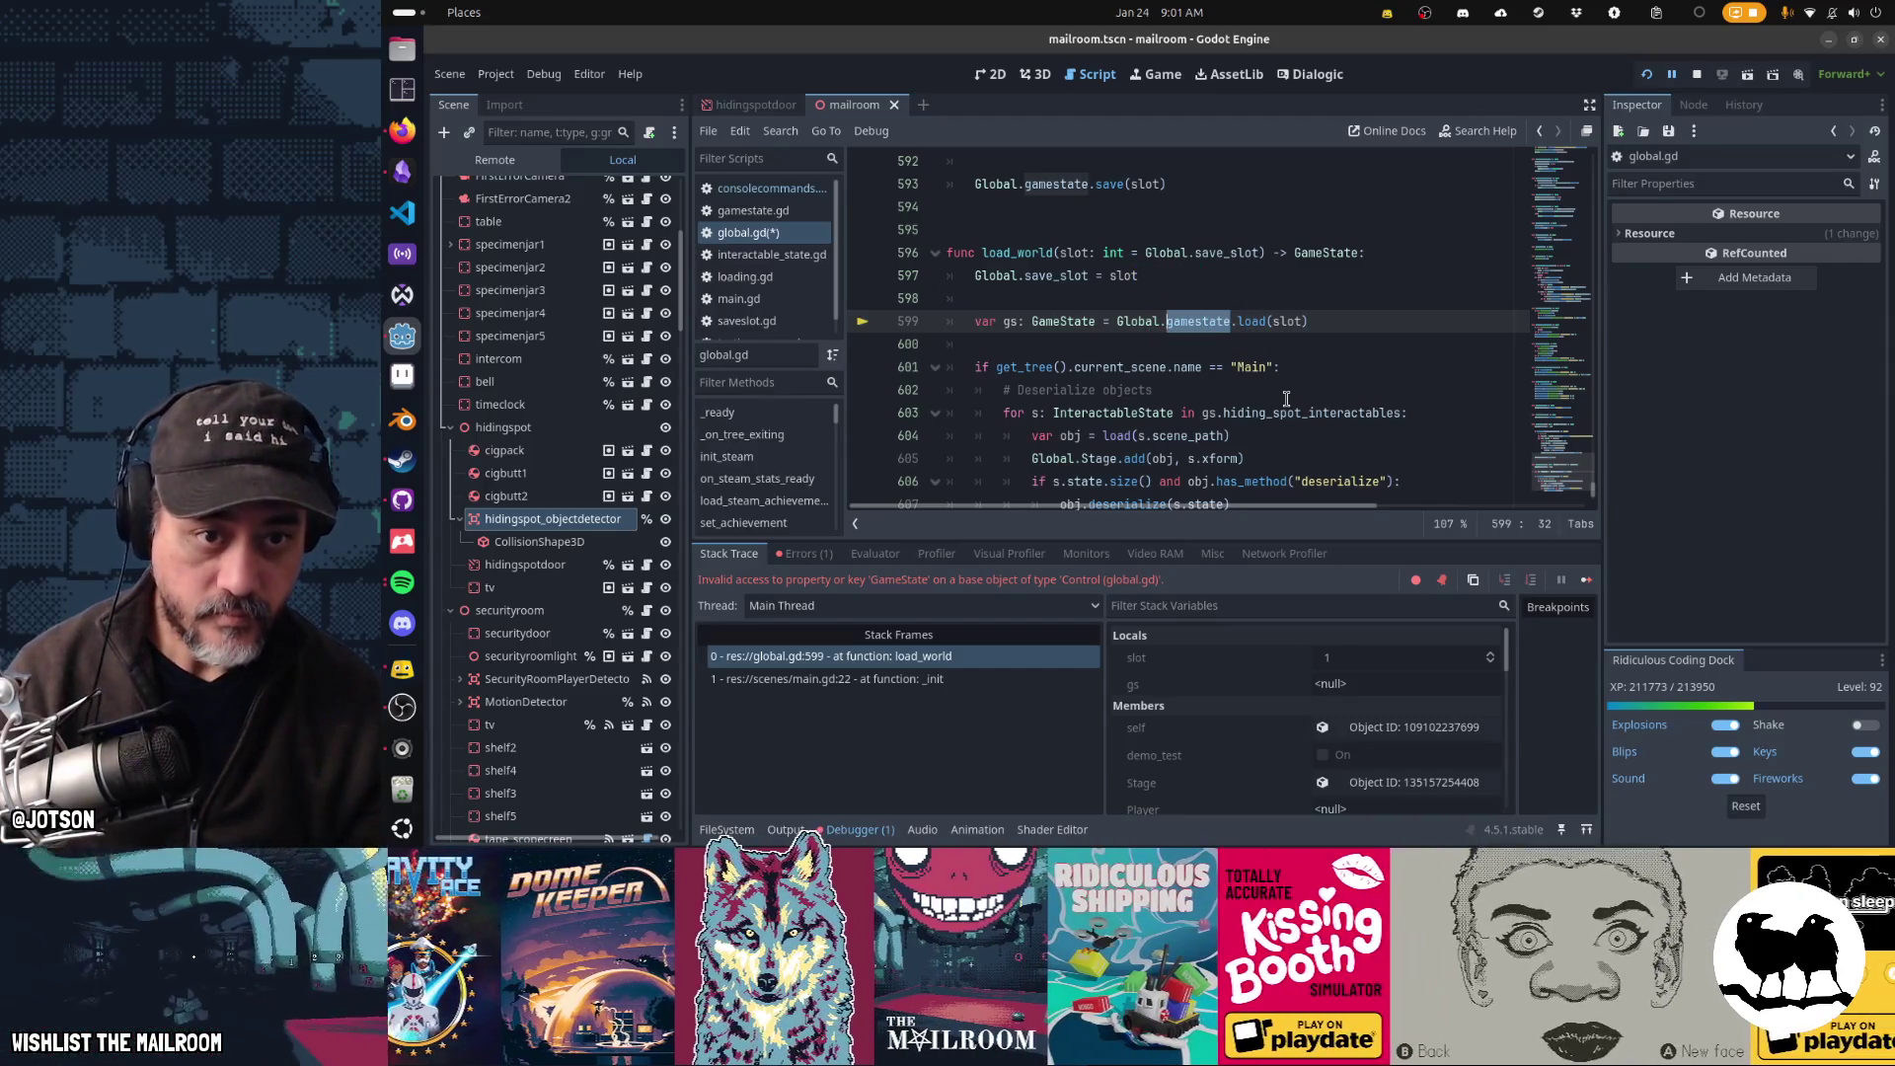
scroll(1274, 320, up, 6)
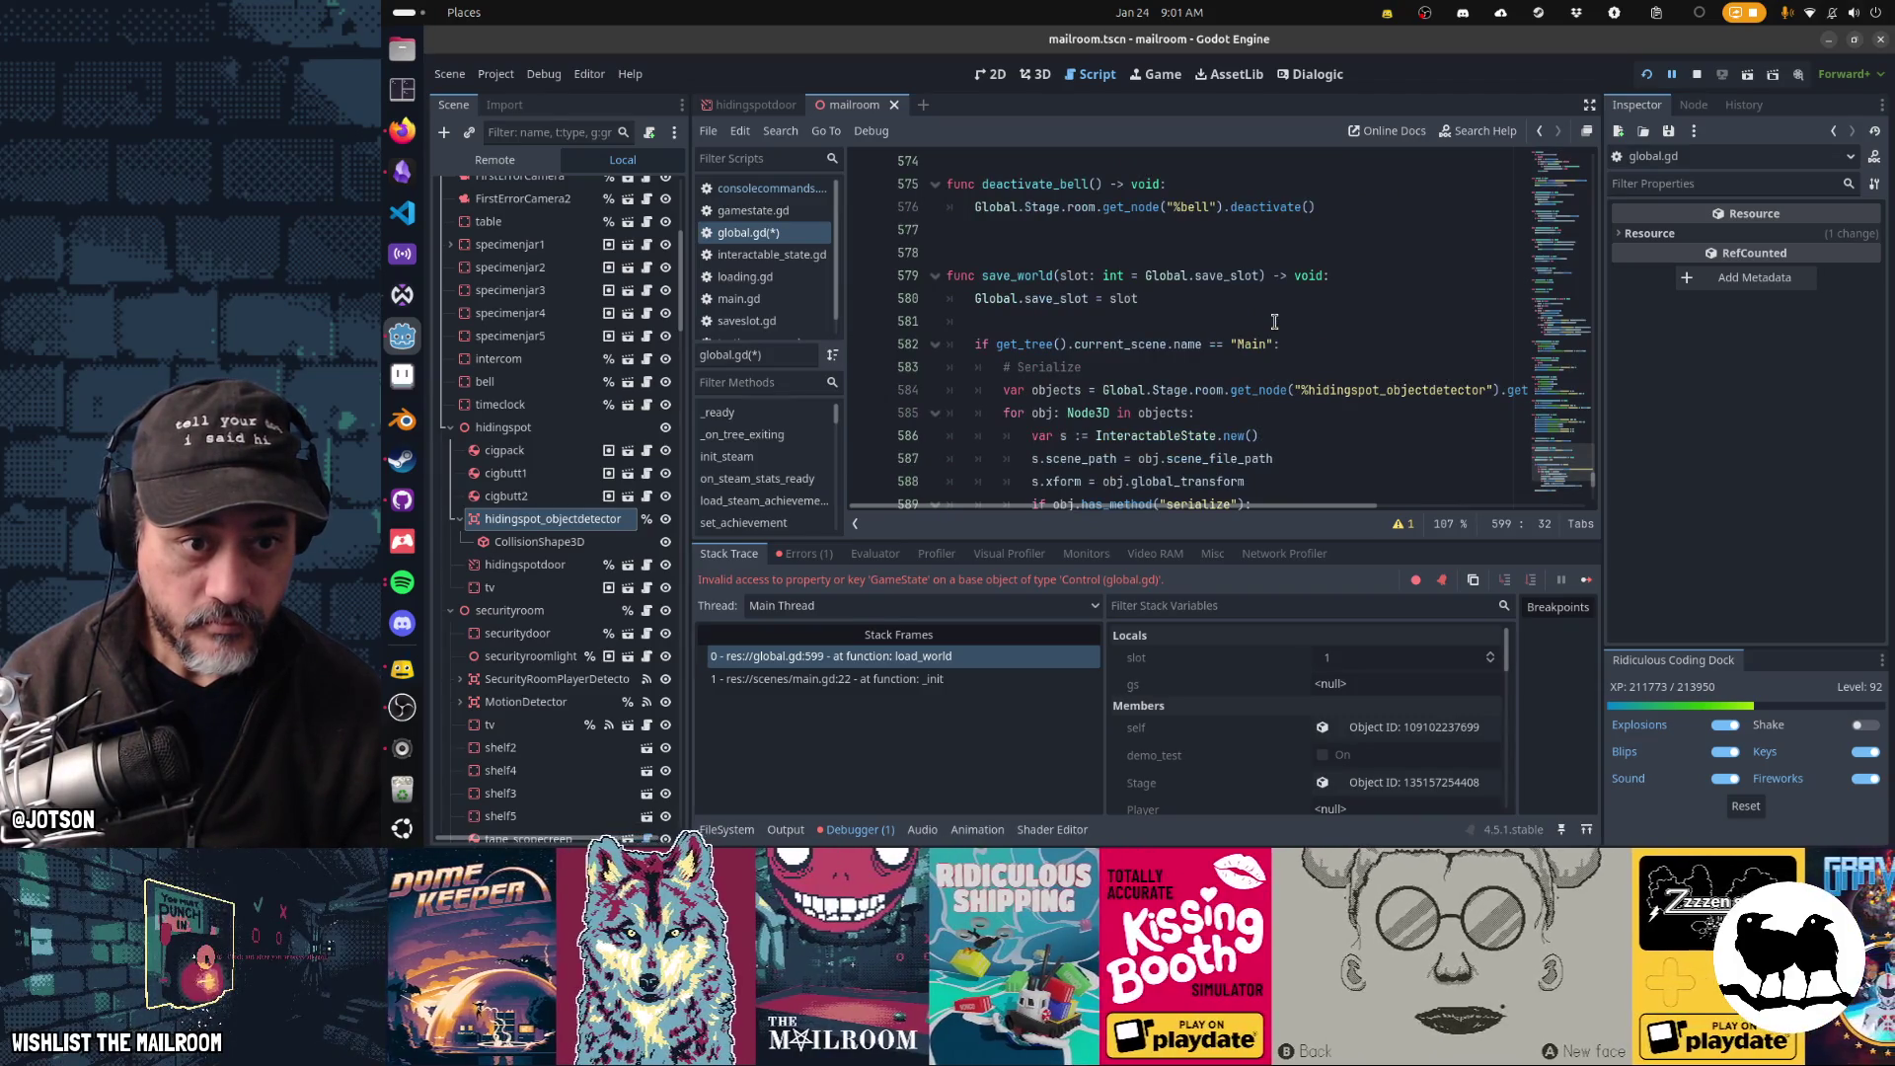
scroll(1274, 321, down, 4)
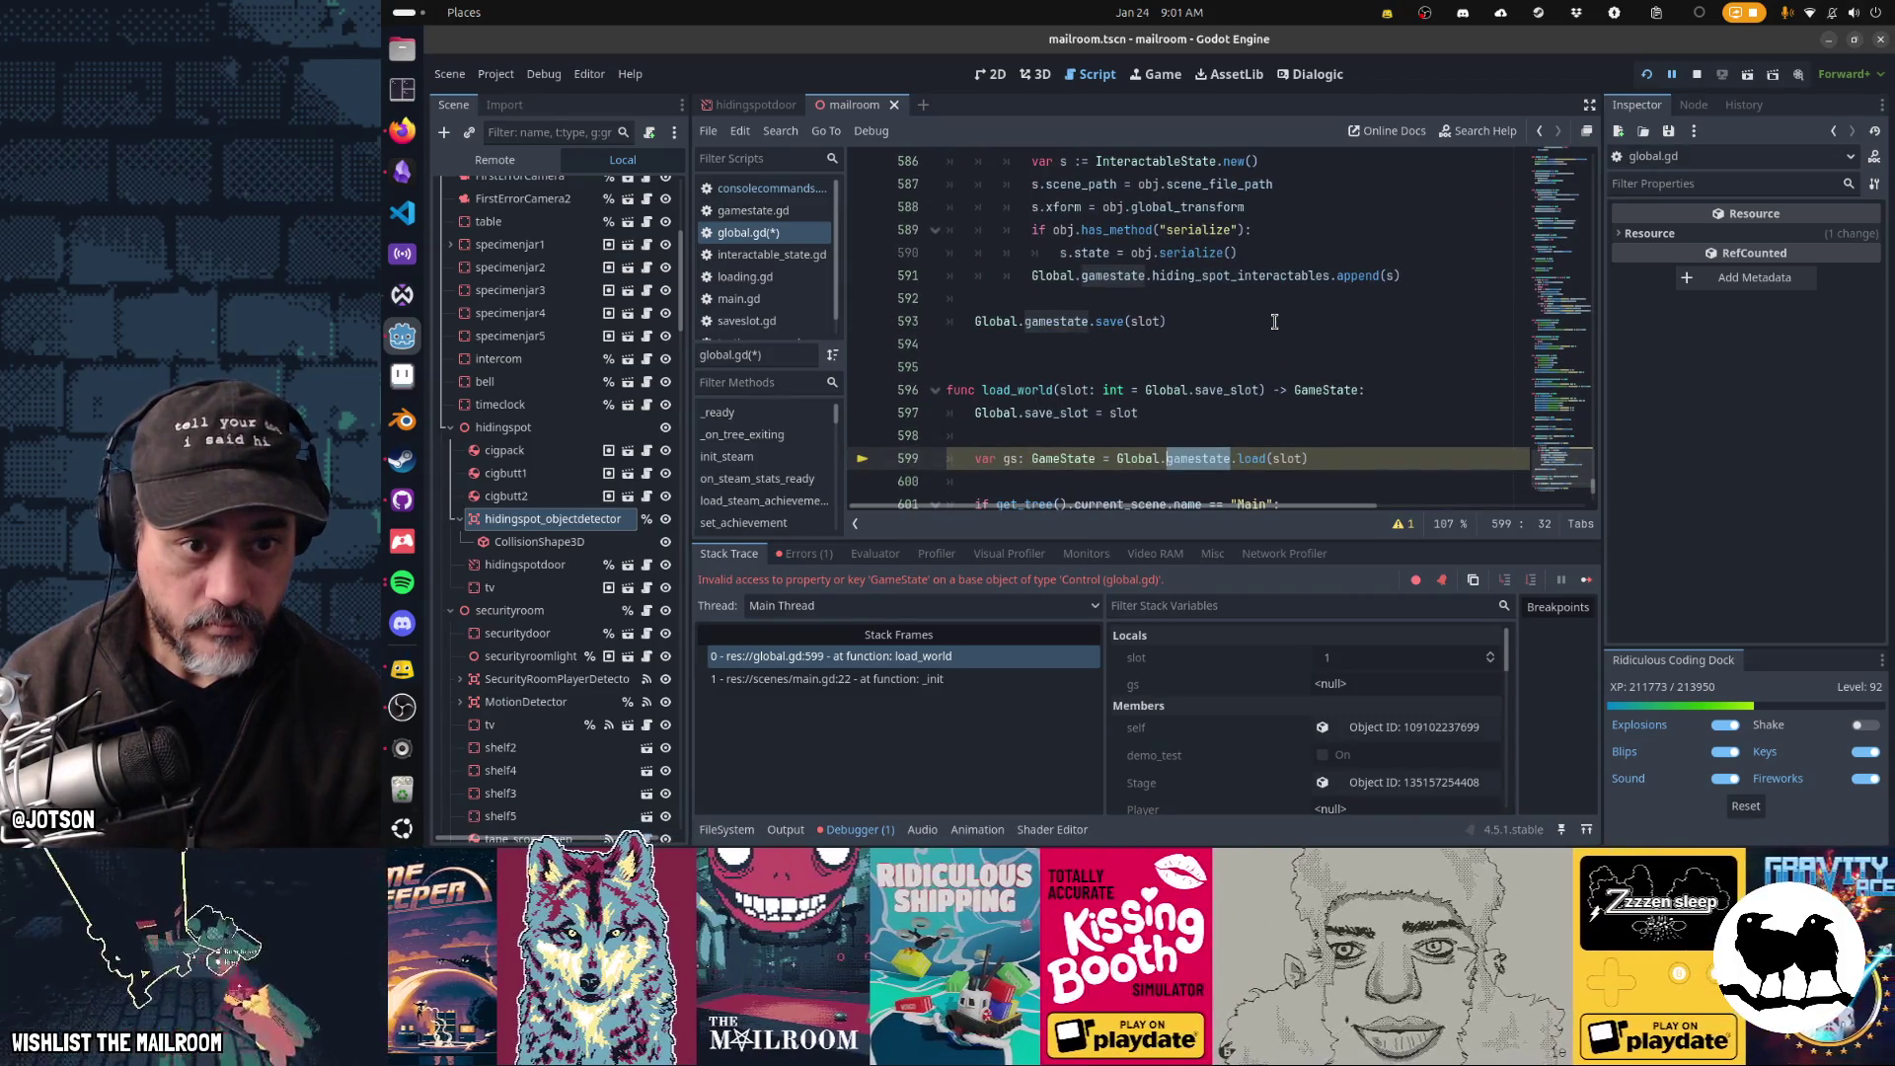
scroll(1274, 321, down, 3)
click(1175, 298)
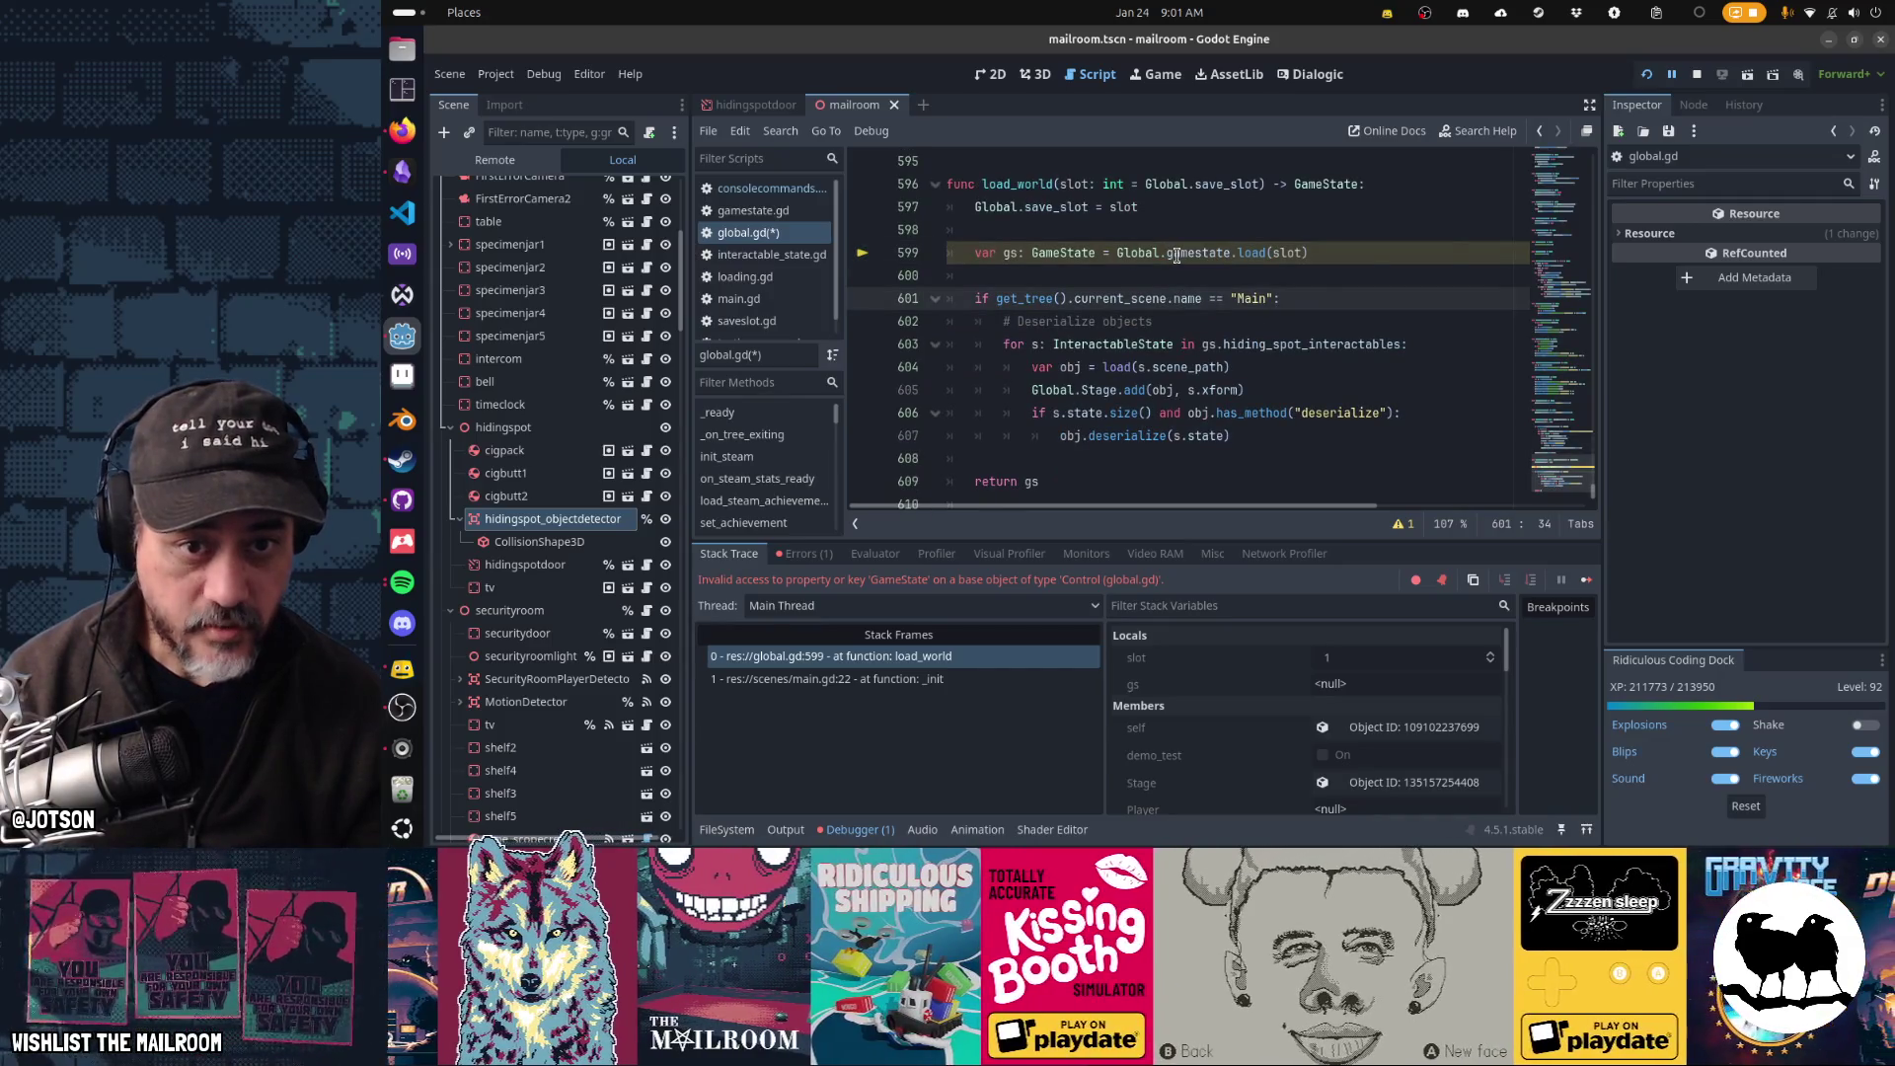
click(1406, 524)
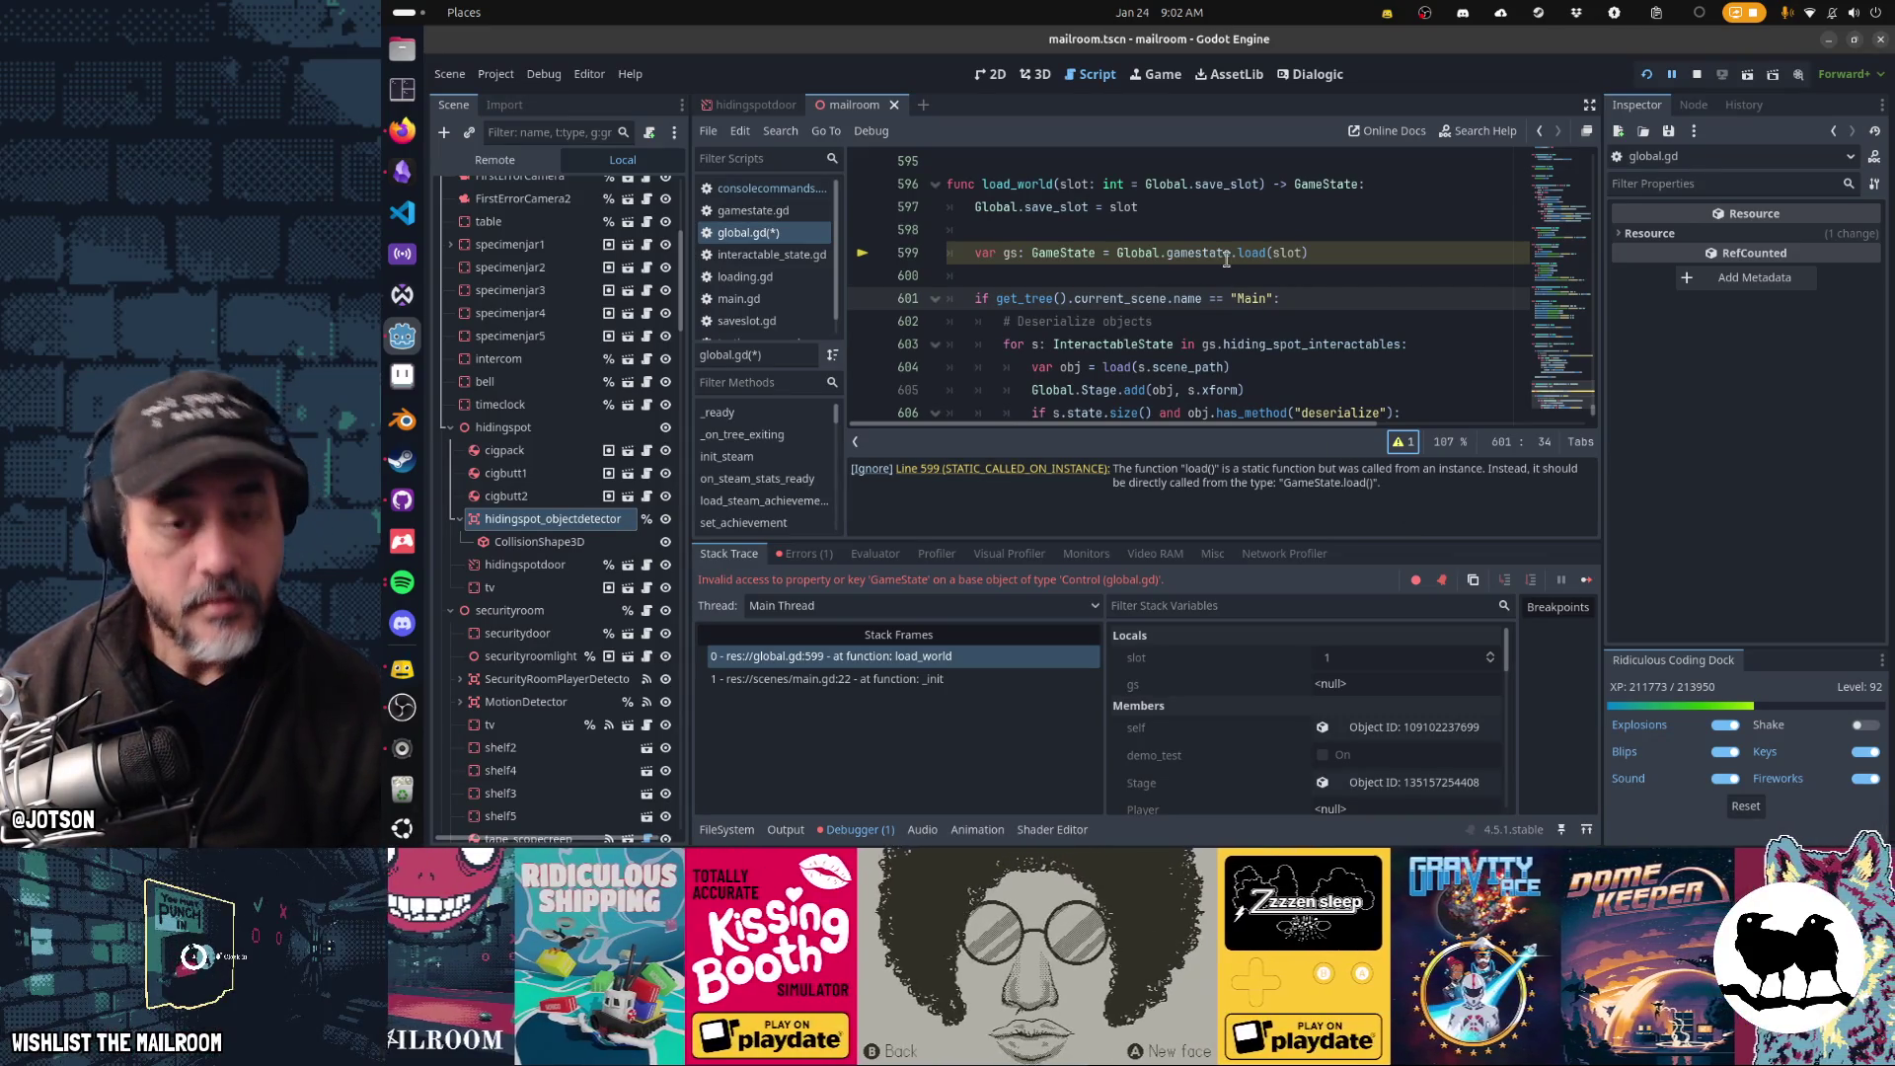
mouse_move(1226, 258)
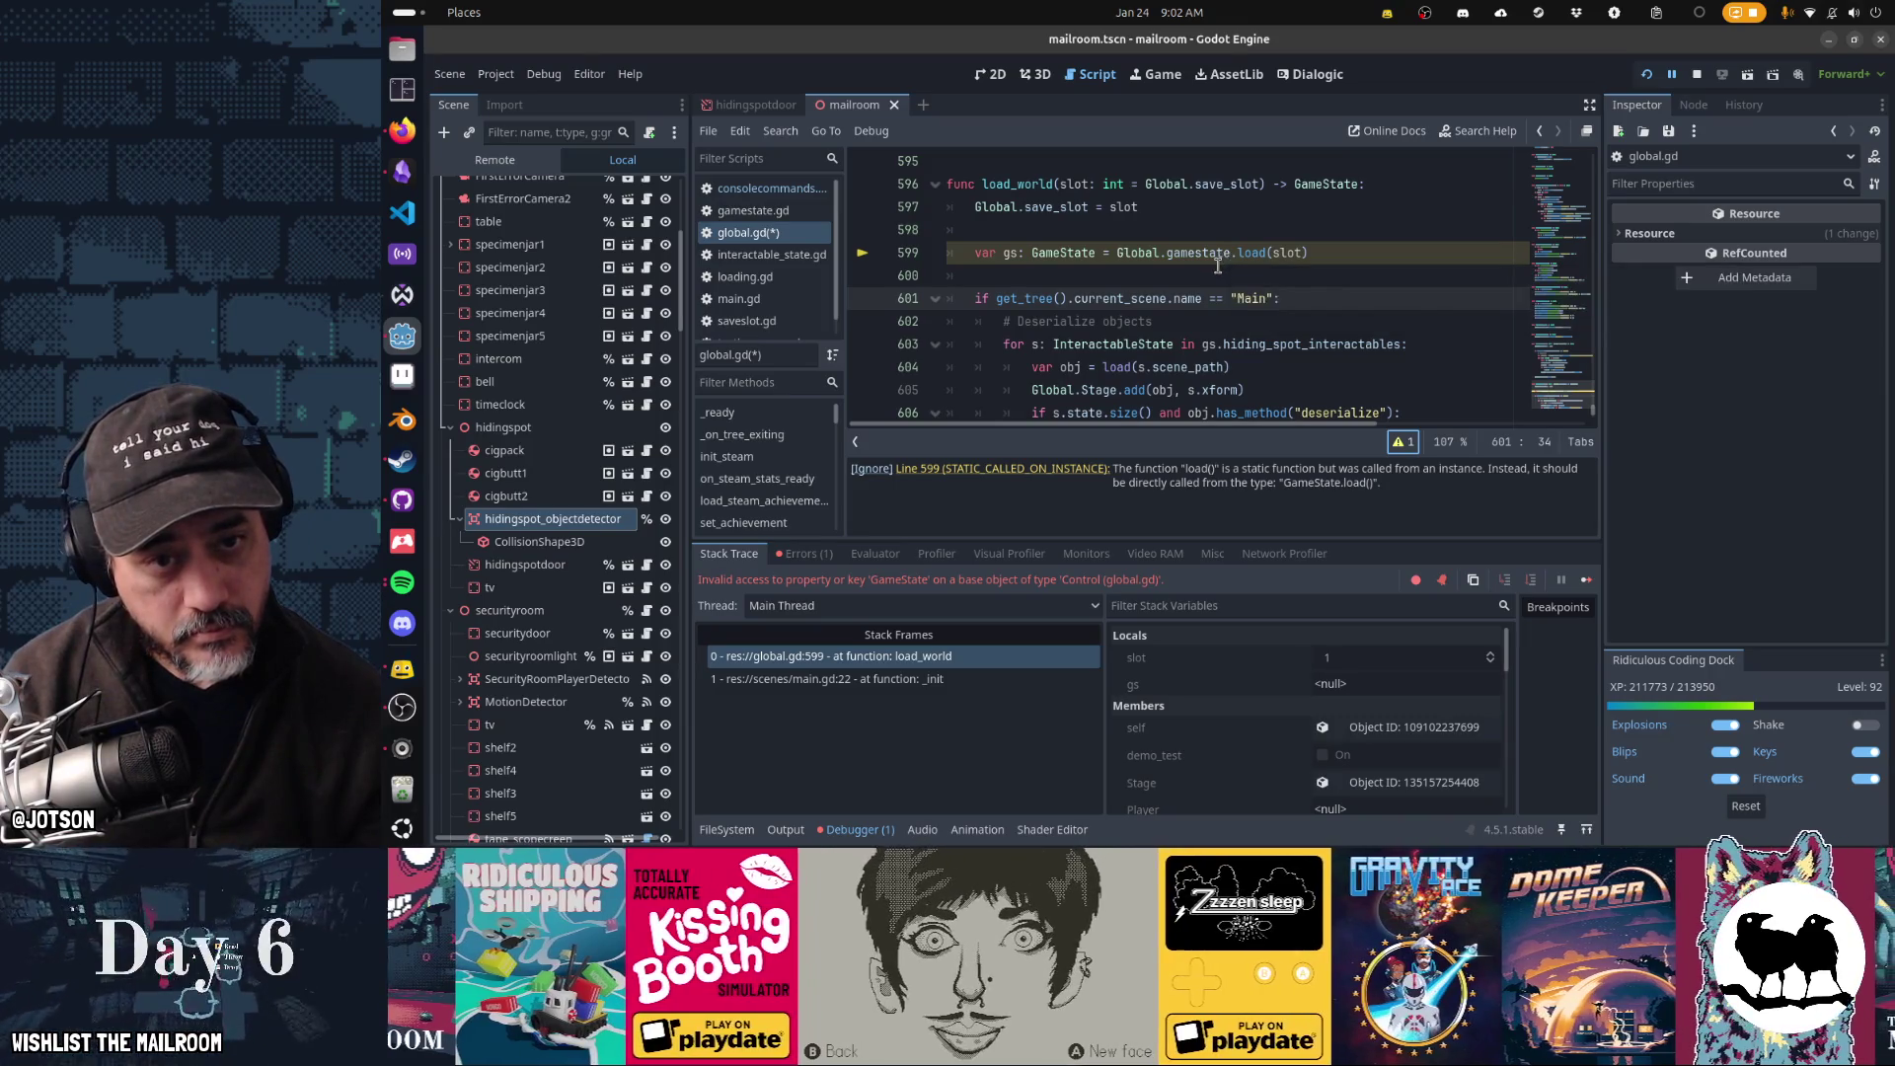
double_click(1224, 254)
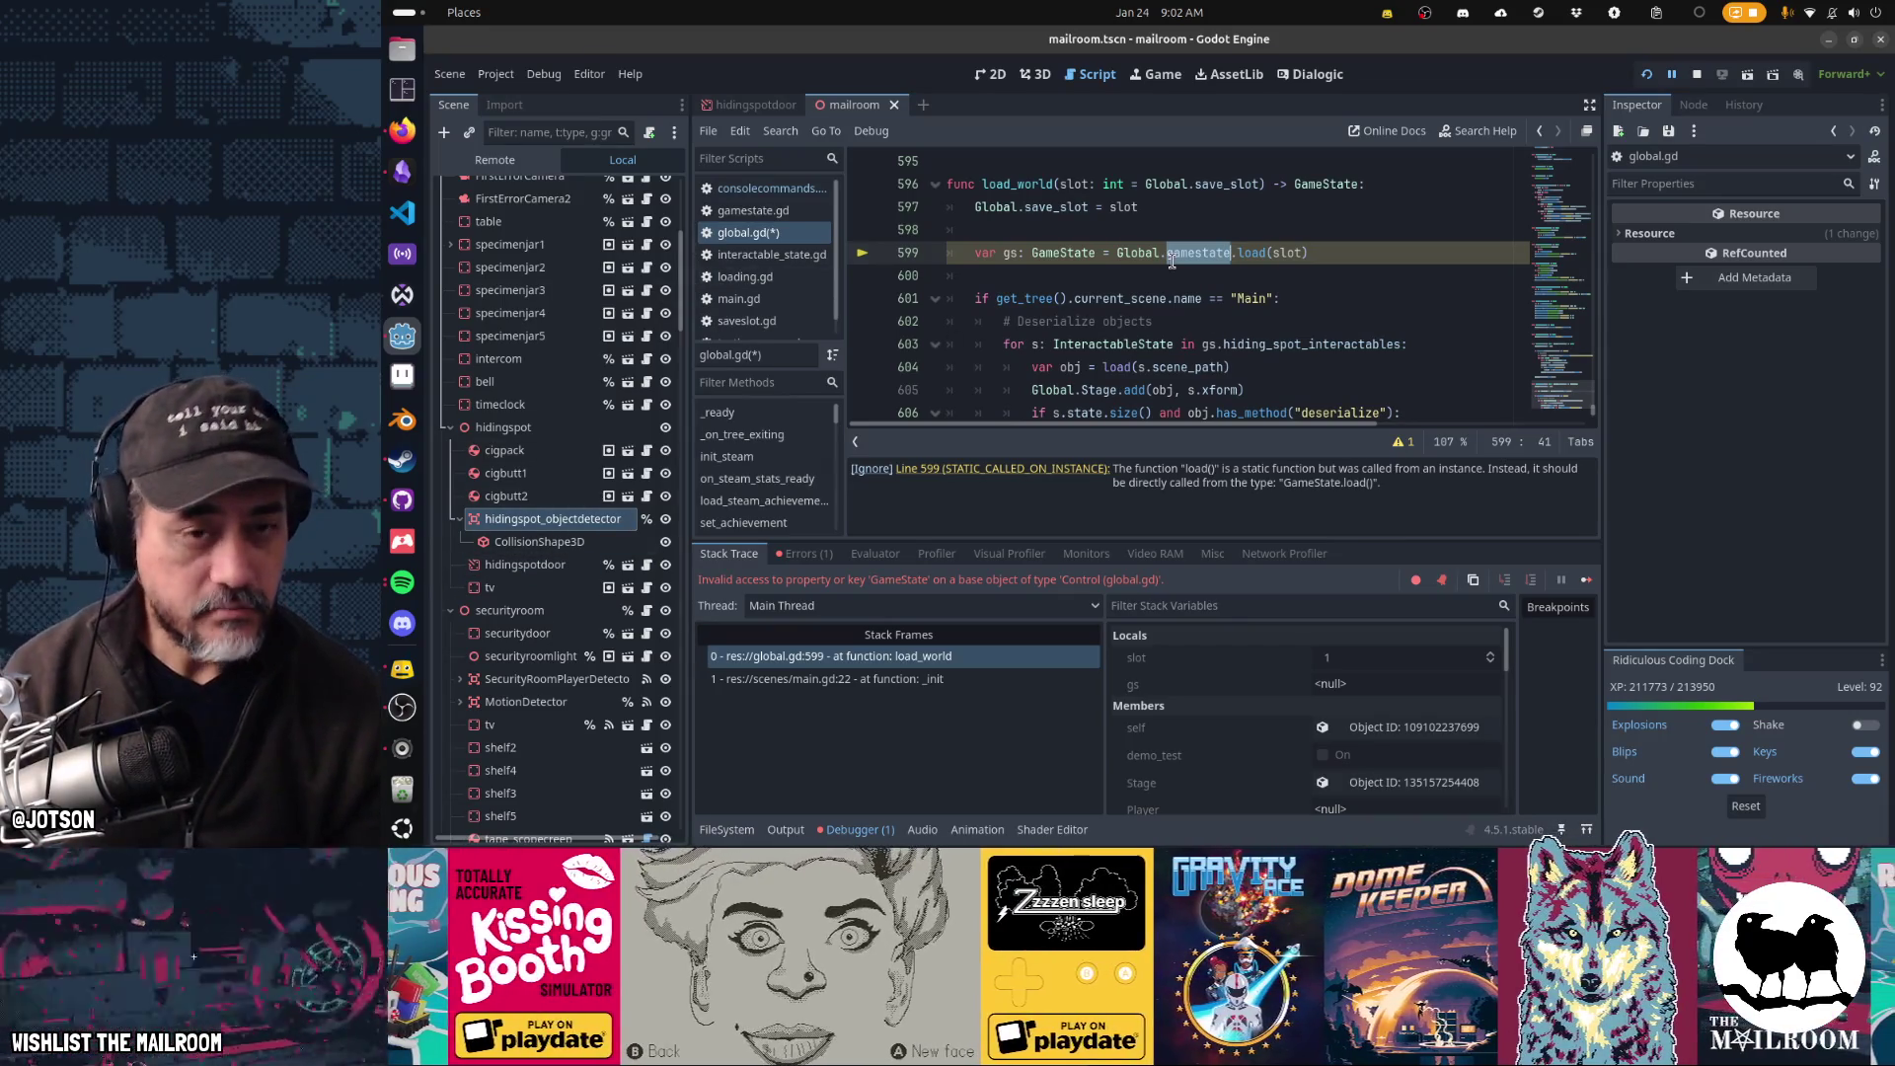
drag(1236, 254, 1126, 254)
key(BackSpace)
text(ameStat)
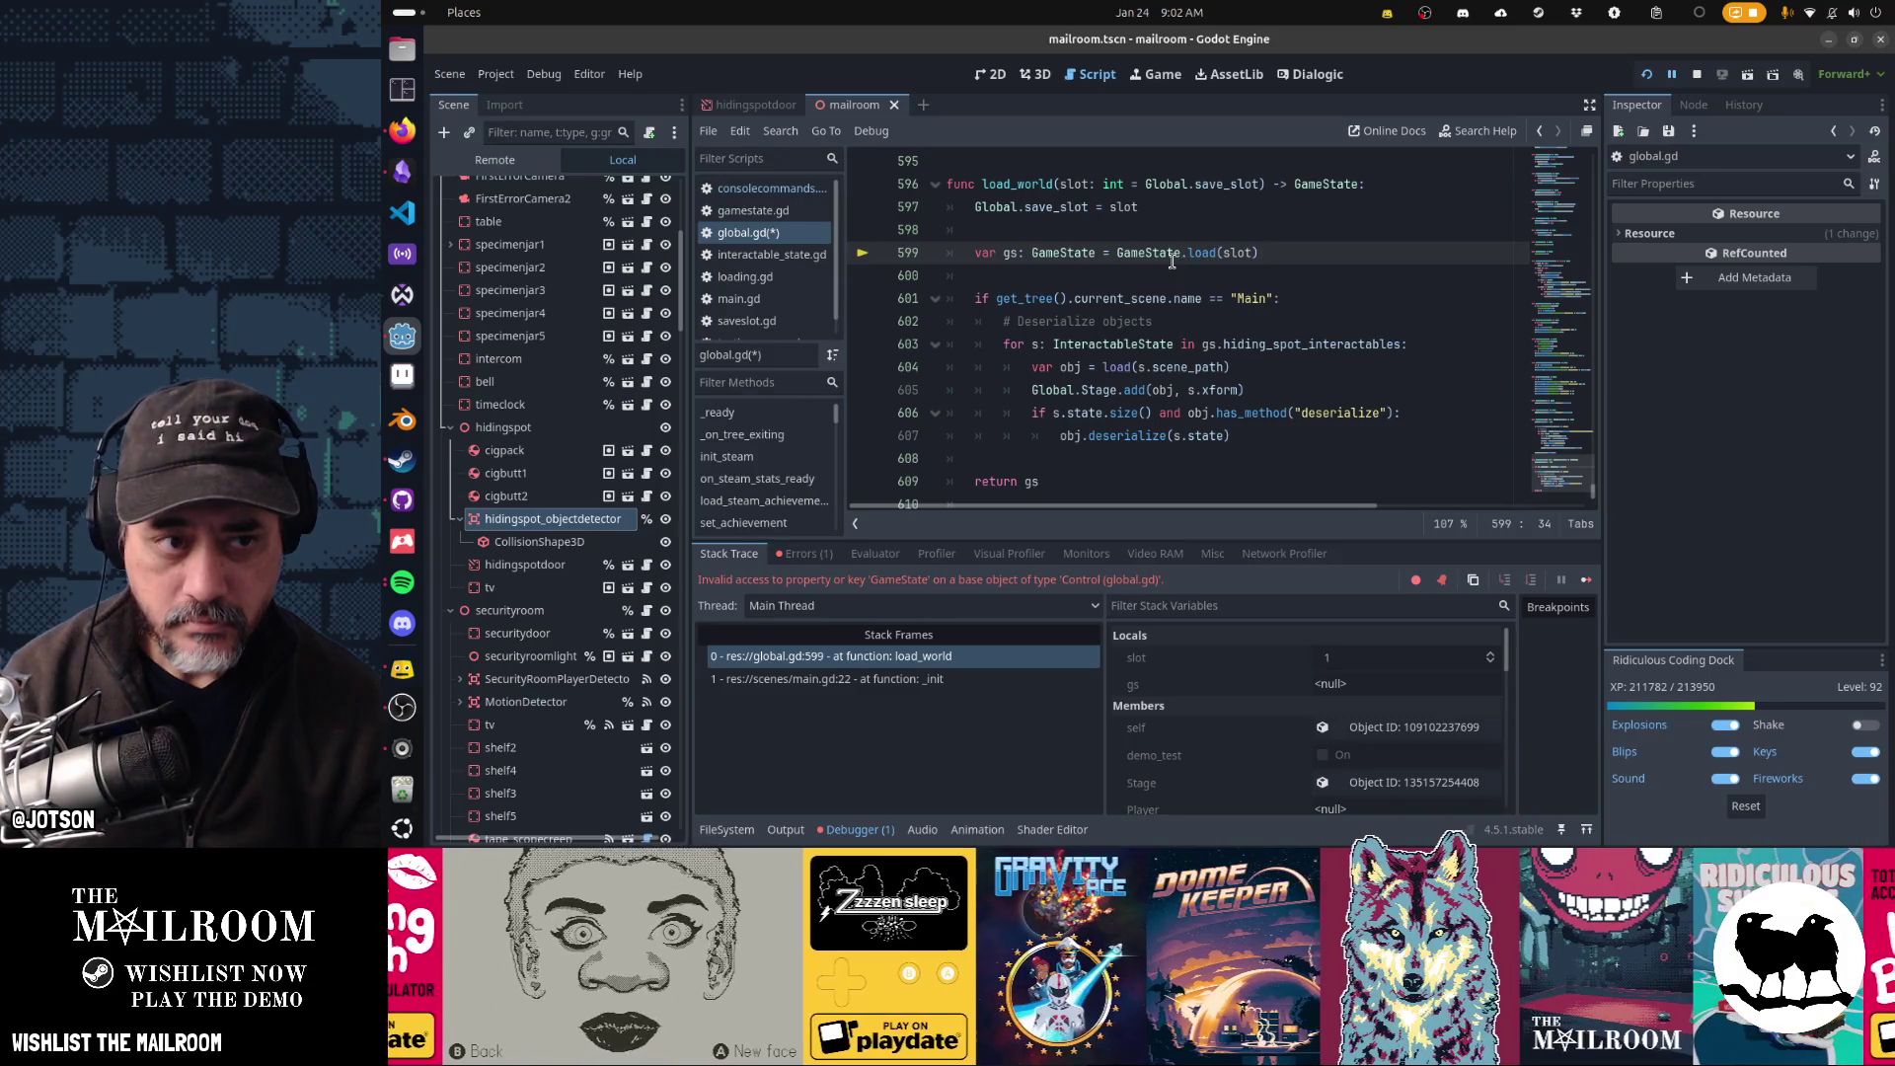
- Check the static load function in gamestate.gd, then return to global.gd and save it
click(780, 212)
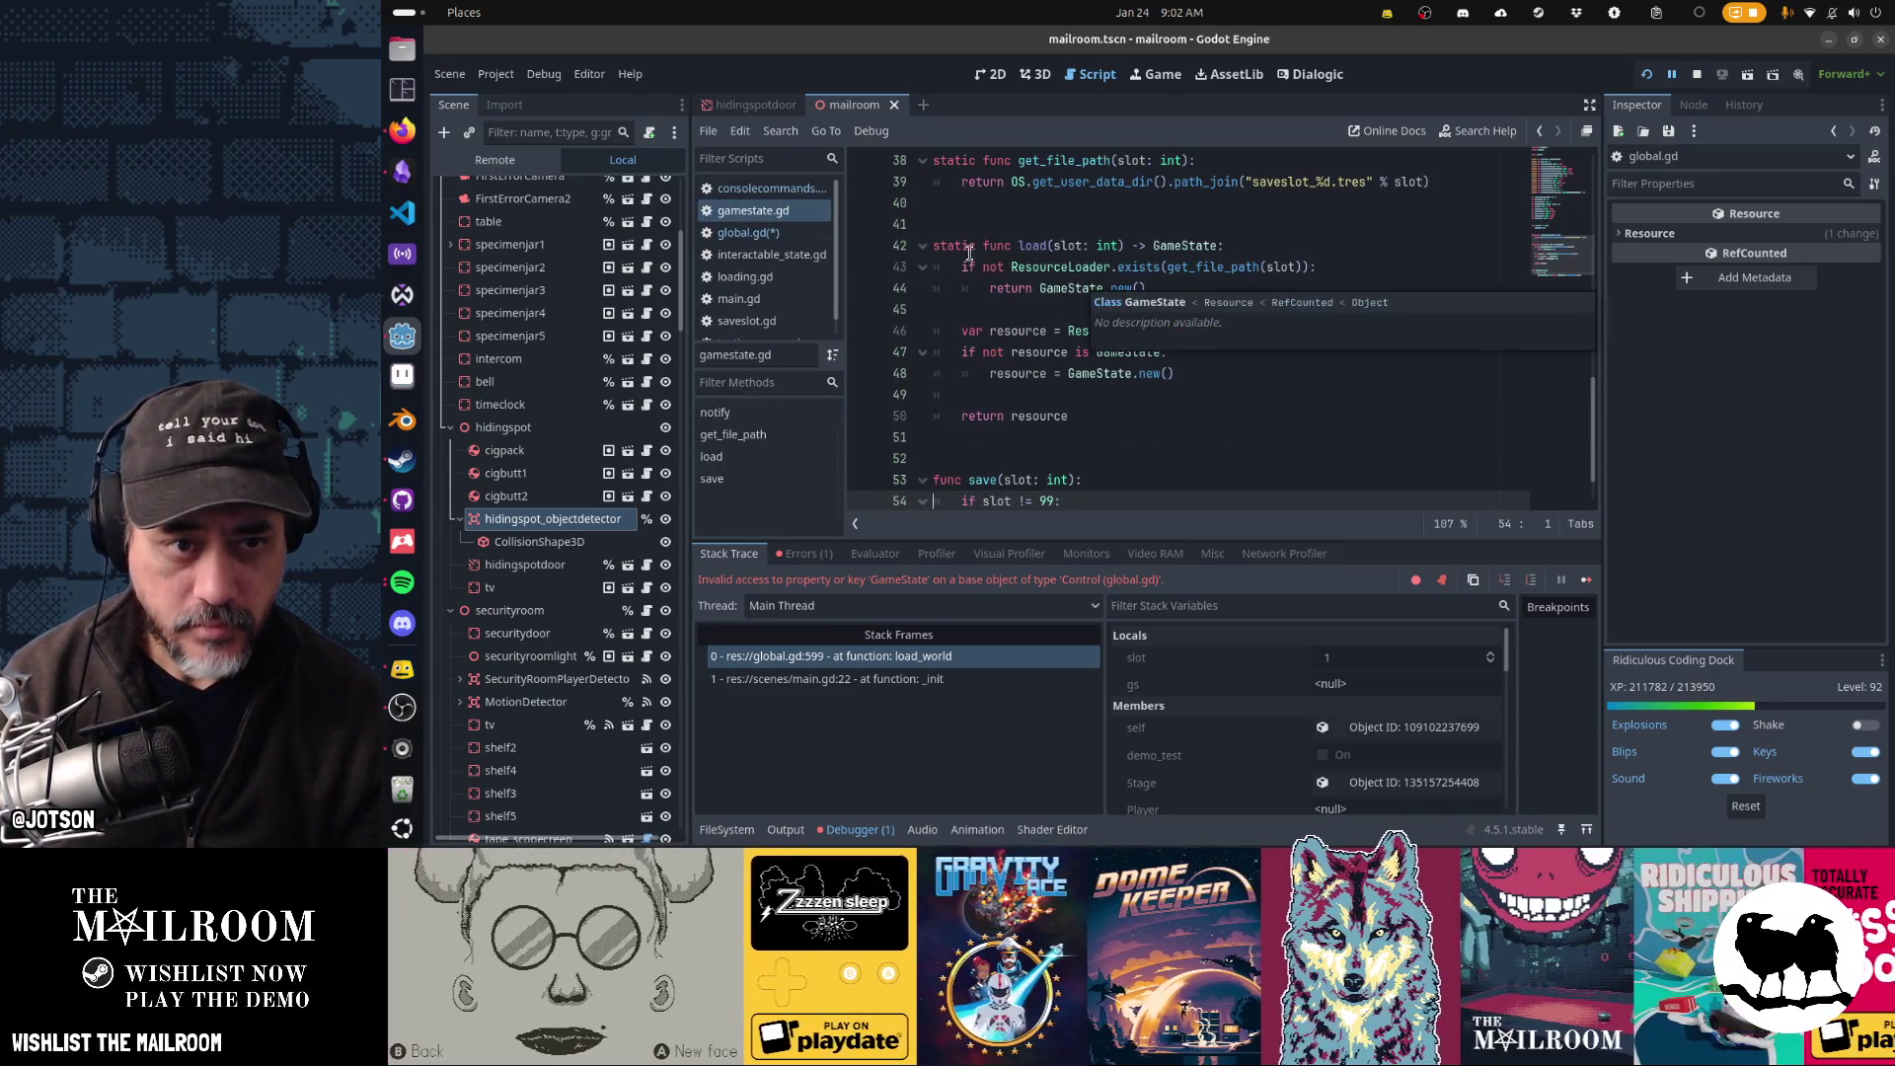
mouse_move(1086, 323)
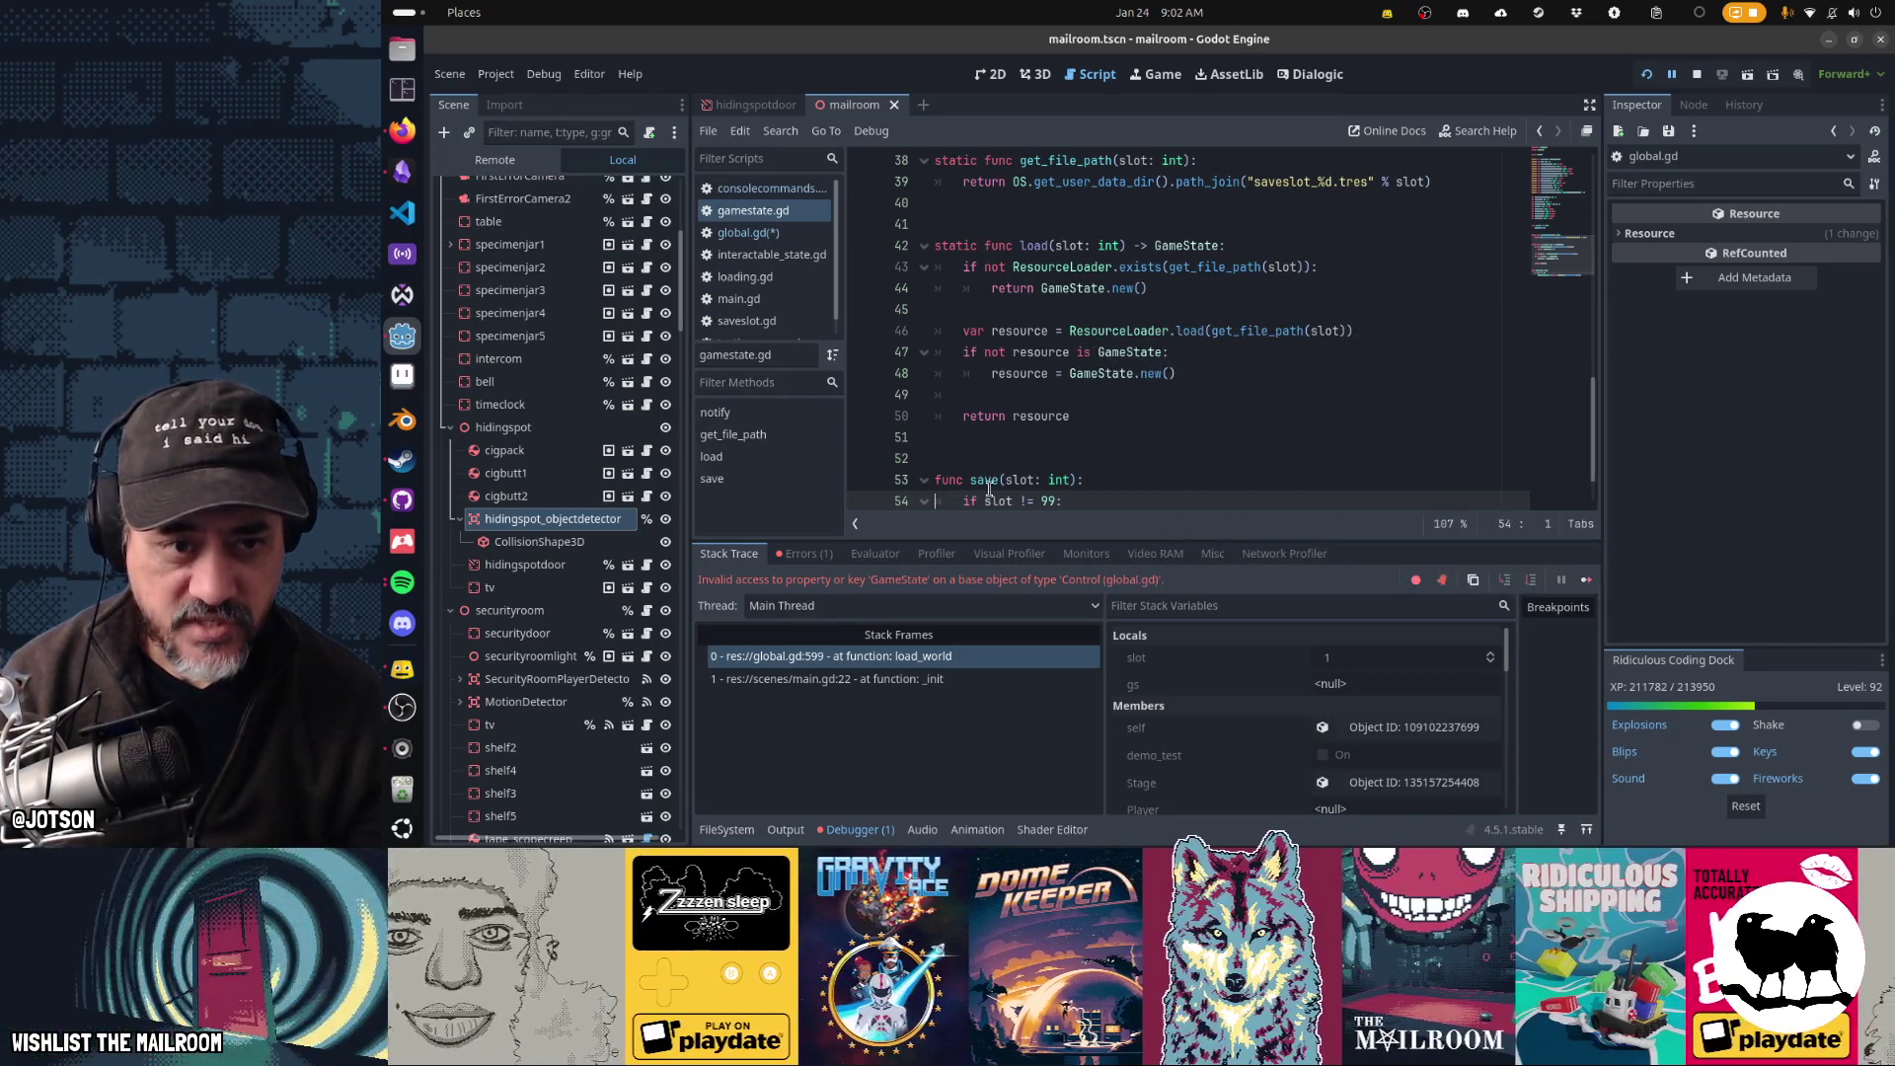
click(748, 232)
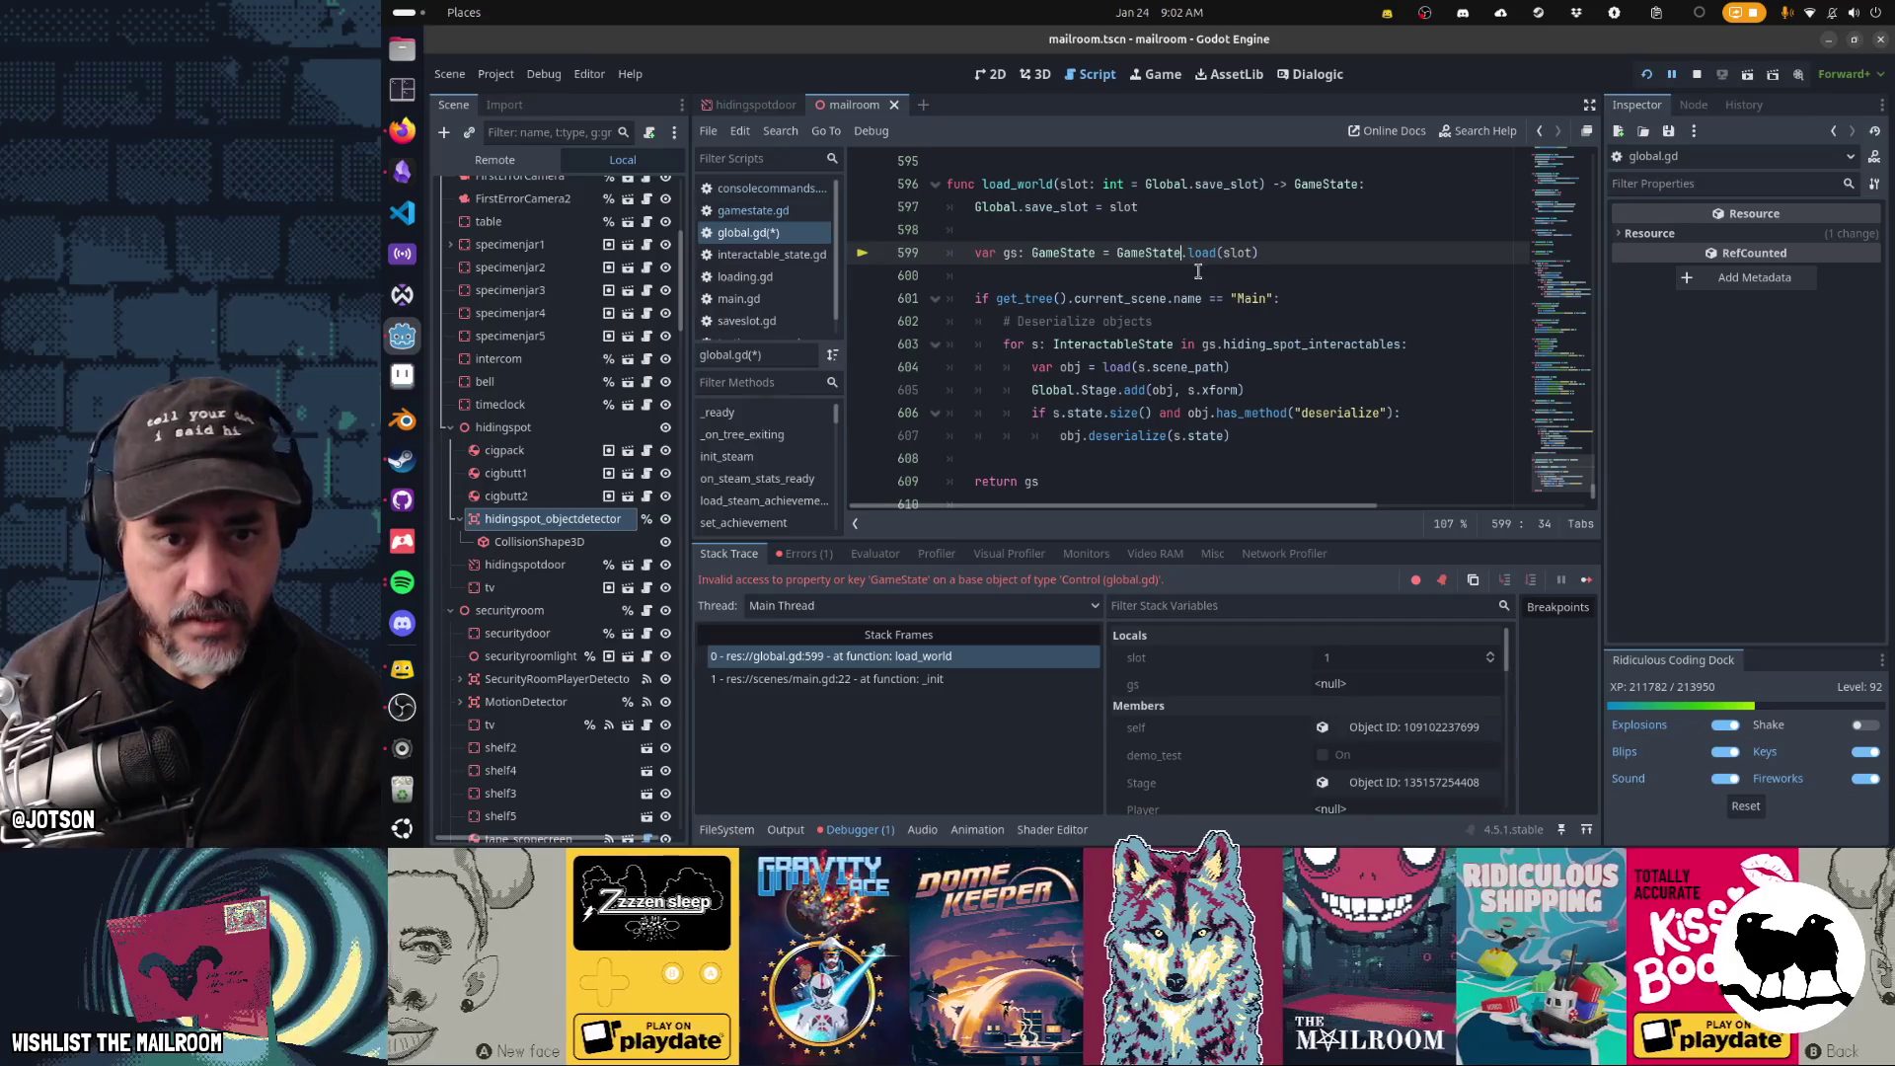
click(1189, 298)
key(ctrl+s)
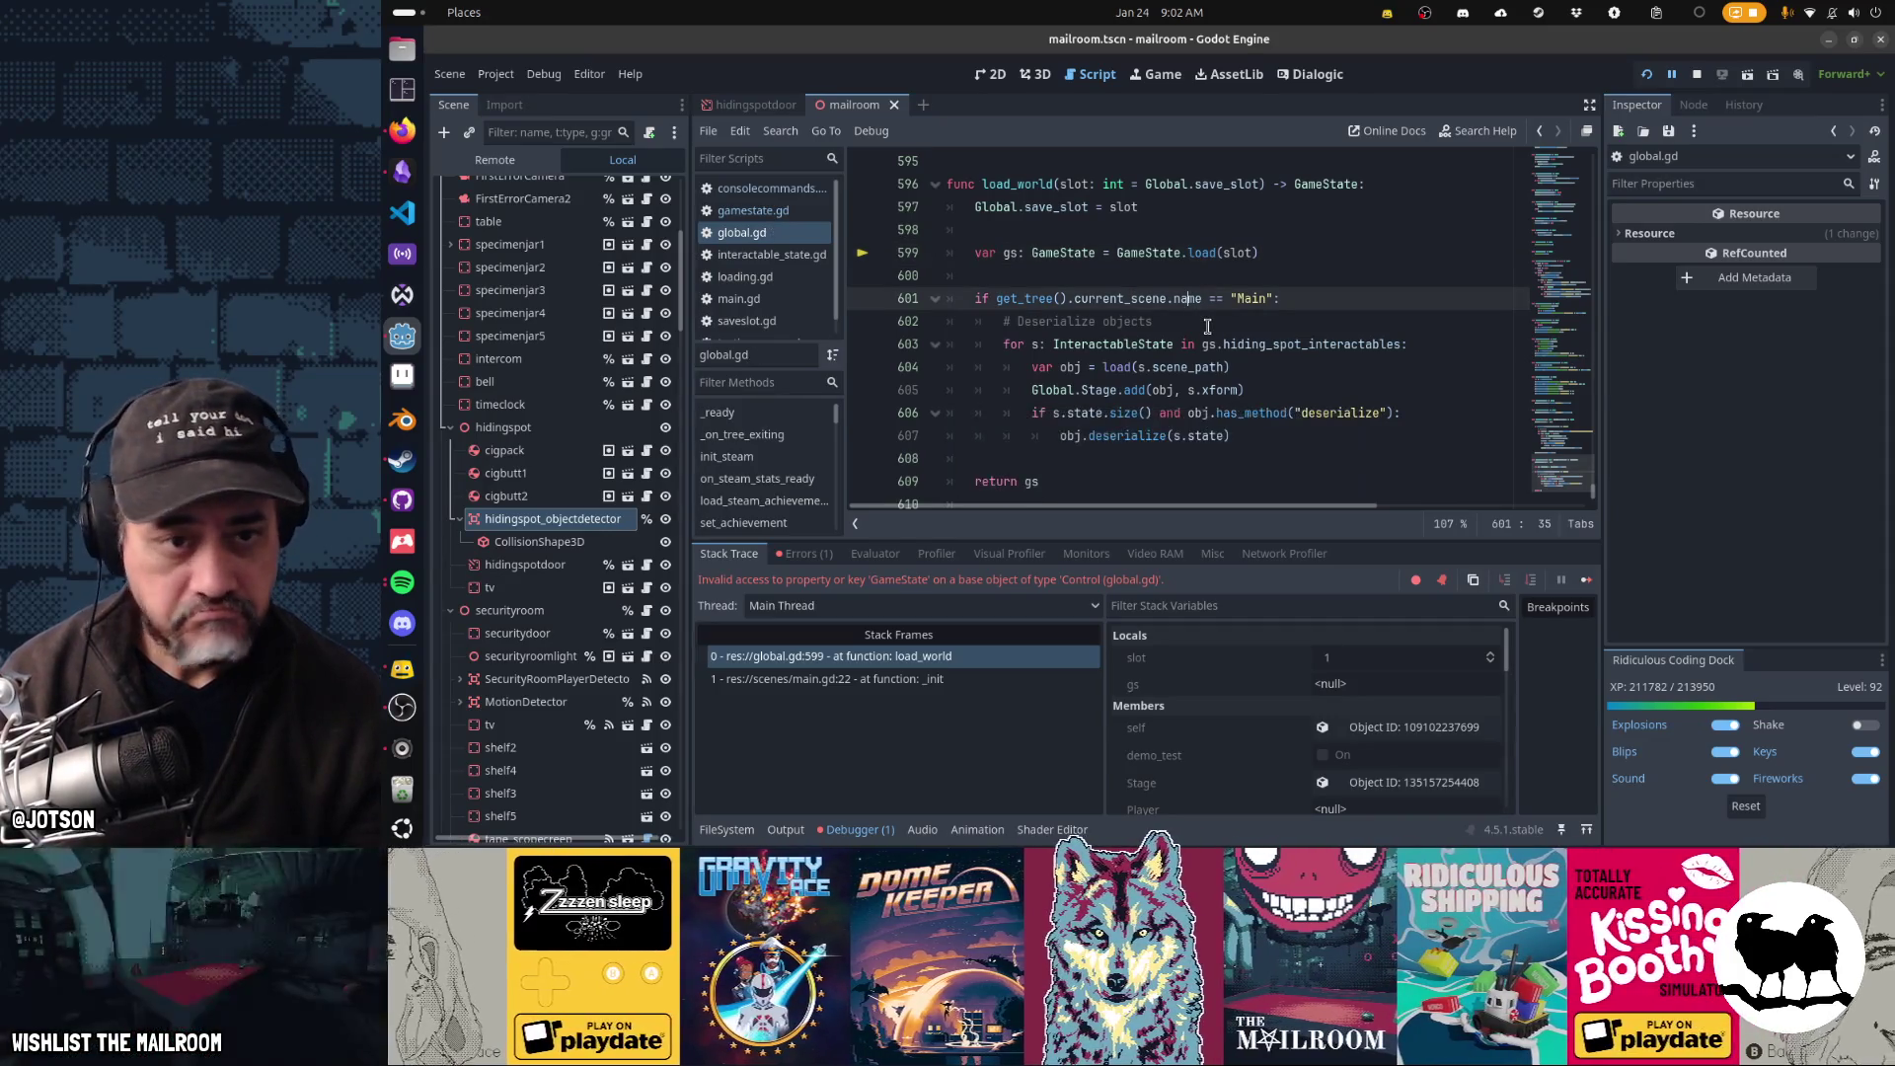
- Search the whole project for every use of load_world
key(ctrl+shift+f)
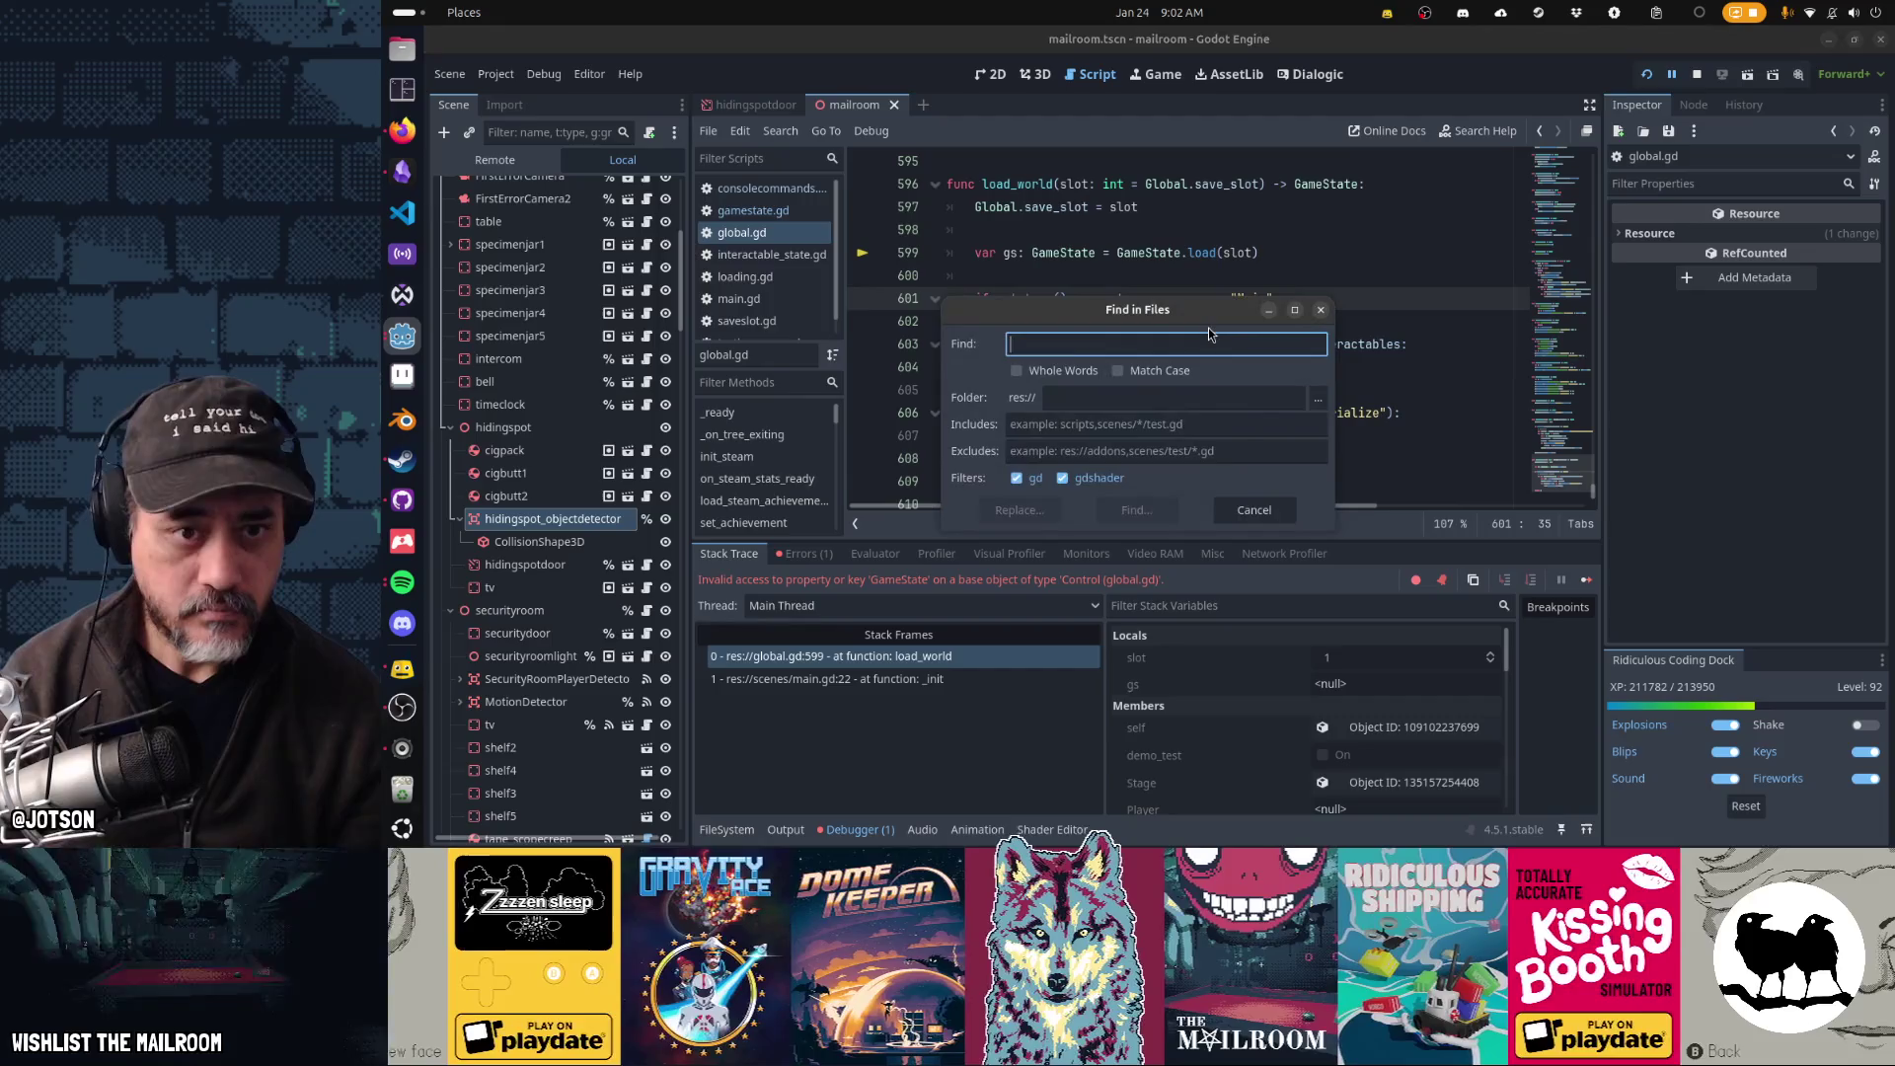
text(gamestat)
key(ctrl+a)
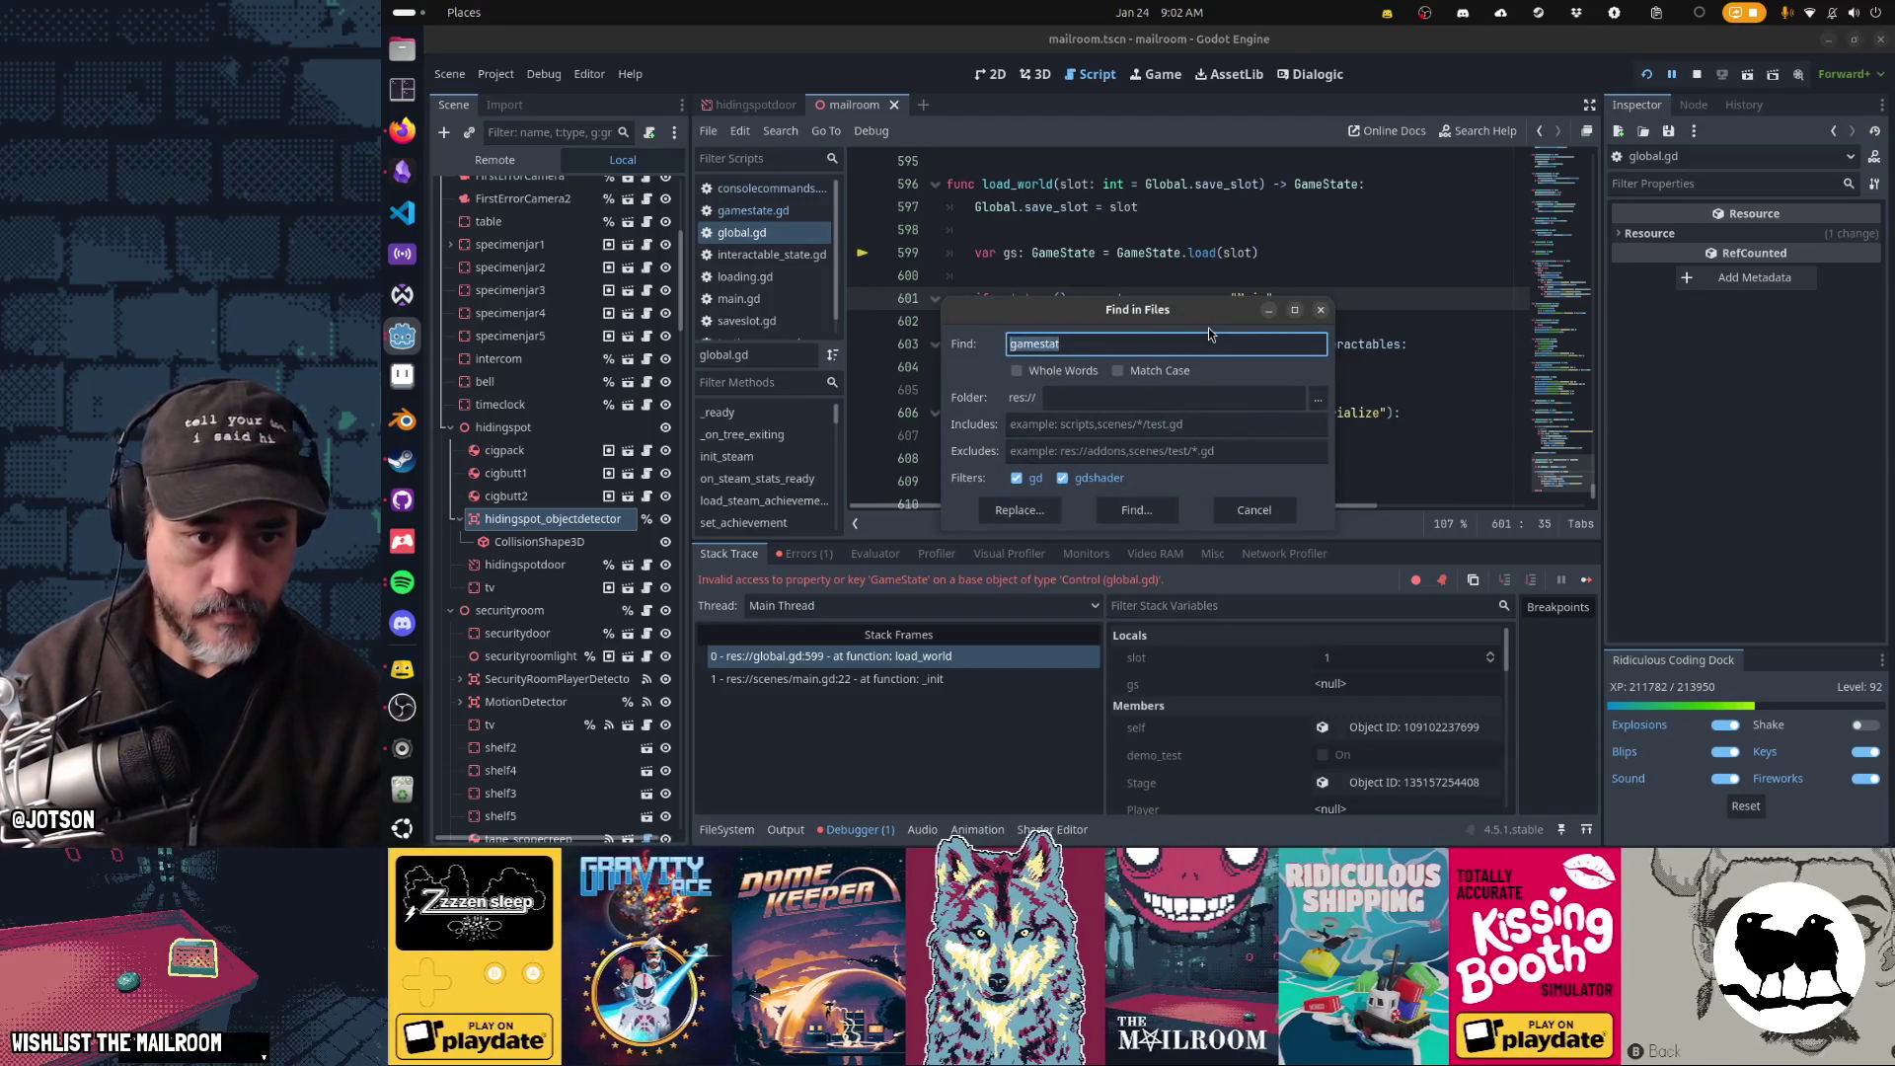
text(load_world)
key(Return)
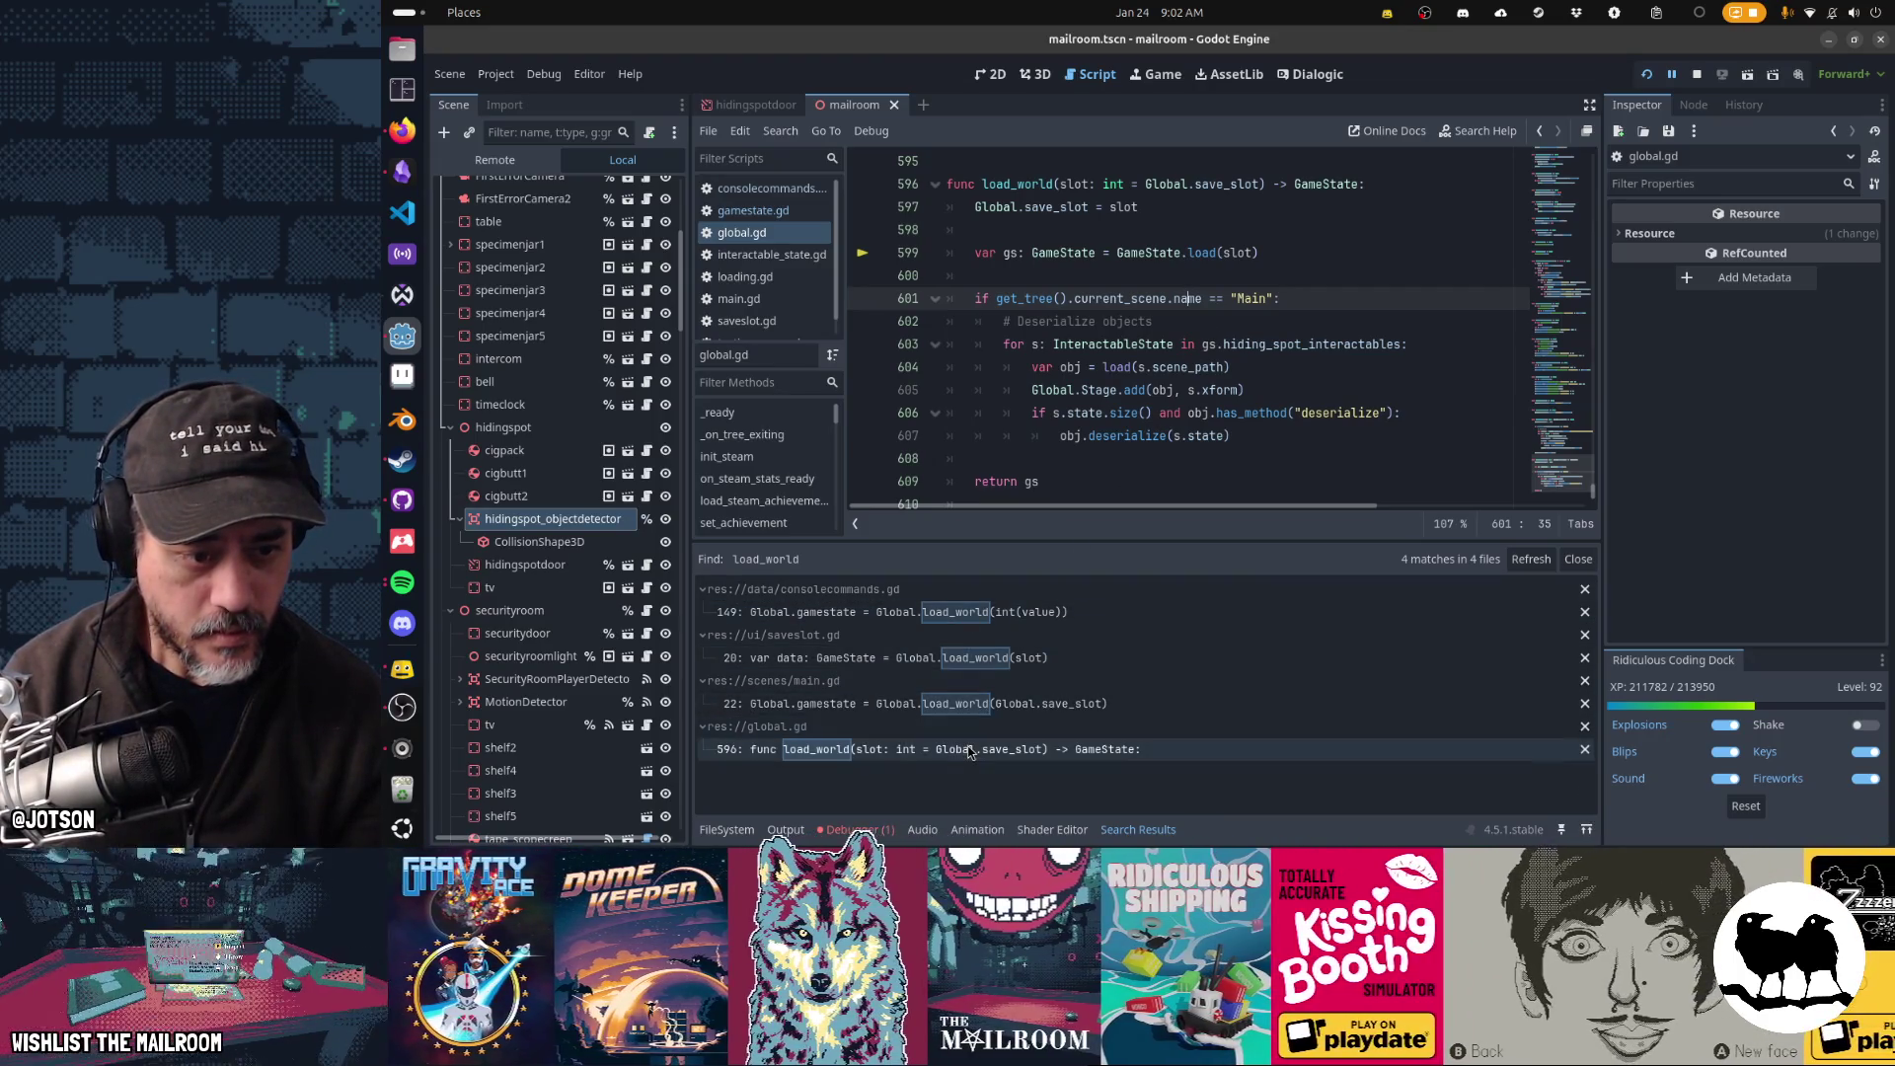
- Search for Gamestate.load calls, close the results, and rerun the game, halting at line 601
key(ctrl+shift+f)
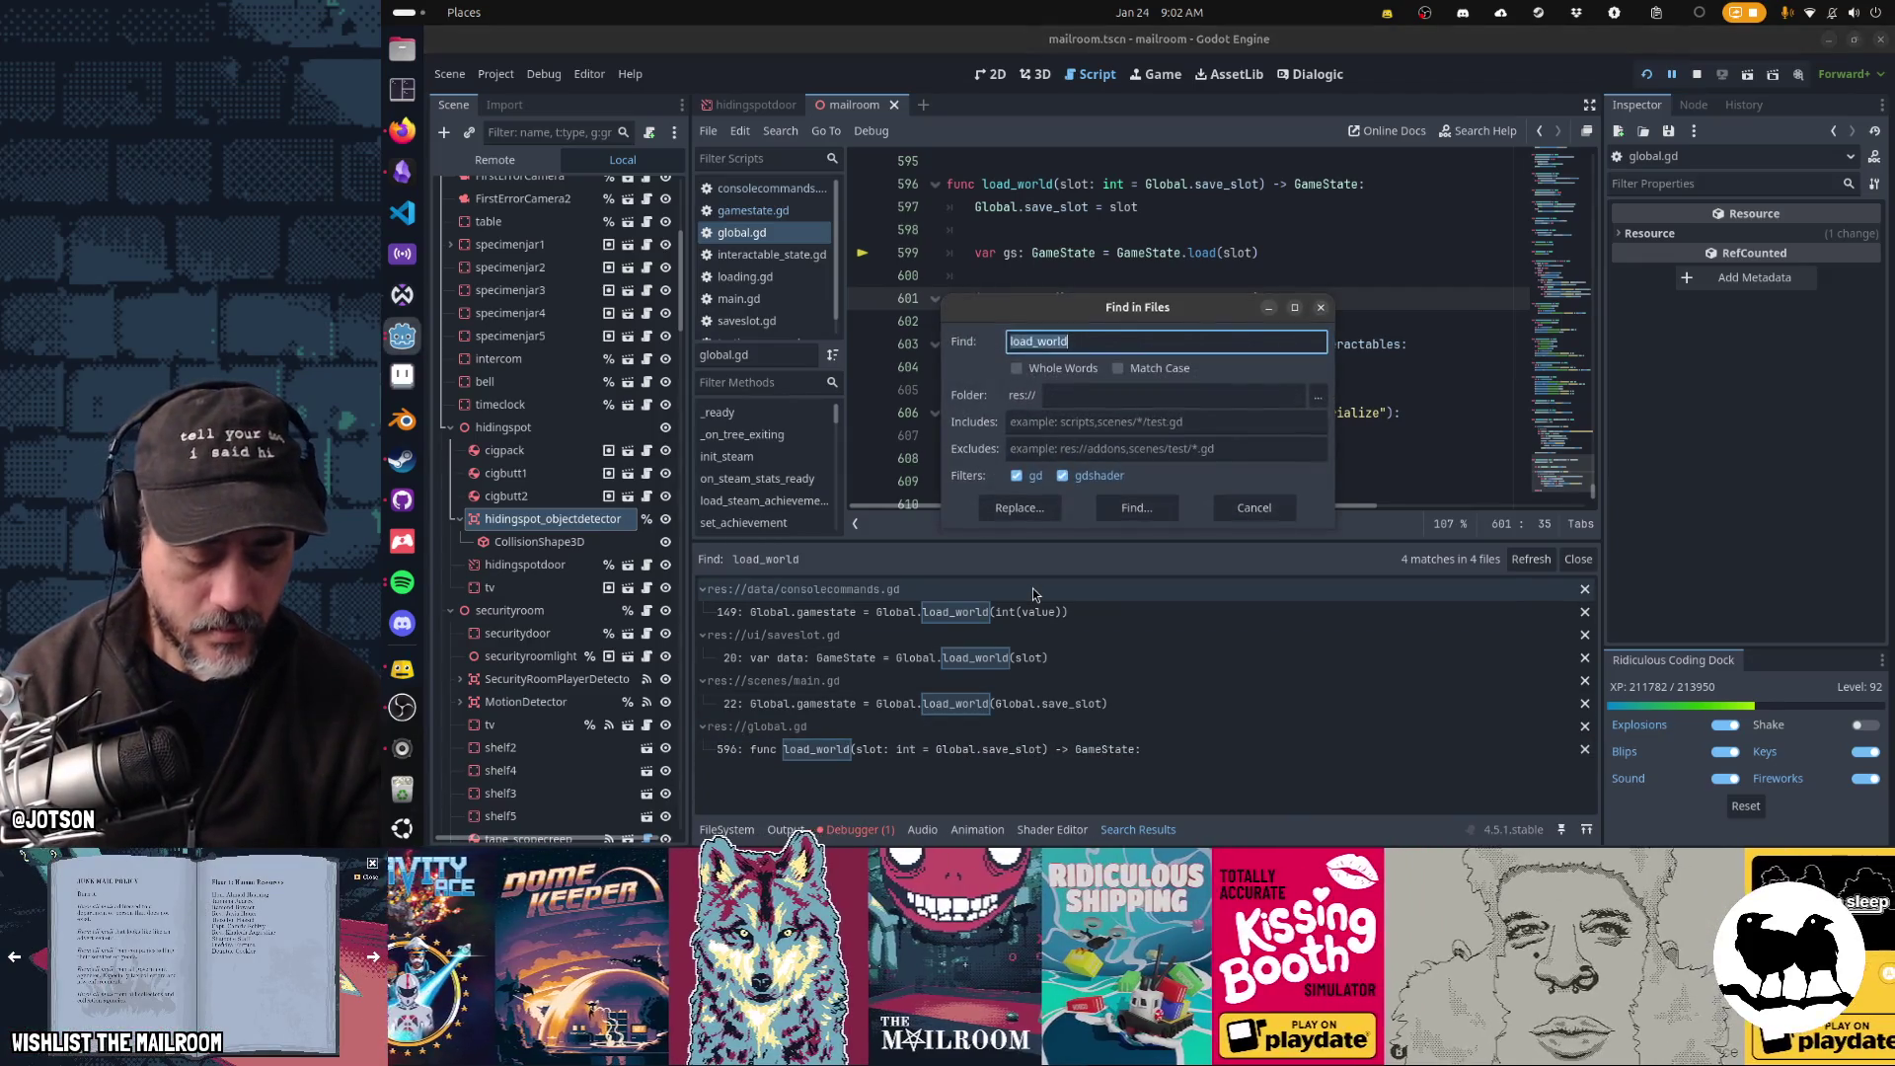
text(Gamestate.load)
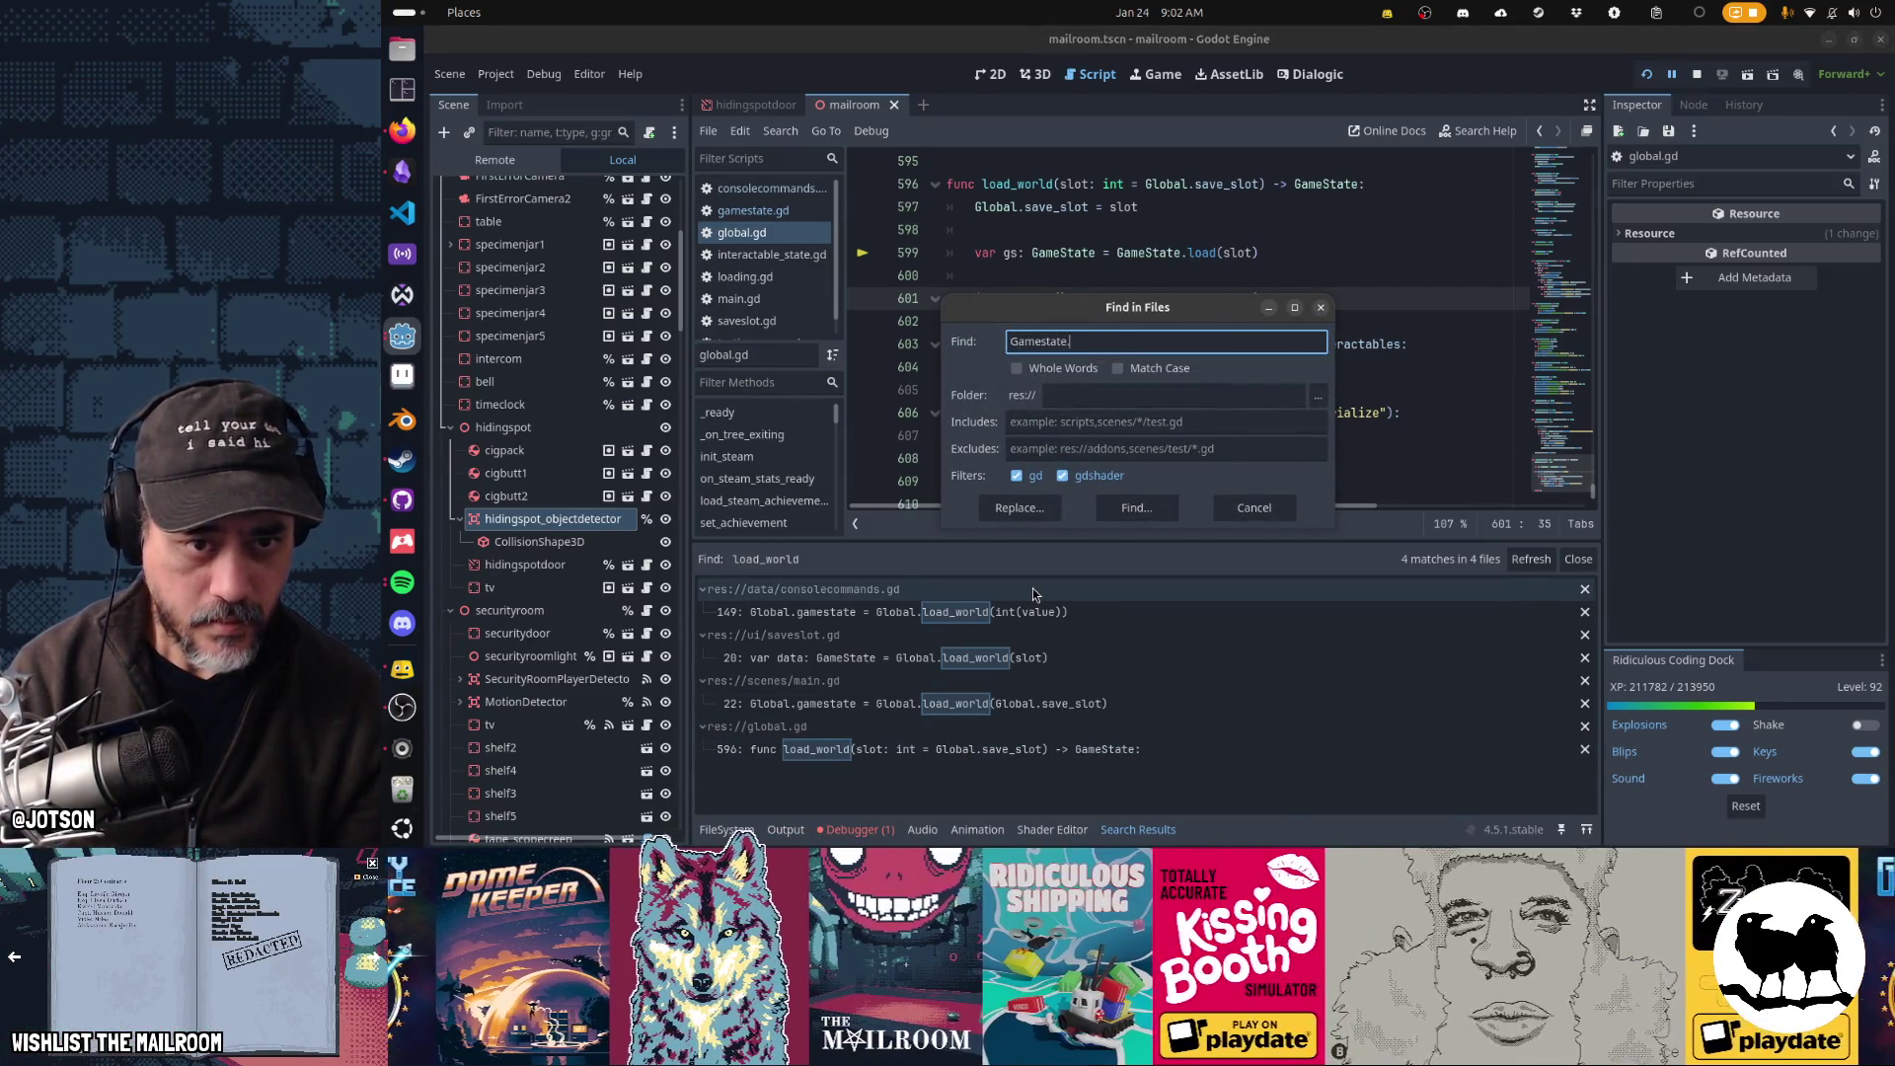
key(Return)
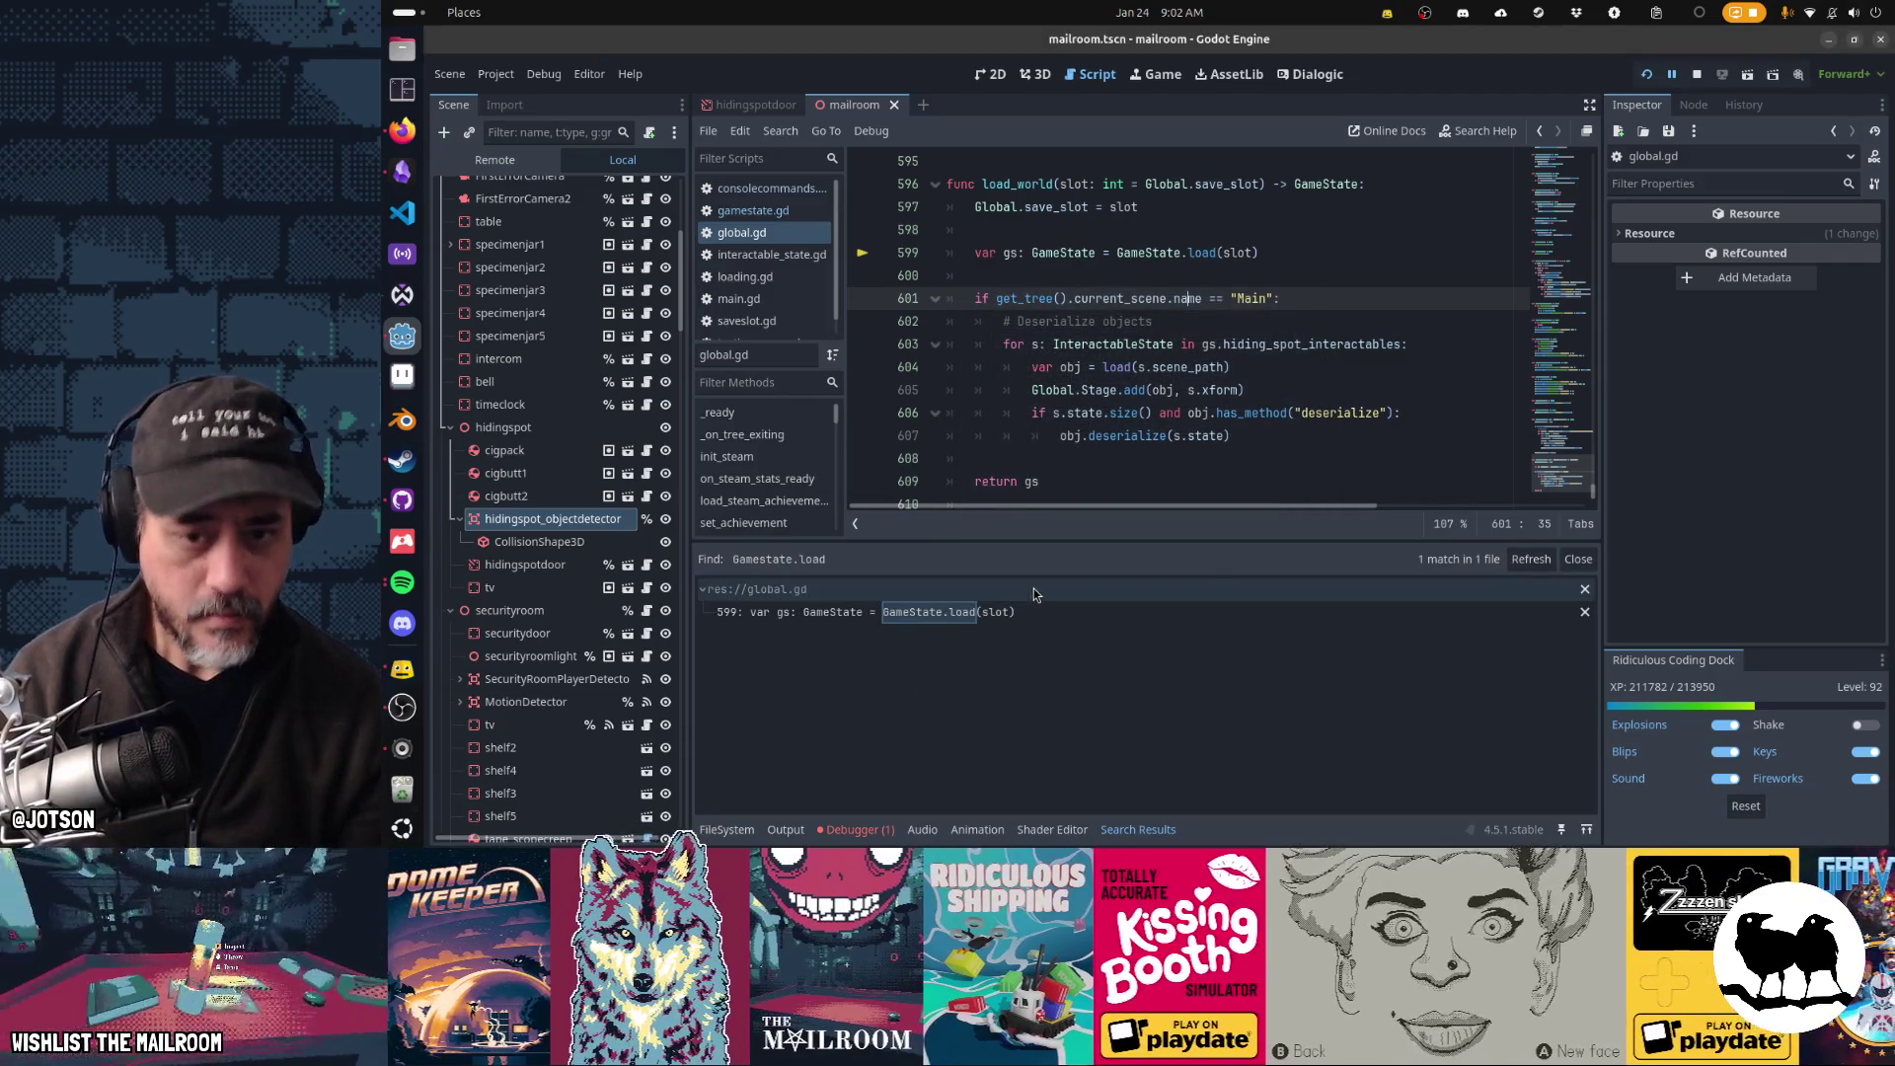
click(1575, 558)
key(F5)
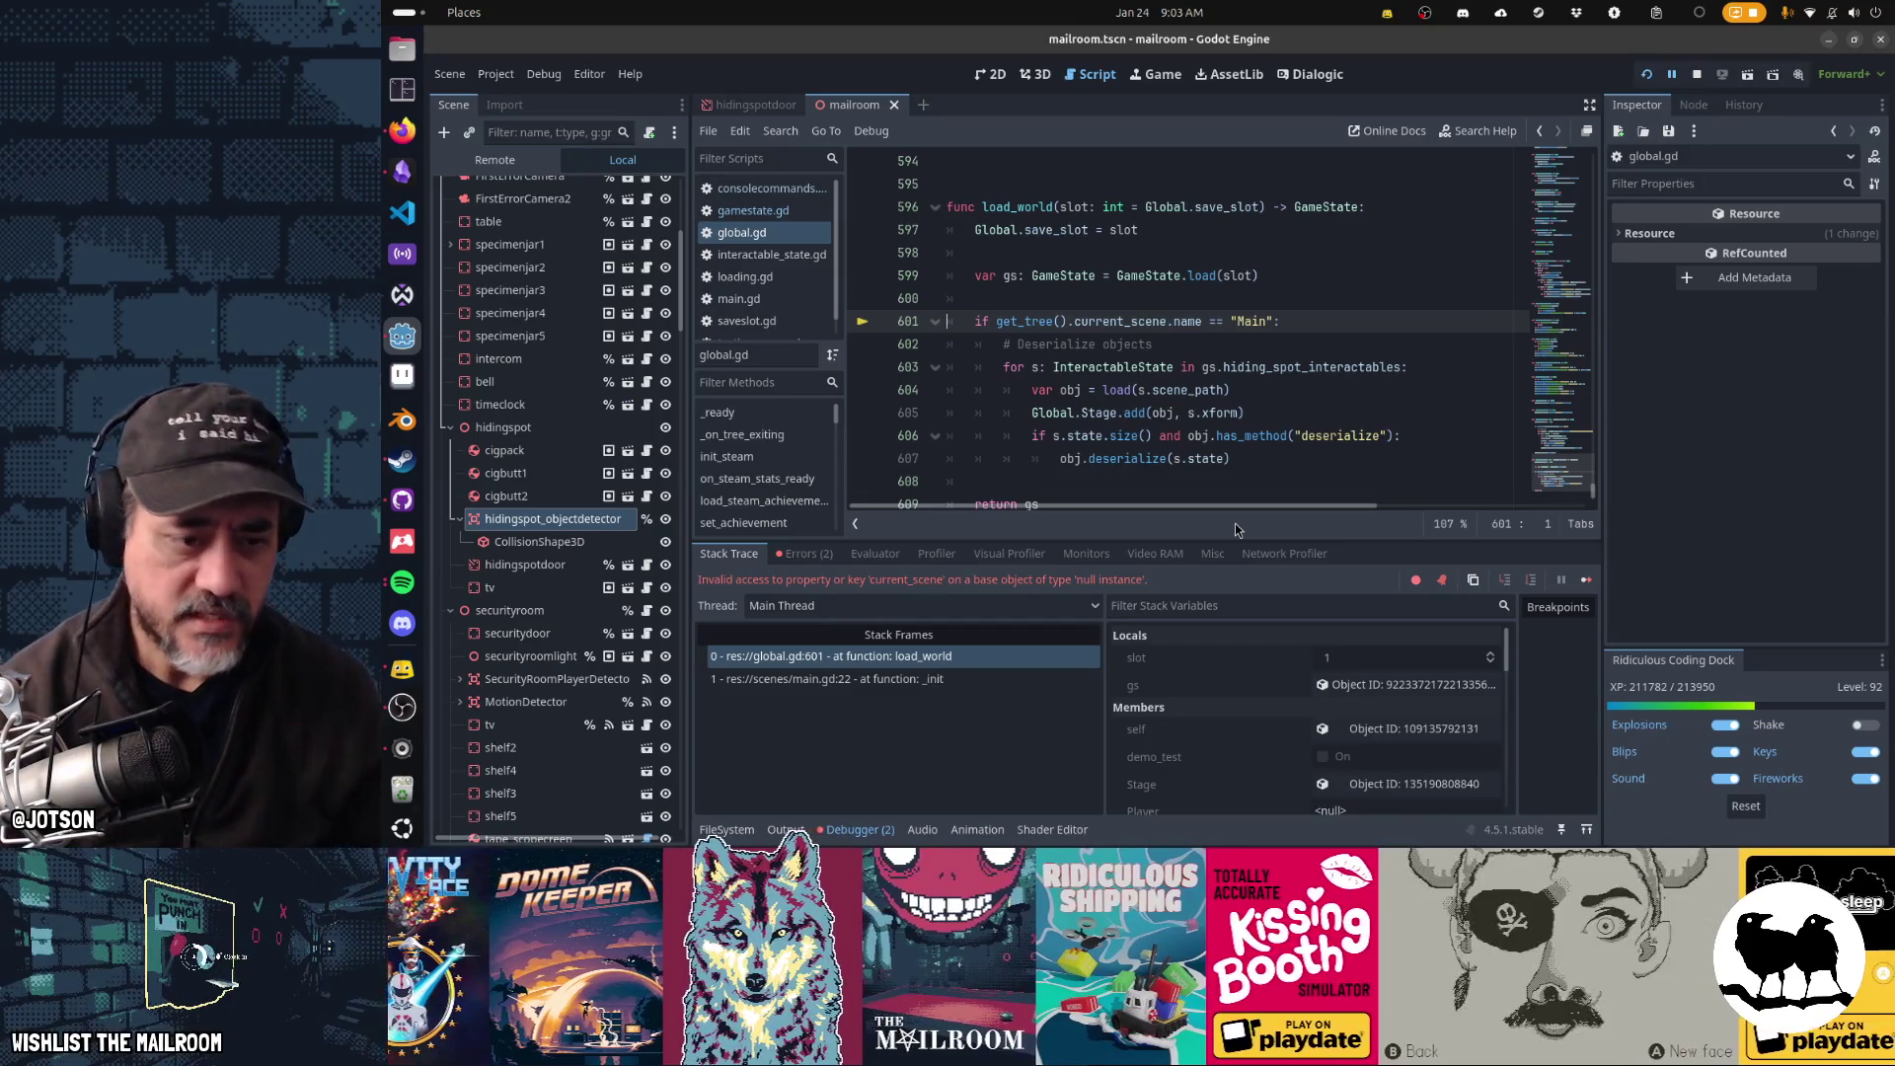
key(F5)
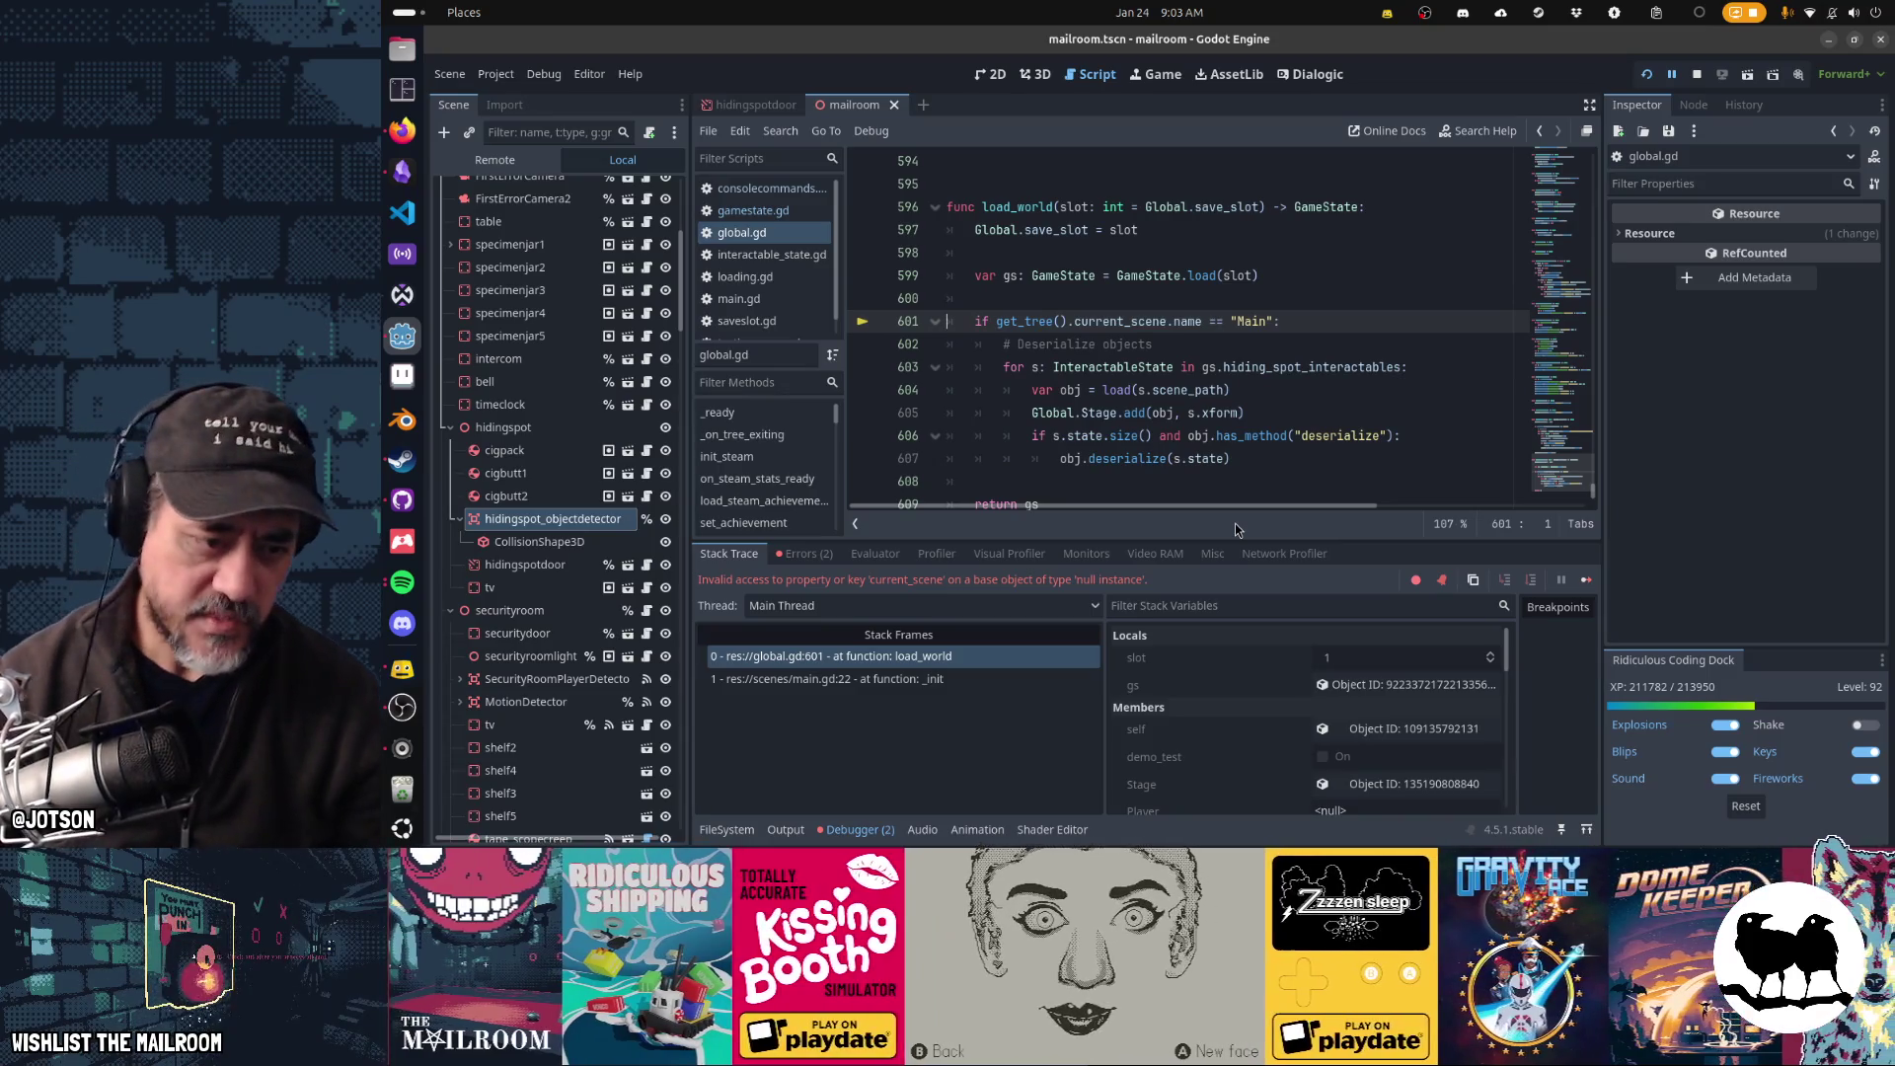
click(926, 681)
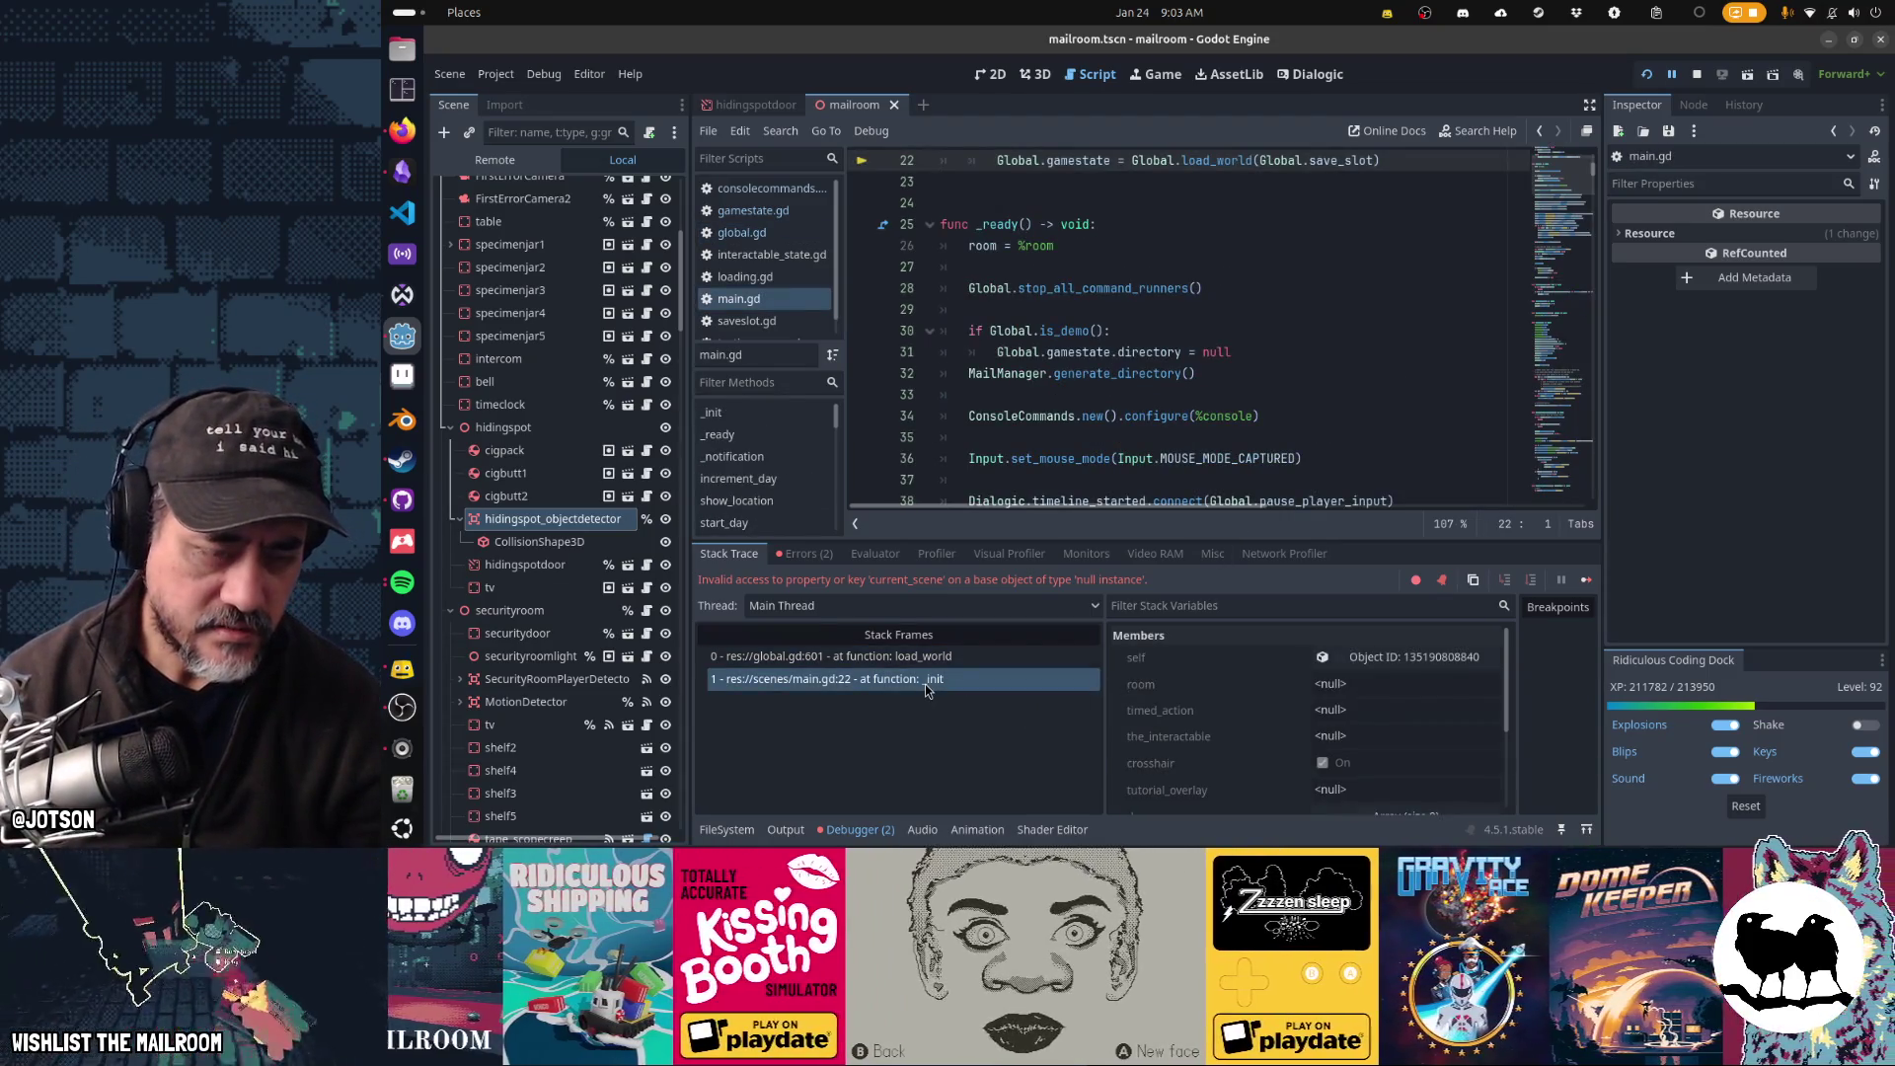
scroll(1172, 395, up, 2)
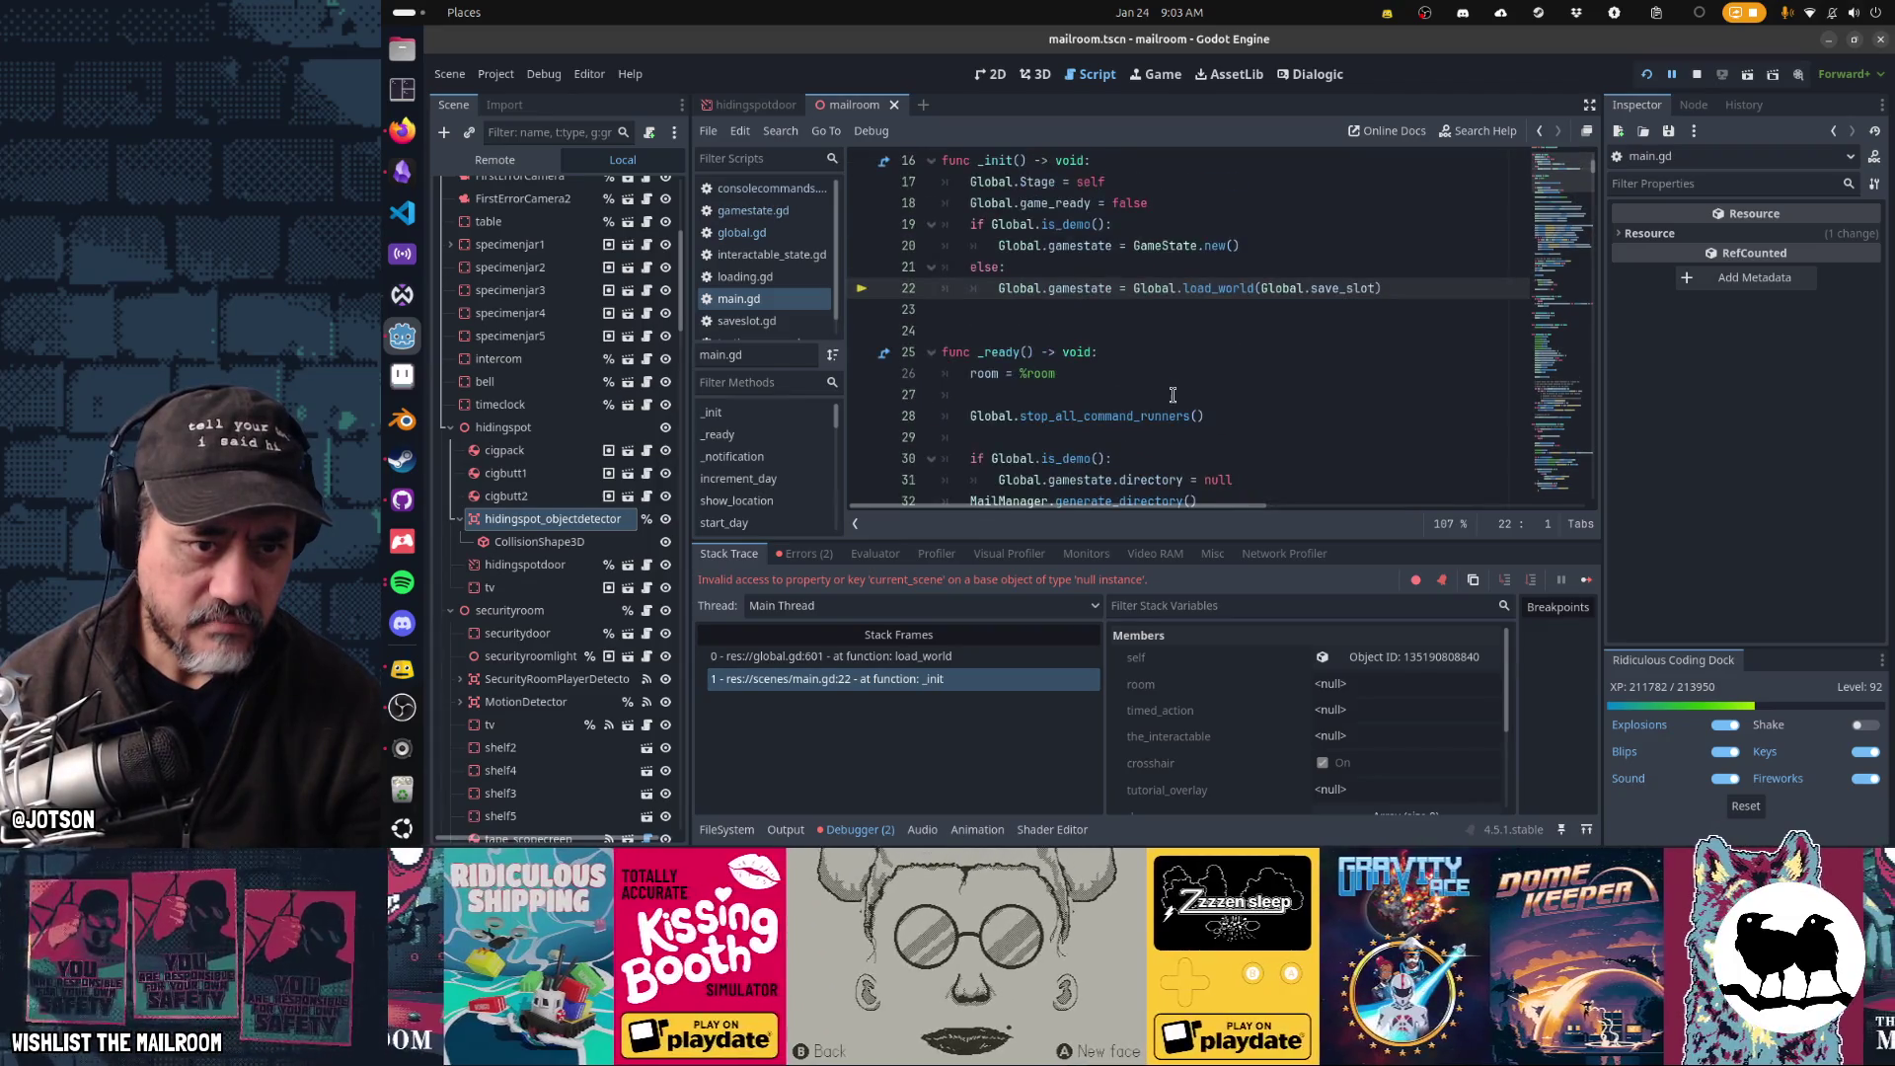
double_click(996, 160)
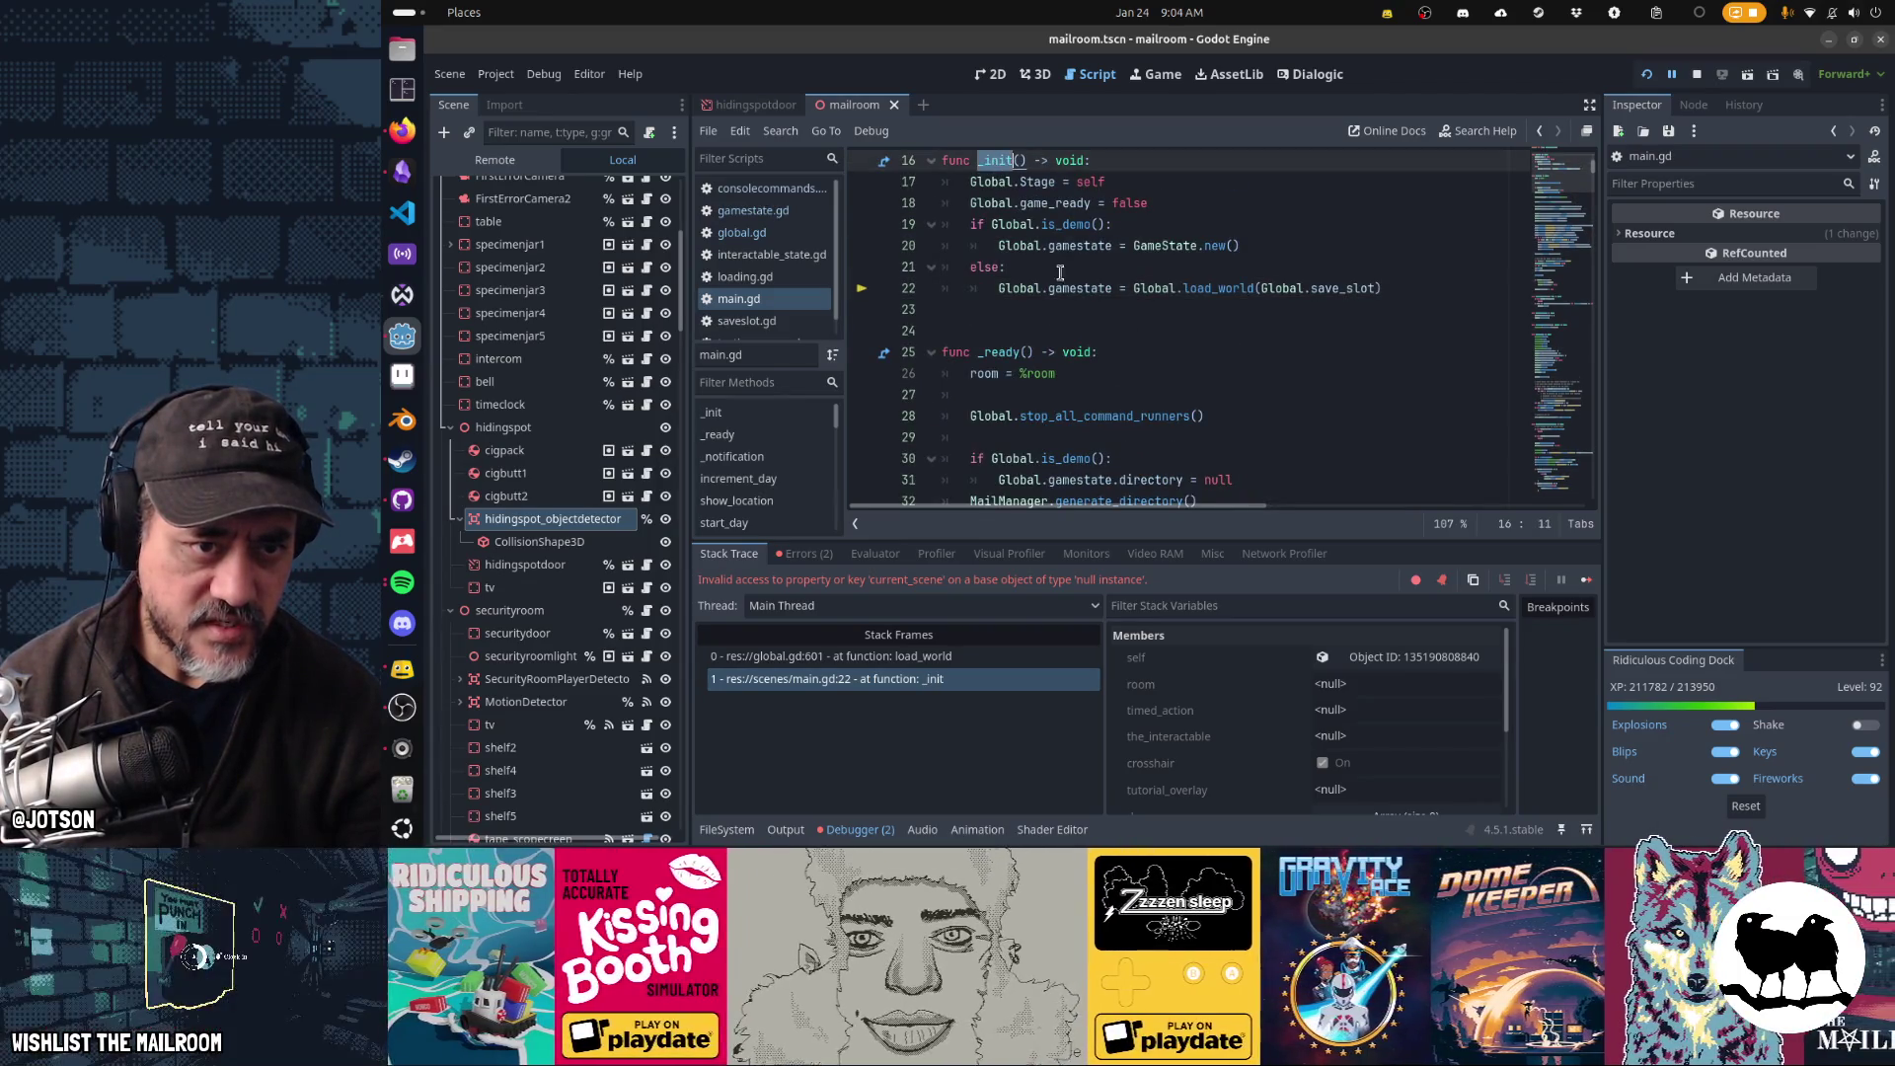
scroll(1063, 354, up, 1)
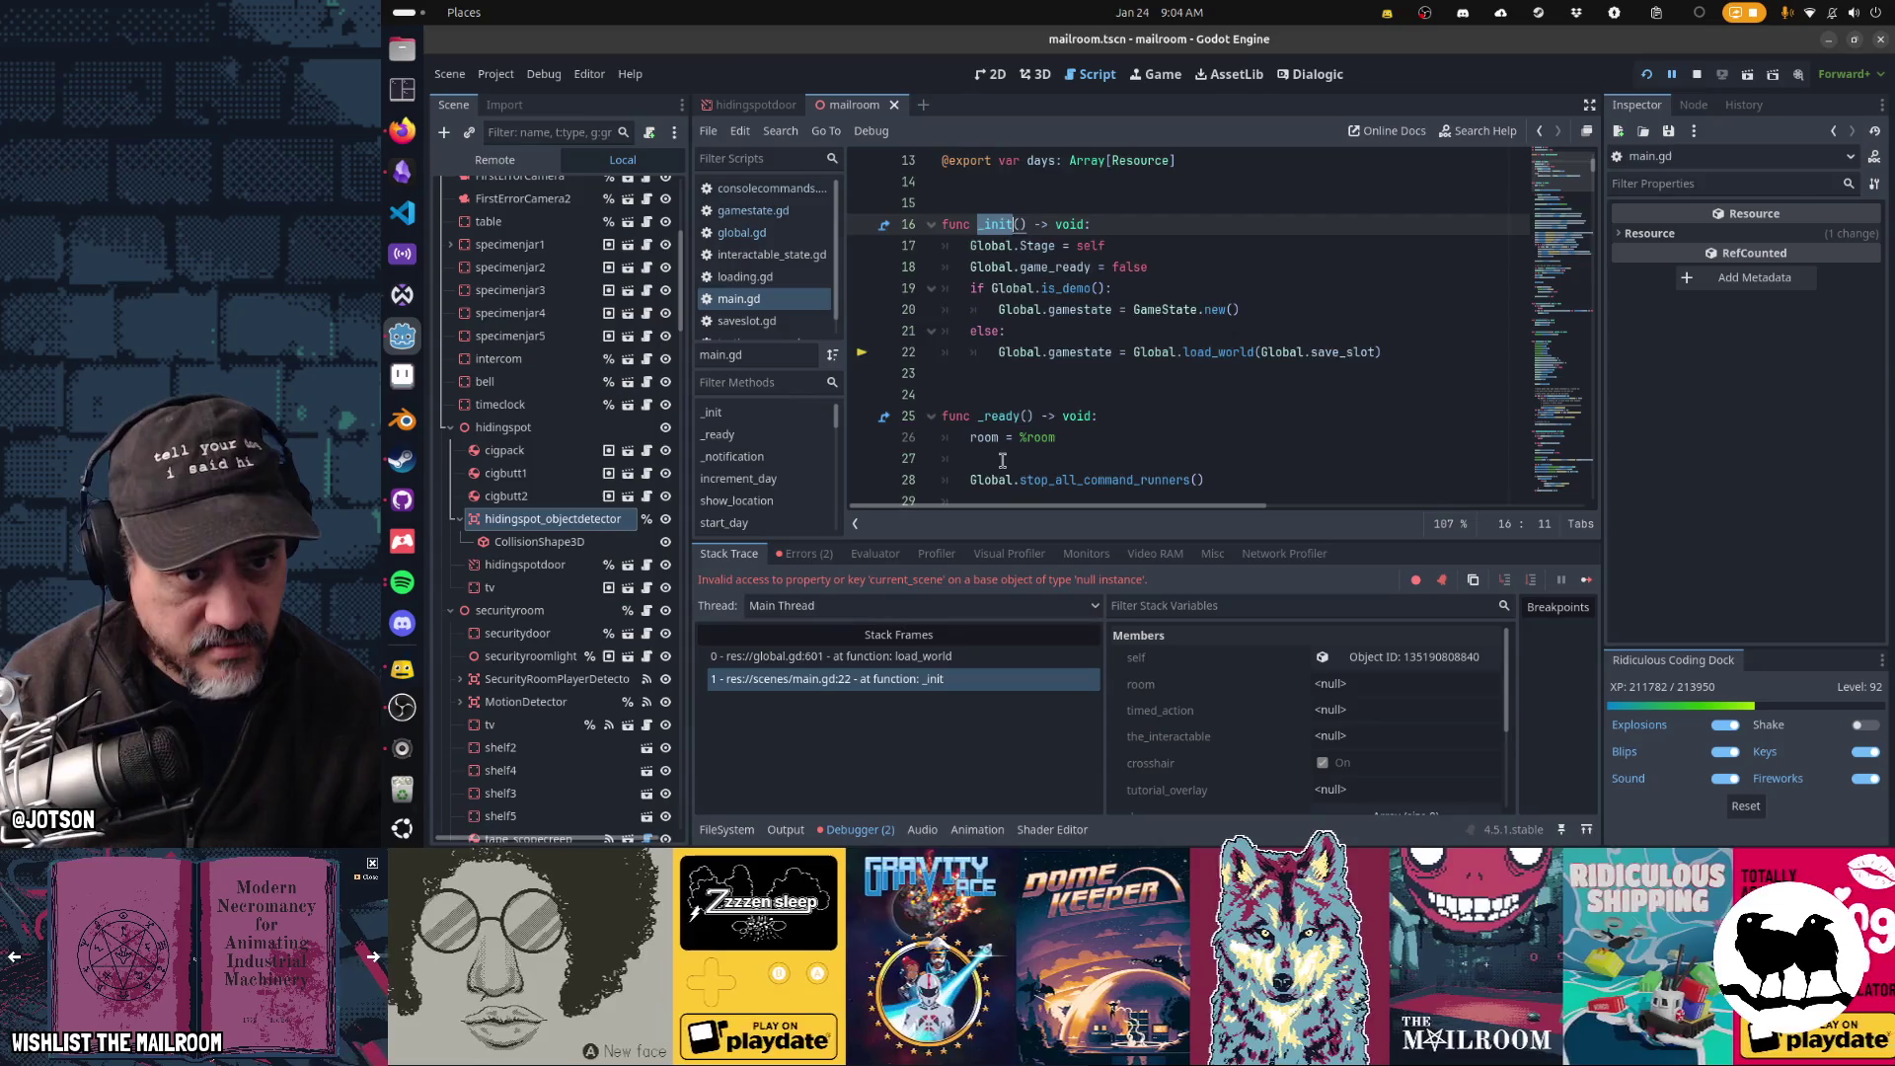
scroll(1002, 461, up, 4)
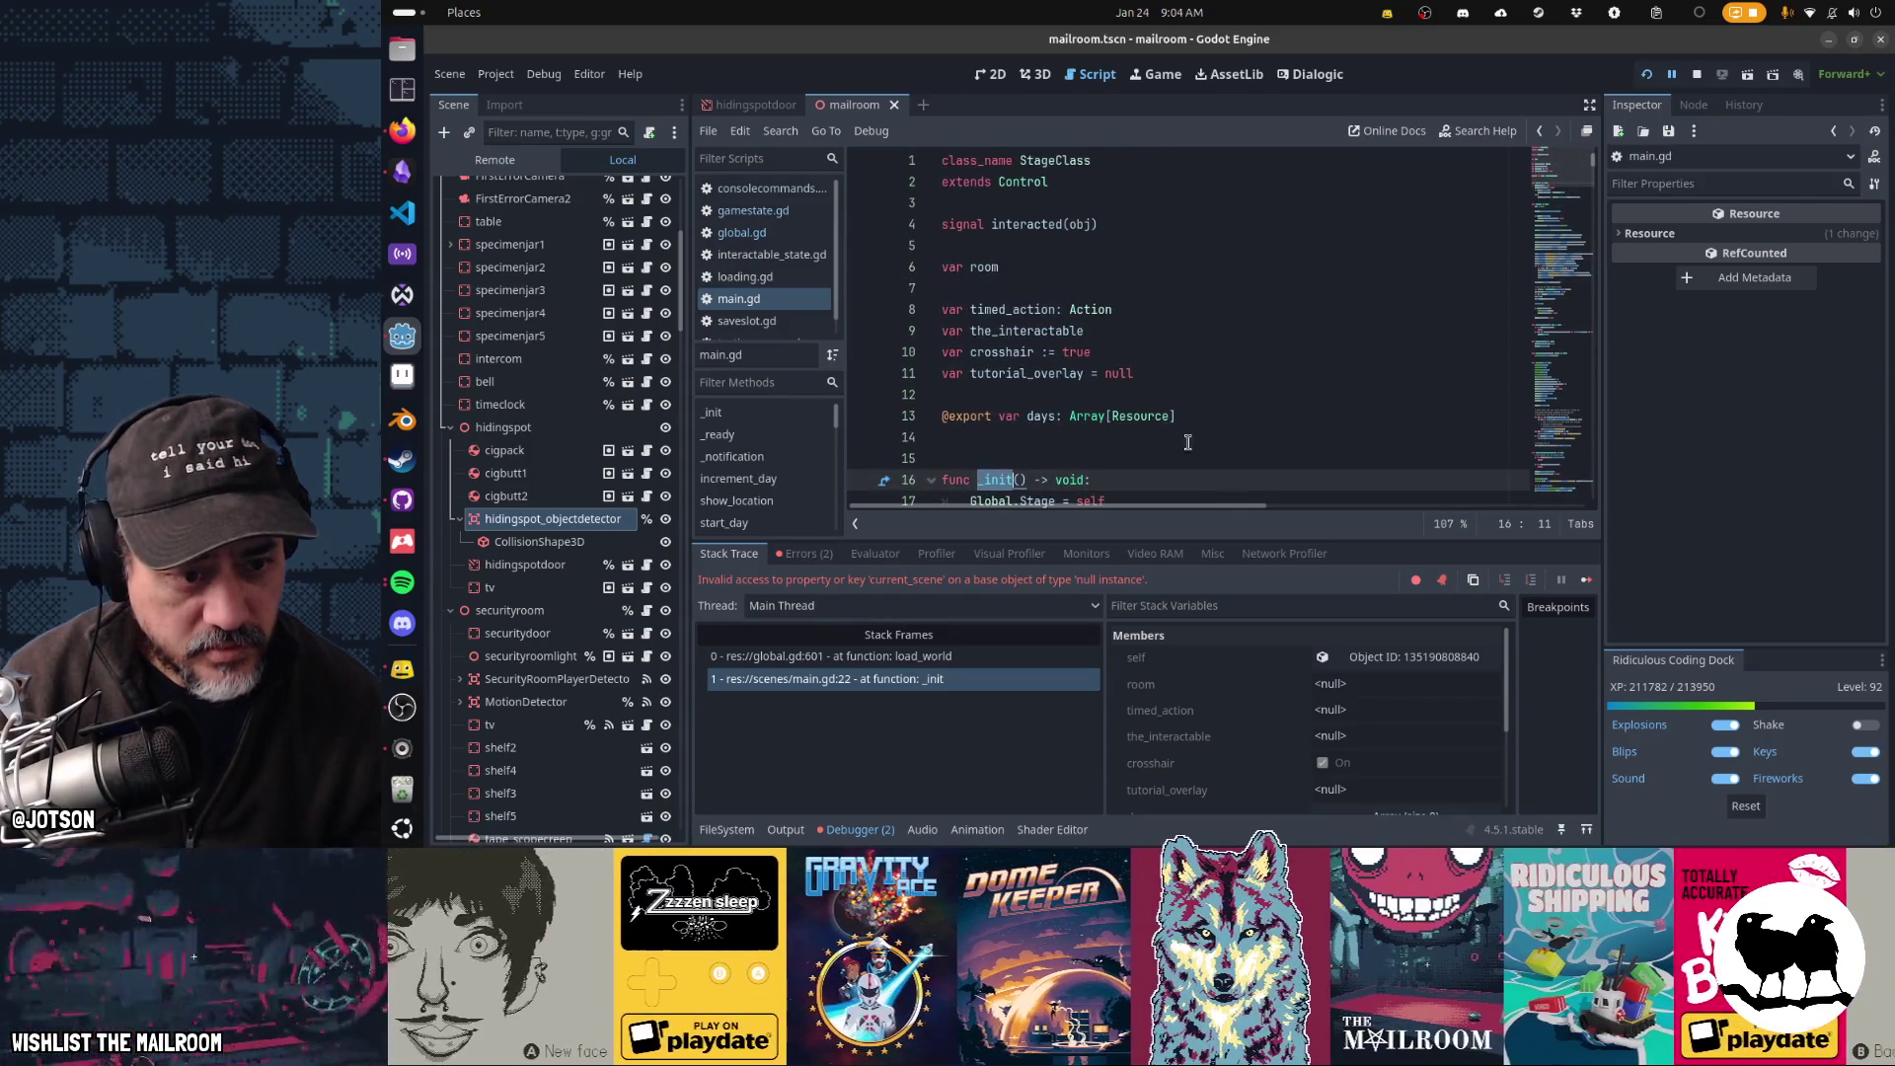
scroll(1202, 442, down, 1)
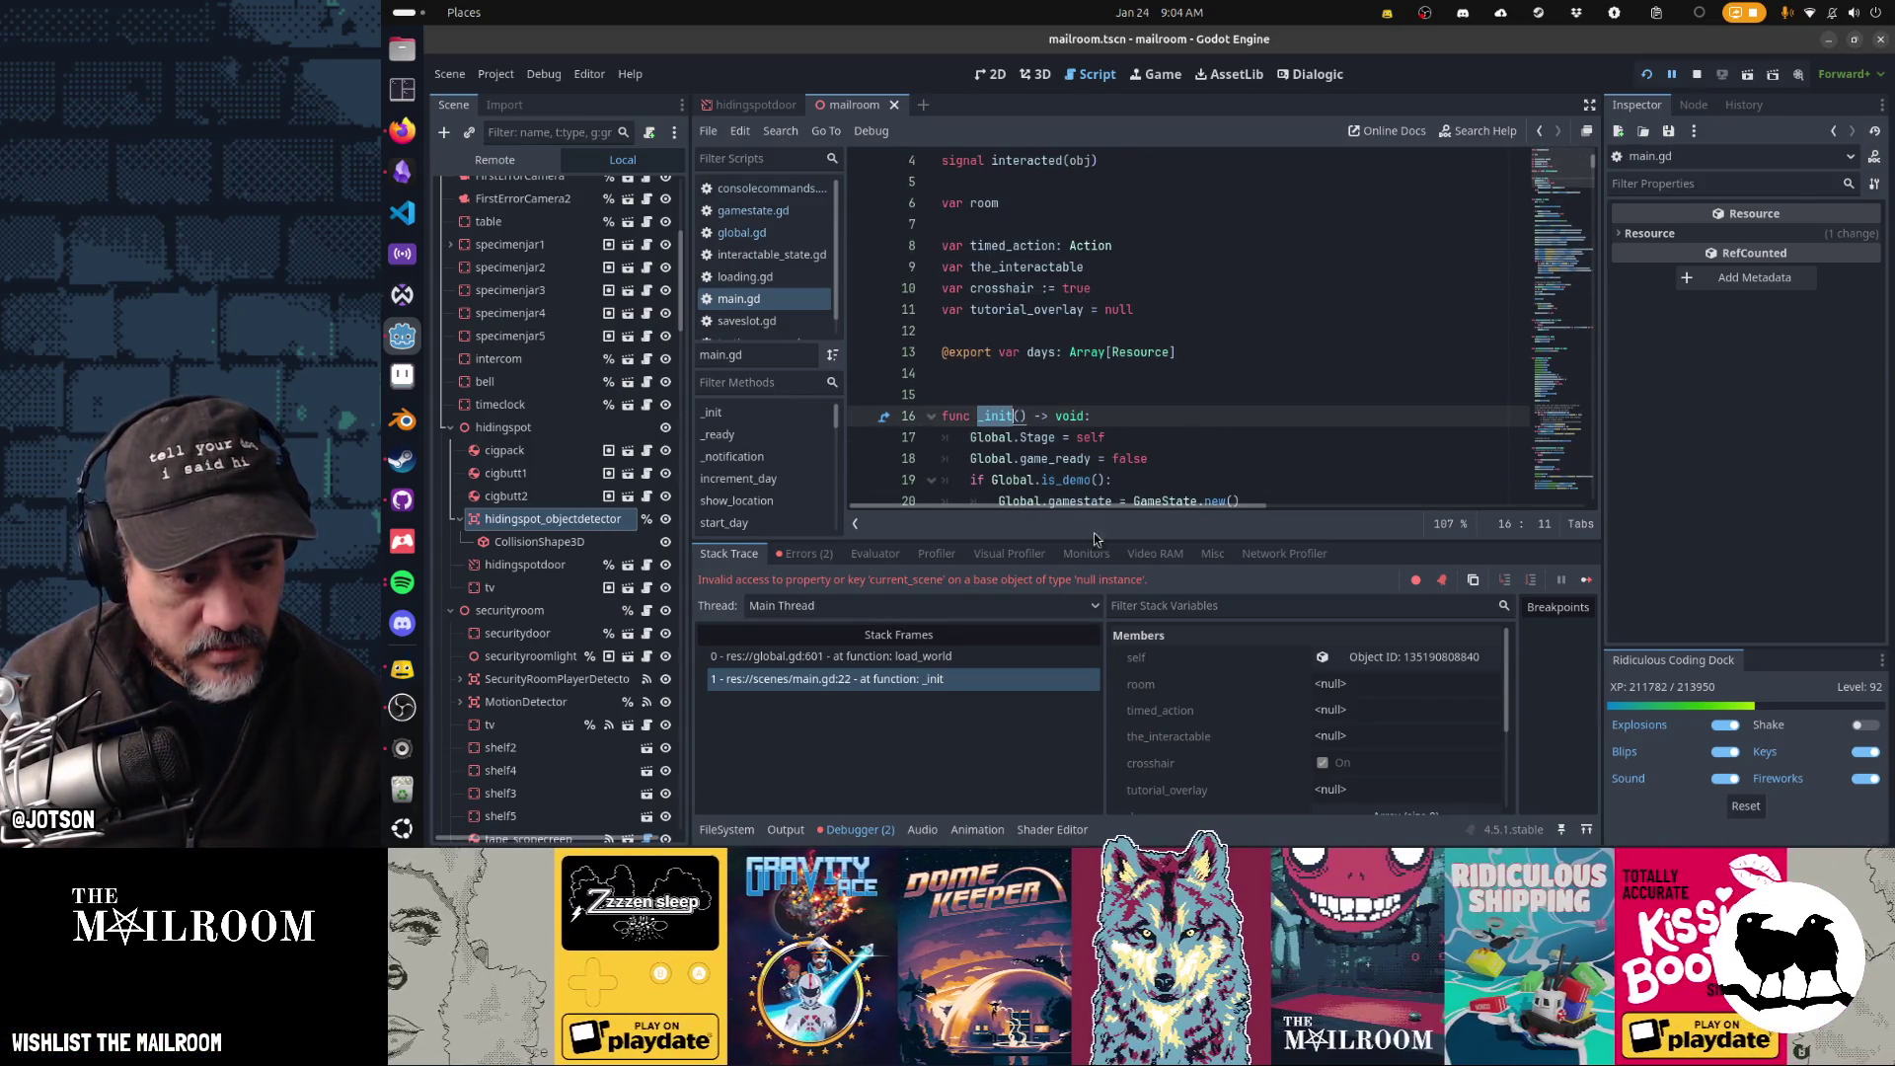
scroll(1054, 456, down, 1)
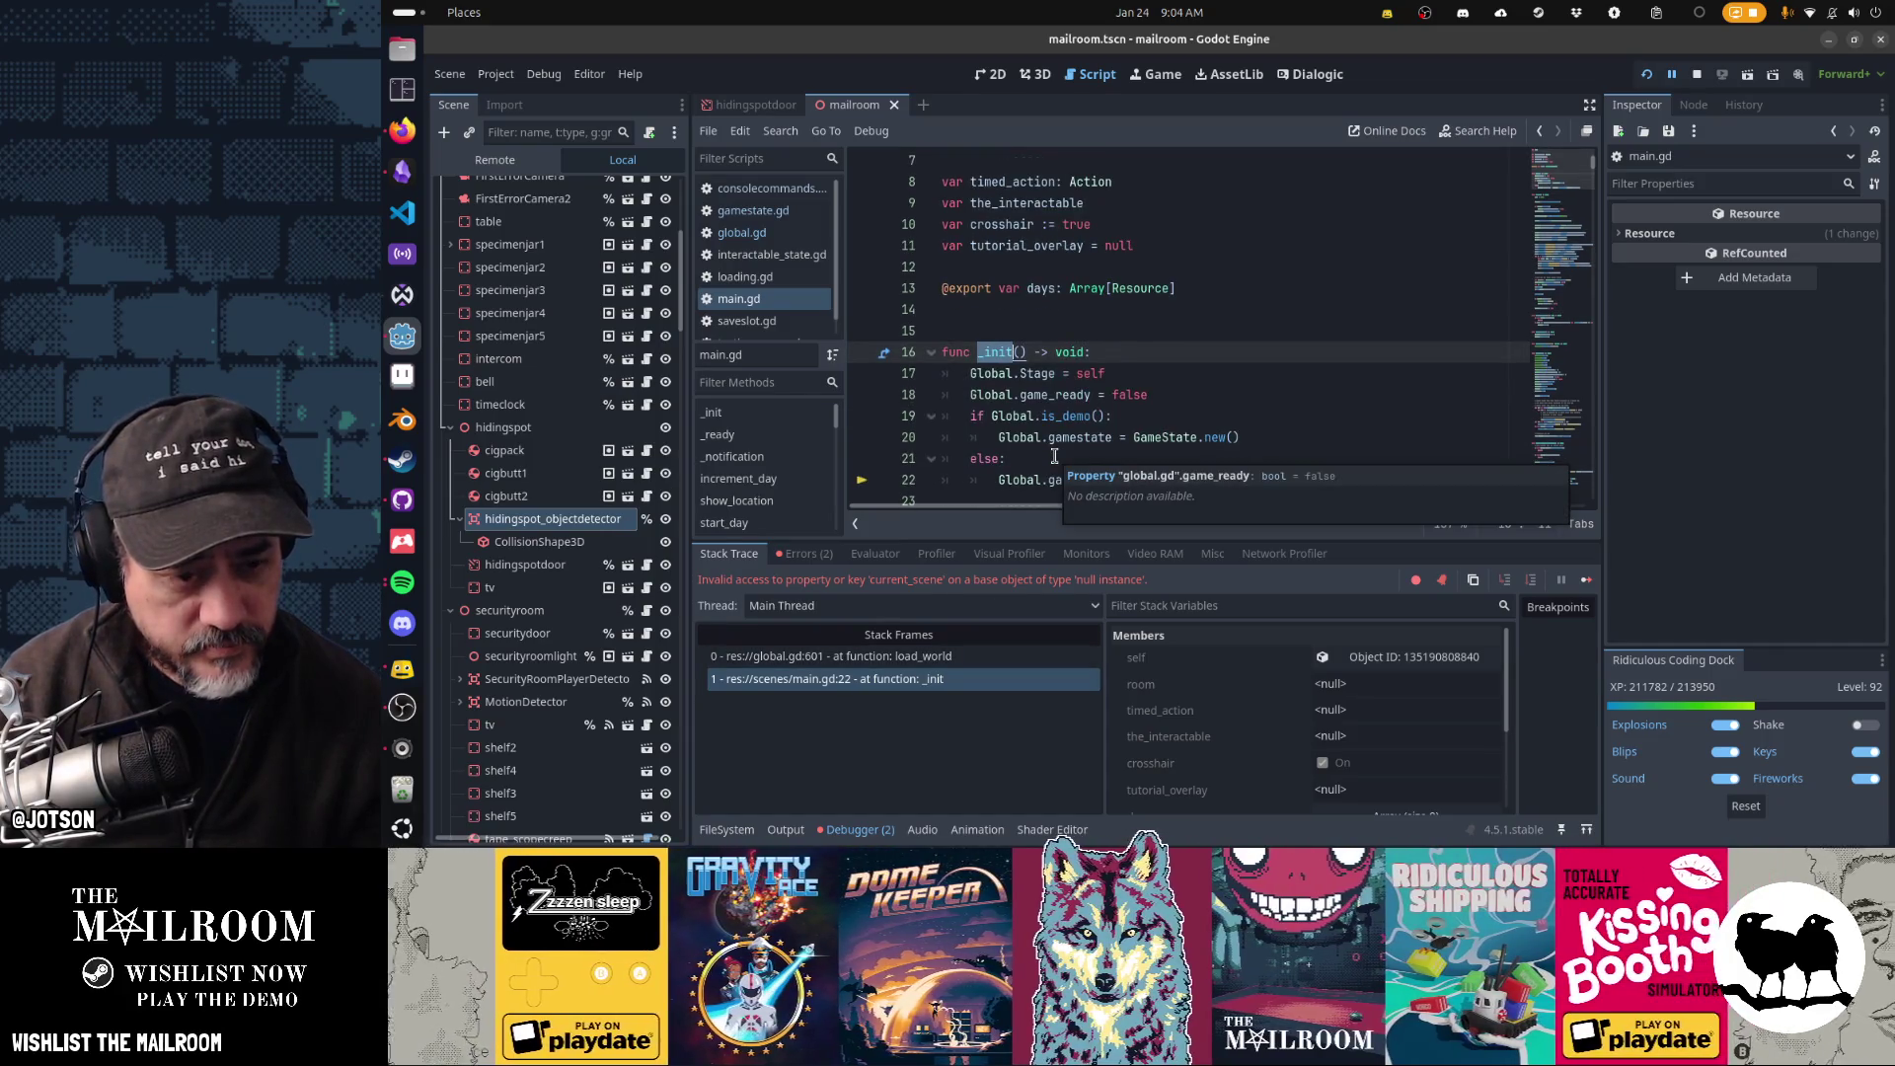
click(961, 719)
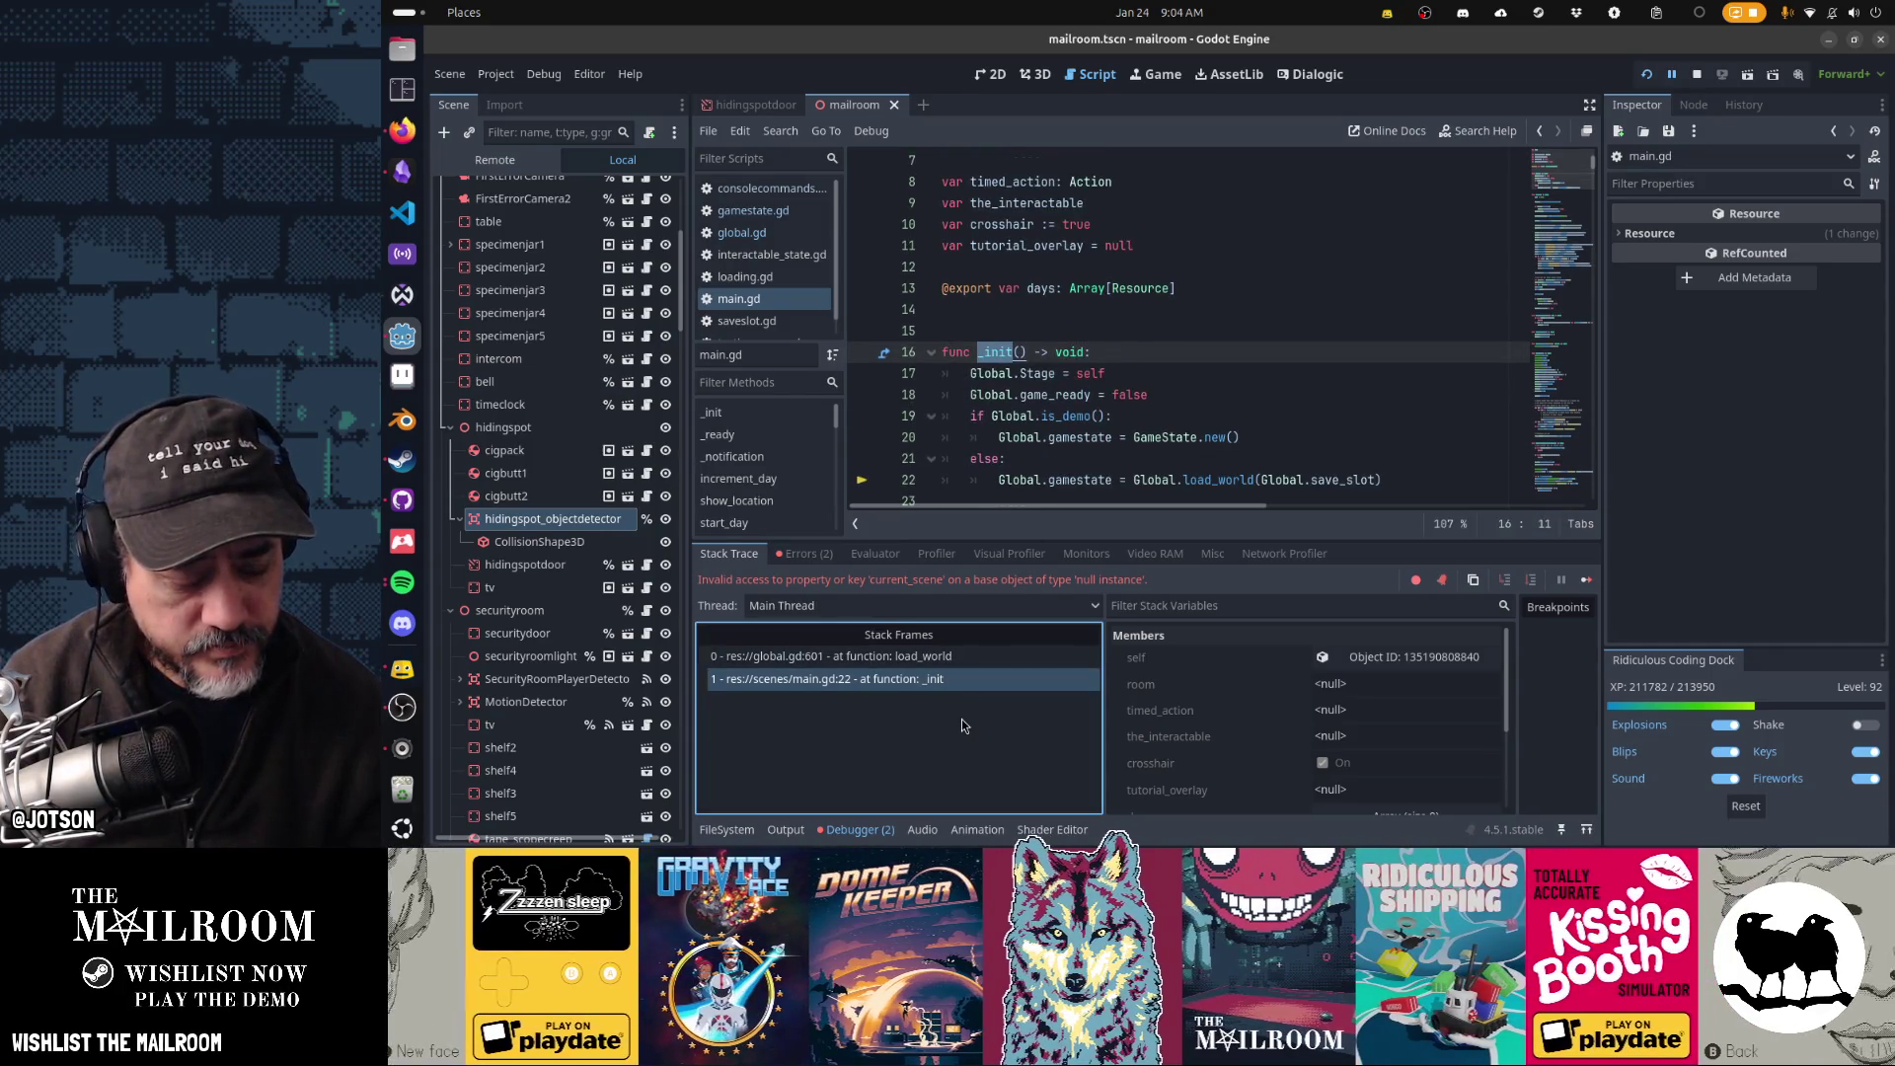
click(915, 656)
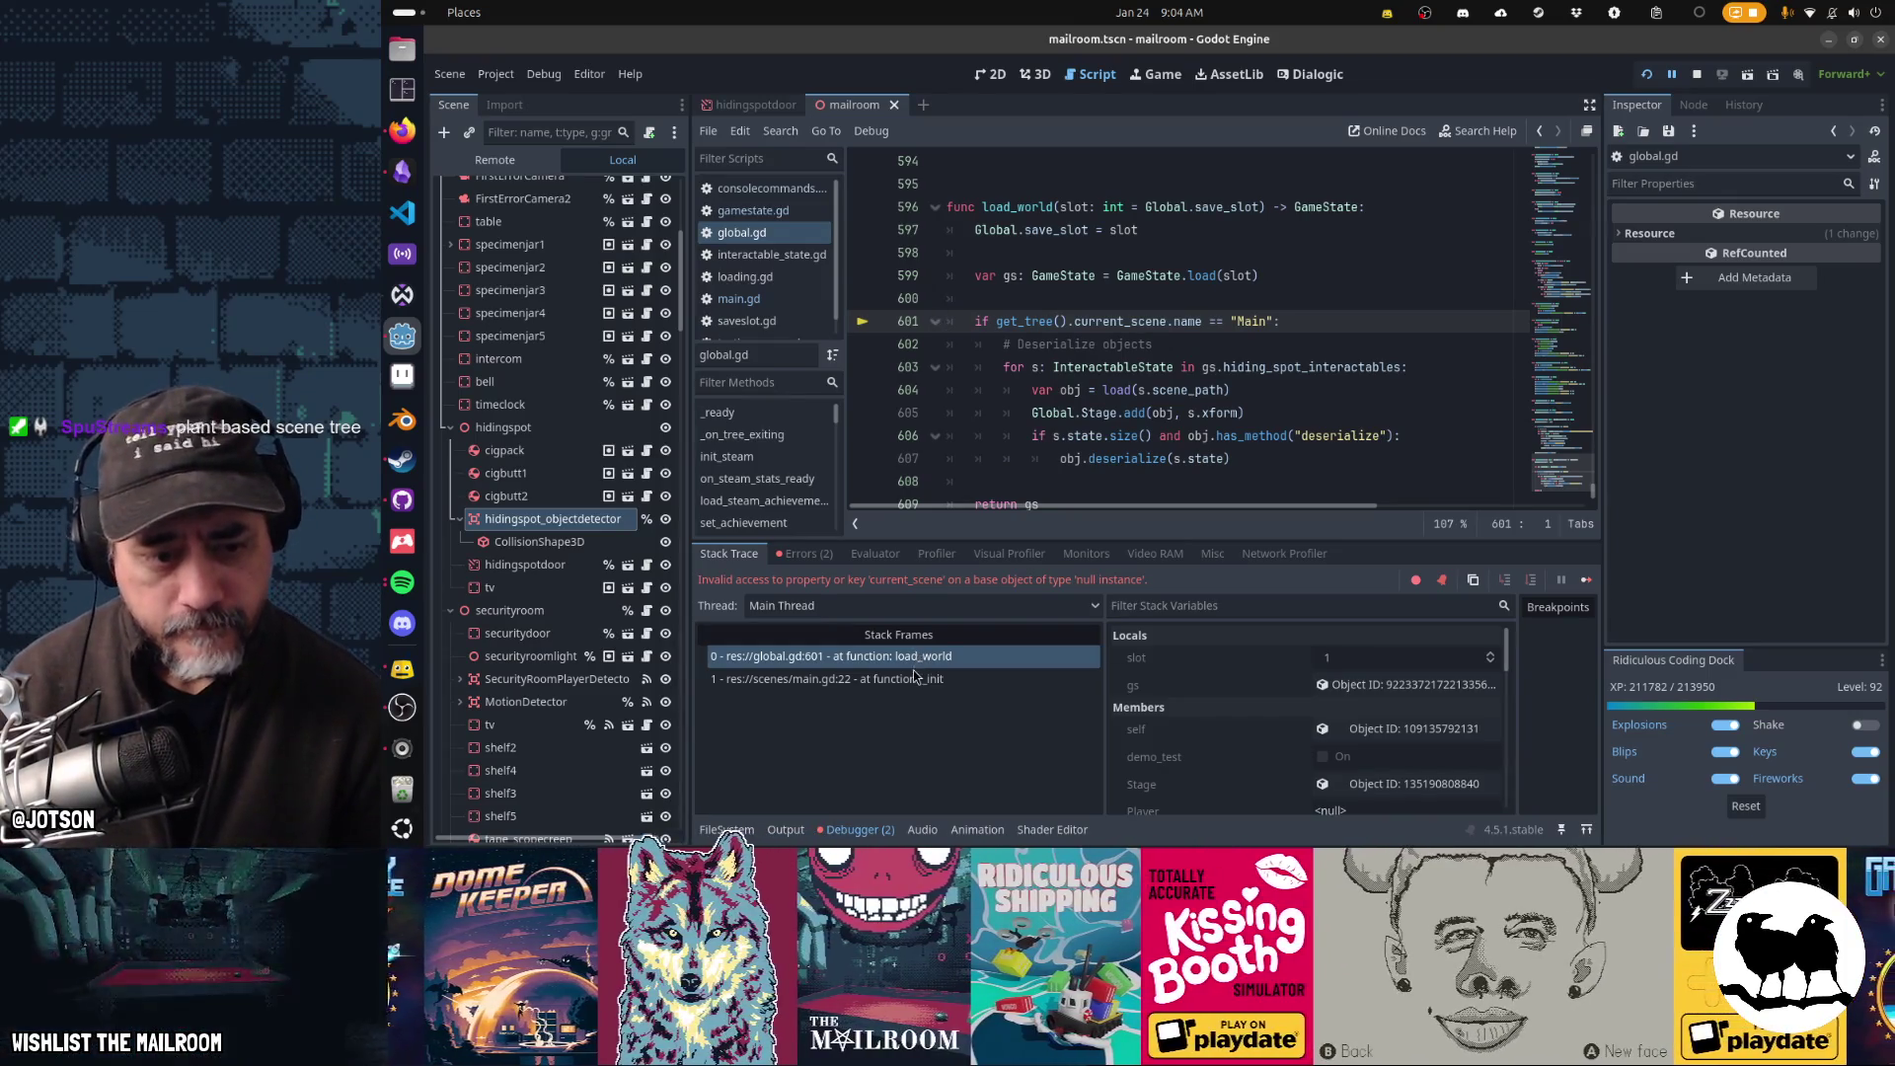
- Switch between the main.gd:22 and global.gd:601 stack frames, selecting the deserialize loop at lines 603–607
click(912, 679)
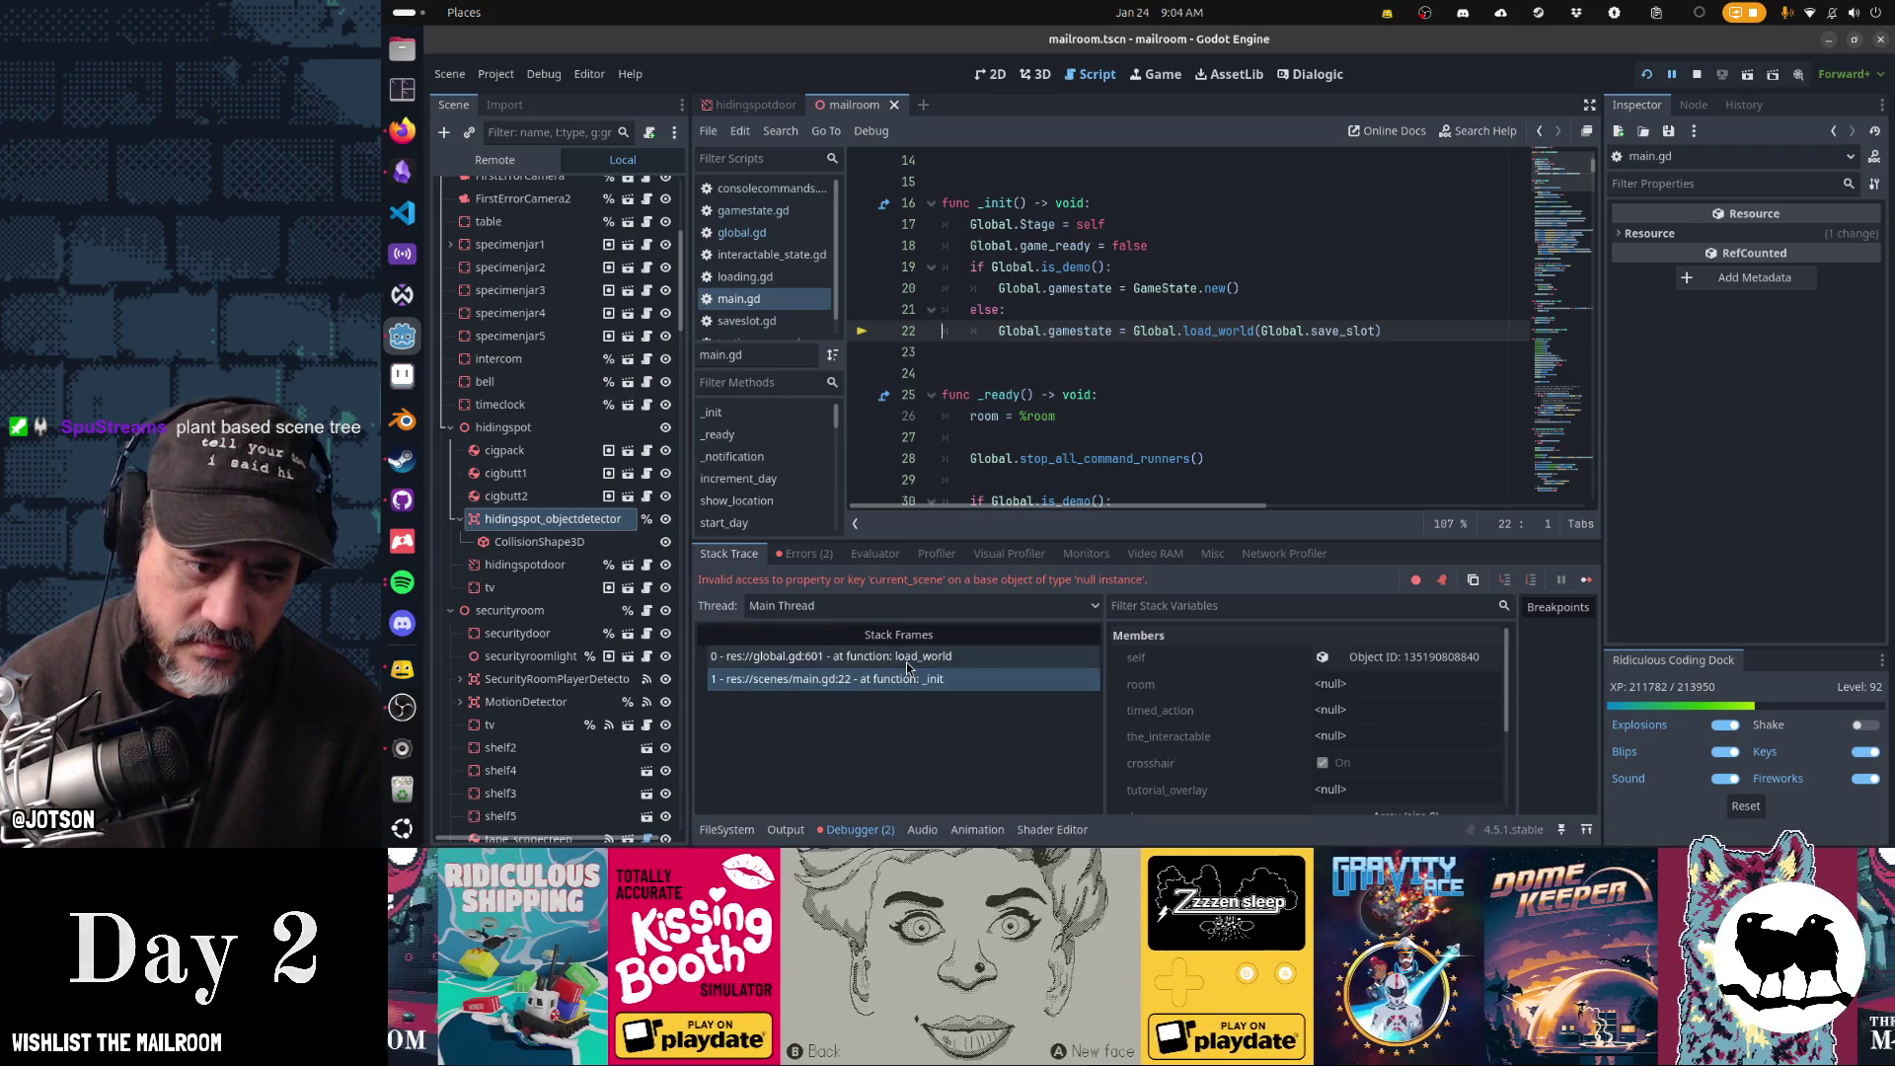
click(906, 657)
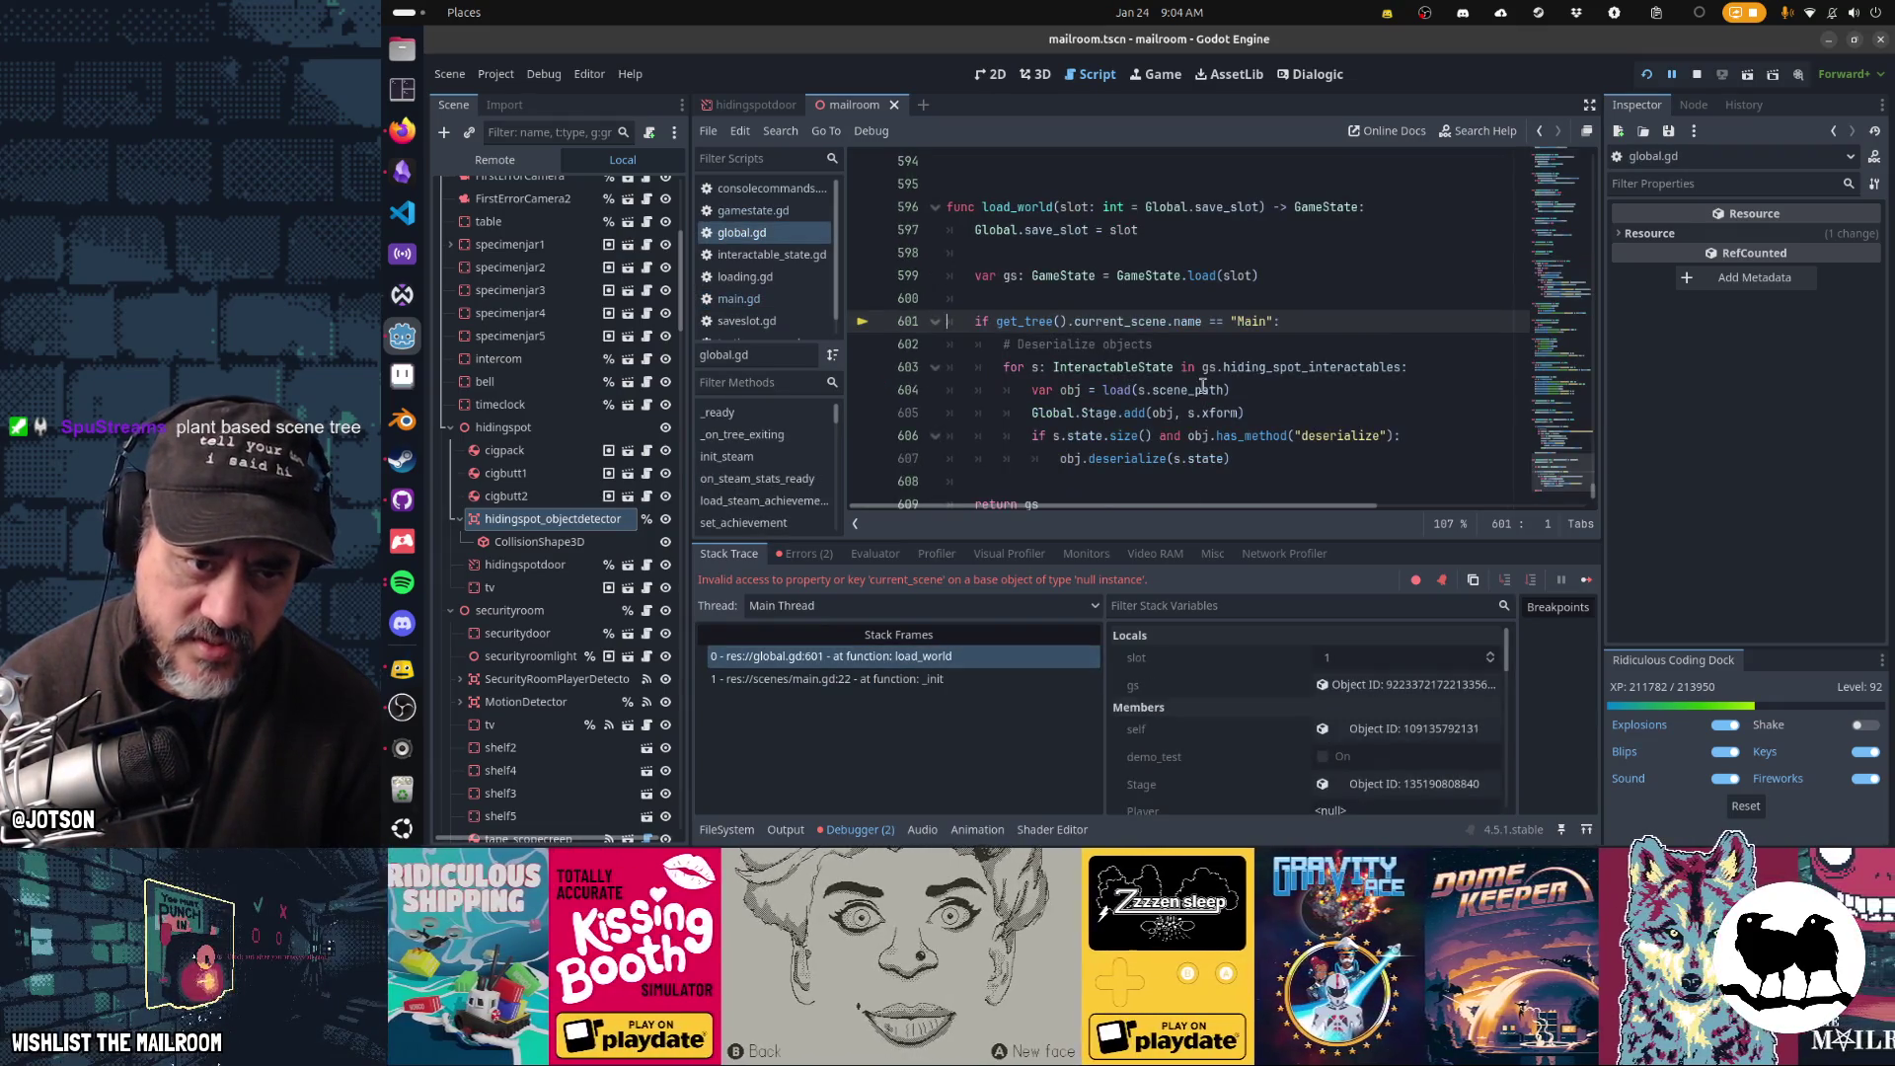
drag(1095, 367, 1176, 458)
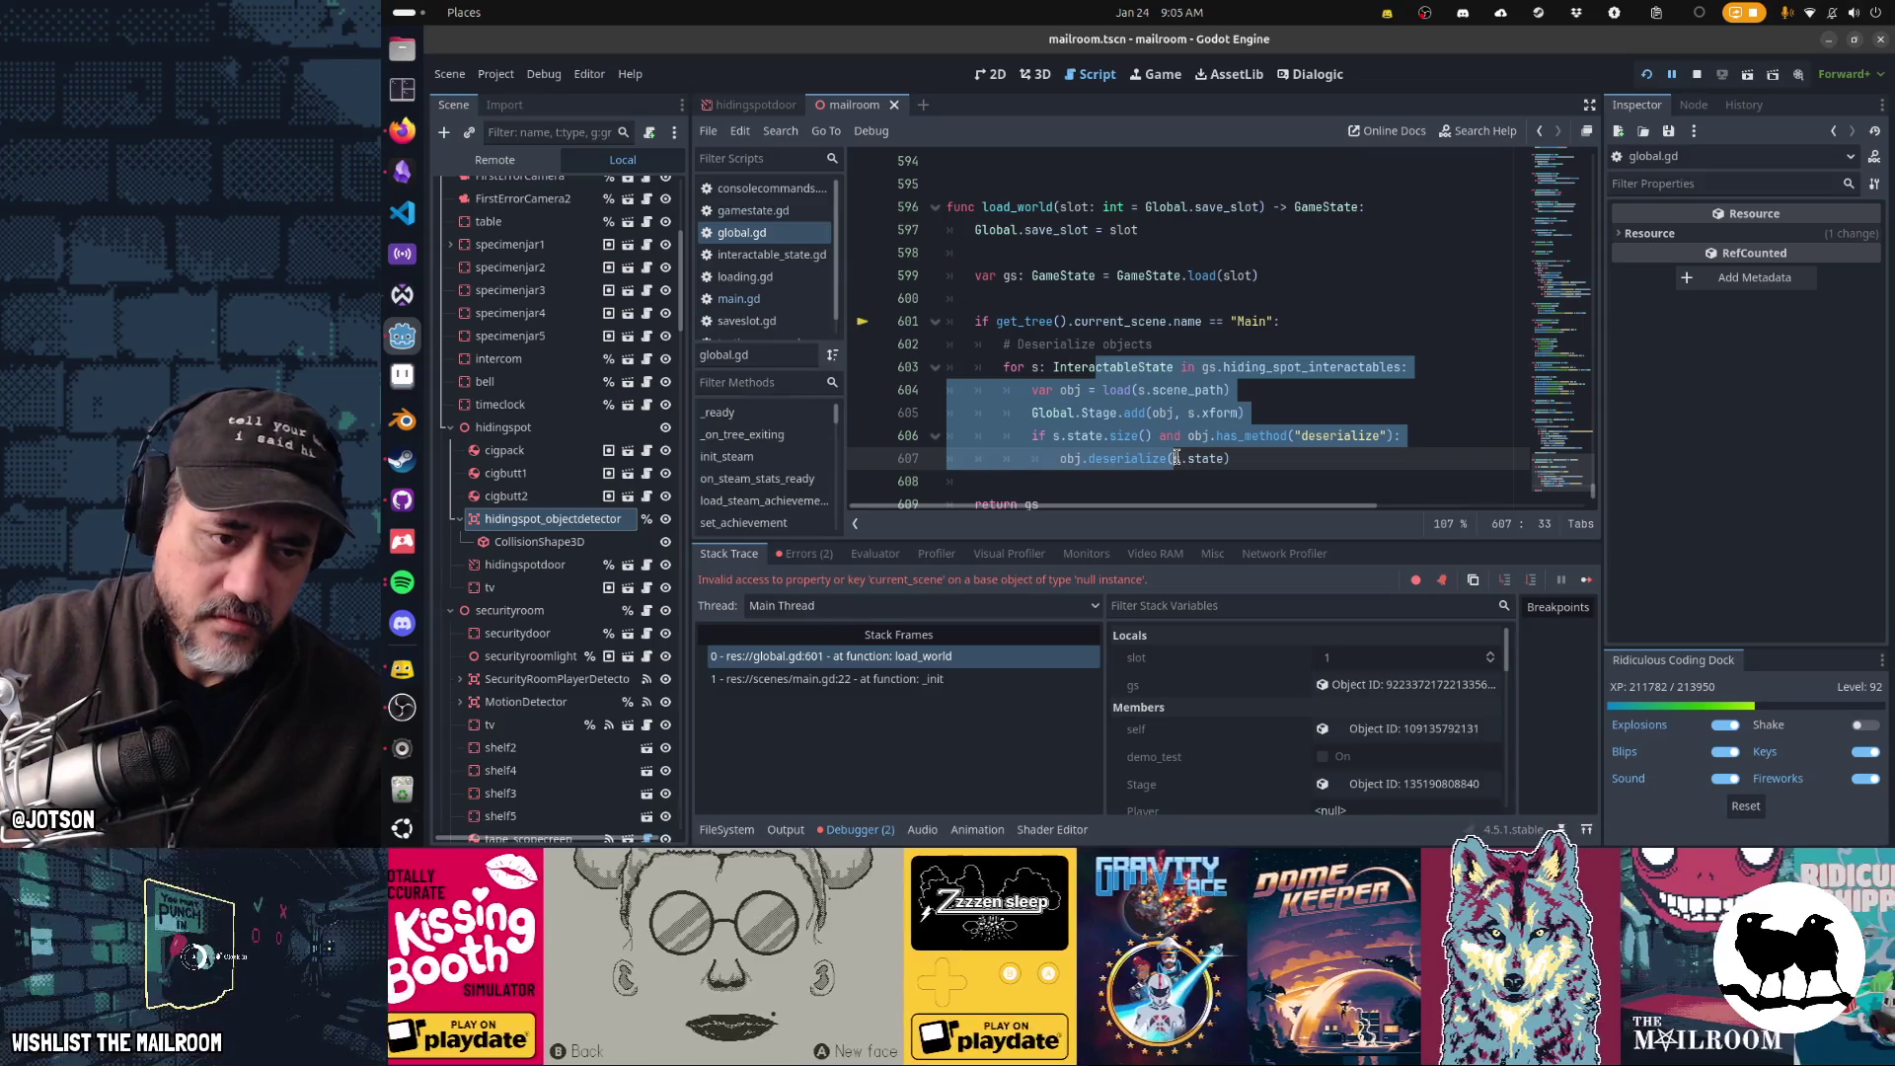
click(962, 677)
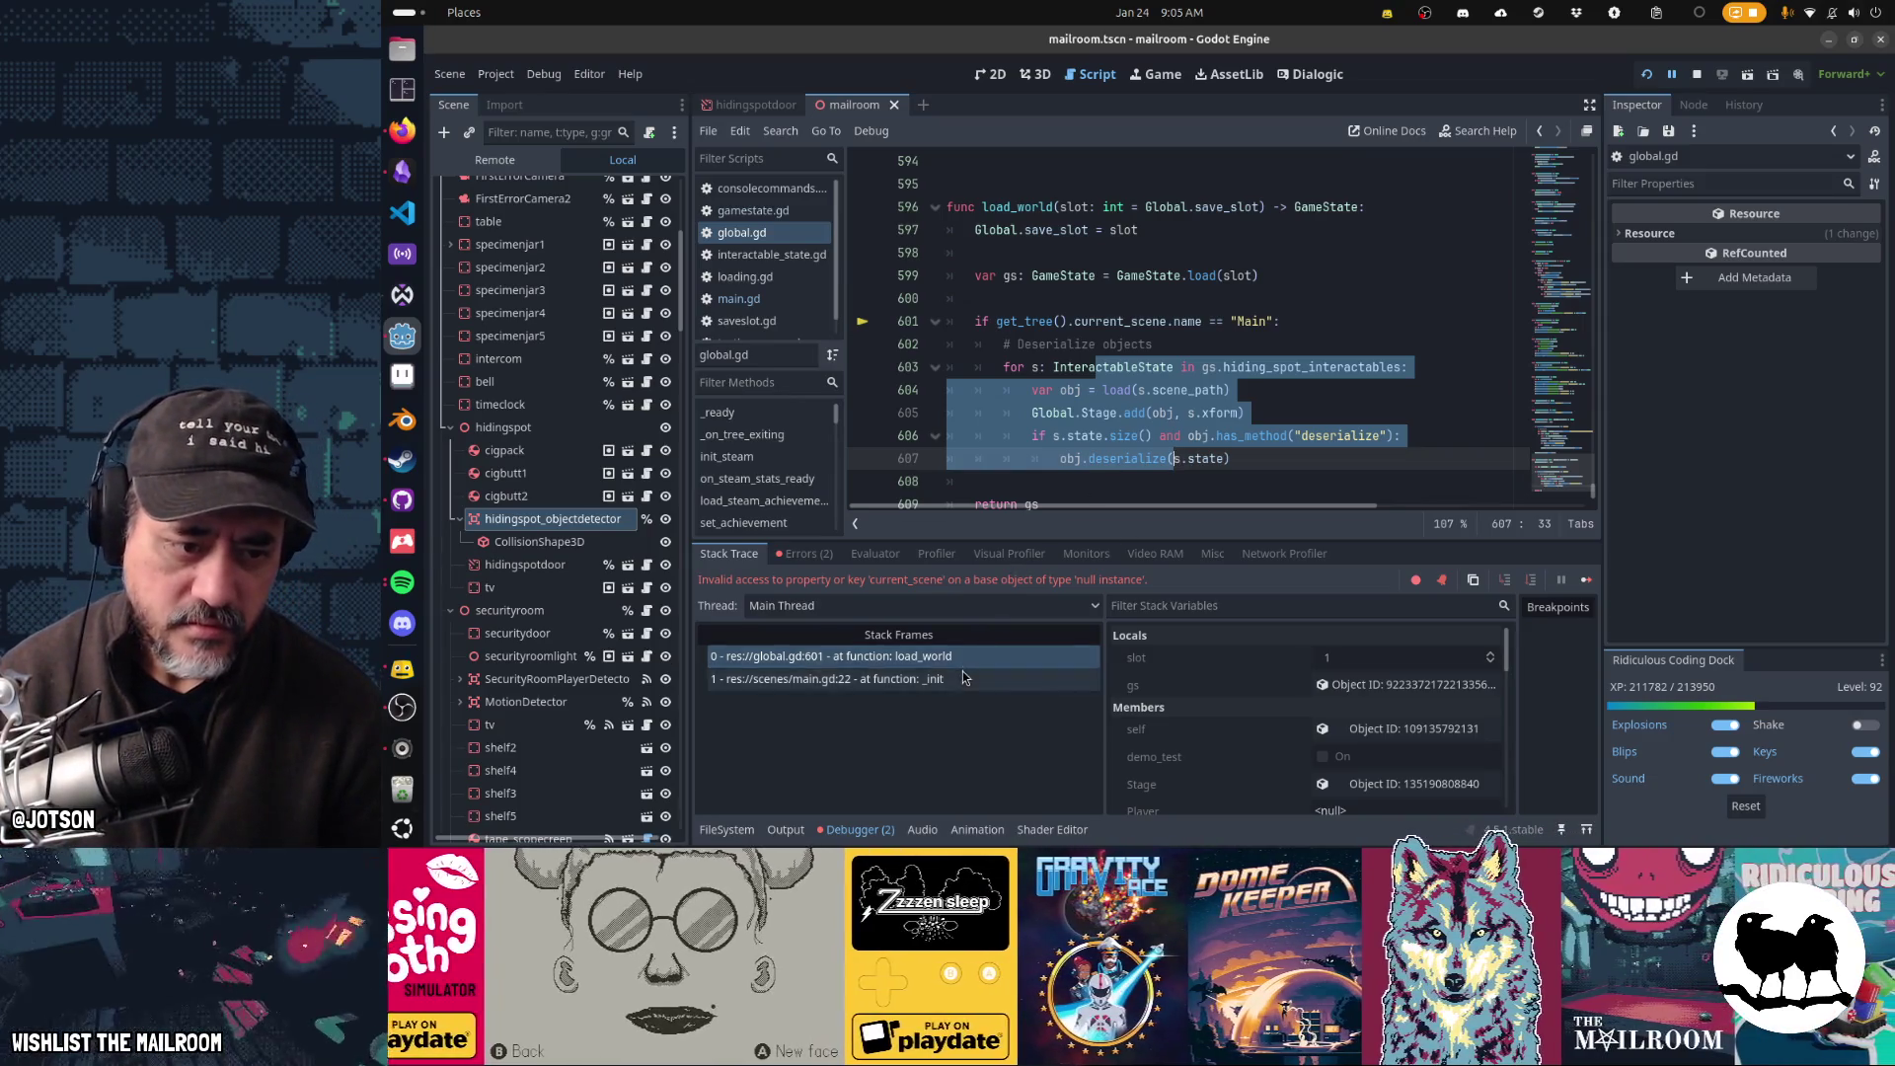
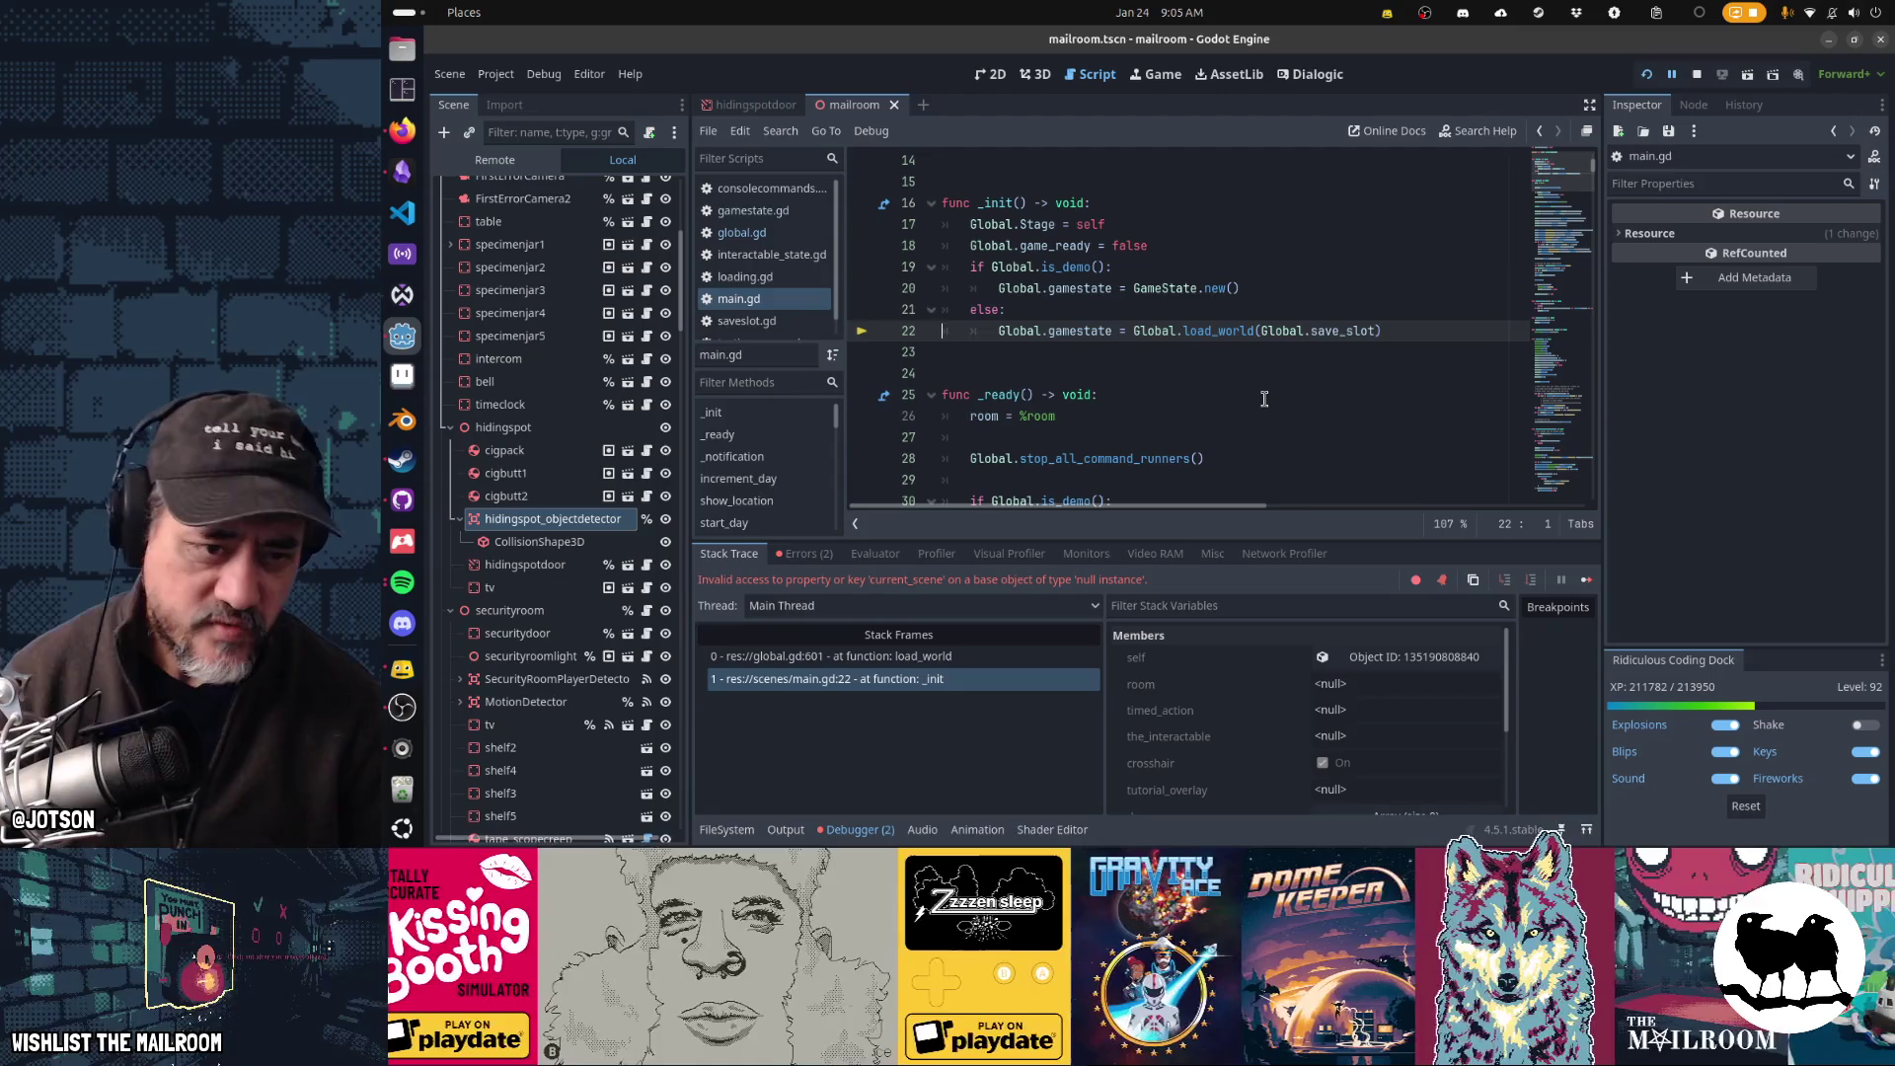
- Move the is_demo gamestate if/else from _init to the top of _ready, save, and run the game
key(Up)
key(Up)
key(Up)
key(shift+Down)
key(shift+Down)
key(shift+Down)
key(ctrl+x)
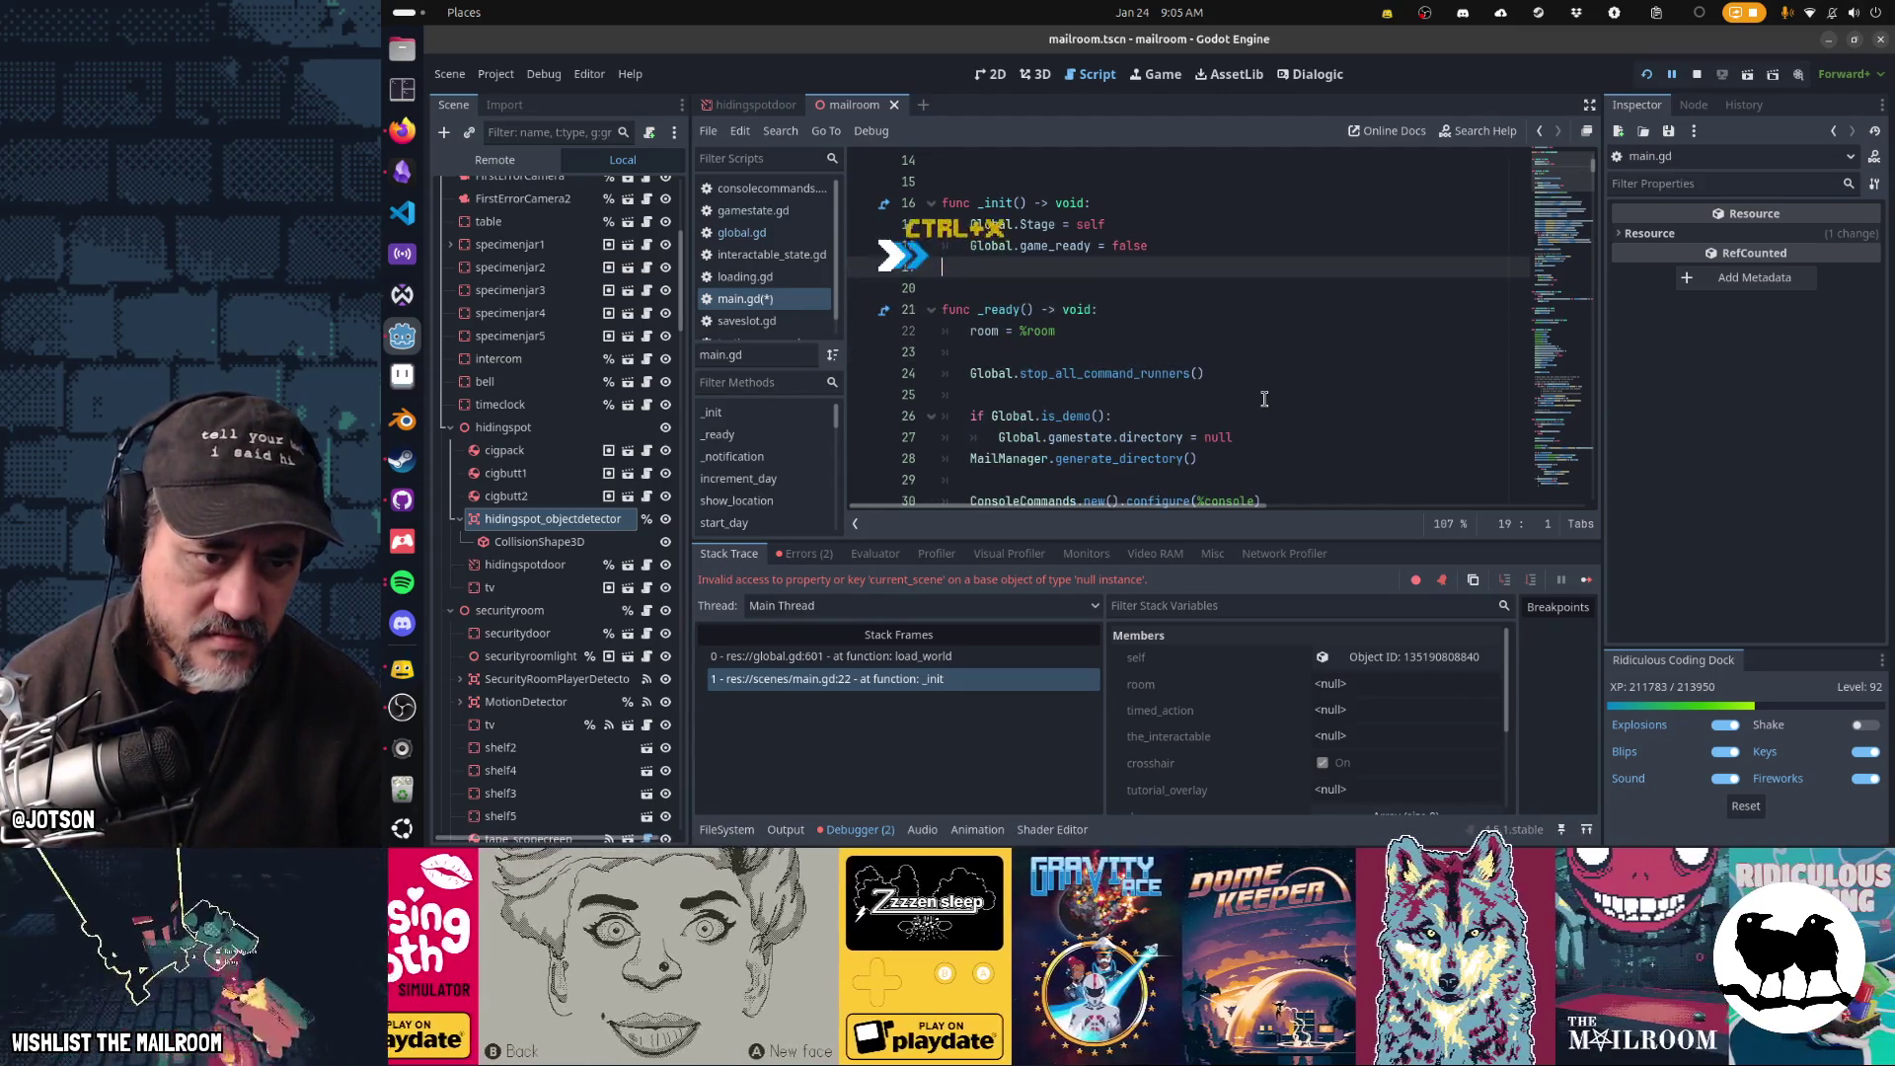
key(Down)
key(Down)
key(Down)
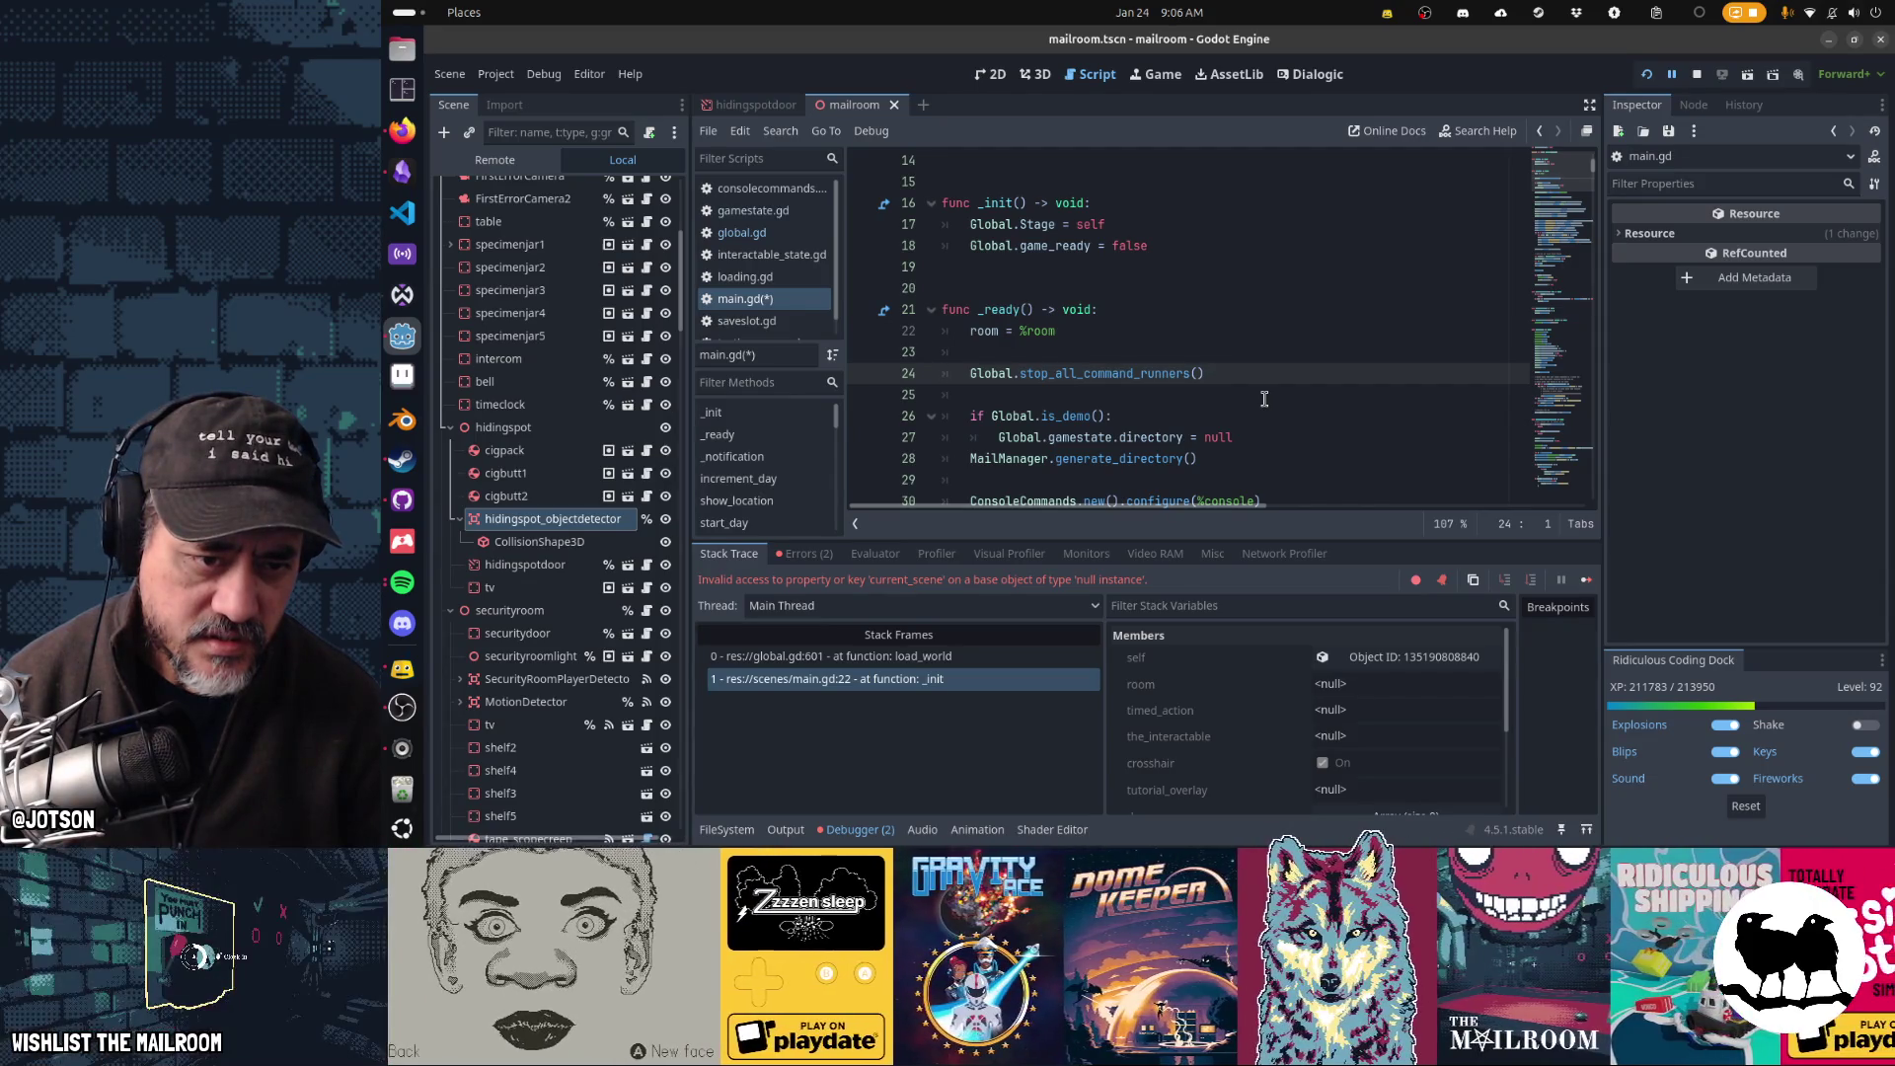
key(Up)
key(Up)
key(ctrl+v)
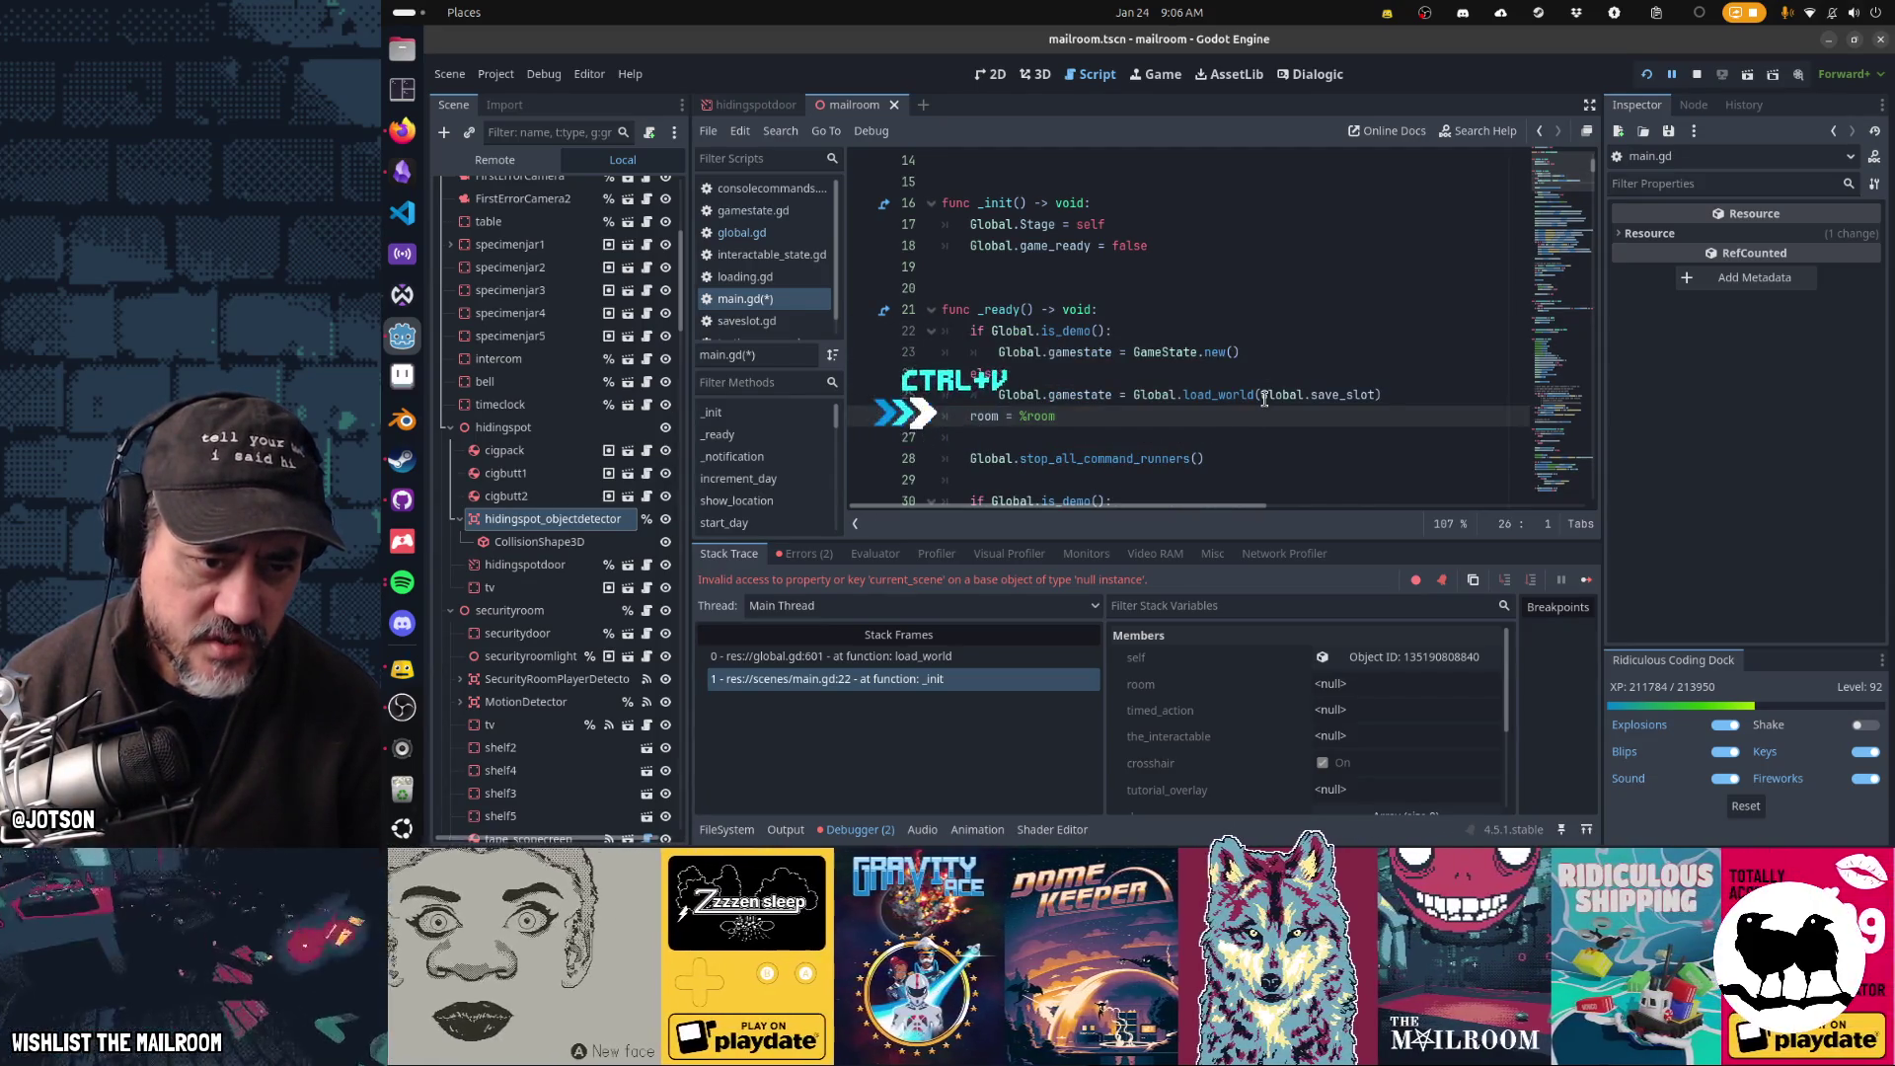
key(Return)
key(Up)
key(Up)
key(Up)
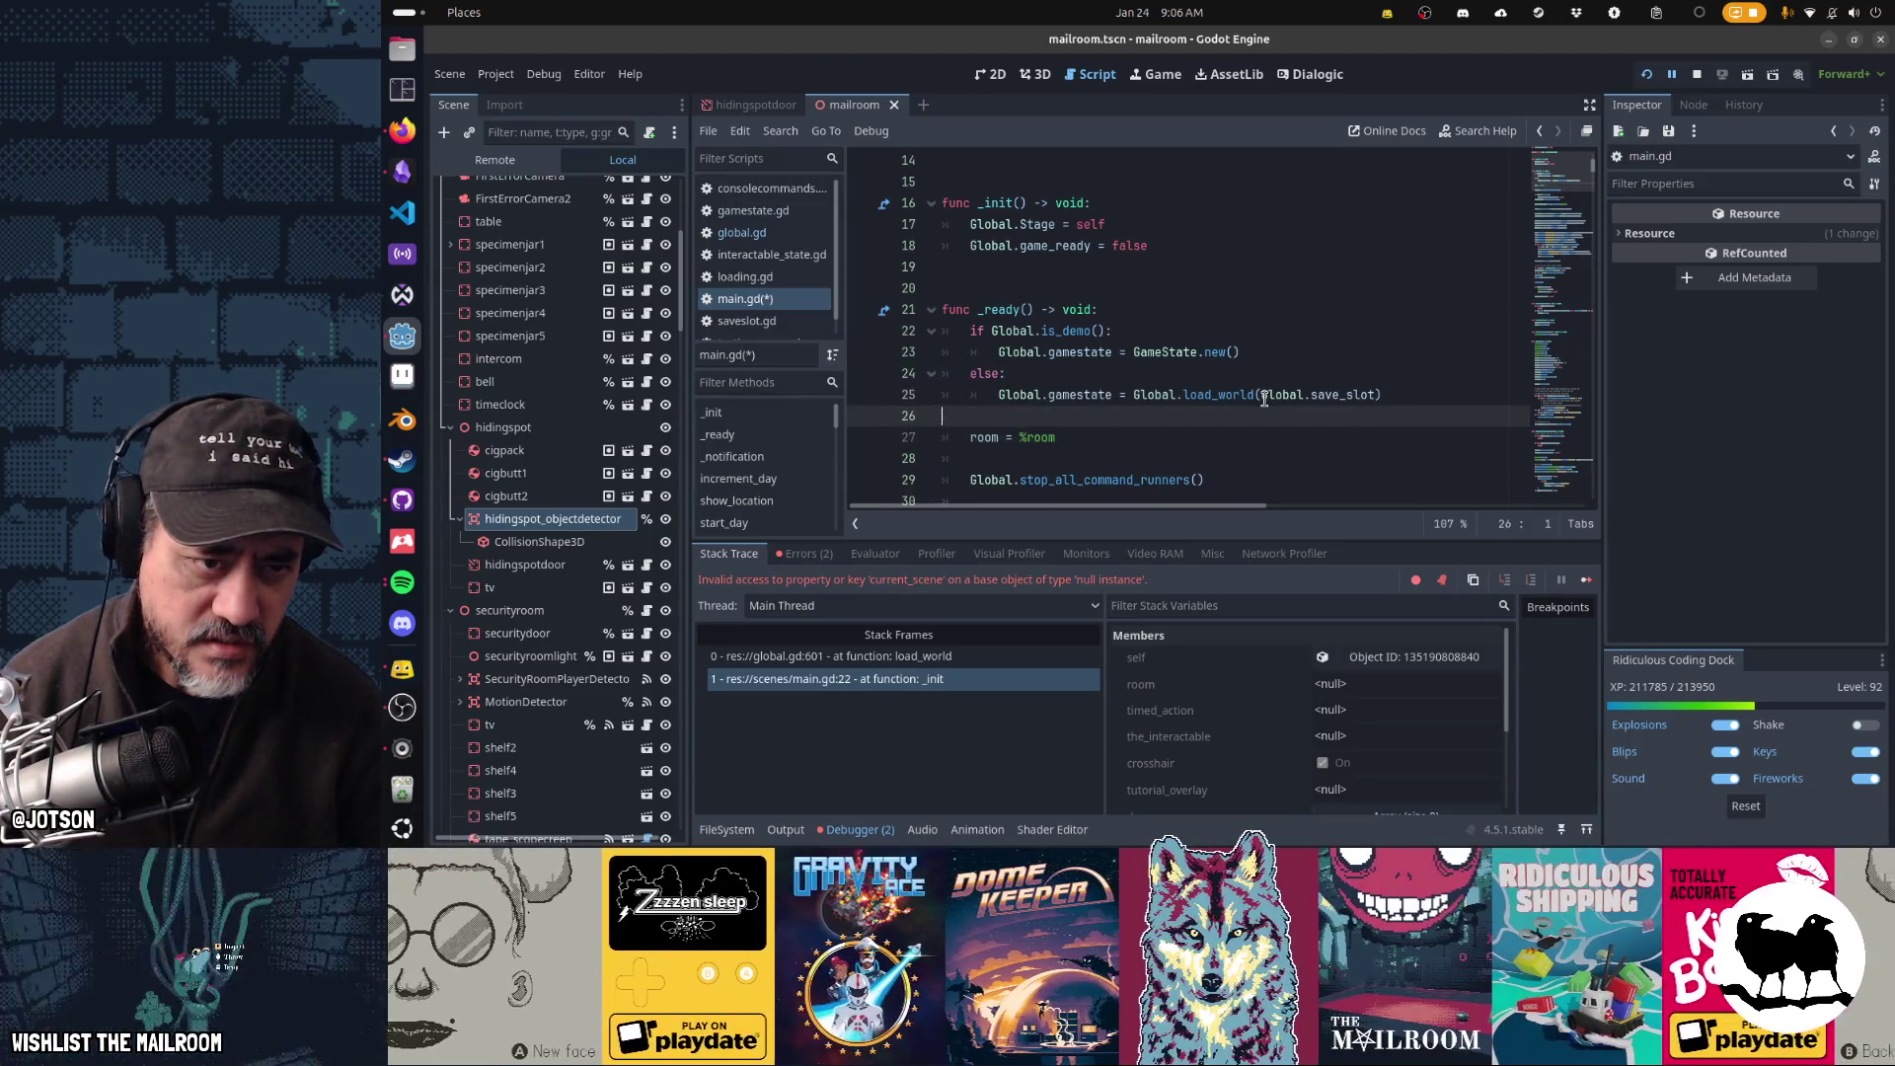
key(ctrl+s)
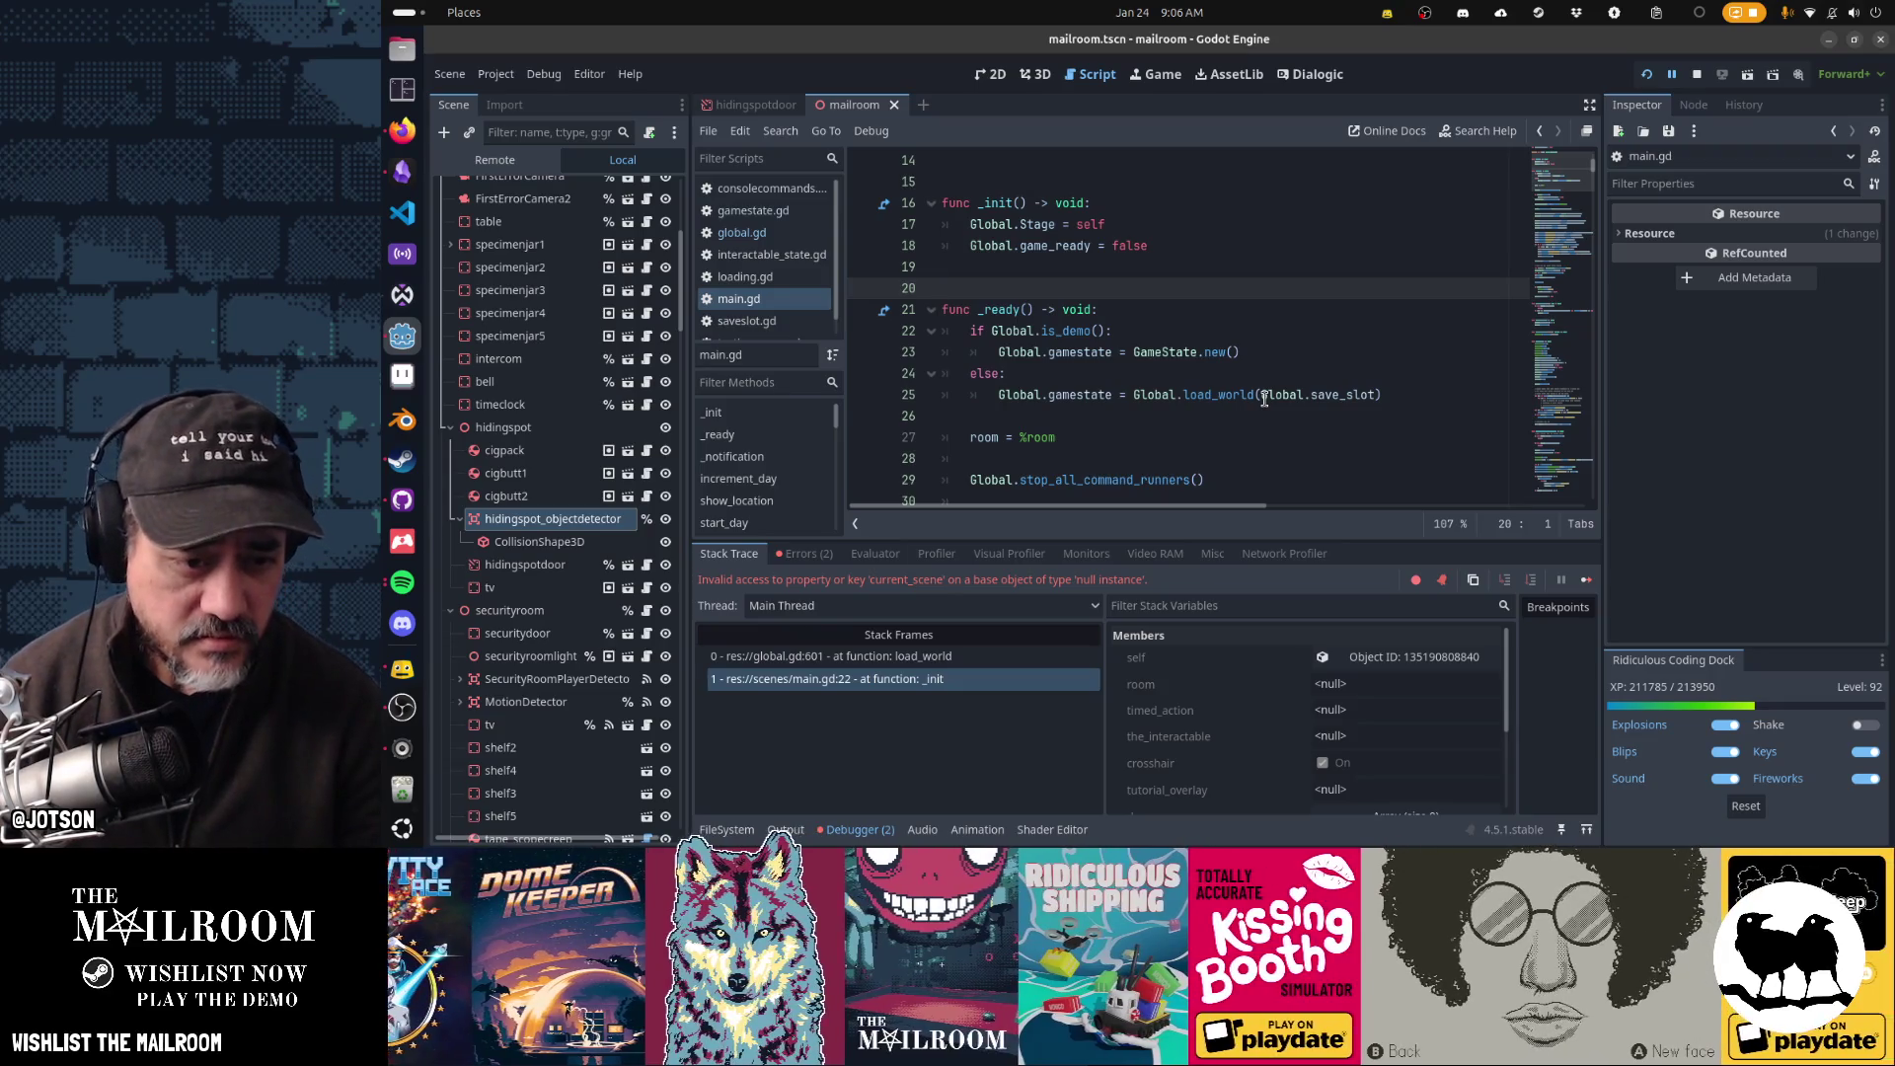
key(F5)
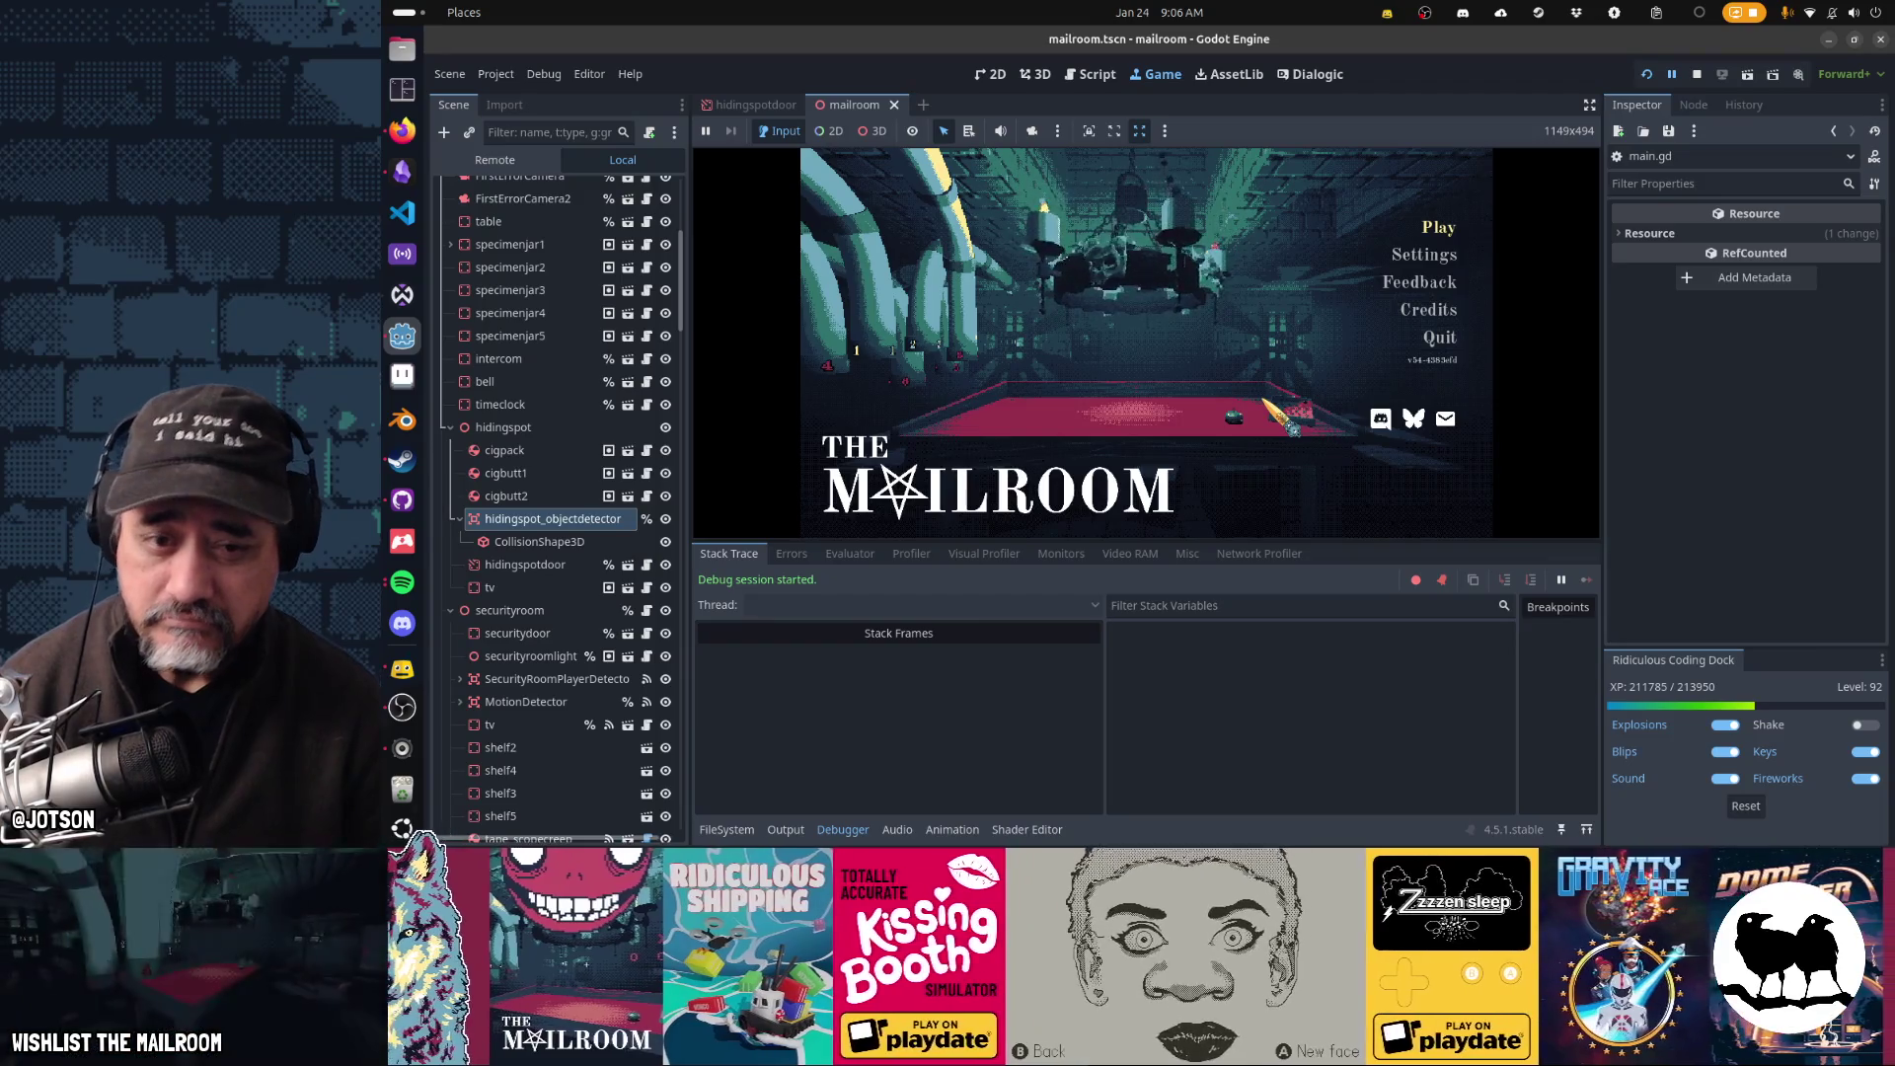
- Start the game from the title screen and enlarge the running game view
click(1268, 403)
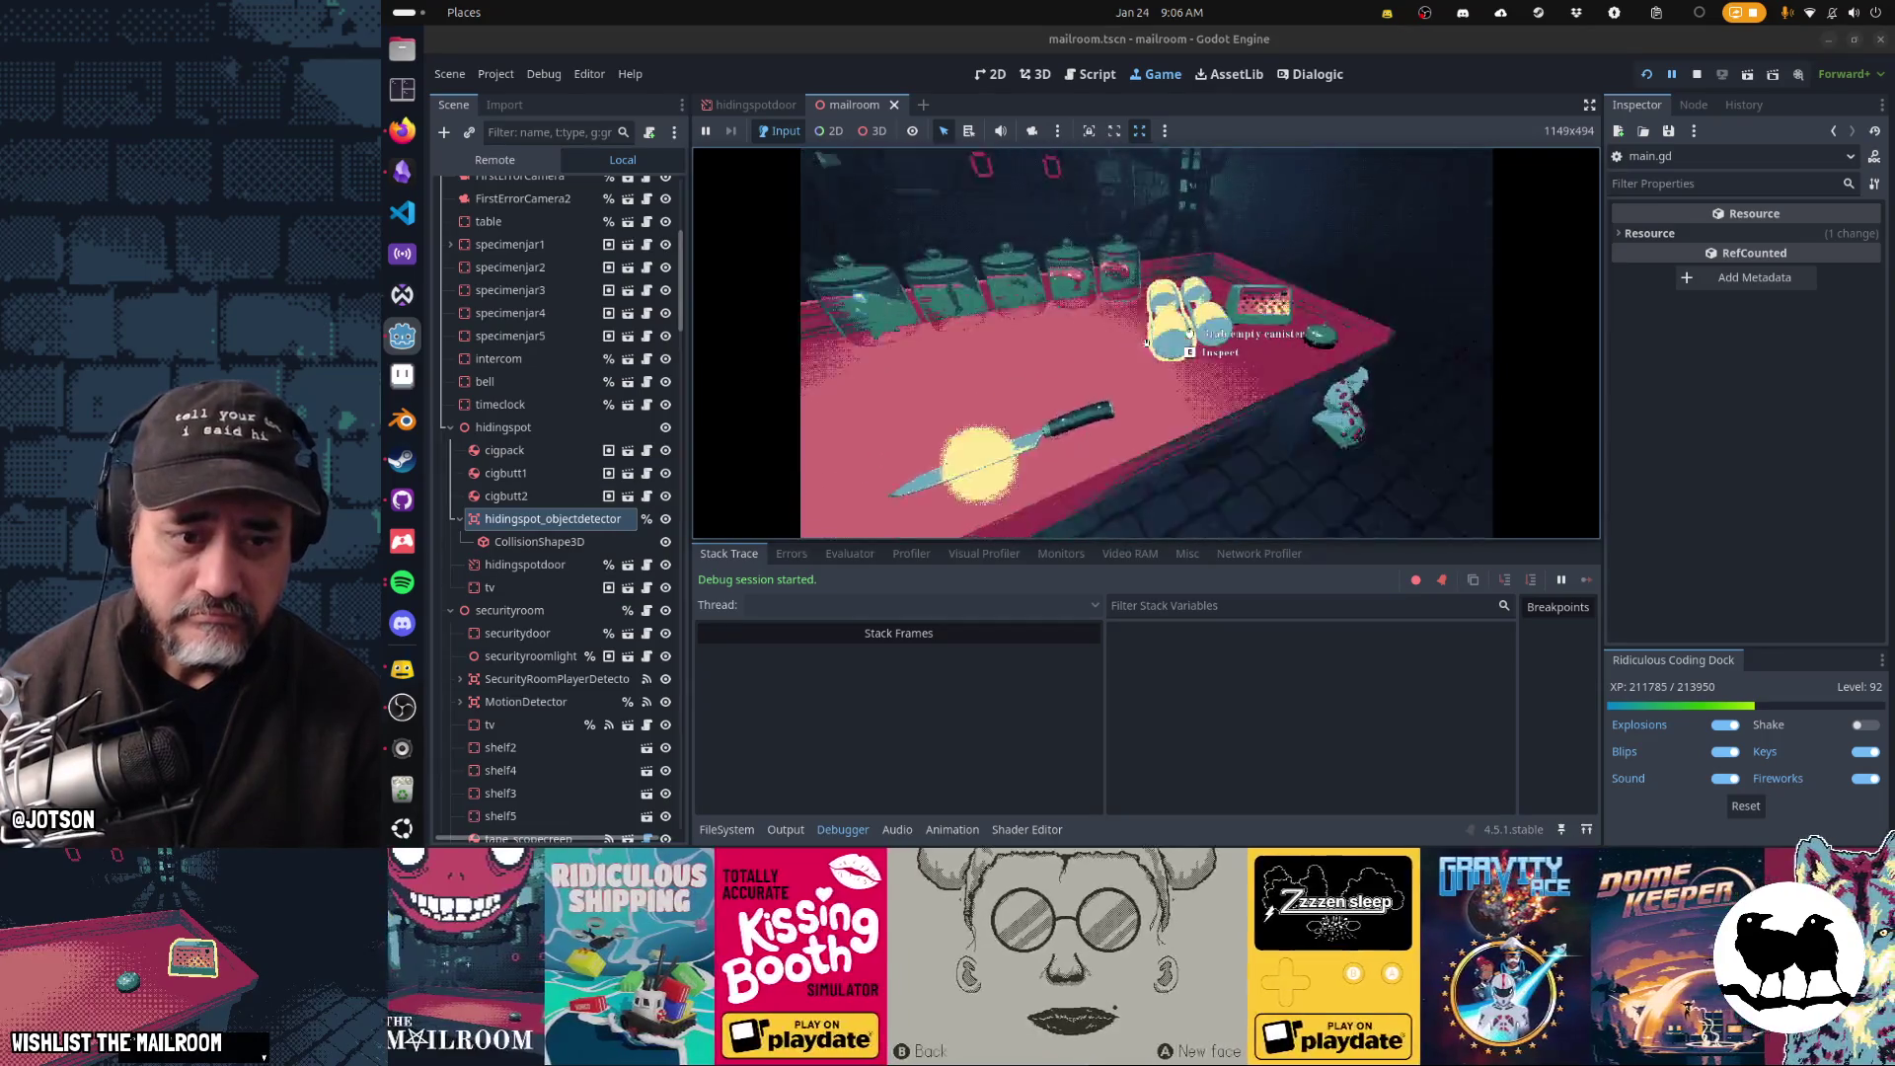
key(Escape)
click(835, 828)
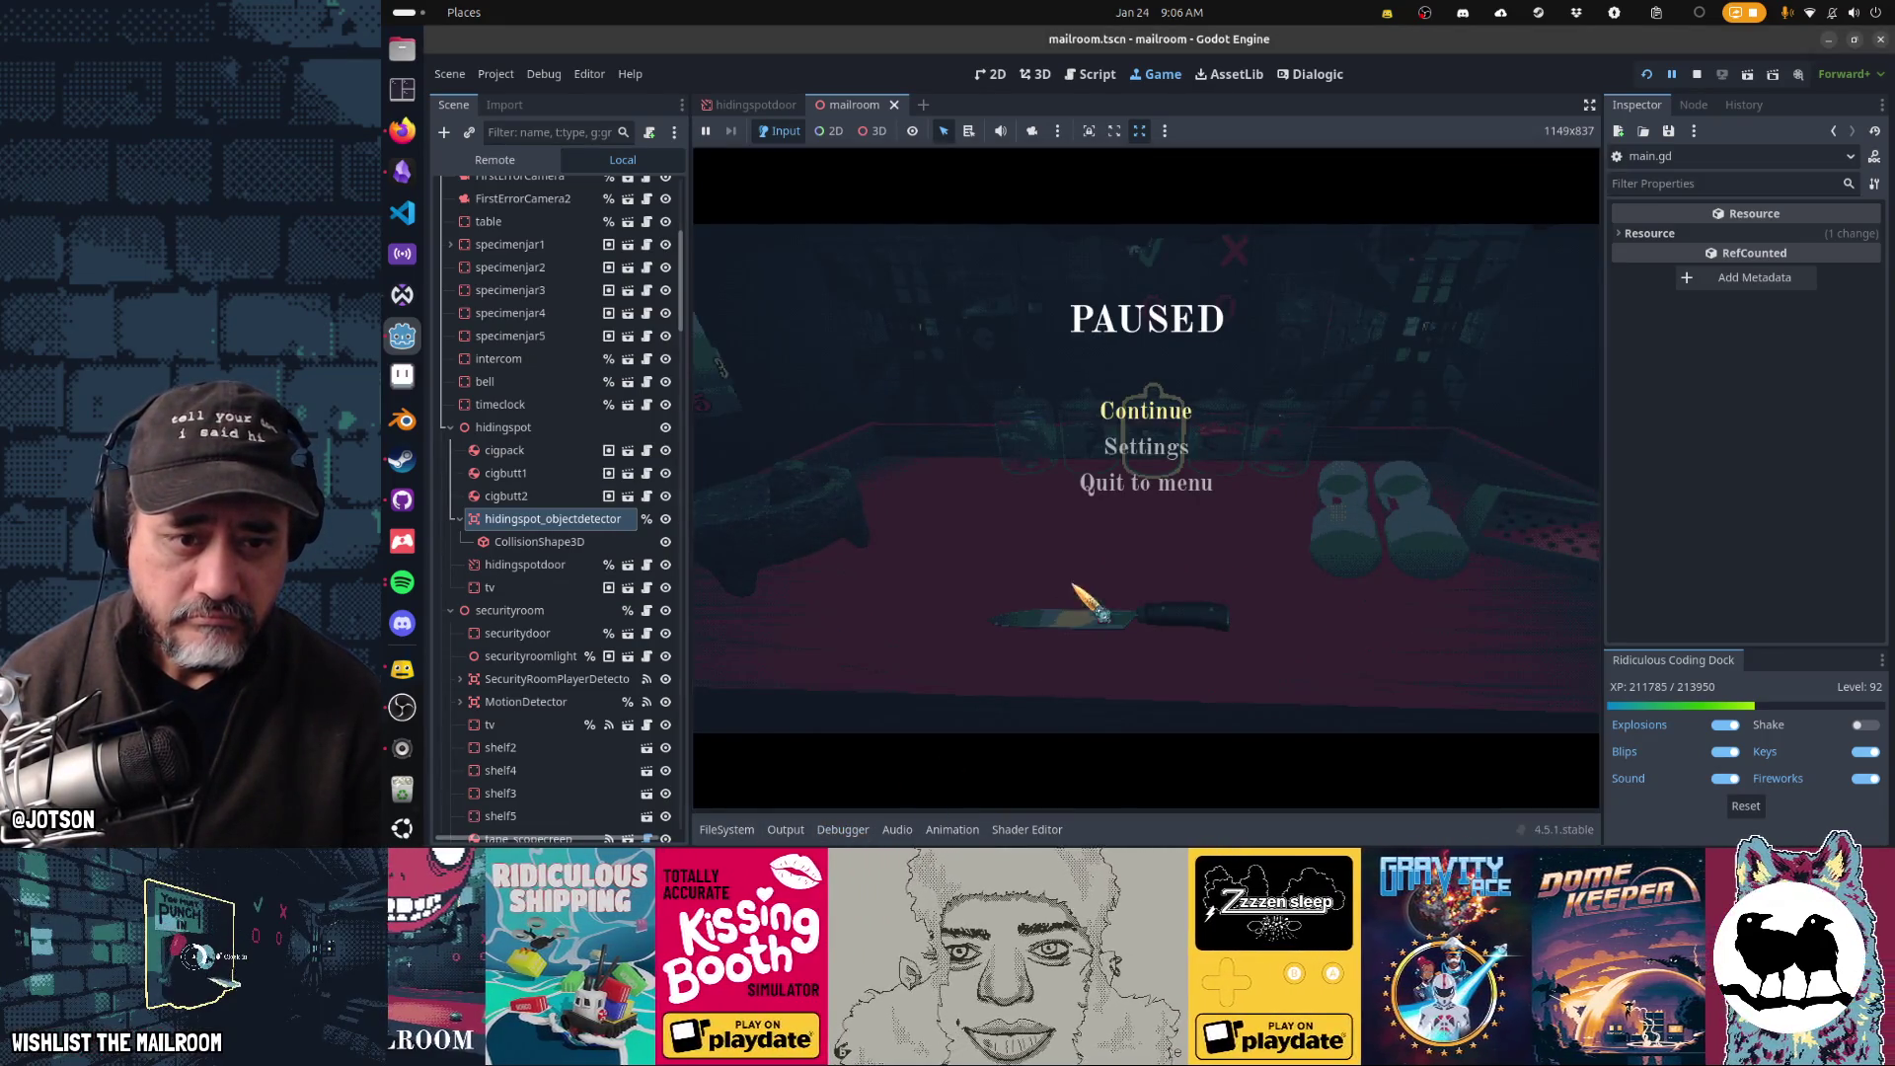
click(1180, 424)
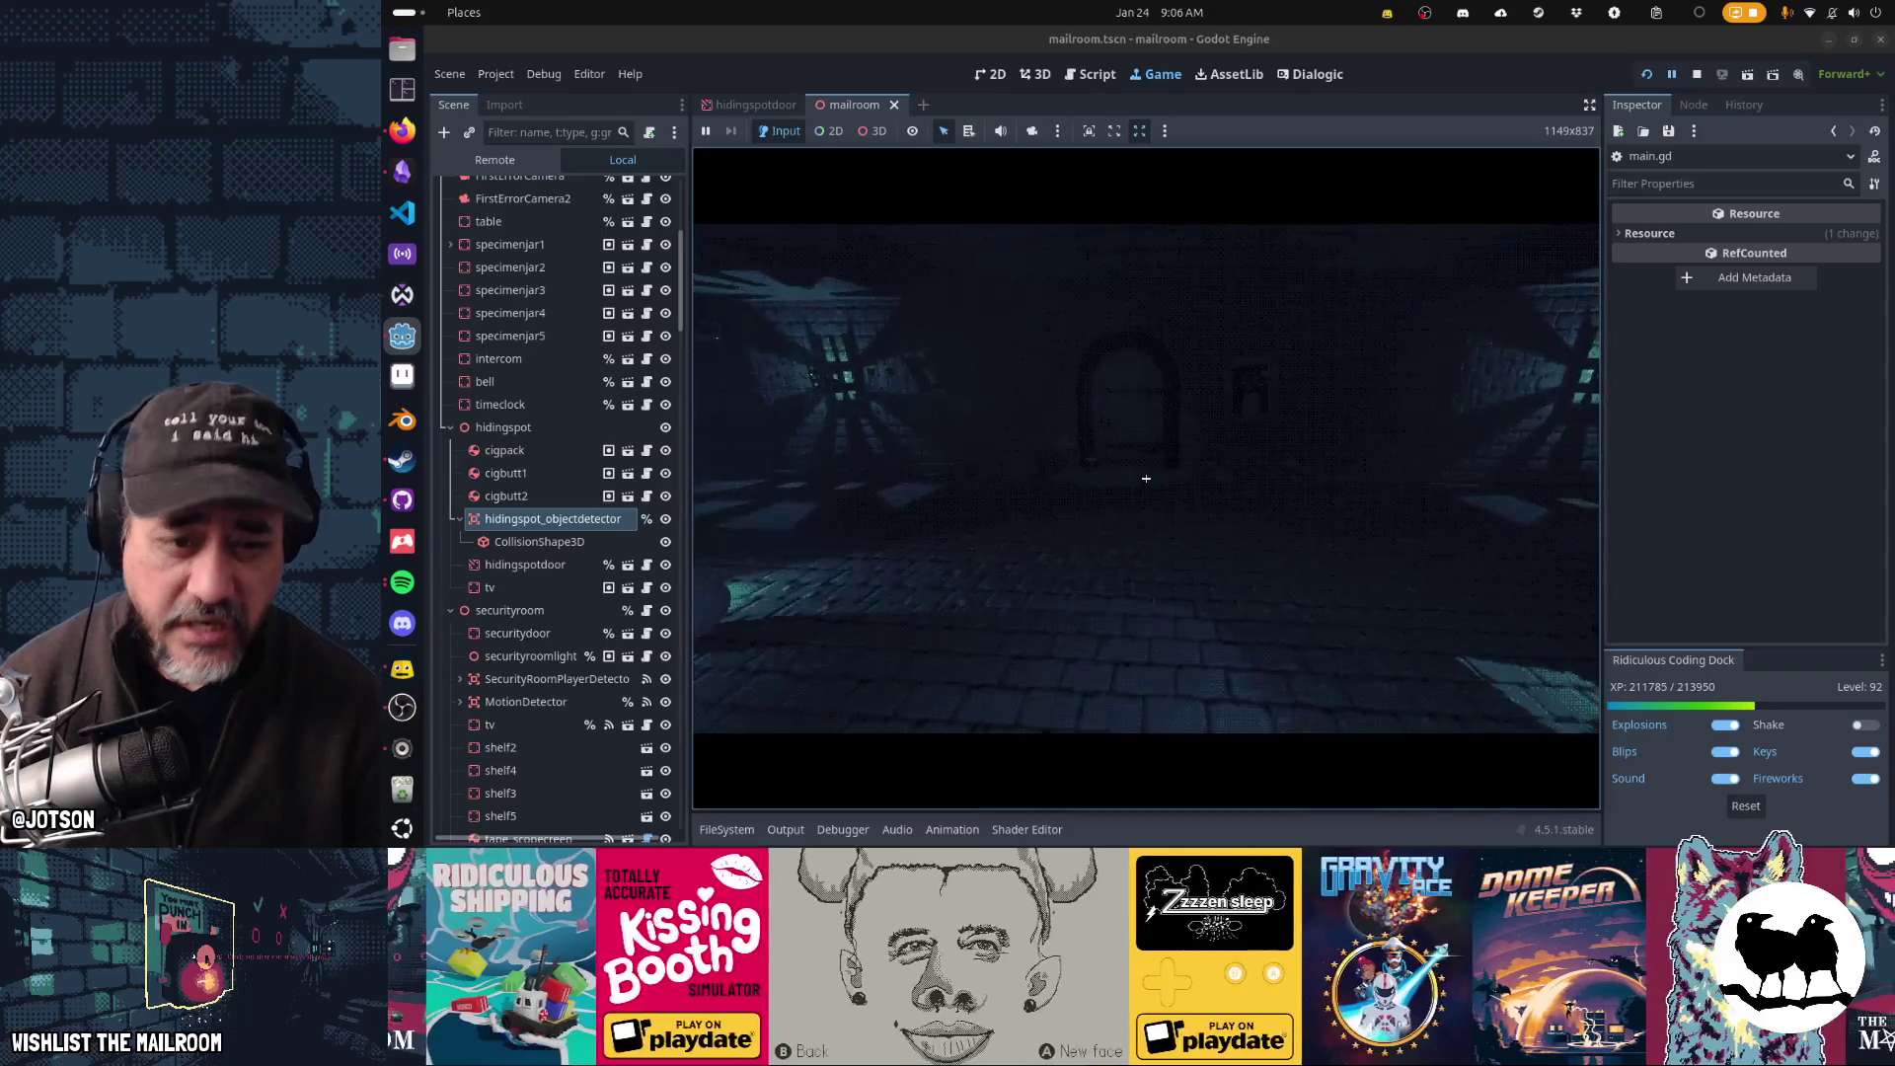
- Open the framed picture's niche, teleport to the table, and hide a spawned diamond there
key(w)
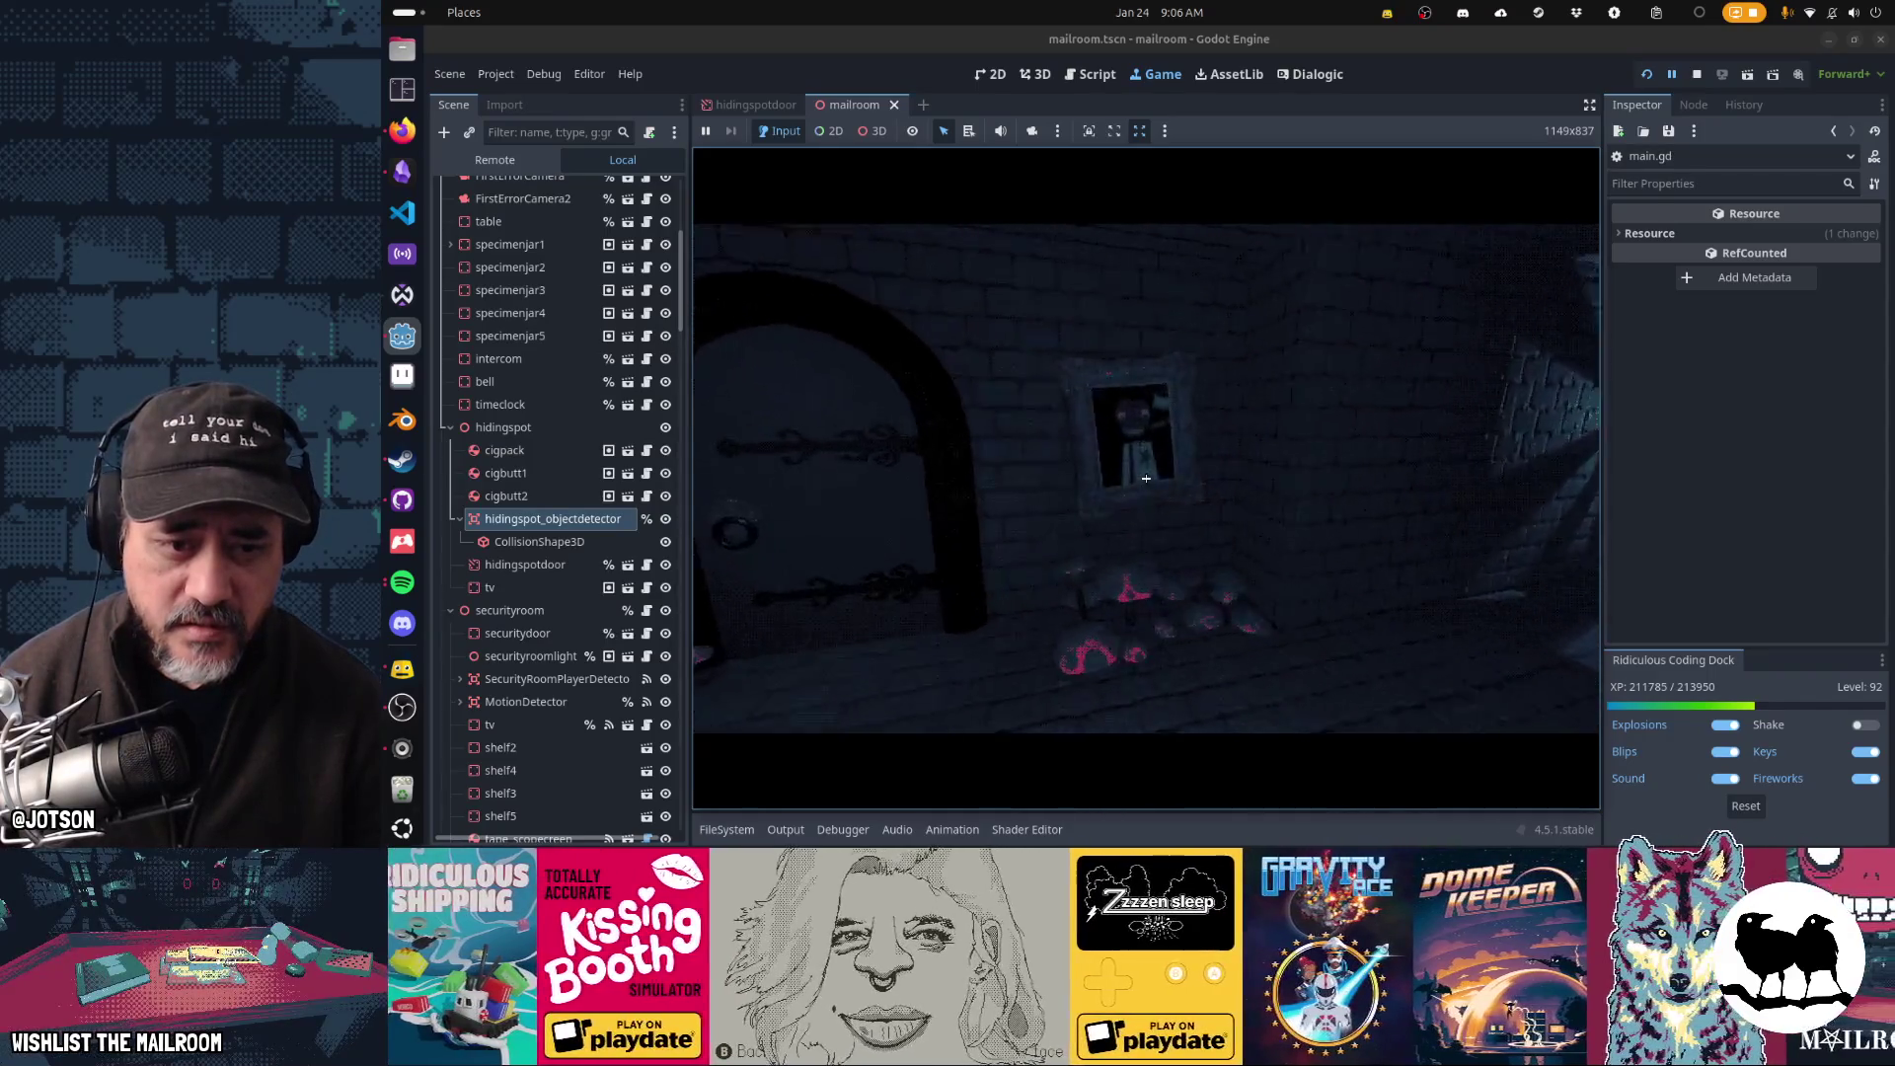
click(1146, 479)
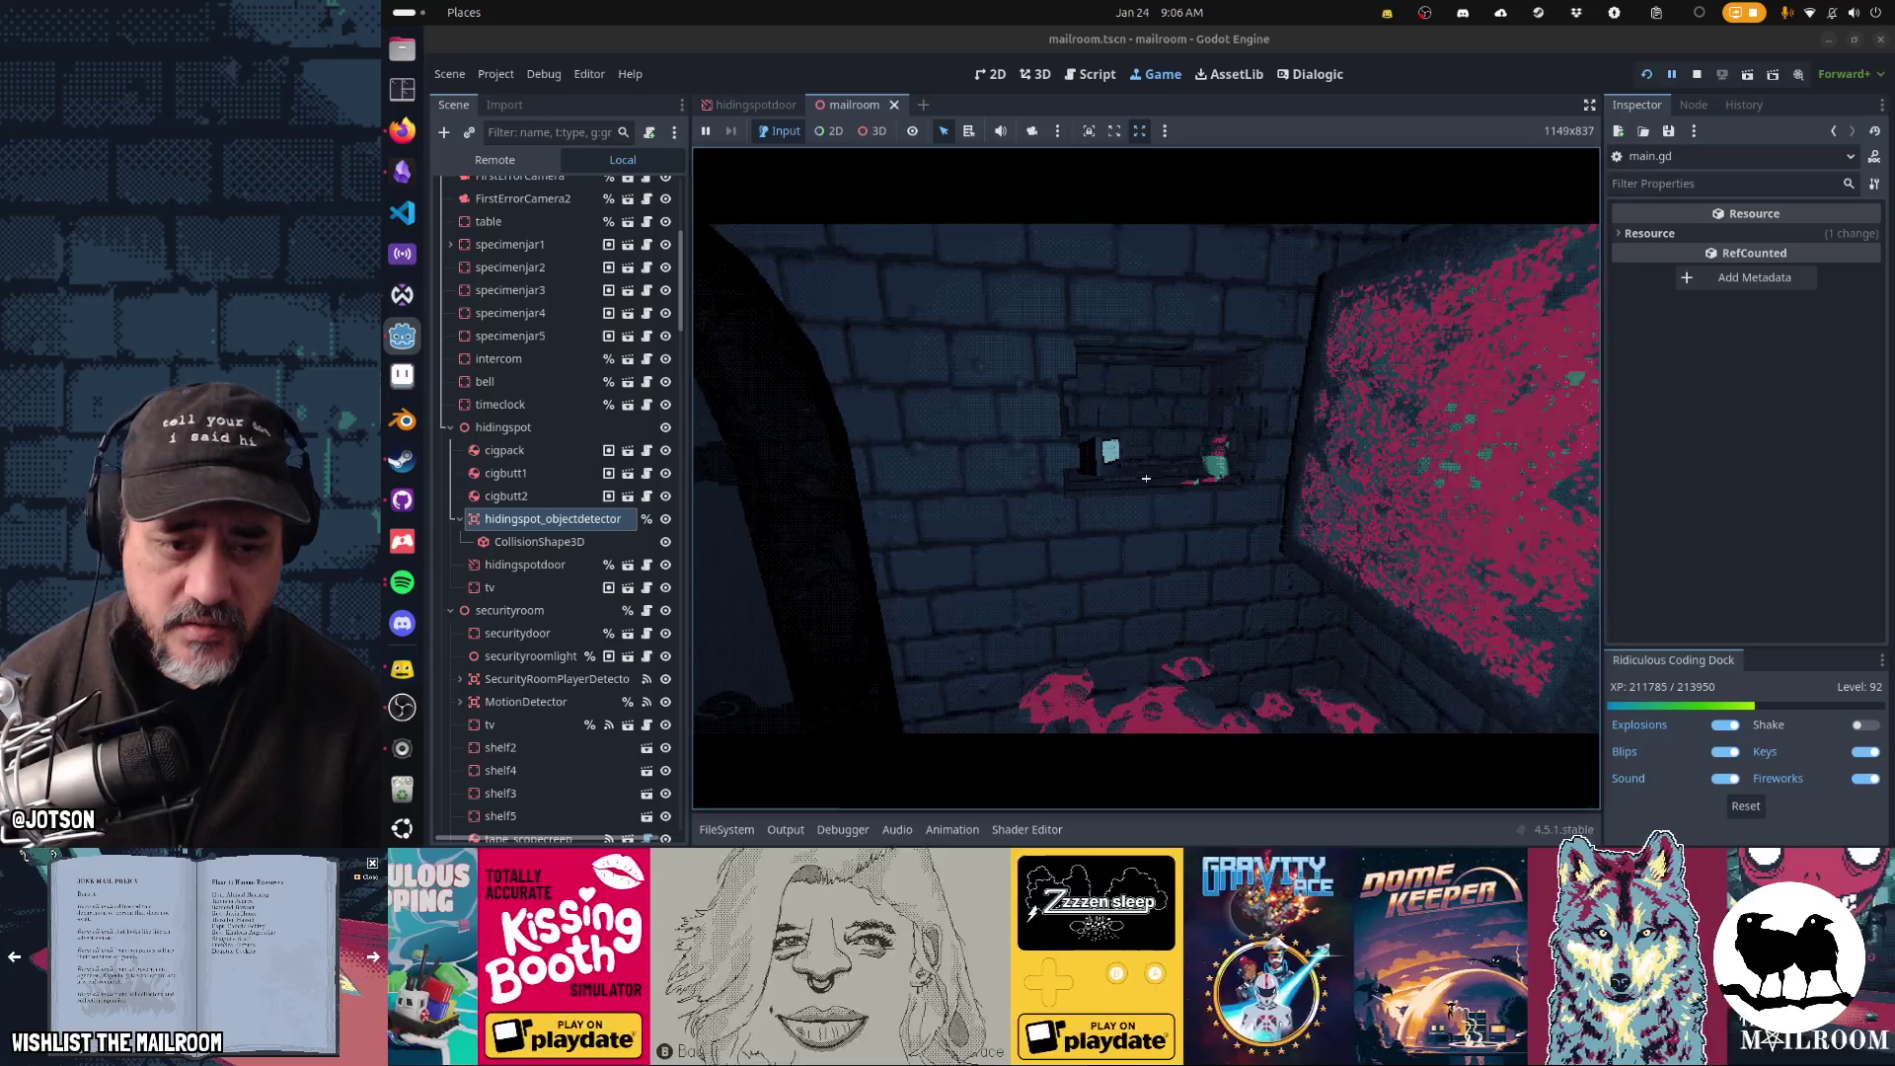
key(t)
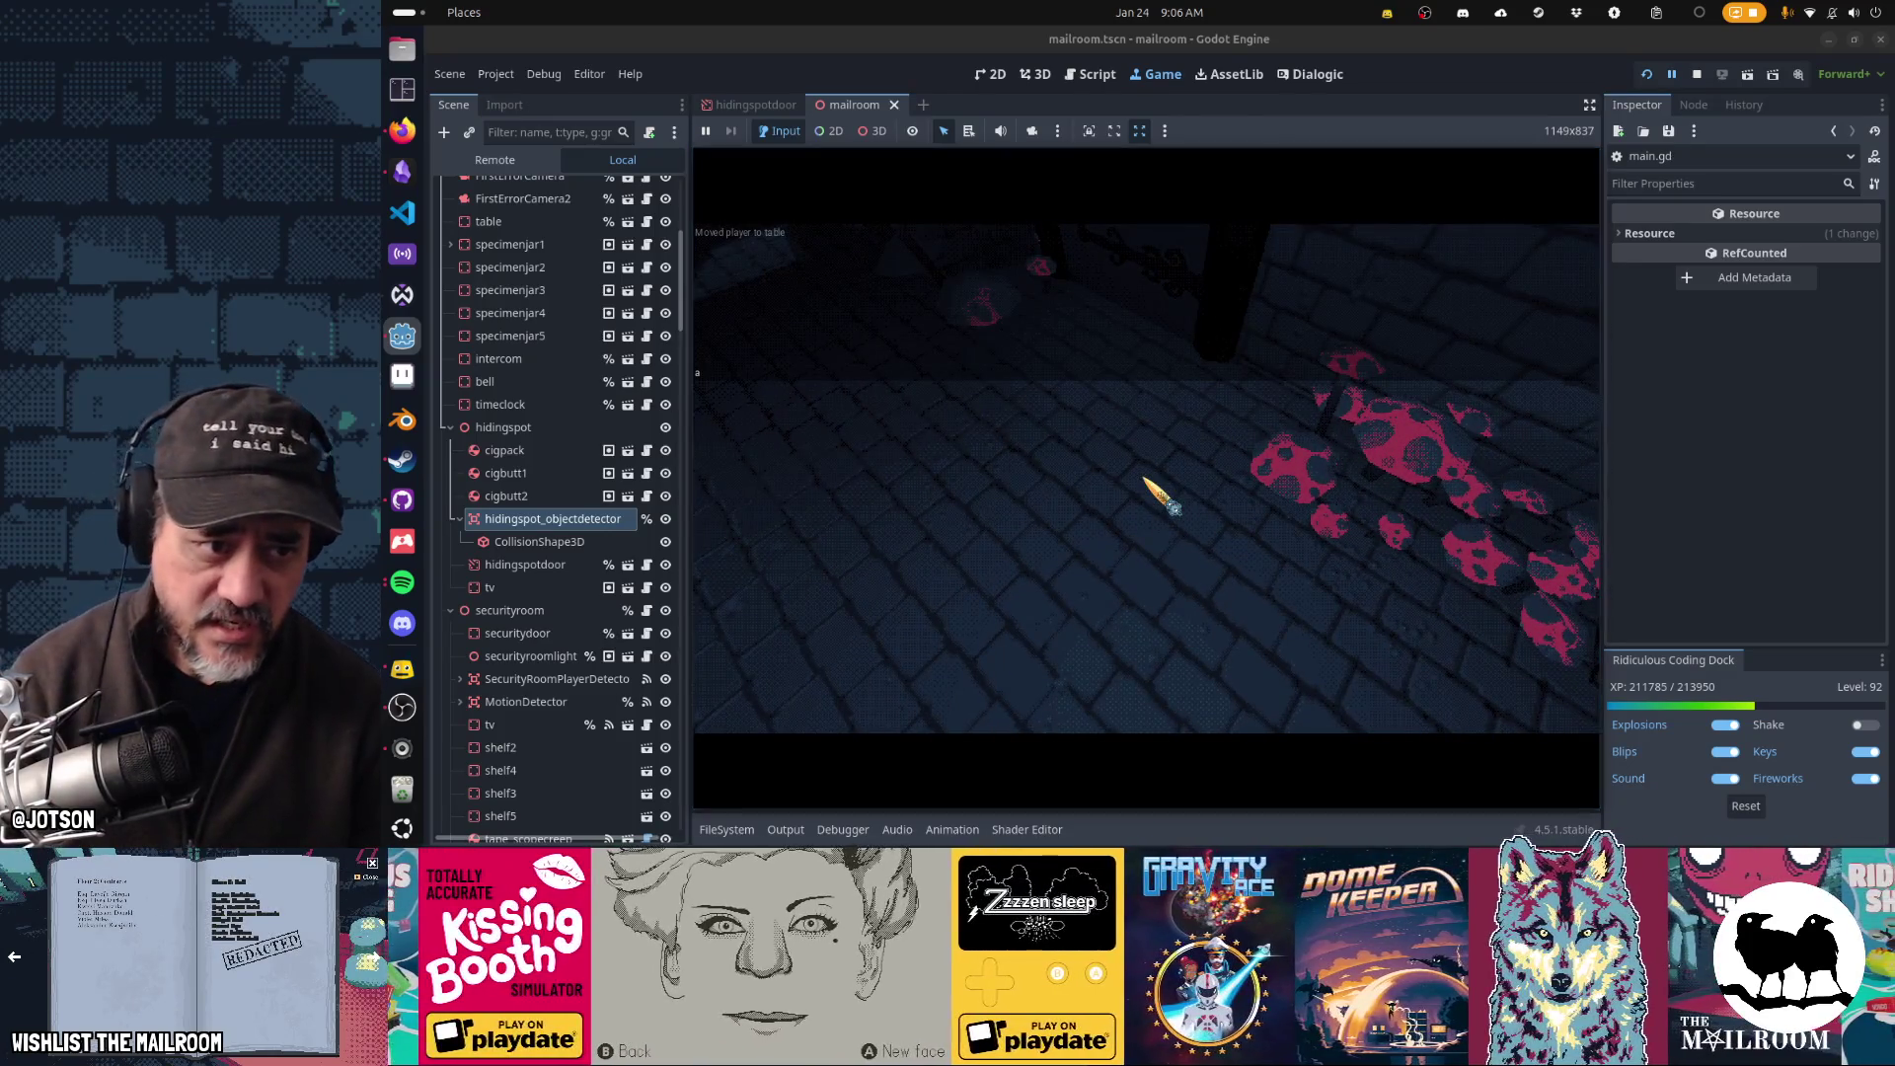
click(1154, 488)
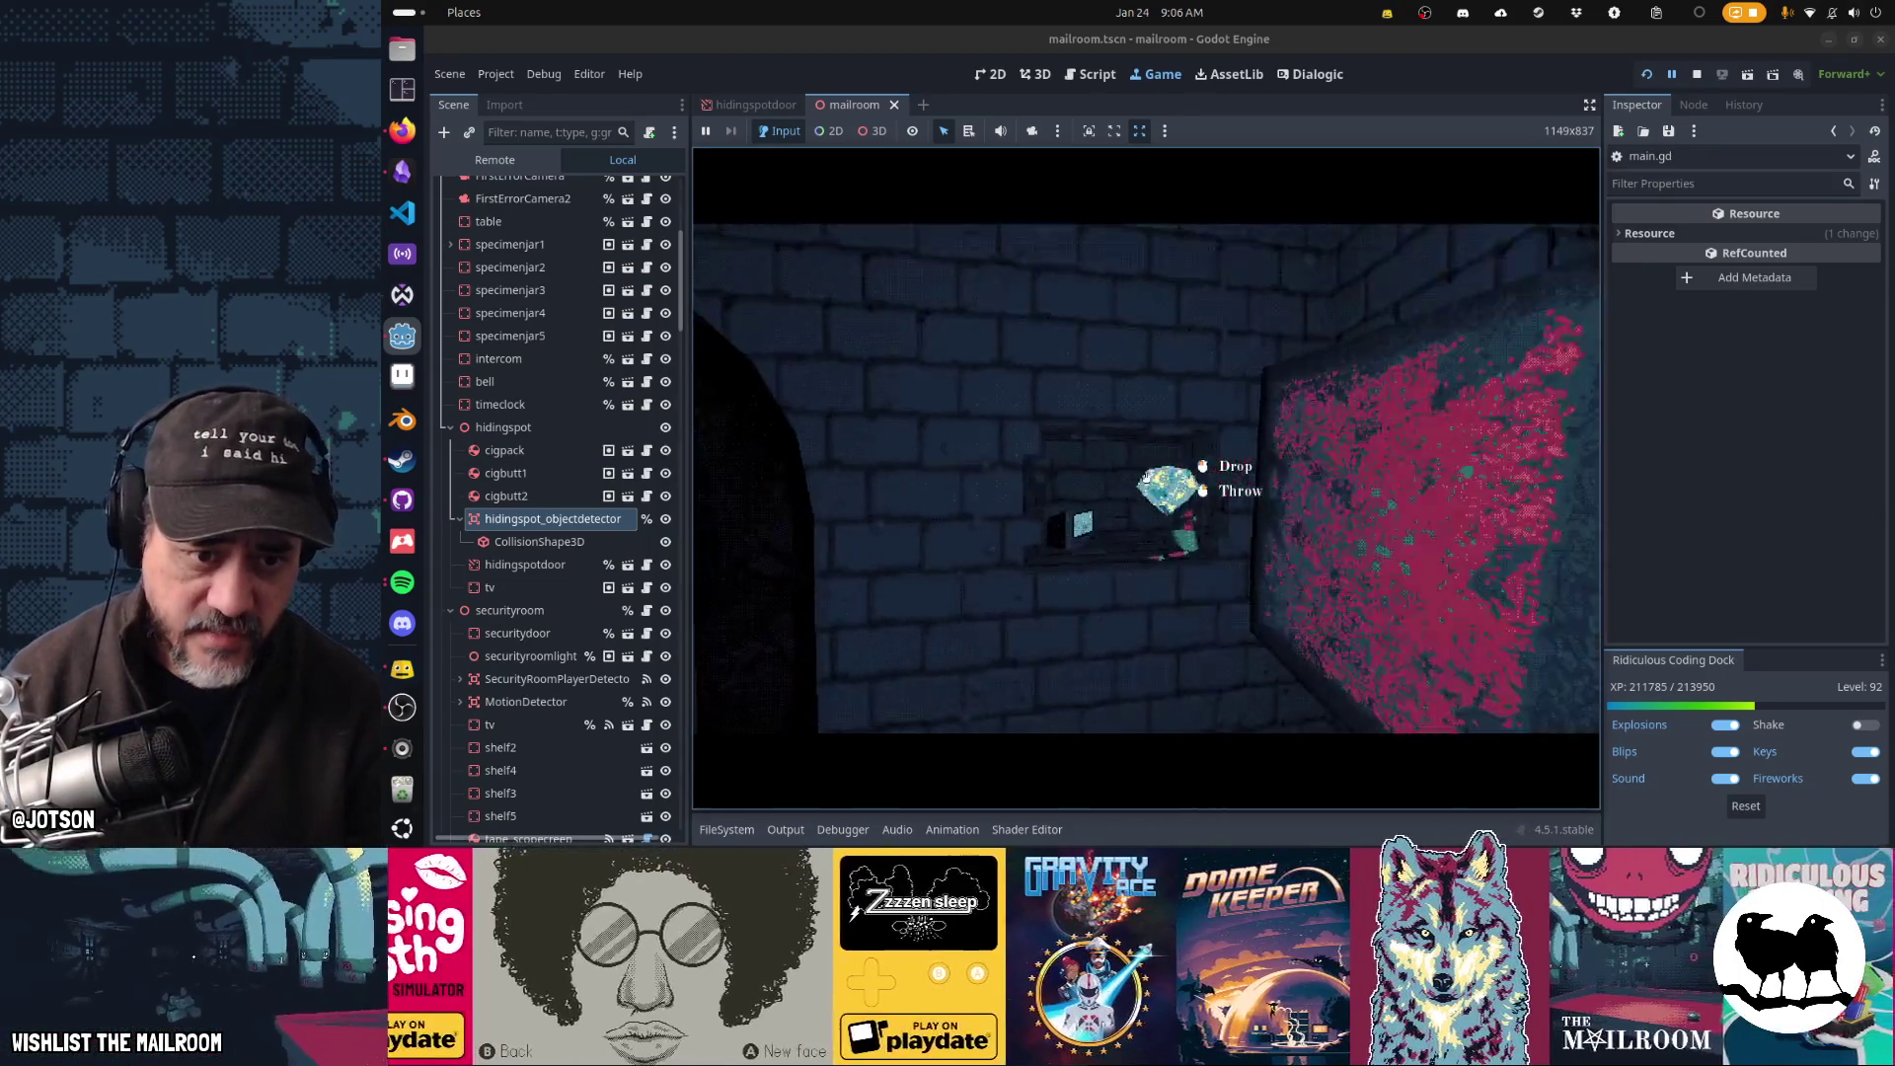
click(1146, 480)
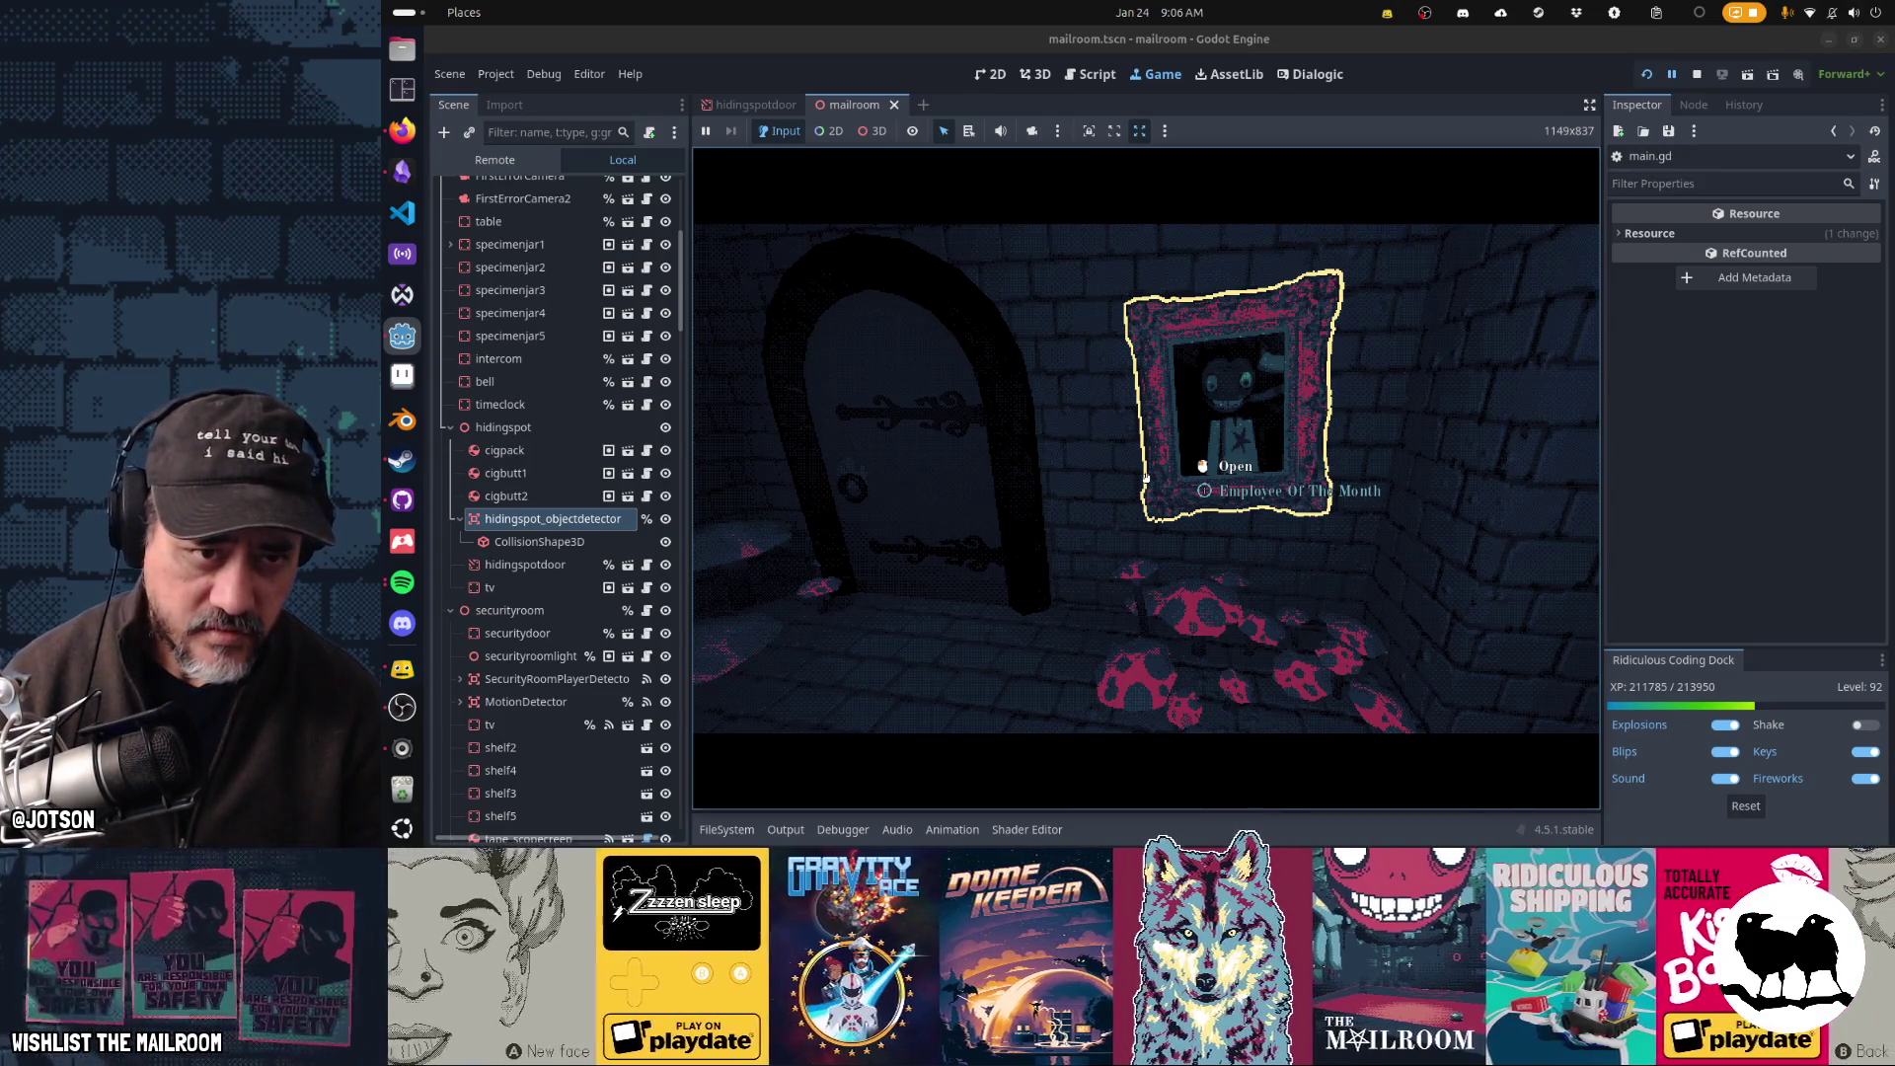
key(grave)
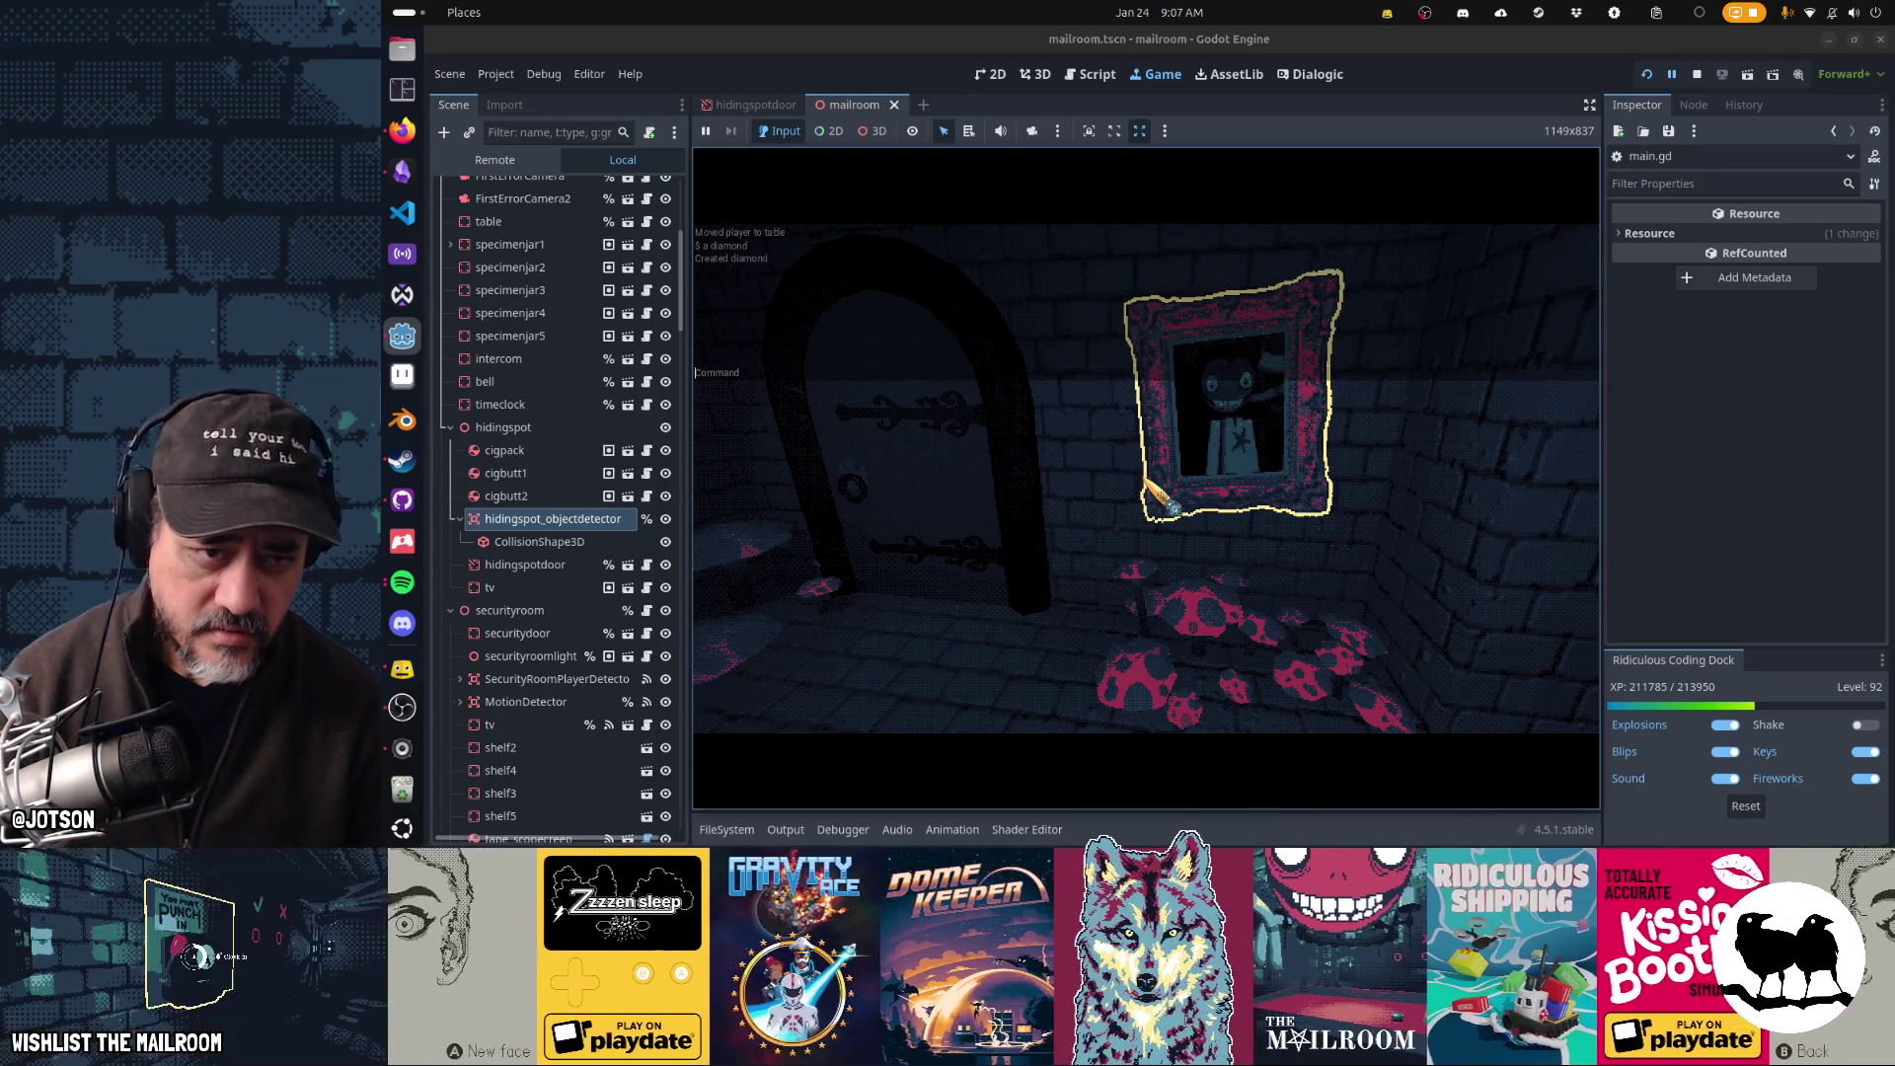
- Open consolecommands.gd and search for 'save' to reach the save console command on line 144
click(1106, 82)
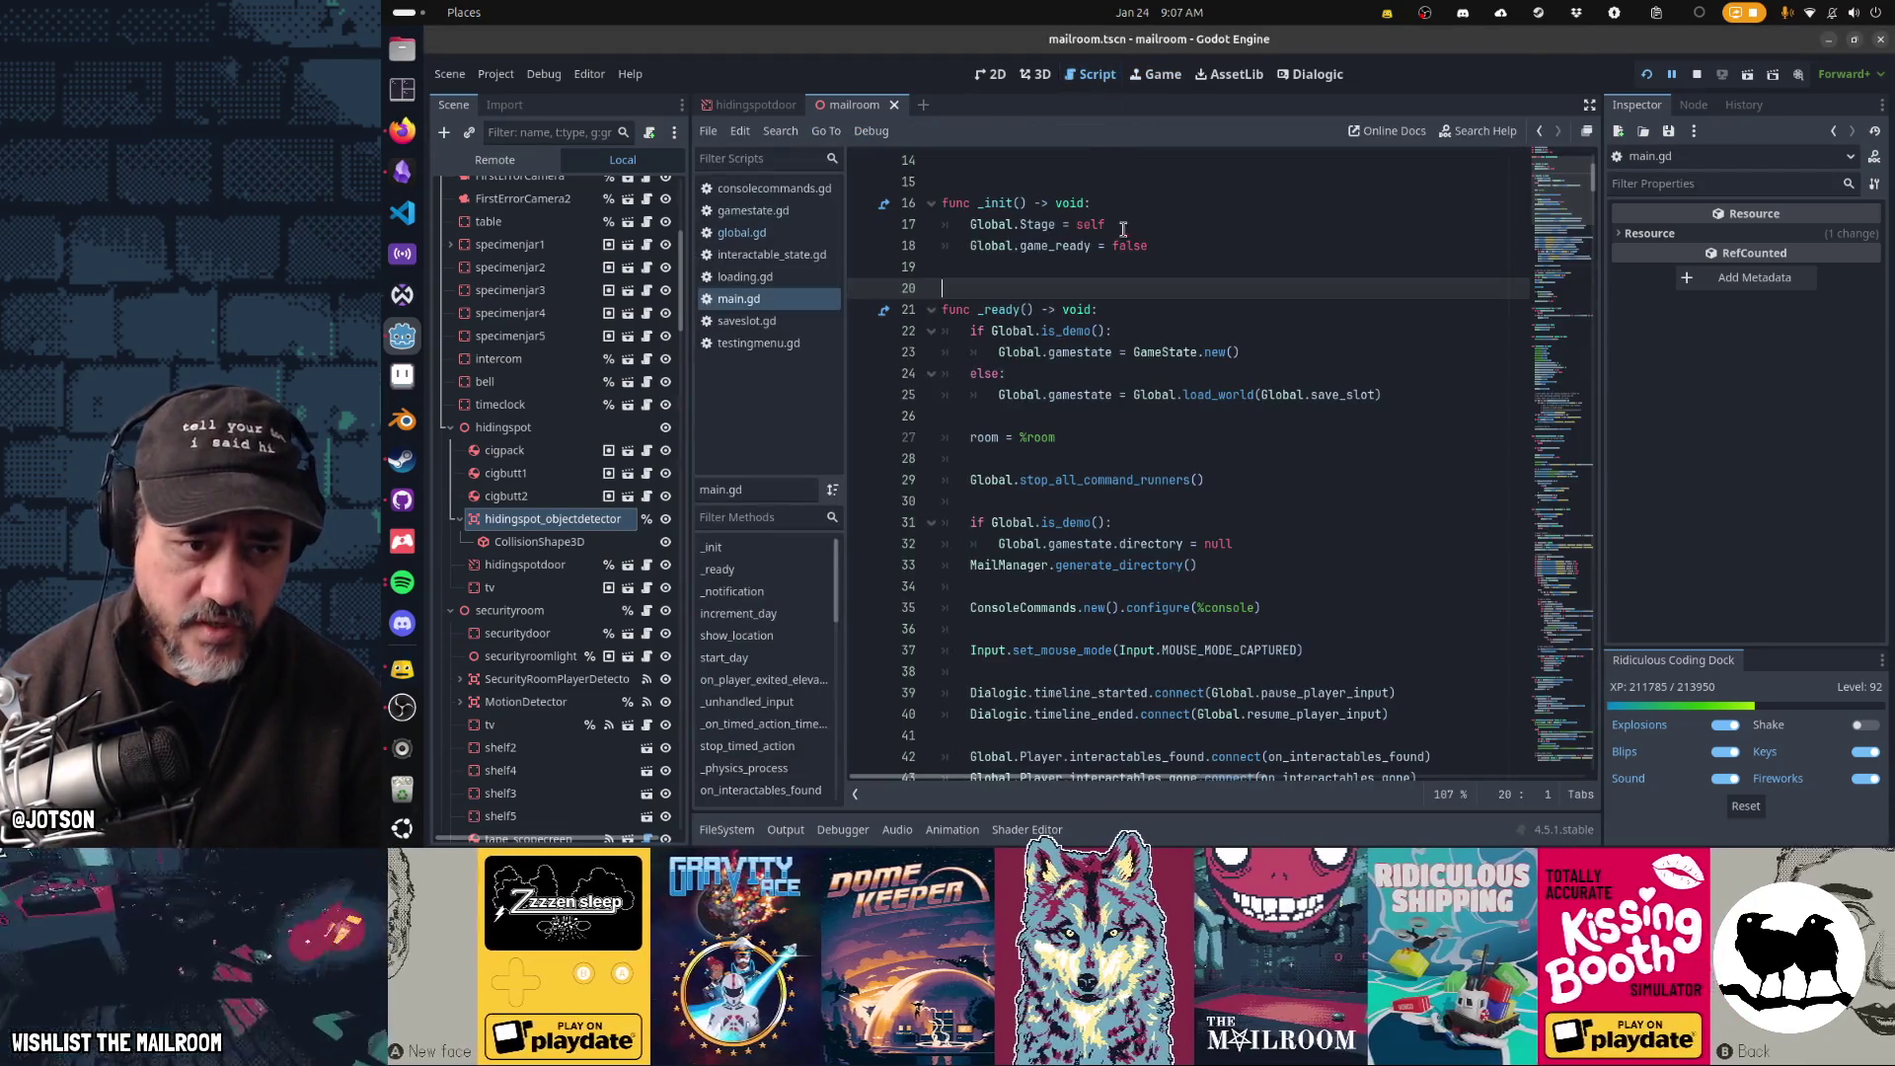
click(1125, 245)
click(774, 187)
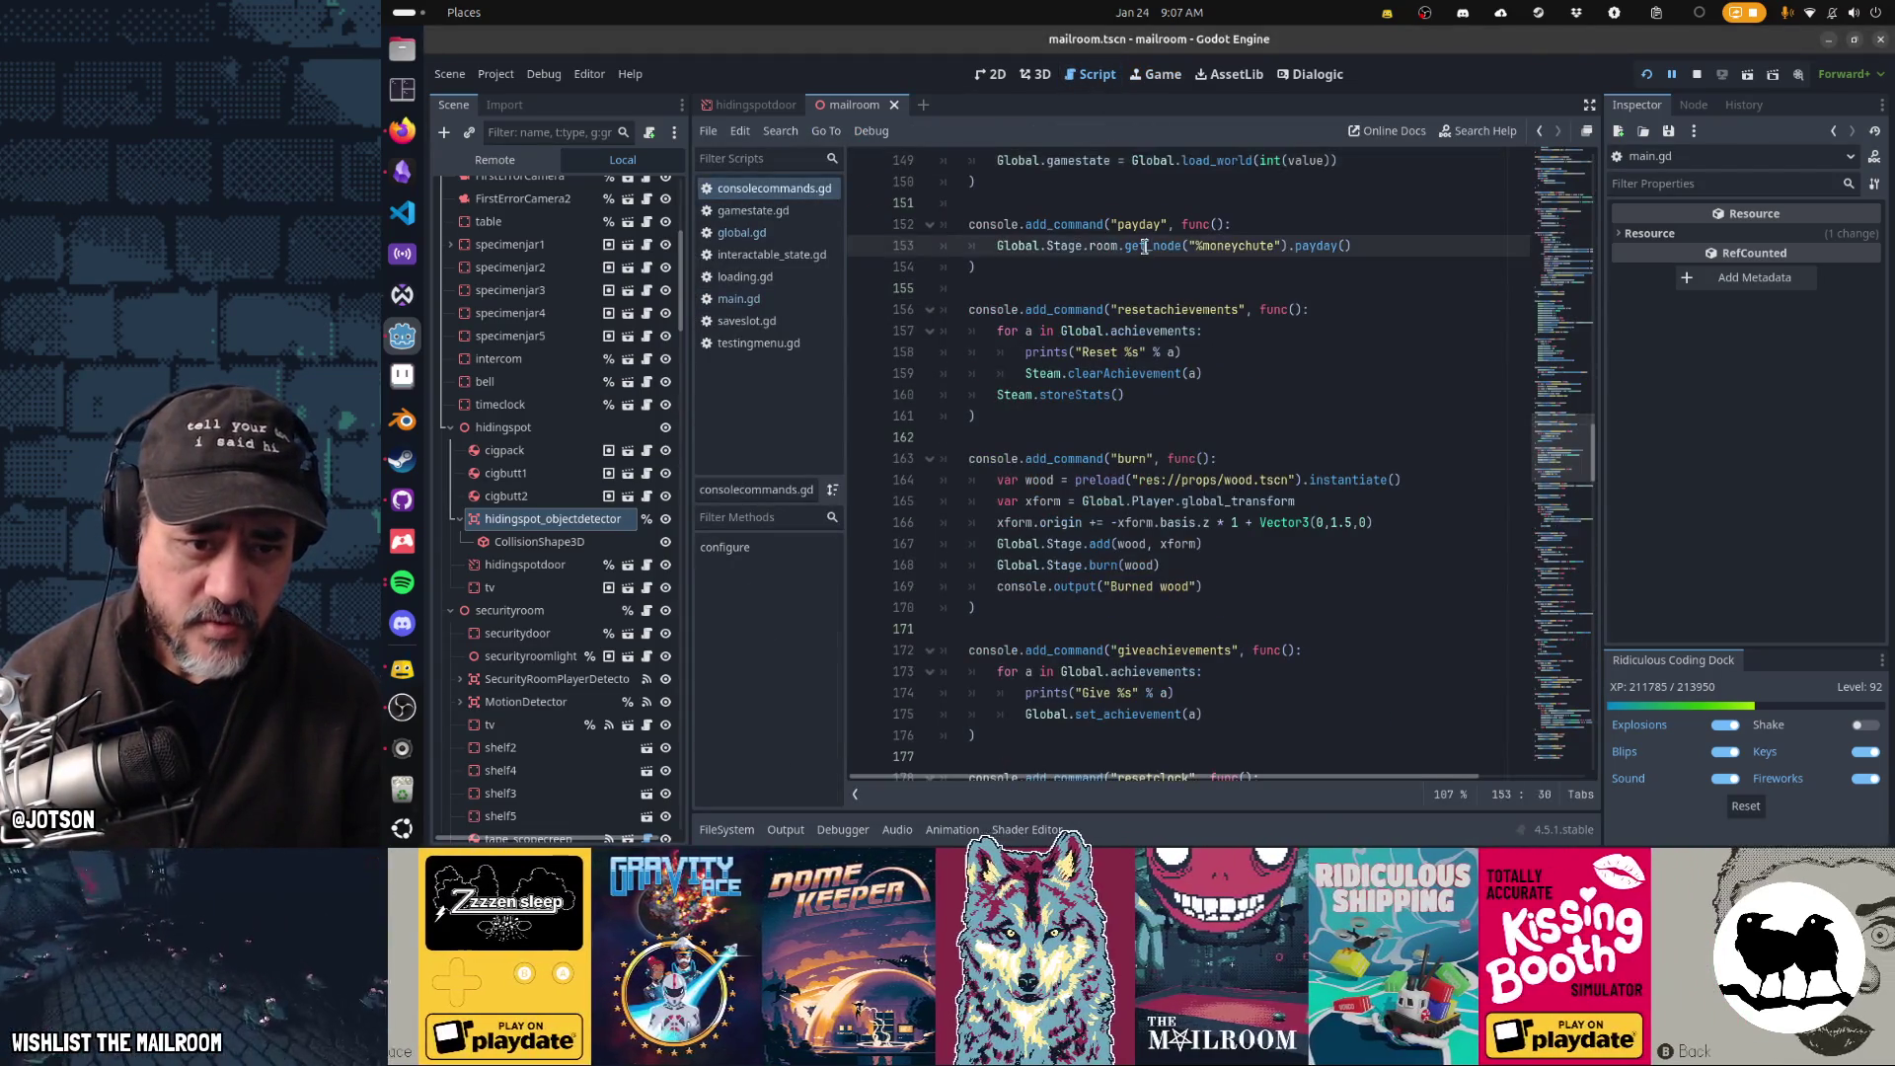
key(ctrl+f)
text(save)
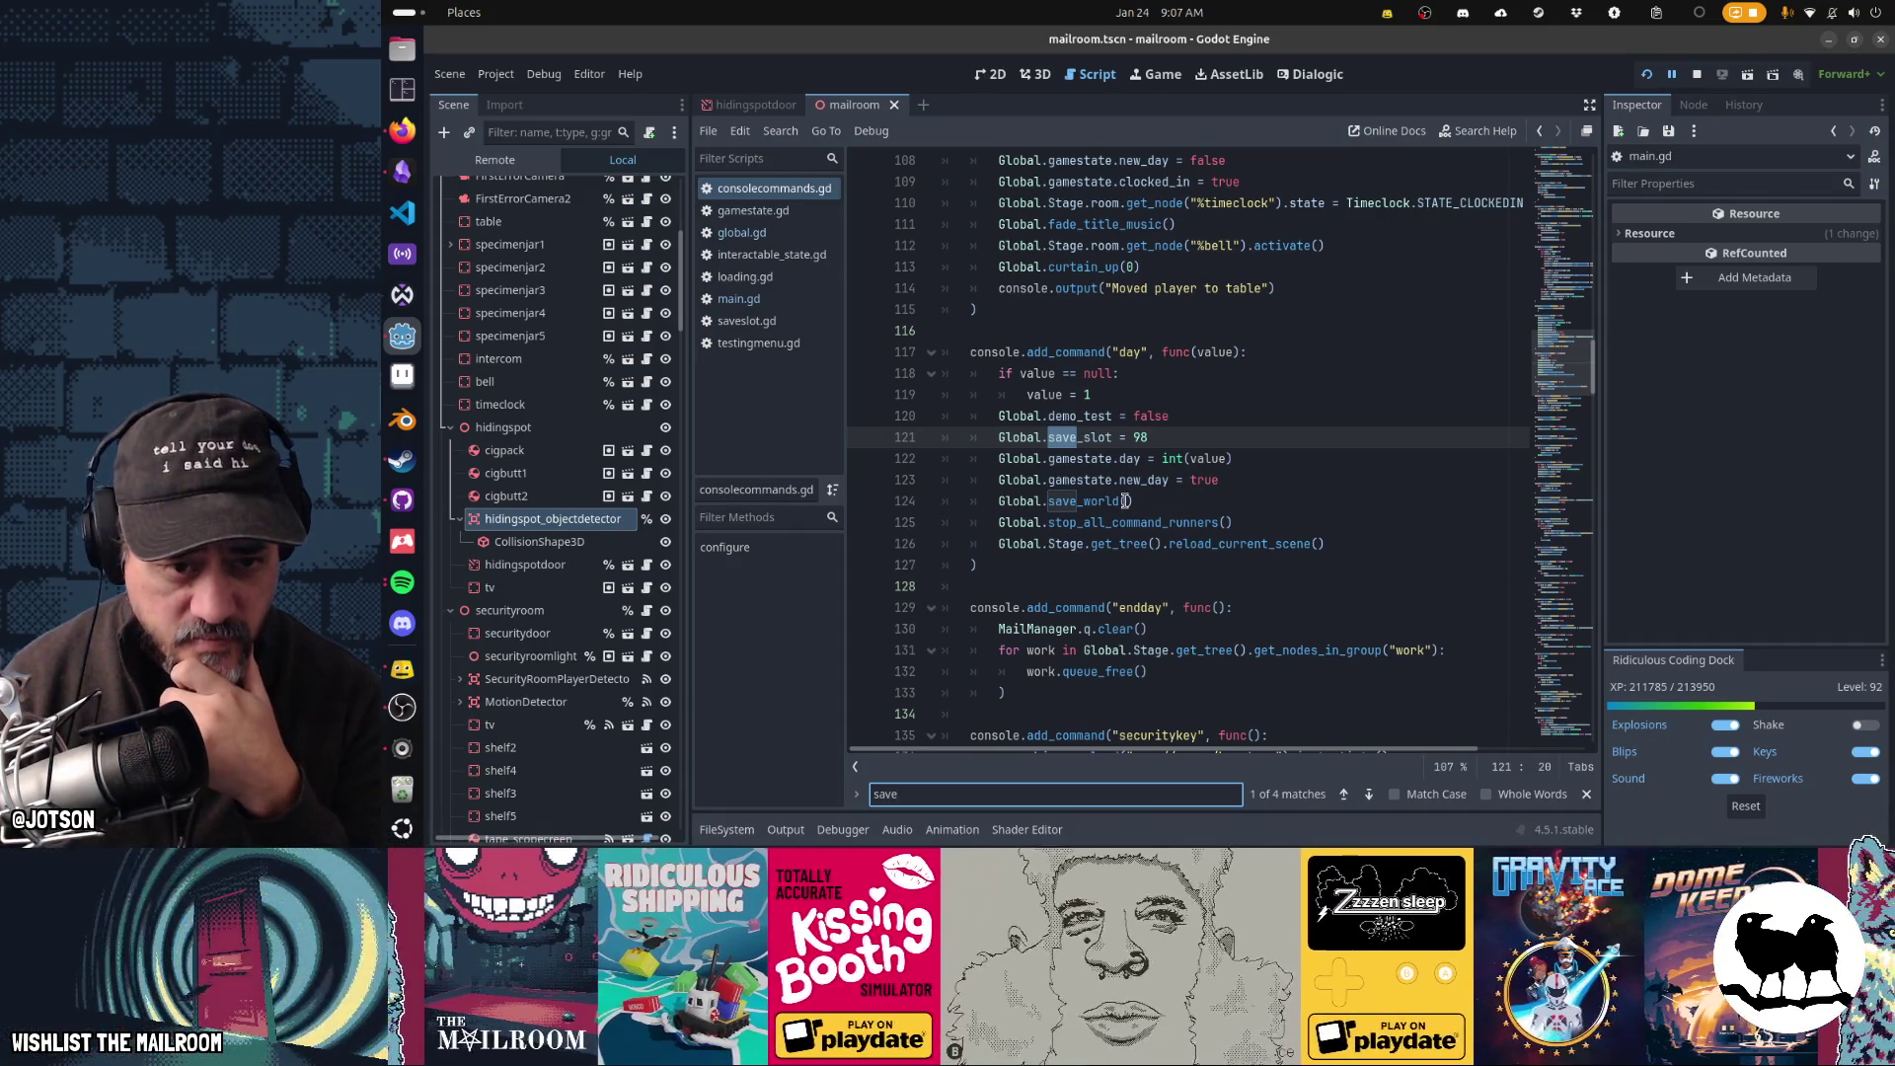
key(Escape)
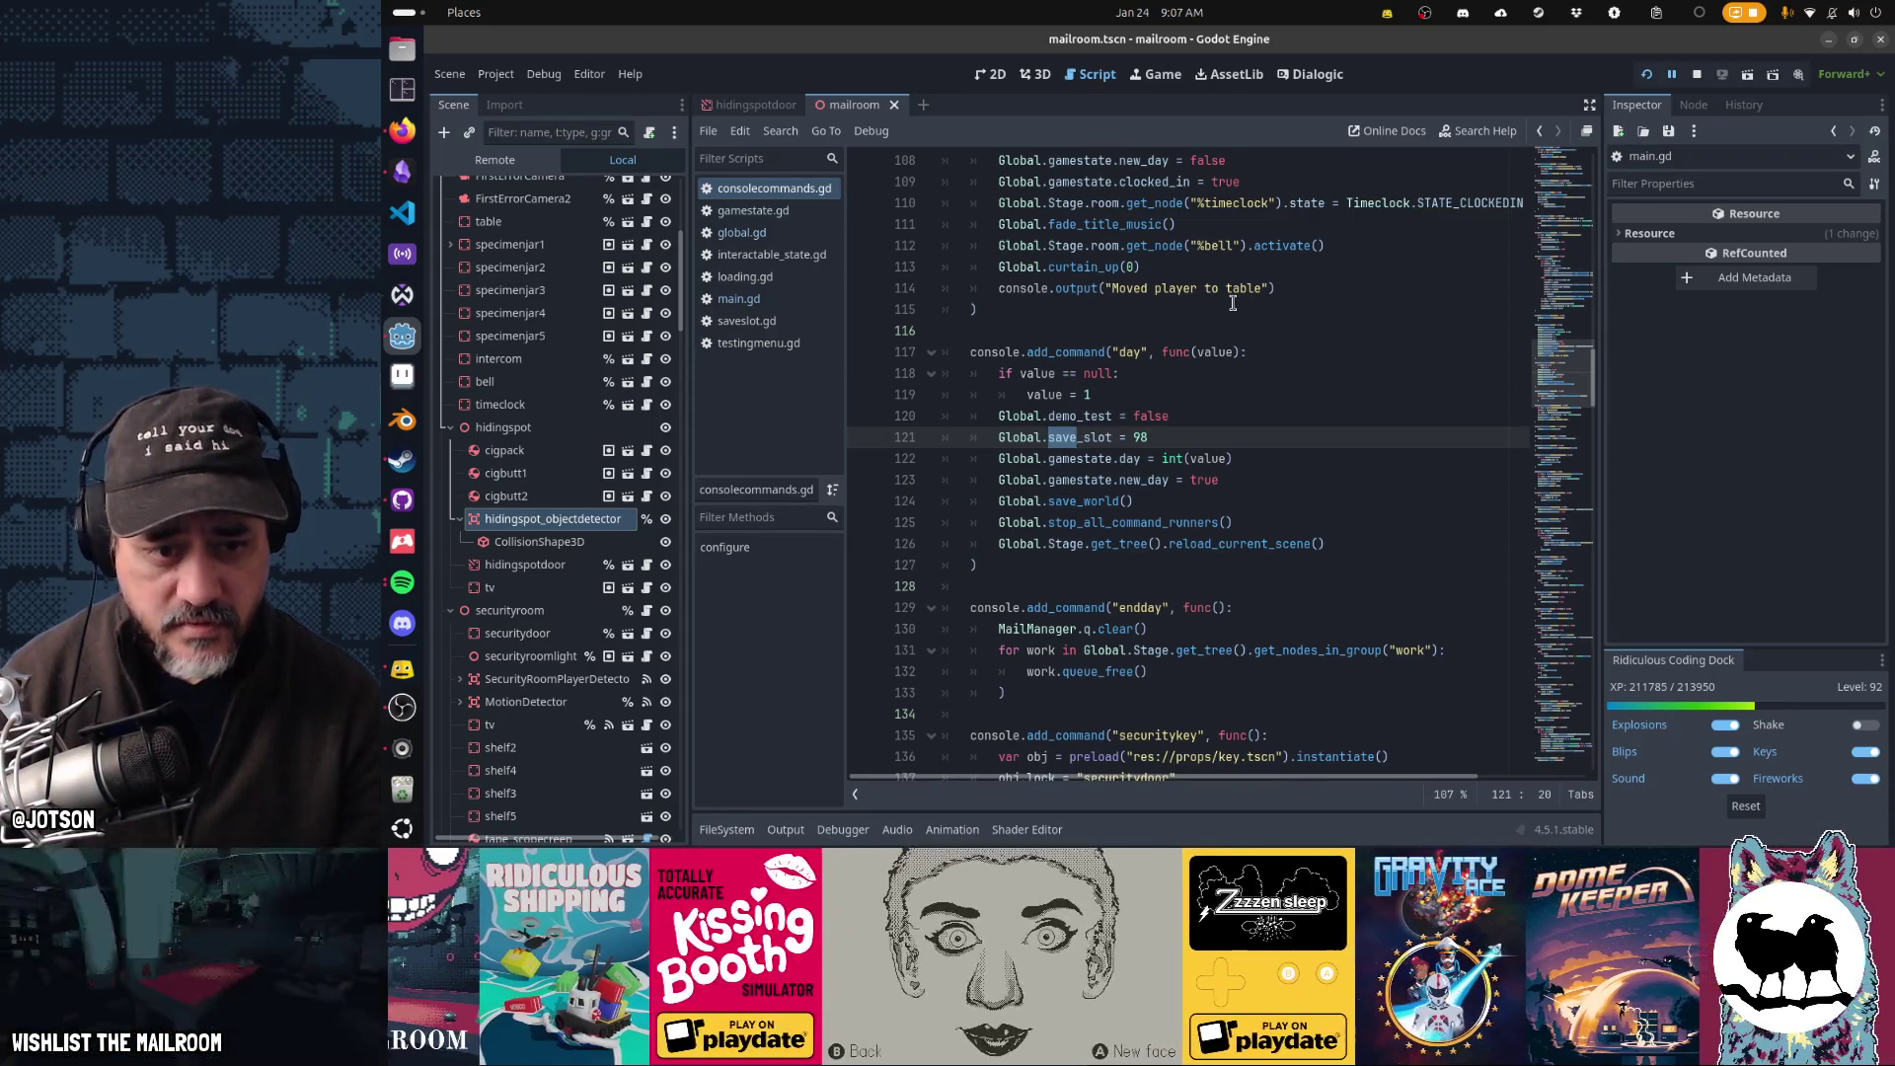
key(ctrl+f)
key(Return)
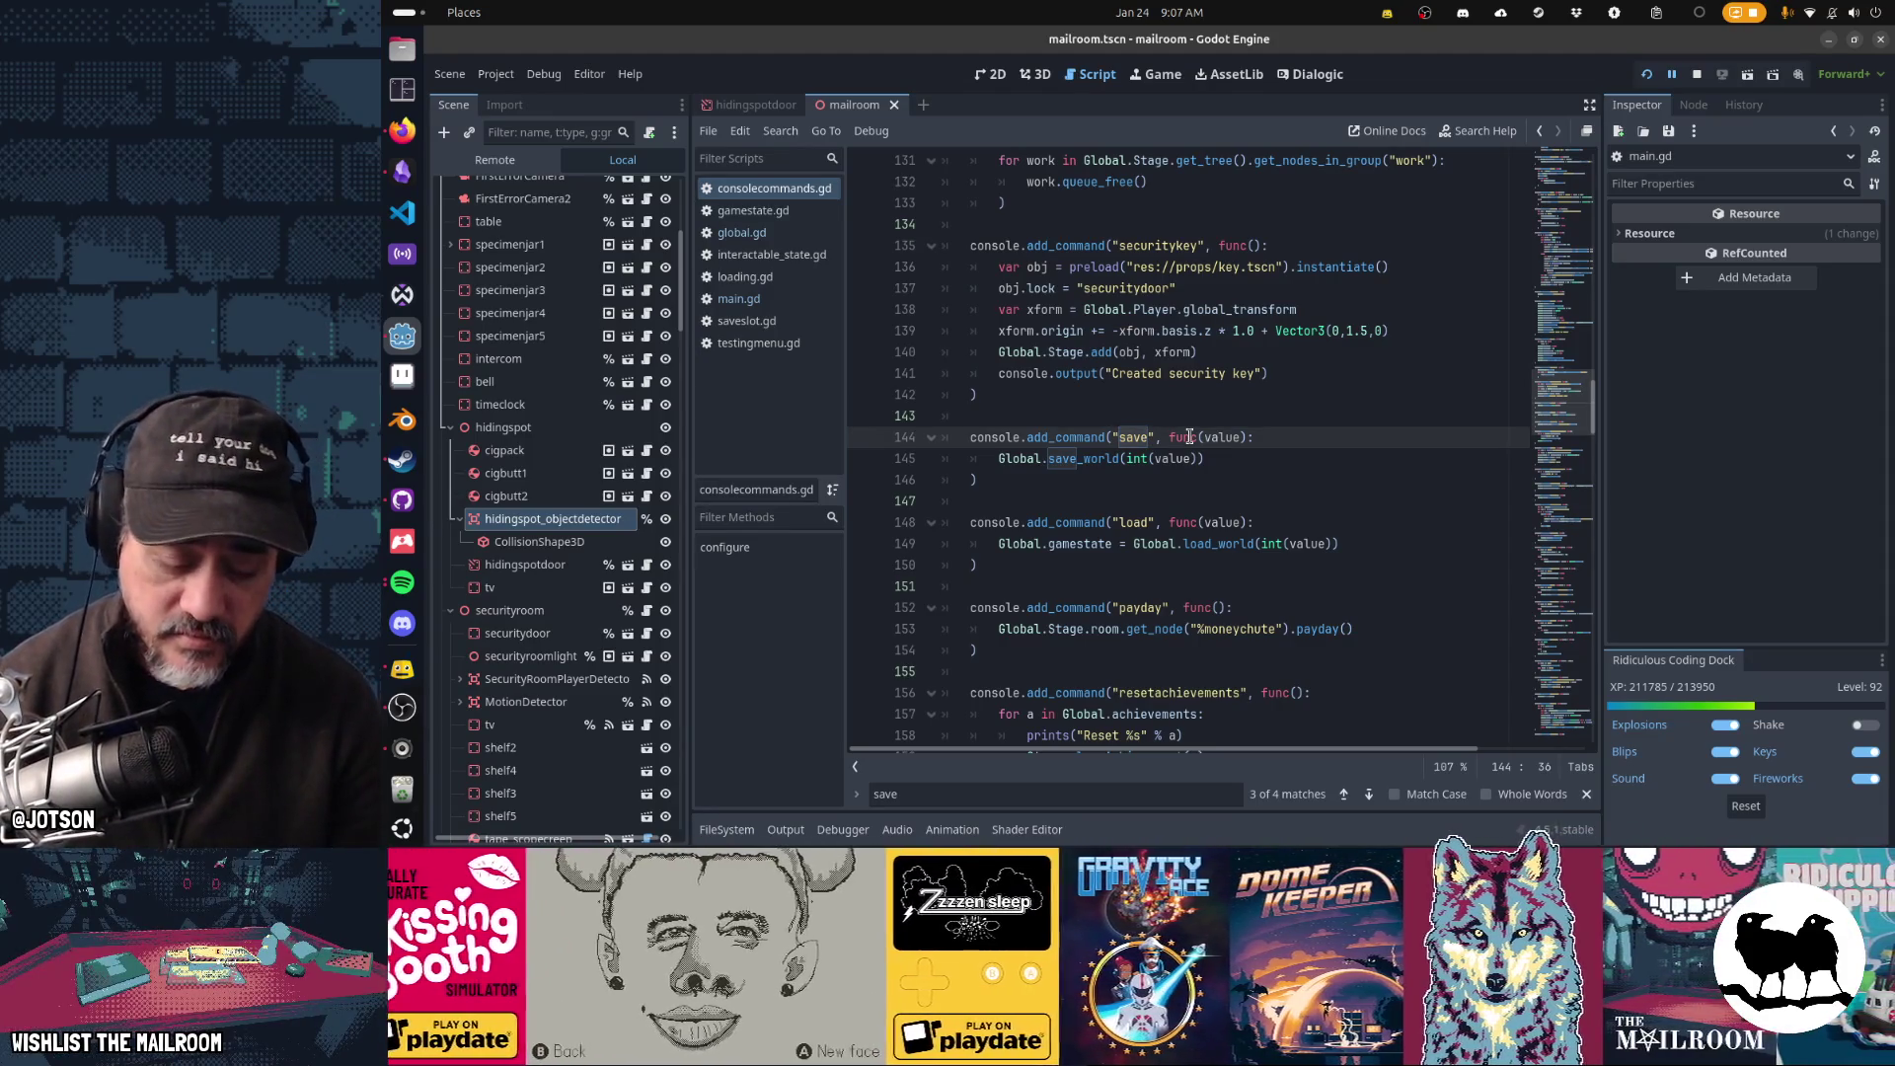
- Trace the error through the stack: _ready, global.gd's load_world, hiding-spot state, main.gd's add call
key(ctrl+F4)
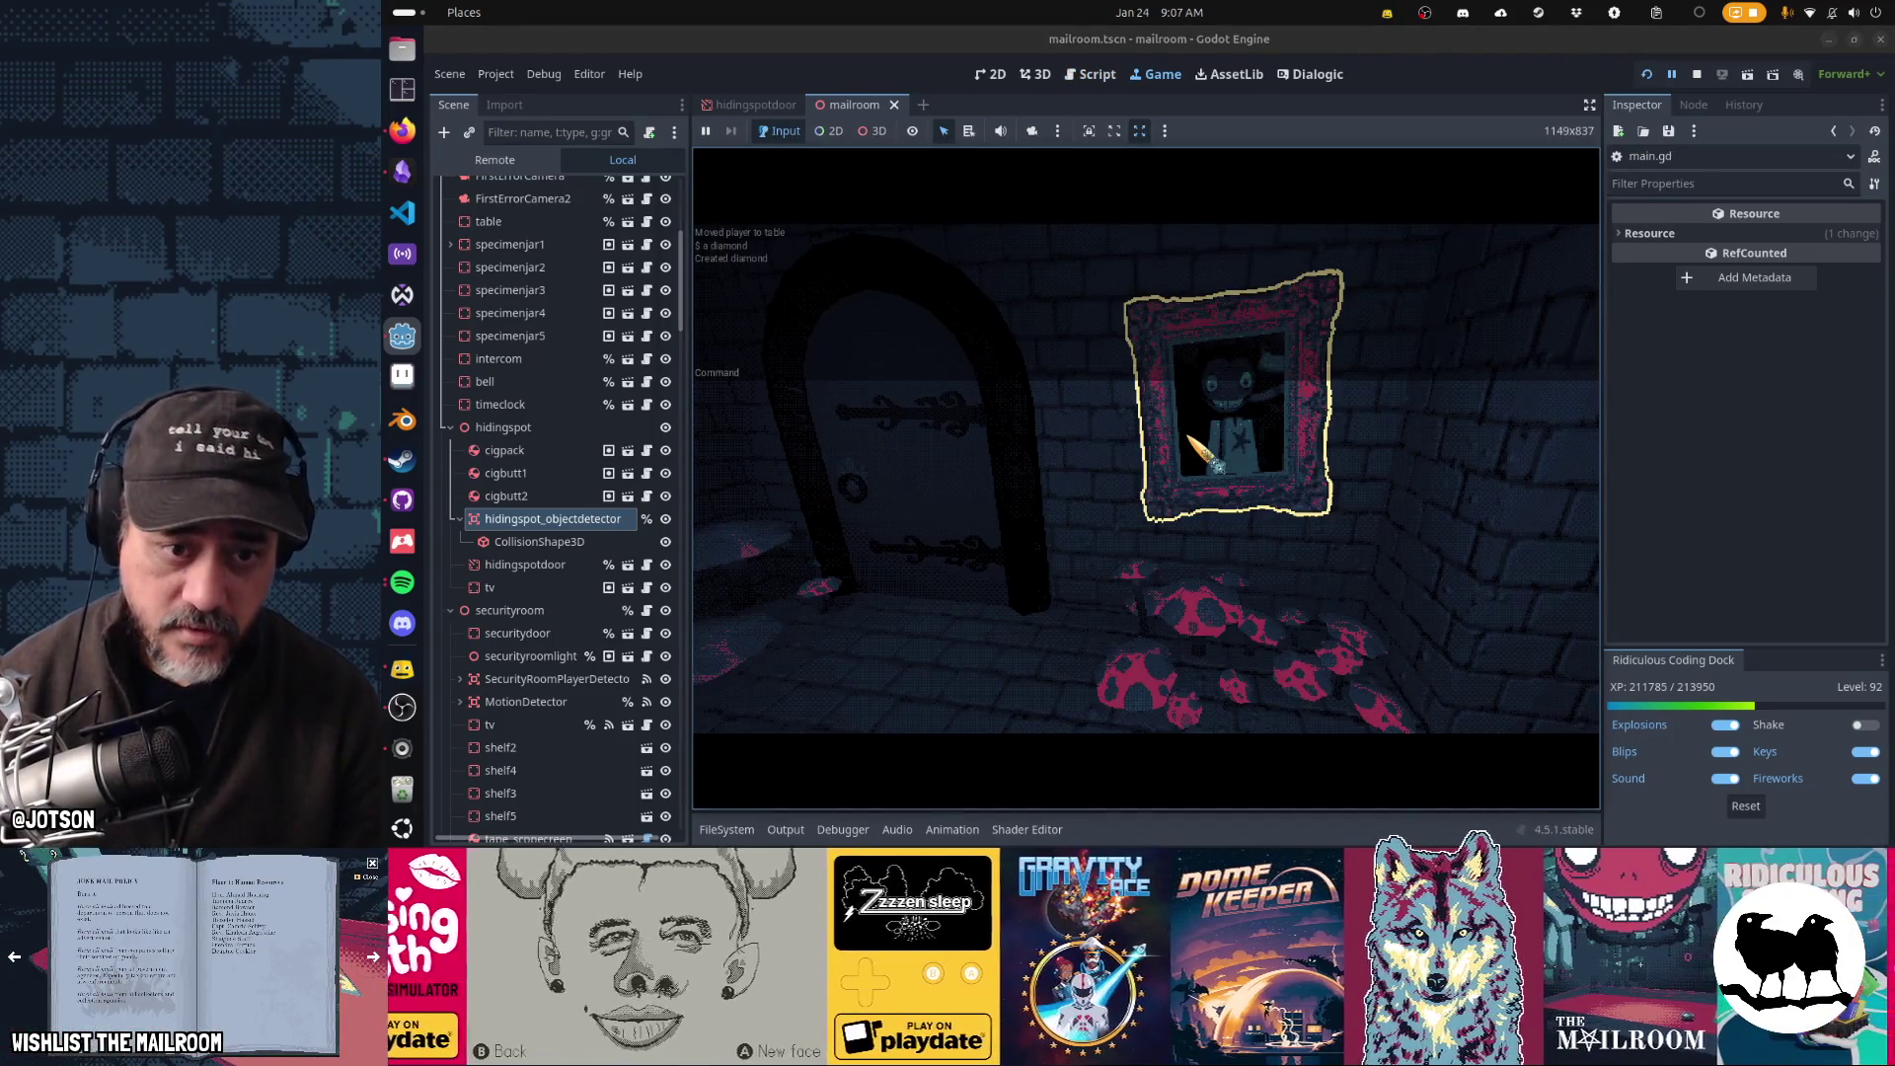
click(1170, 503)
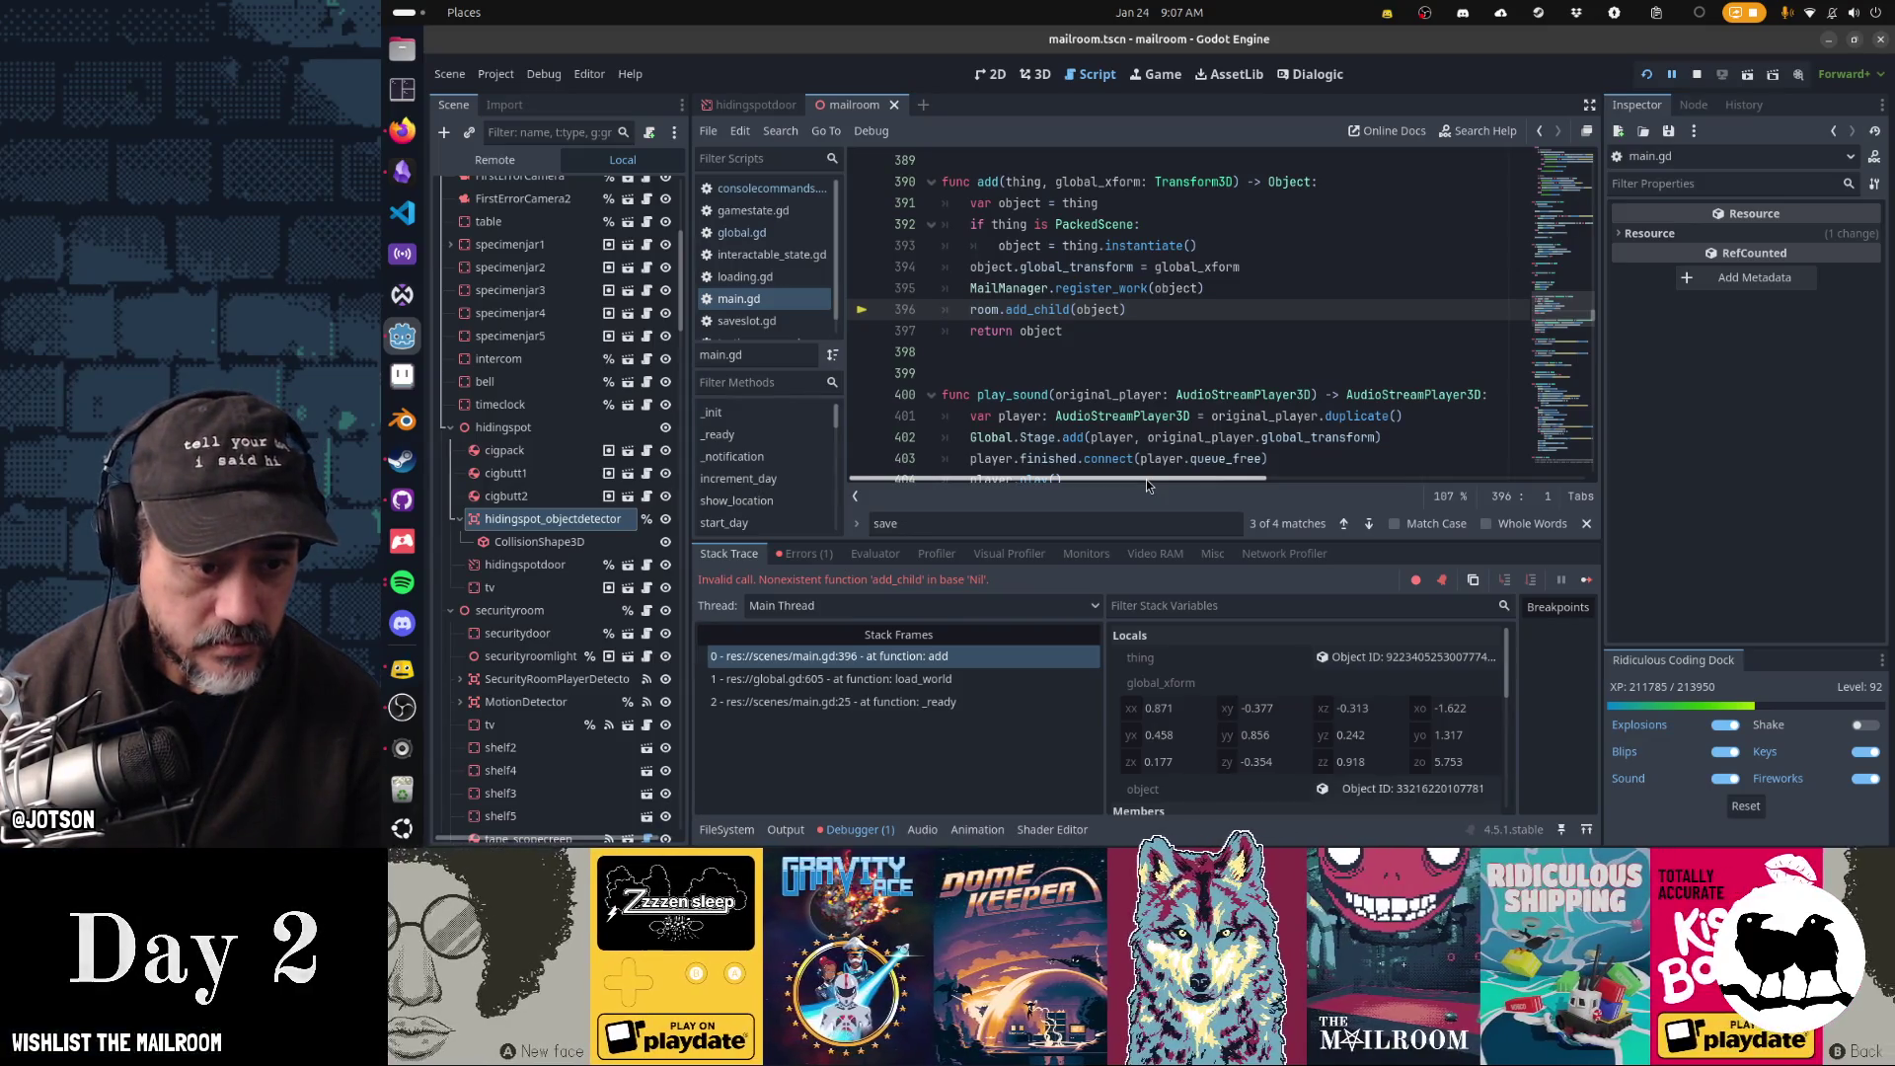
click(921, 705)
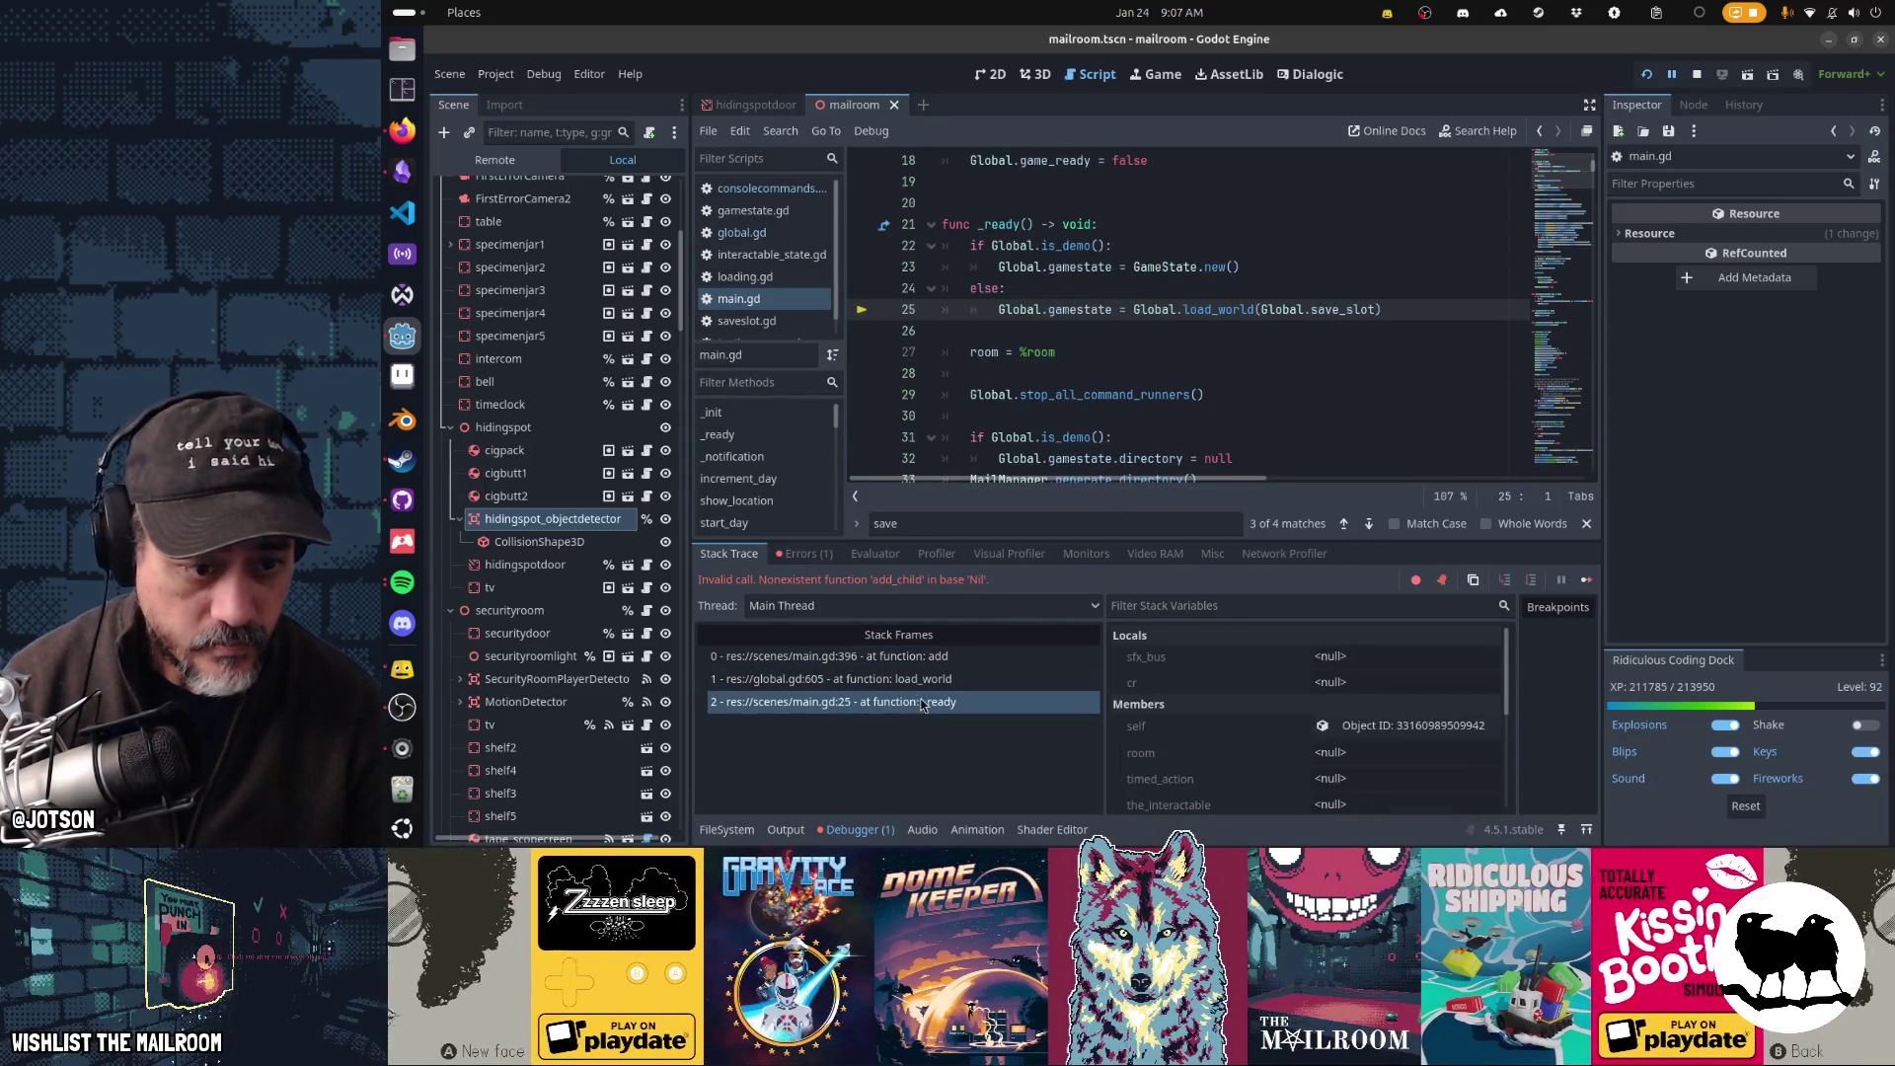
click(921, 688)
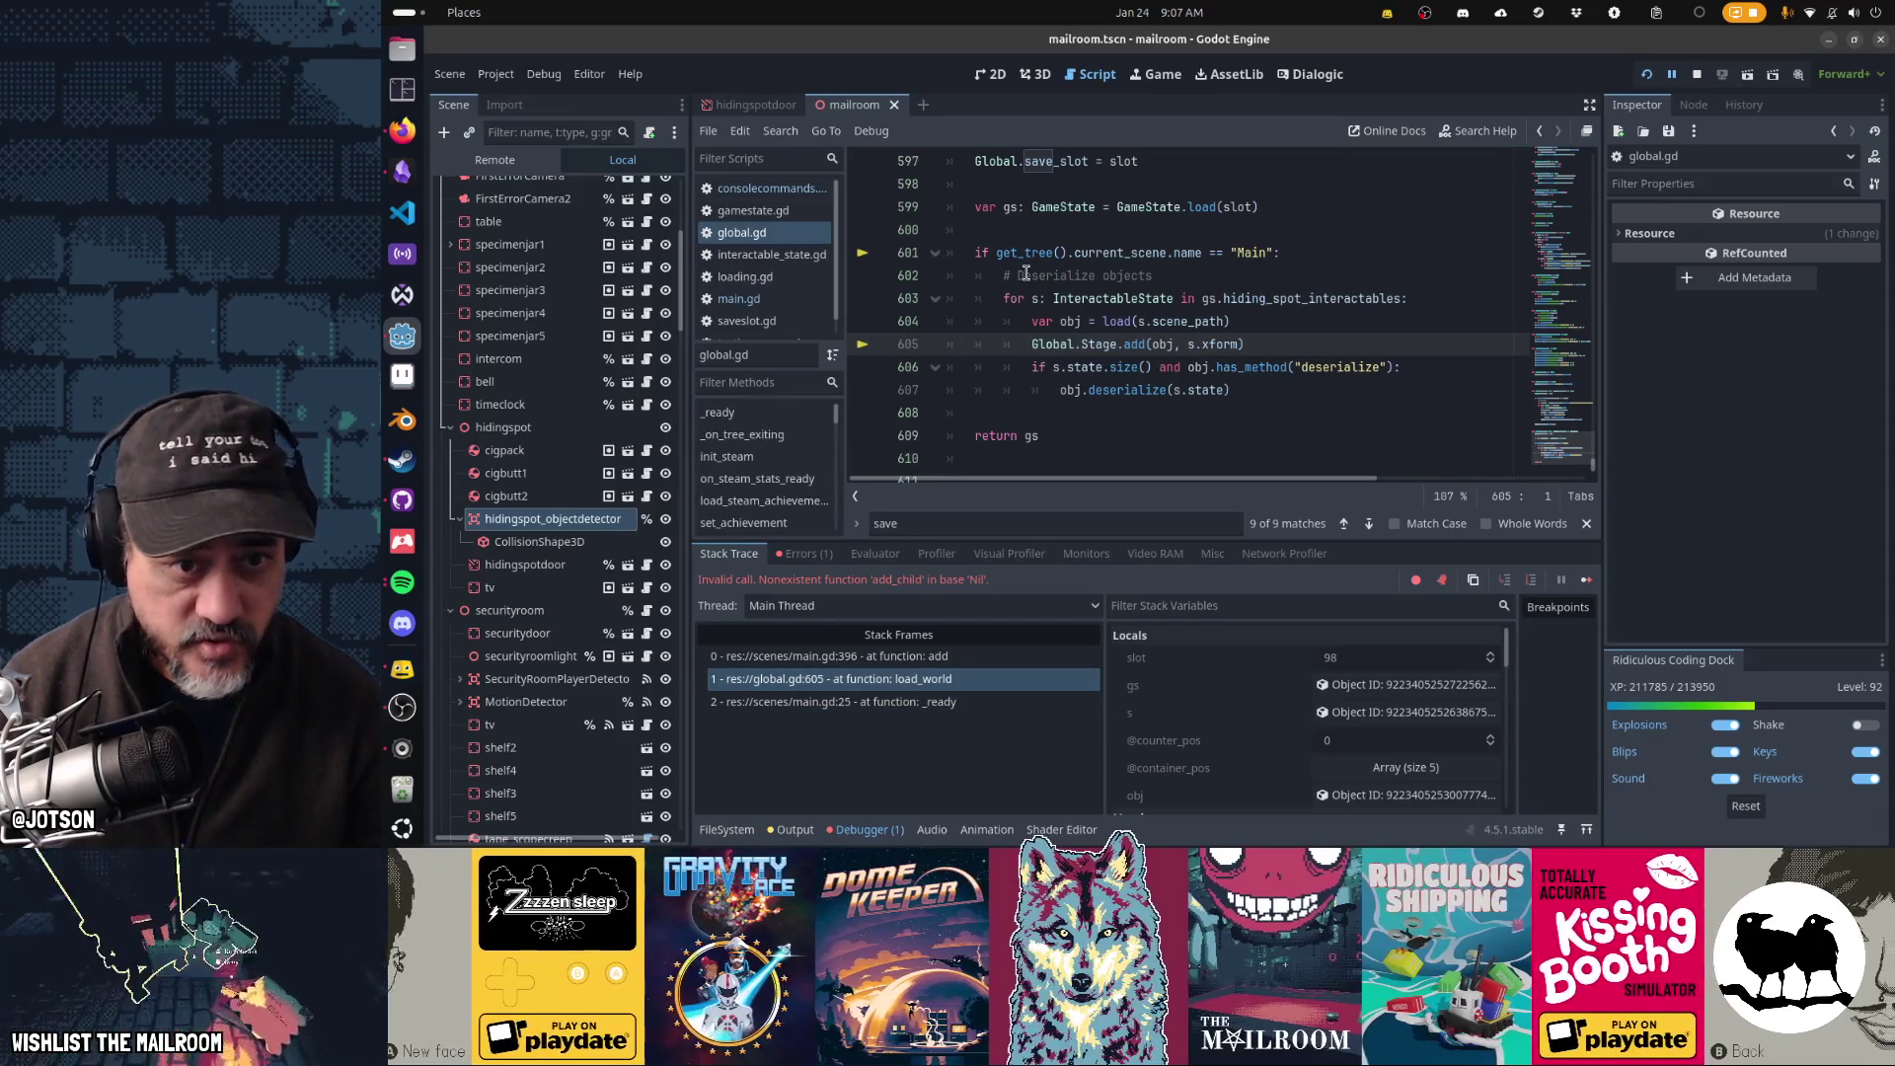
mouse_move(1167, 347)
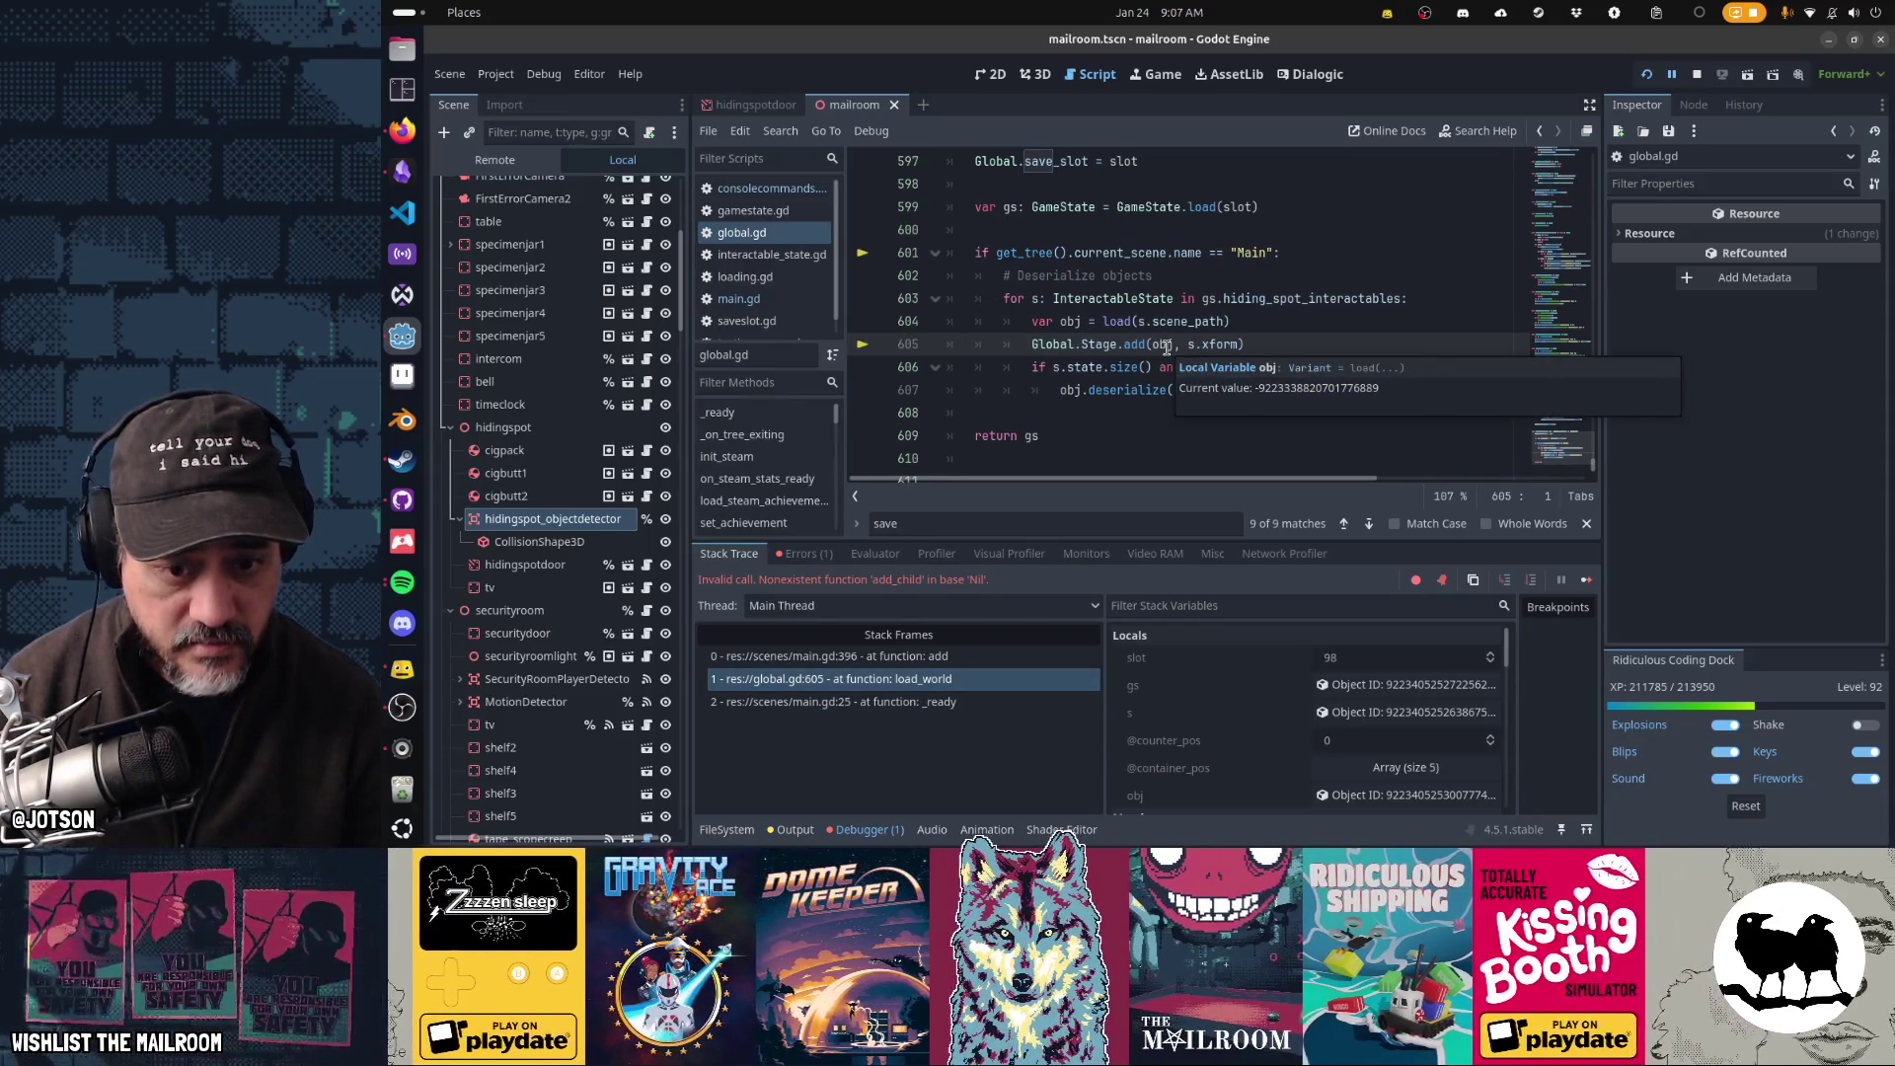
click(1392, 713)
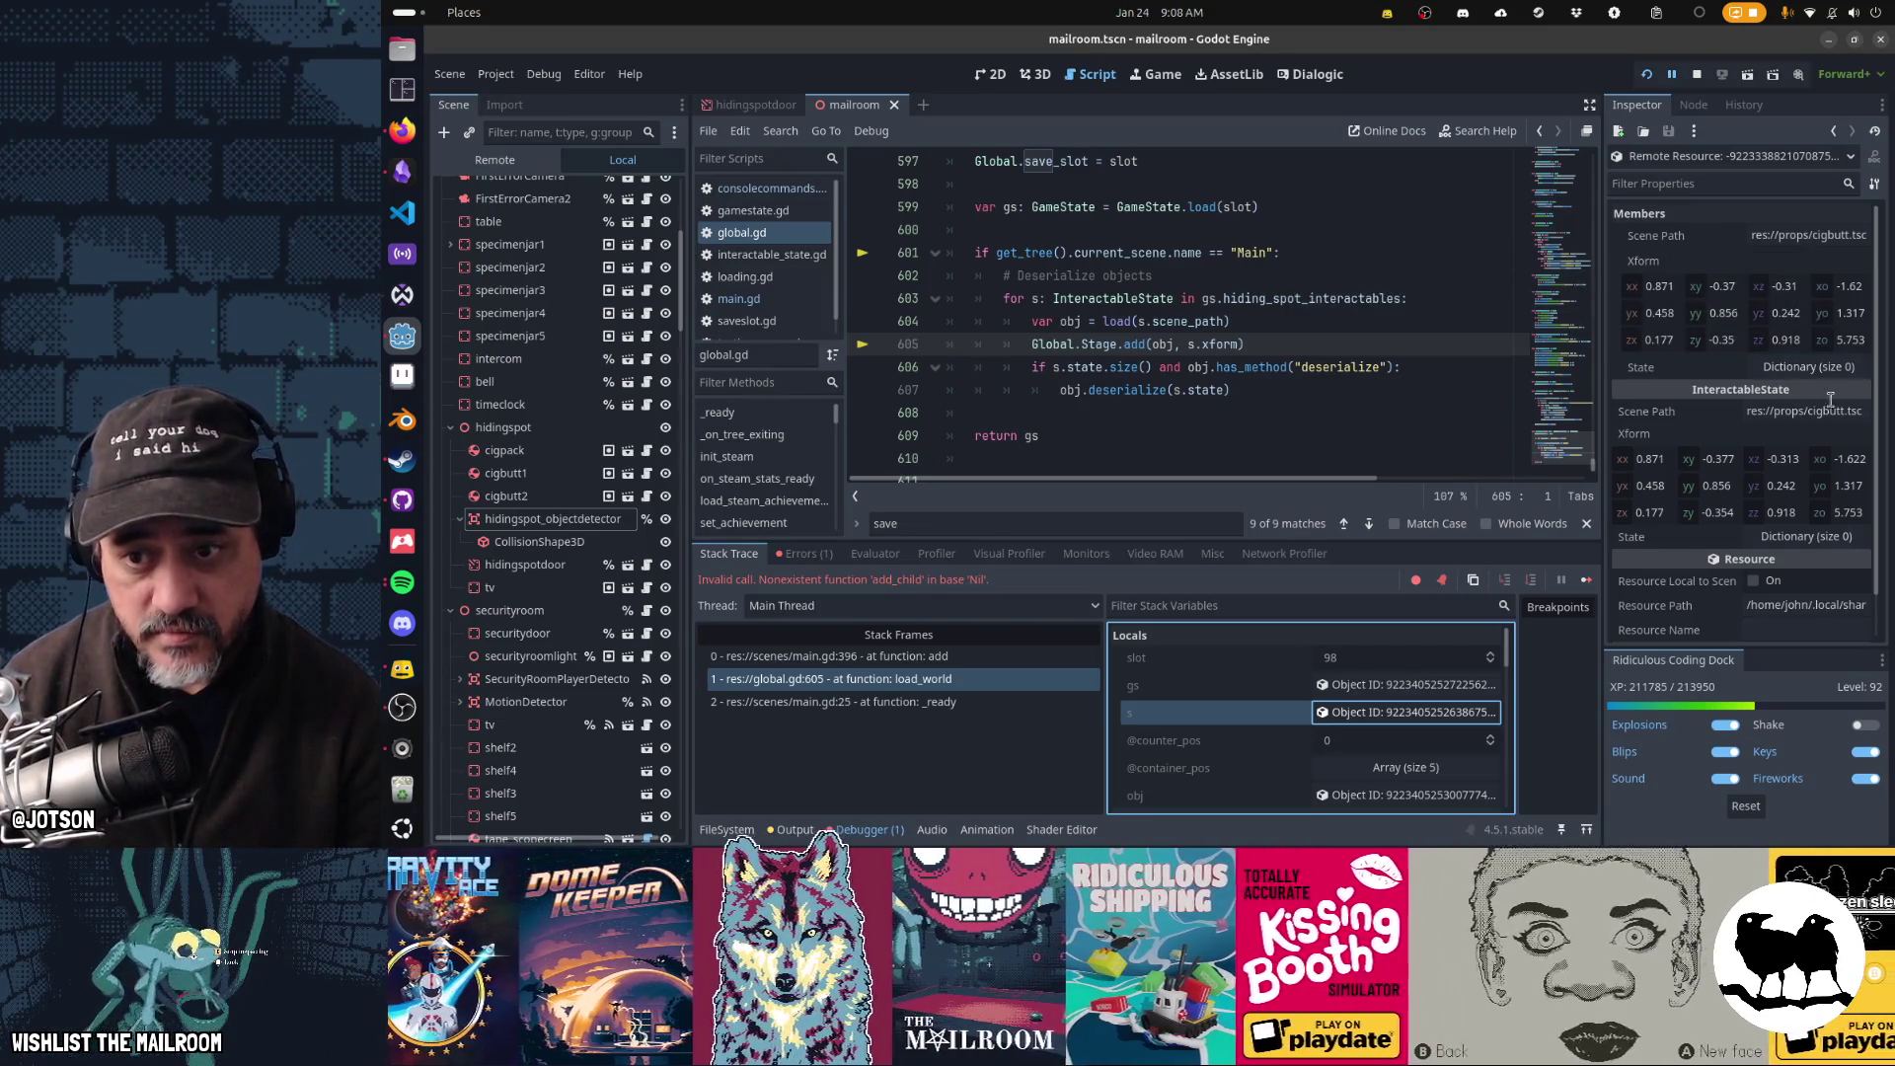
scroll(1831, 409, down, 1)
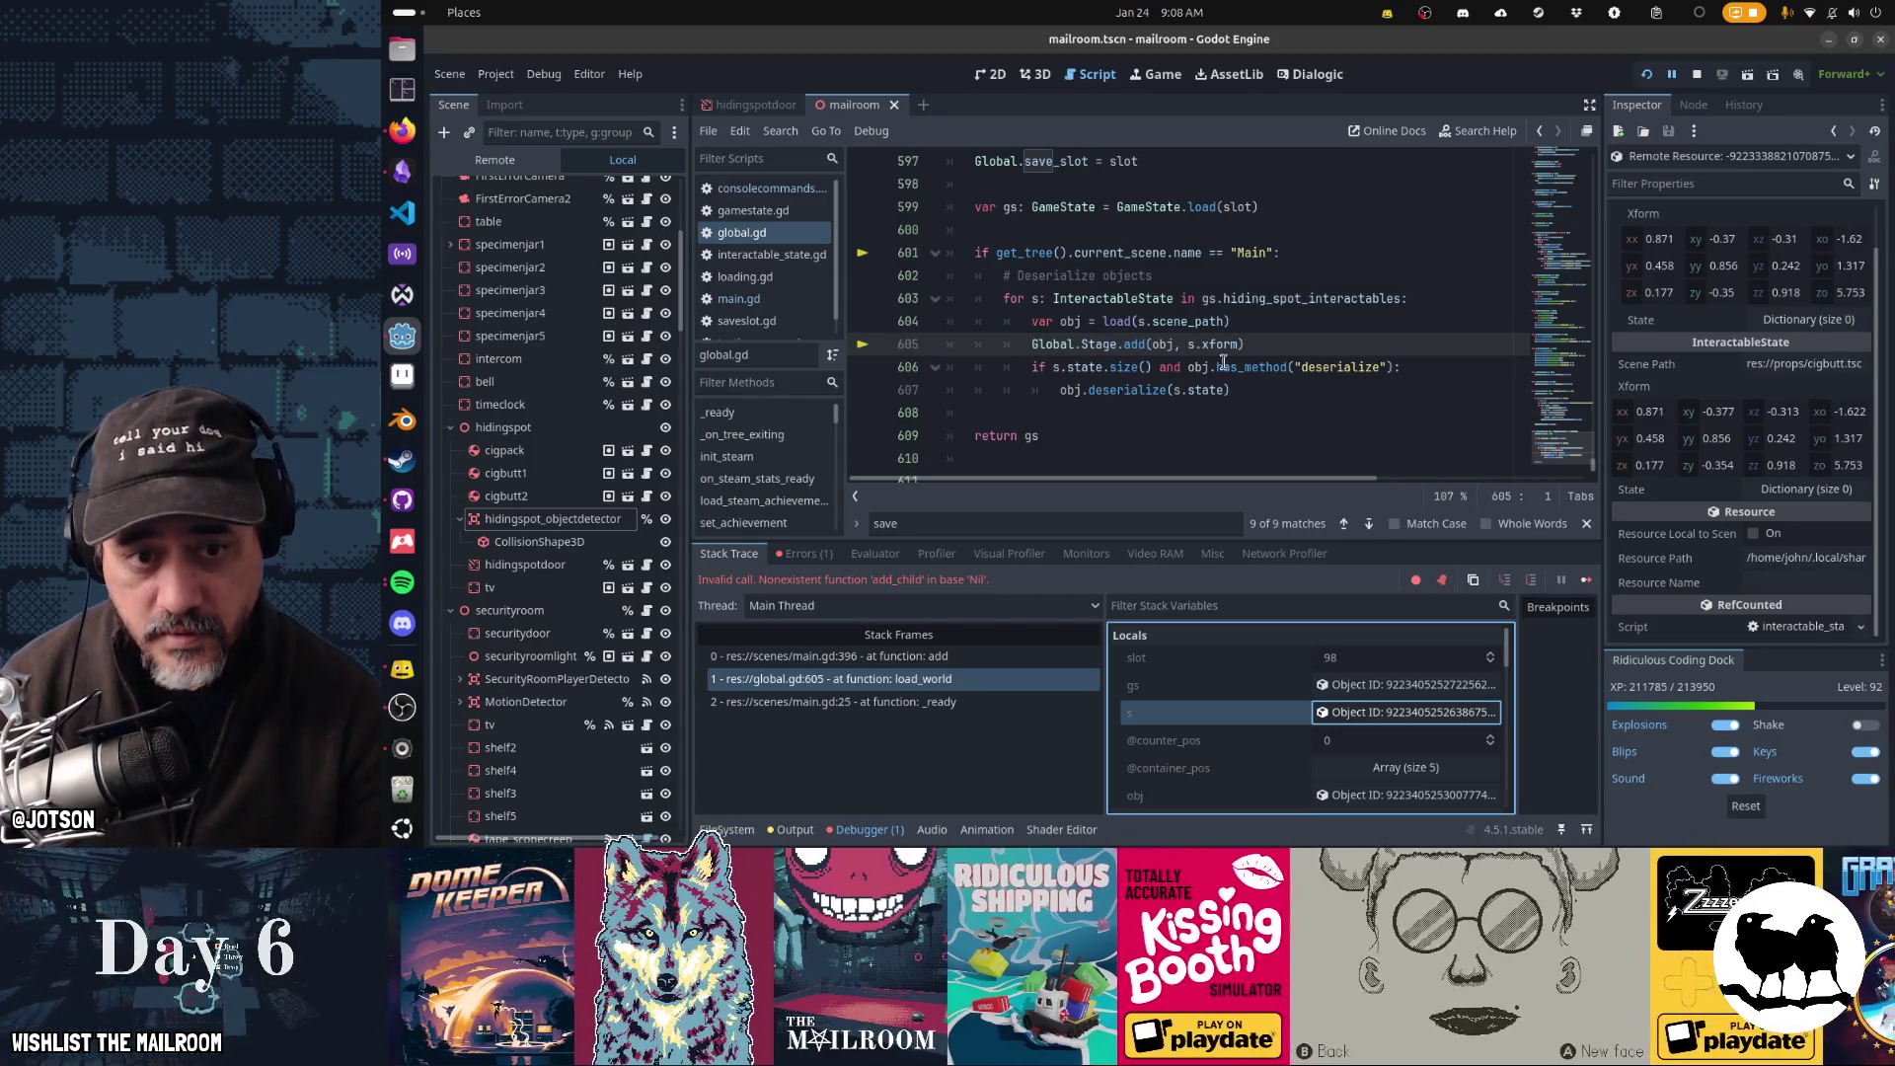
mouse_move(1204, 355)
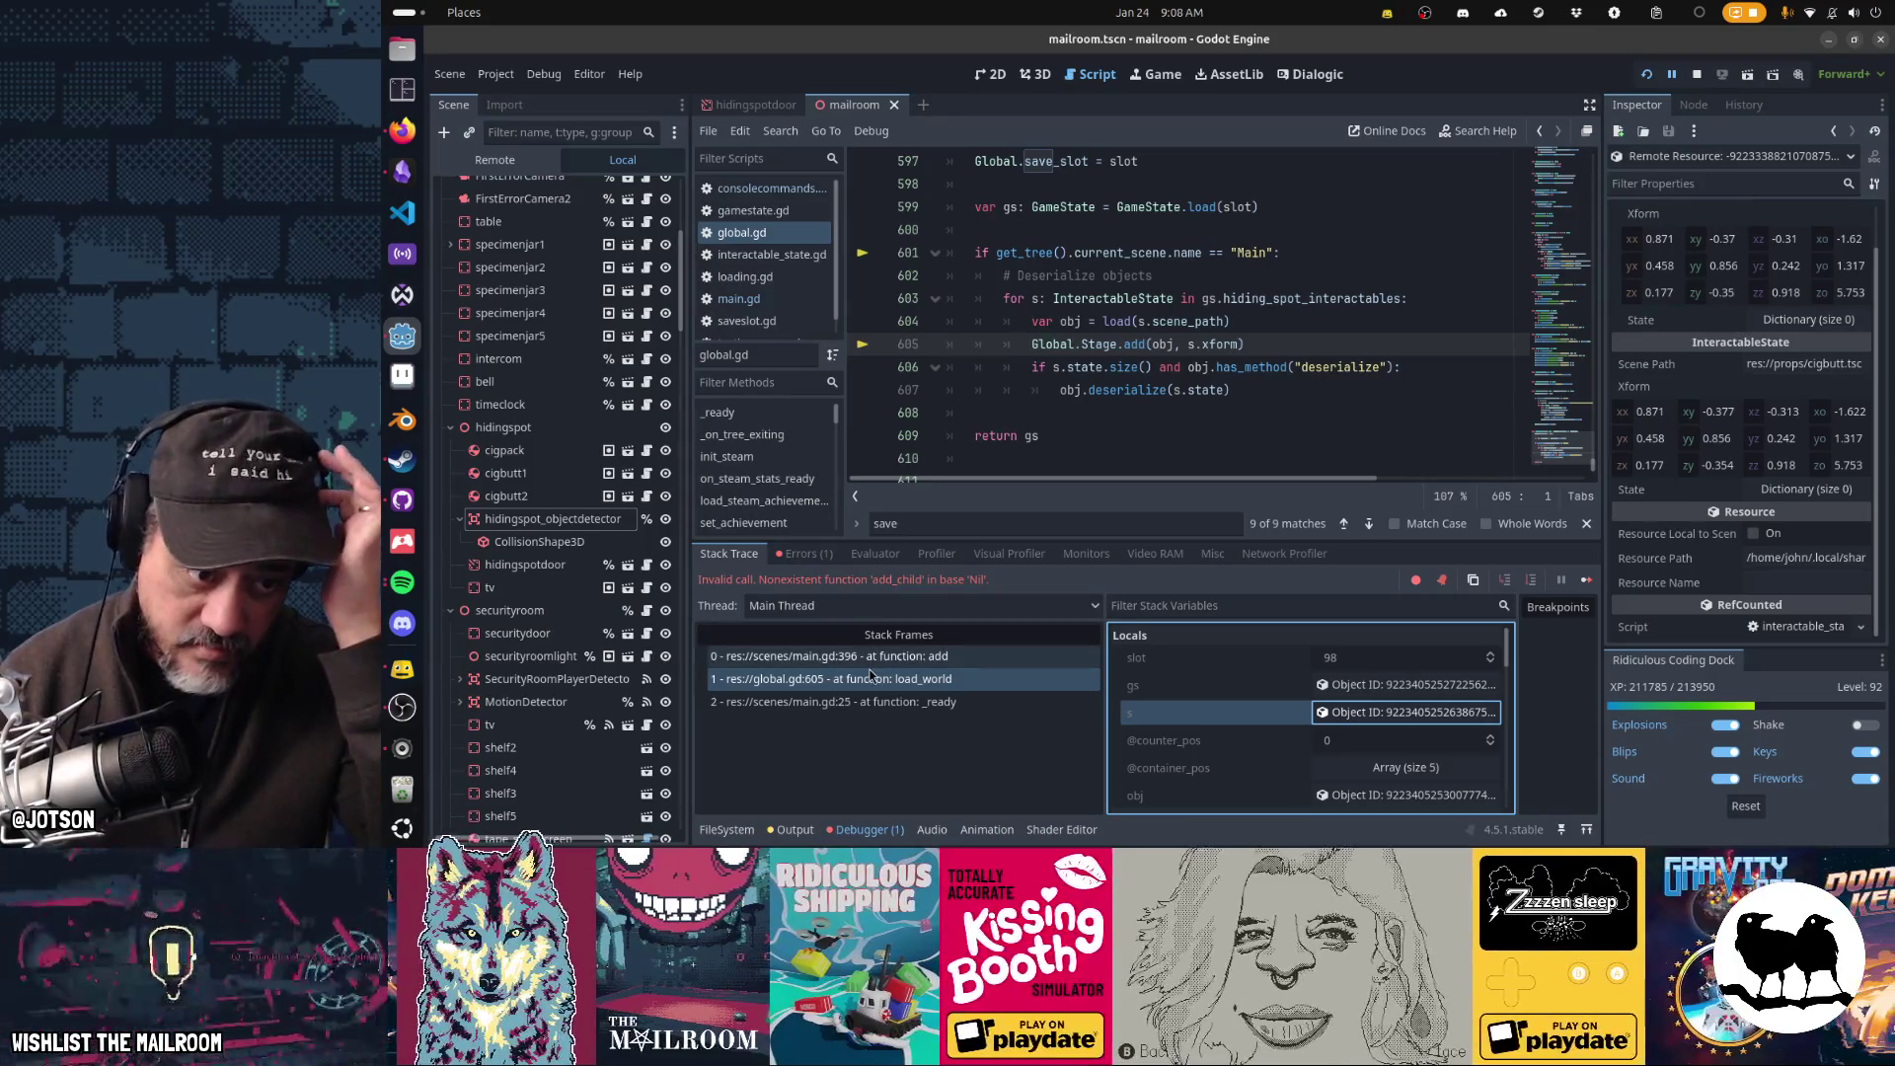
click(868, 657)
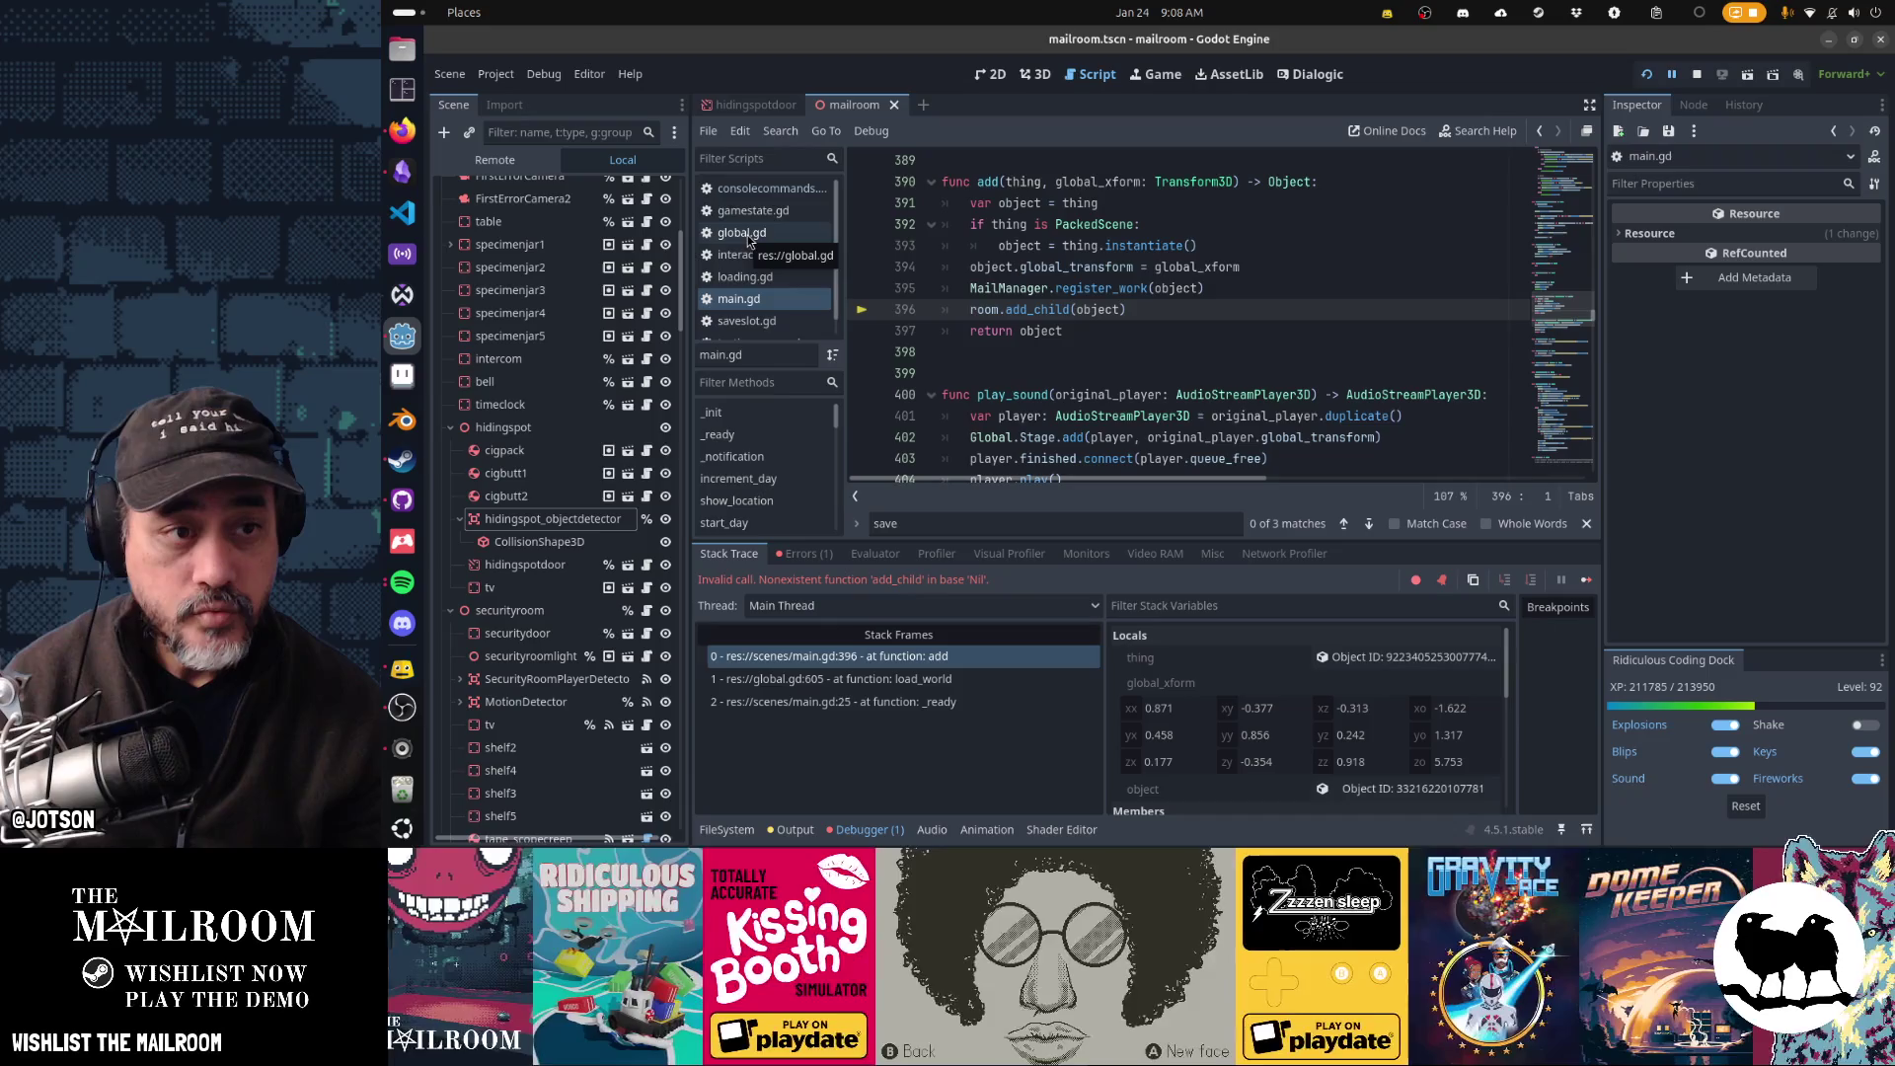
- Move the room = %room line to the top of _ready in main.gd
click(745, 300)
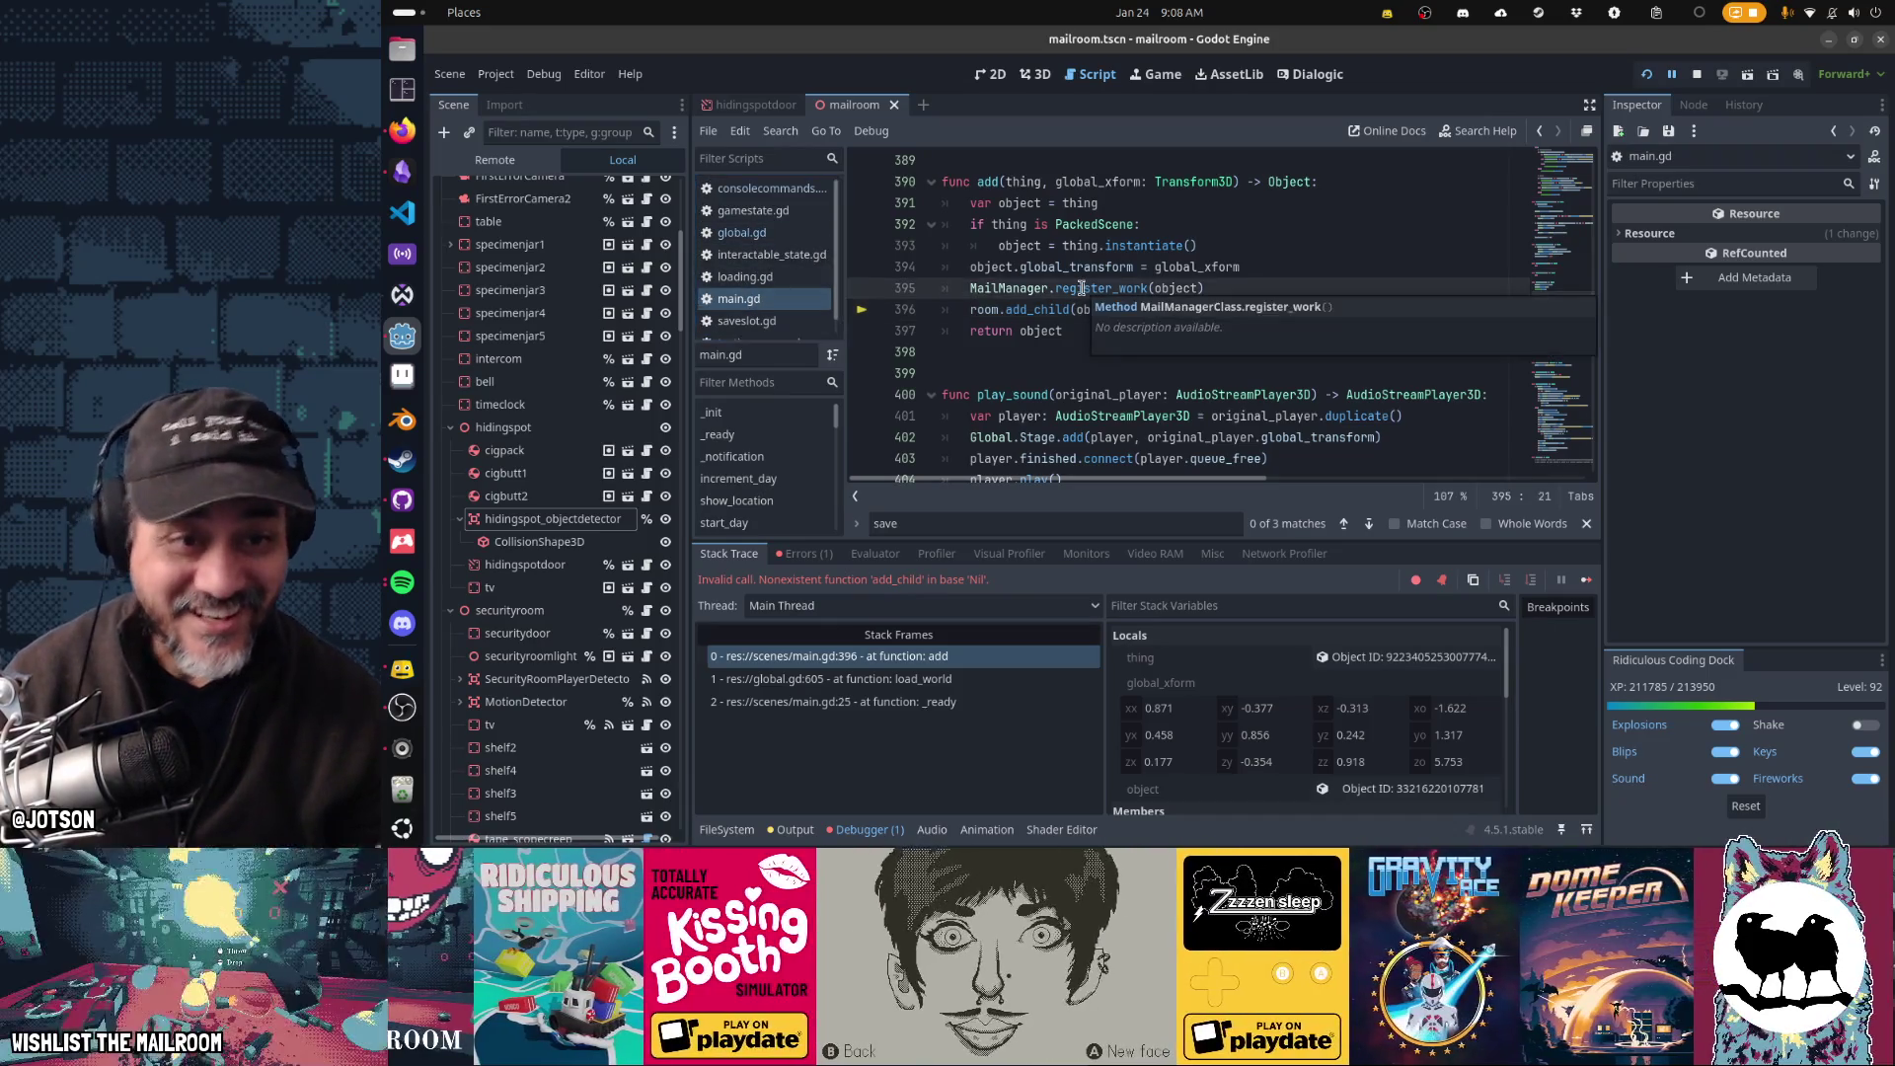
key(ctrl+Home)
key(Page_Down)
key(Page_Down)
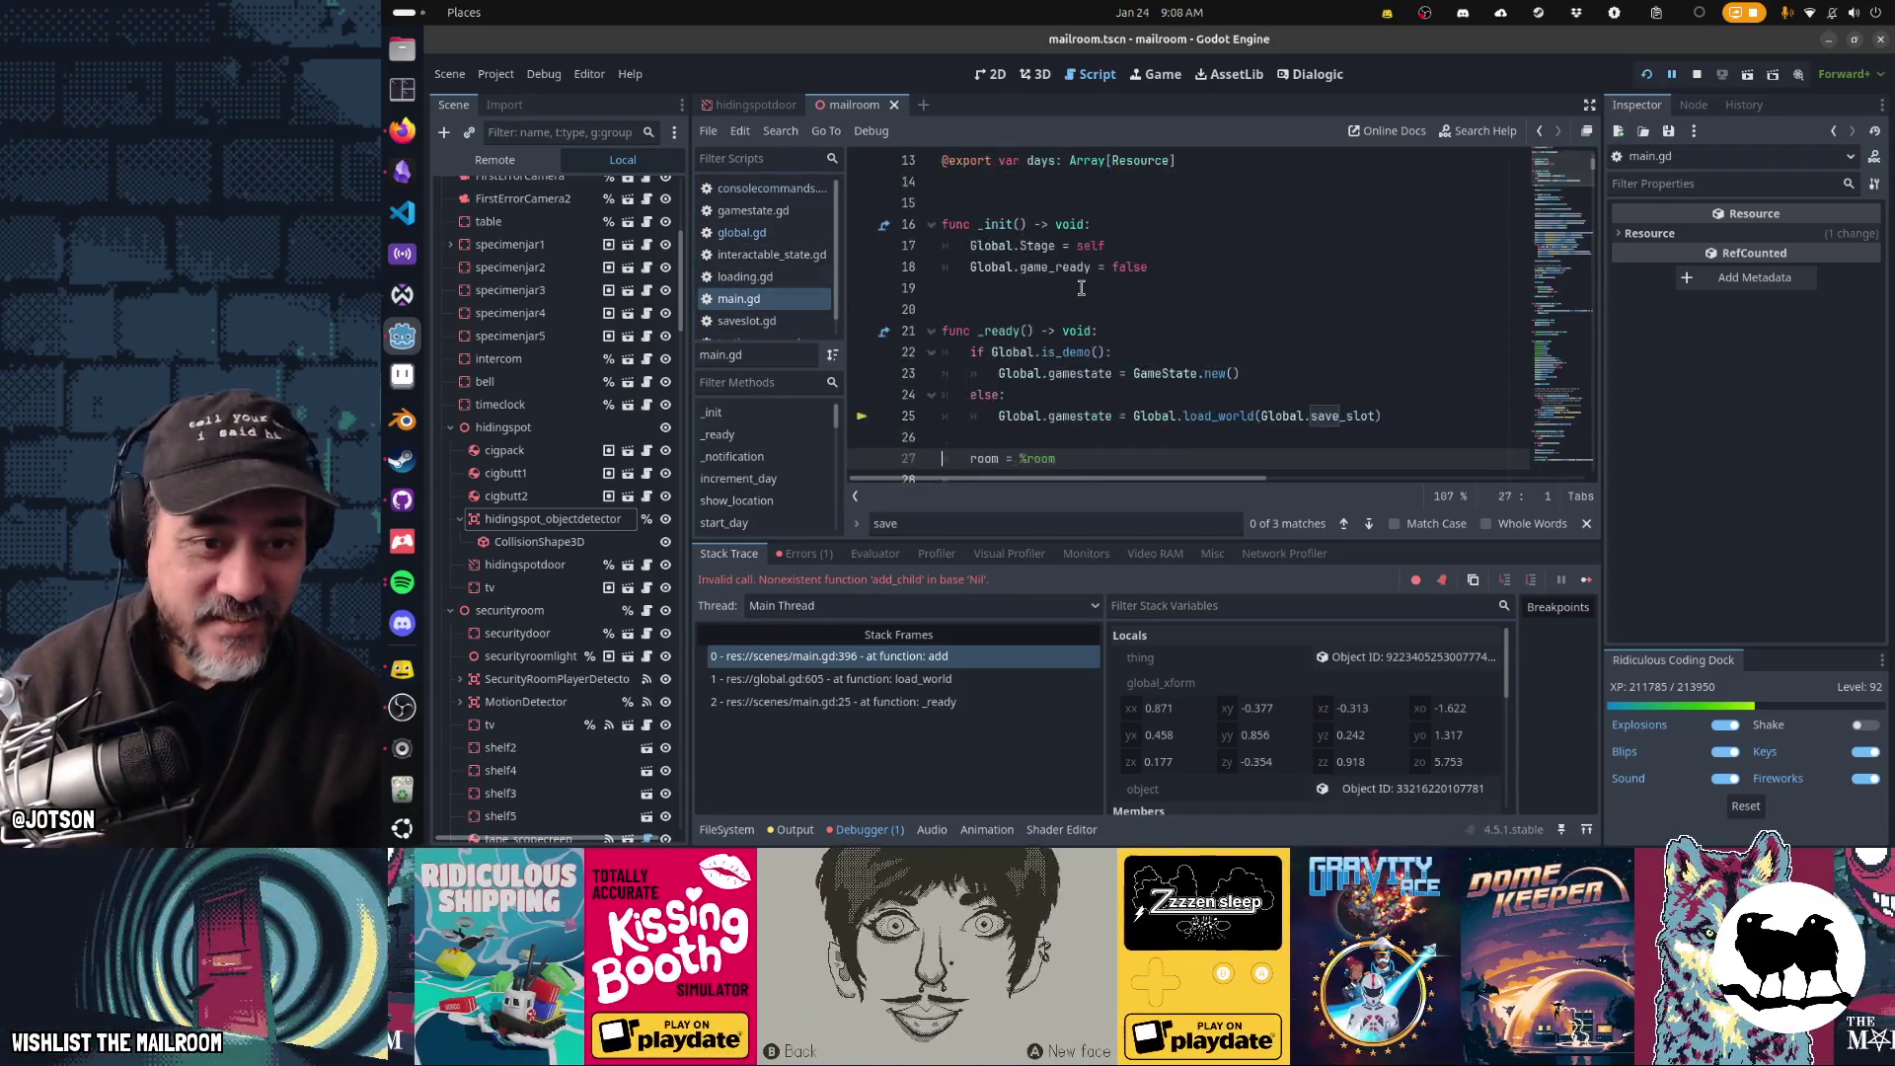
key(shift+Down)
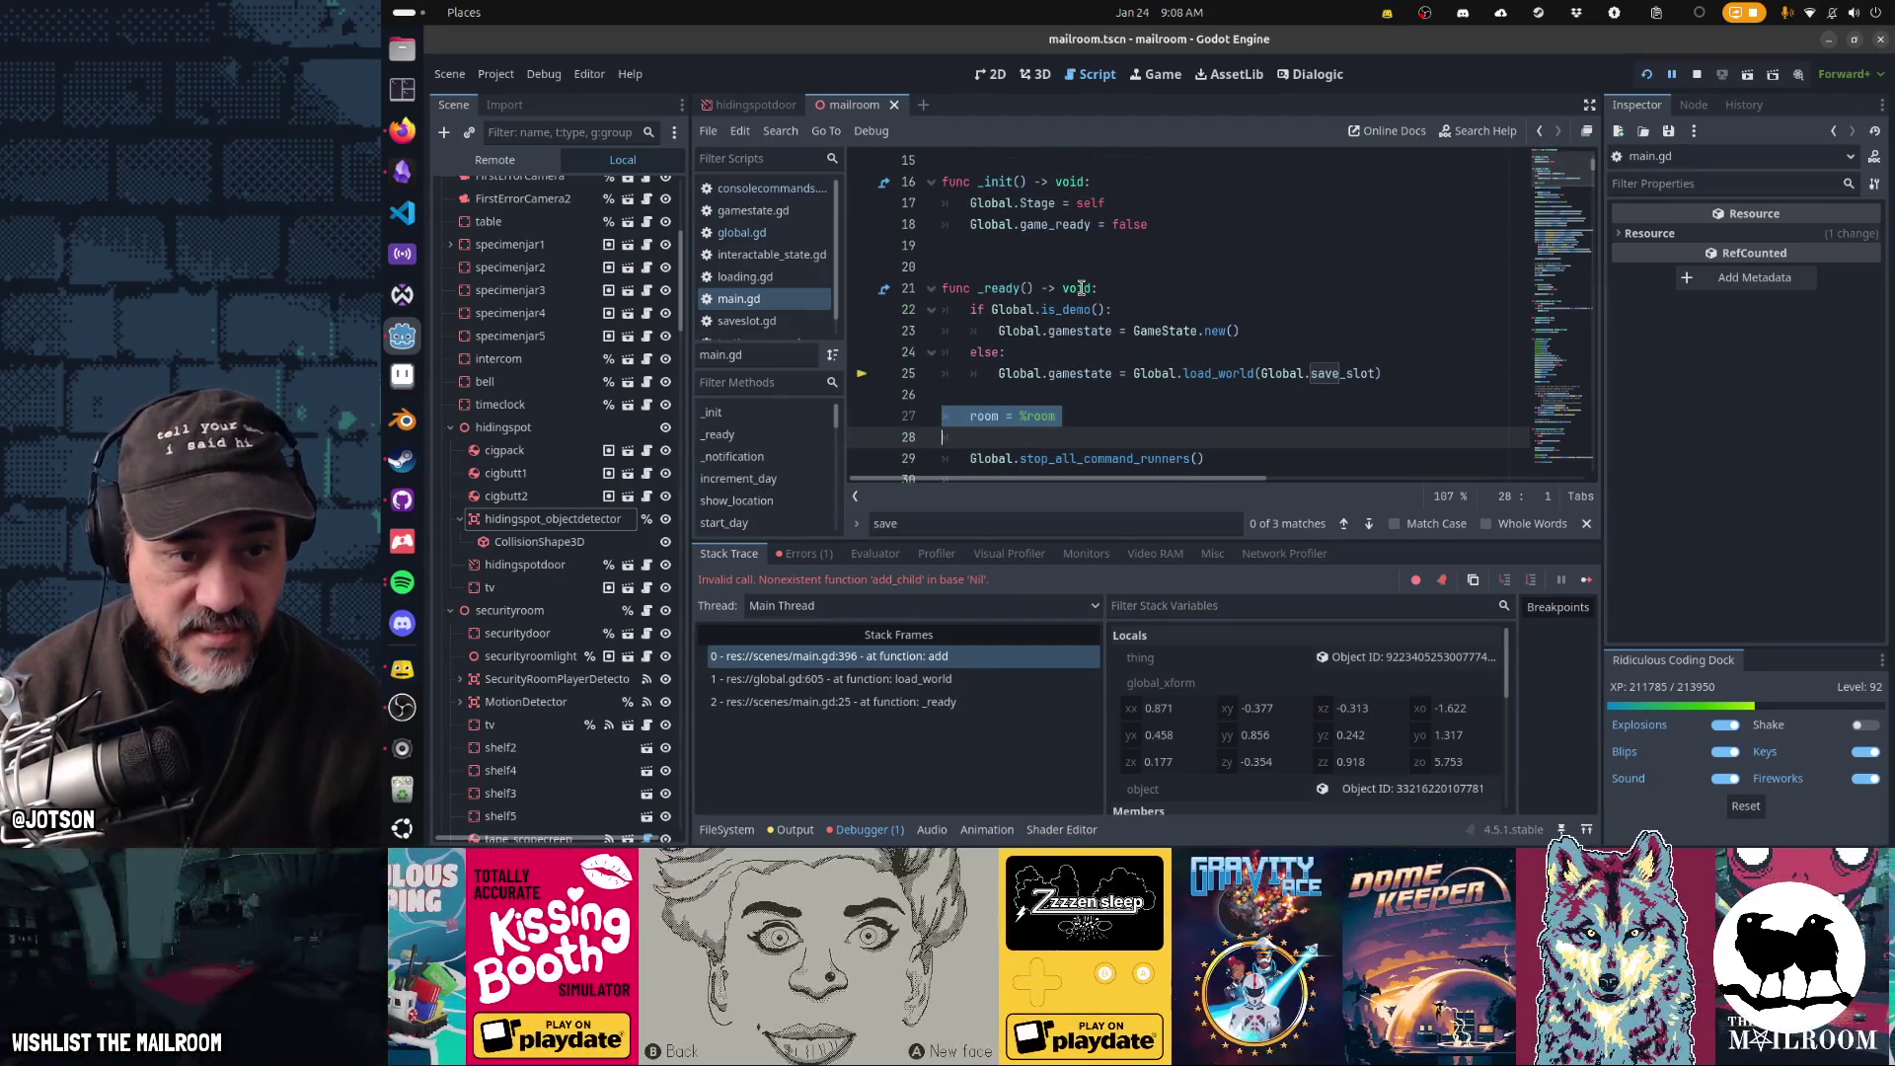
key(shift+Down)
key(ctrl+x)
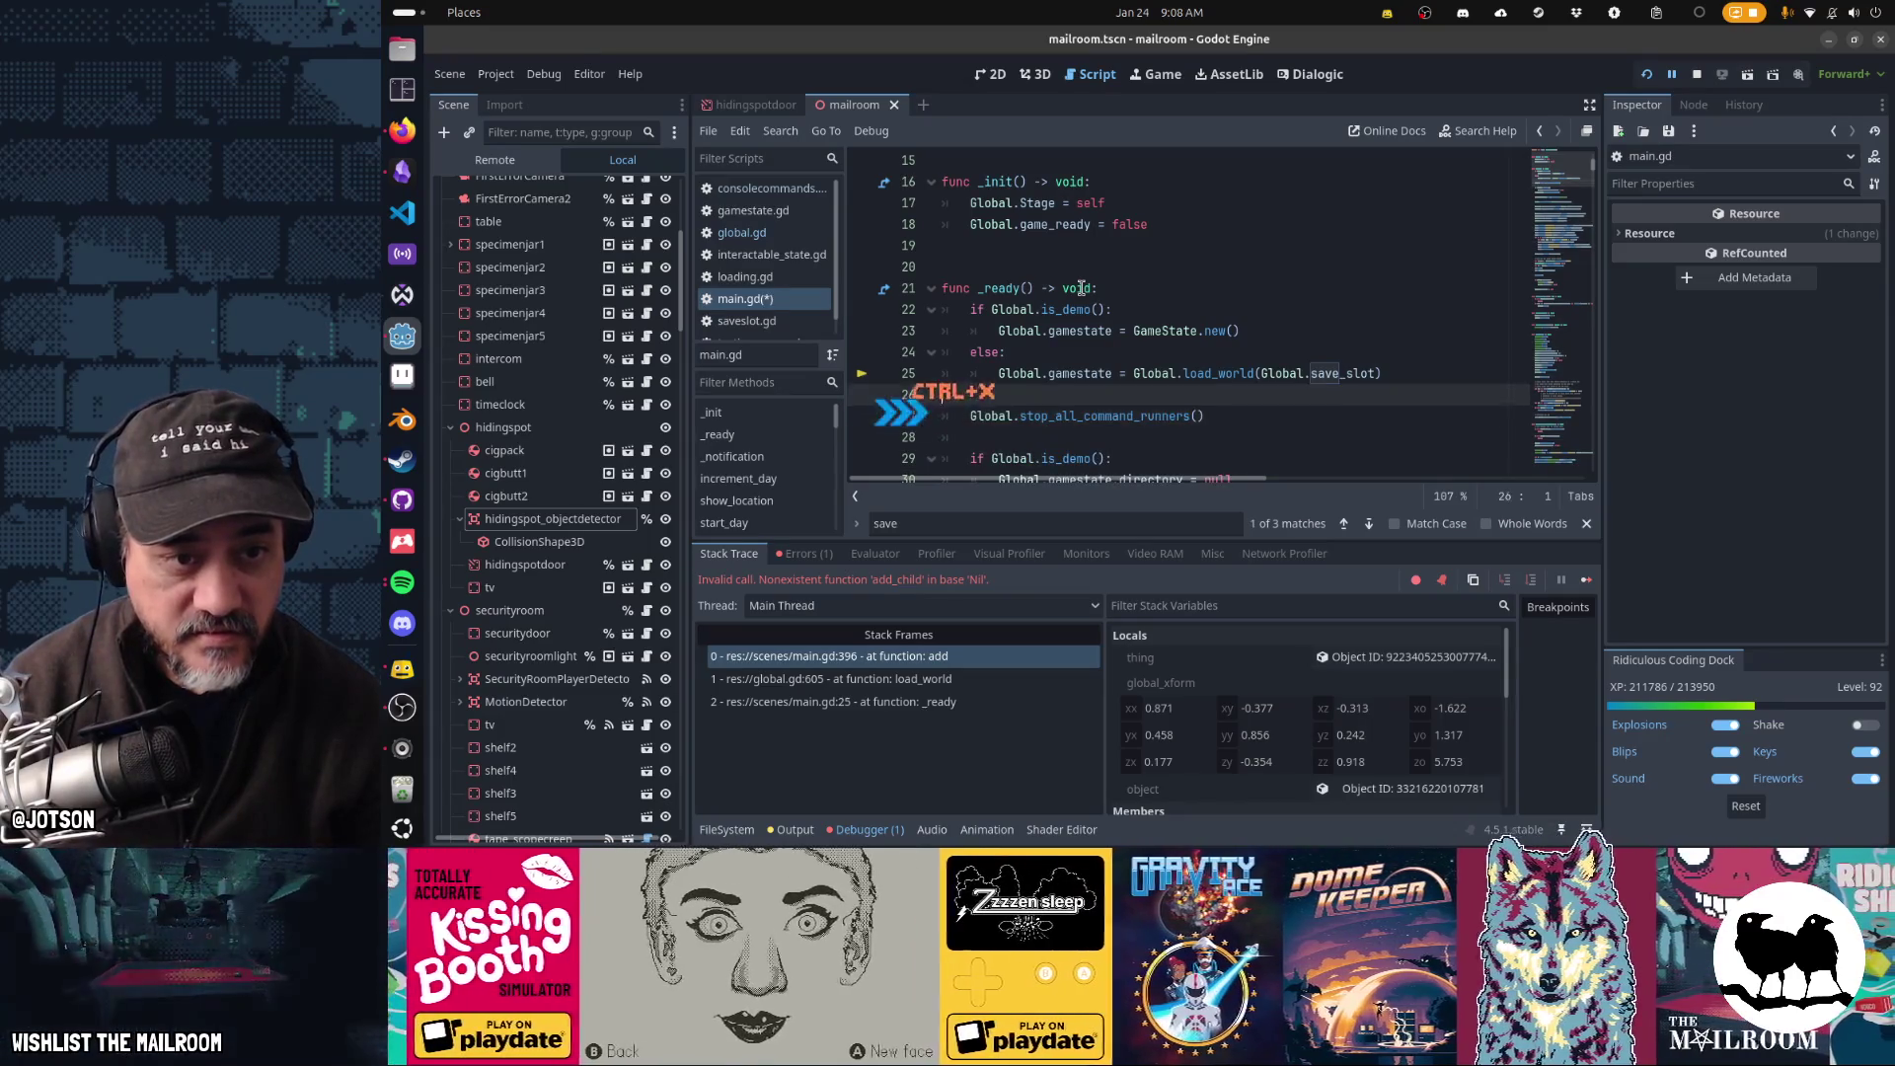
key(Up)
key(Up)
key(Up)
key(ctrl+v)
- Relocate the gamestate if/else block to just after stop_all_command_runners
key(Down)
key(Down)
key(Down)
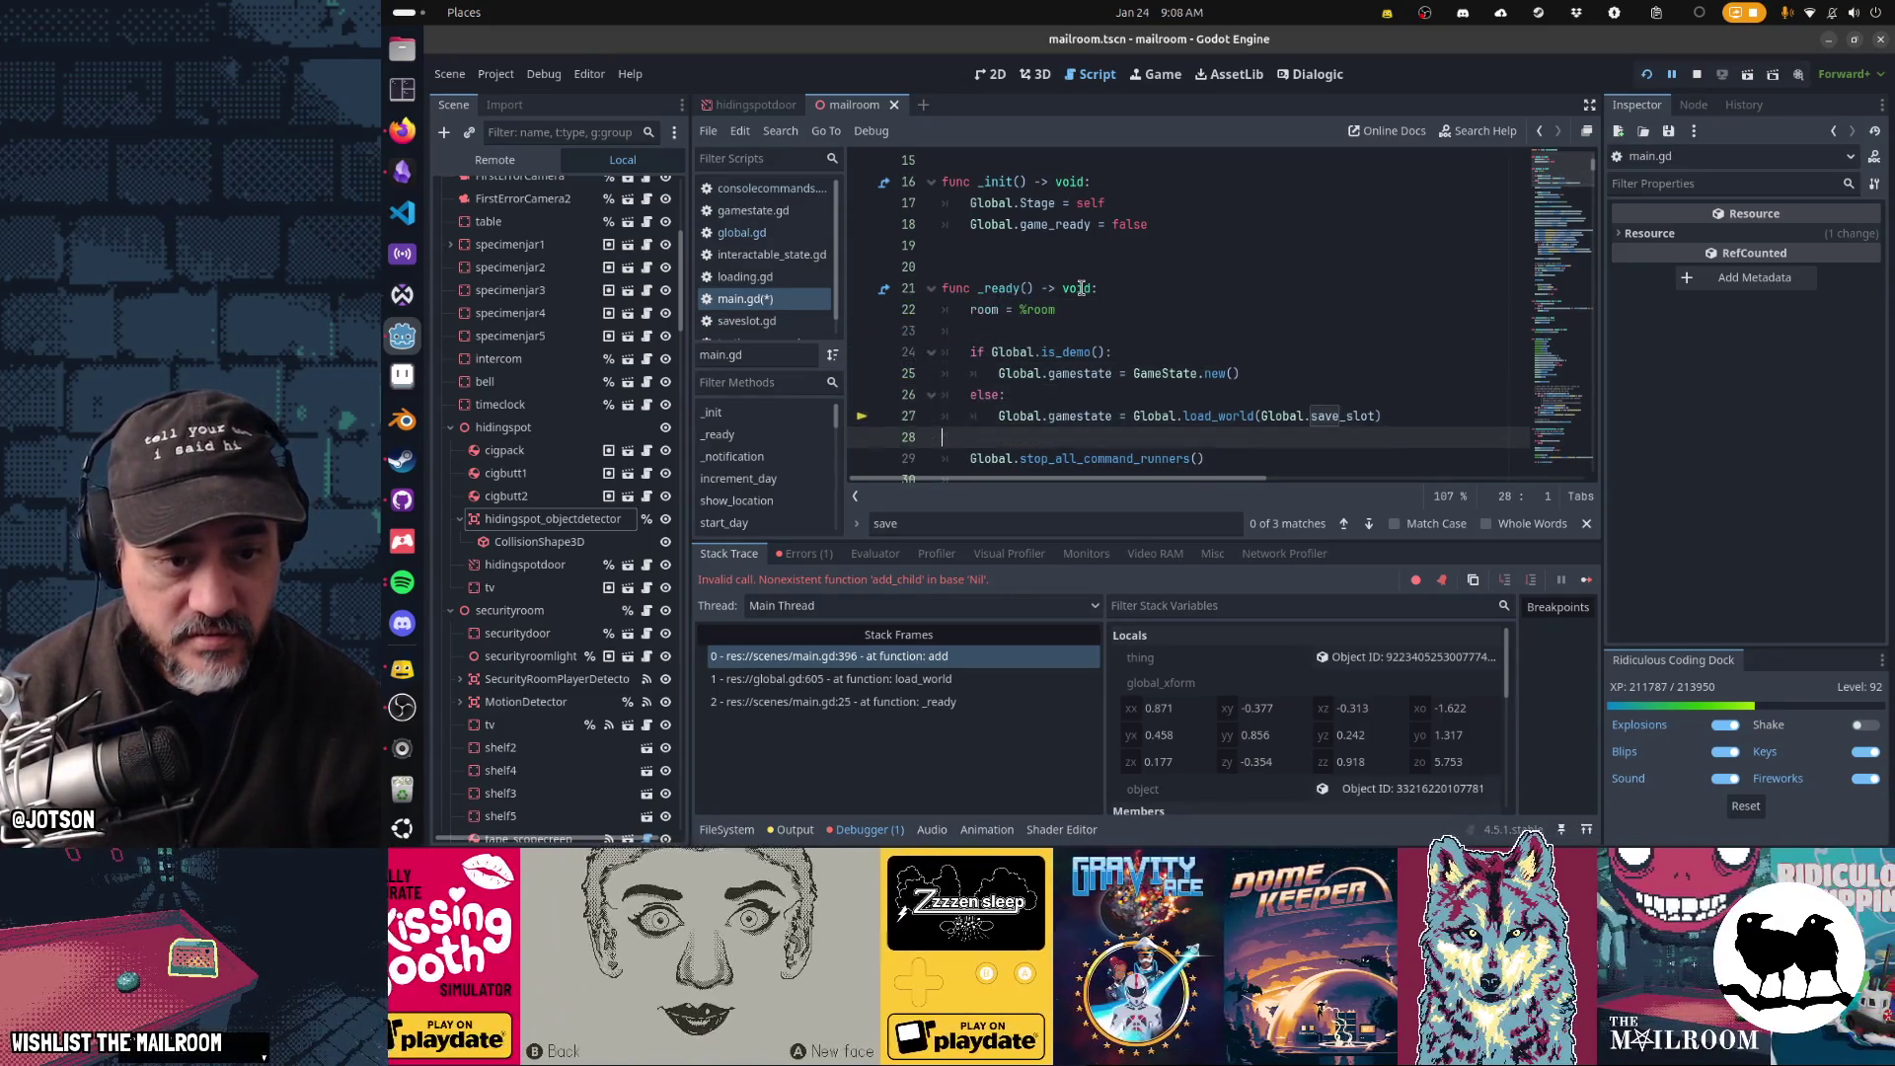
key(Up)
key(shift+Up)
key(shift+Up)
key(shift+Up)
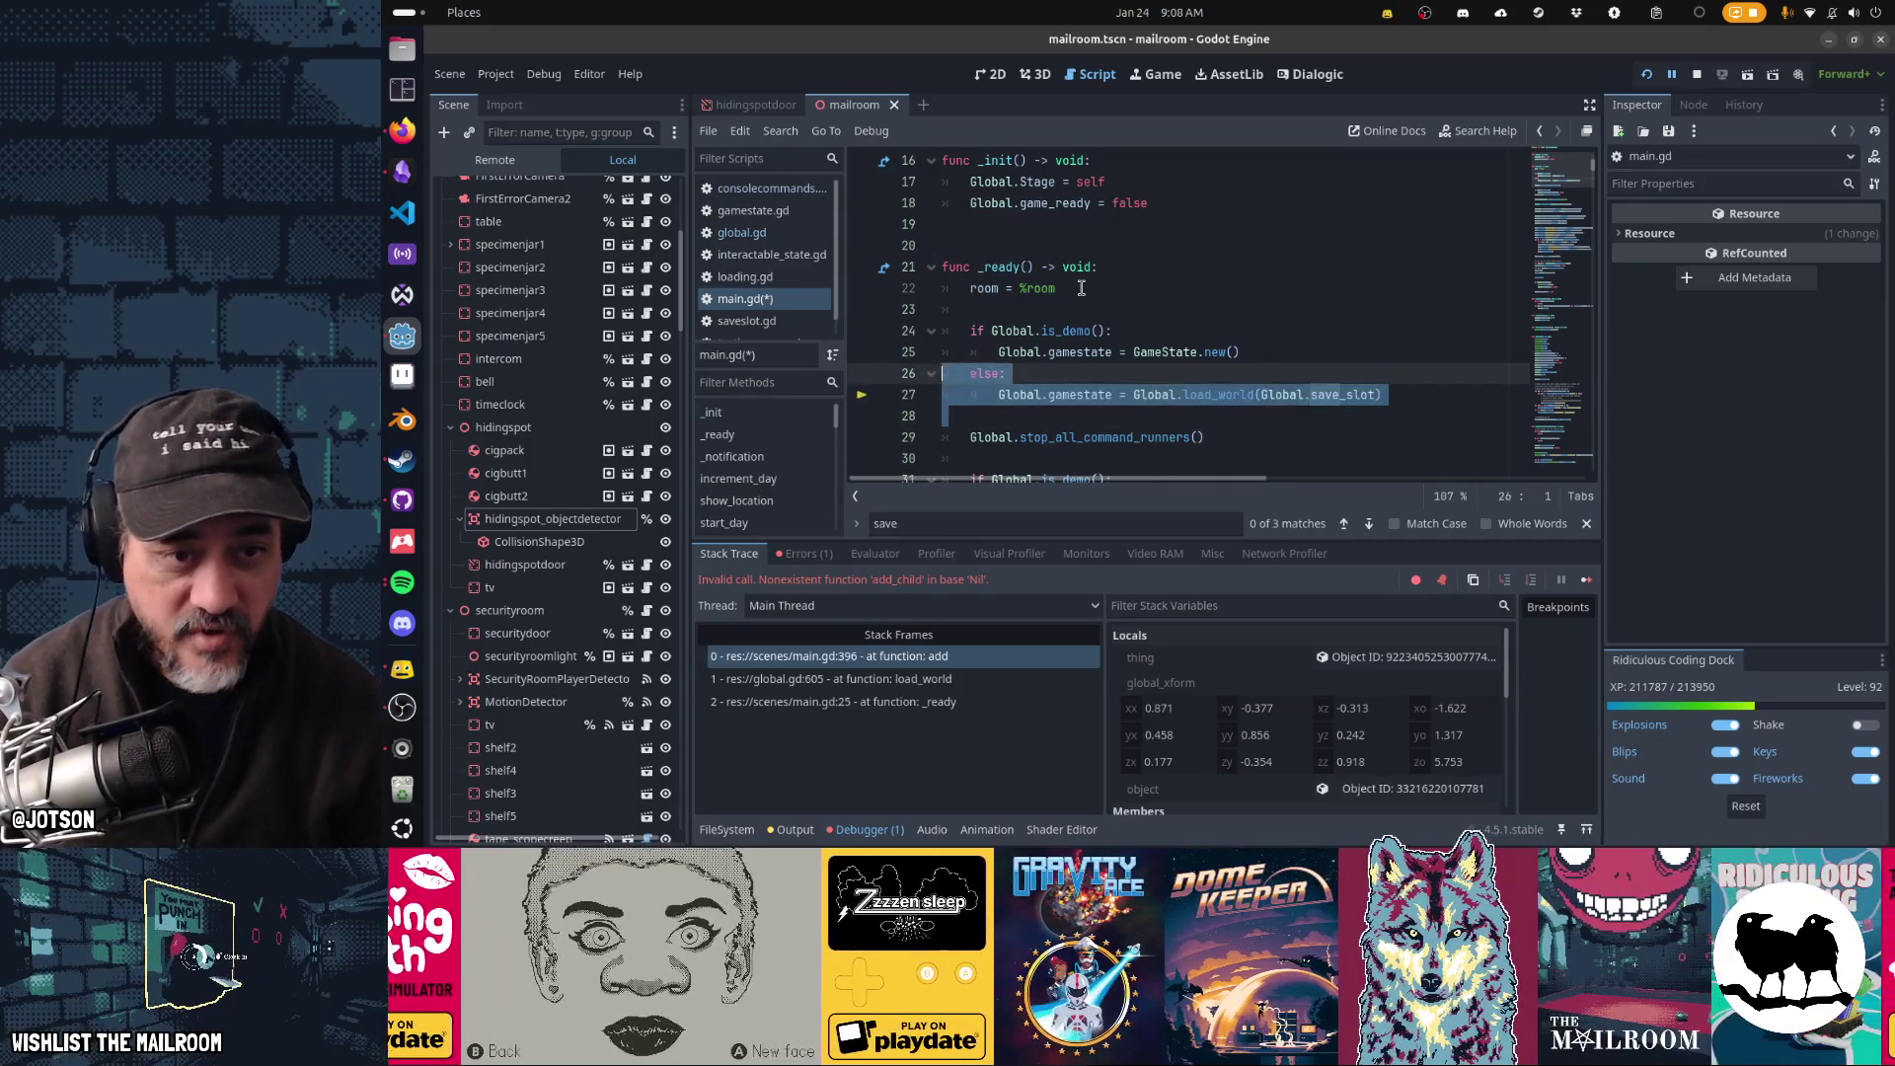
key(ctrl+x)
key(Down)
key(Down)
key(Down)
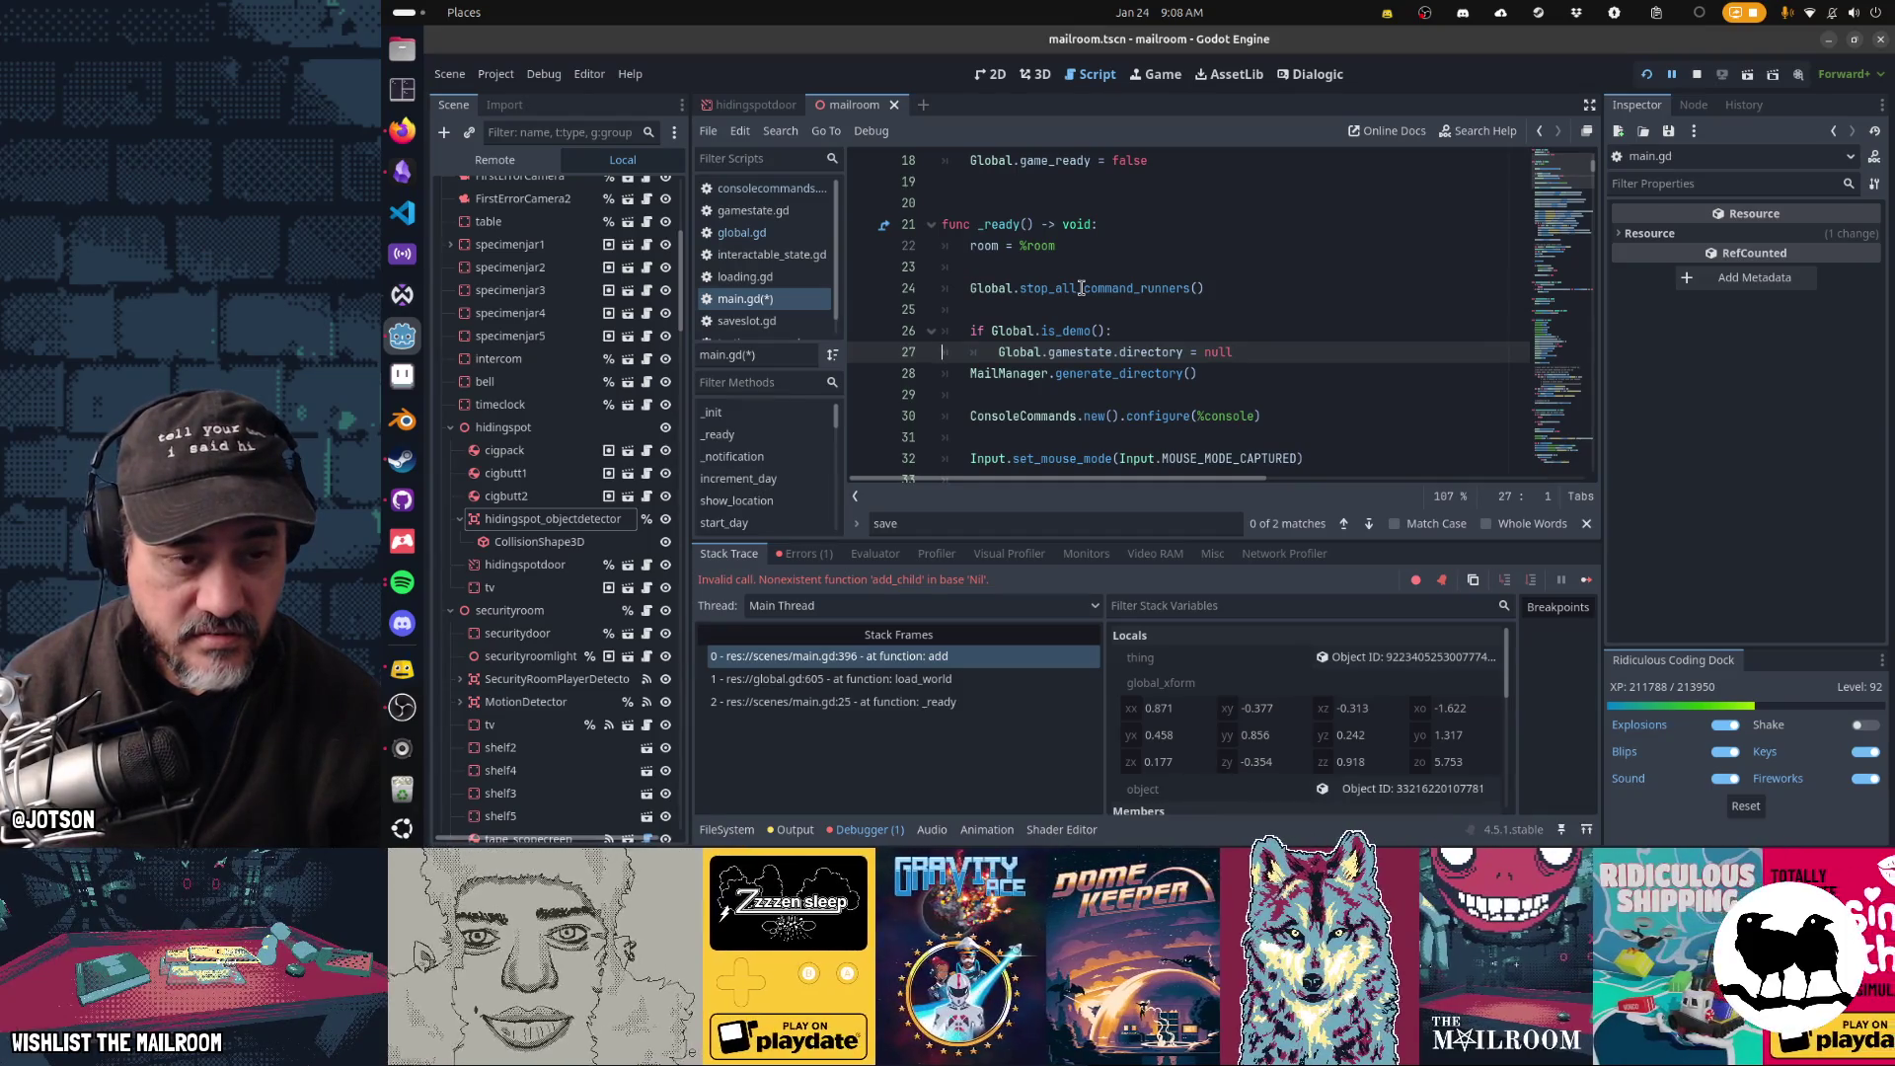
key(Up)
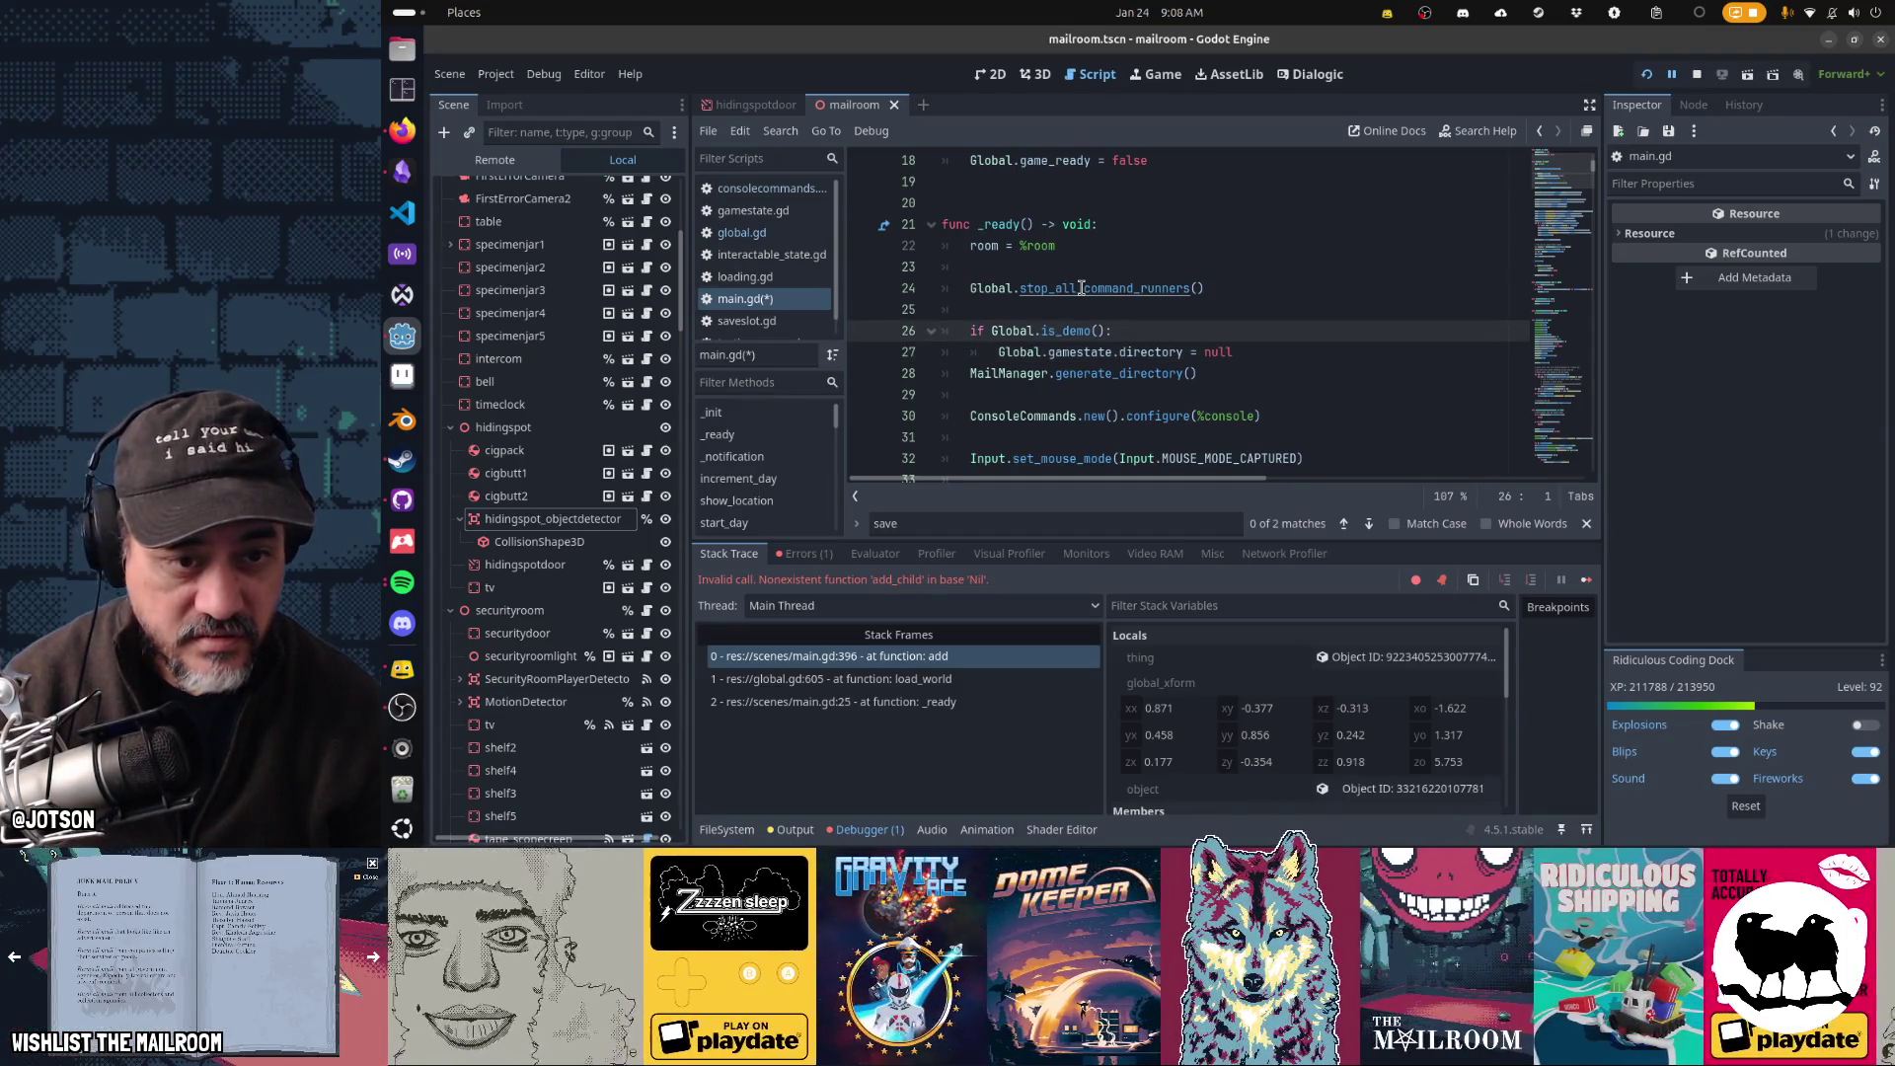
key(ctrl+v)
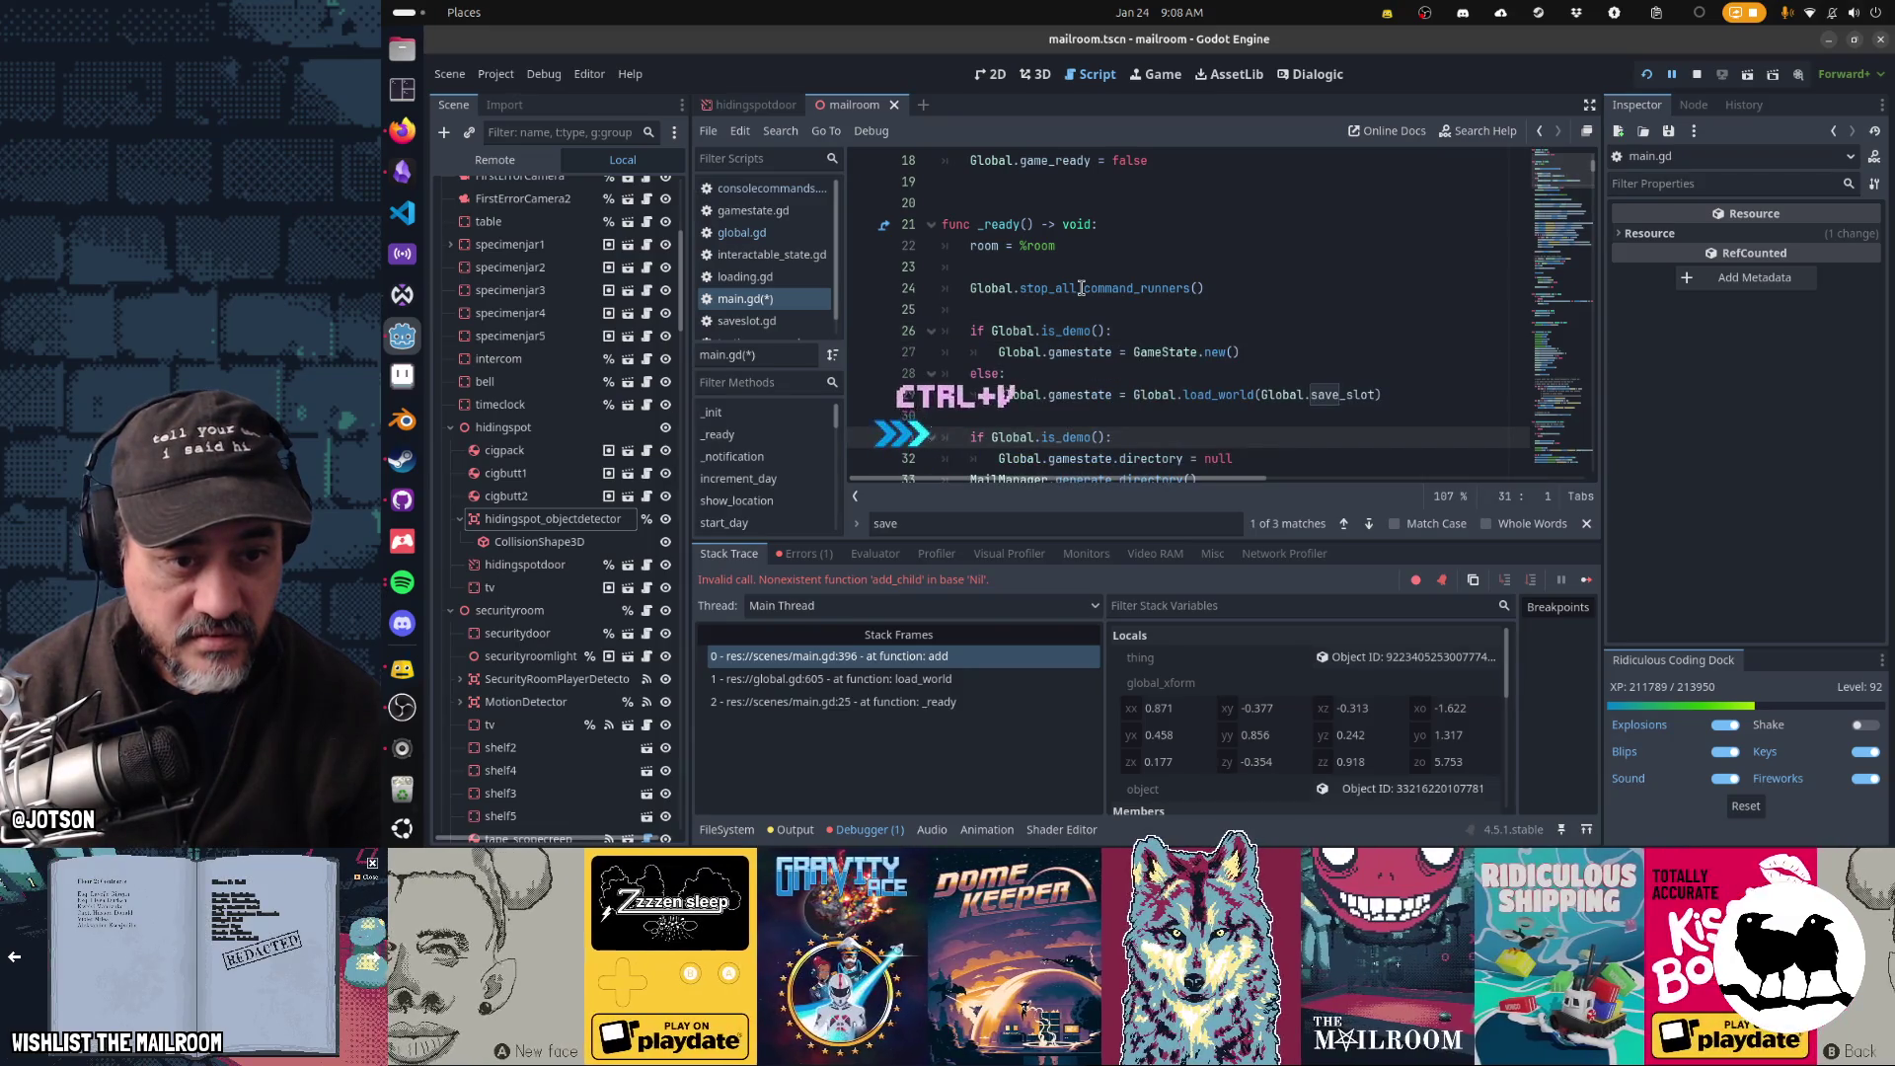
- Fold the separate is_demo check so directory = null sits inside the demo branch
scroll(1081, 287, down, 1)
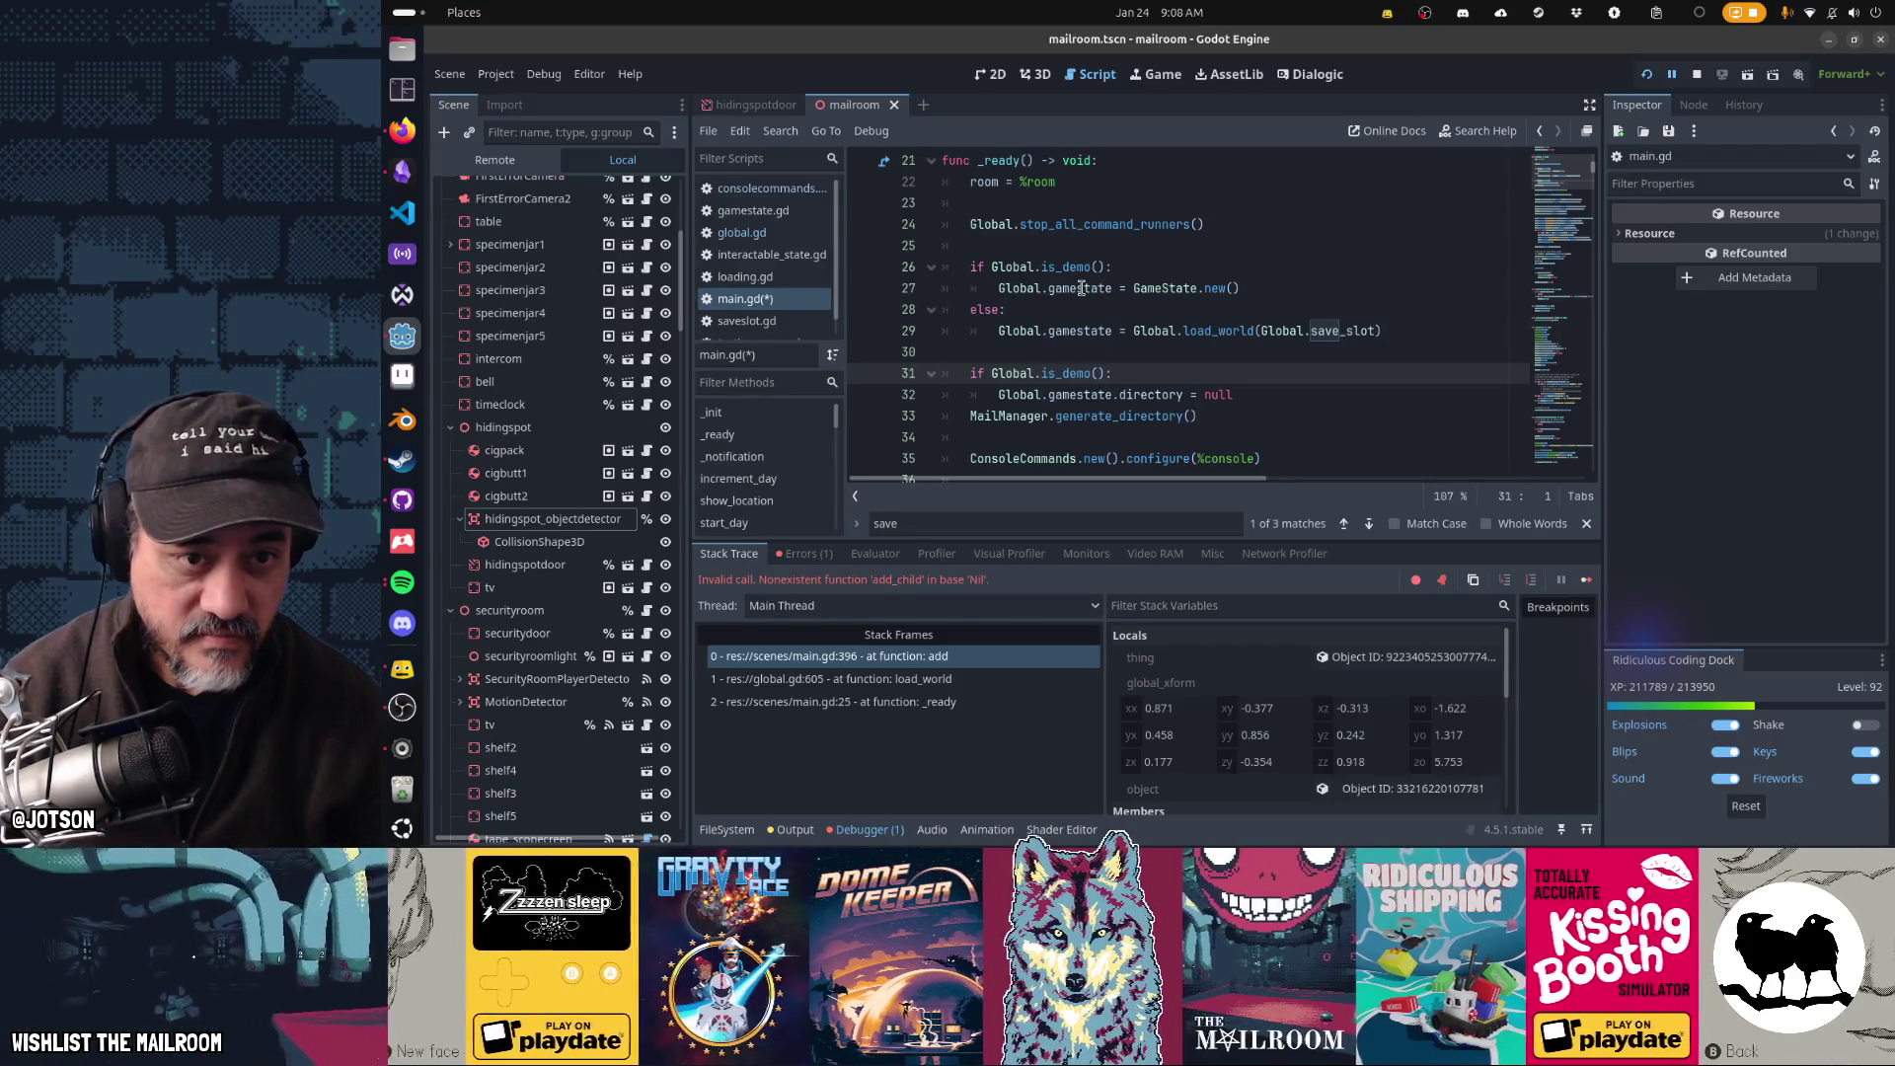
key(Up)
key(shift+Down)
key(shift+Down)
key(shift+Down)
key(ctrl+x)
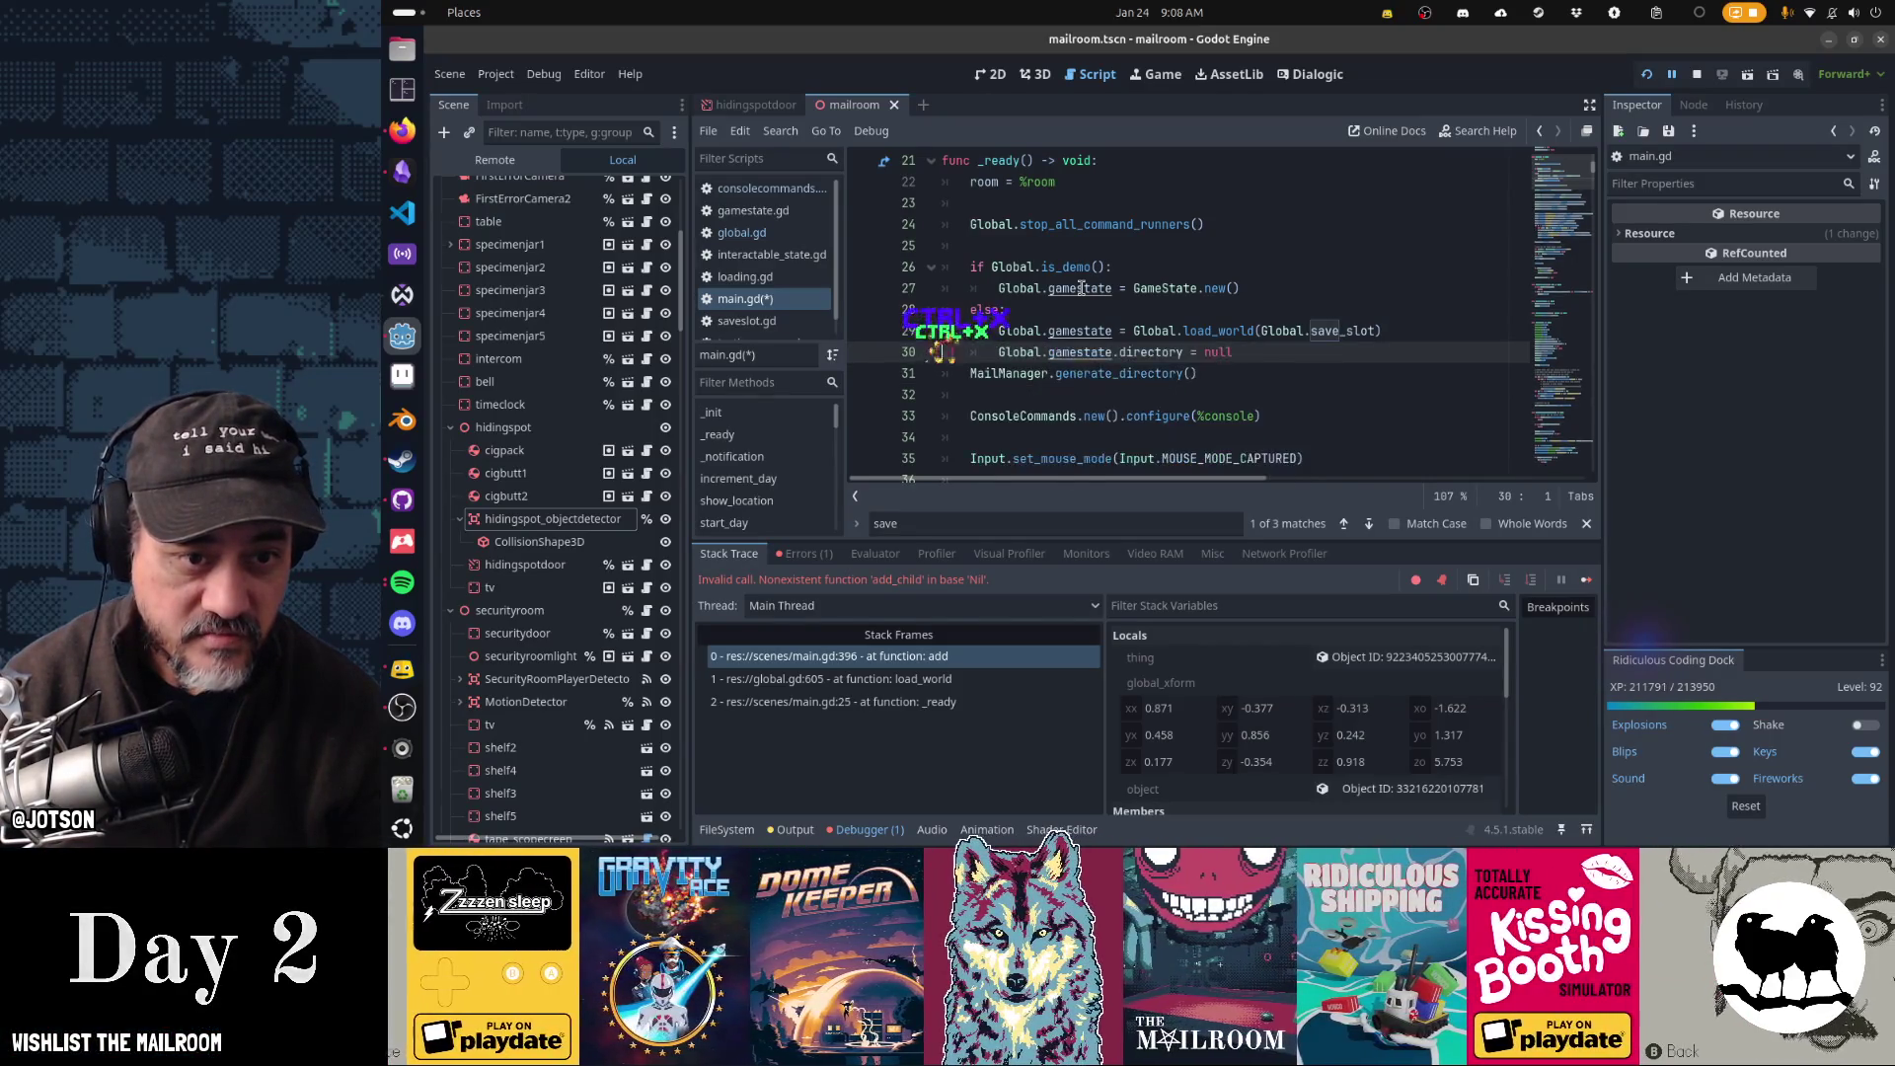
key(Up)
key(Up)
key(ctrl+v)
key(Down)
key(Down)
key(Down)
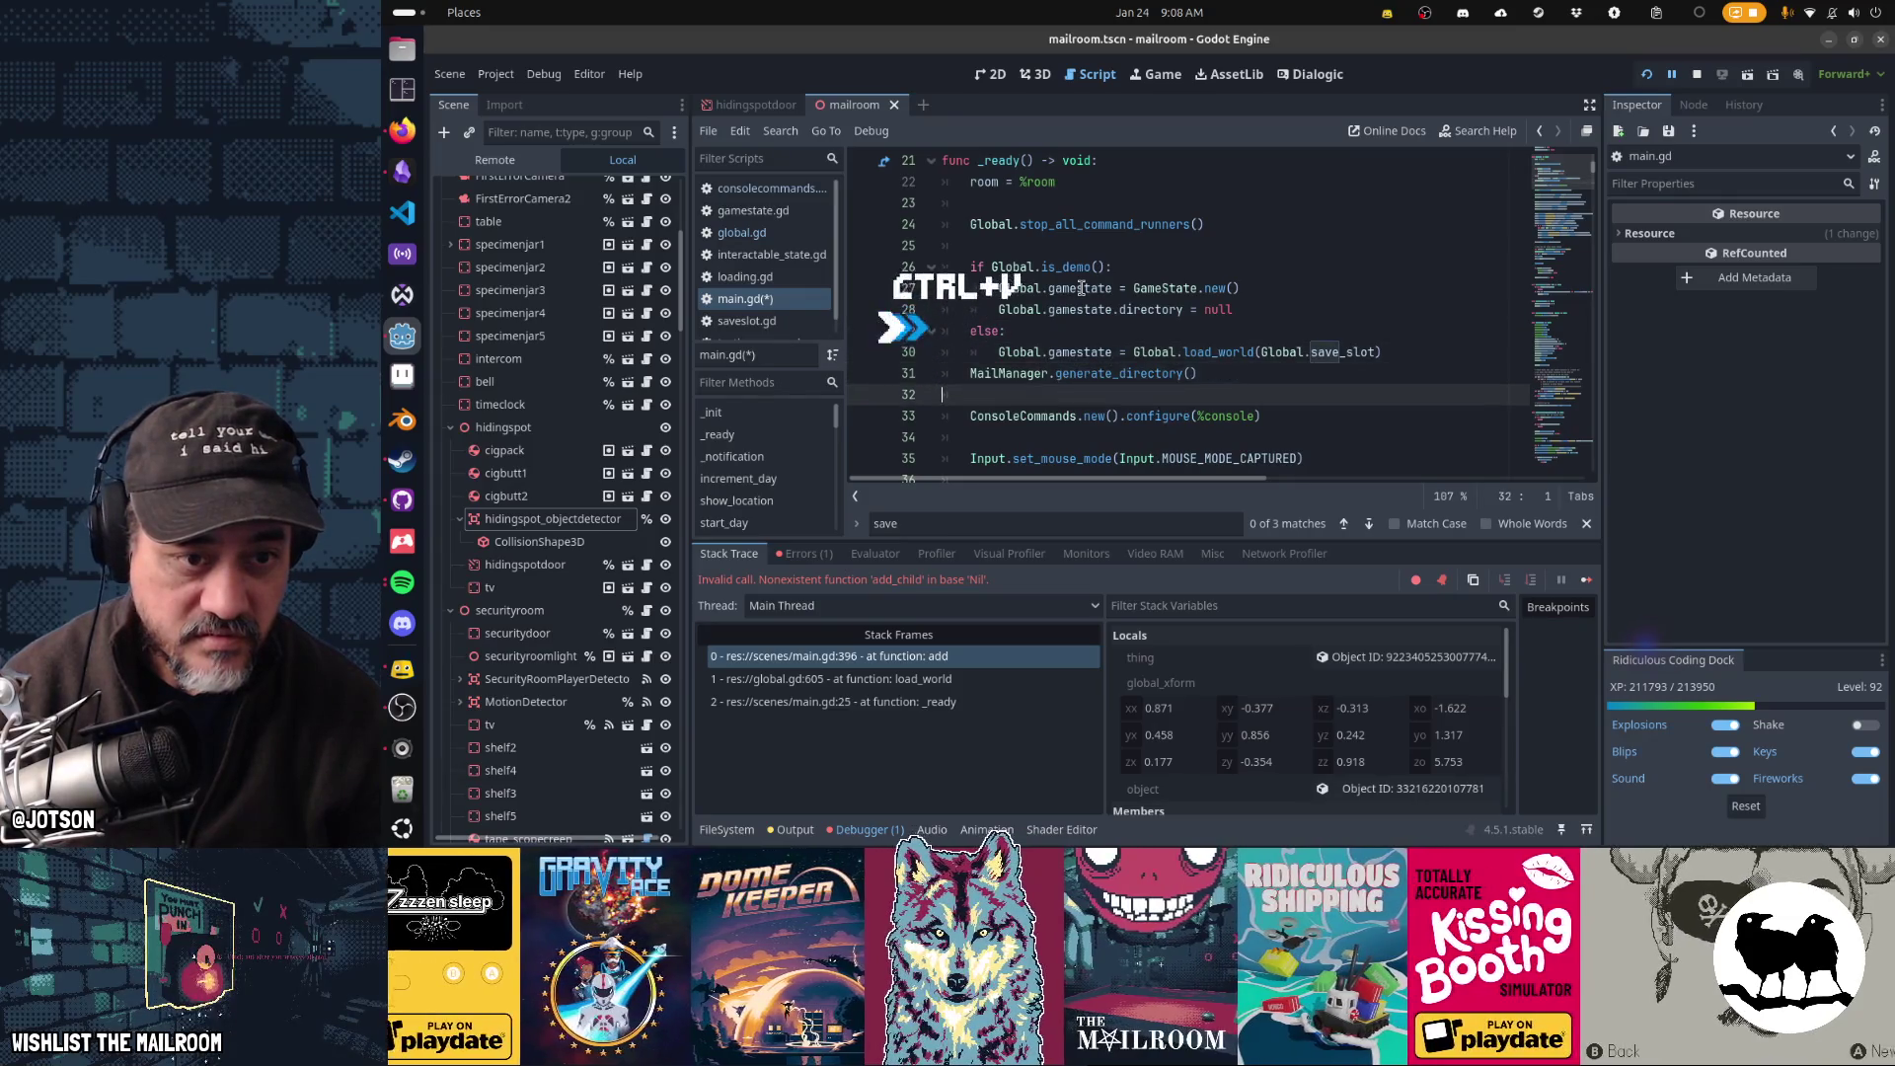
key(Return)
- Review the reordered _ready function and save main.gd
key(Down)
key(Down)
key(Down)
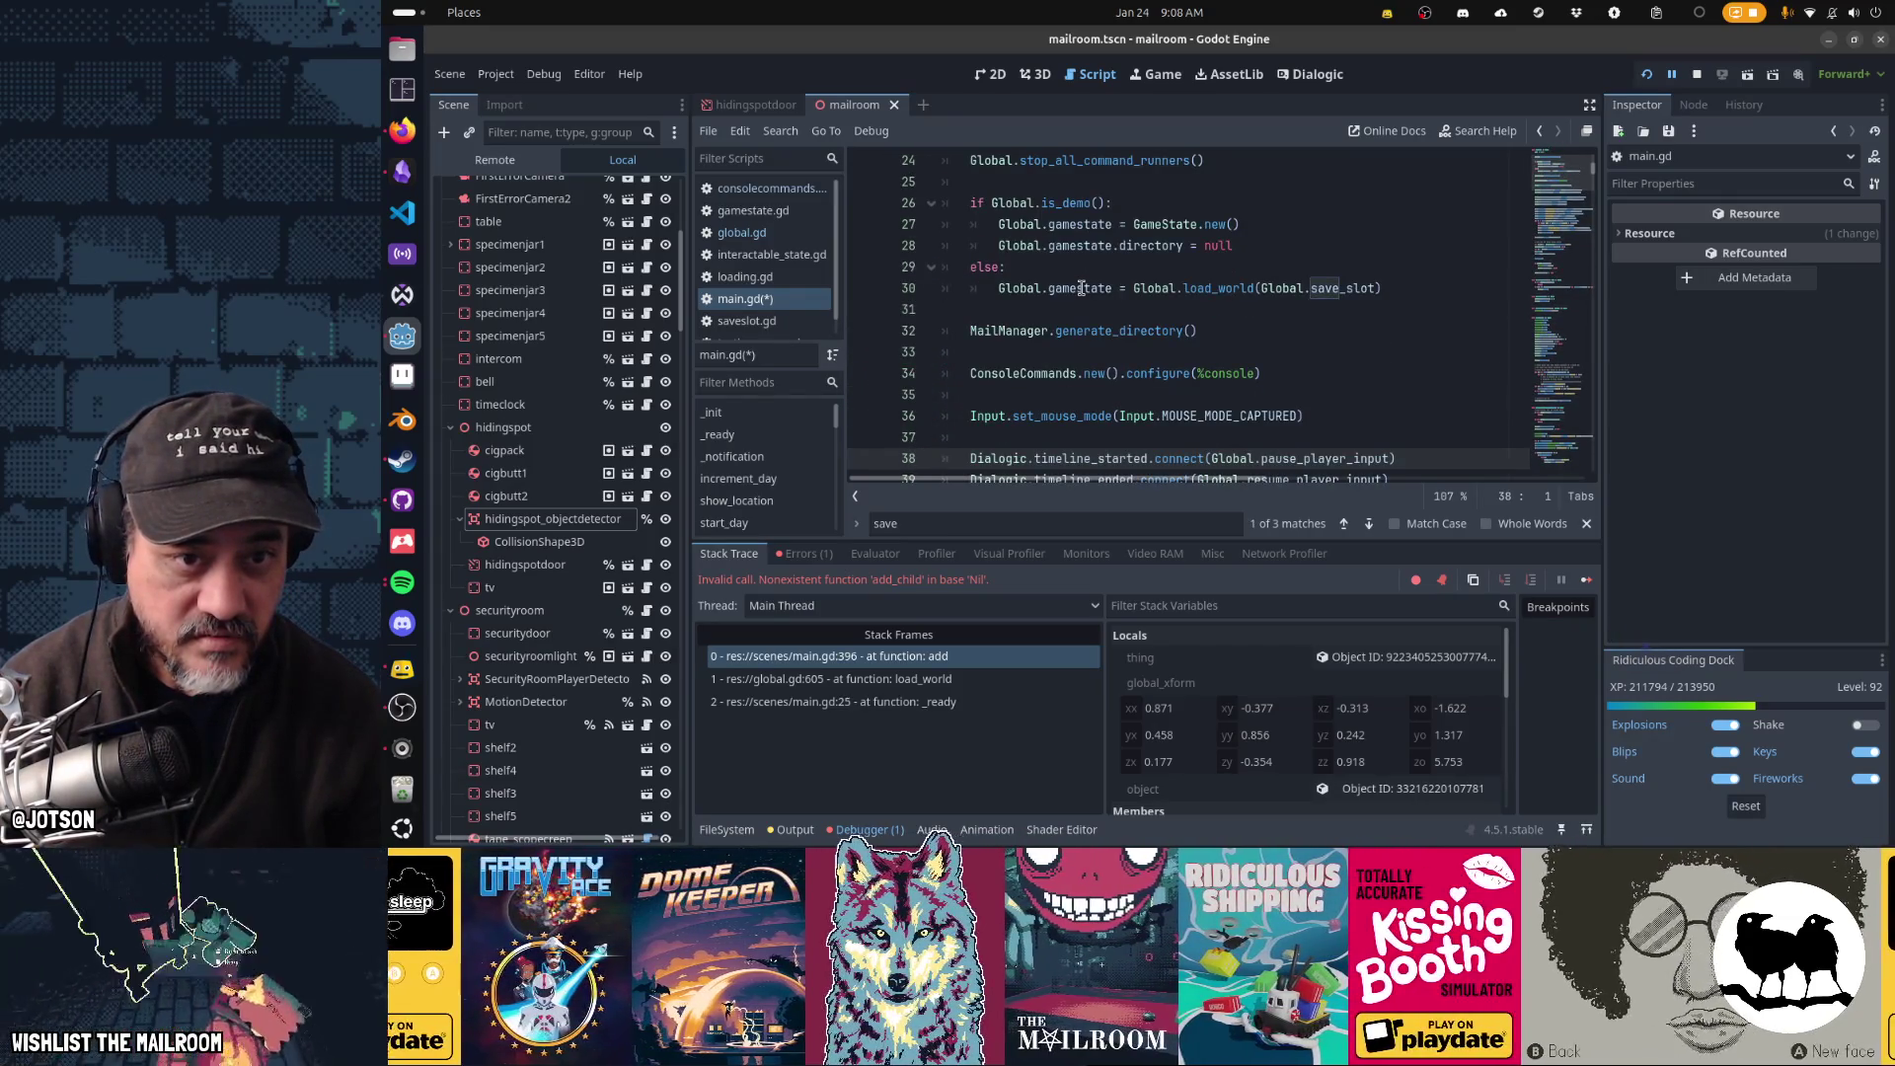
key(Down)
key(Down)
key(Down)
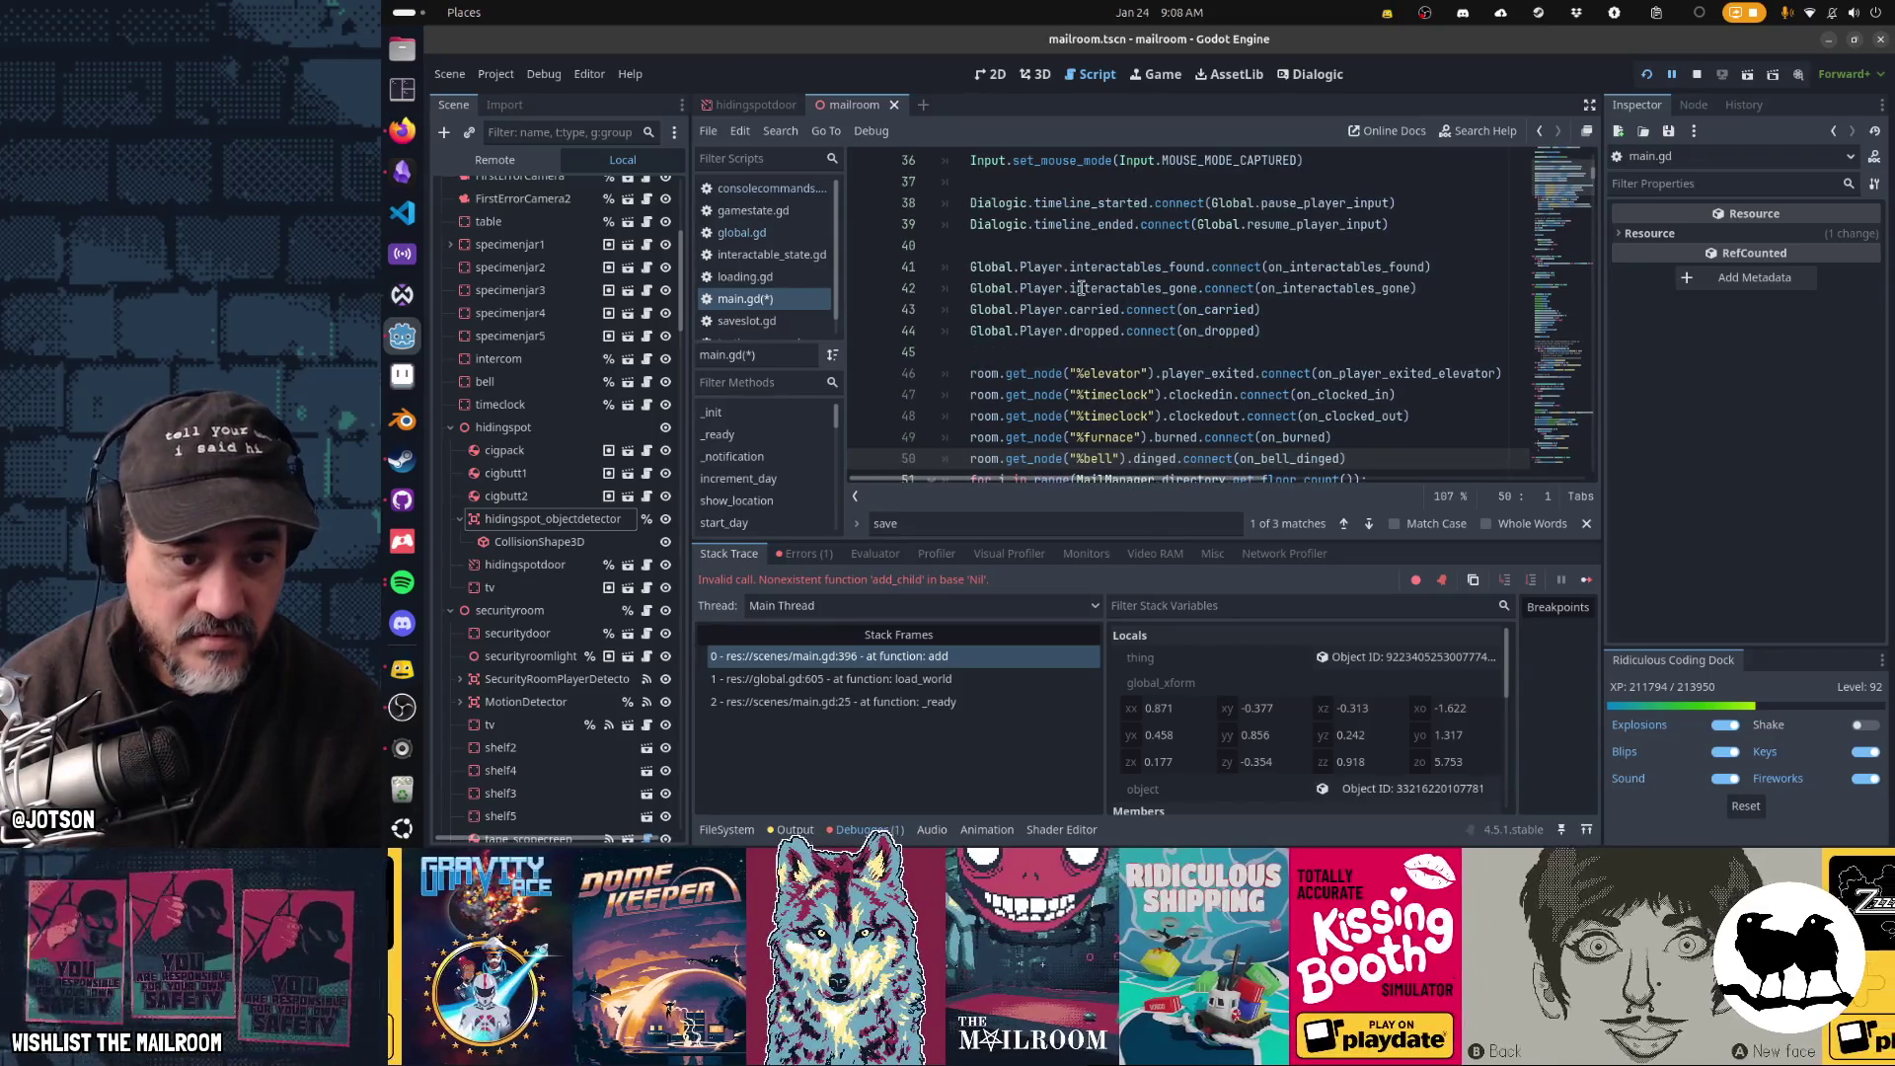
key(Up)
key(Up)
key(Up)
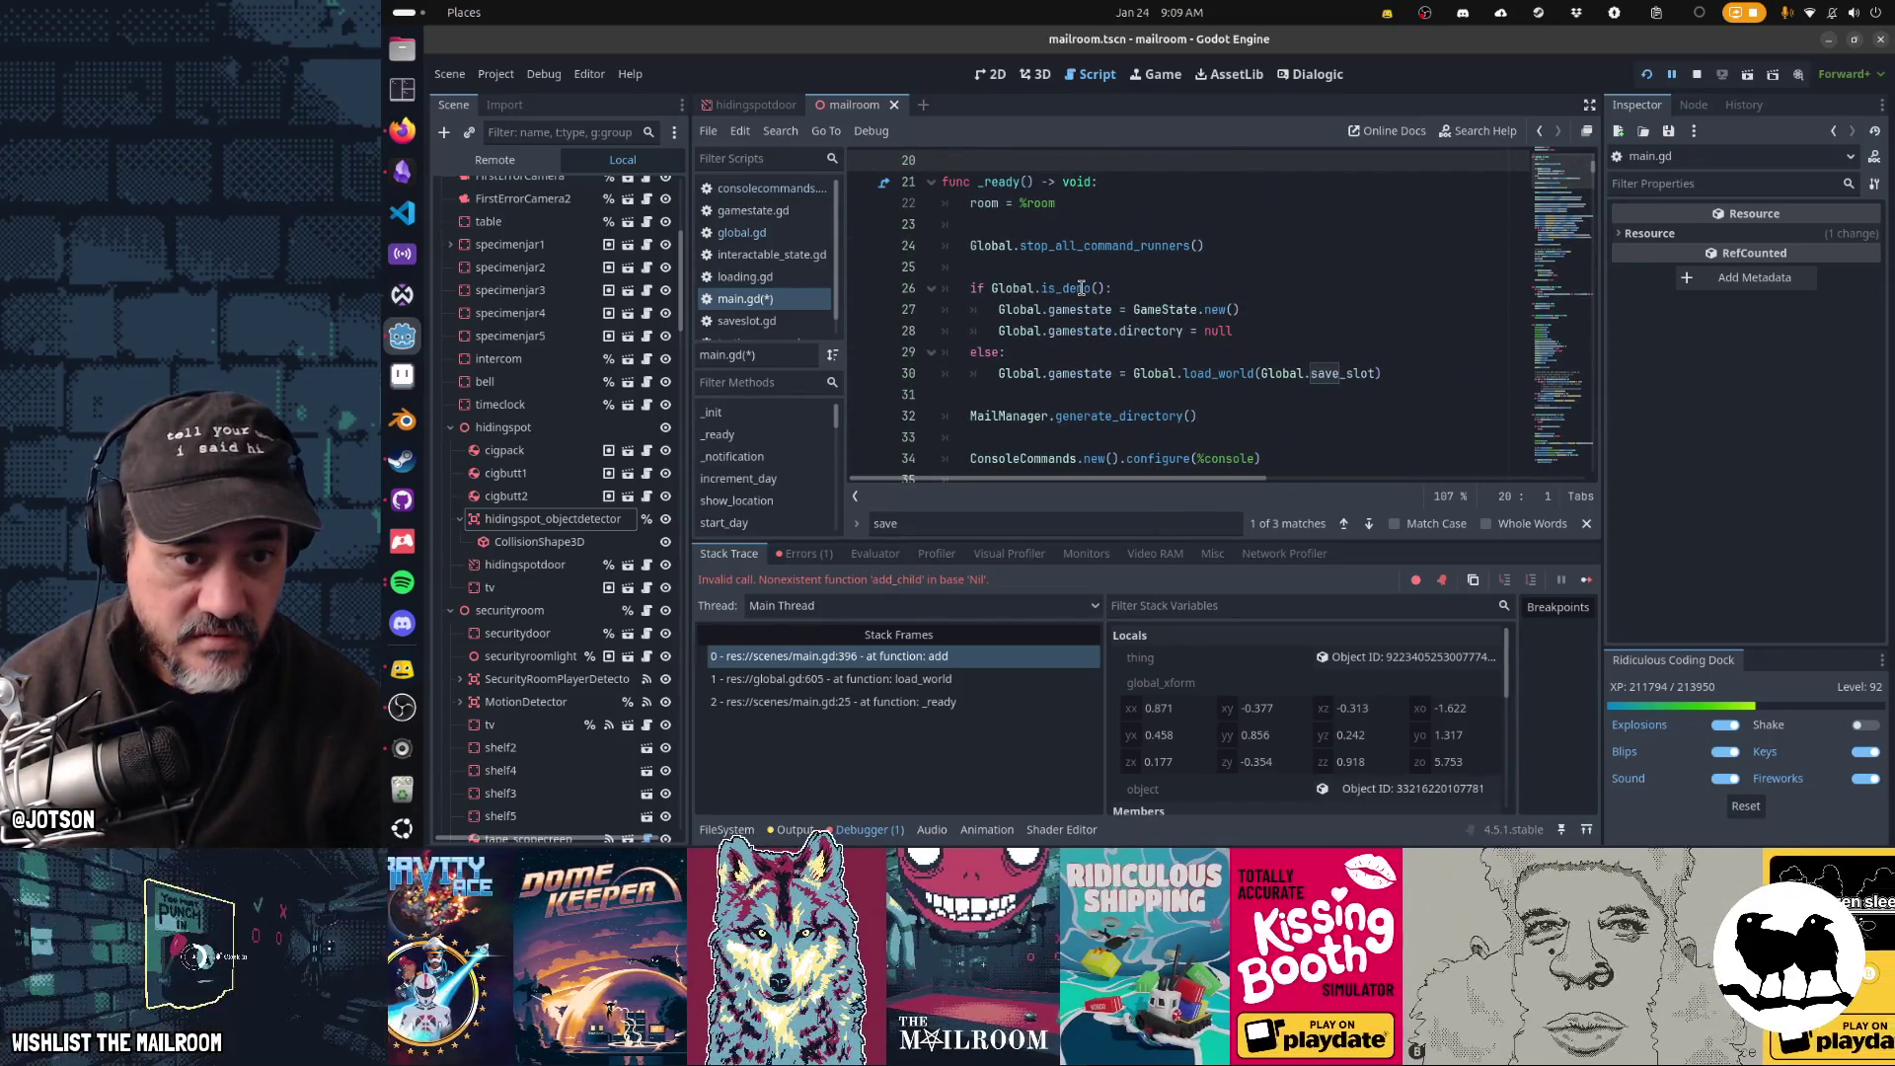
key(Down)
key(Down)
key(Down)
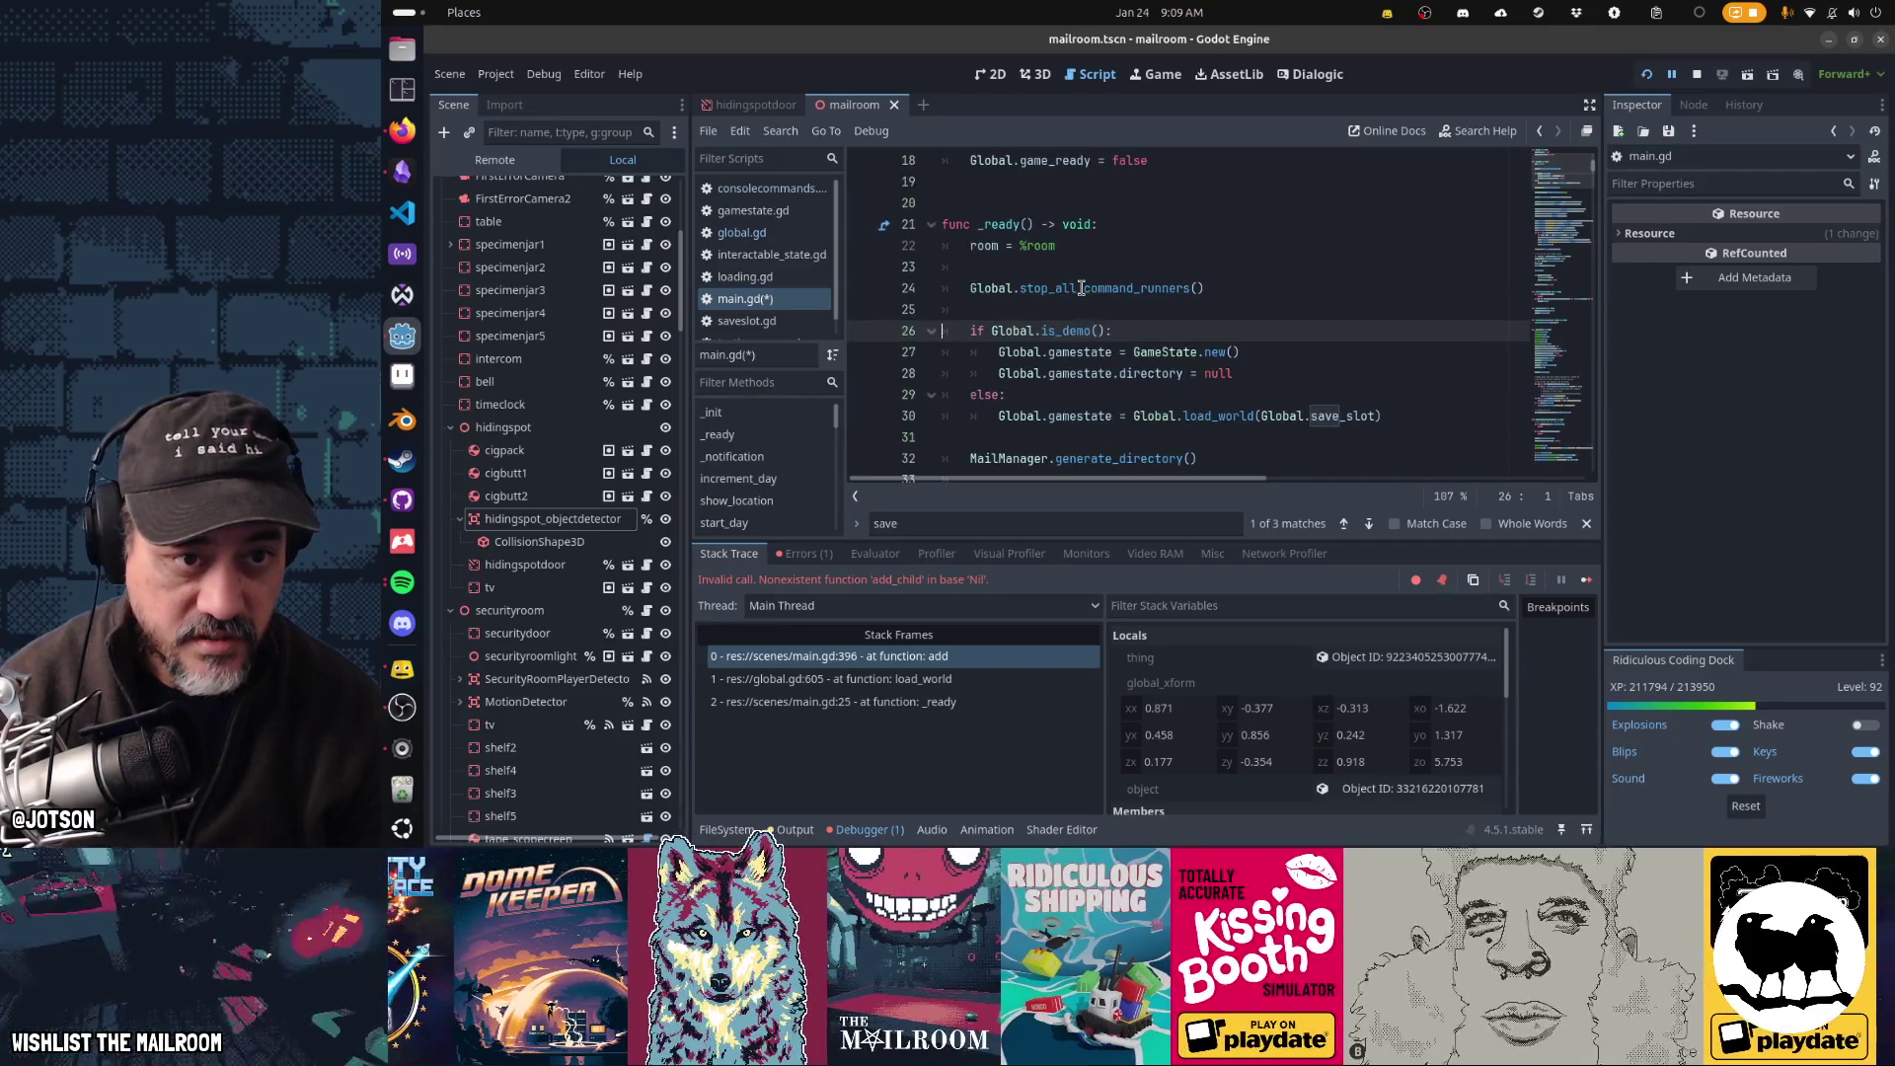
key(Down)
key(Down)
key(Down)
key(ctrl+s)
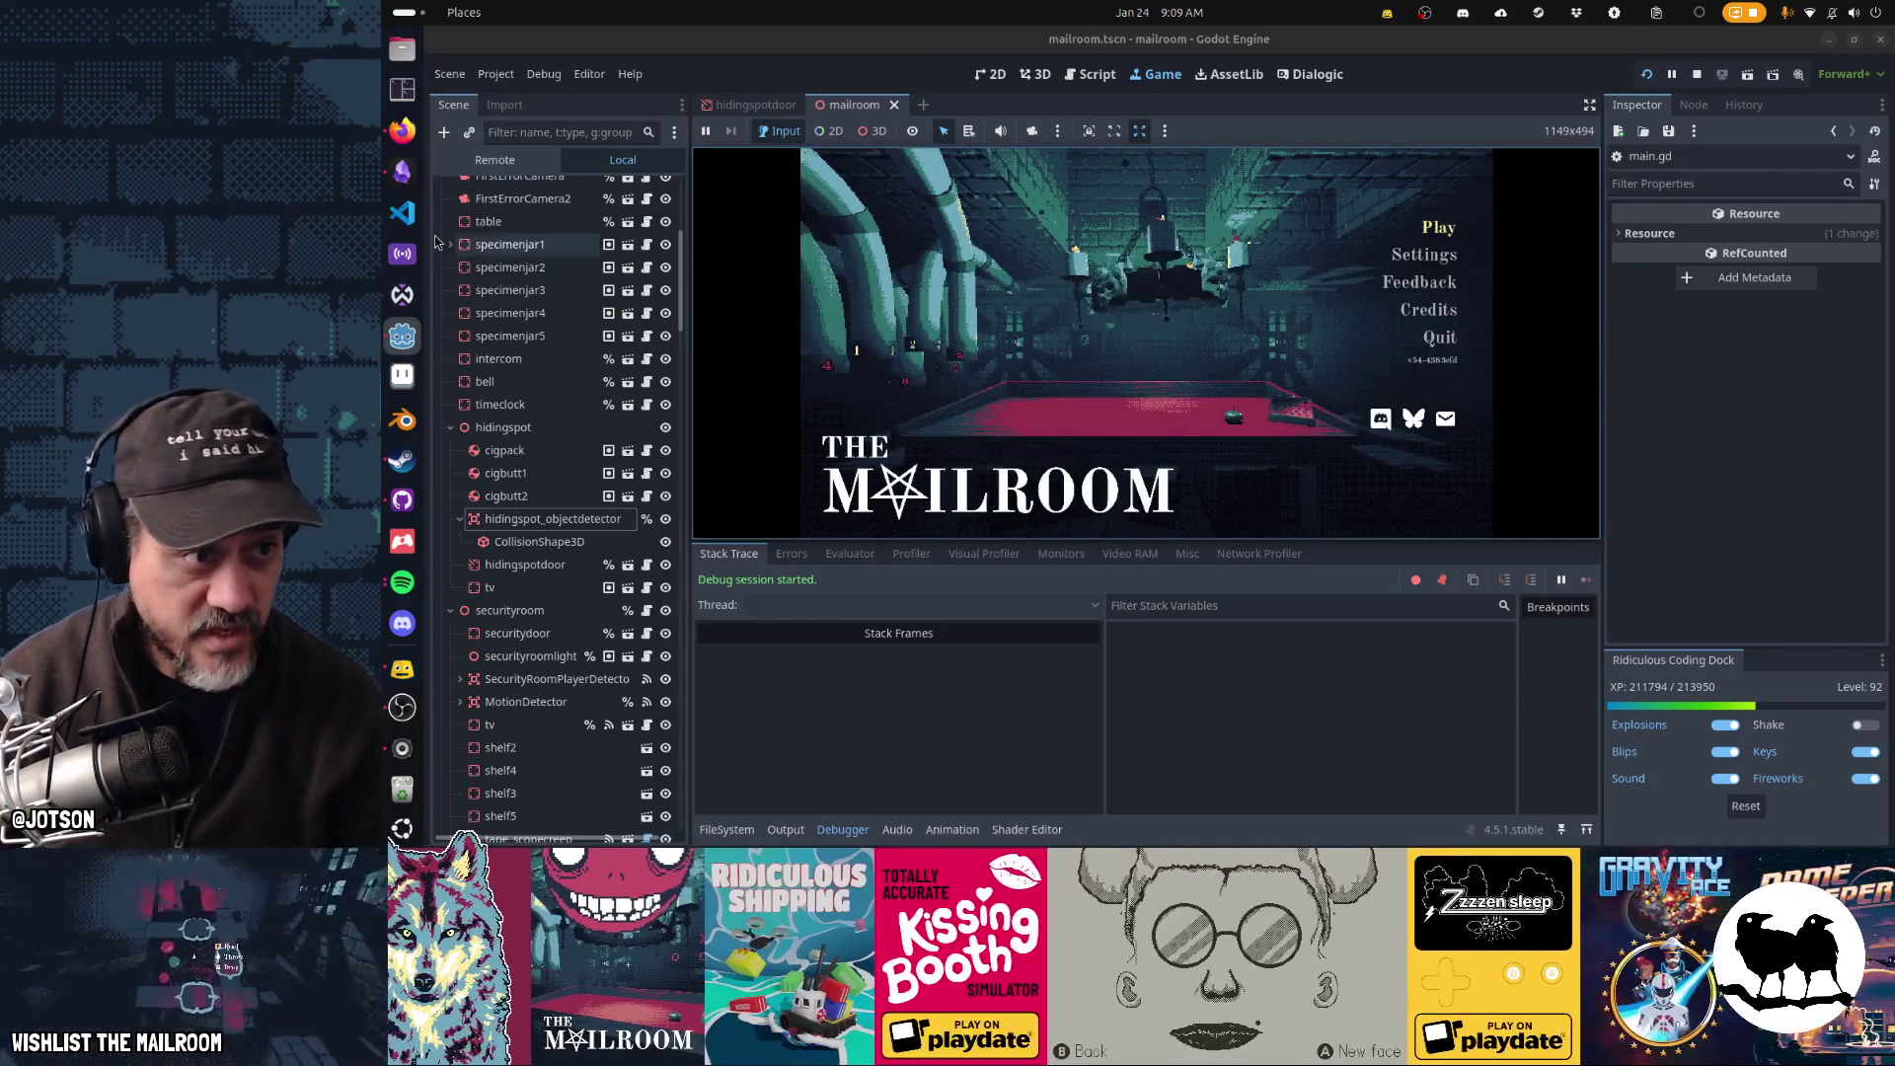
- Bring the saveslot_98.tres window in VS Code over Godot and drag it to the left
key(super)
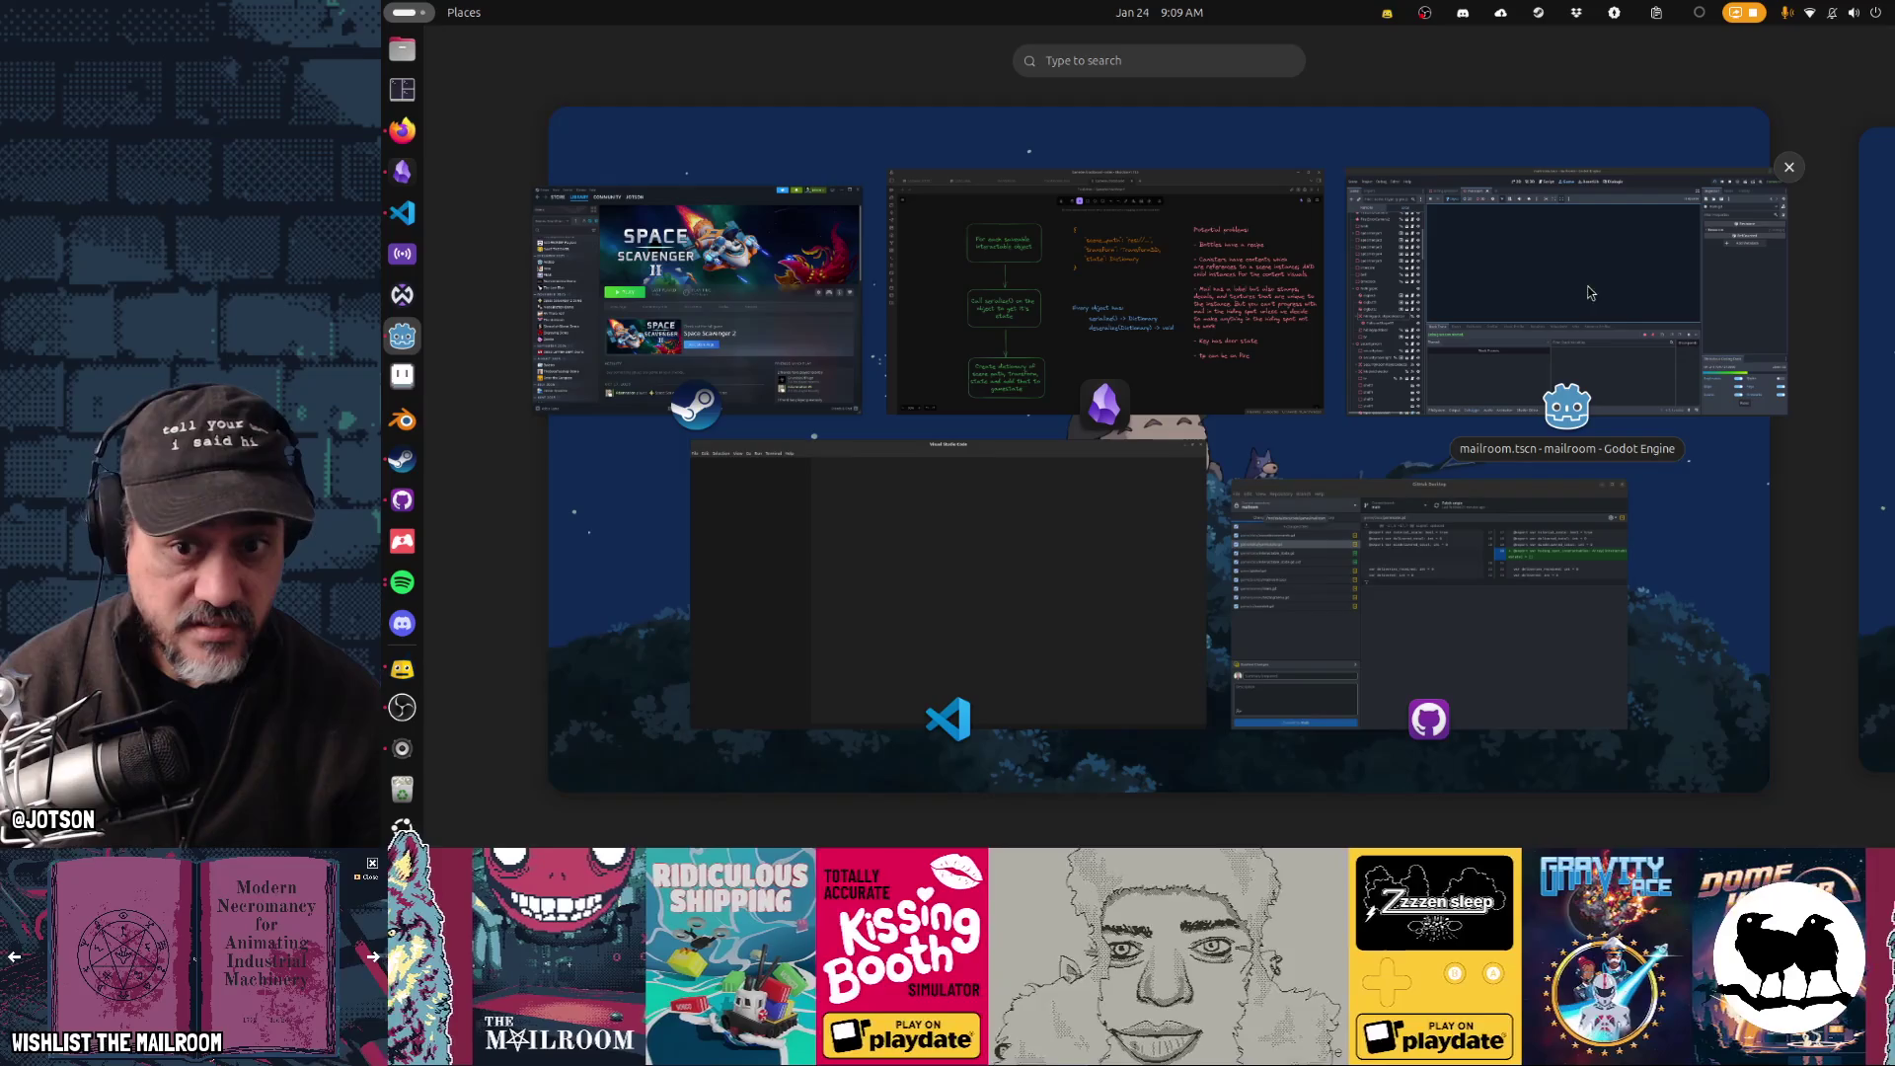
click(401, 337)
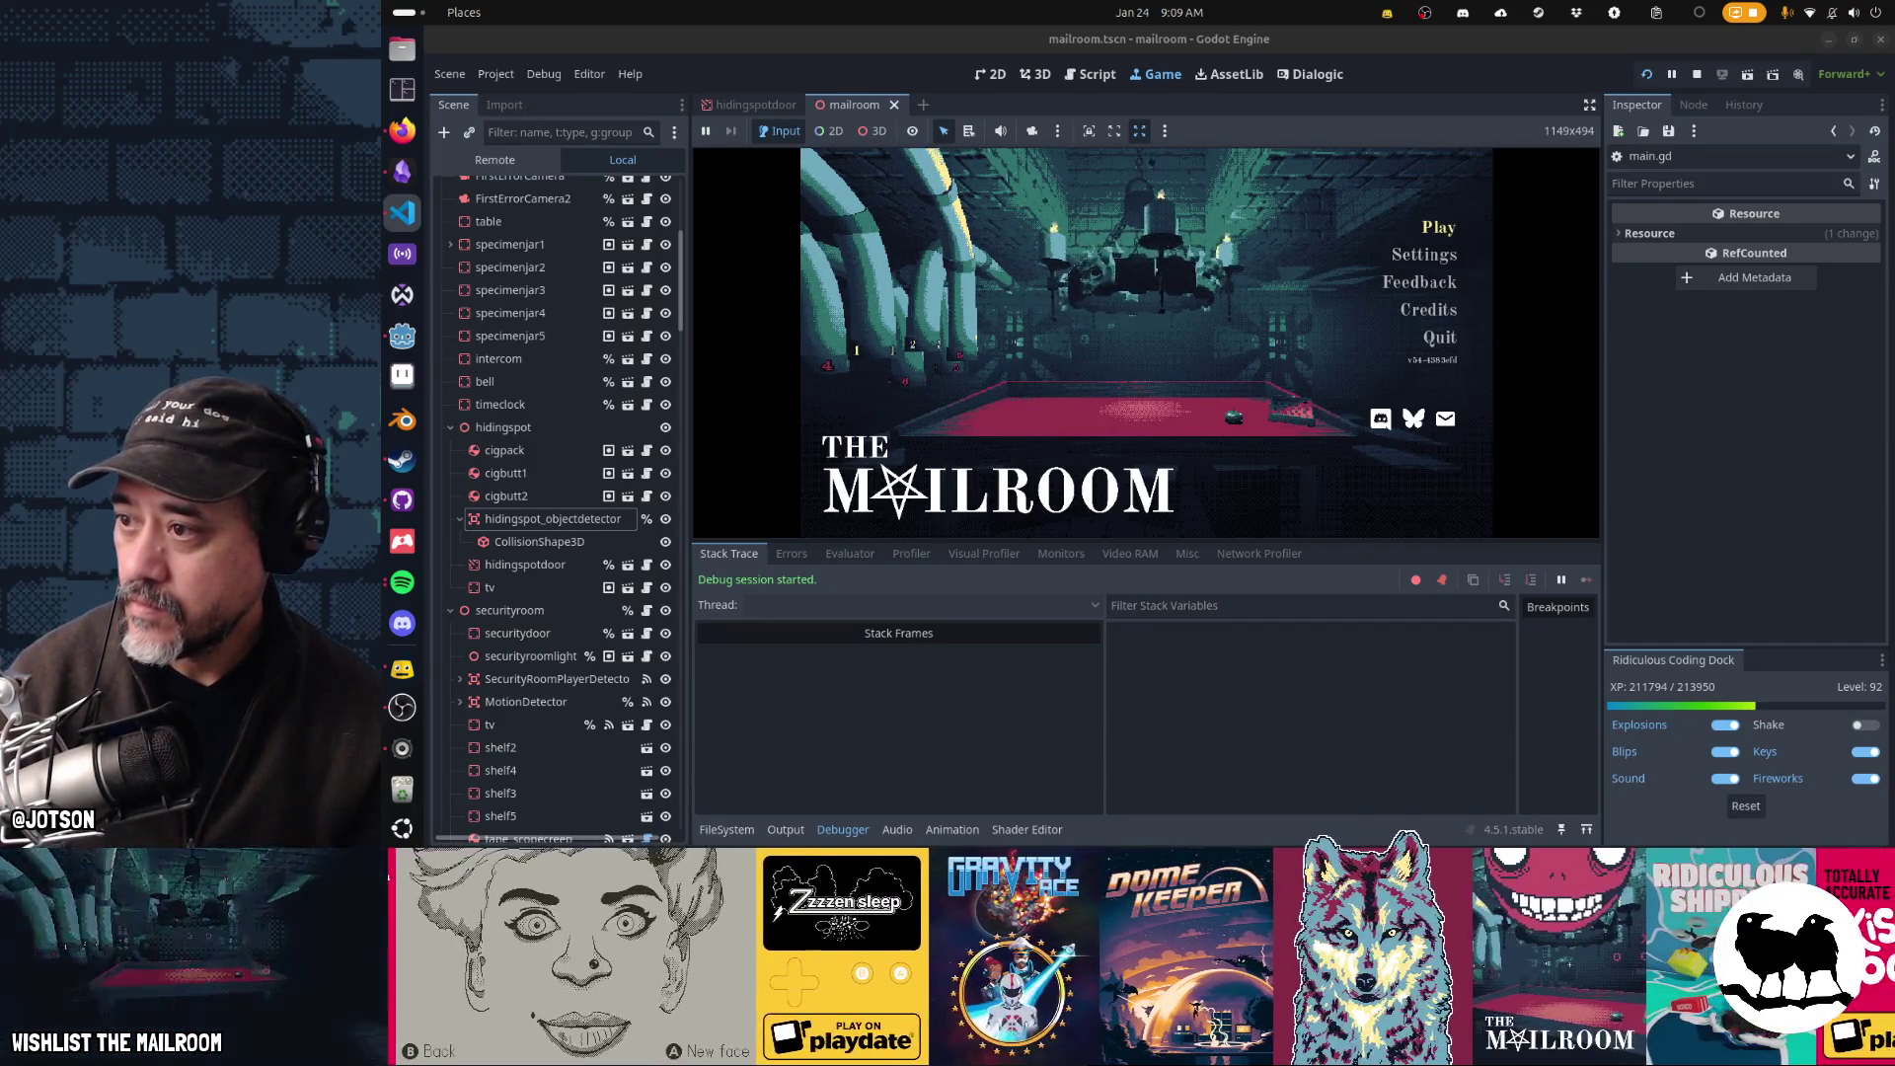
key(alt+Tab)
drag(1662, 144, 1422, 144)
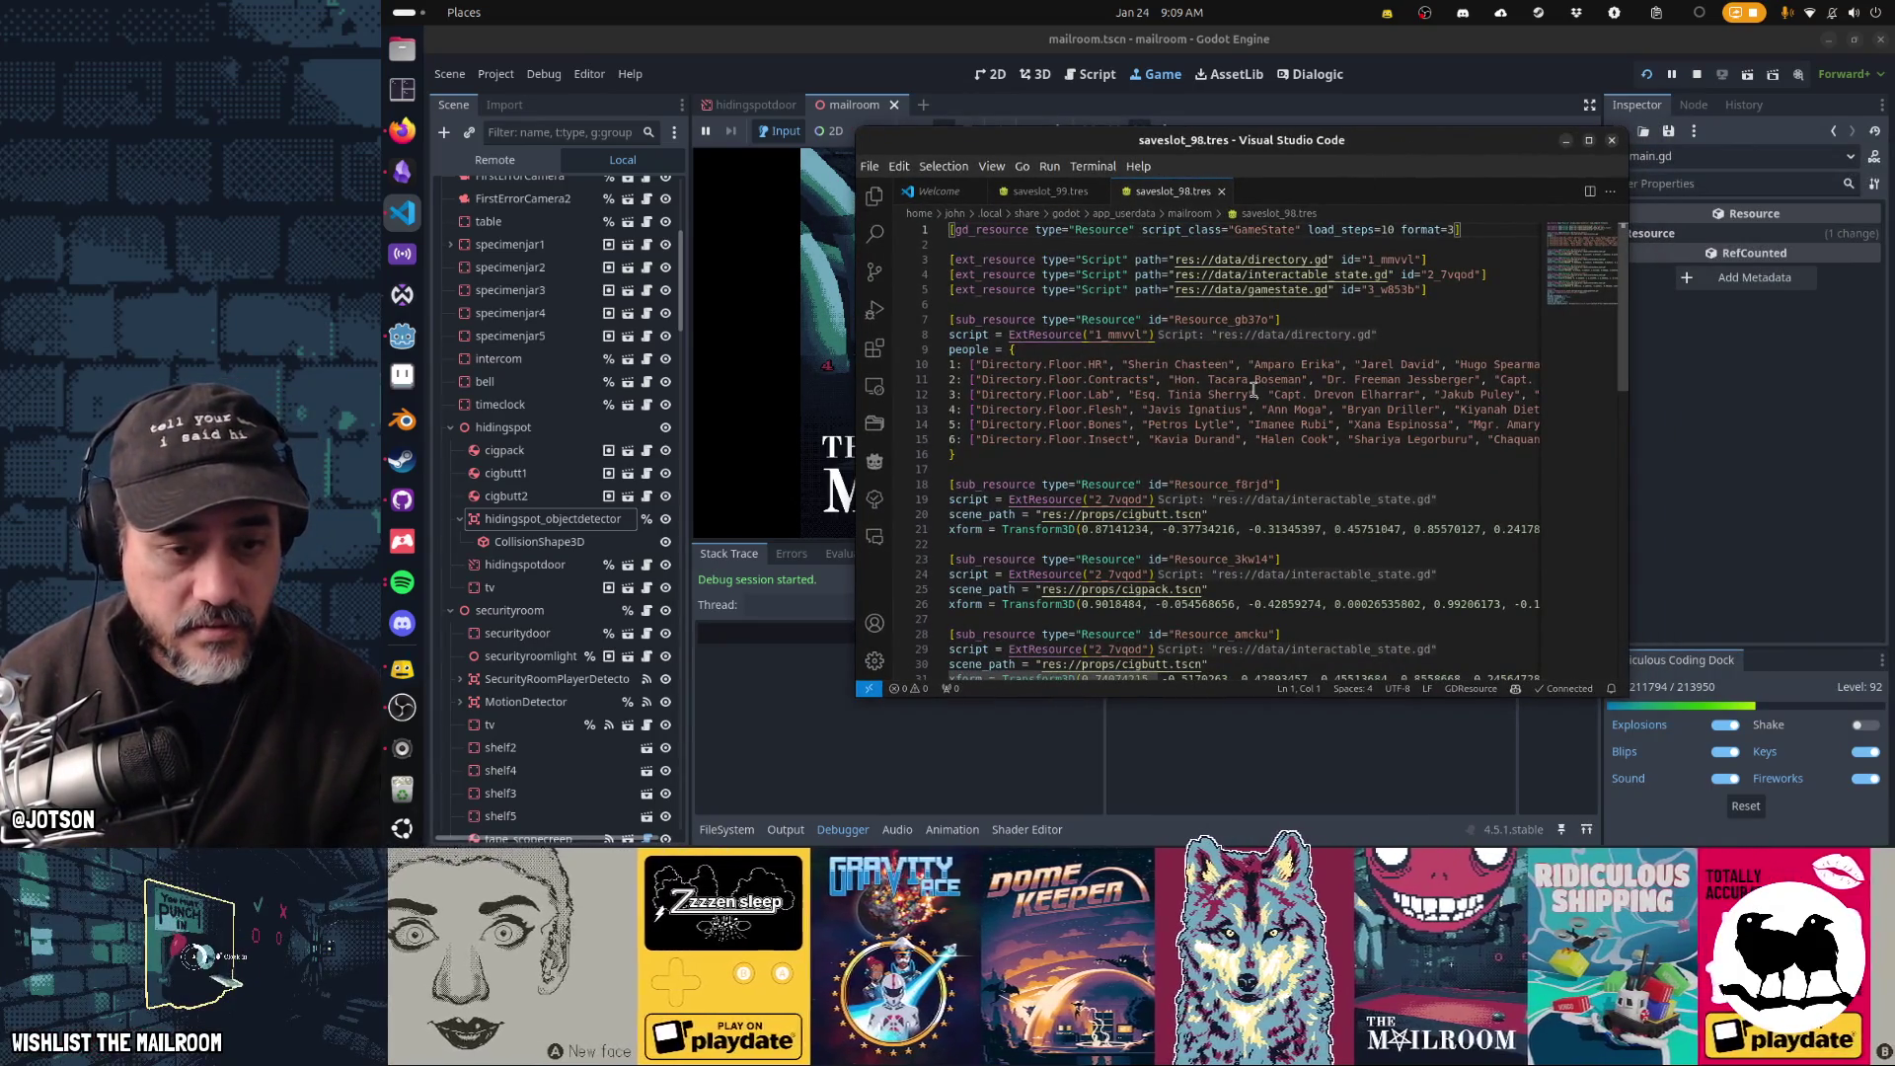
- Review the save file's scene_path entries and hiding_spot_interactables SubResource, then return to Godot
click(1174, 514)
click(982, 514)
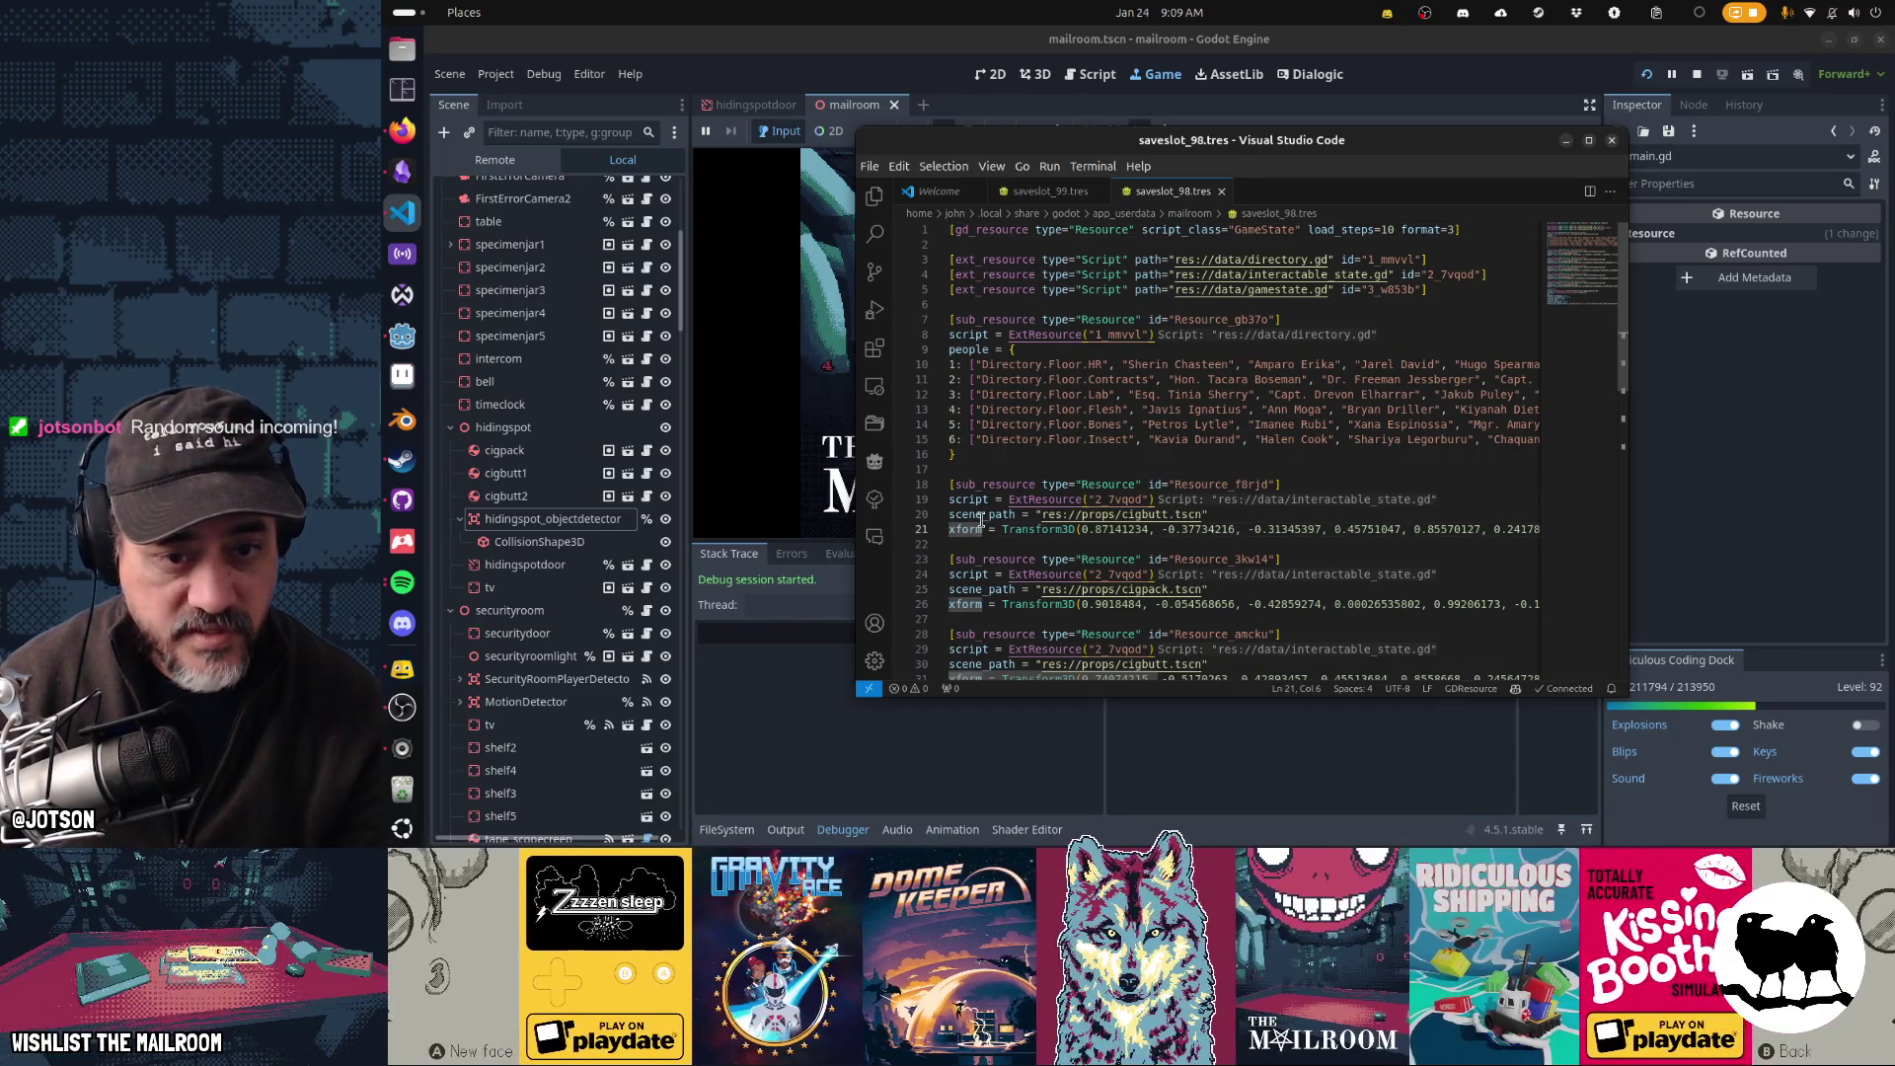
scroll(1113, 546, down, 3)
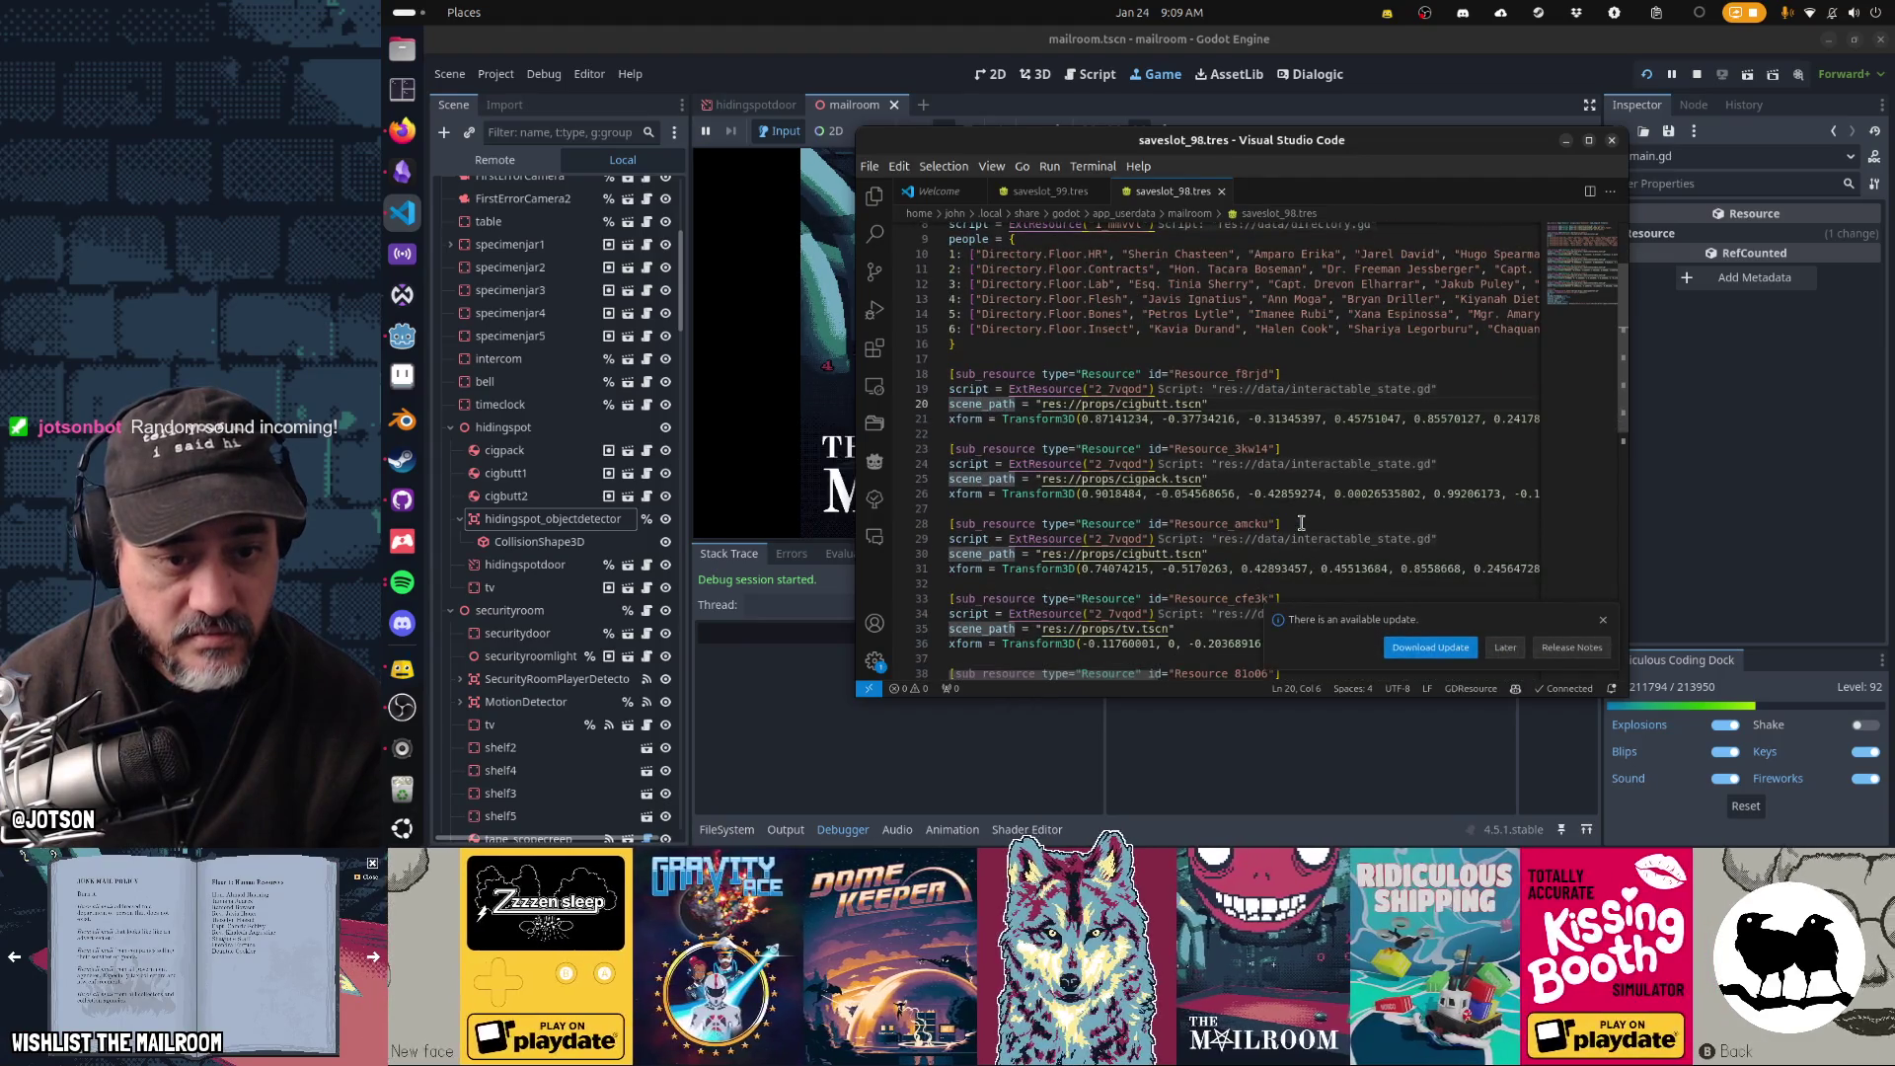
scroll(1145, 567, down, 3)
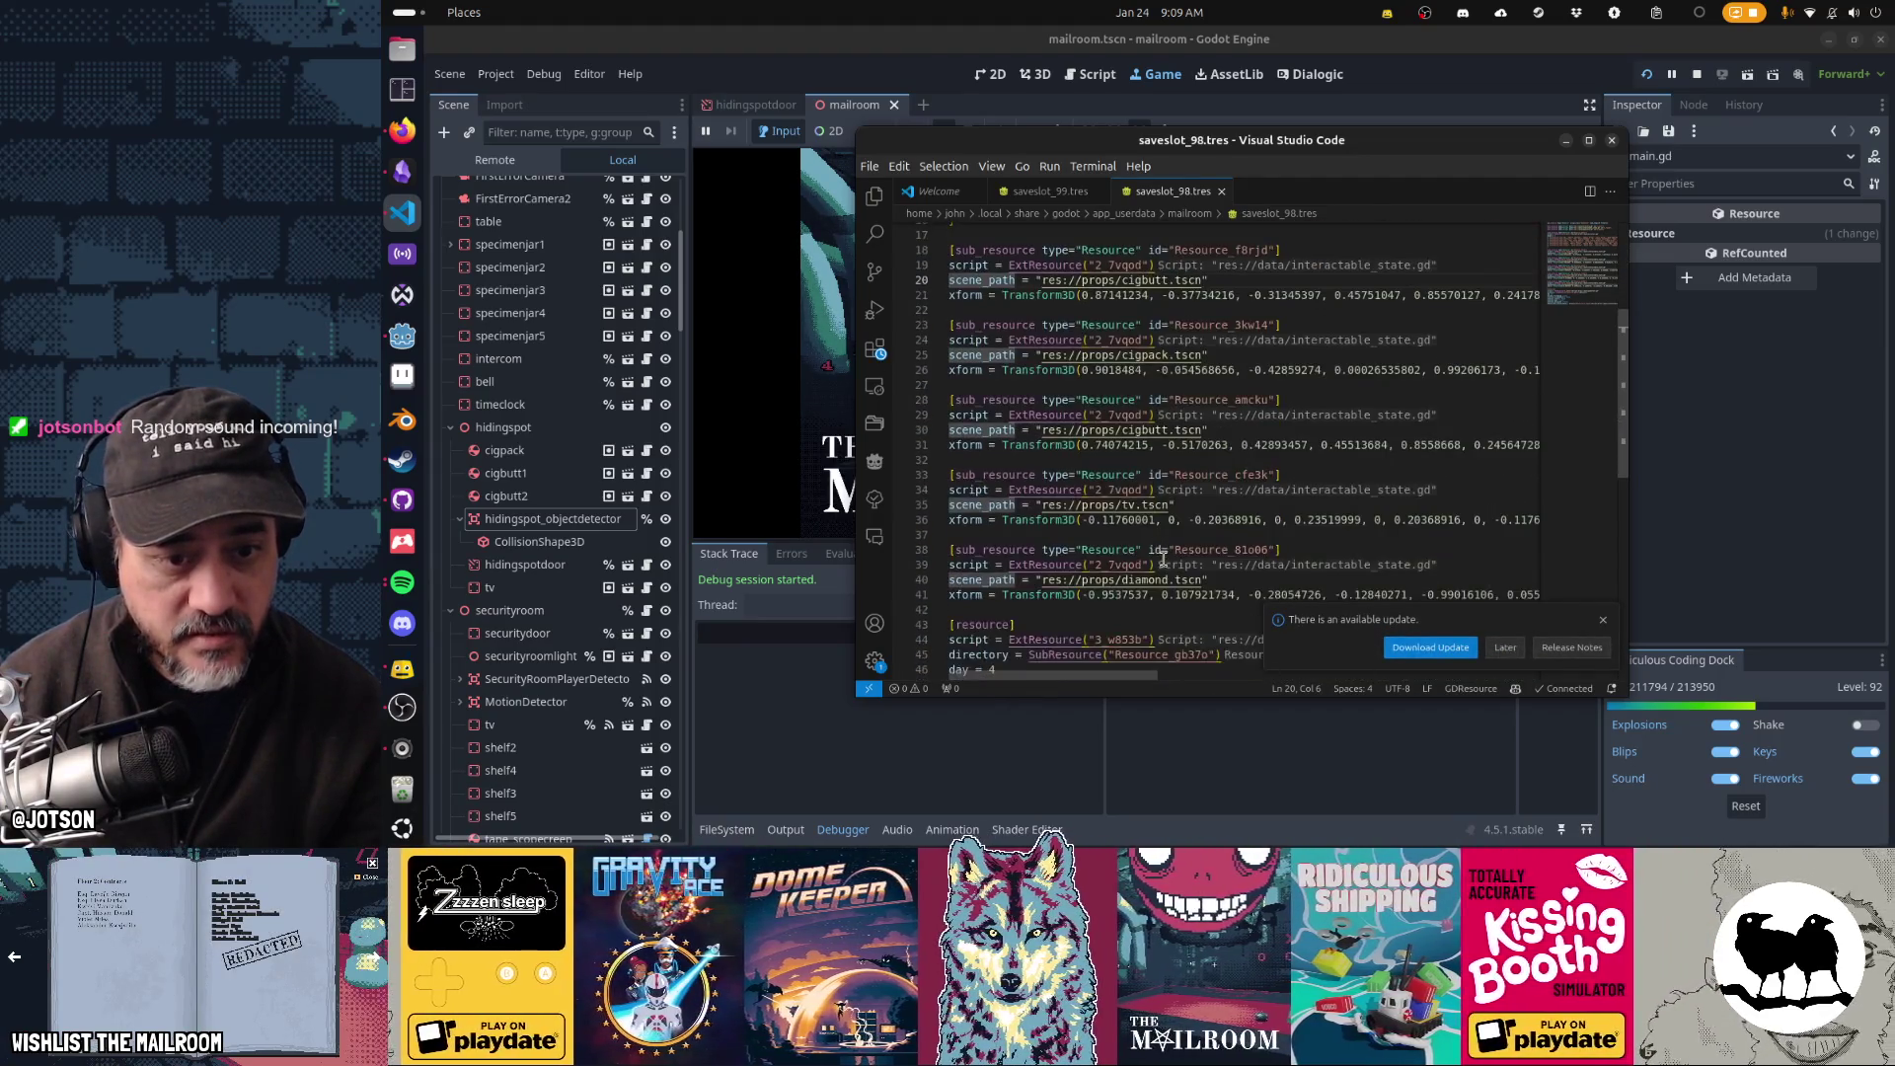
scroll(1140, 514, down, 3)
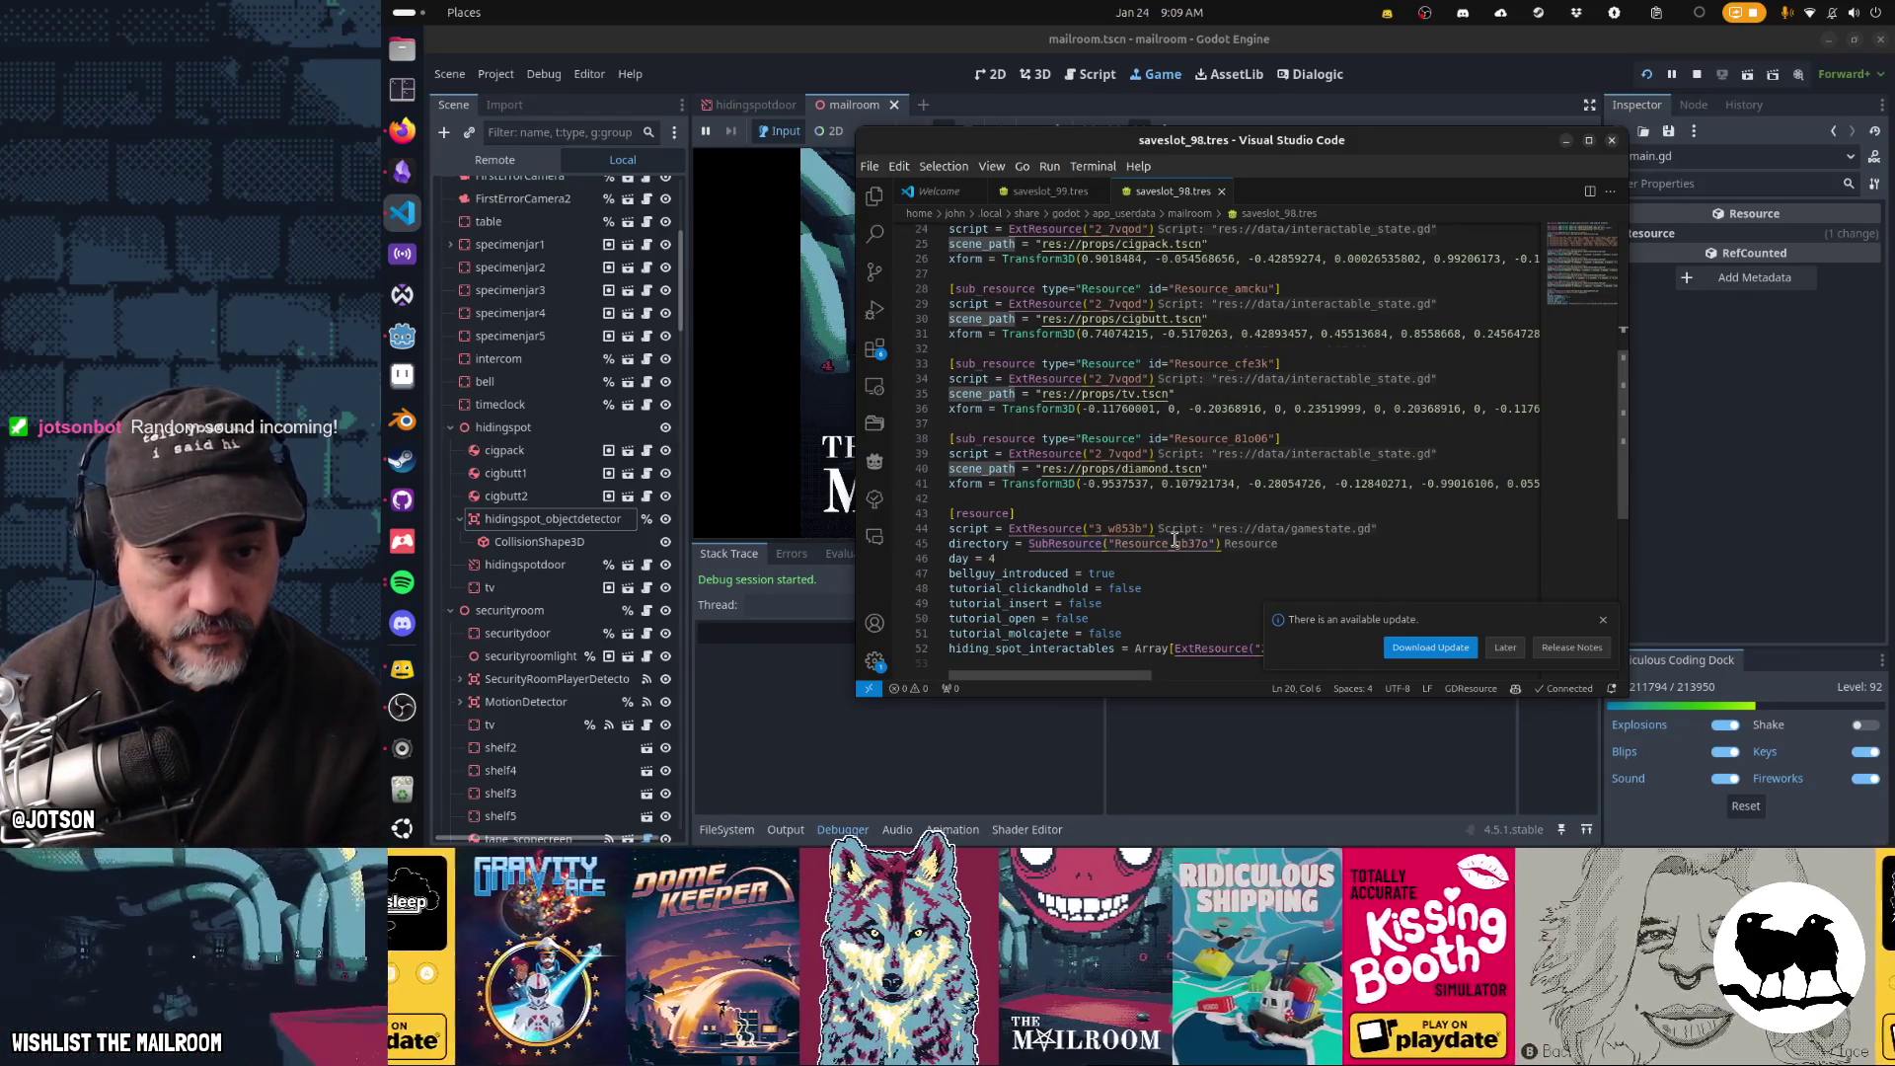
mouse_move(1174, 541)
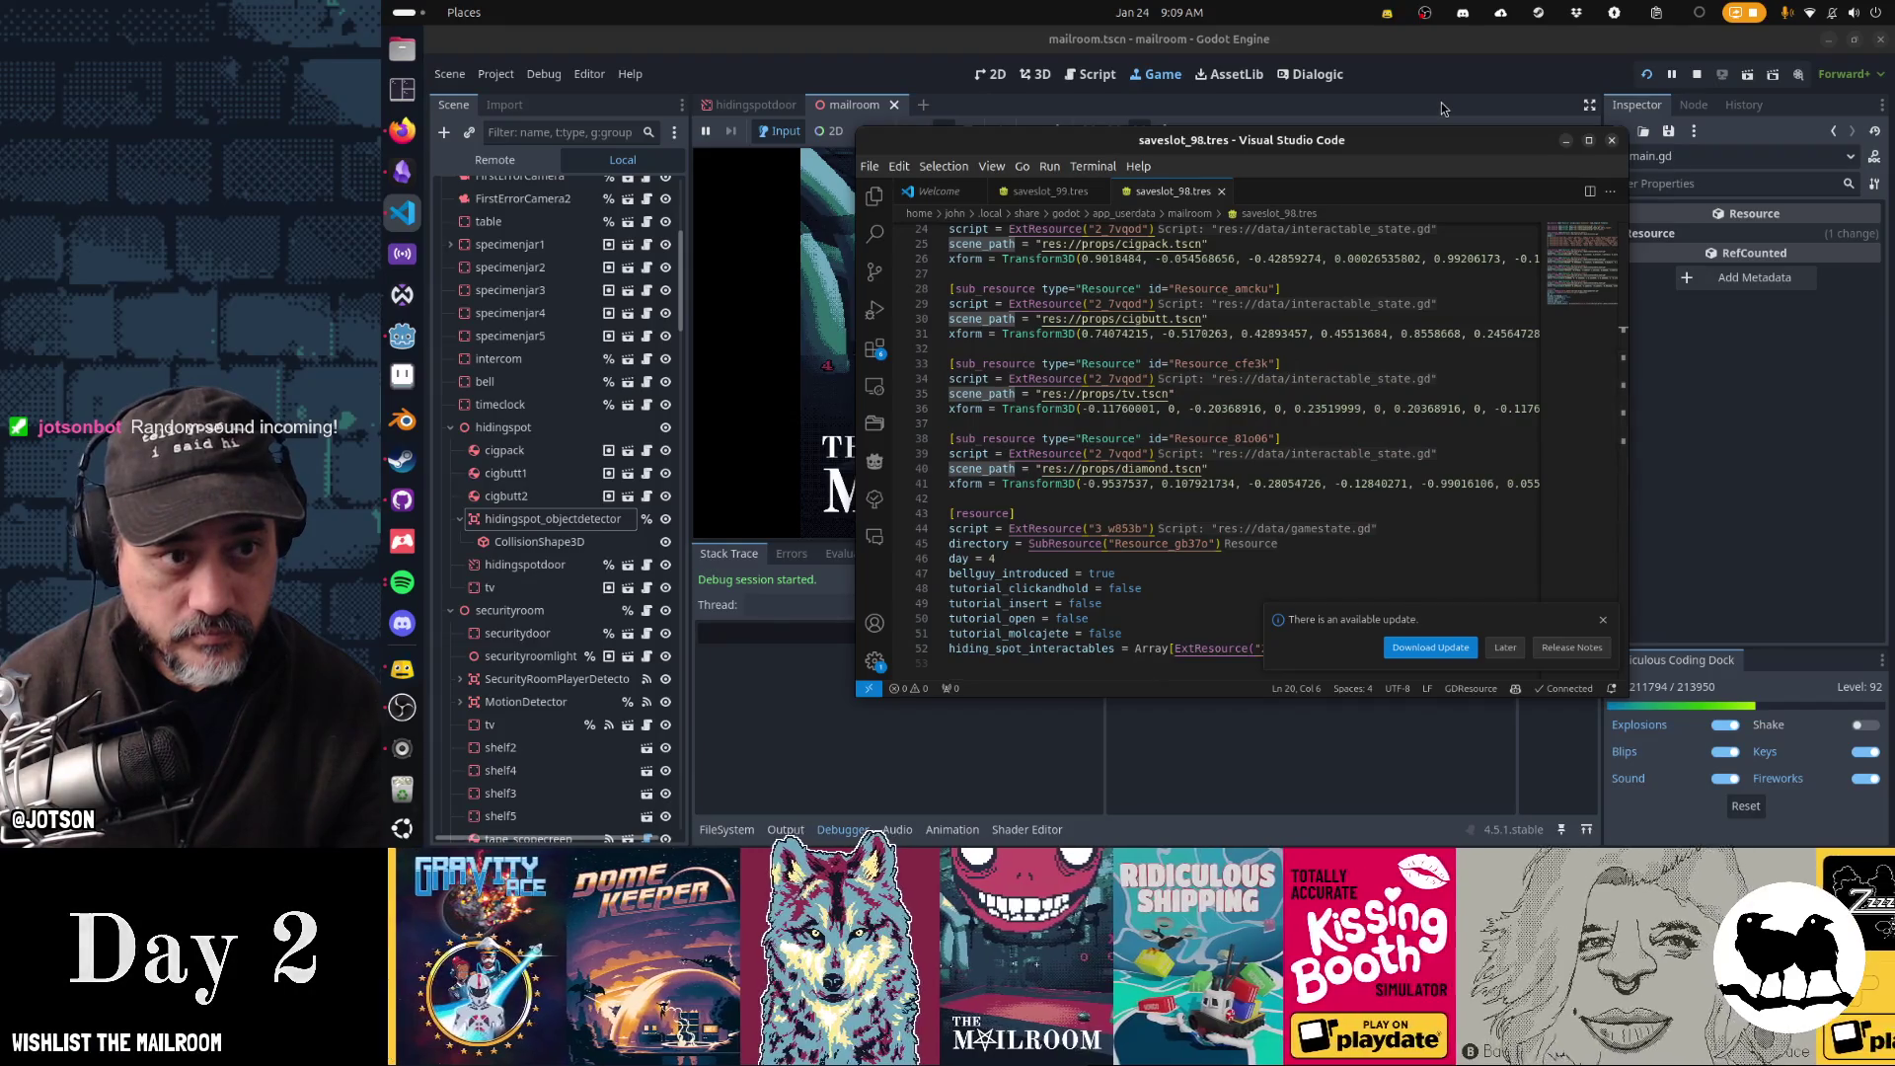
click(1441, 102)
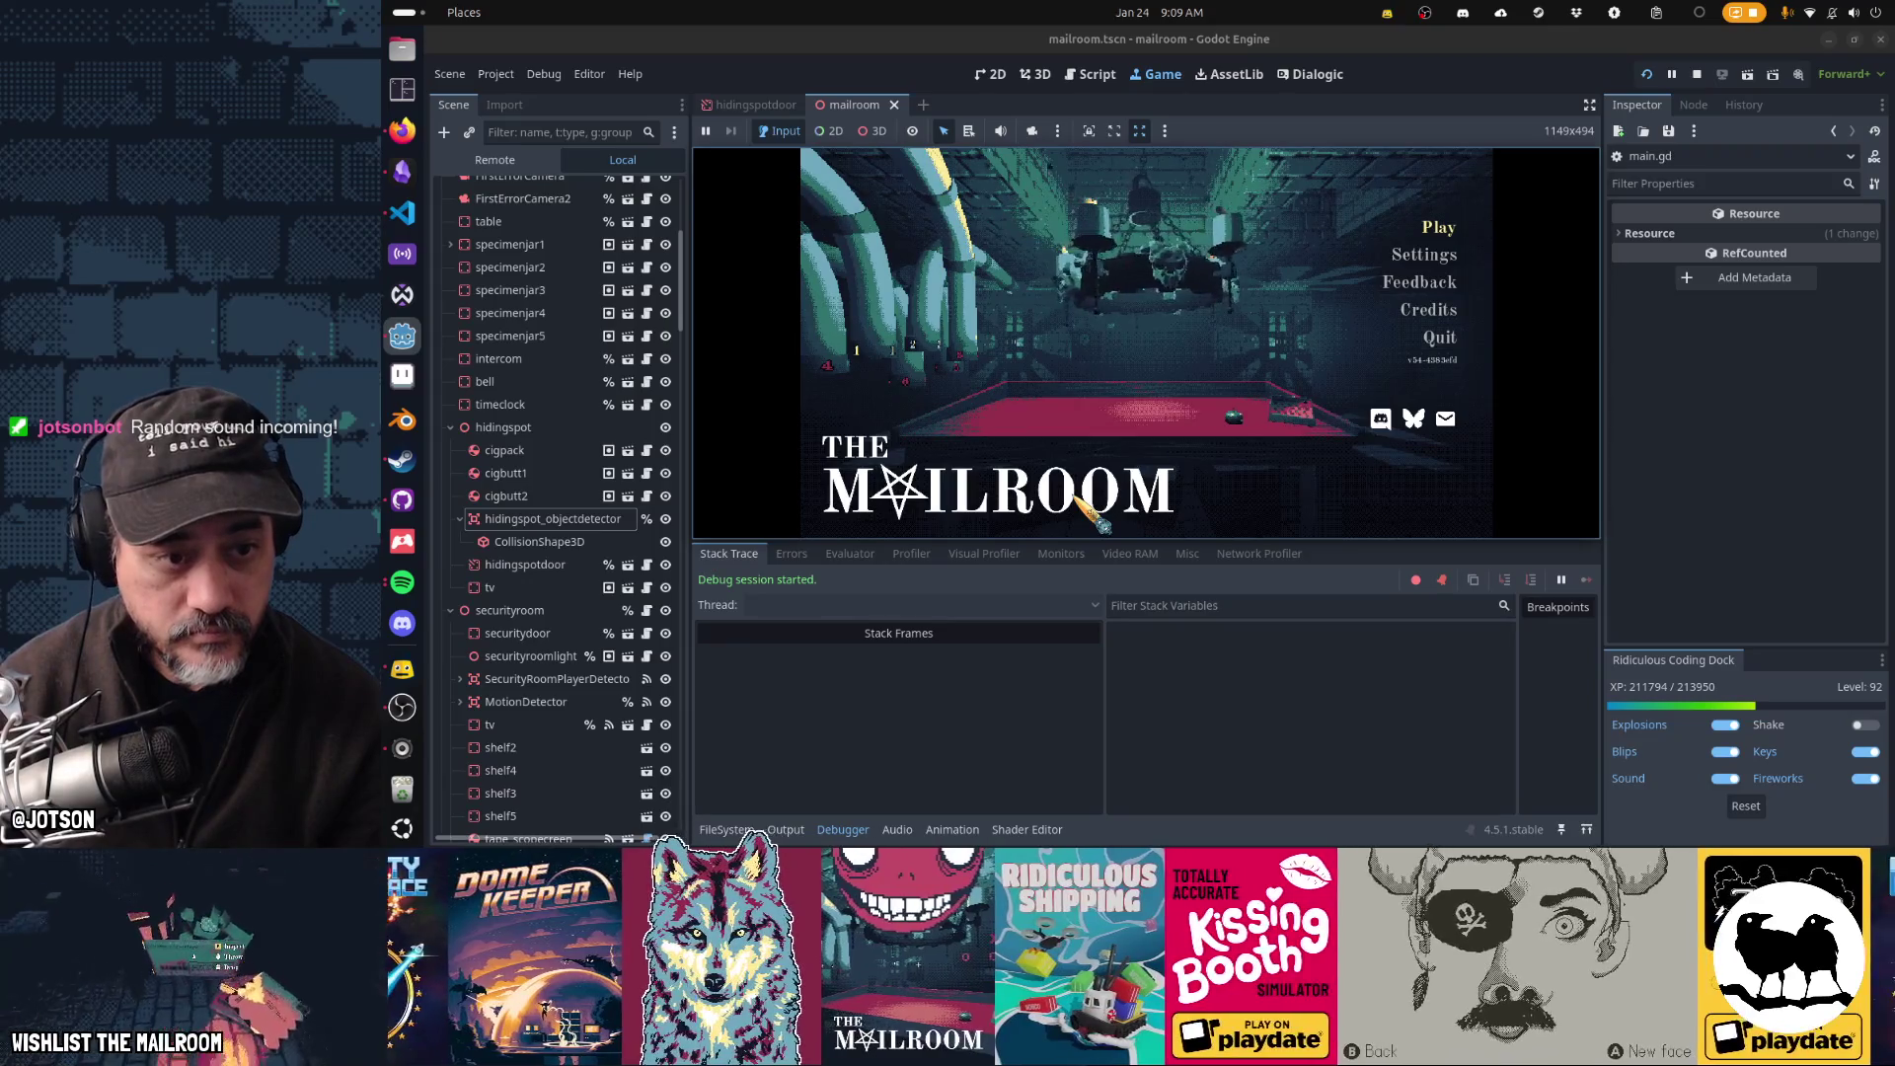
- Return to the enlarged running game and walk the player up to the TV cubby and back
click(1090, 77)
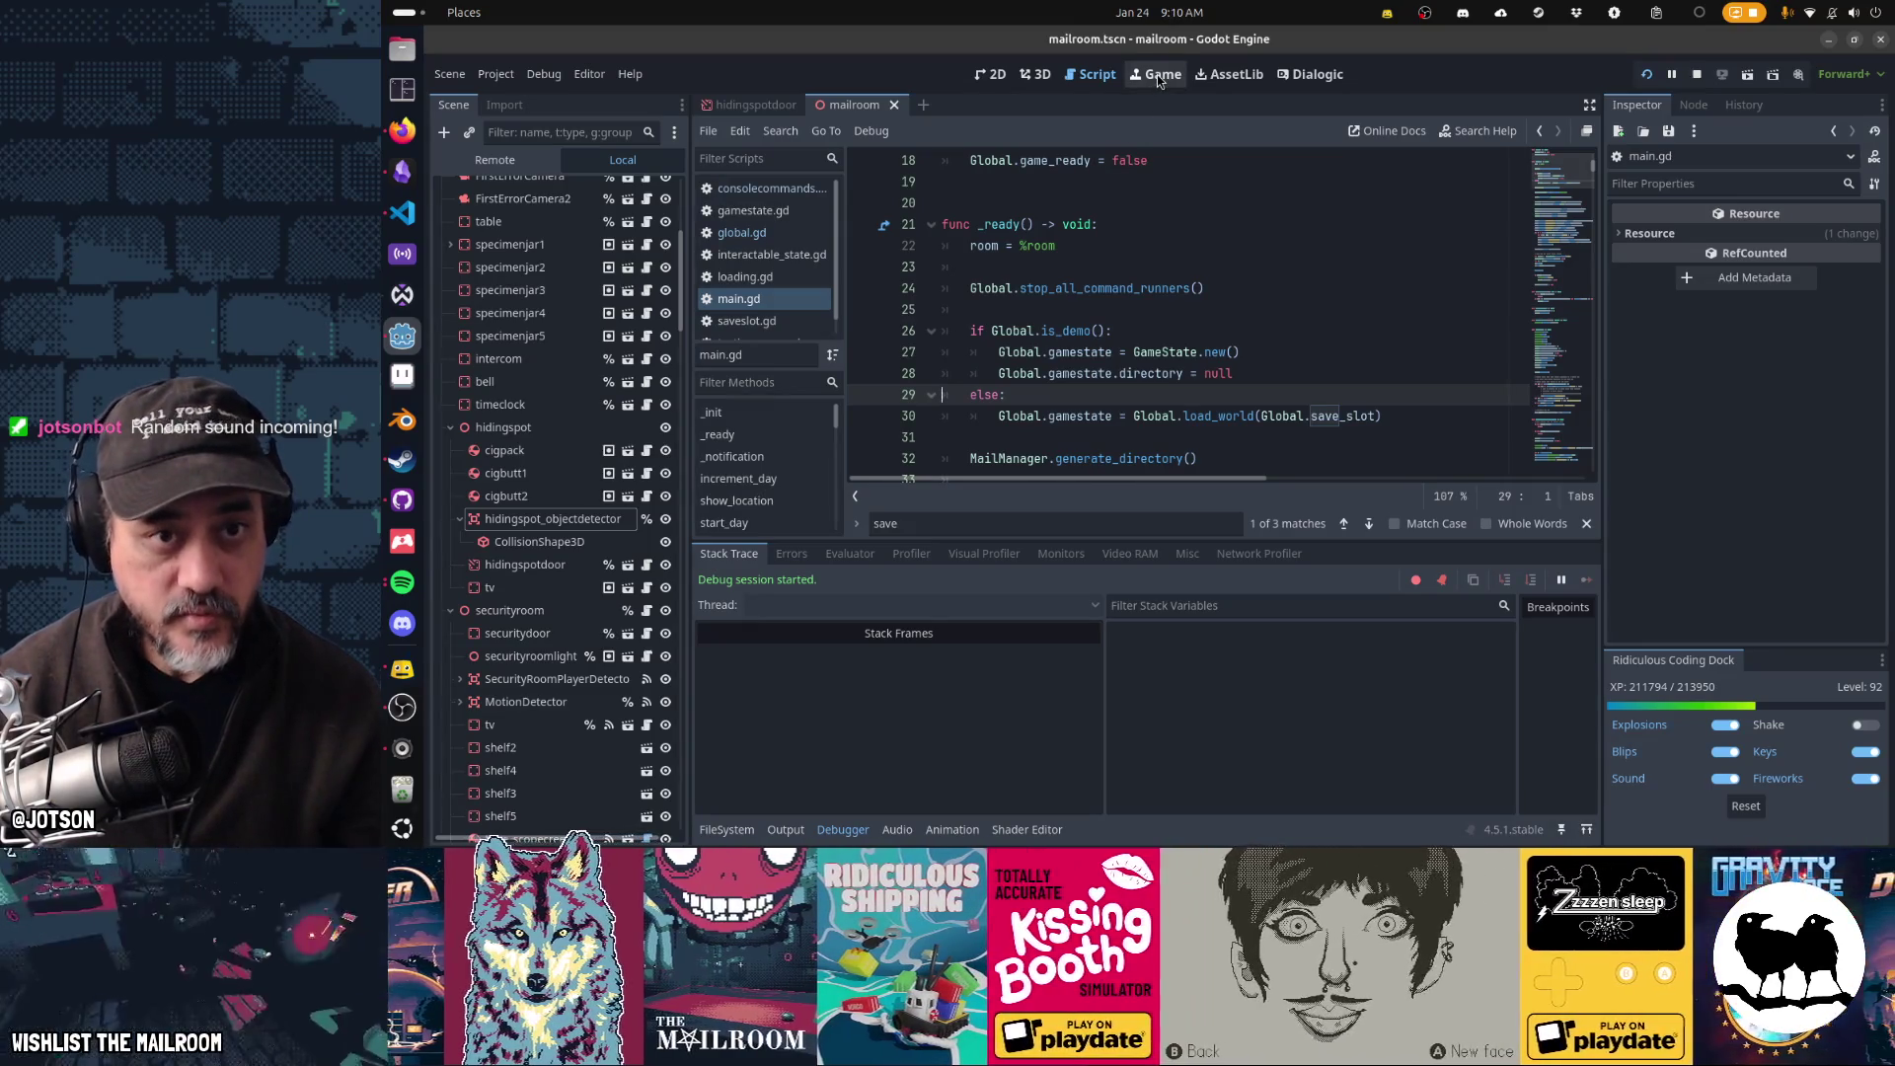
click(1159, 77)
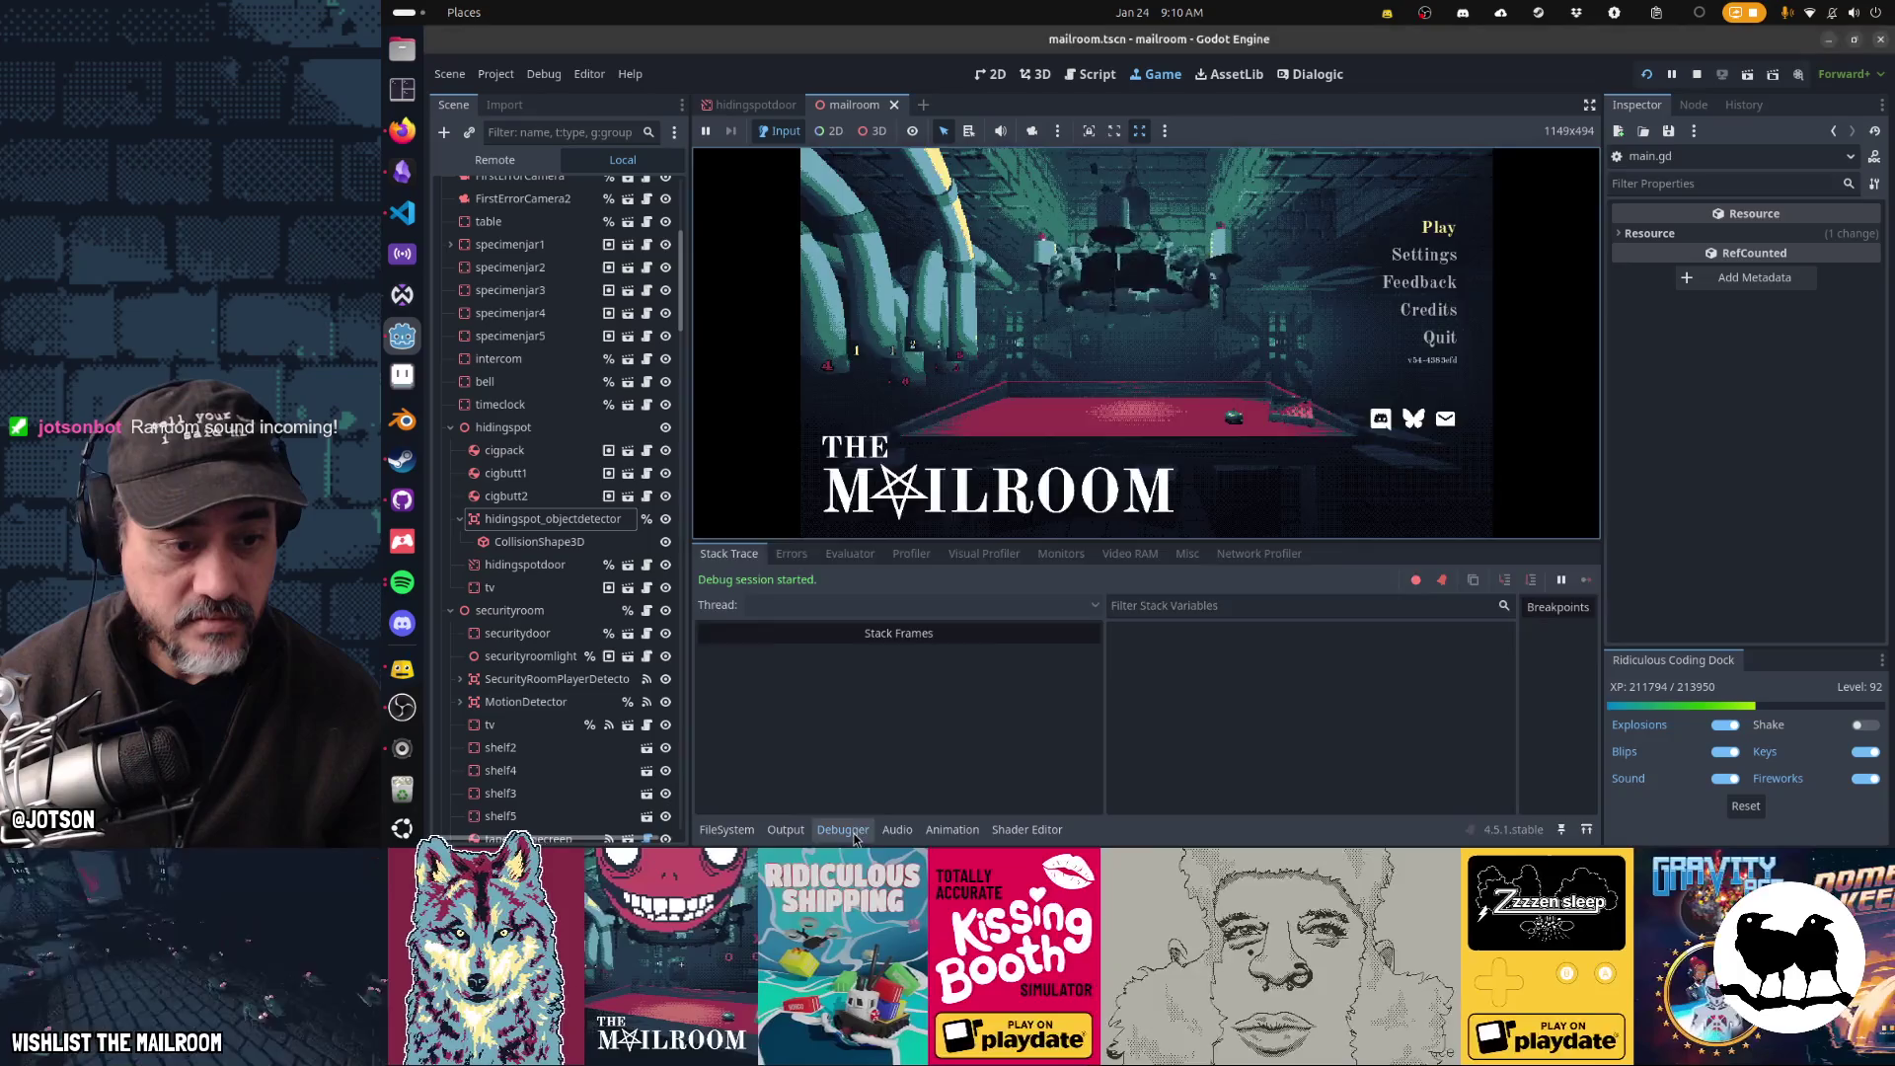
click(844, 830)
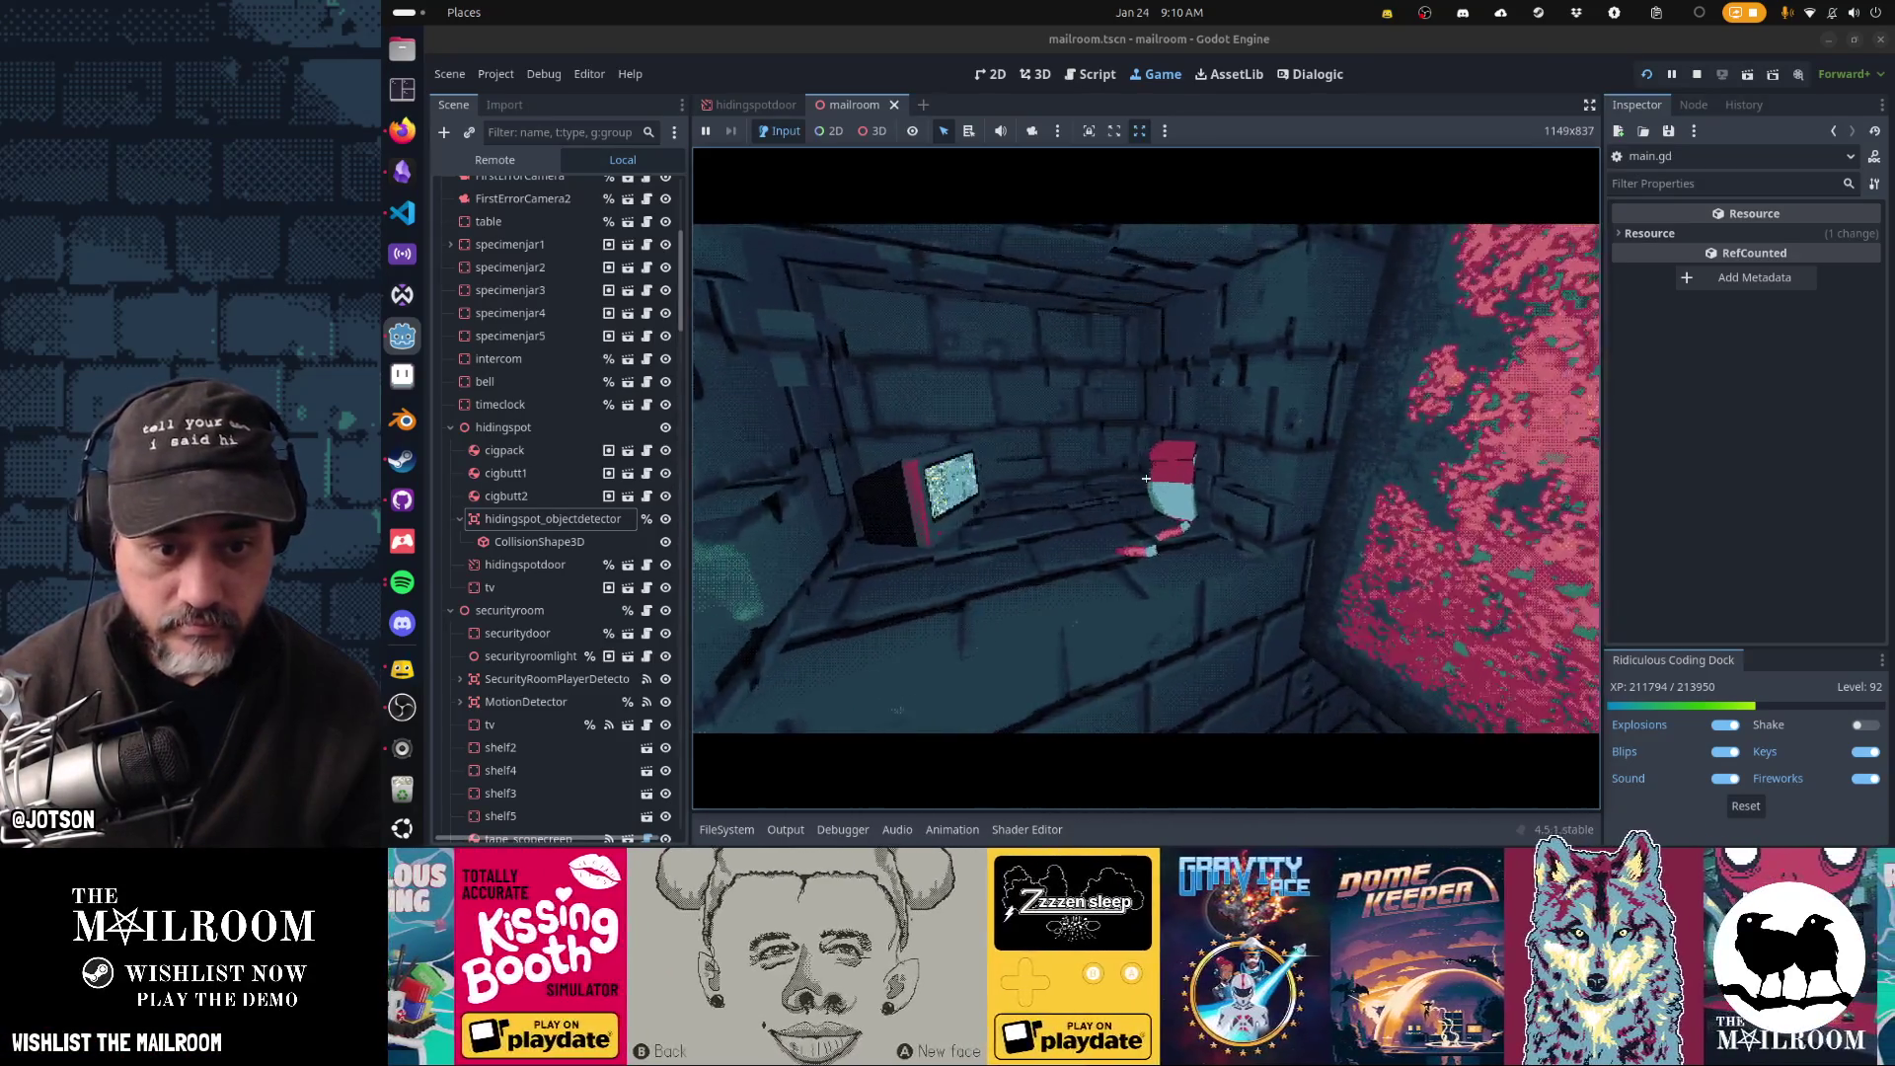
key(w)
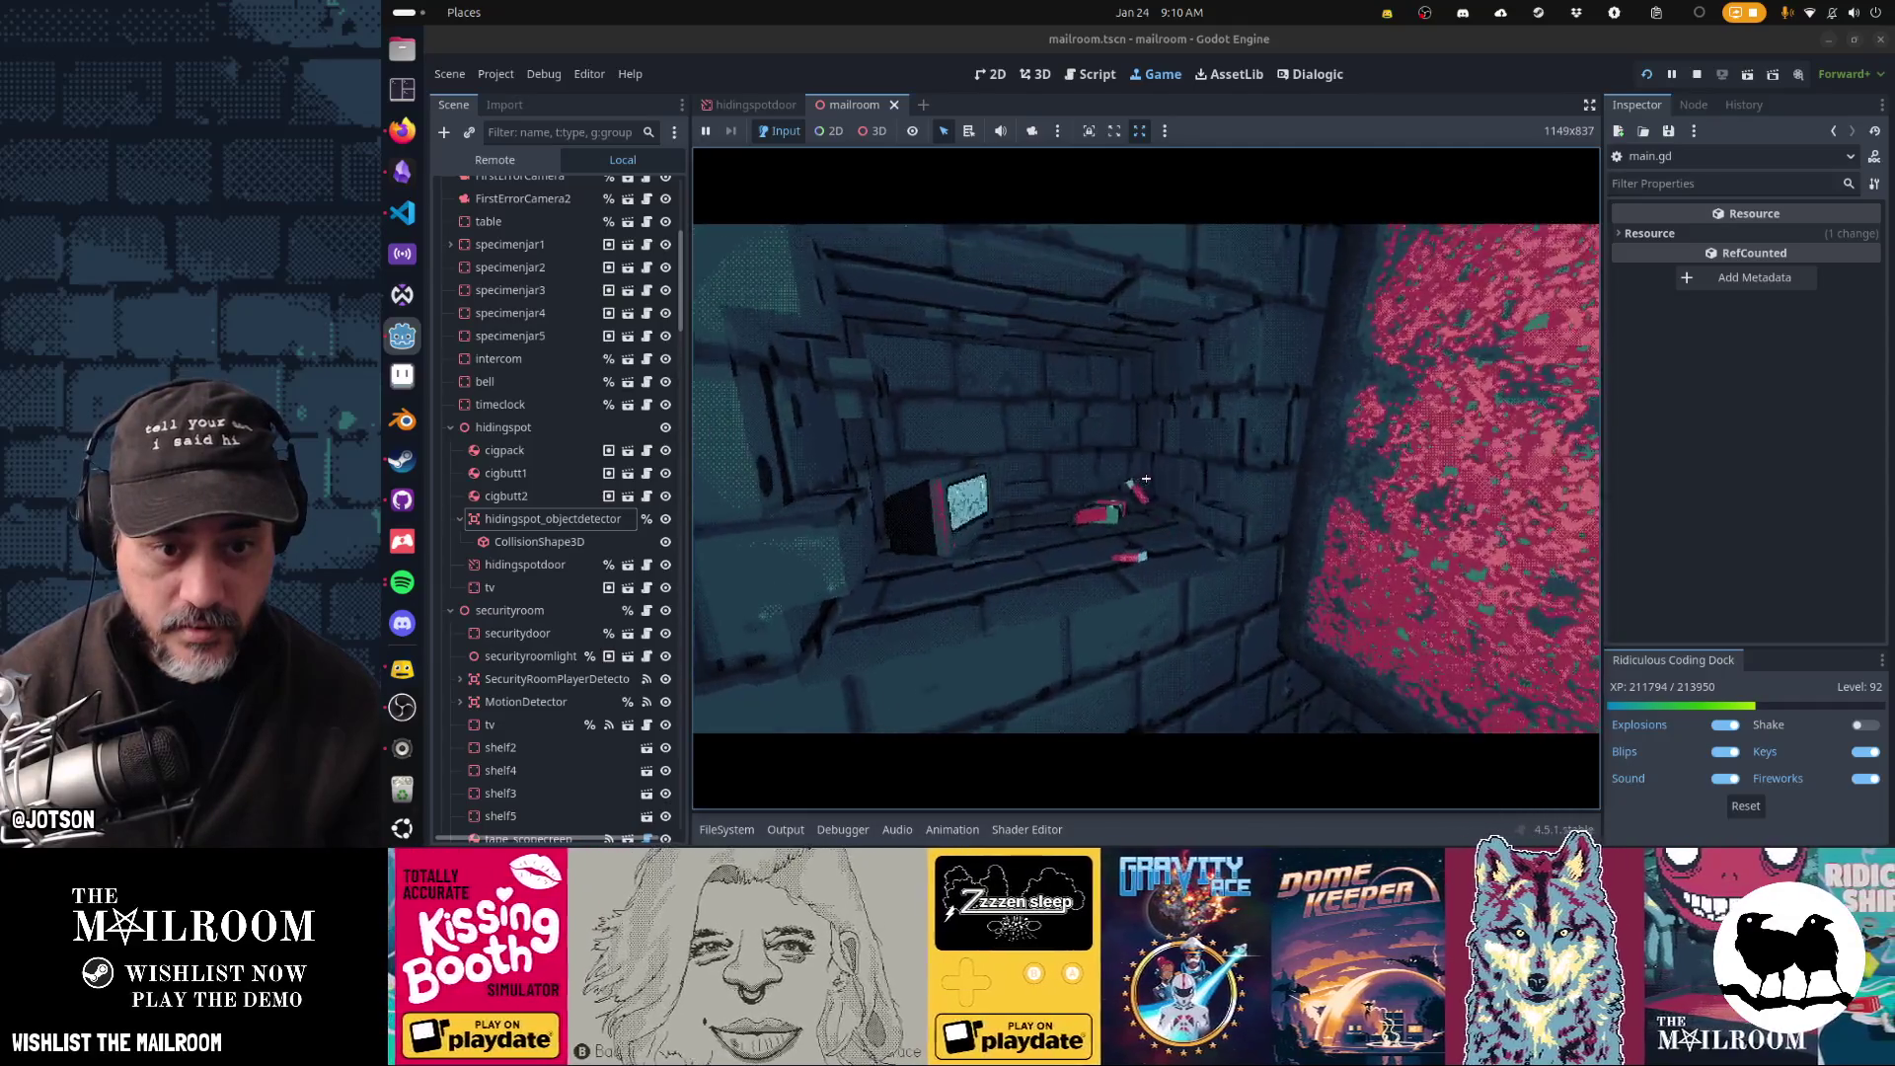
key(s)
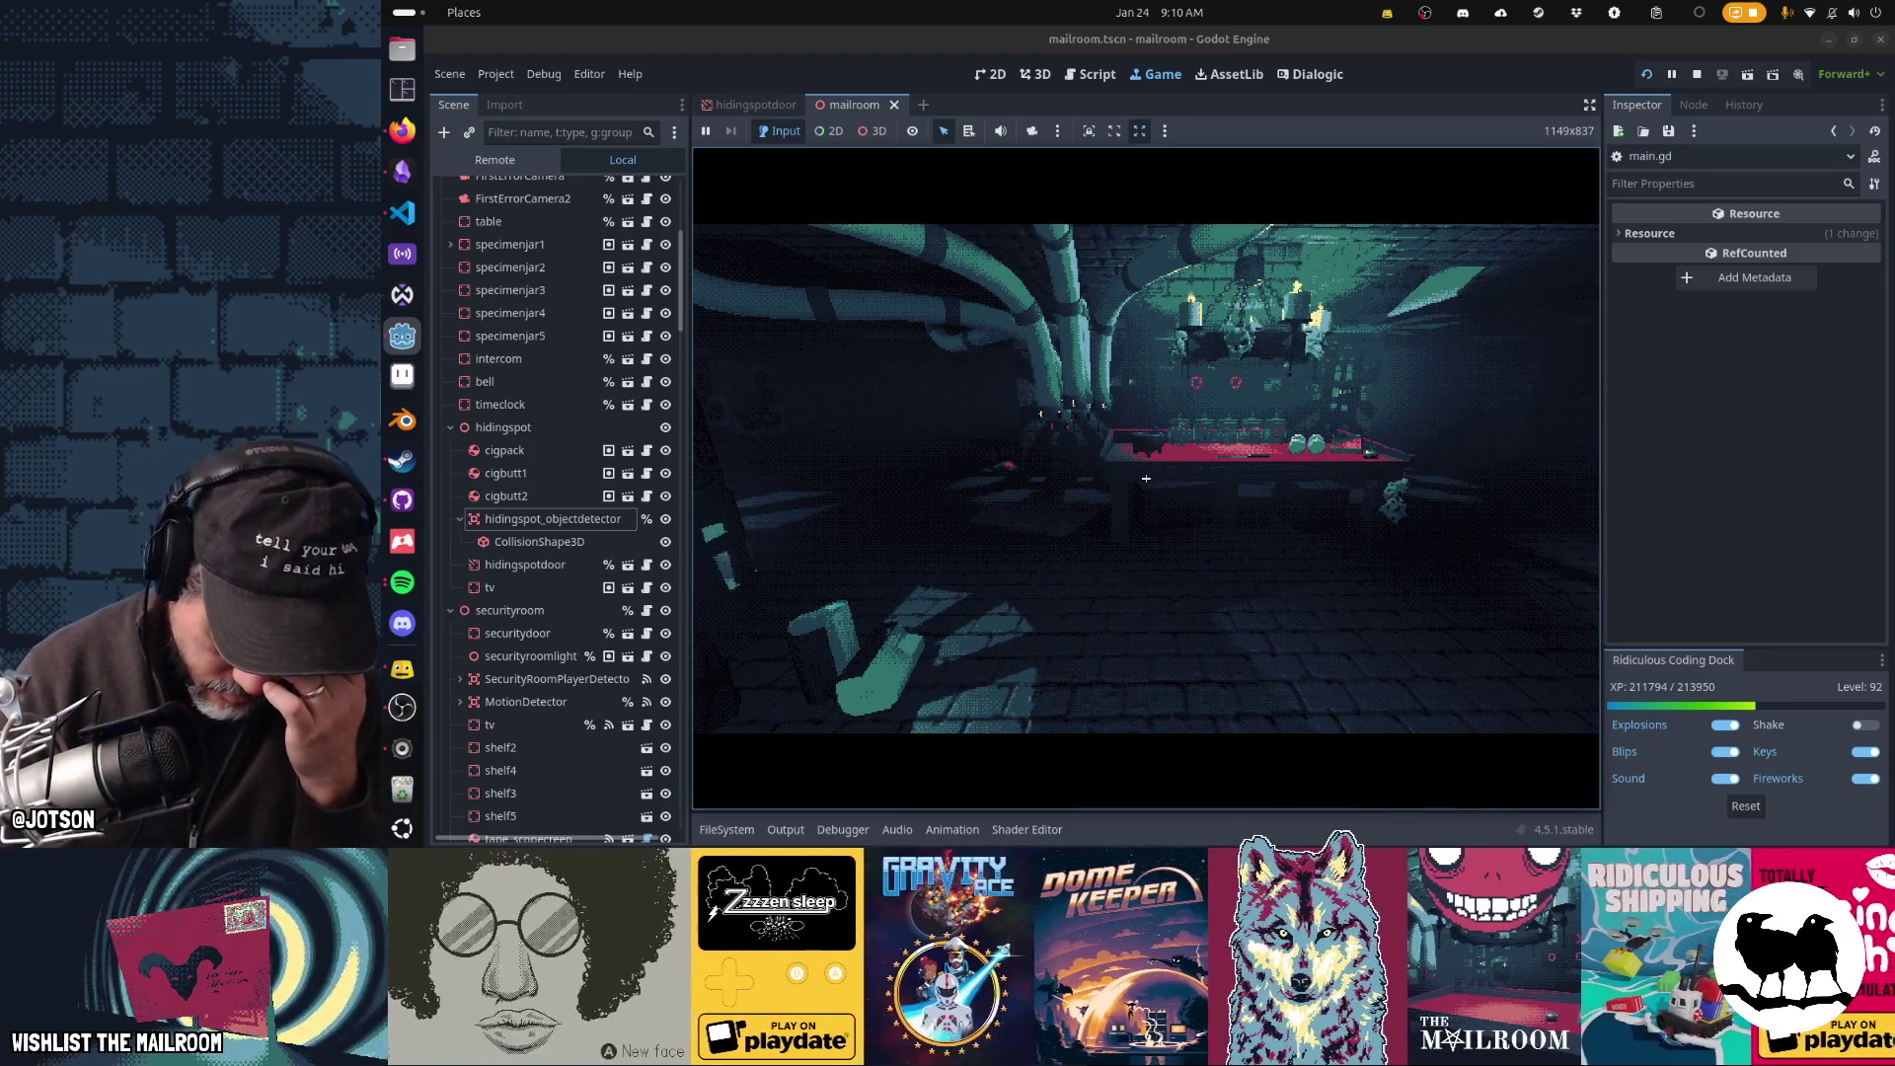
- Quit the game to the Testing menu, confirming, and leave the day picker on day 2
key(Escape)
key(Down)
key(Down)
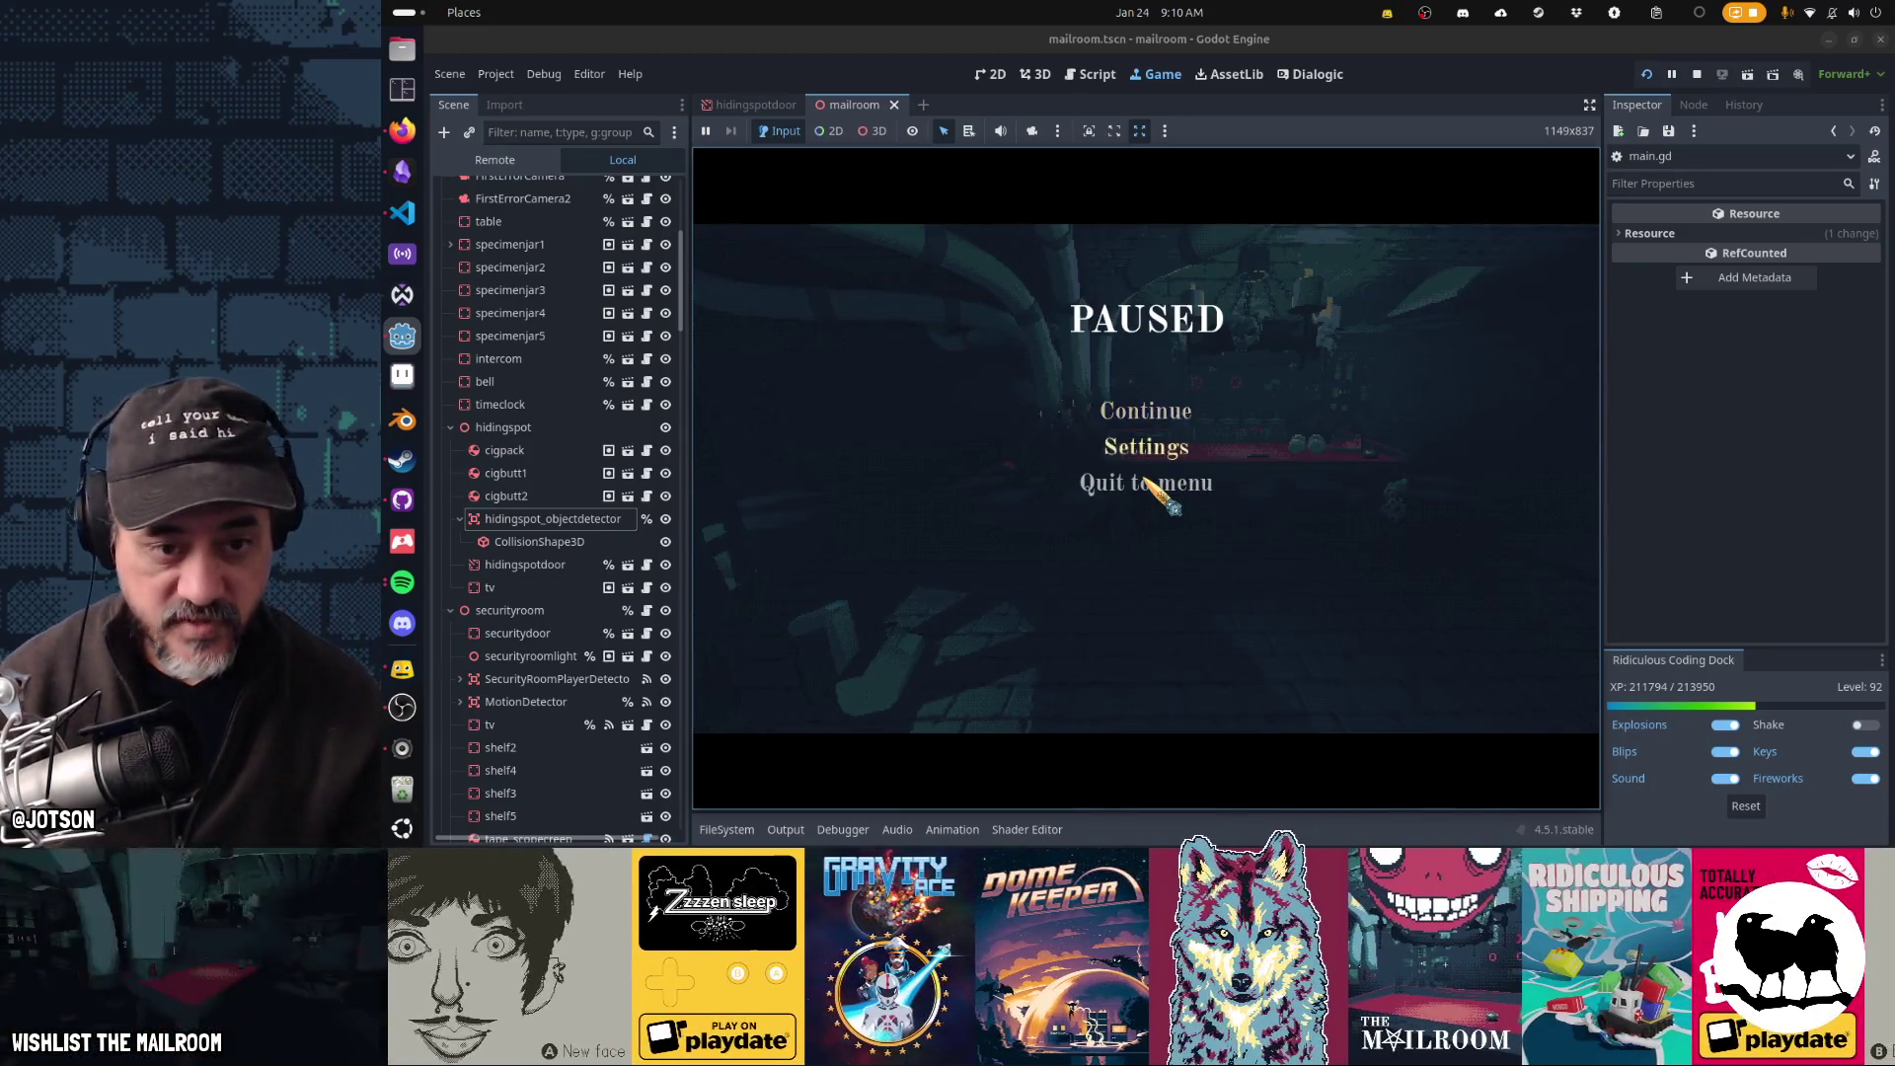
key(Return)
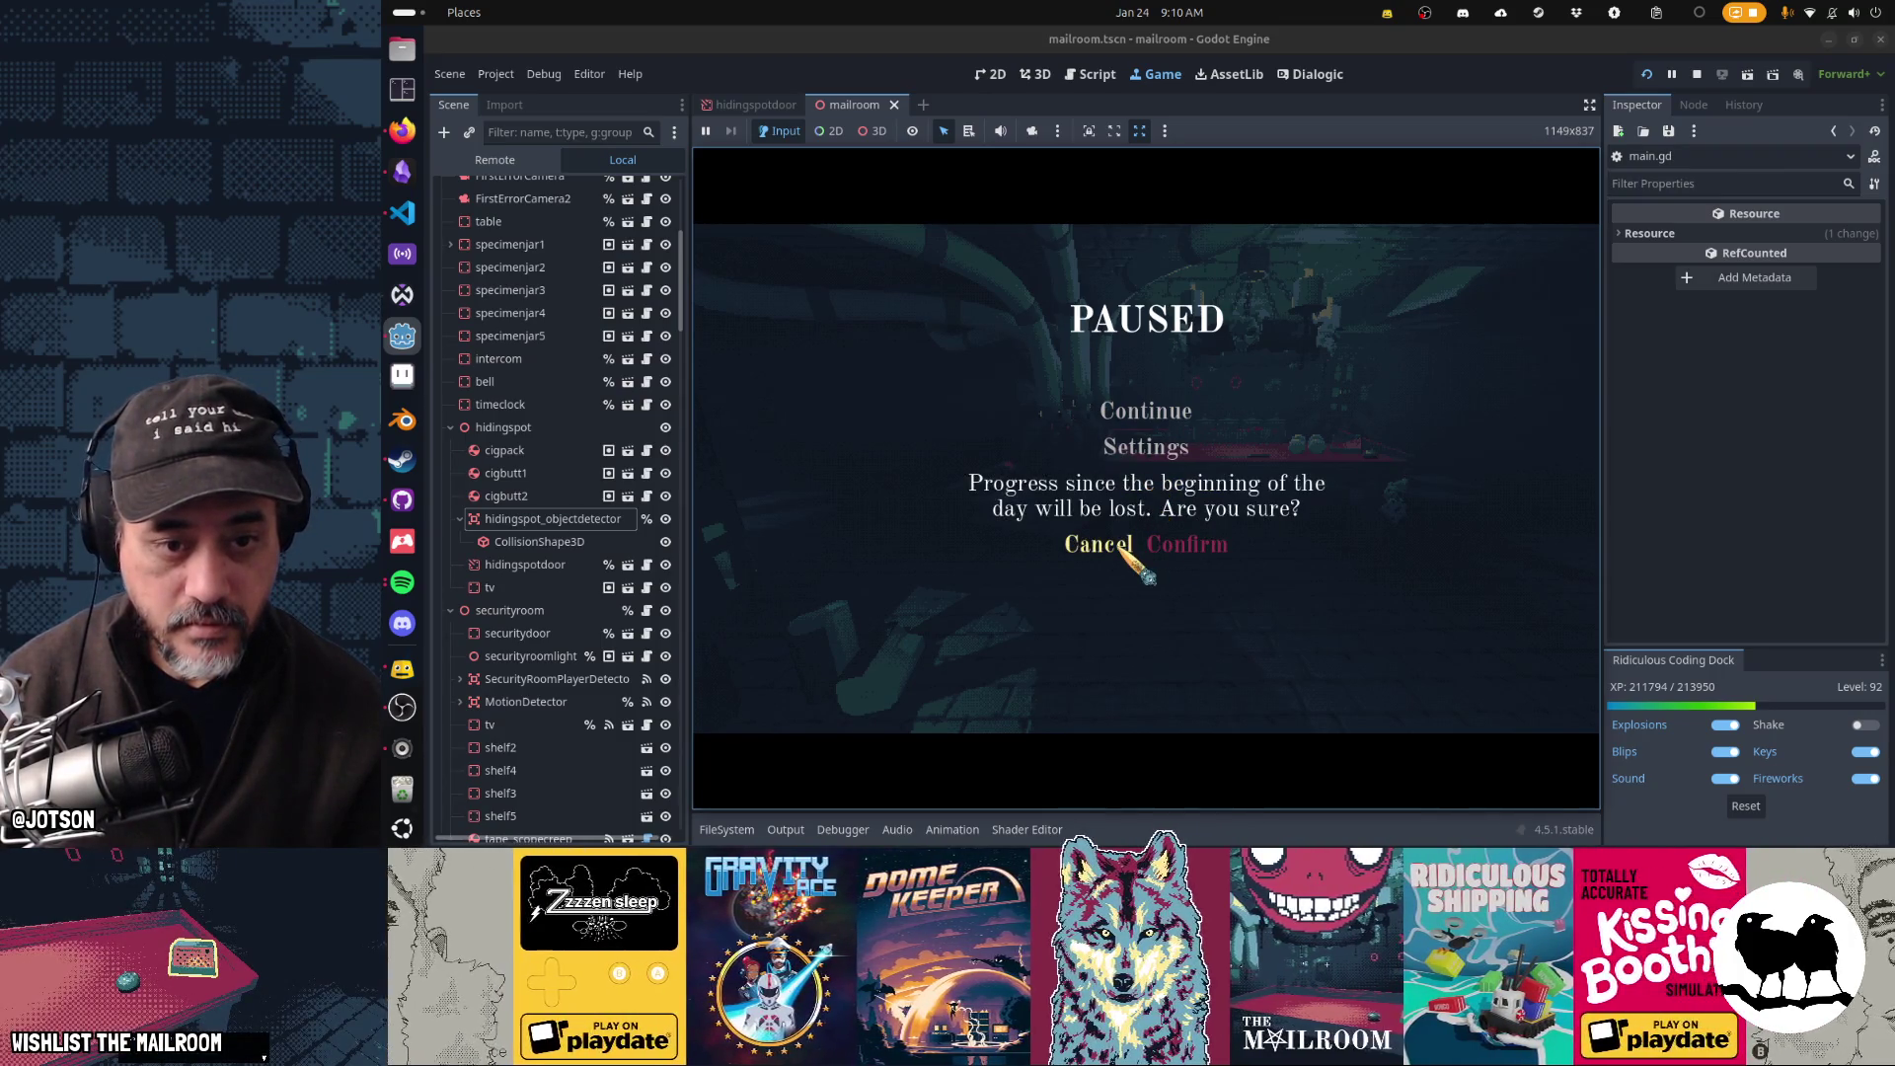
click(1223, 552)
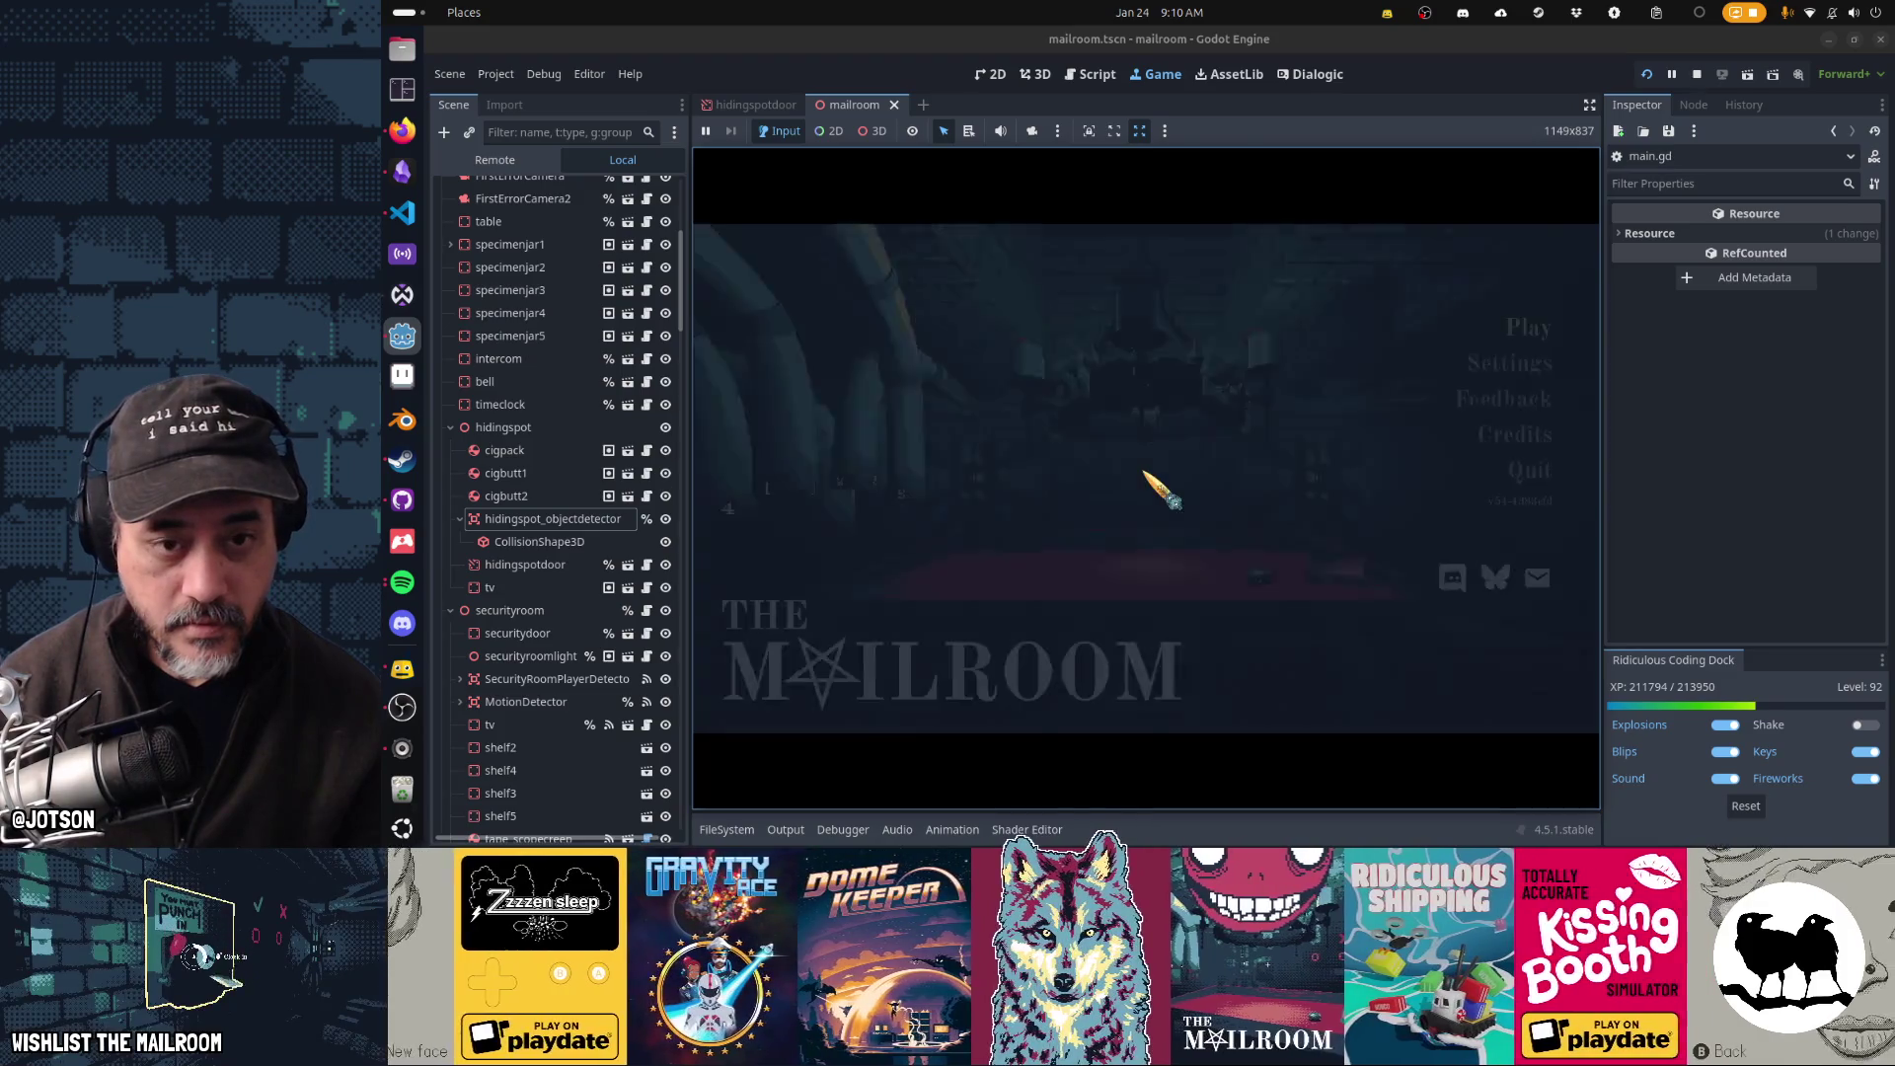
click(1196, 437)
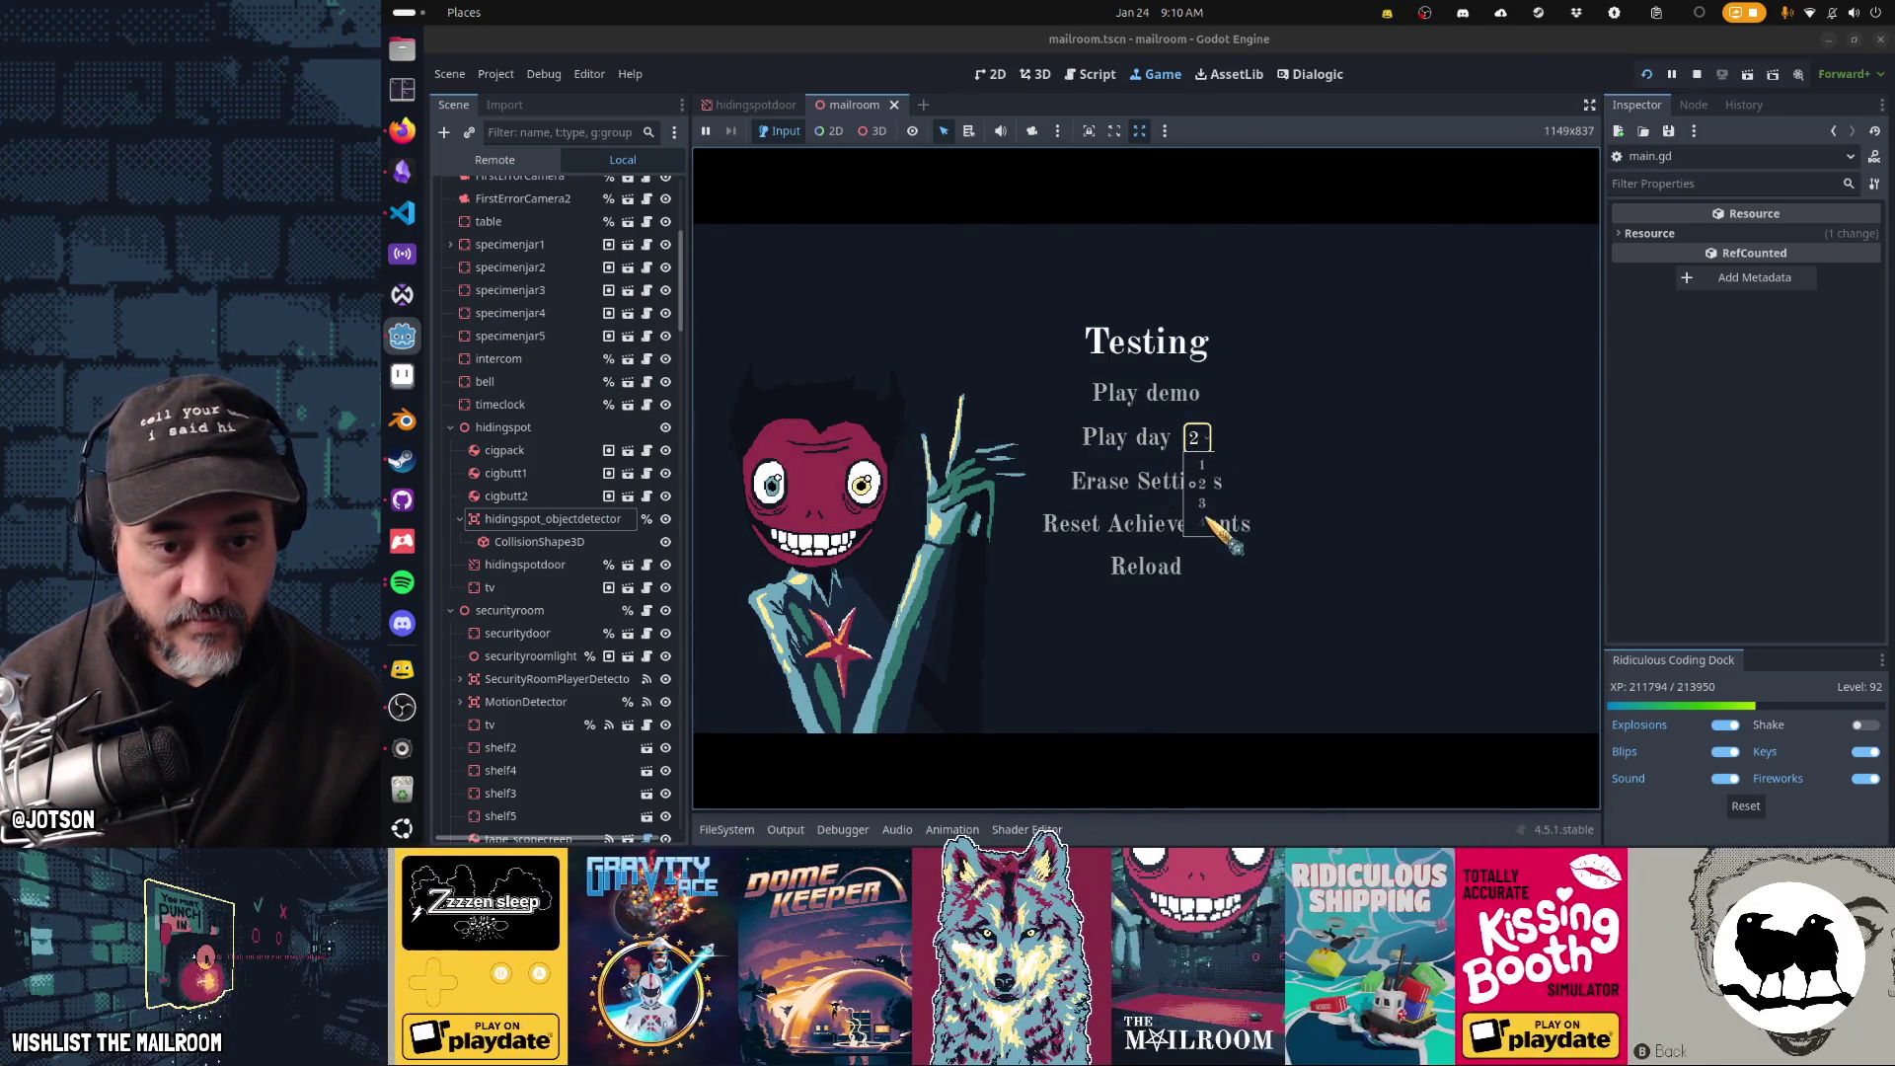
click(1382, 506)
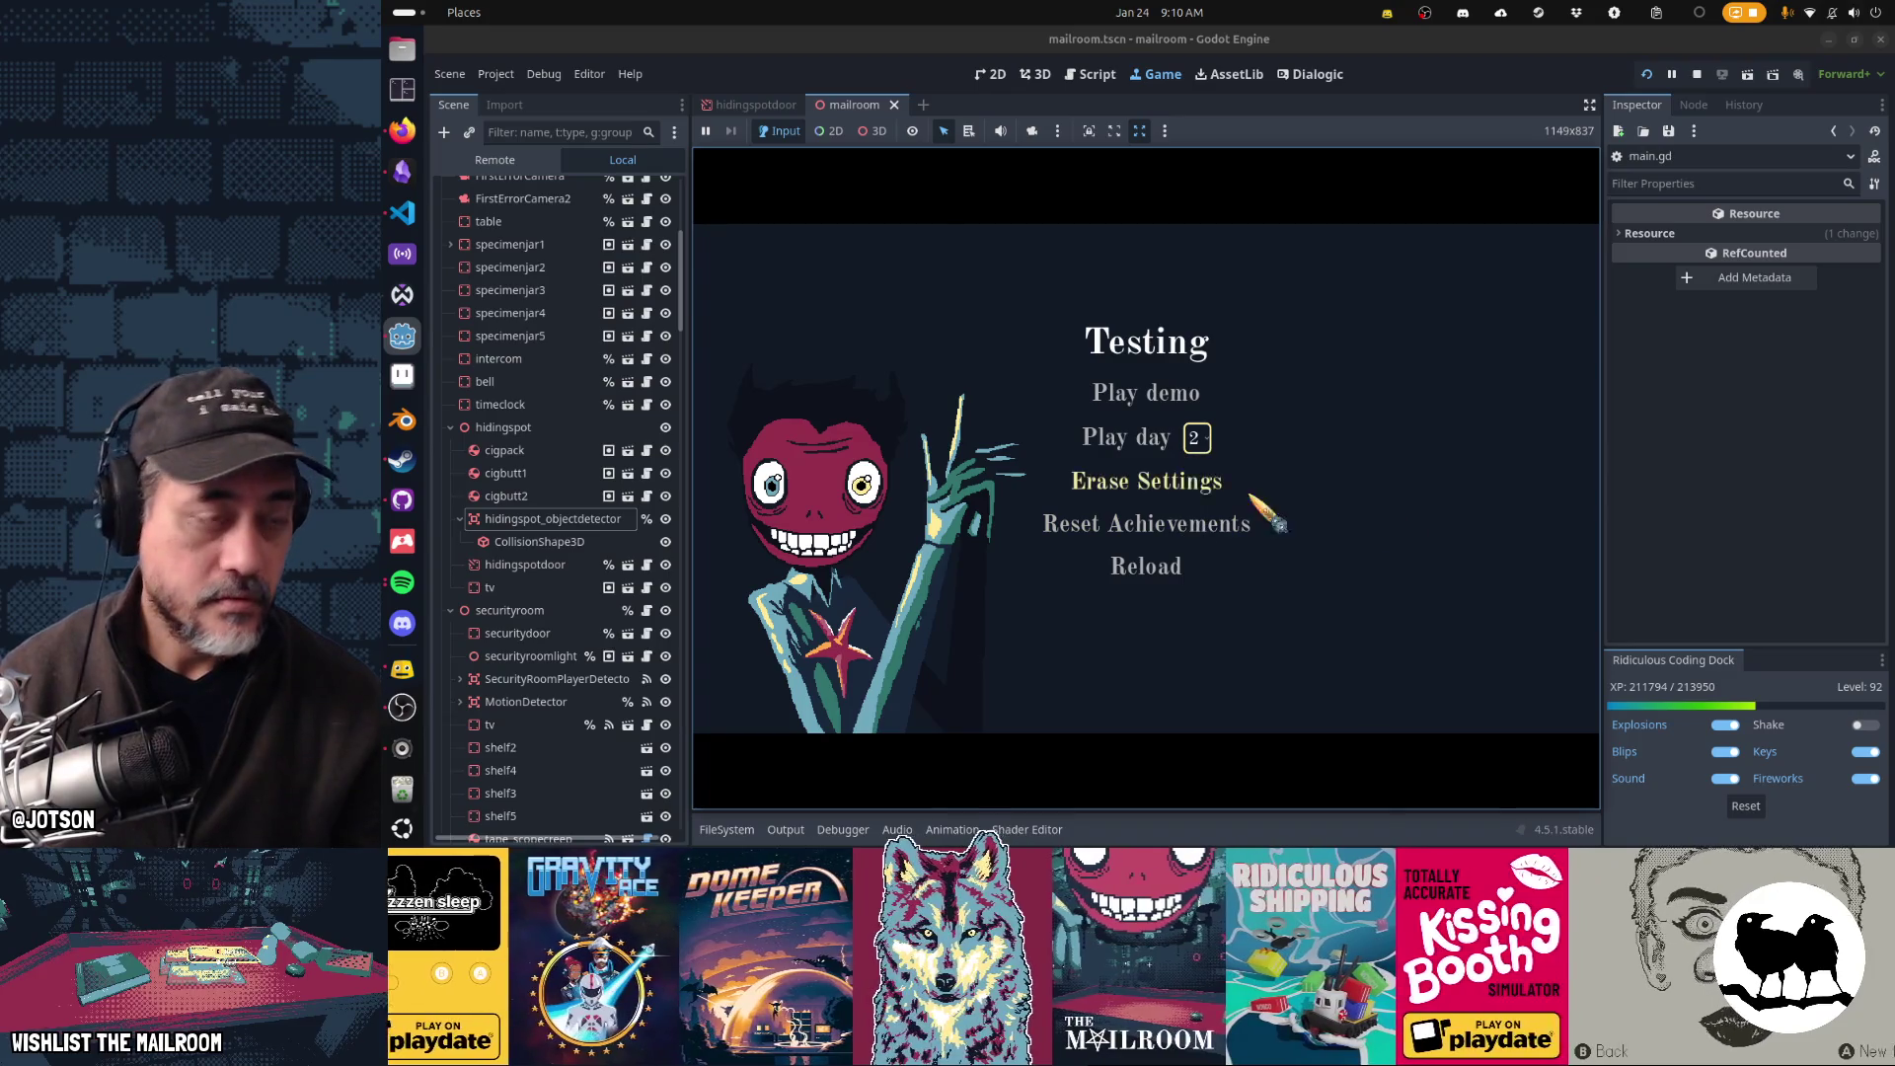
- Quick-open the testingmenu.tscn scene by searching 'testingmenu'
click(1091, 75)
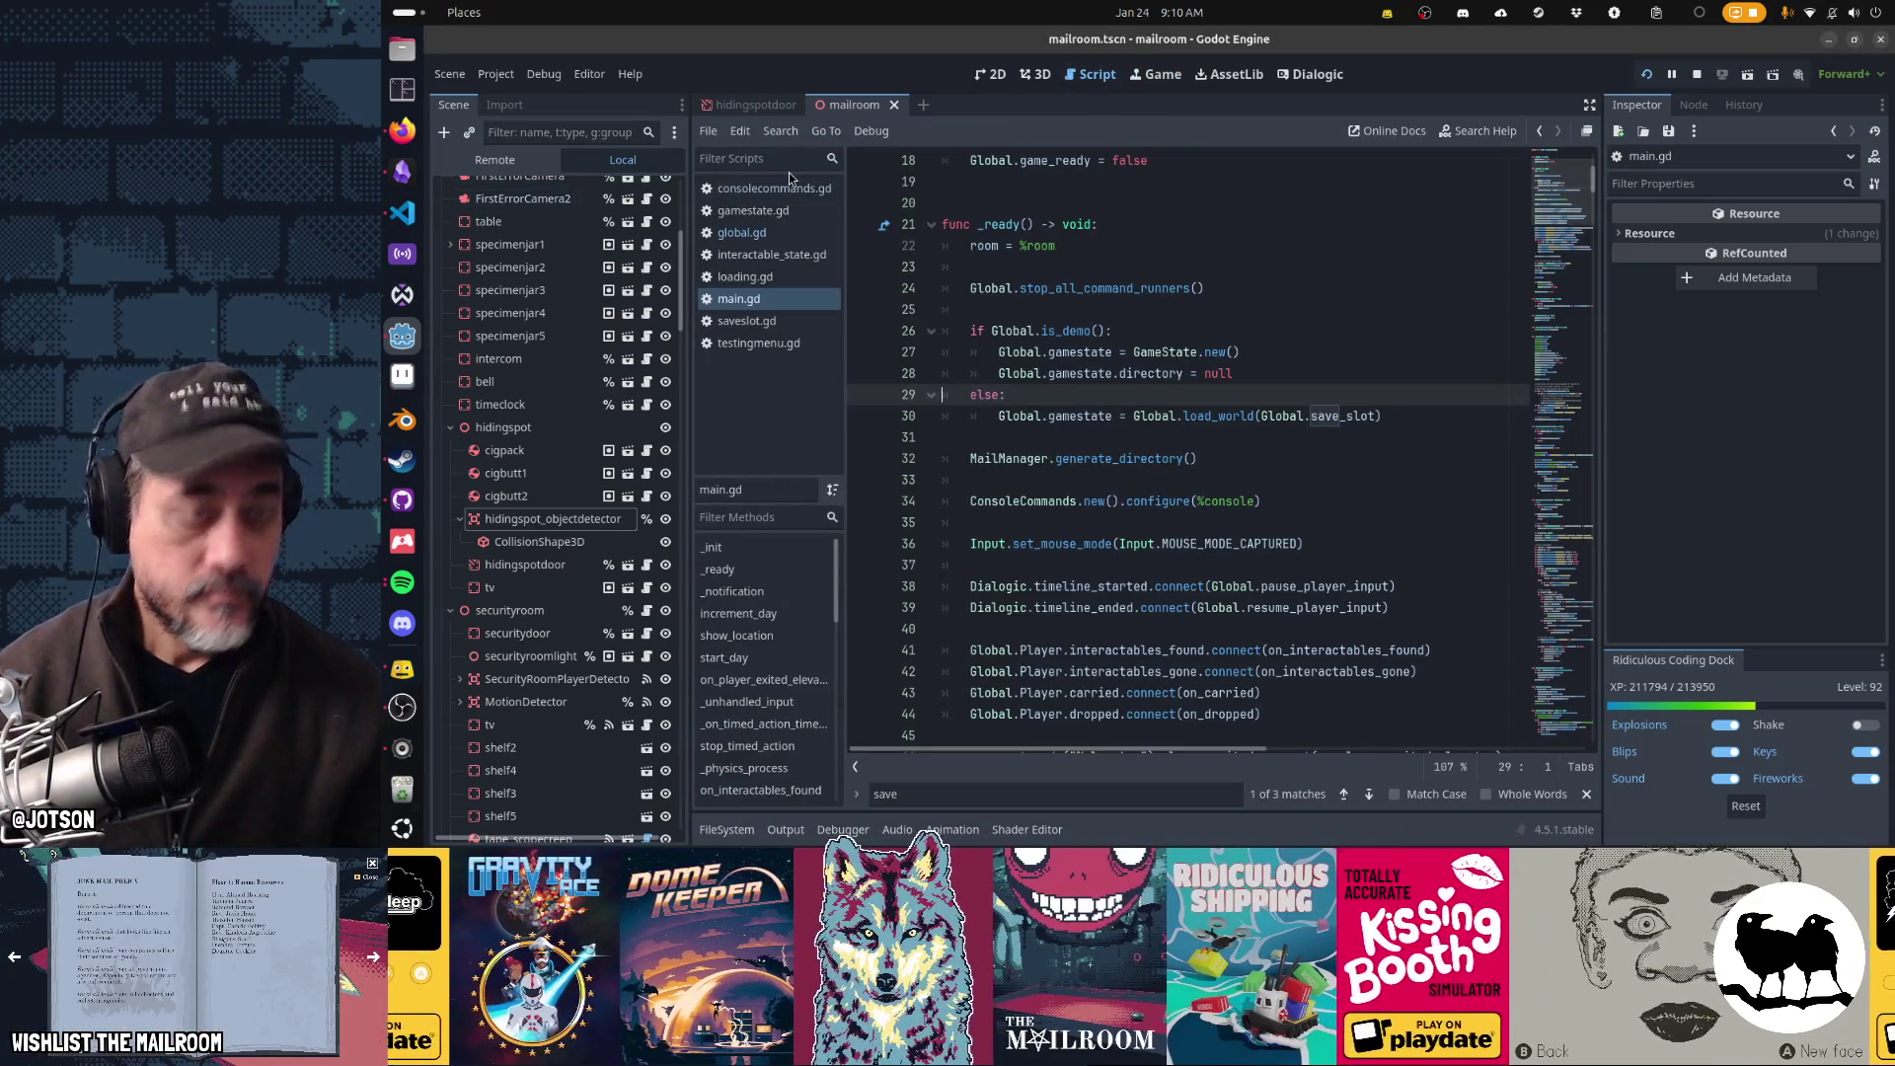
key(shift+alt+o)
text(testingme)
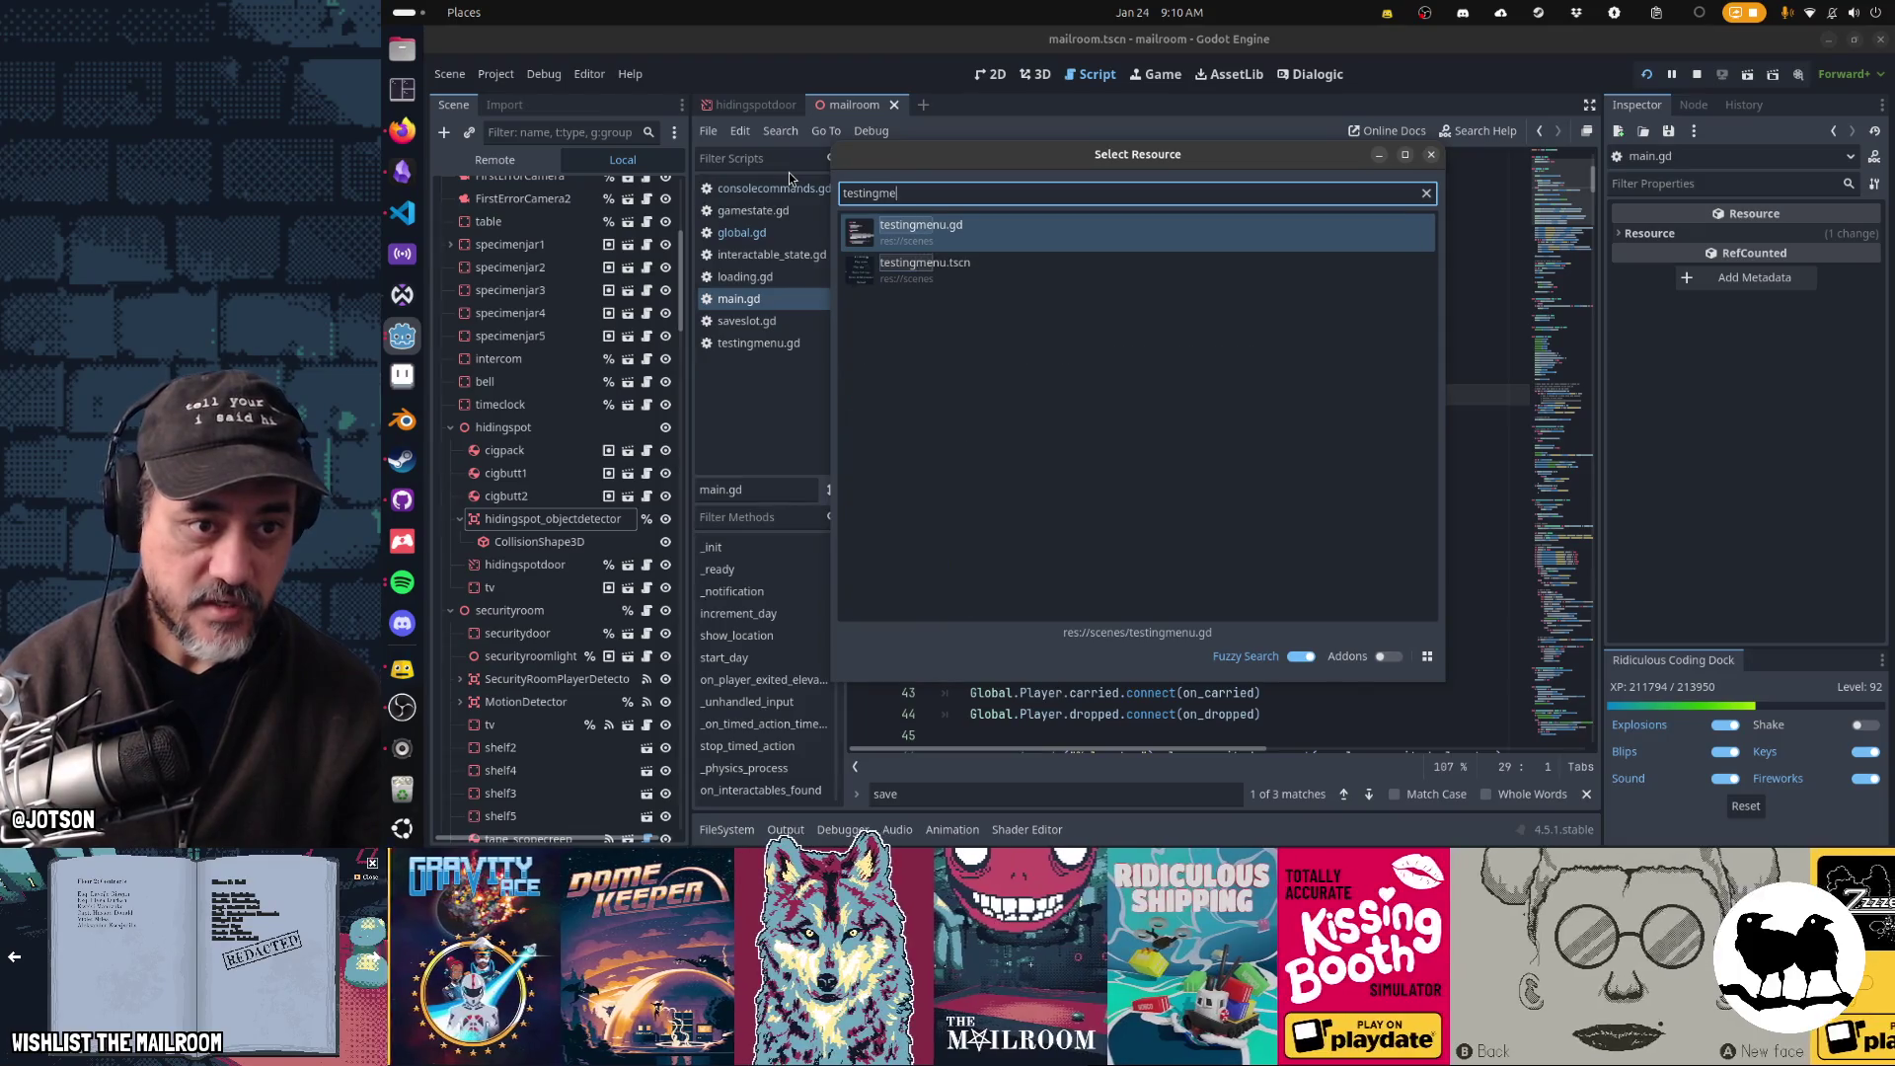
text(nu)
key(Down)
key(Return)
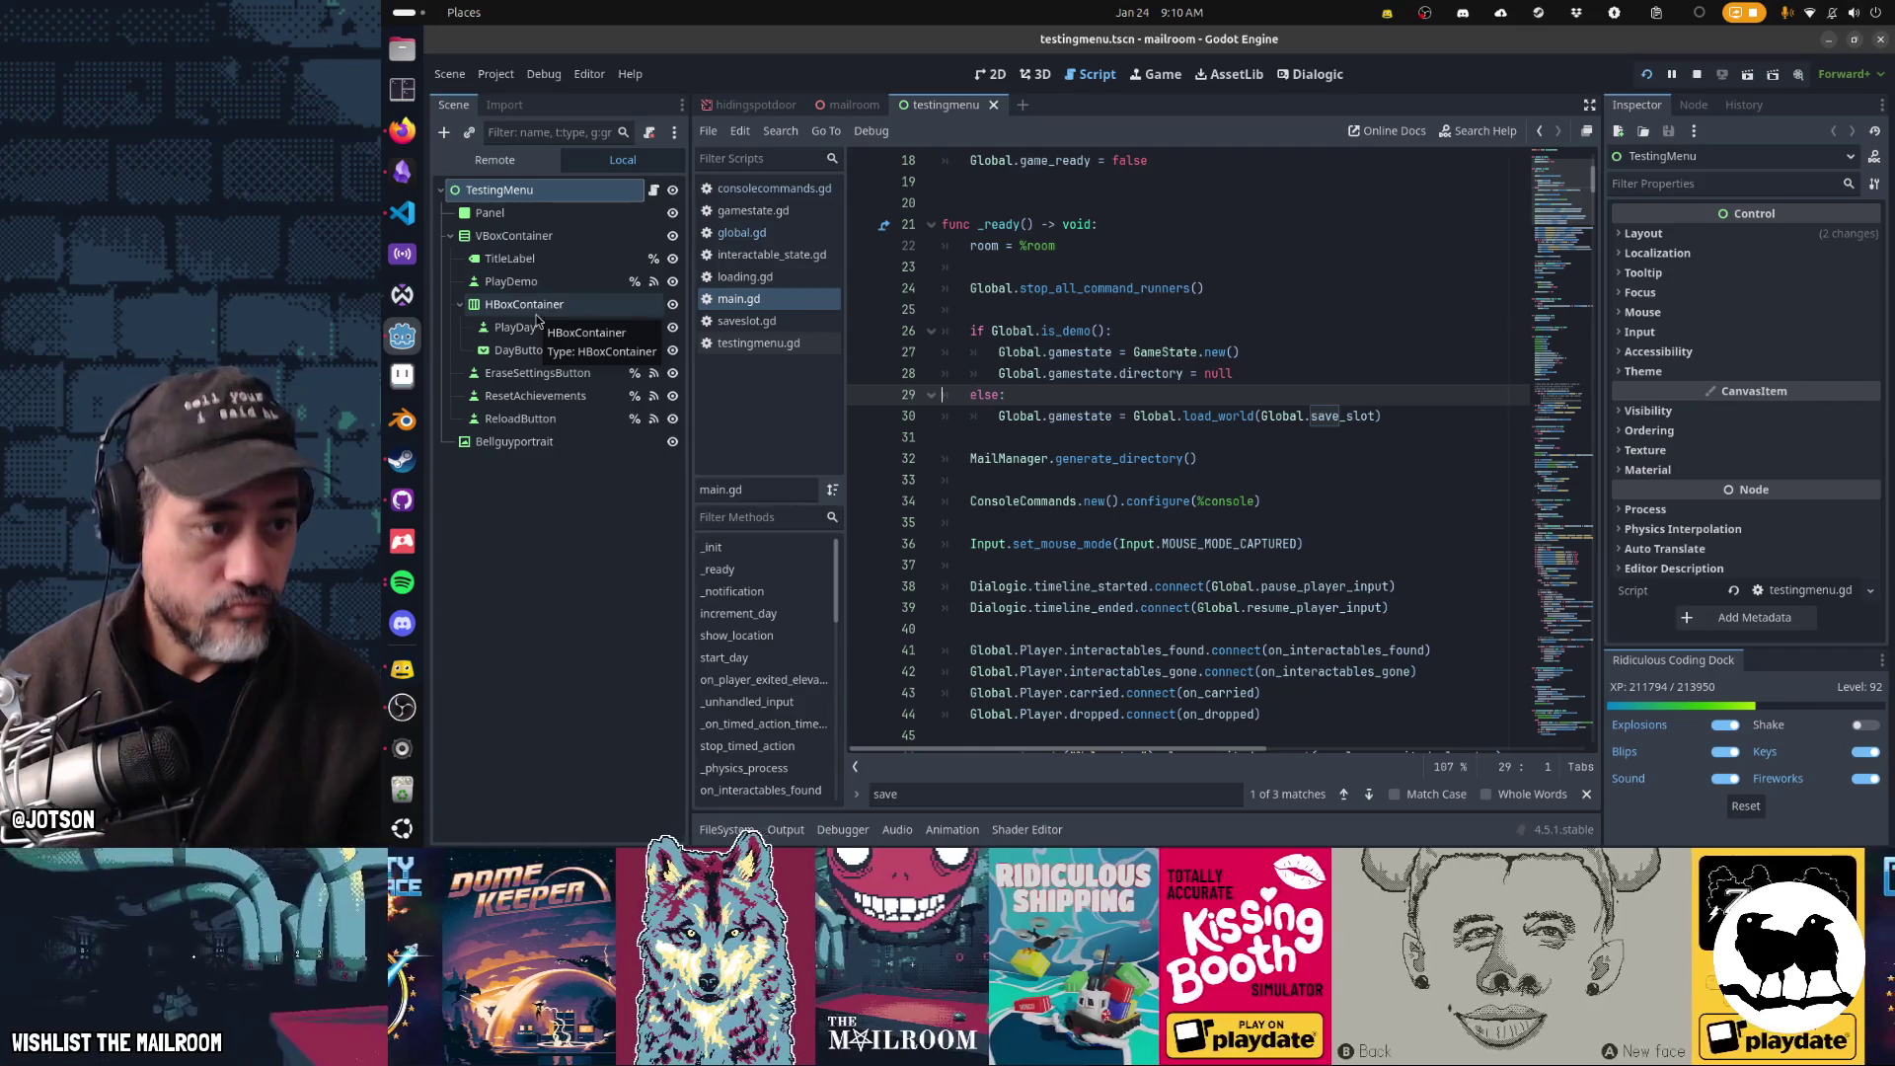
- Select DayButton and enable day 4 by clearing item 4's Disabled flag
click(521, 351)
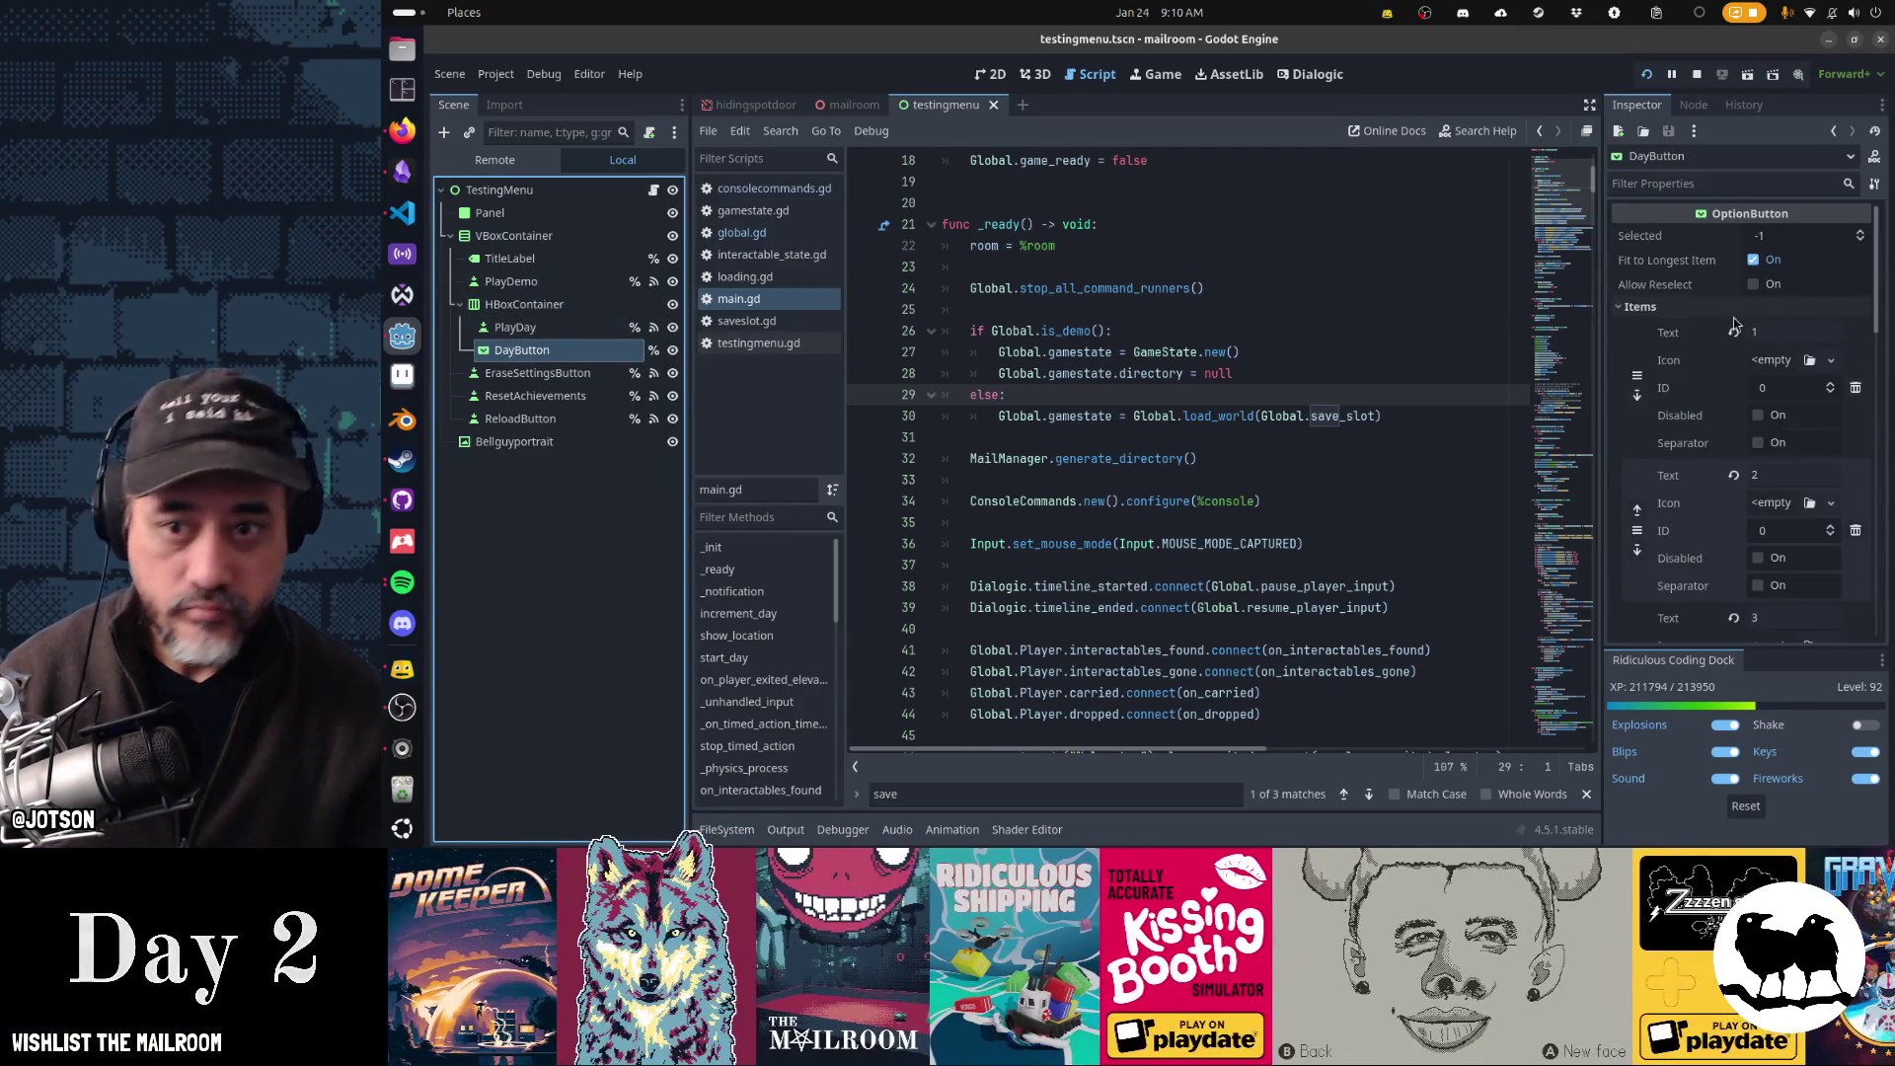
scroll(1772, 465, down, 5)
click(1772, 466)
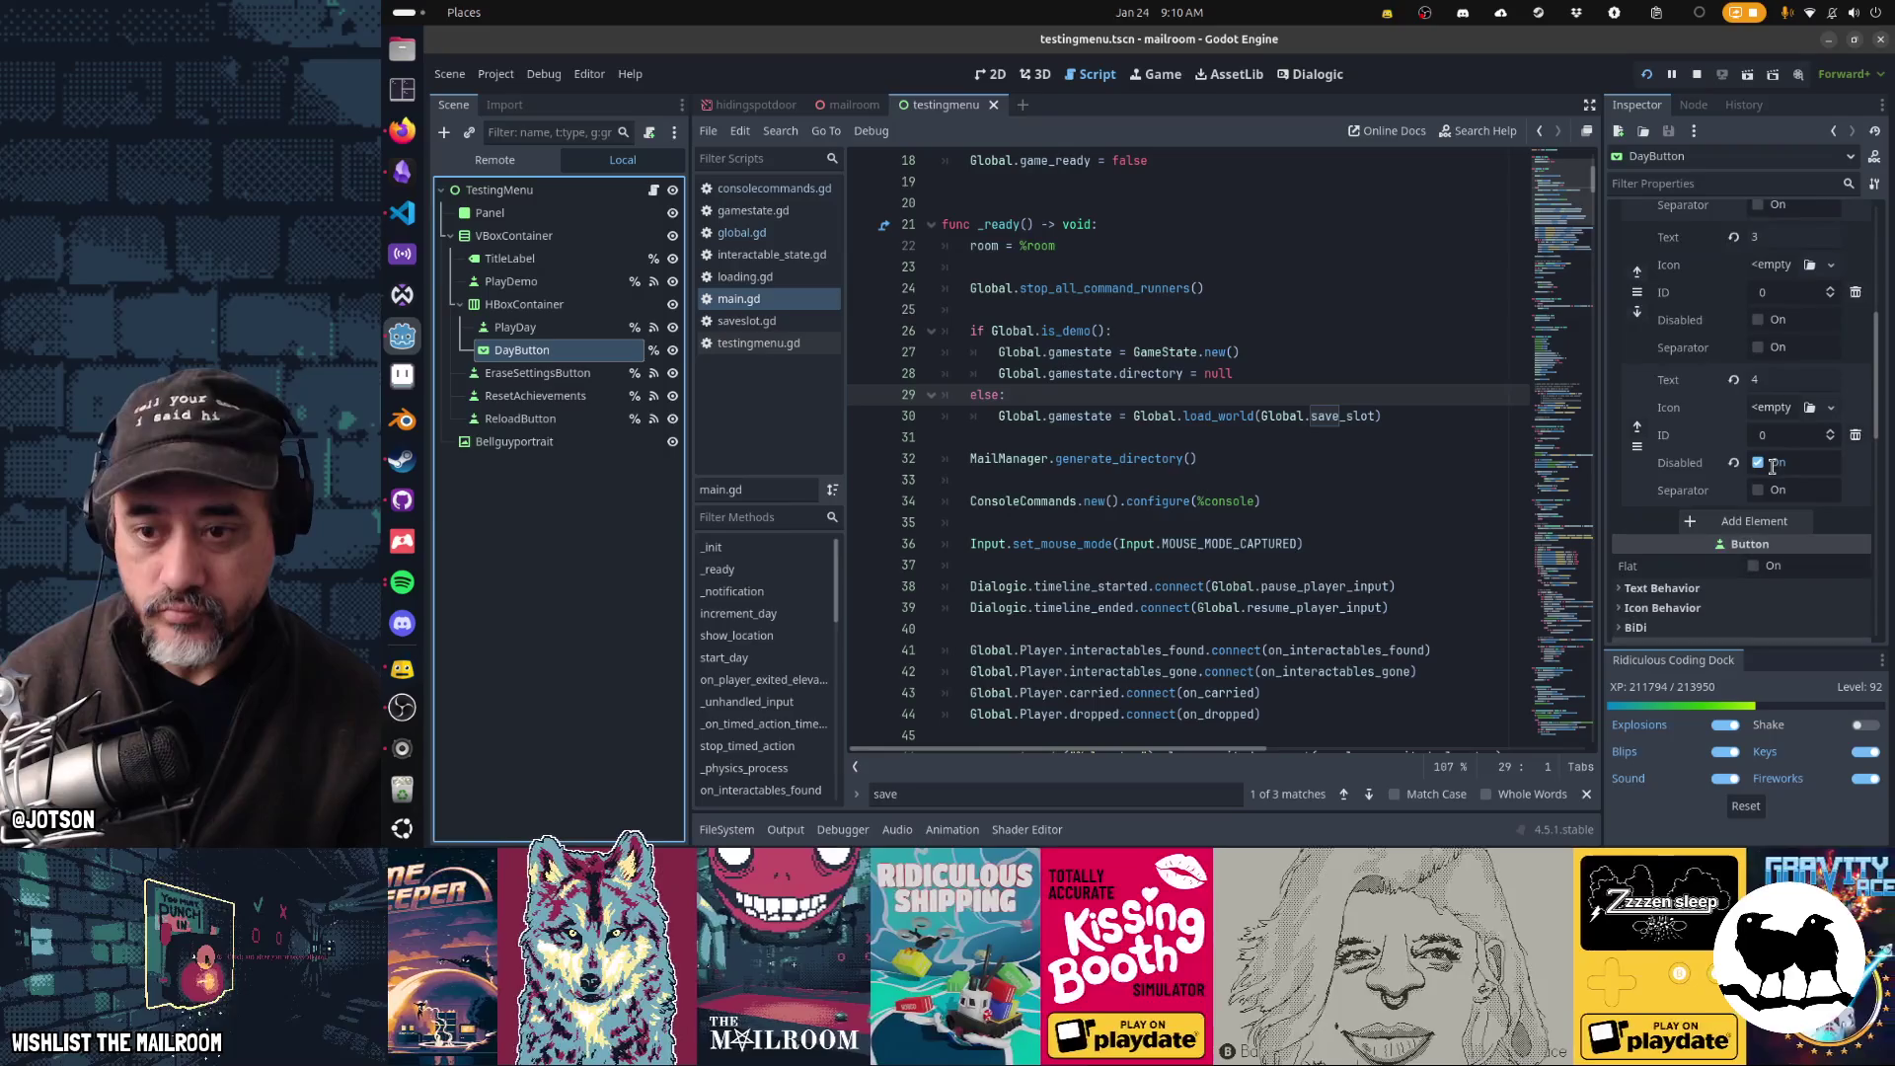
click(1762, 464)
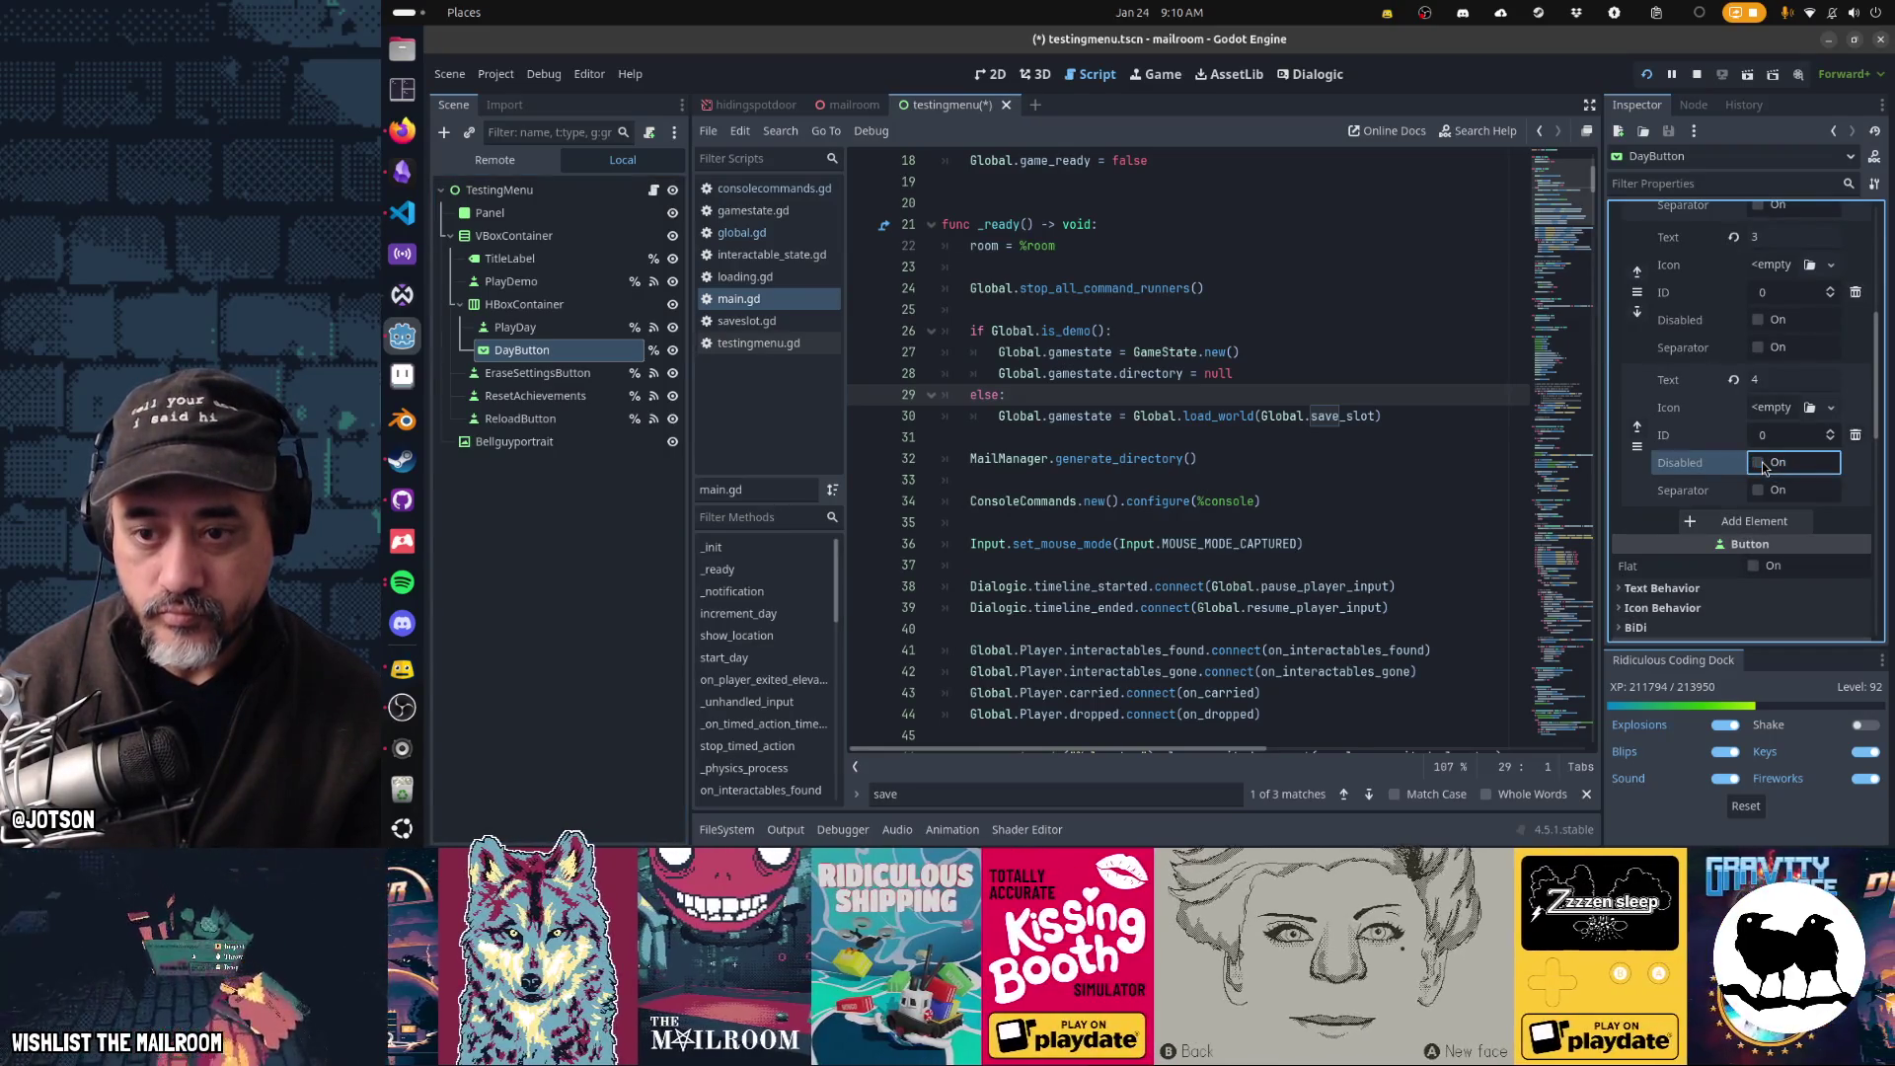
- Add a fifth item labelled 5 with default ID, mark it disabled, then save and run the scene
click(1754, 521)
click(1769, 525)
text(5)
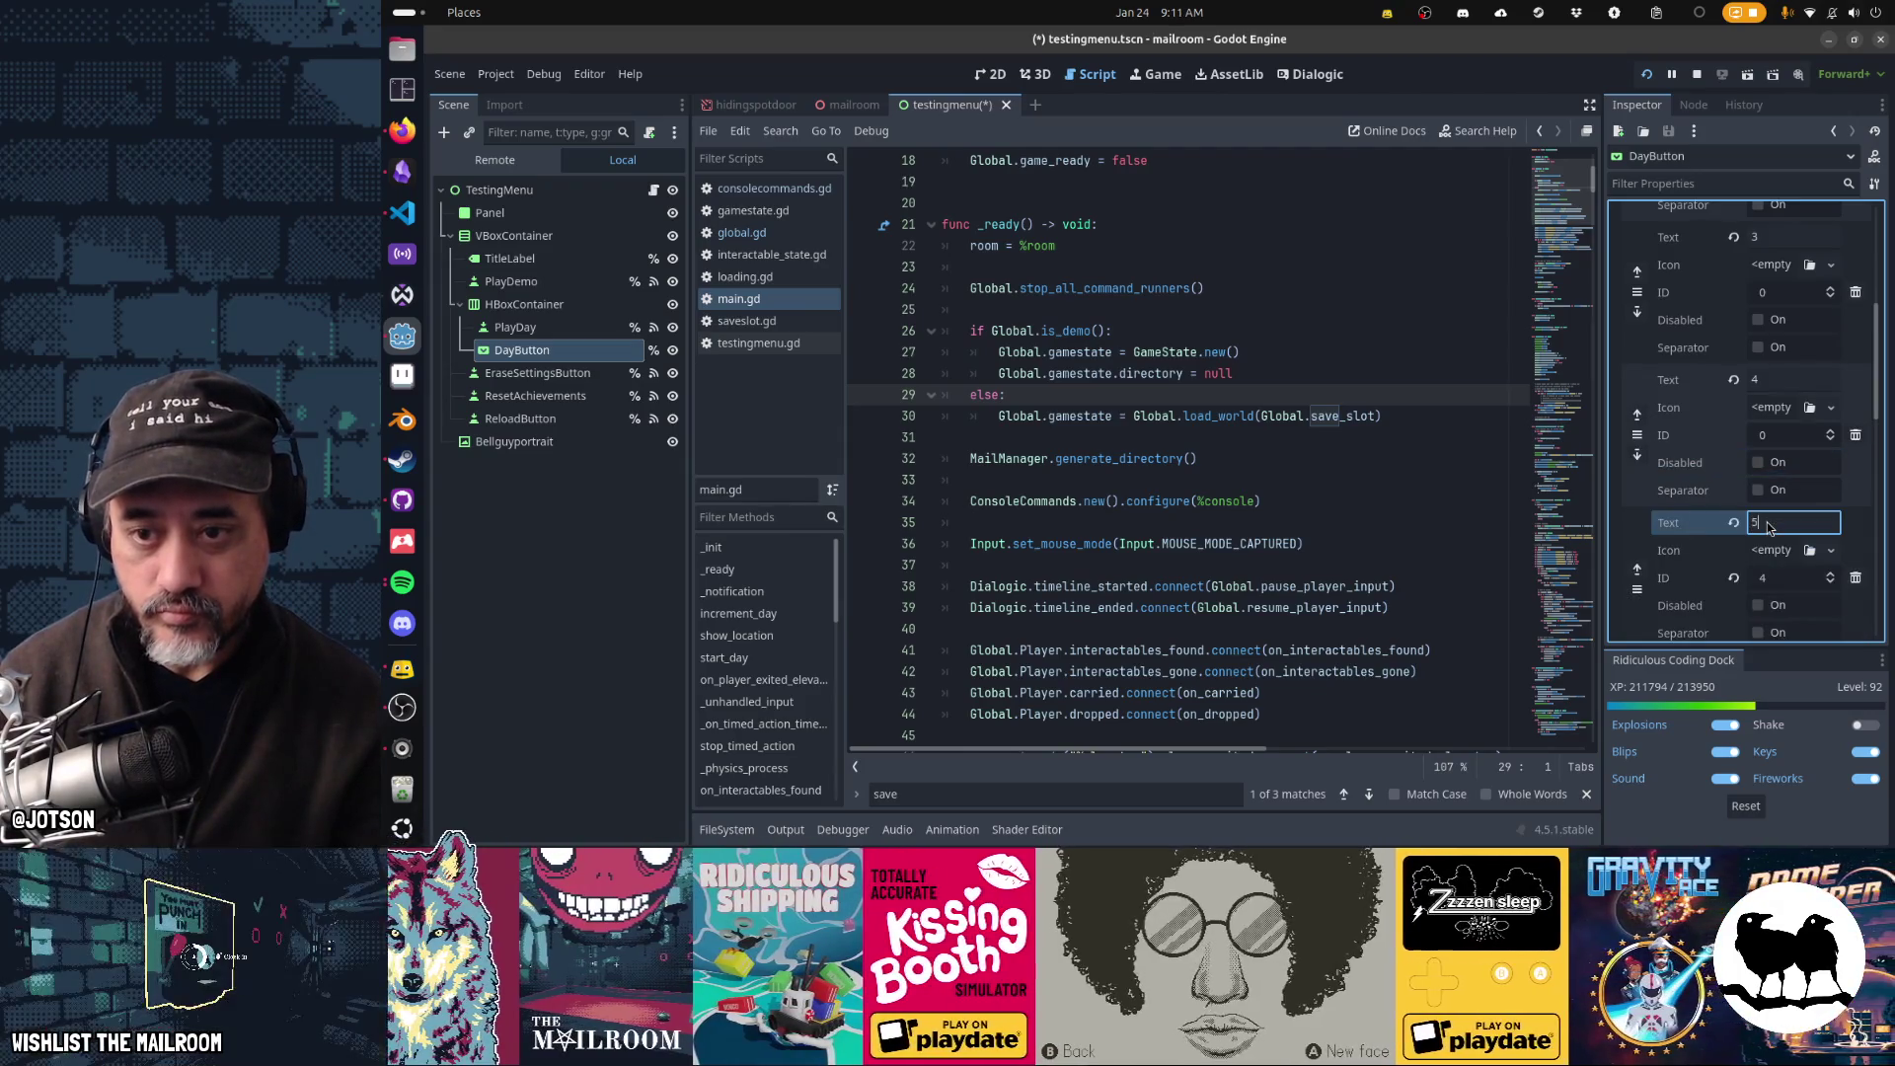
scroll(1759, 513, down, 3)
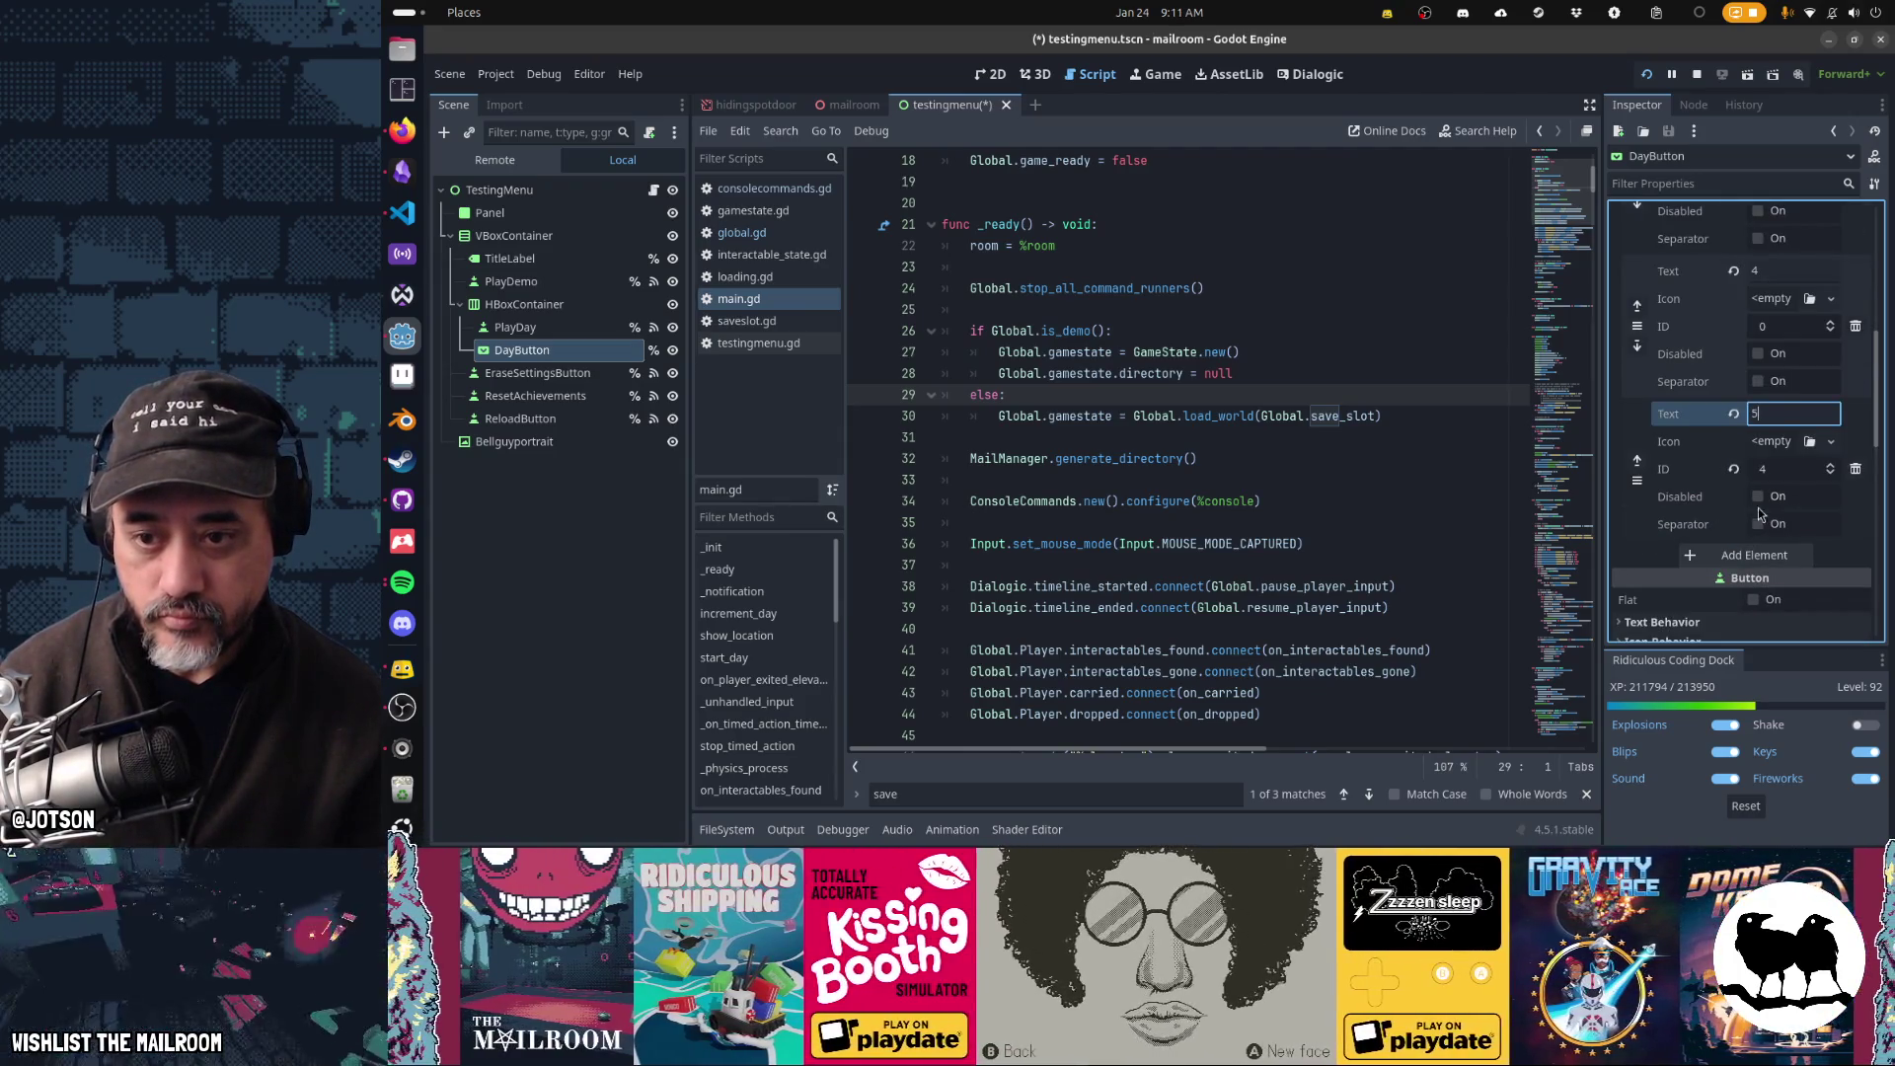
click(1780, 473)
text(5)
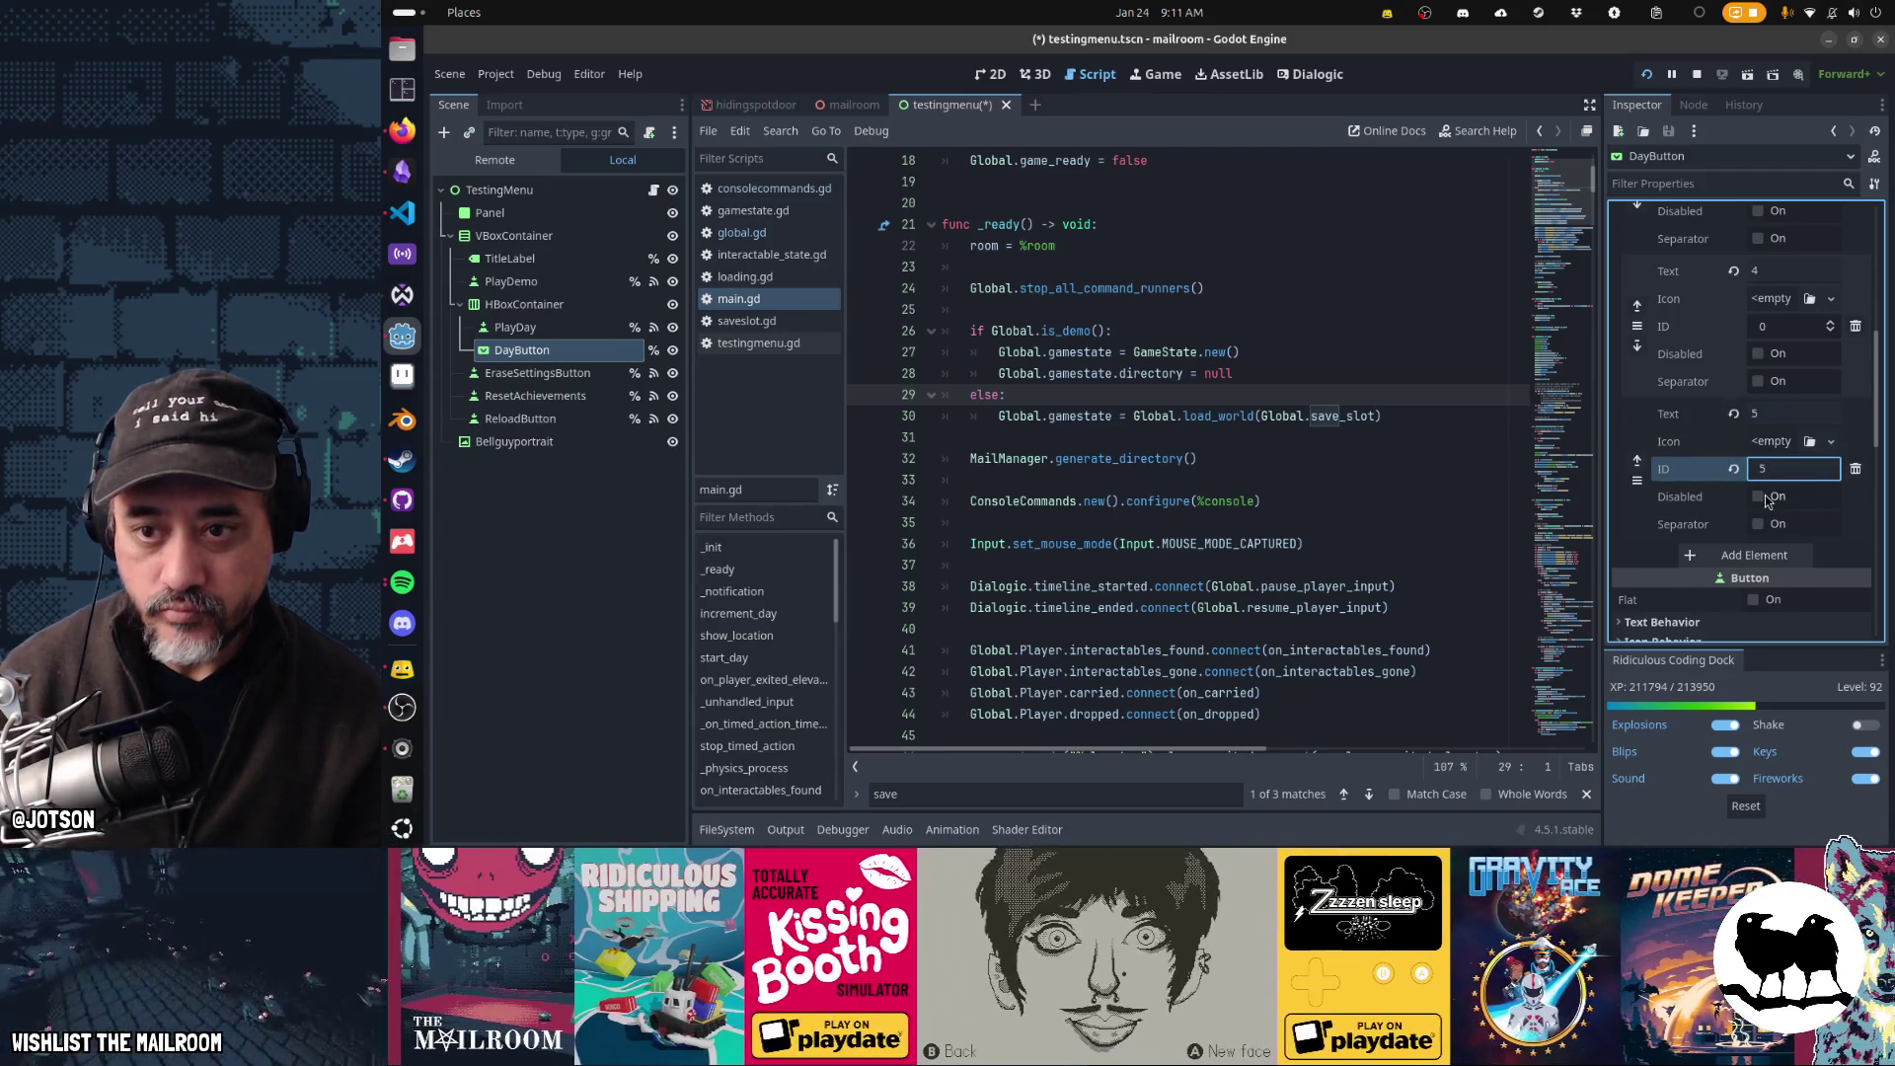
scroll(1726, 506, up, 5)
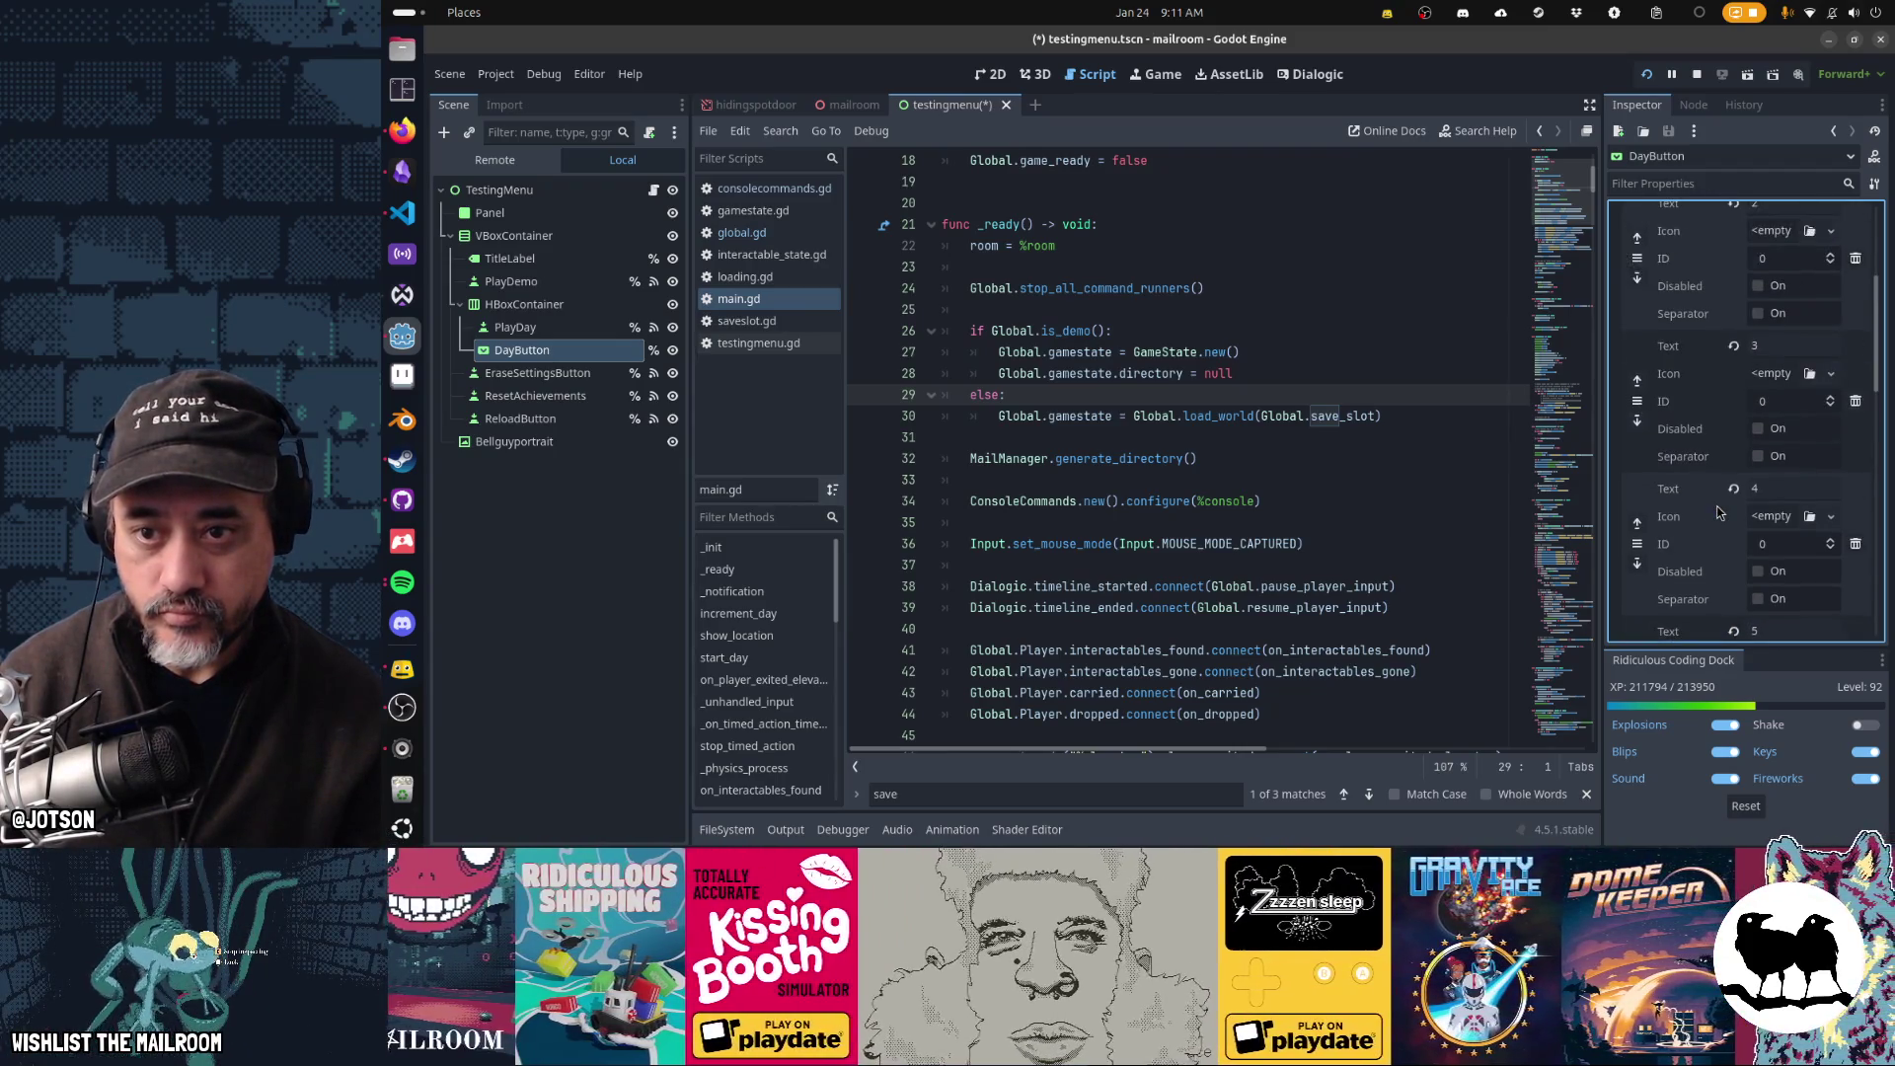
scroll(1717, 511, down, 5)
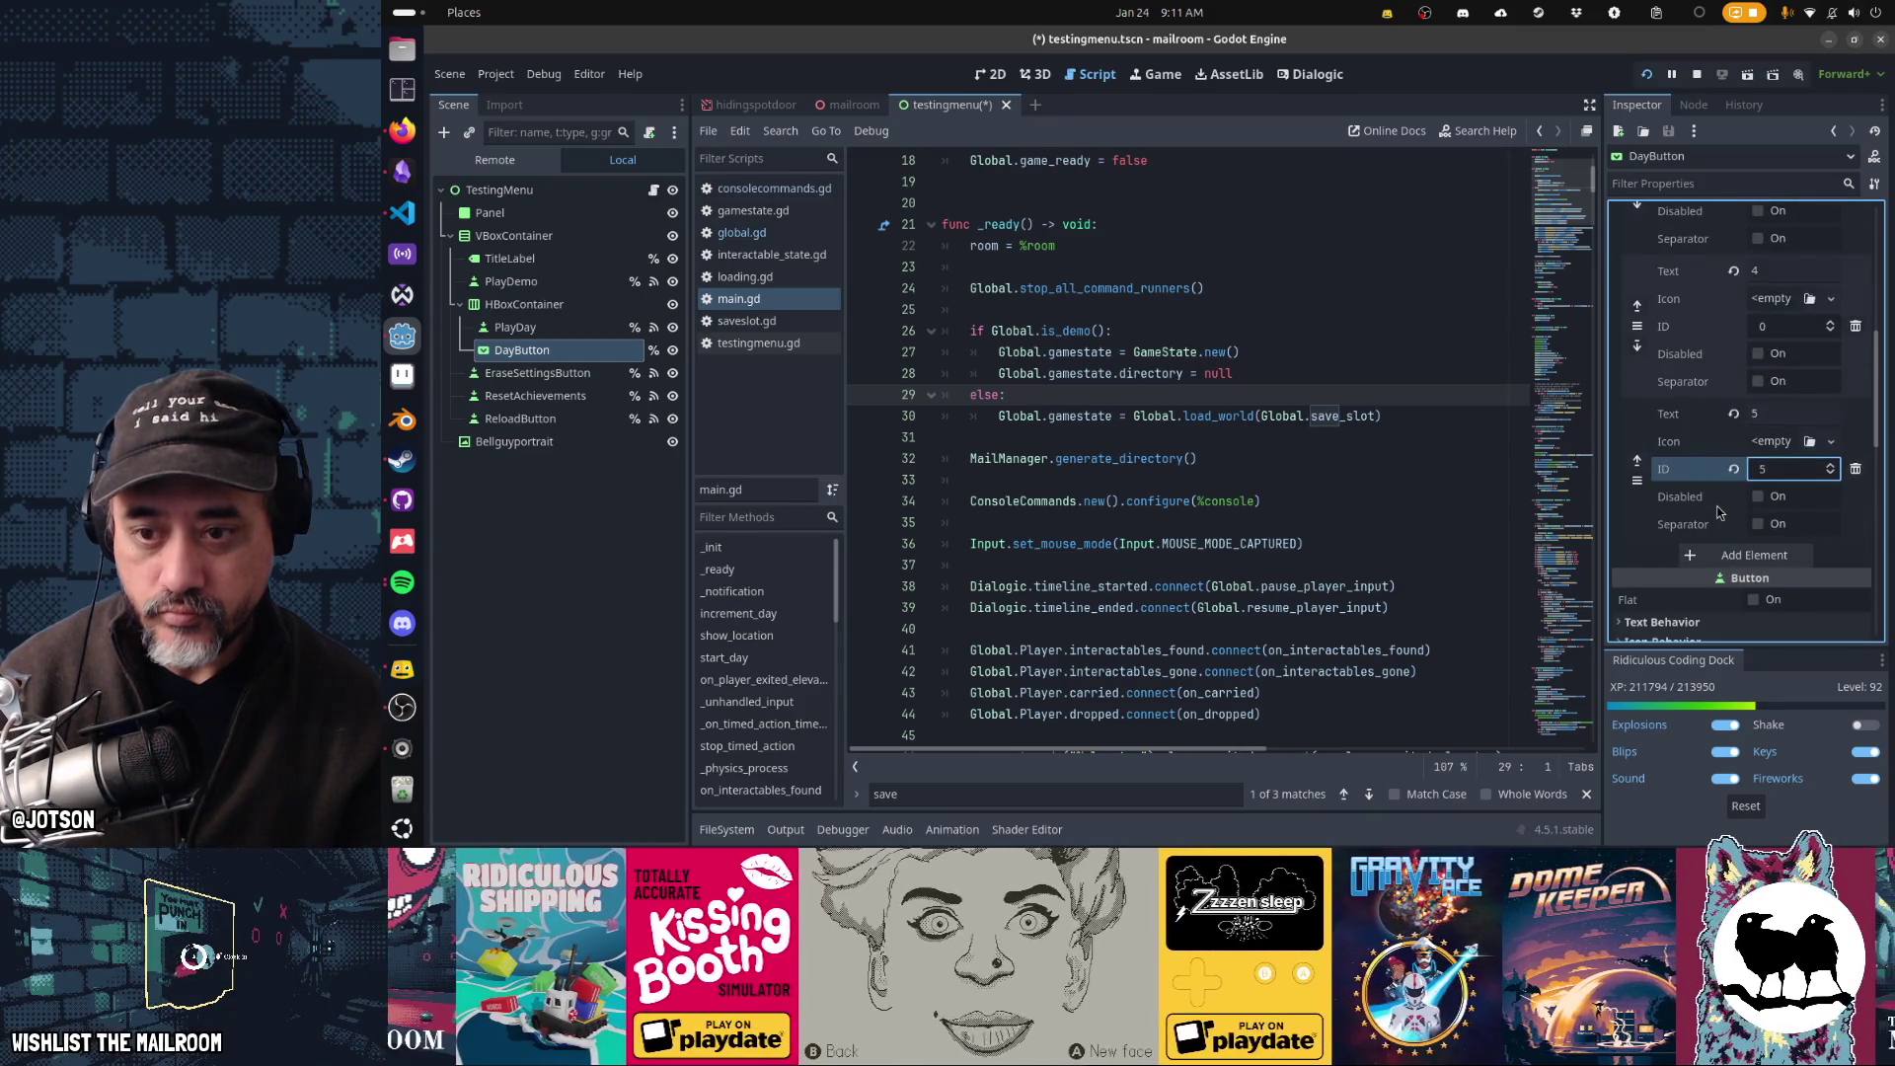
click(1733, 469)
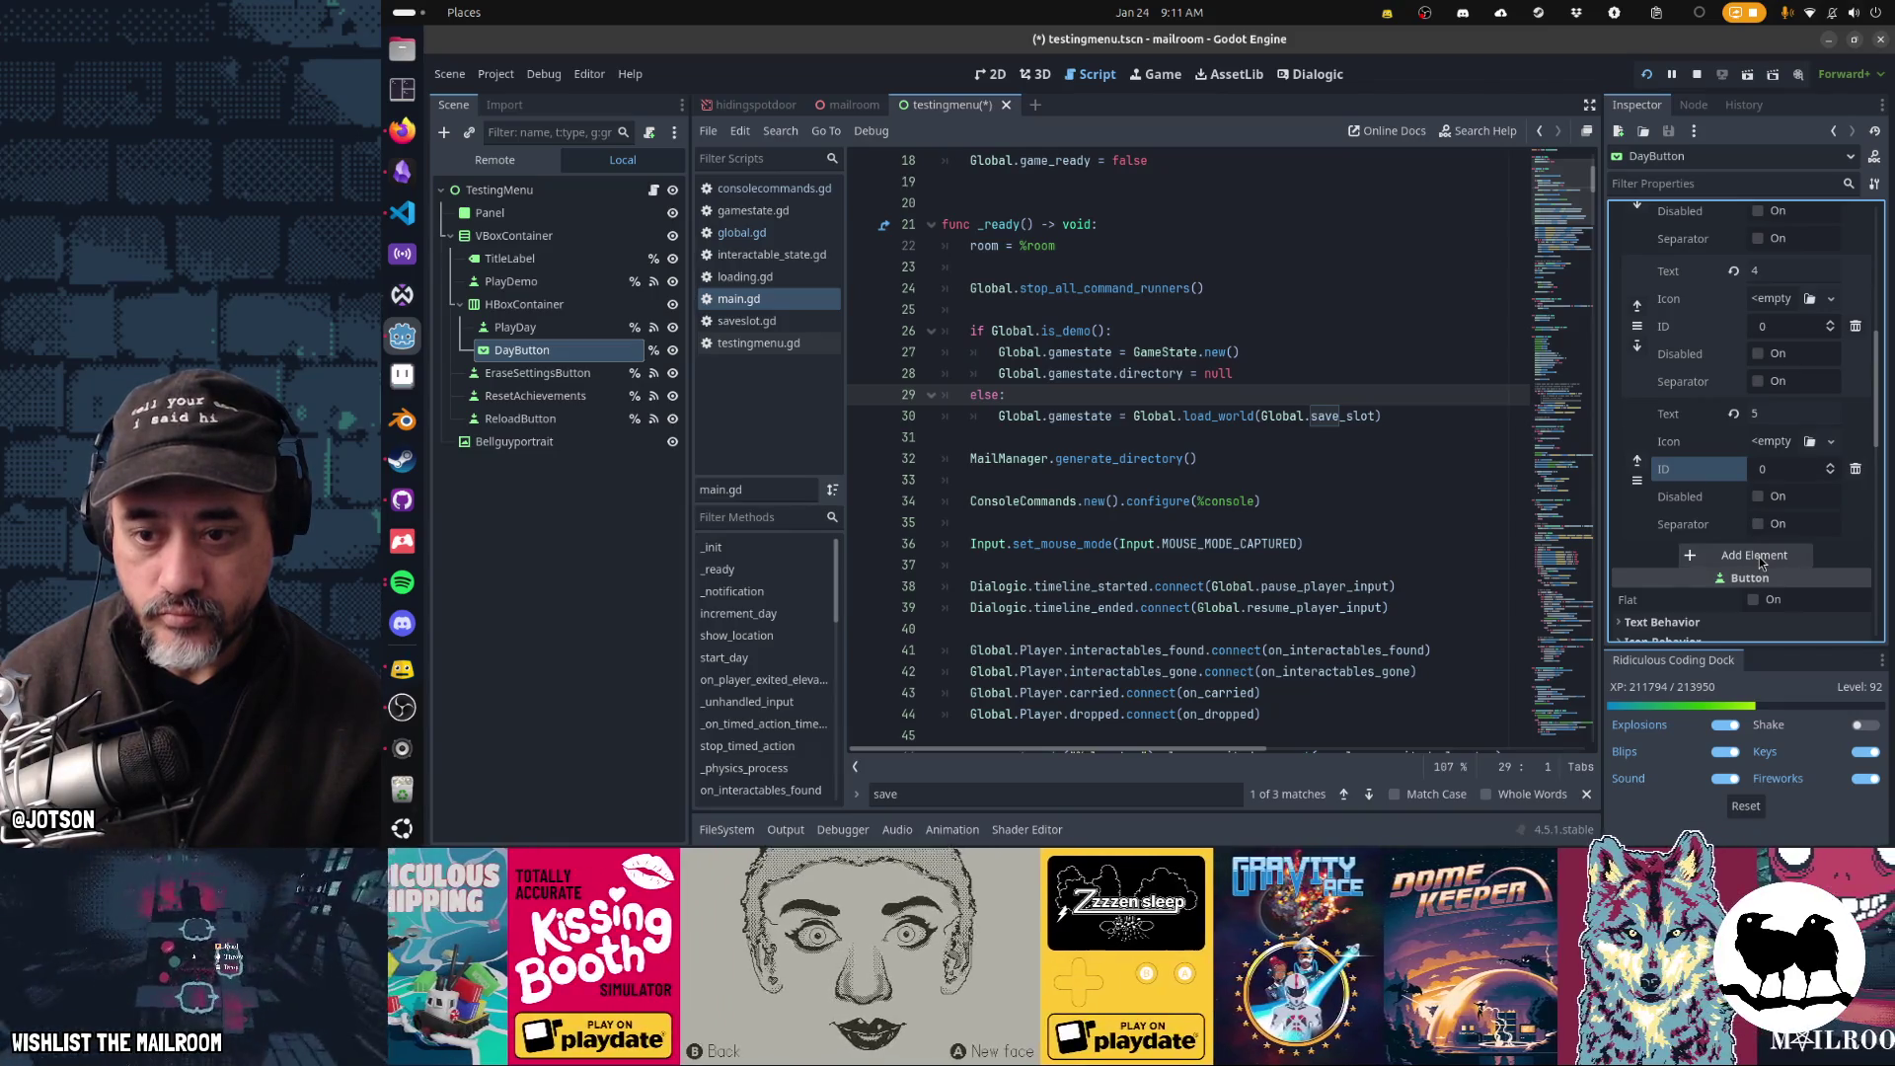
click(1757, 496)
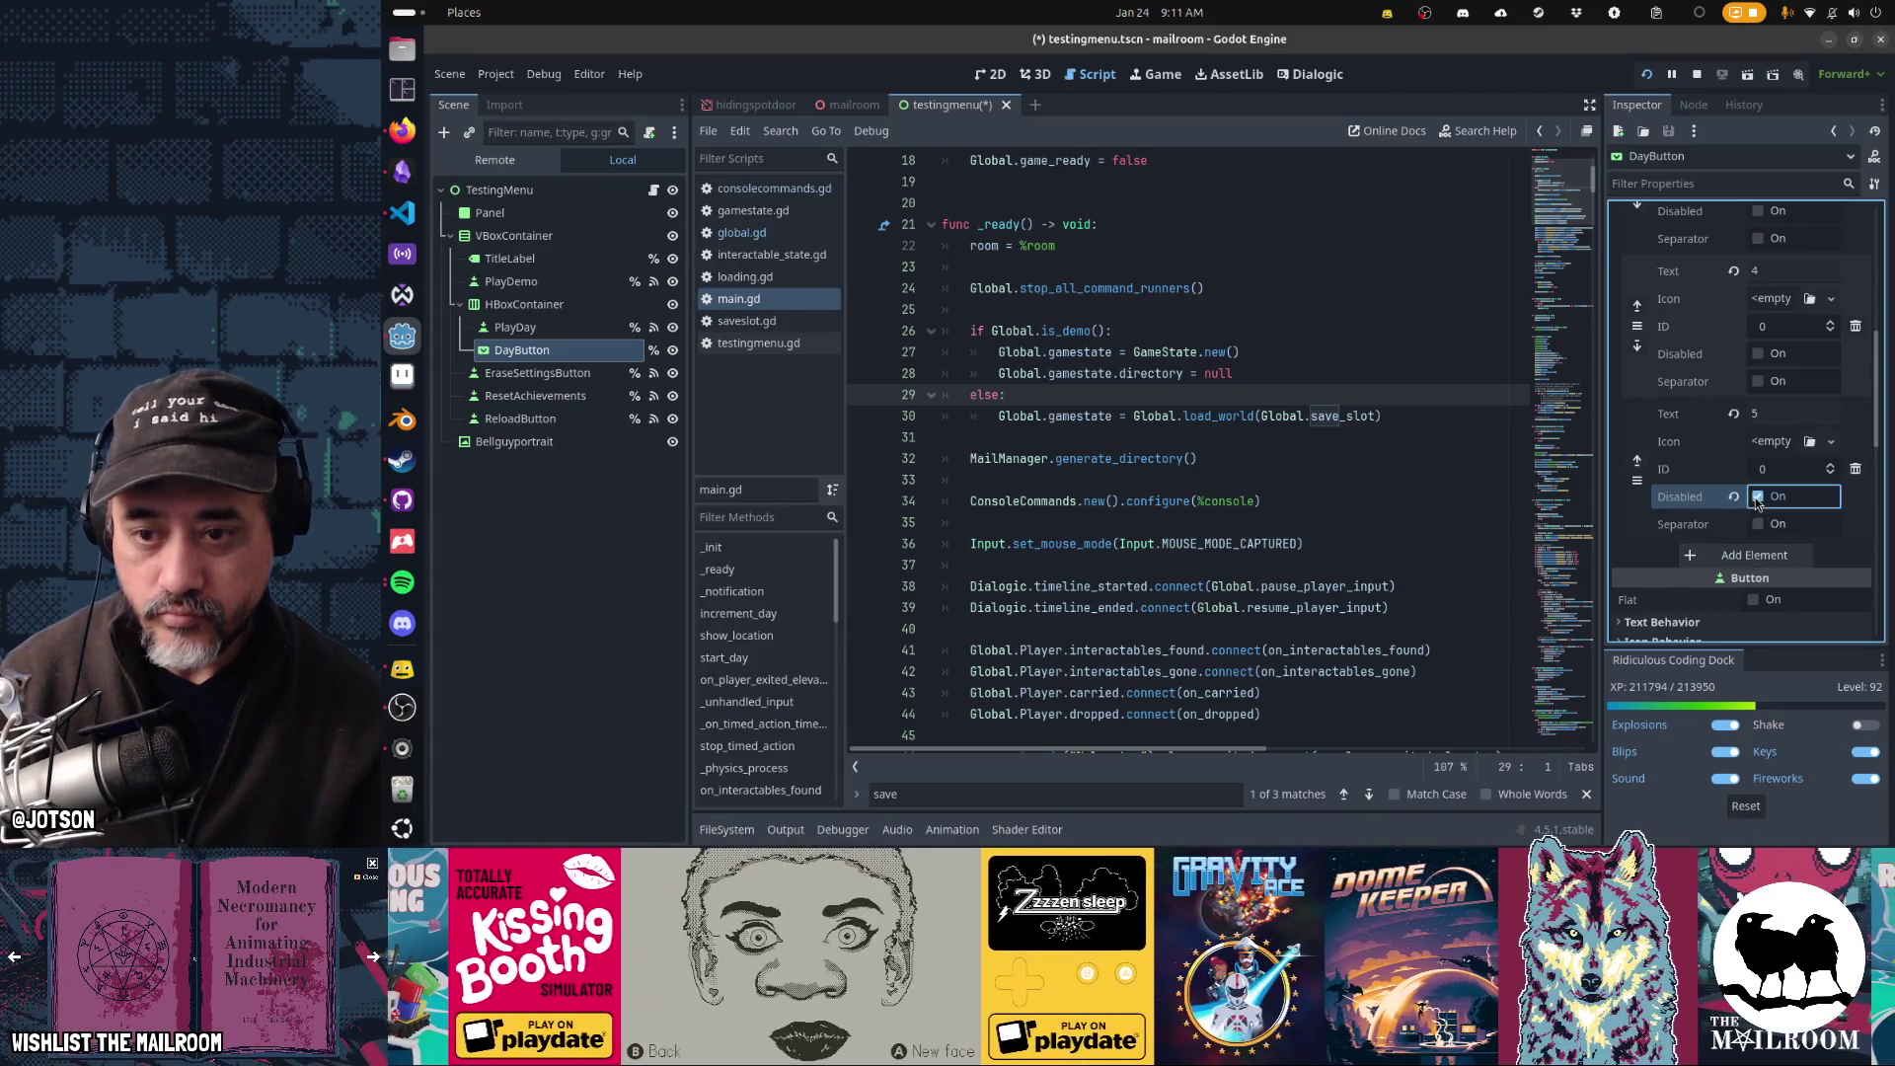
key(F6)
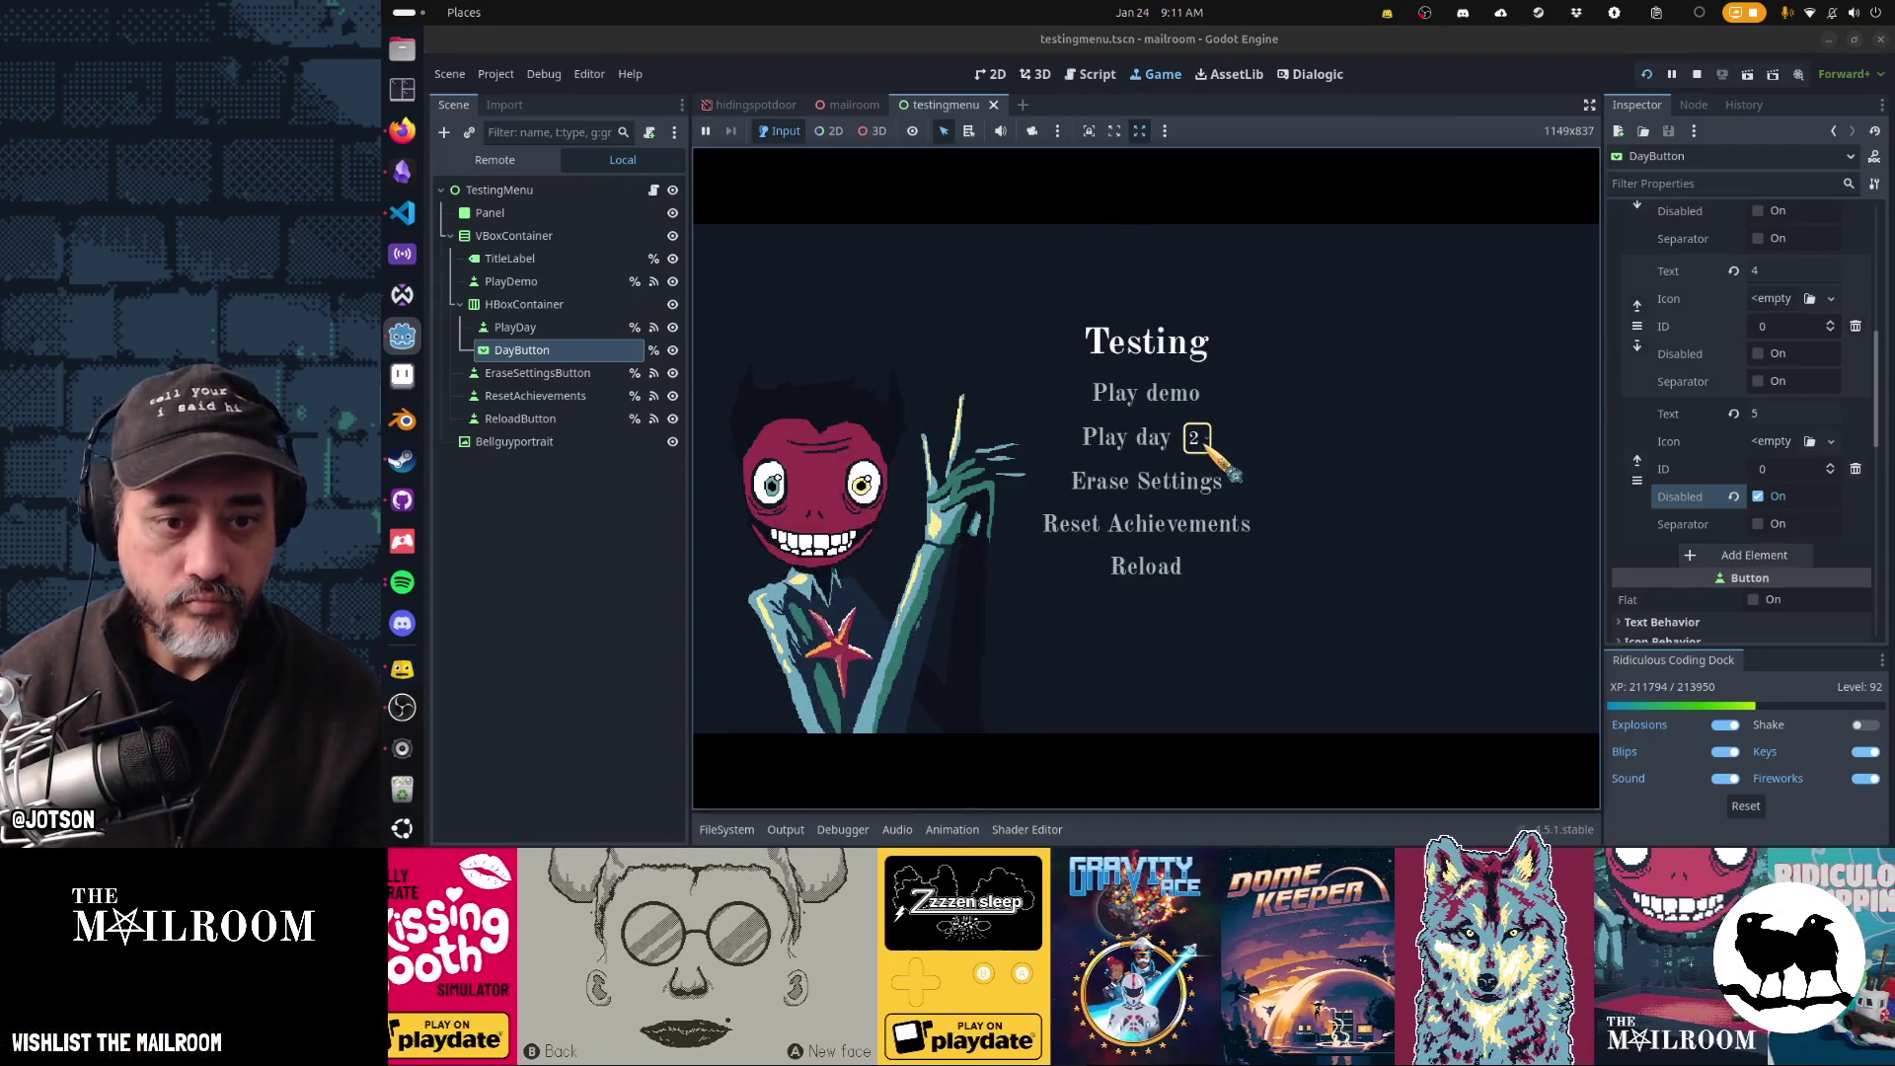
- Choose day 4 in the running Testing menu and open testingmenu.gd
click(1198, 440)
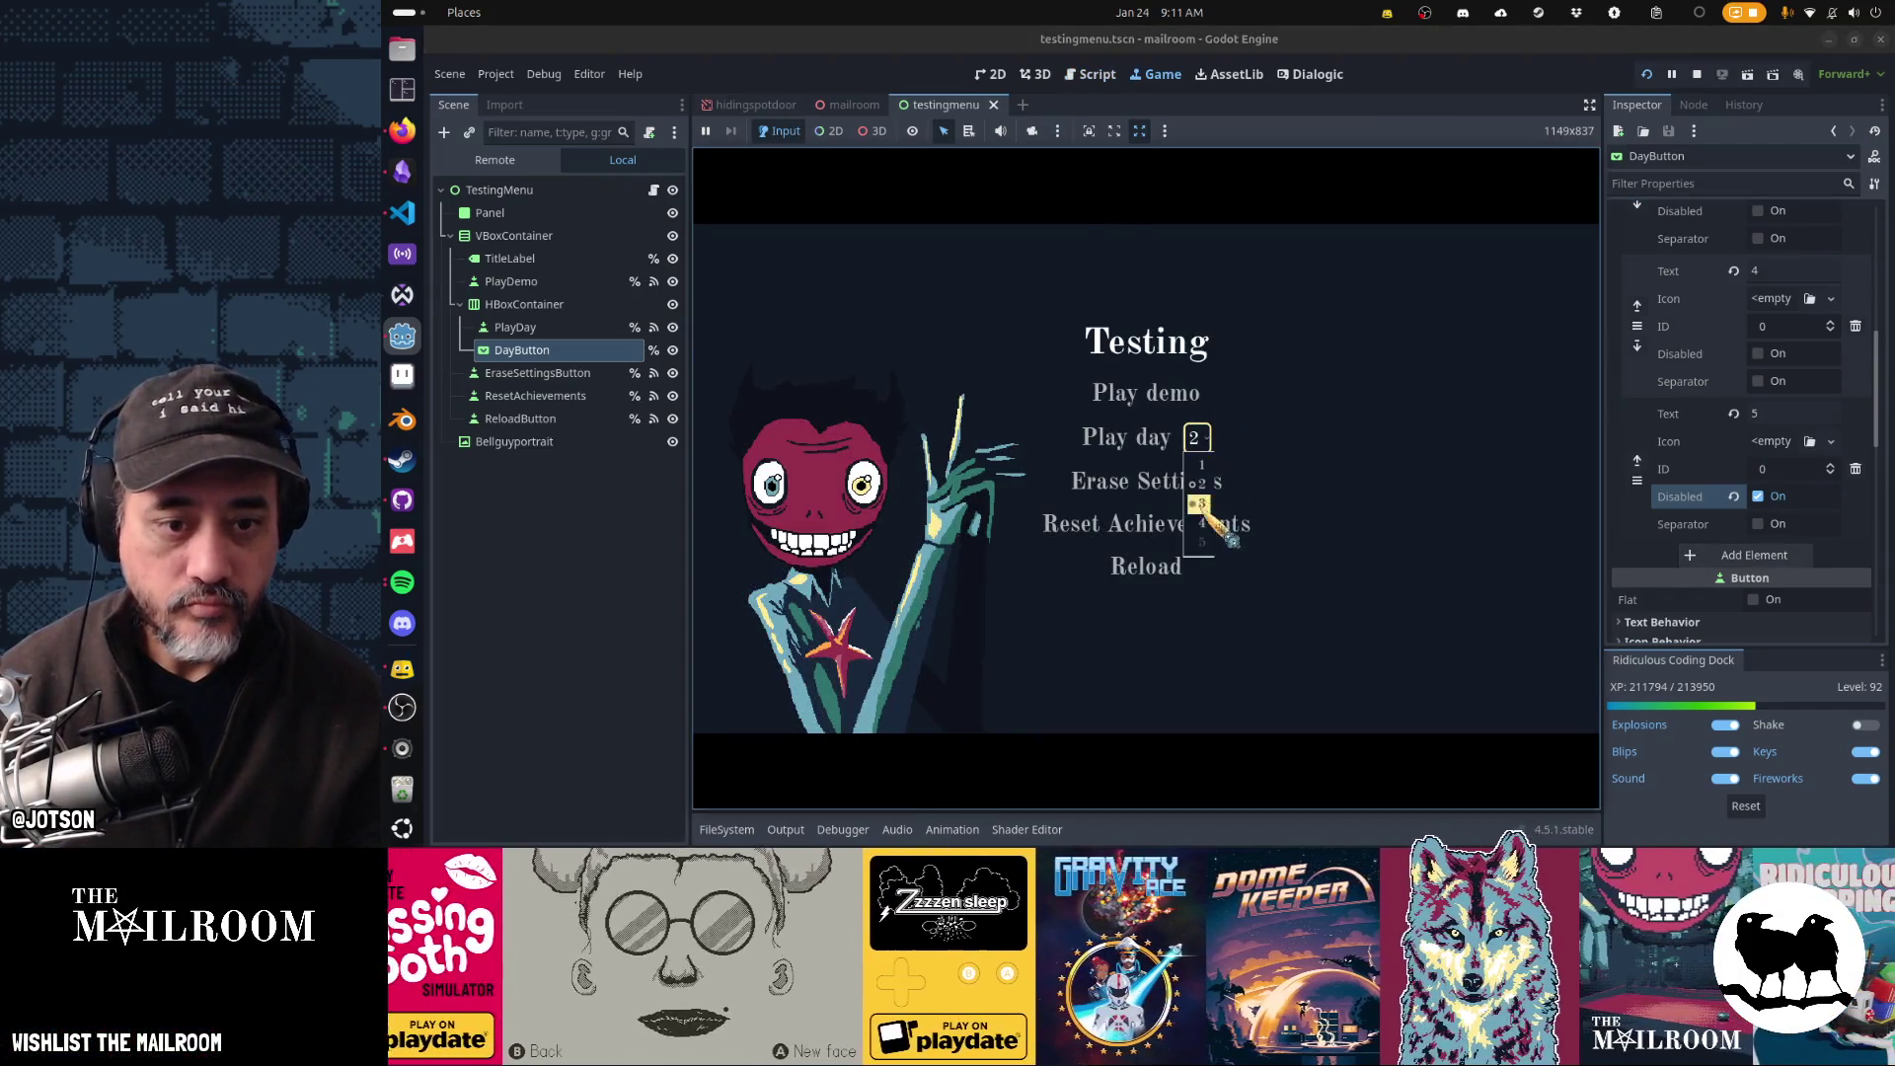
click(1204, 525)
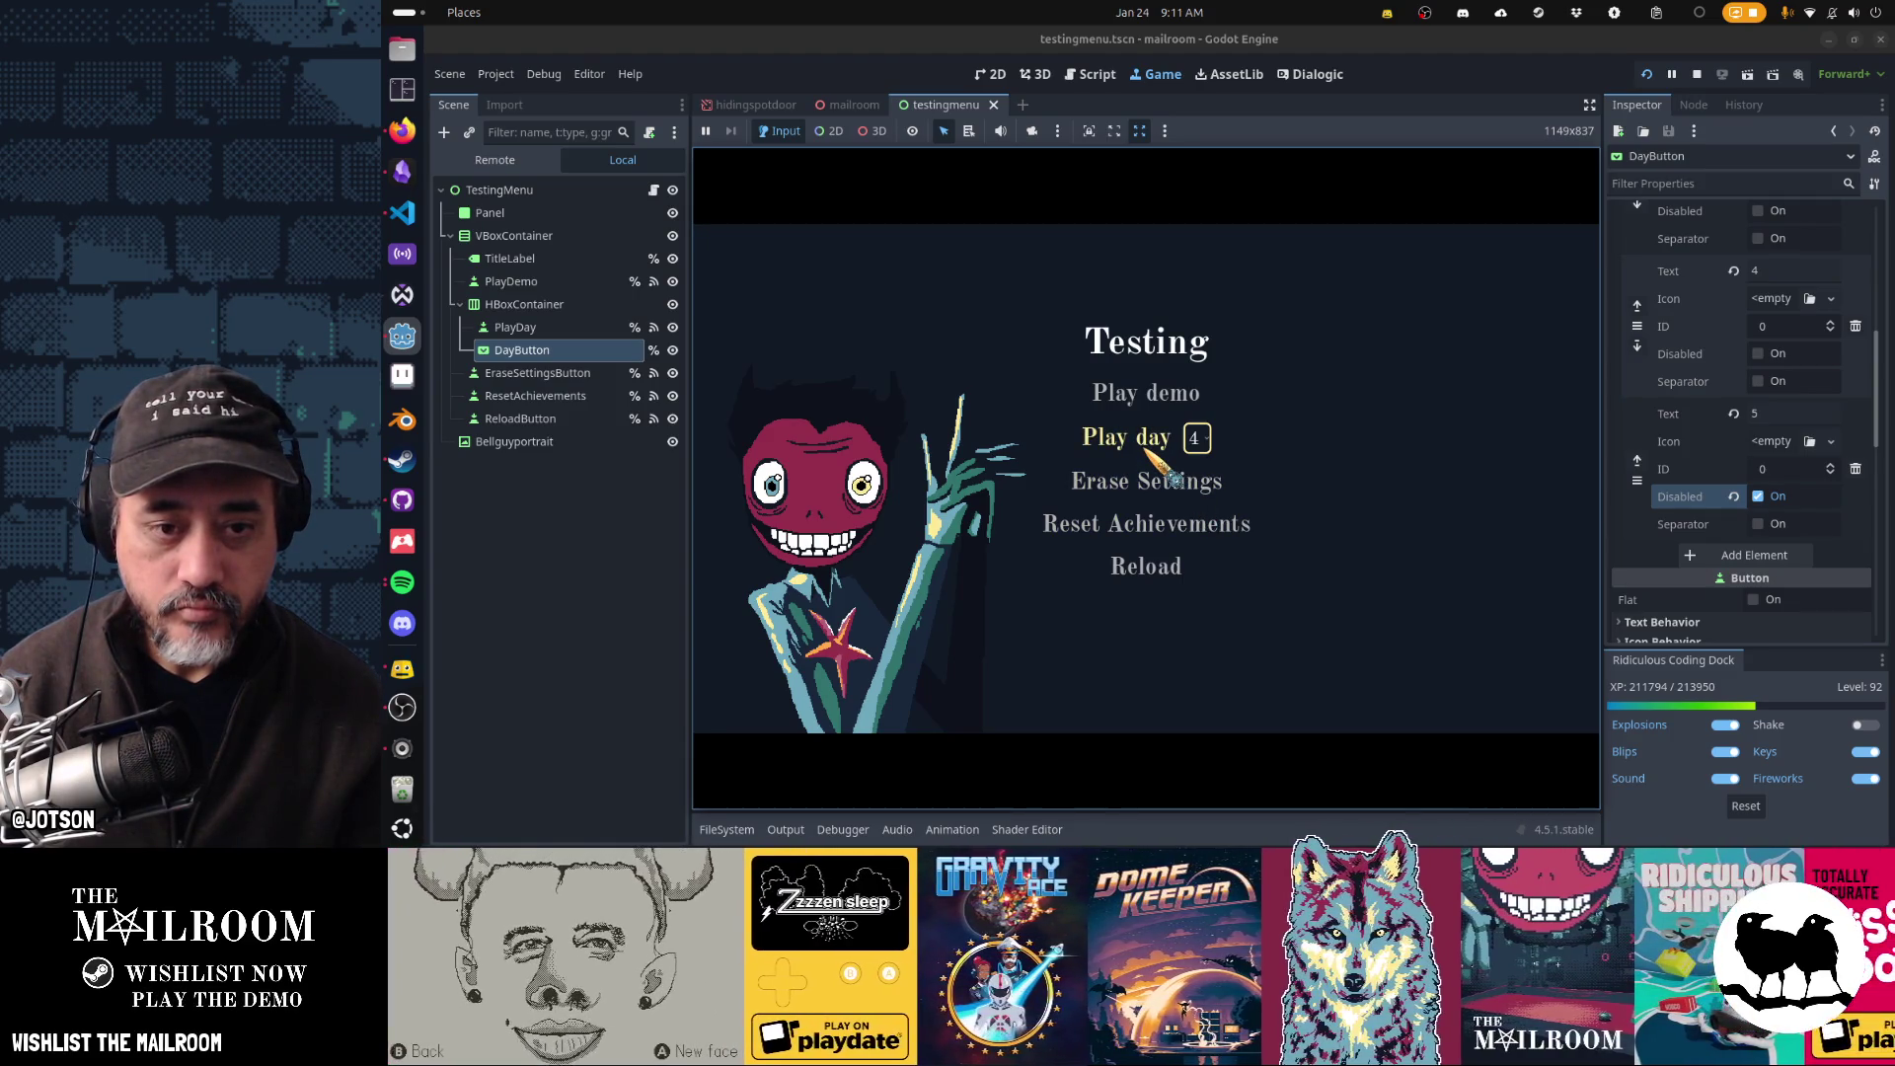
click(1096, 74)
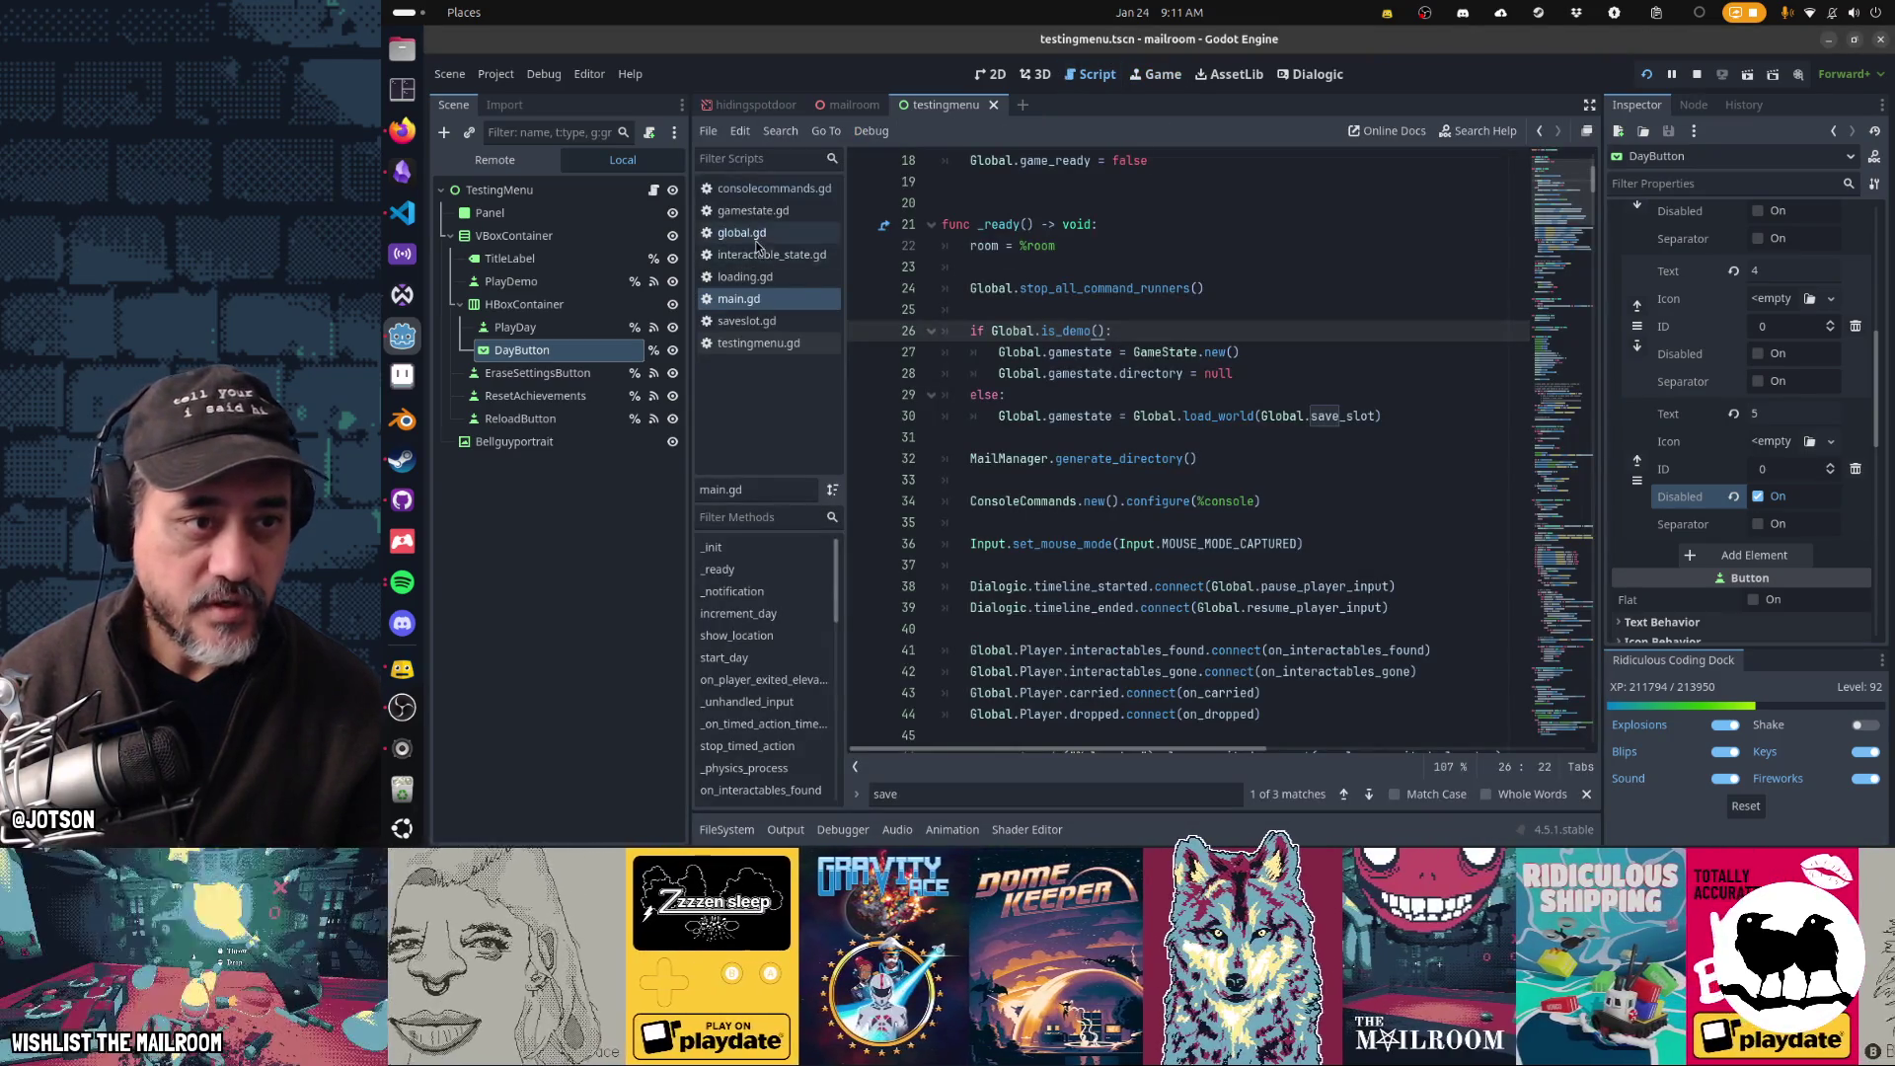
click(797, 340)
- Read _on_play_day_pressed's new GameState line, then relaunch the testing menu scene
click(1207, 351)
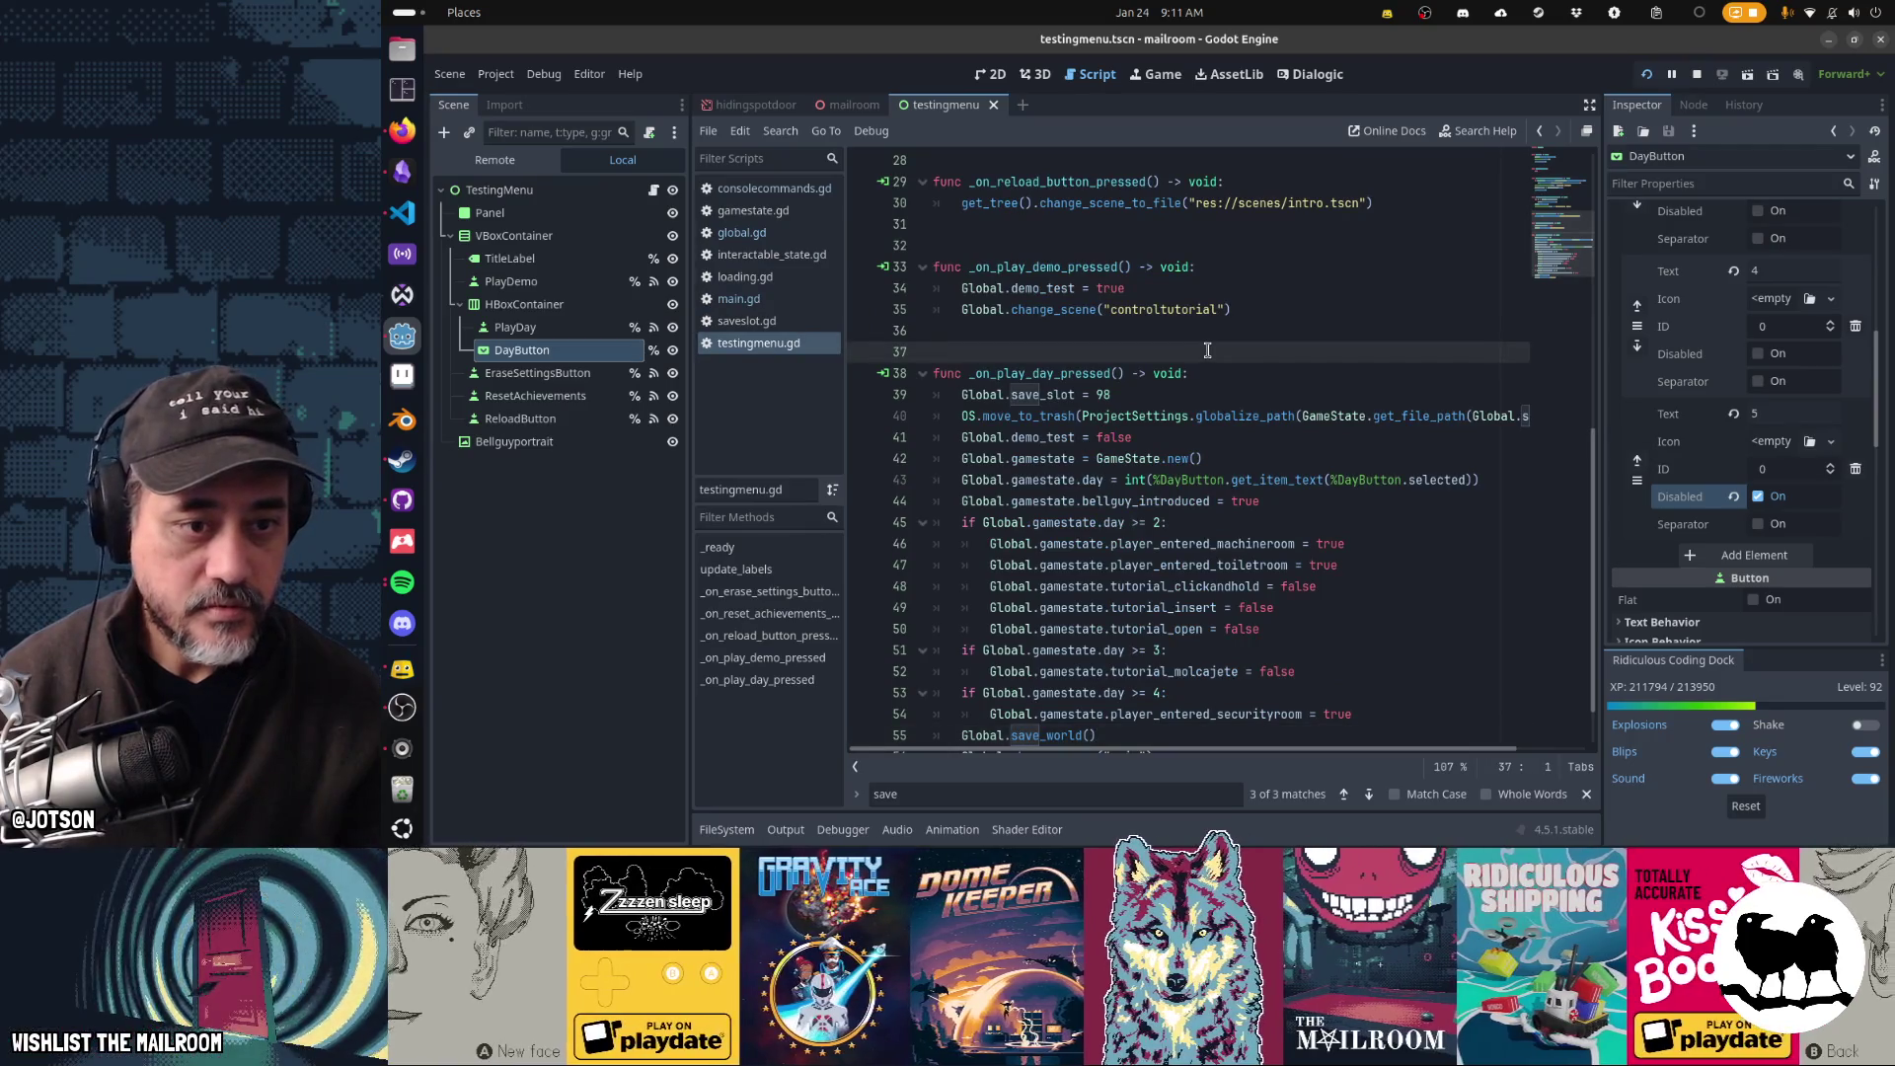
click(1192, 461)
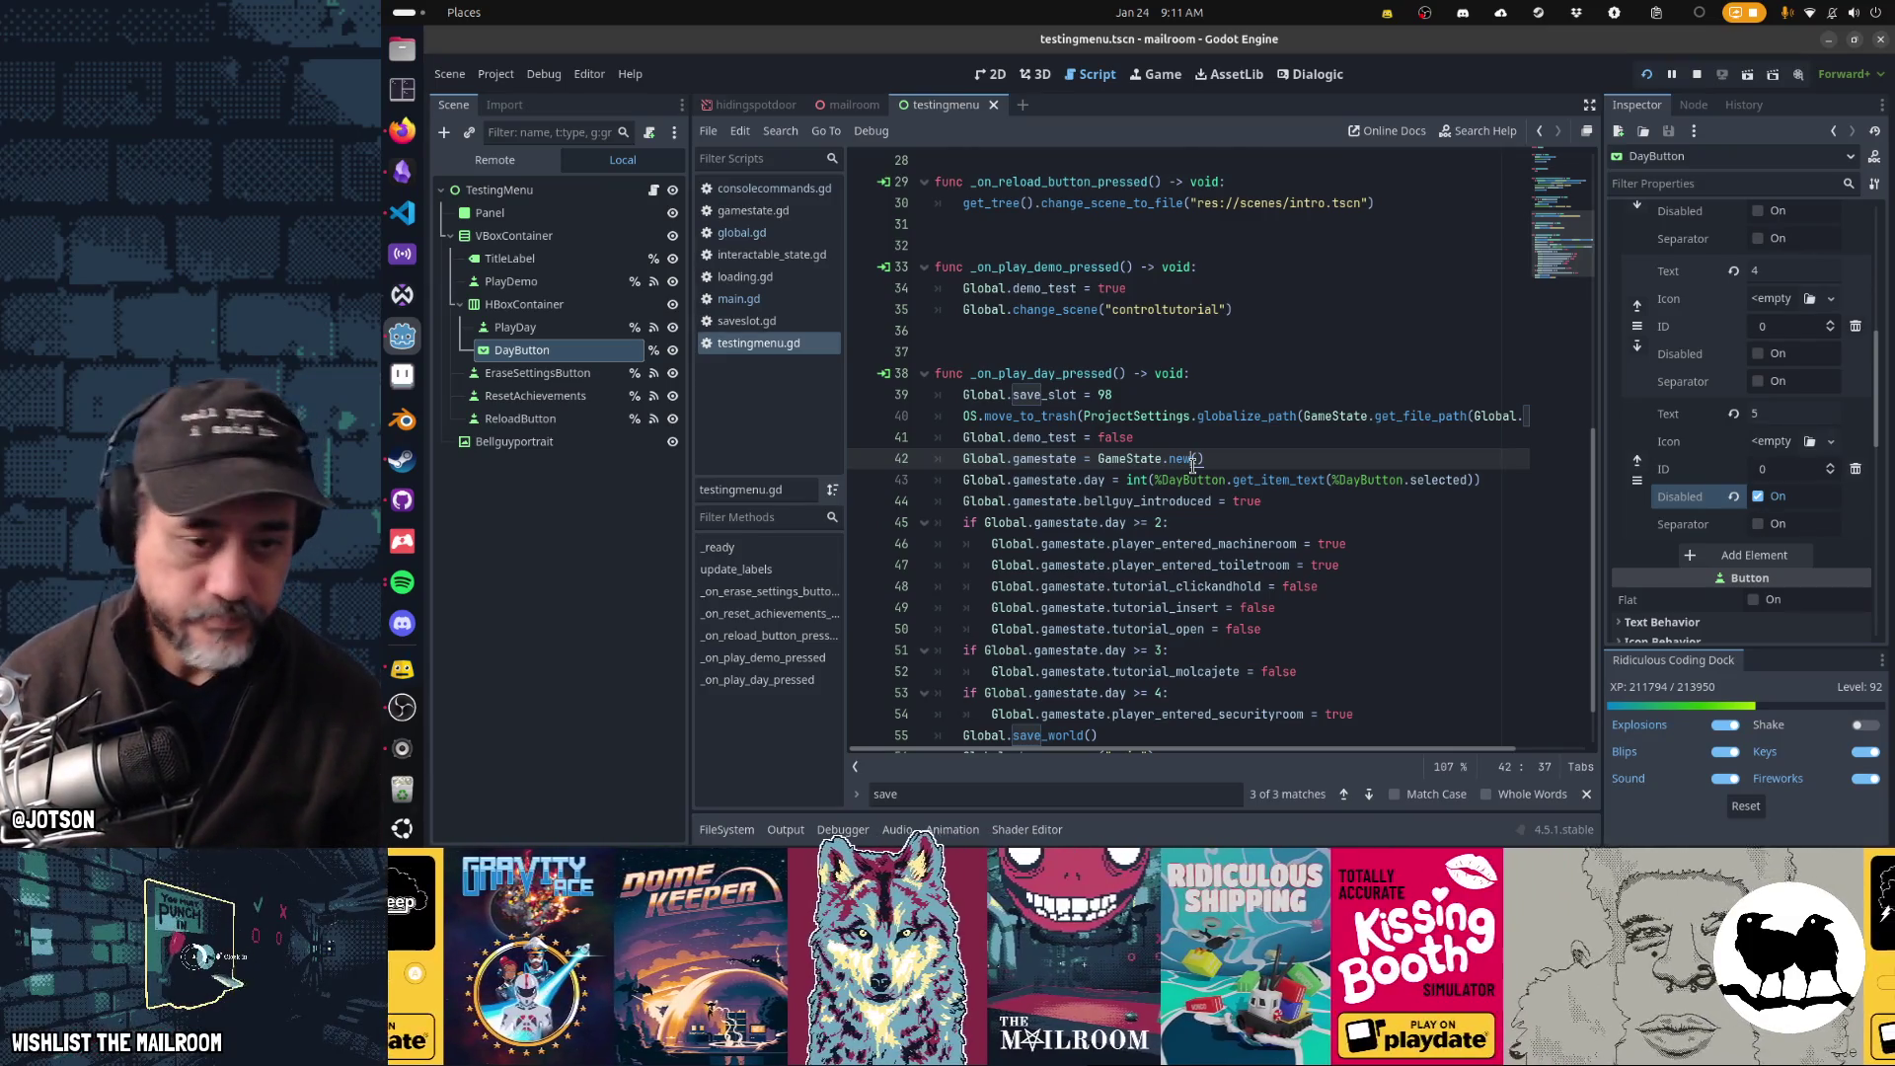
key(alt+Tab)
key(alt+Tab)
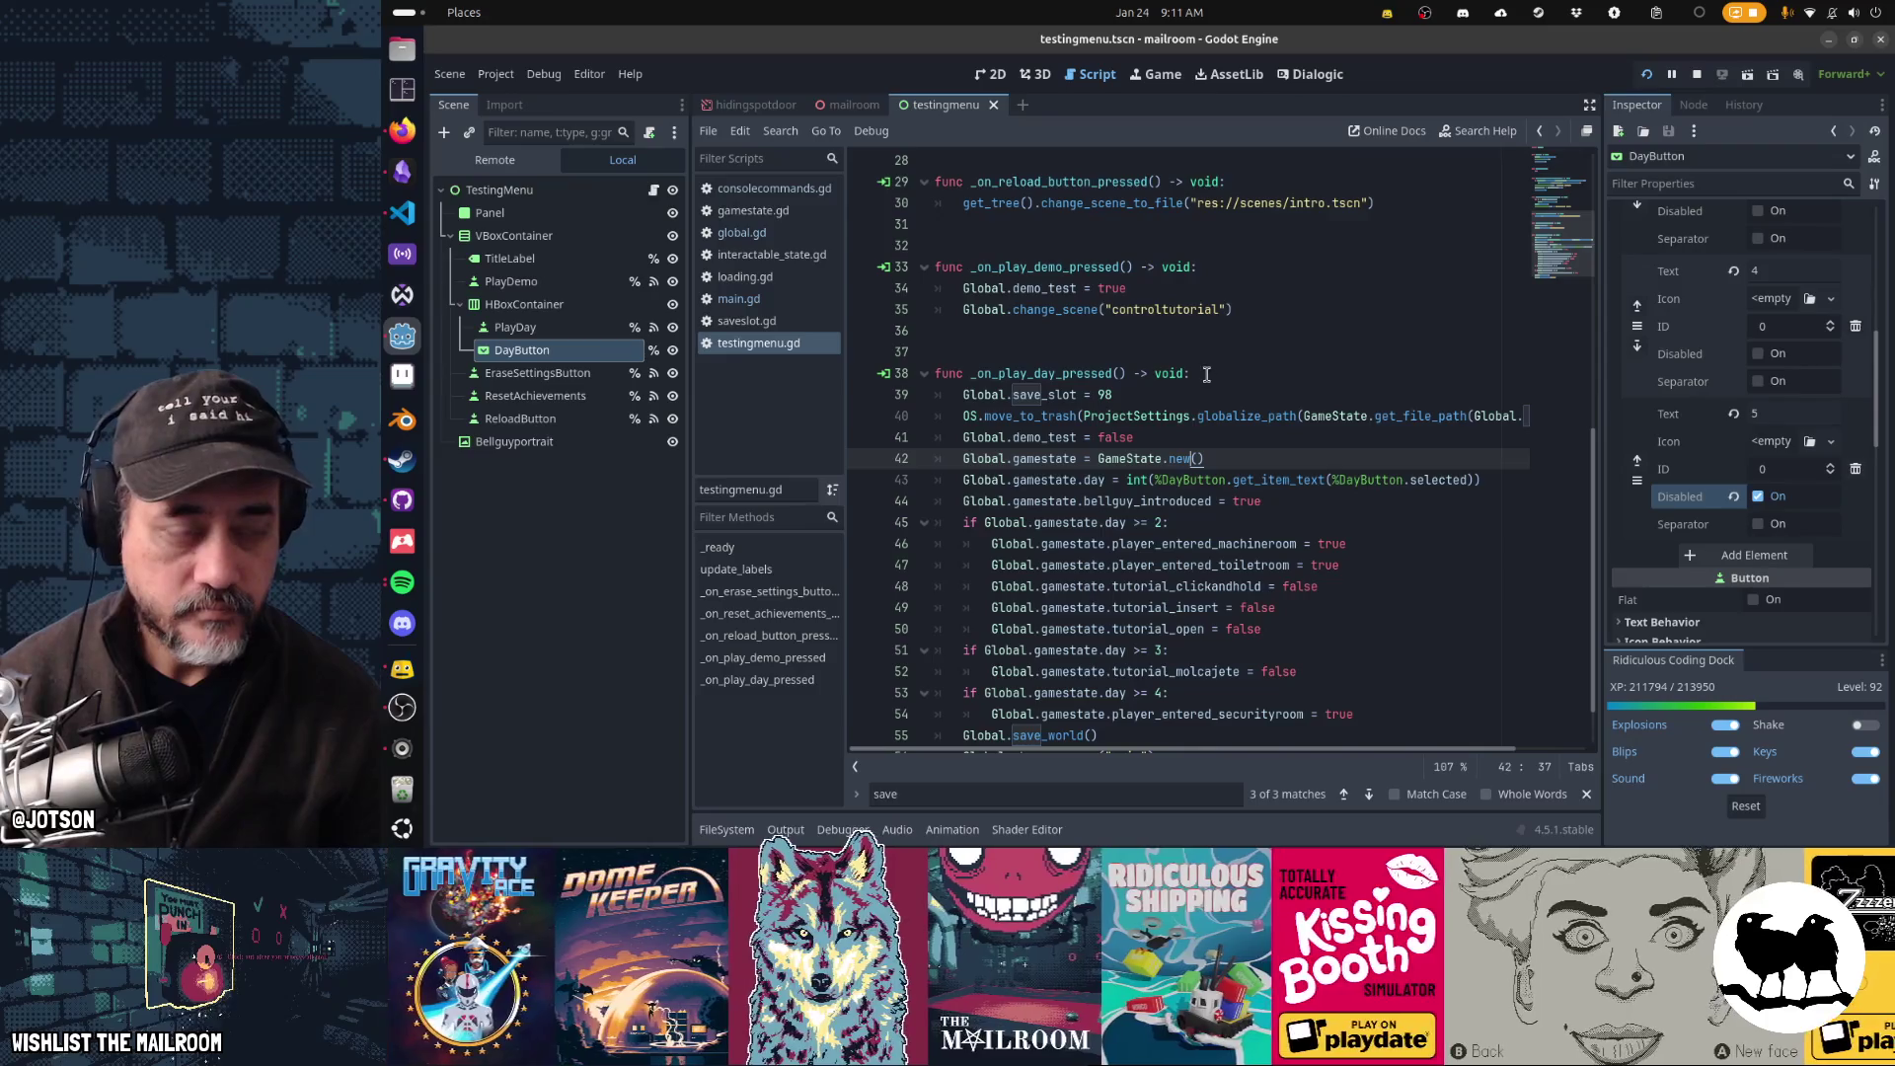
key(F6)
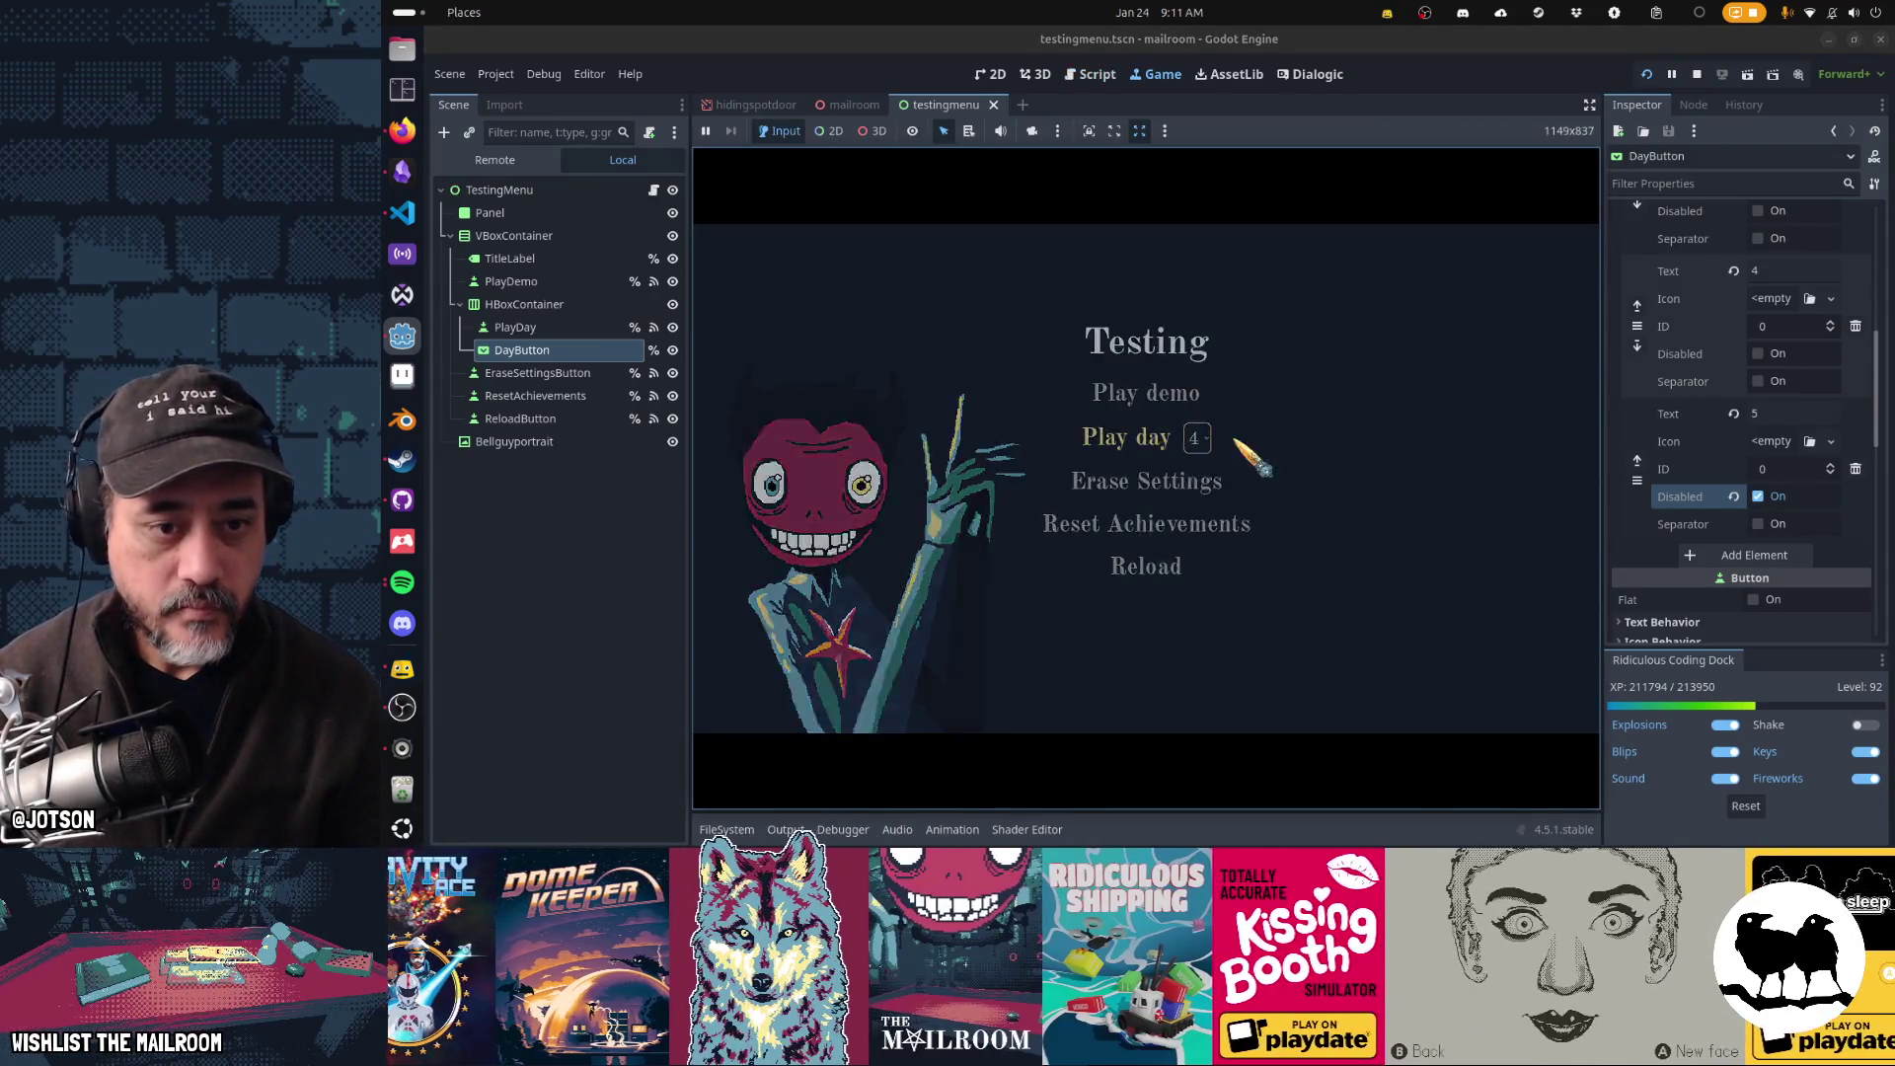
- Start the chosen day and spawn a diamond with the console command 'a diamond'
click(1234, 434)
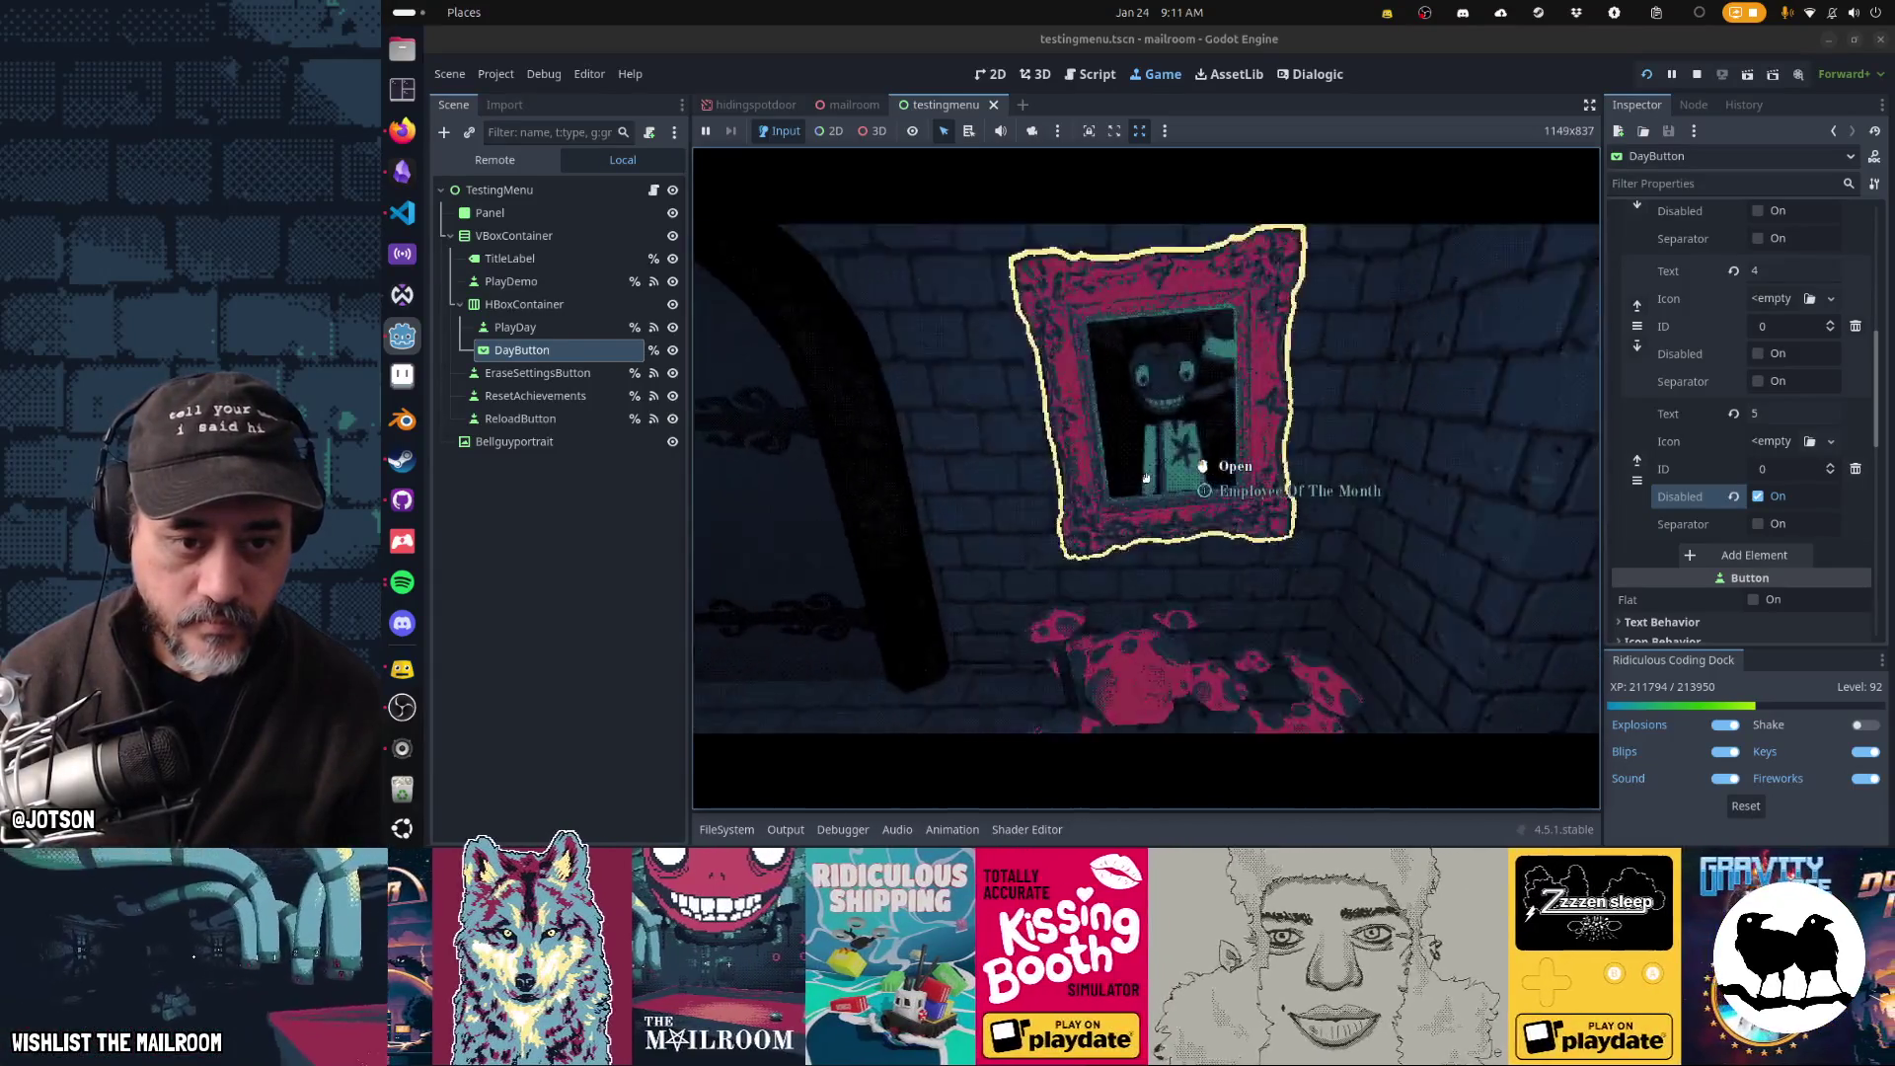
text(a diamond)
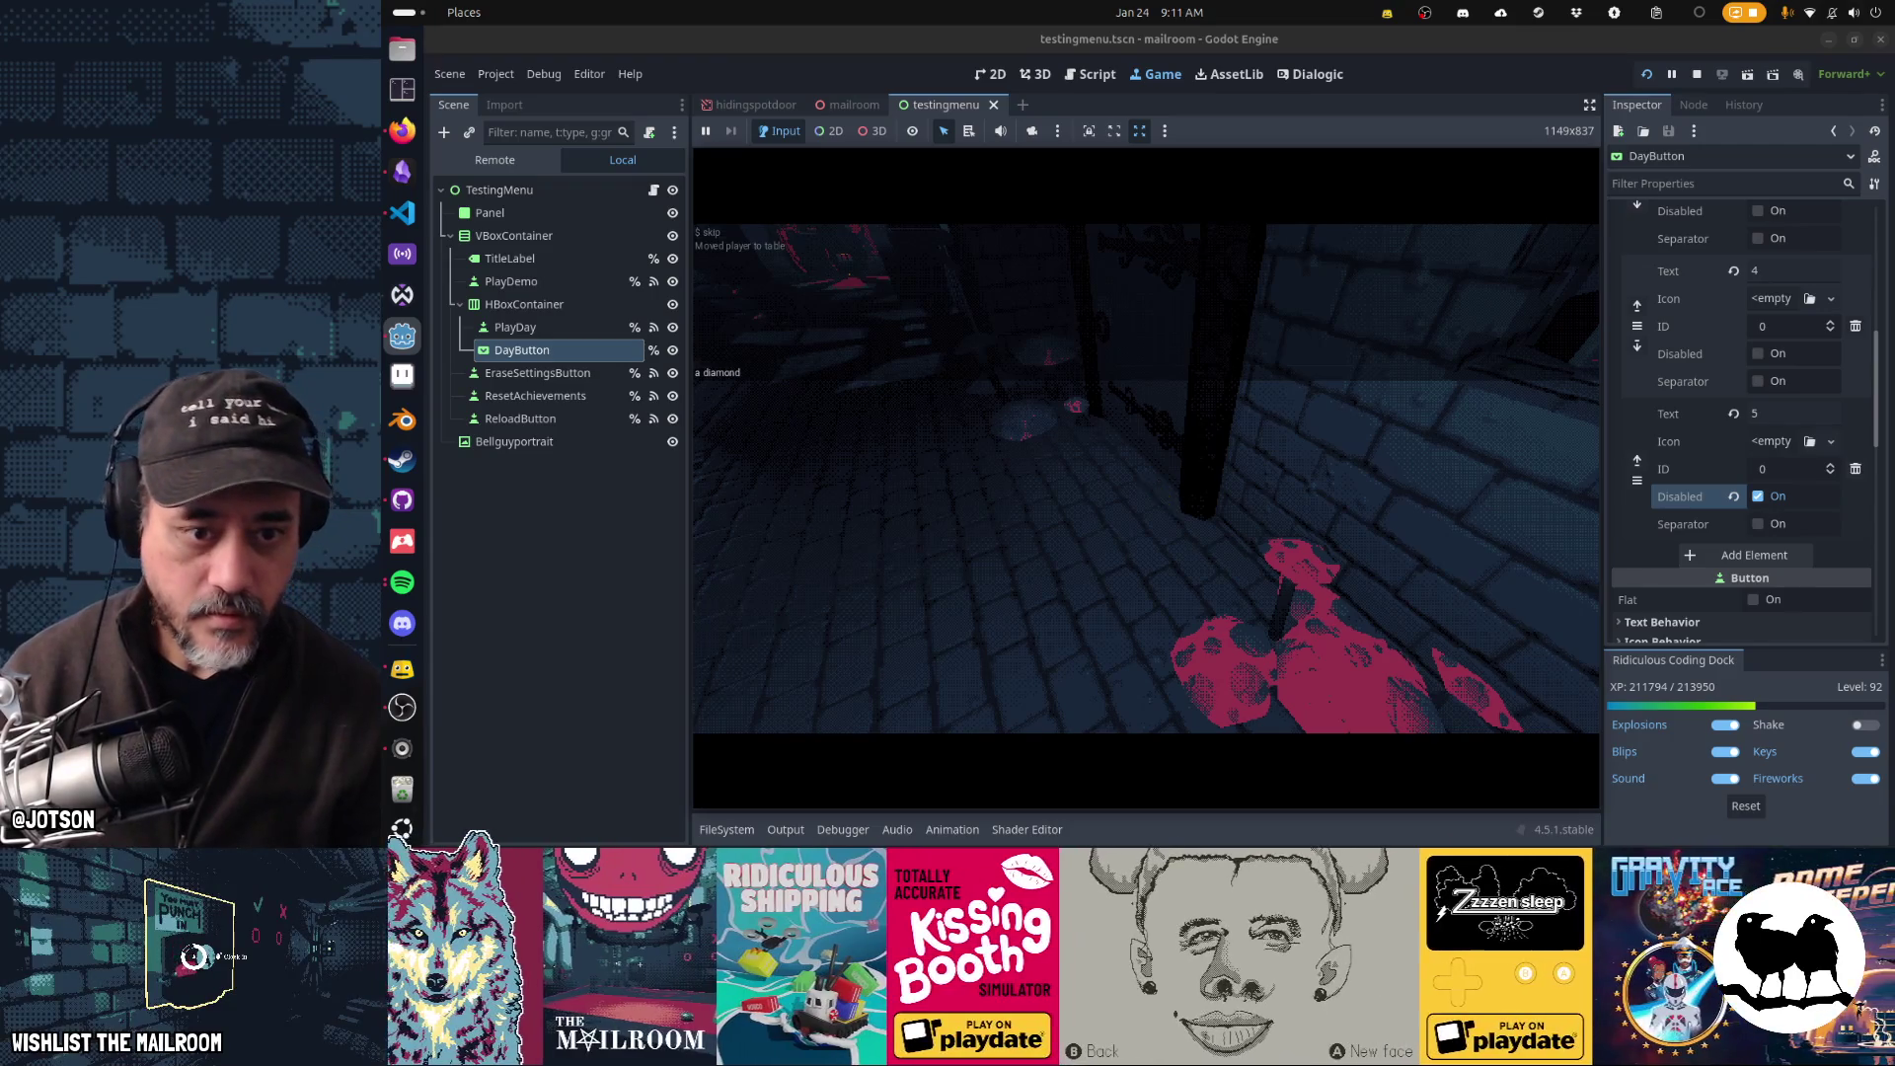
key(Return)
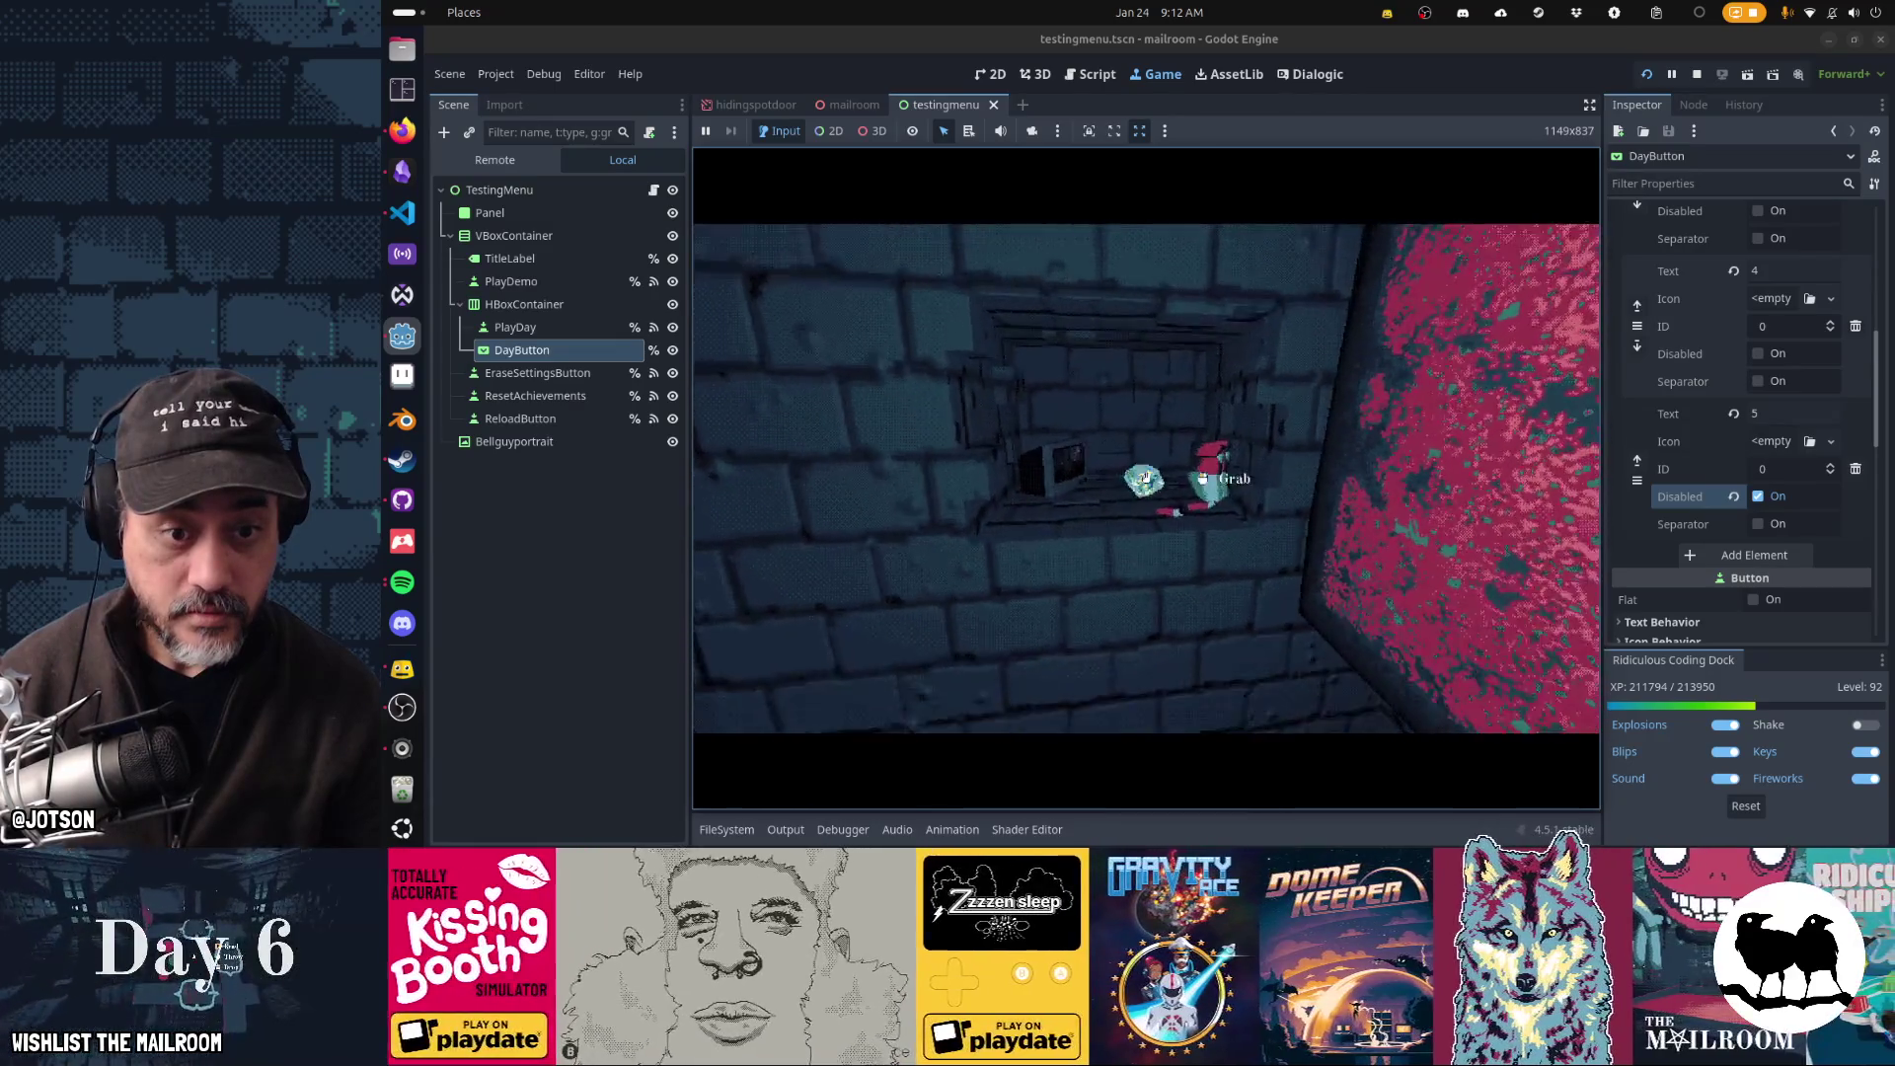
- Rearrange the jar and figure on the wall ledge, then enter 'day 4' in the console
click(1145, 478)
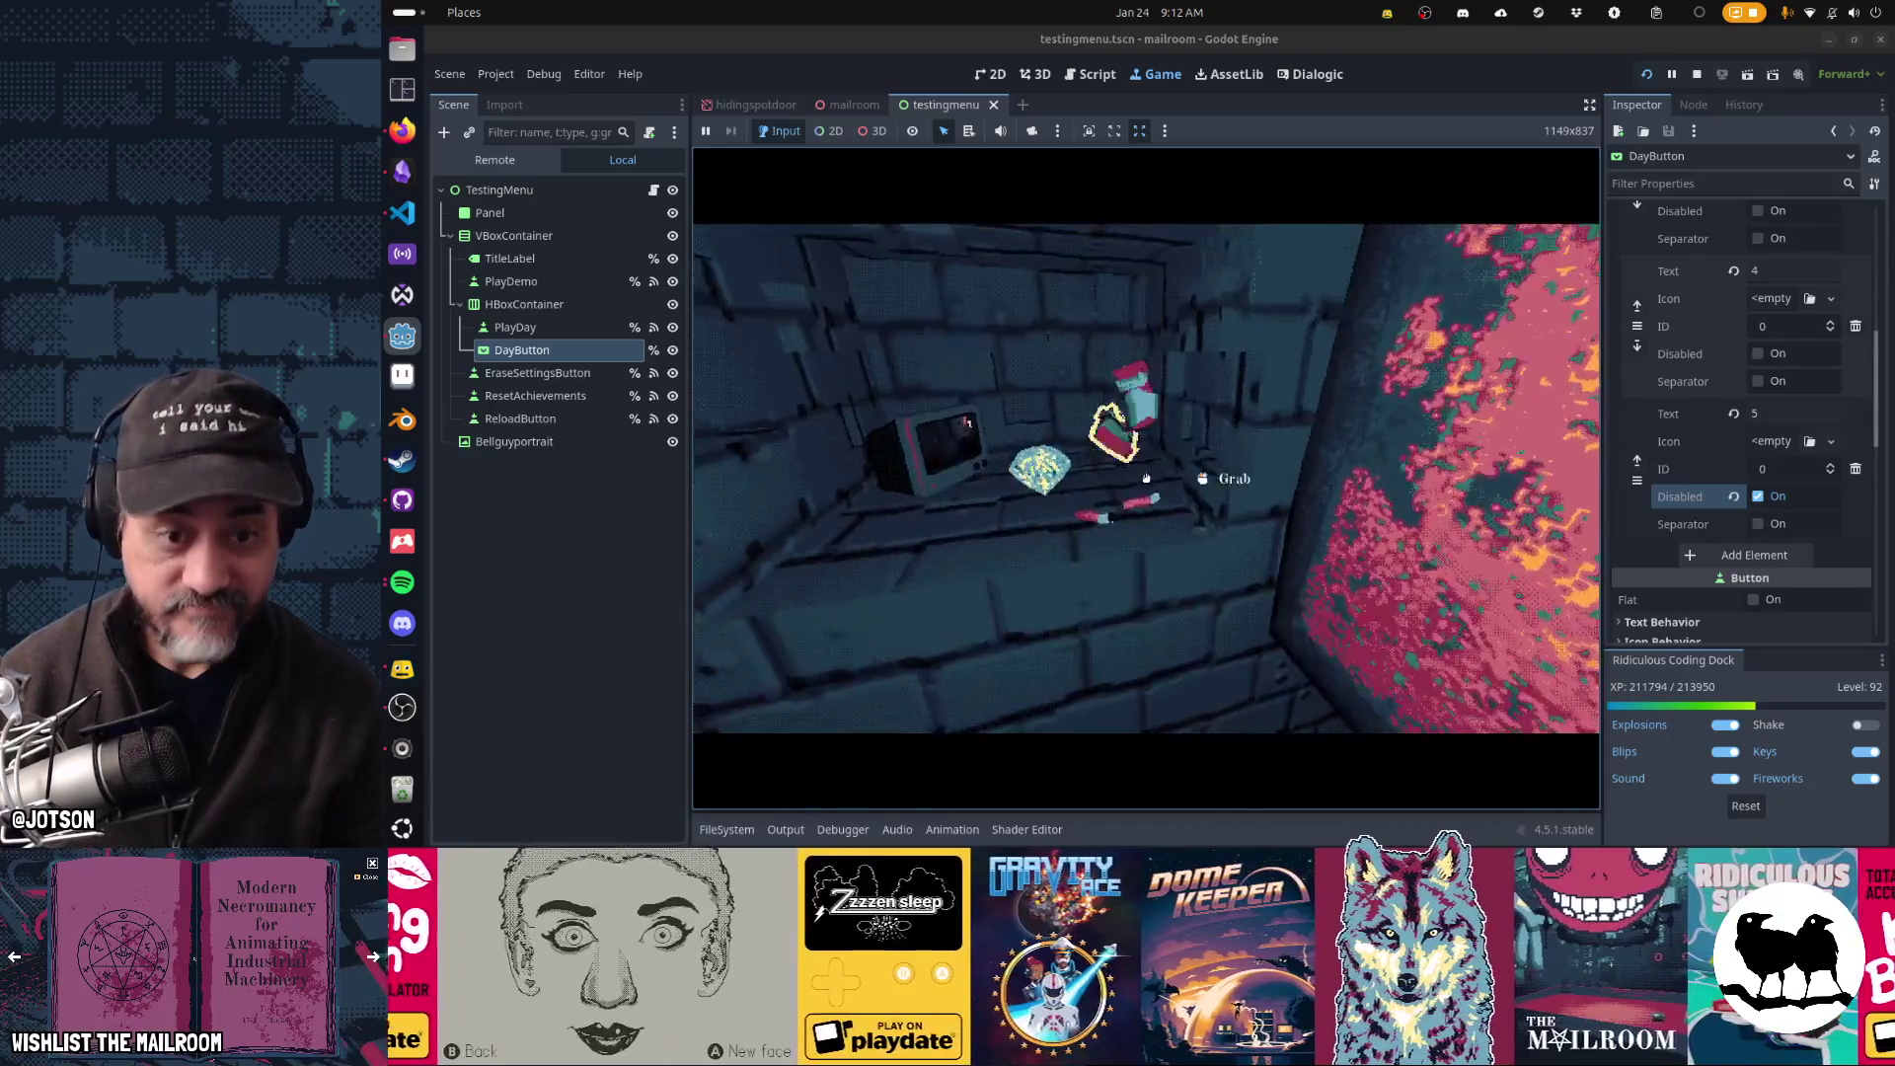
click(1146, 478)
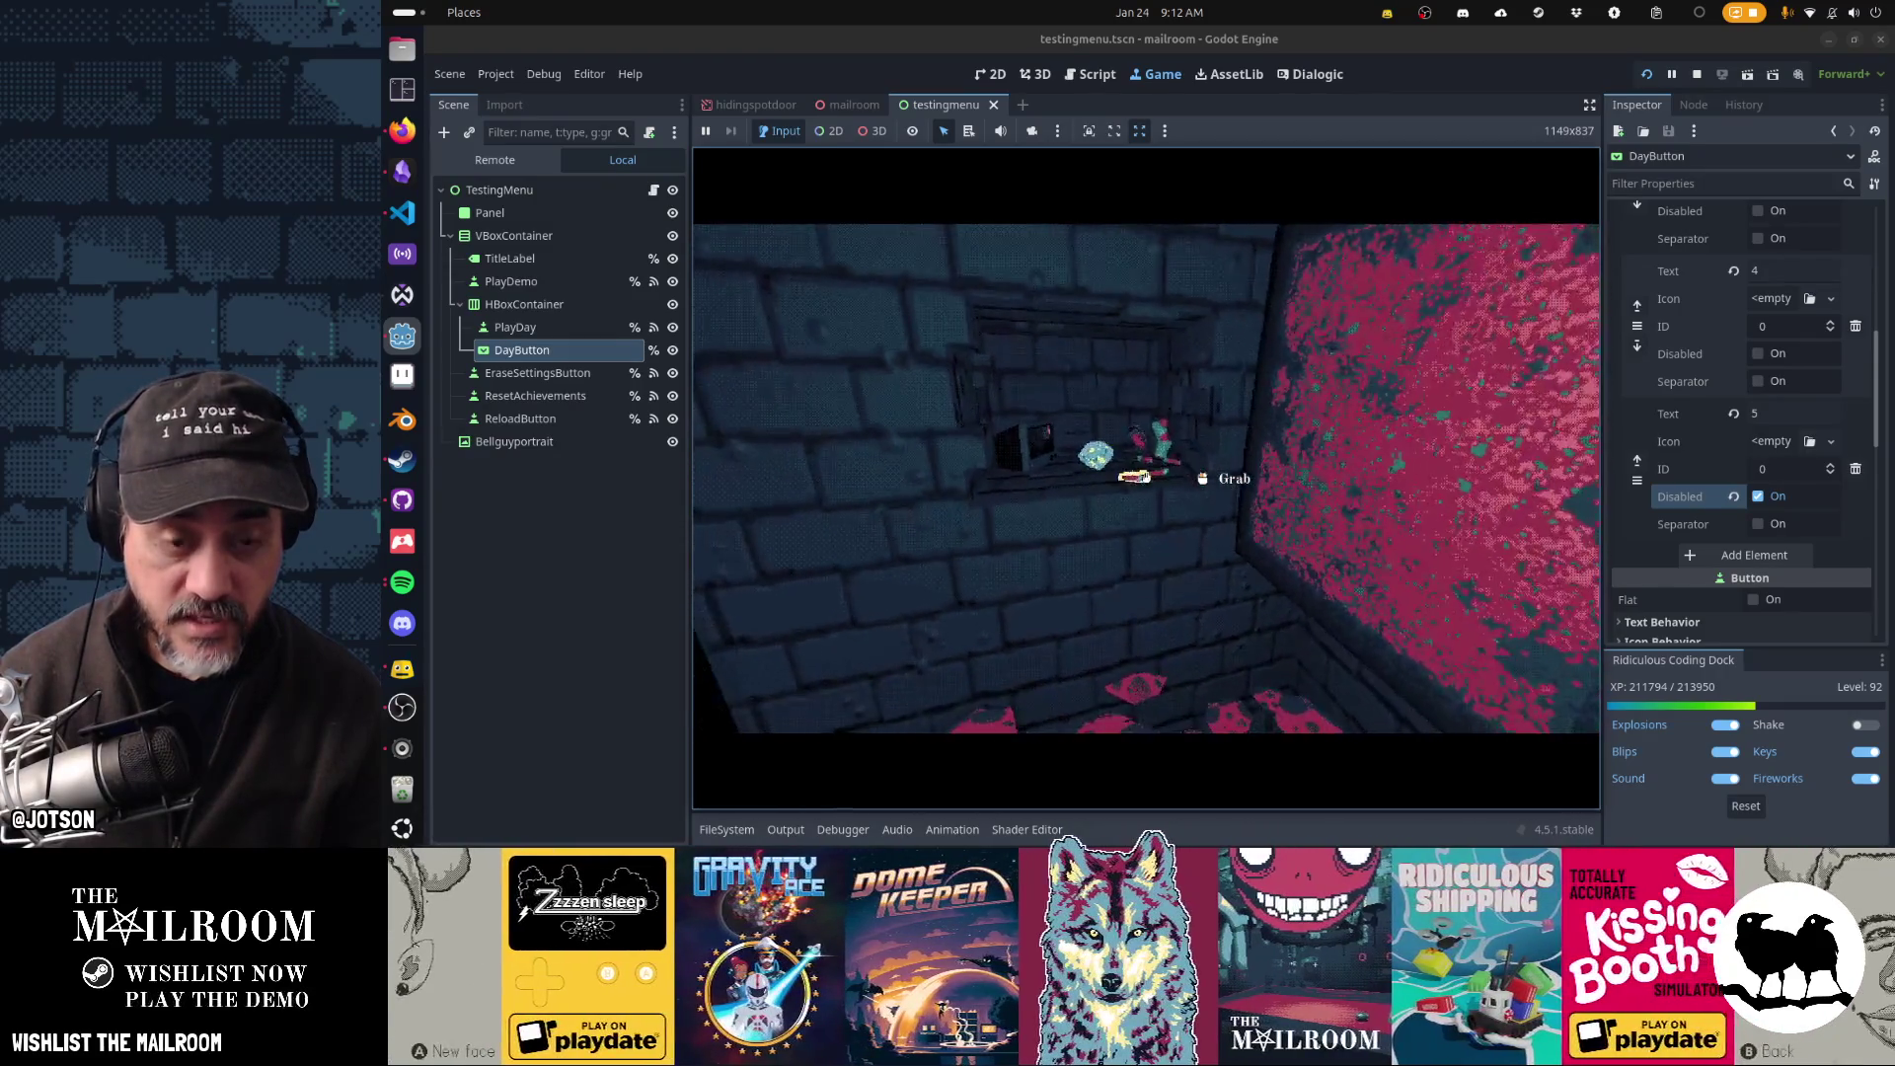
click(1145, 479)
key(grave)
text(day 4)
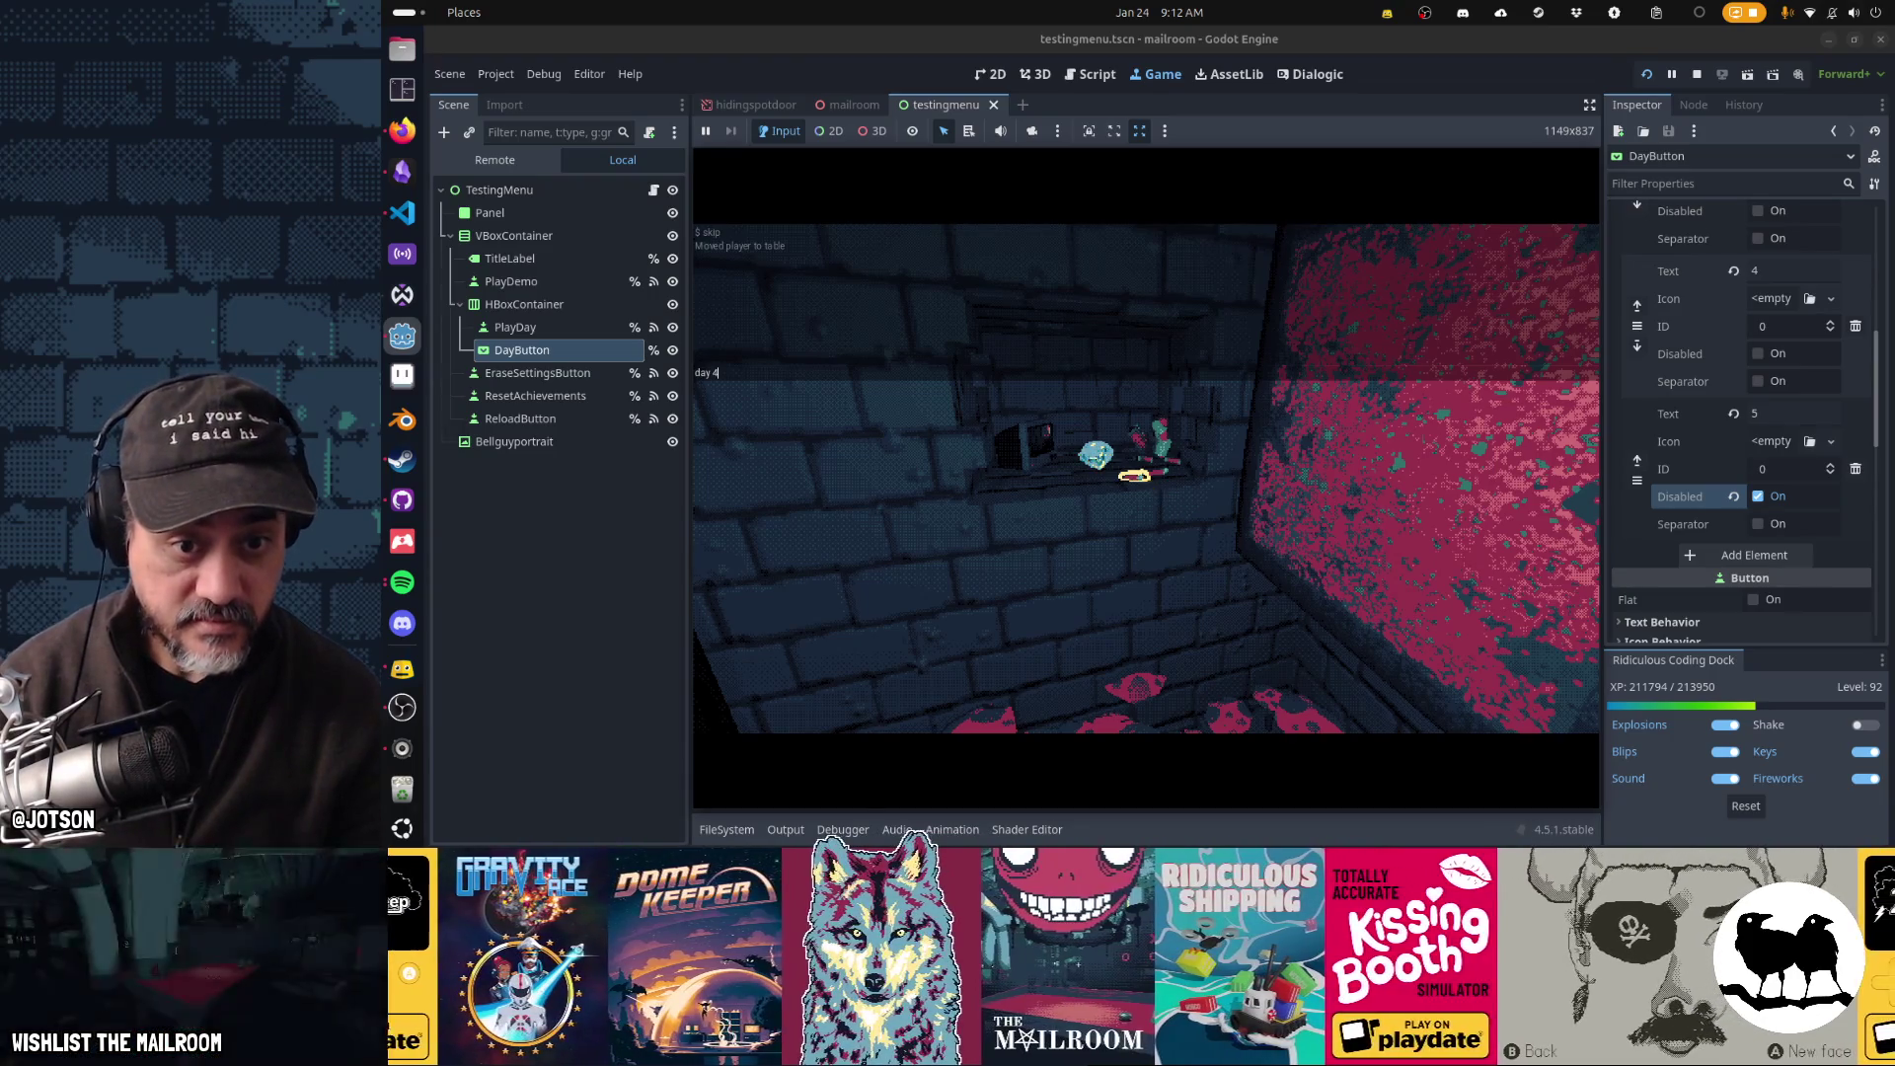
- Jump the game to day 4 and pick up and drop objects near the shelf
key(Return)
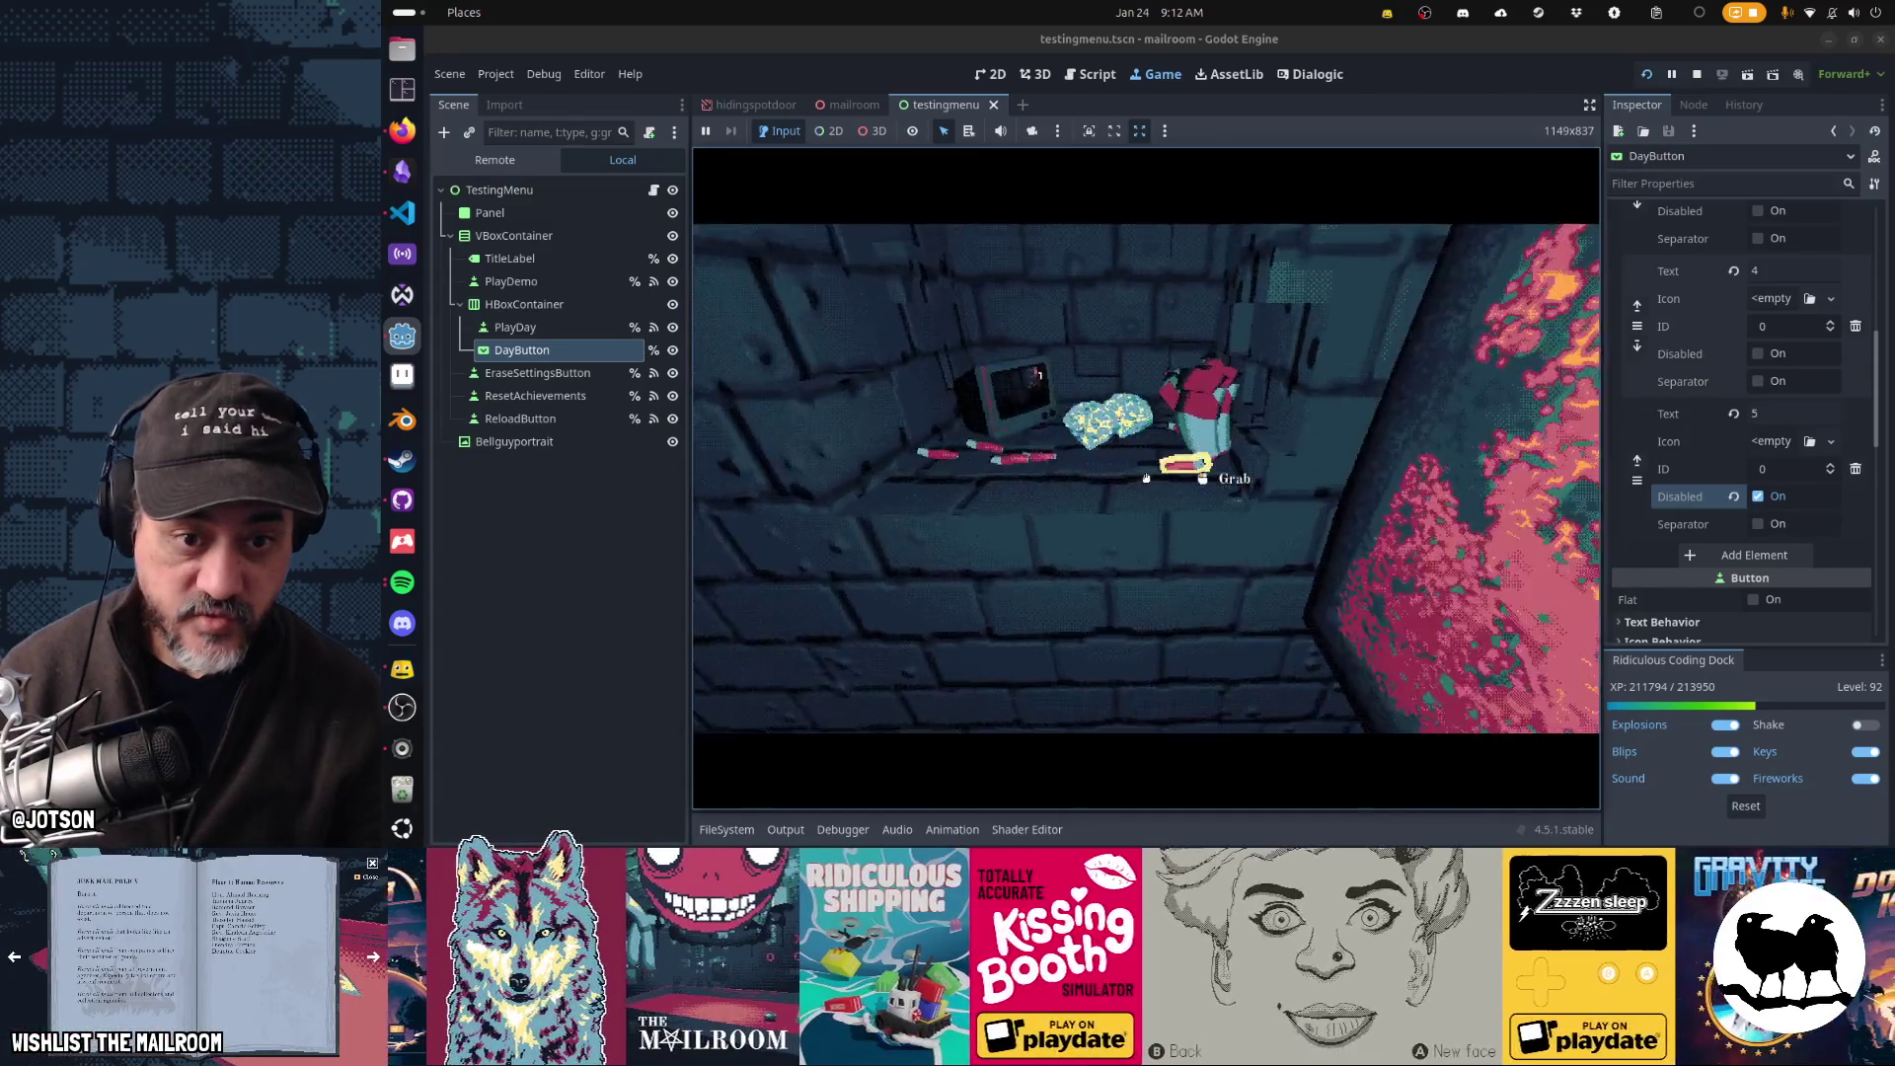
click(1144, 478)
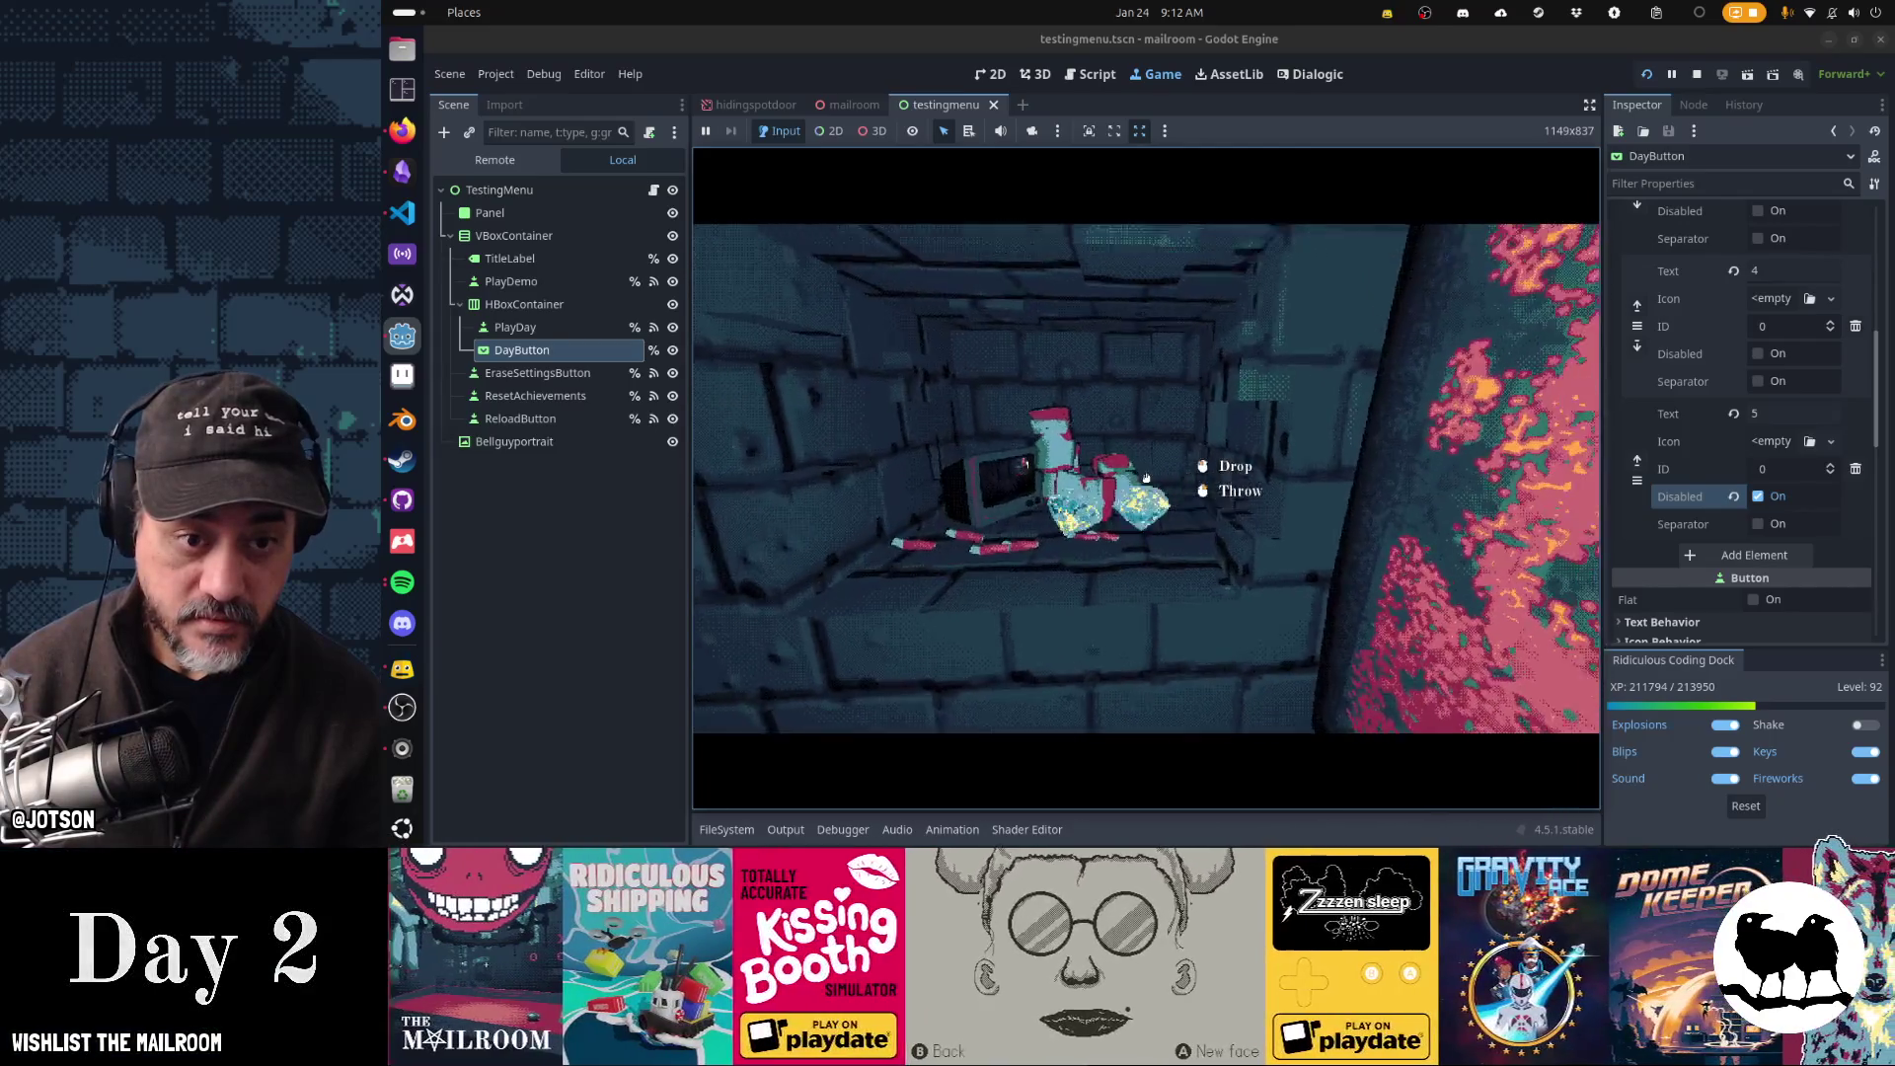
click(1145, 478)
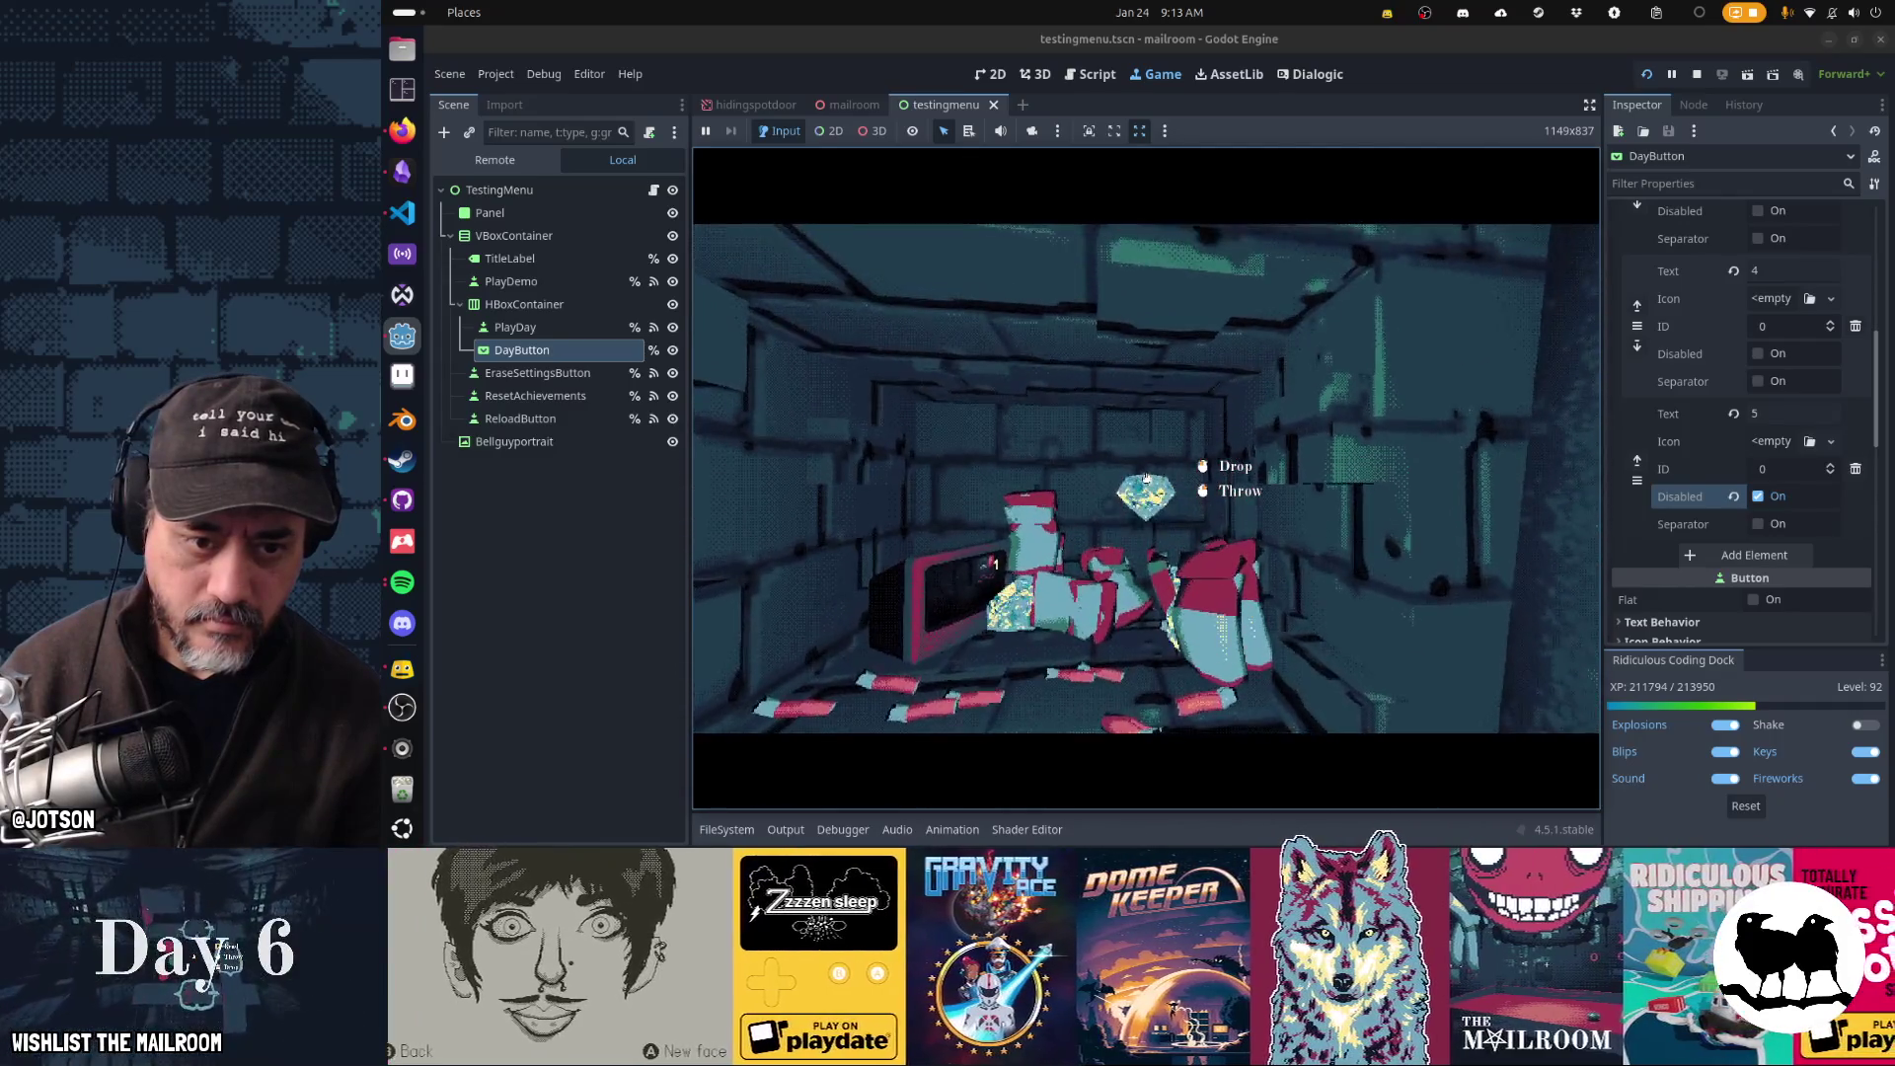
click(1145, 478)
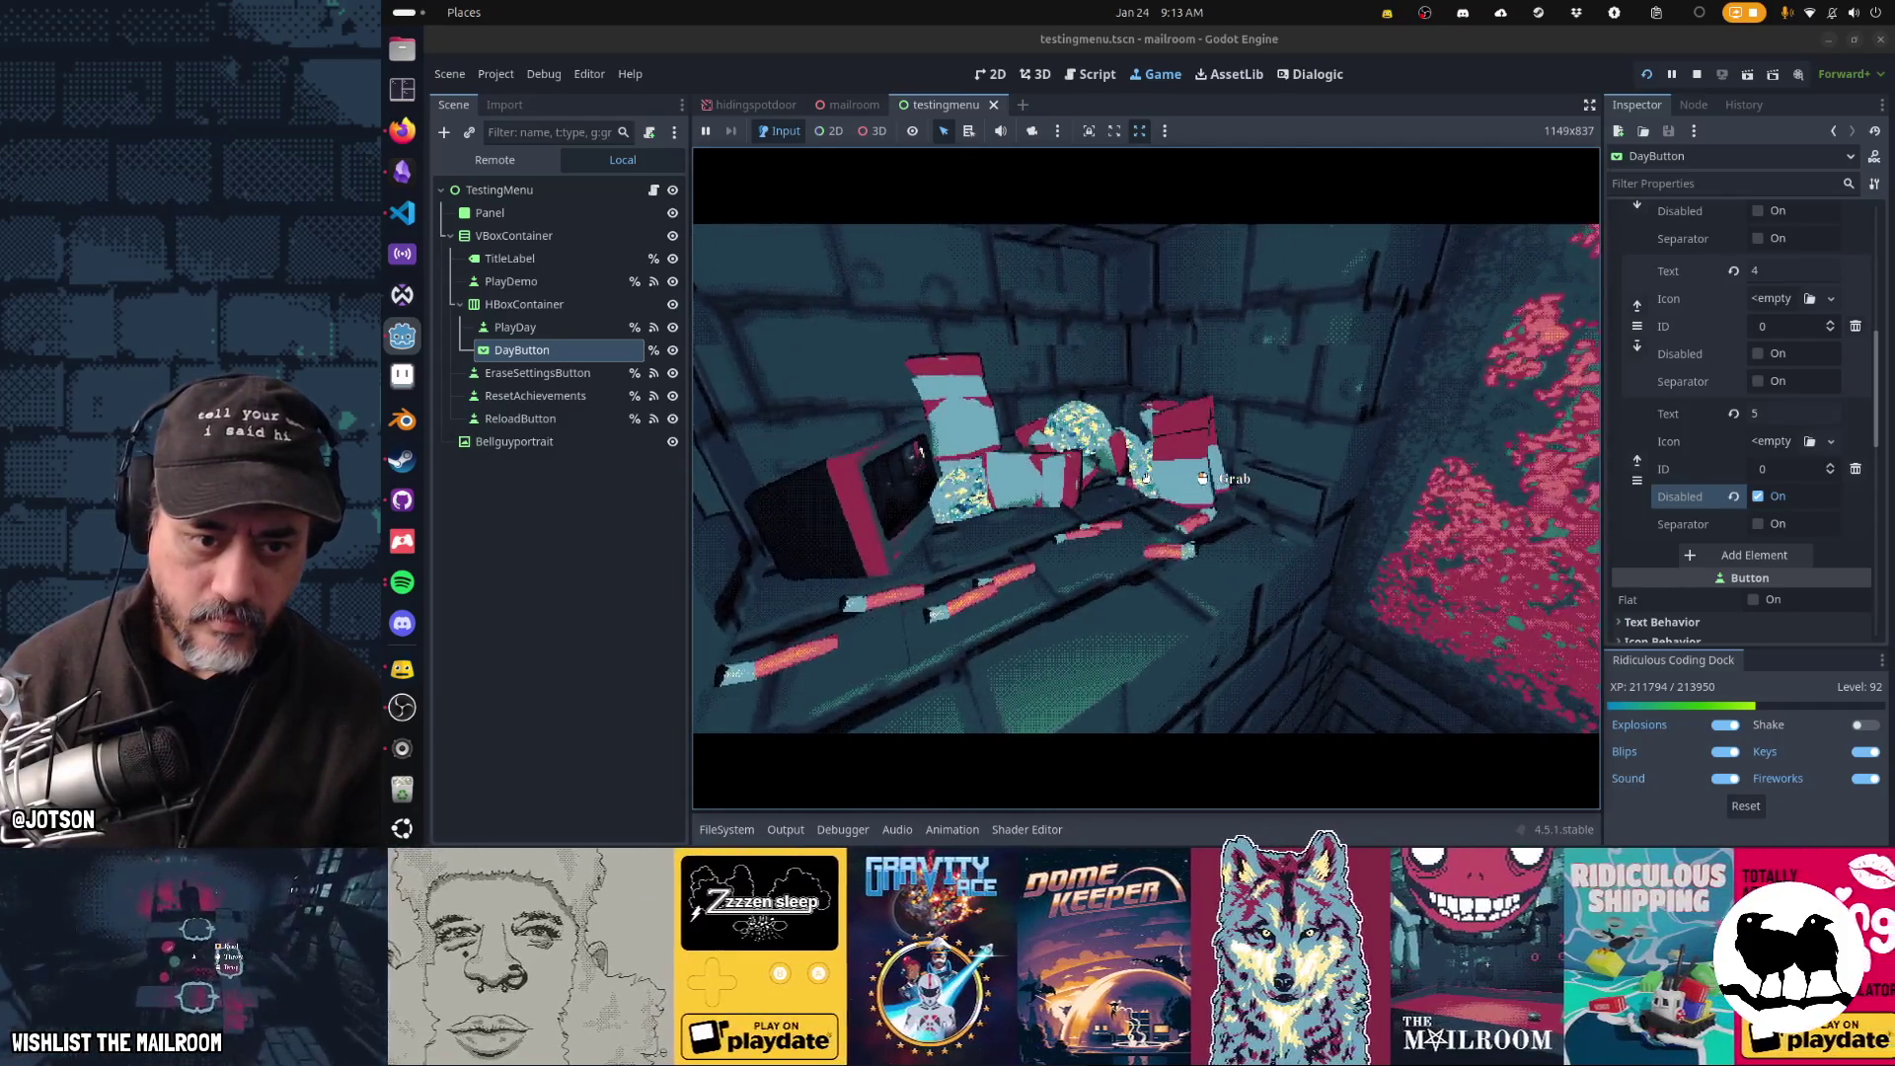
click(1144, 478)
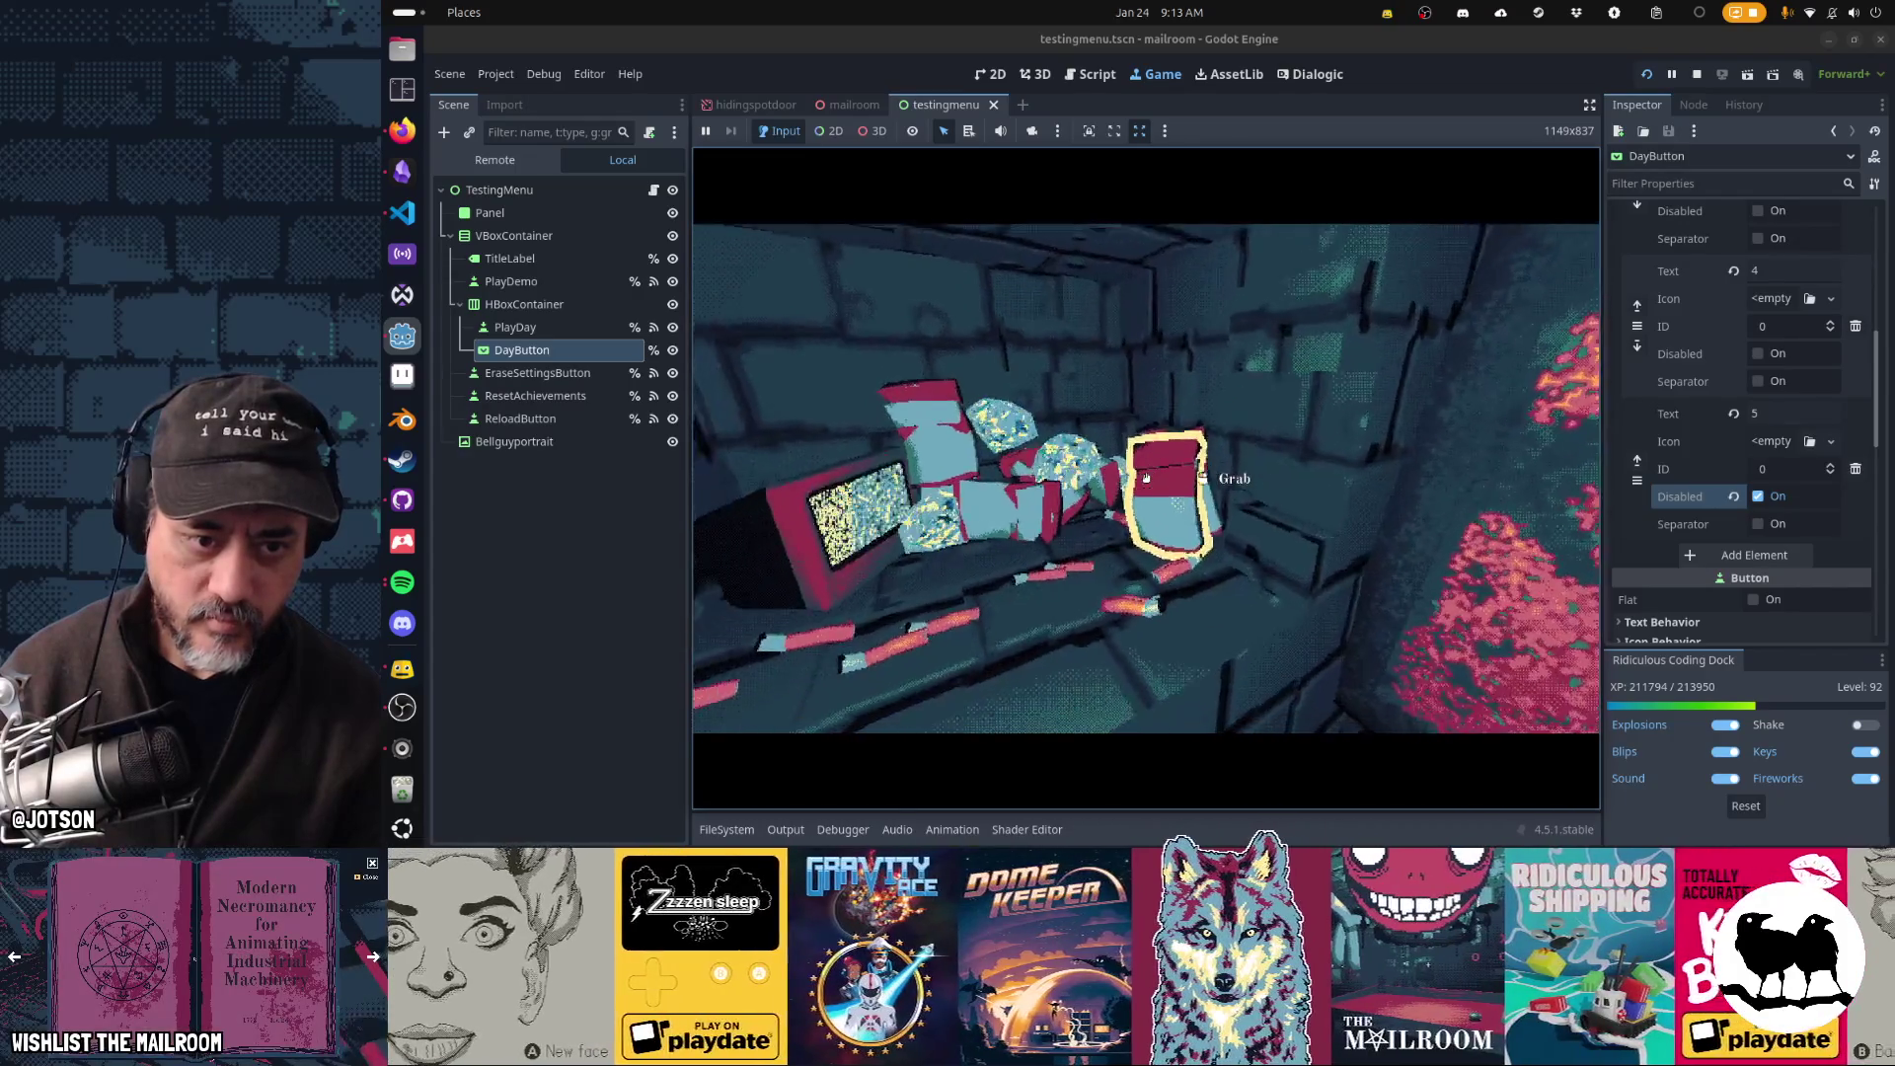
click(1145, 478)
key(s)
click(1144, 477)
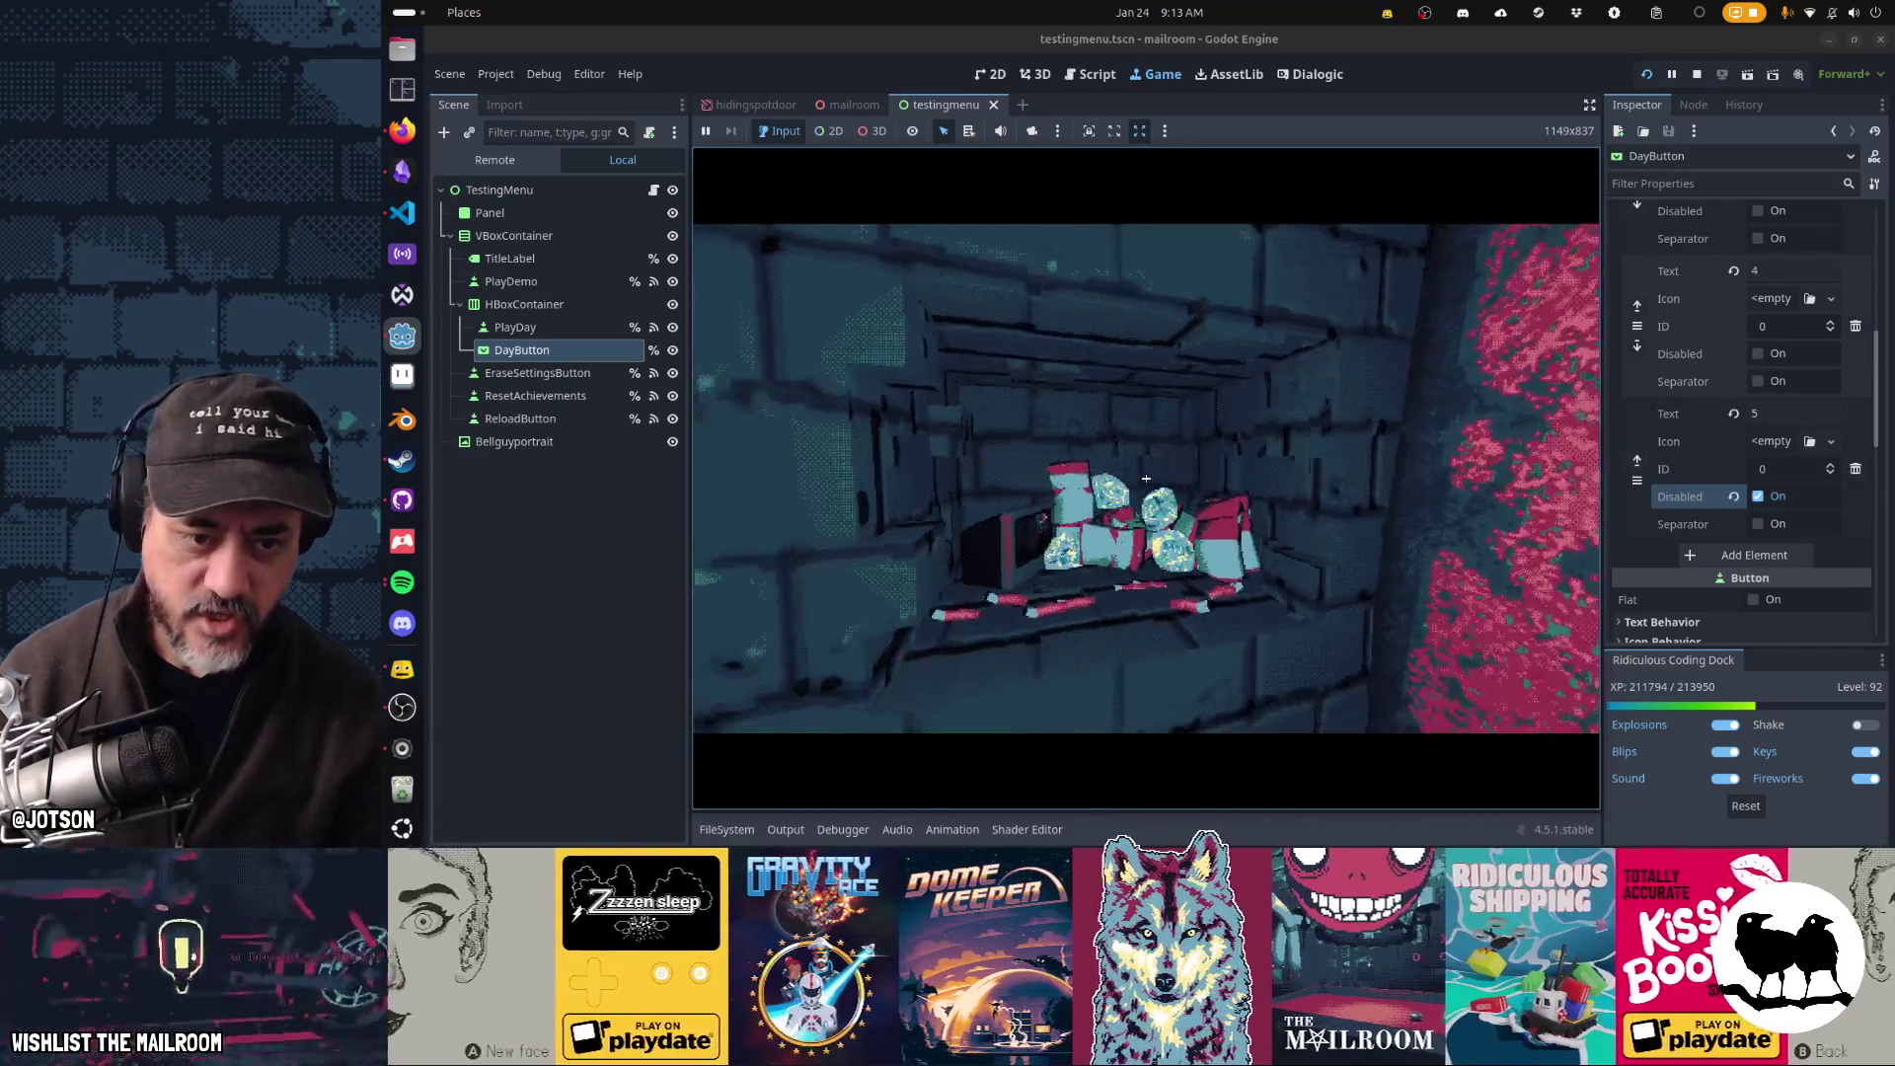
- Reload day 4 from the game console and open the gate to the jar room
text(day 4)
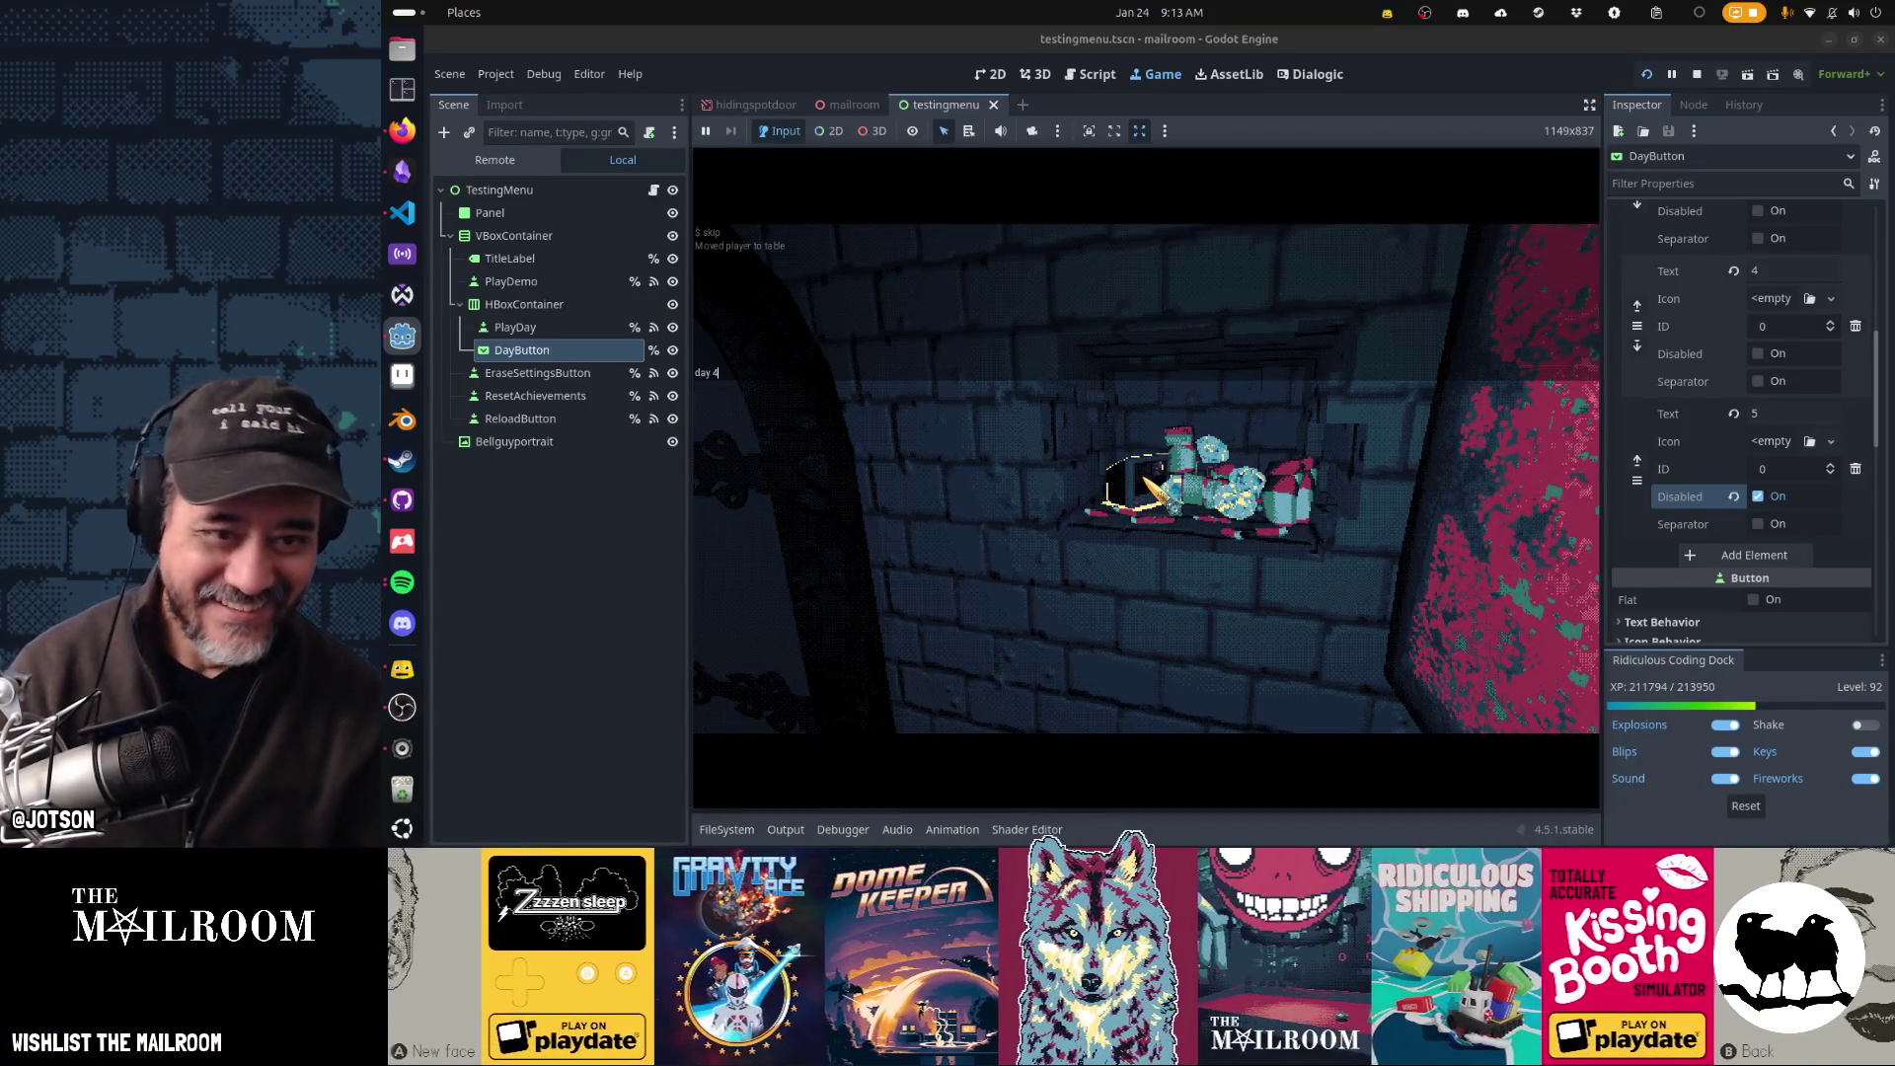
key(Return)
click(1145, 478)
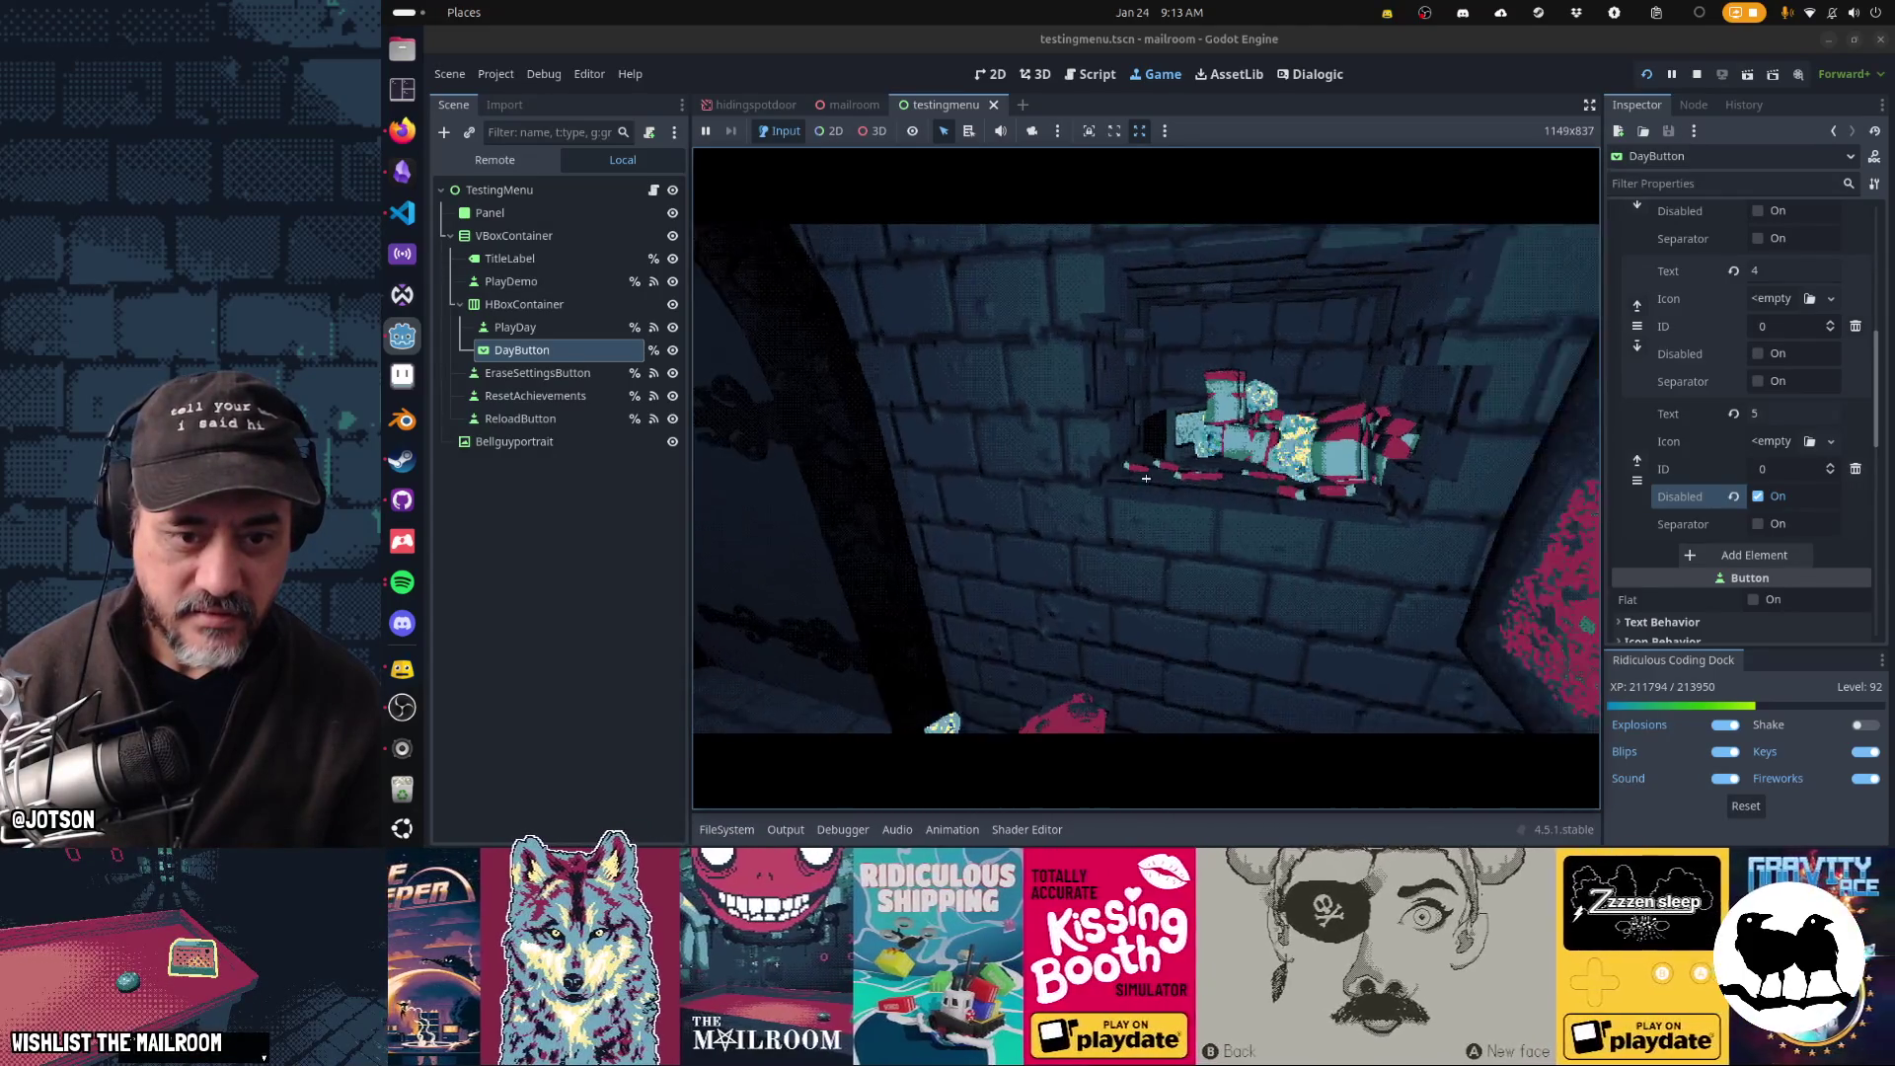
- Knock objects off the jar shelf so they scatter near the Employee Of The Month picture
click(1146, 477)
click(1146, 477)
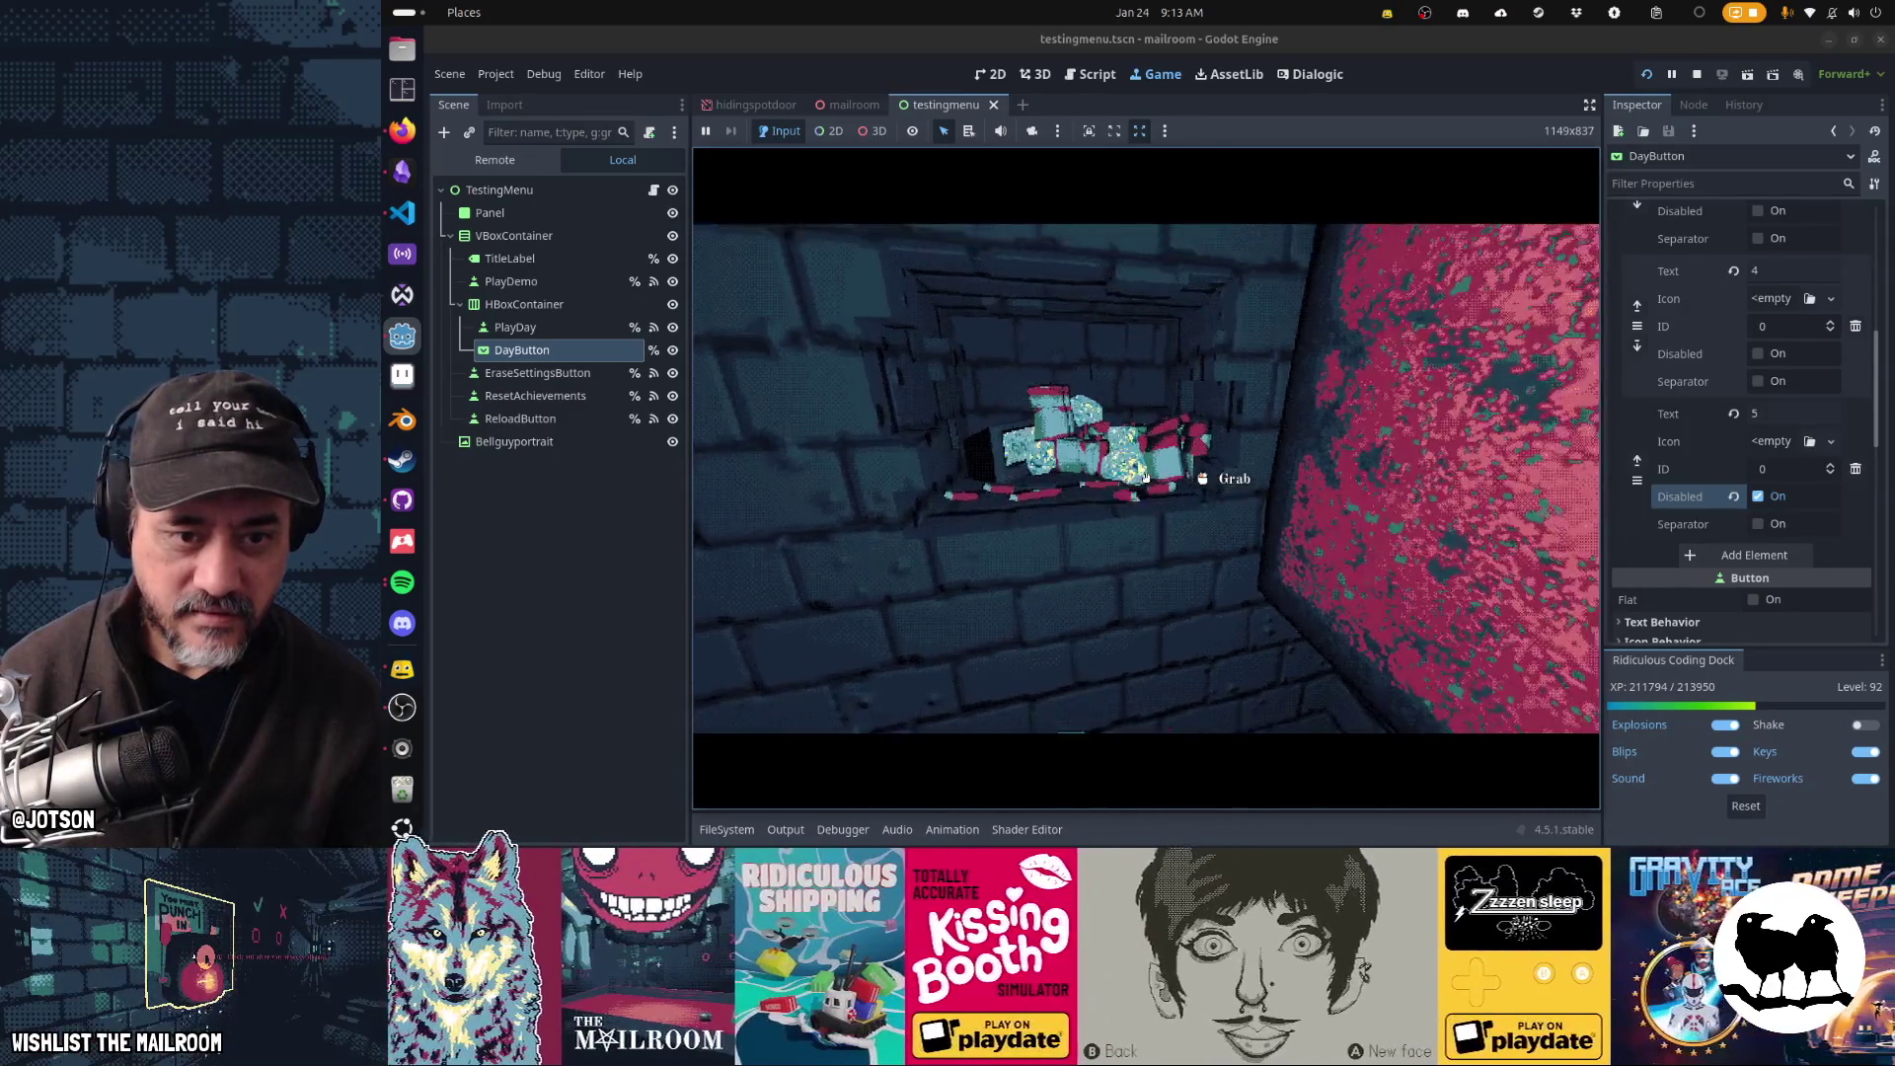
click(1145, 478)
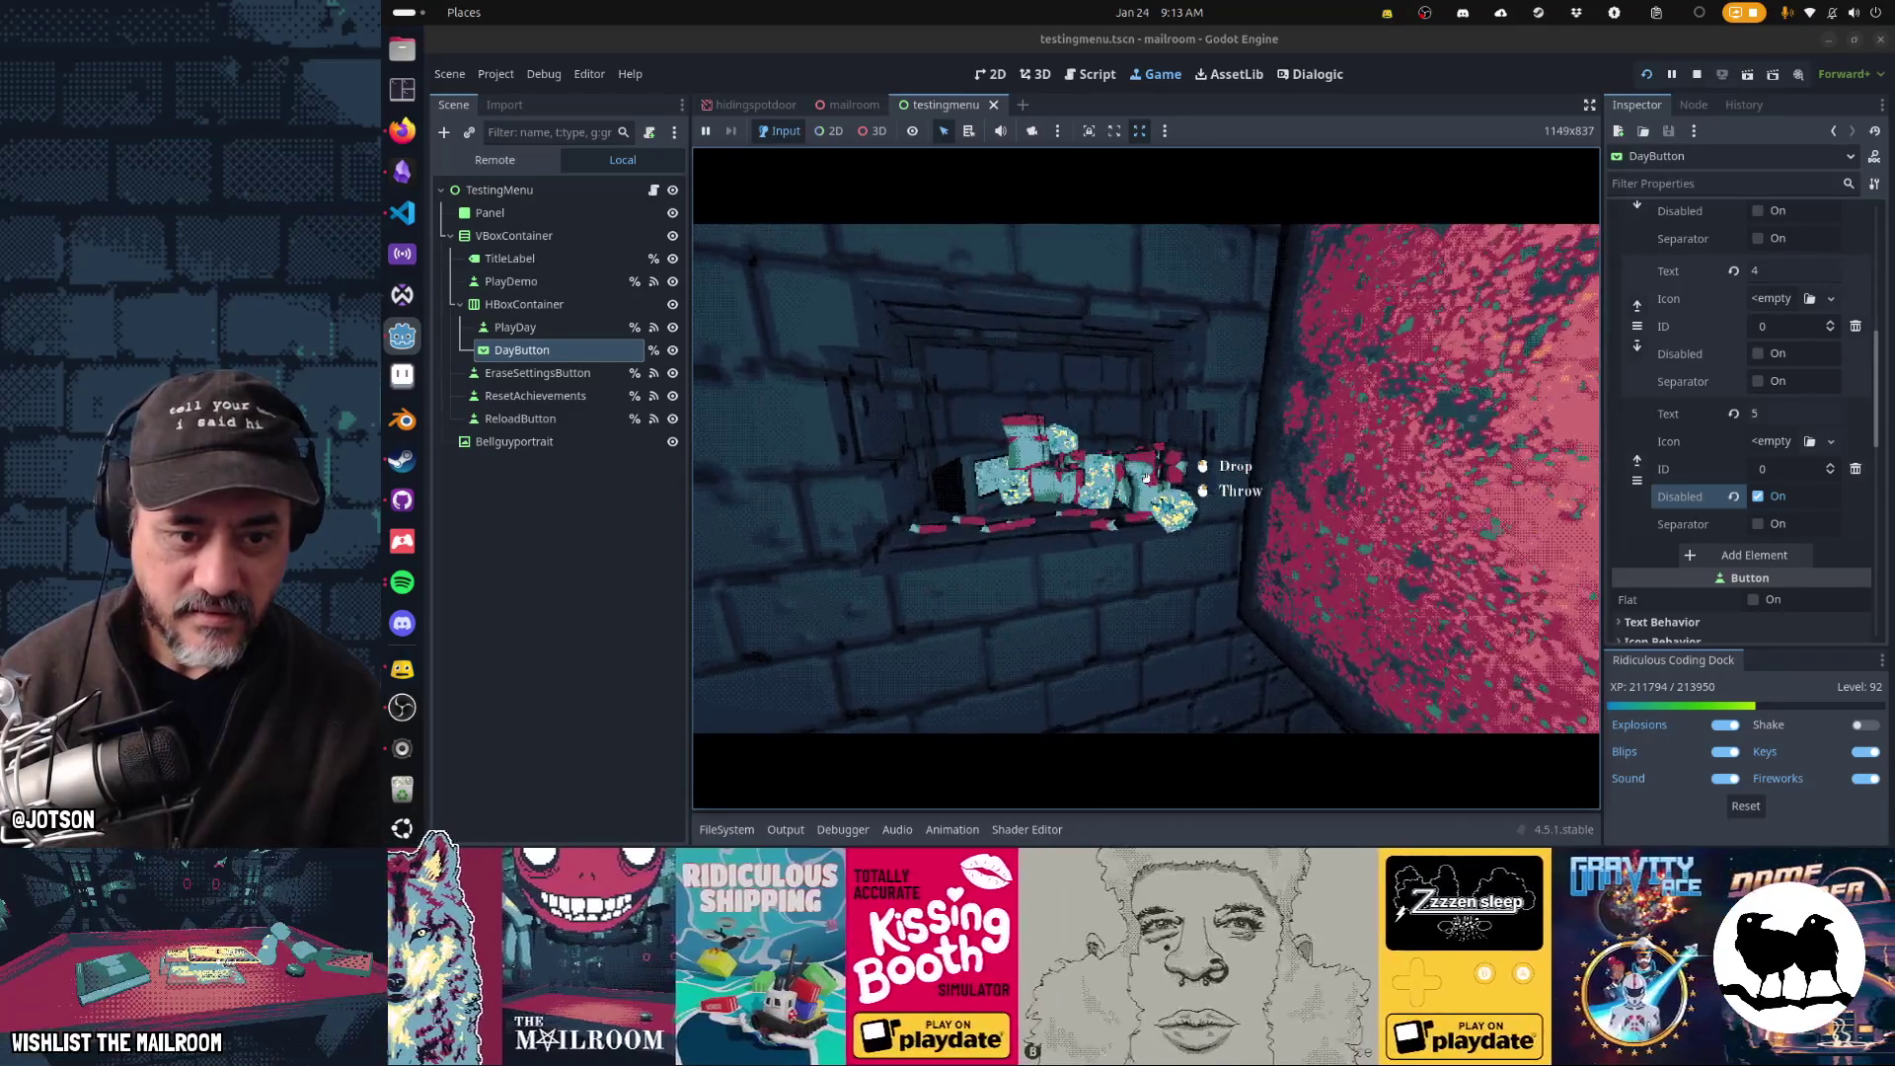
click(1145, 478)
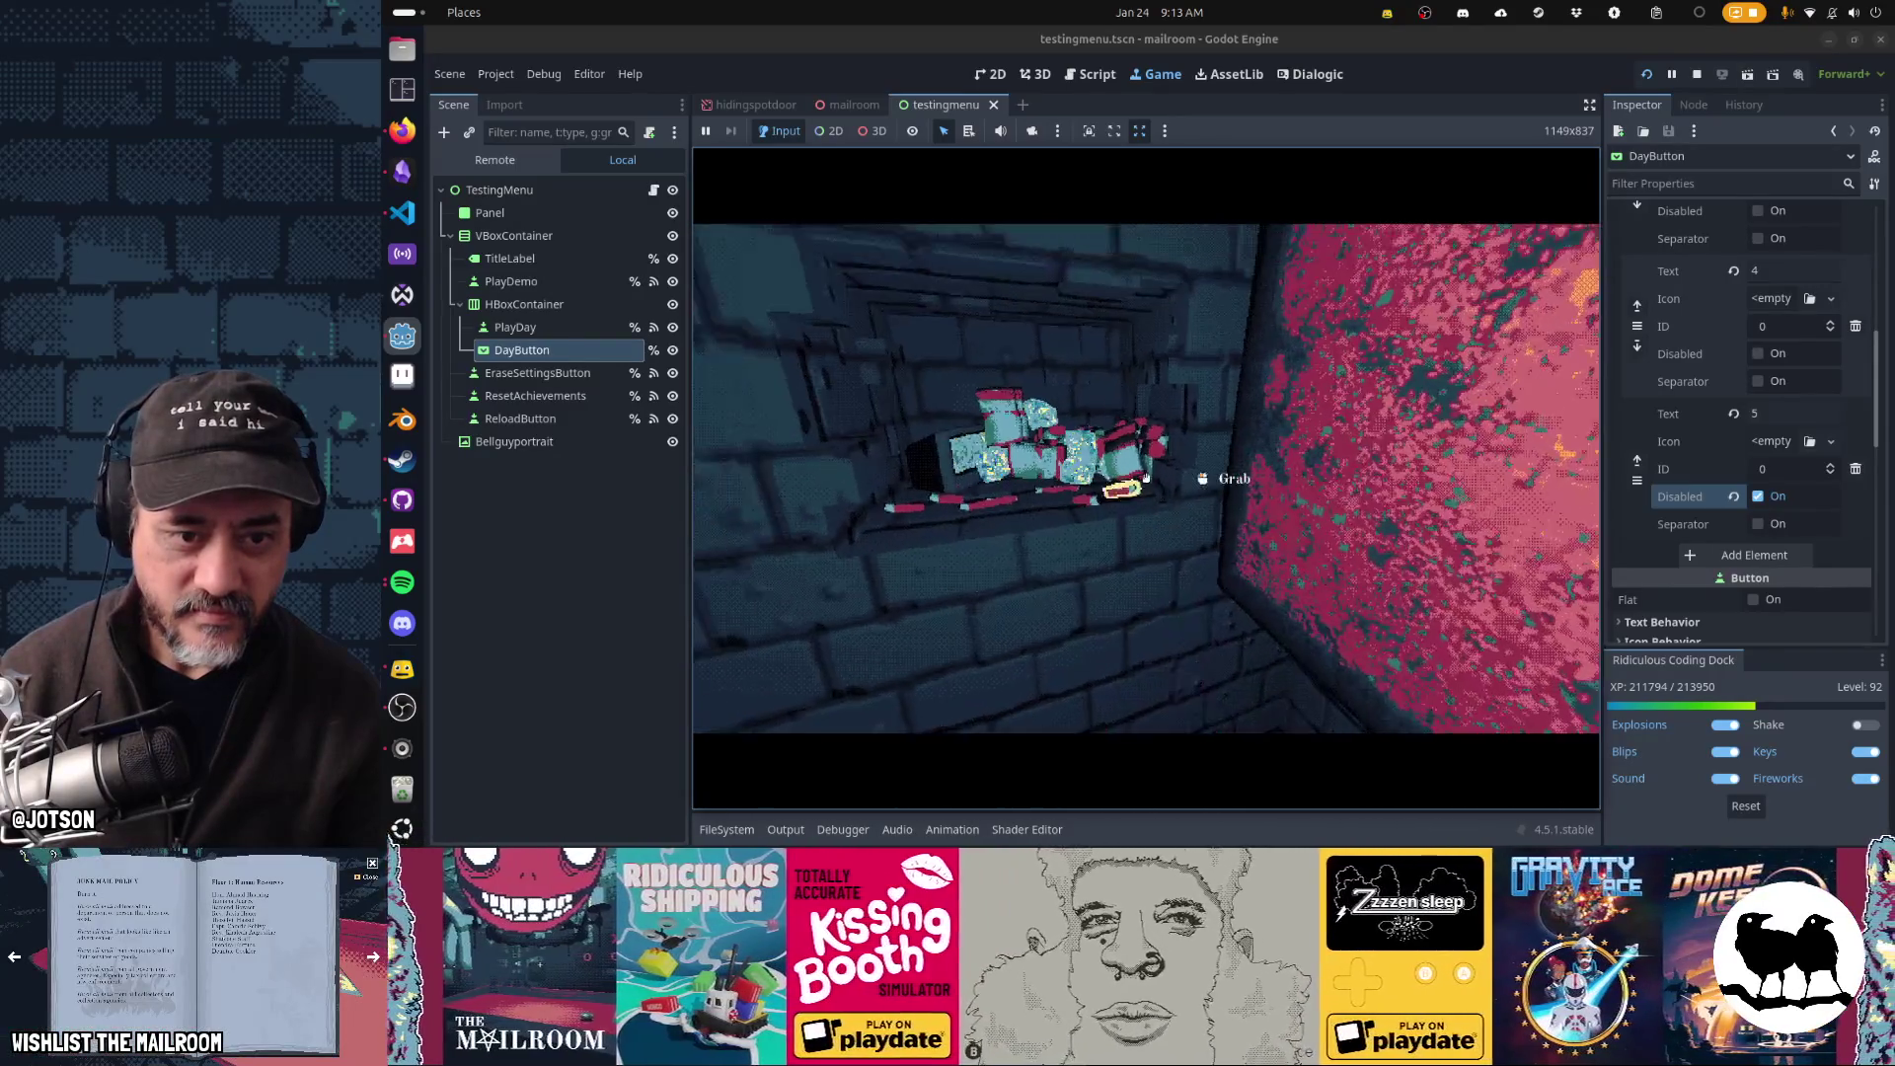
click(1146, 478)
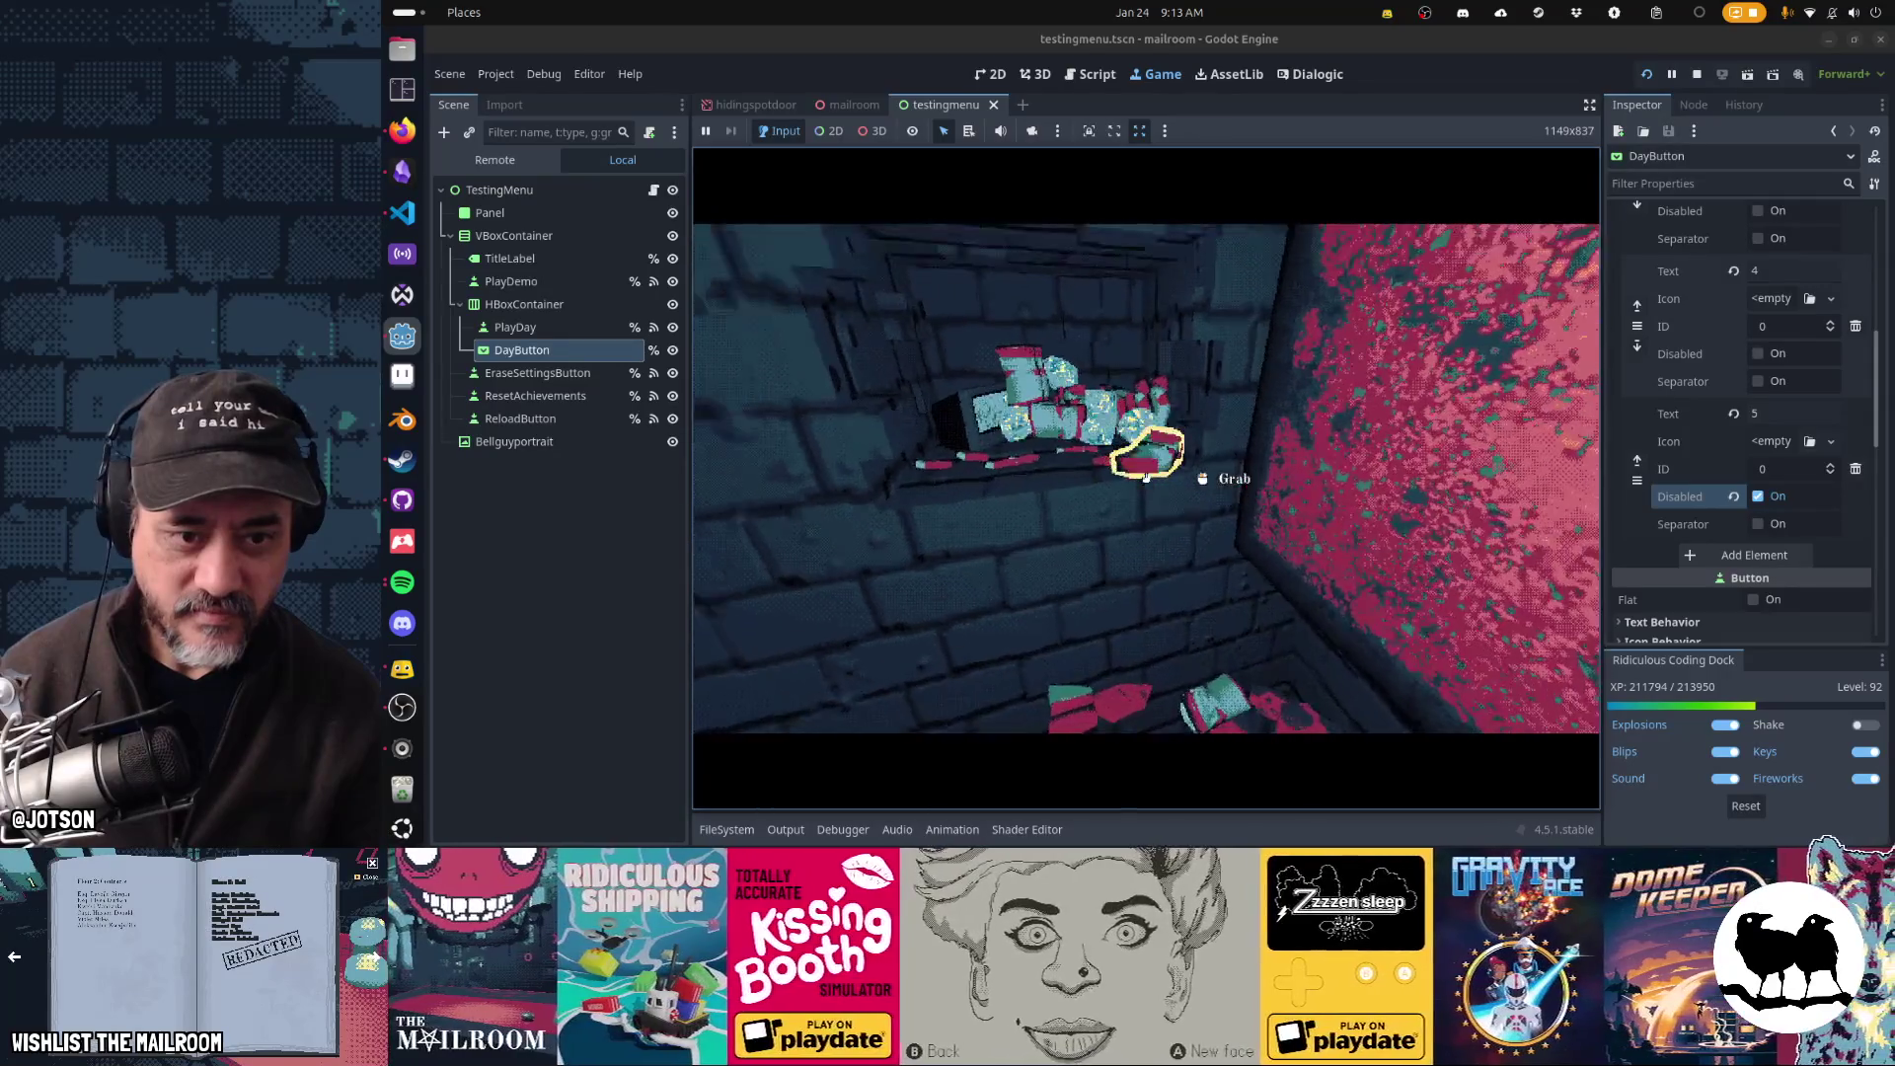
click(1146, 478)
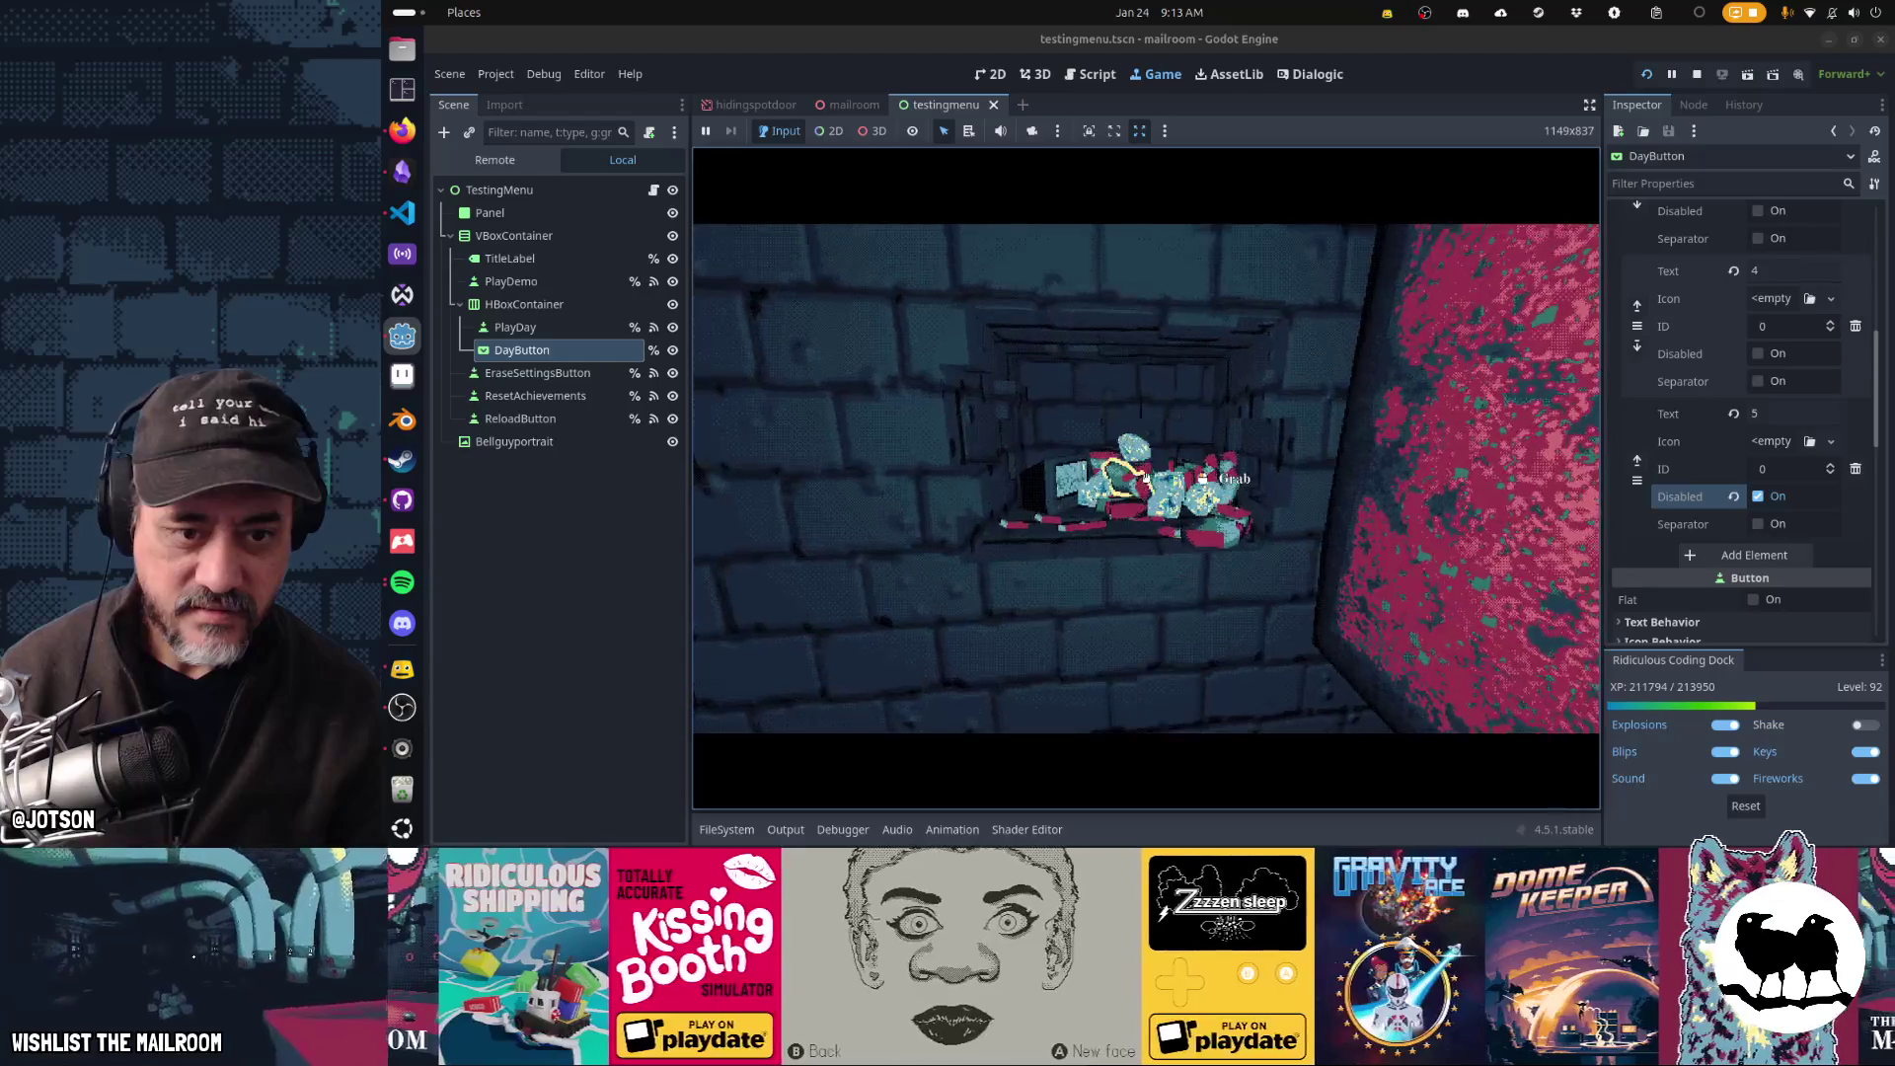
click(1144, 477)
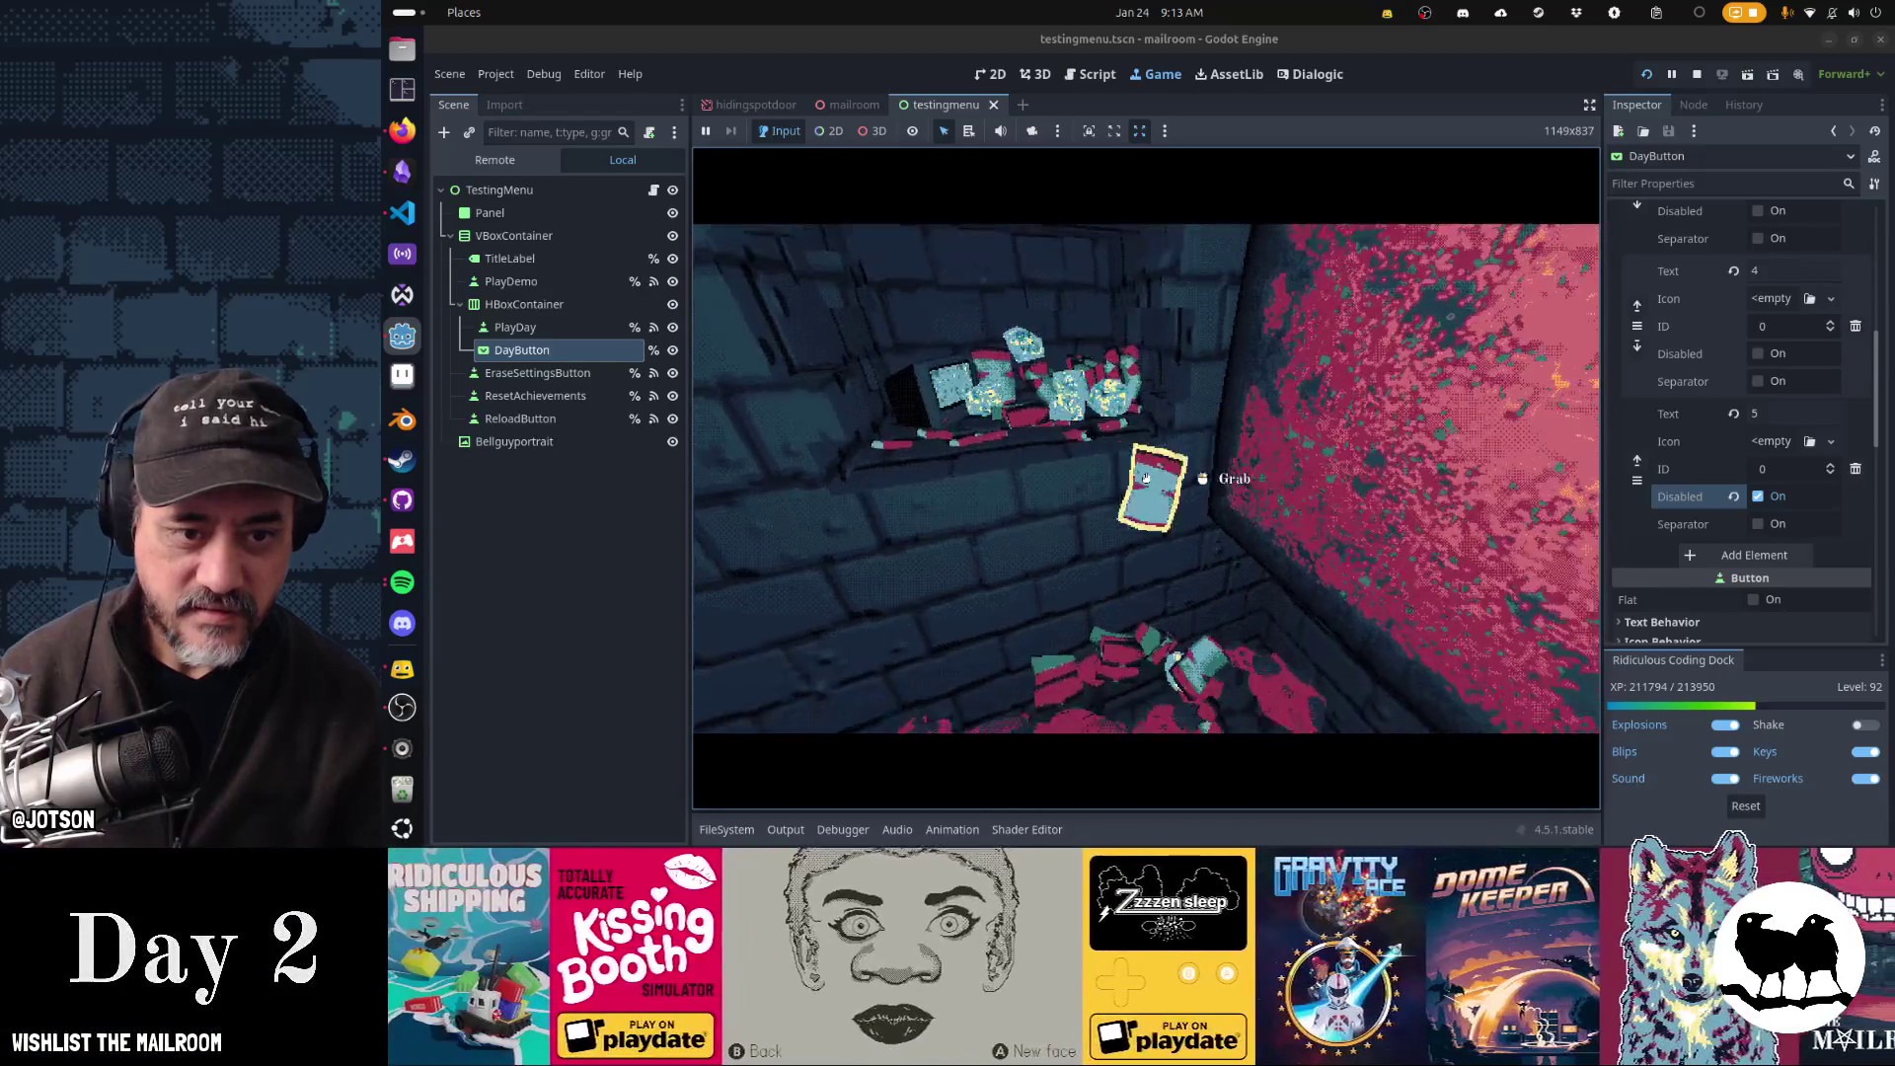
click(1144, 477)
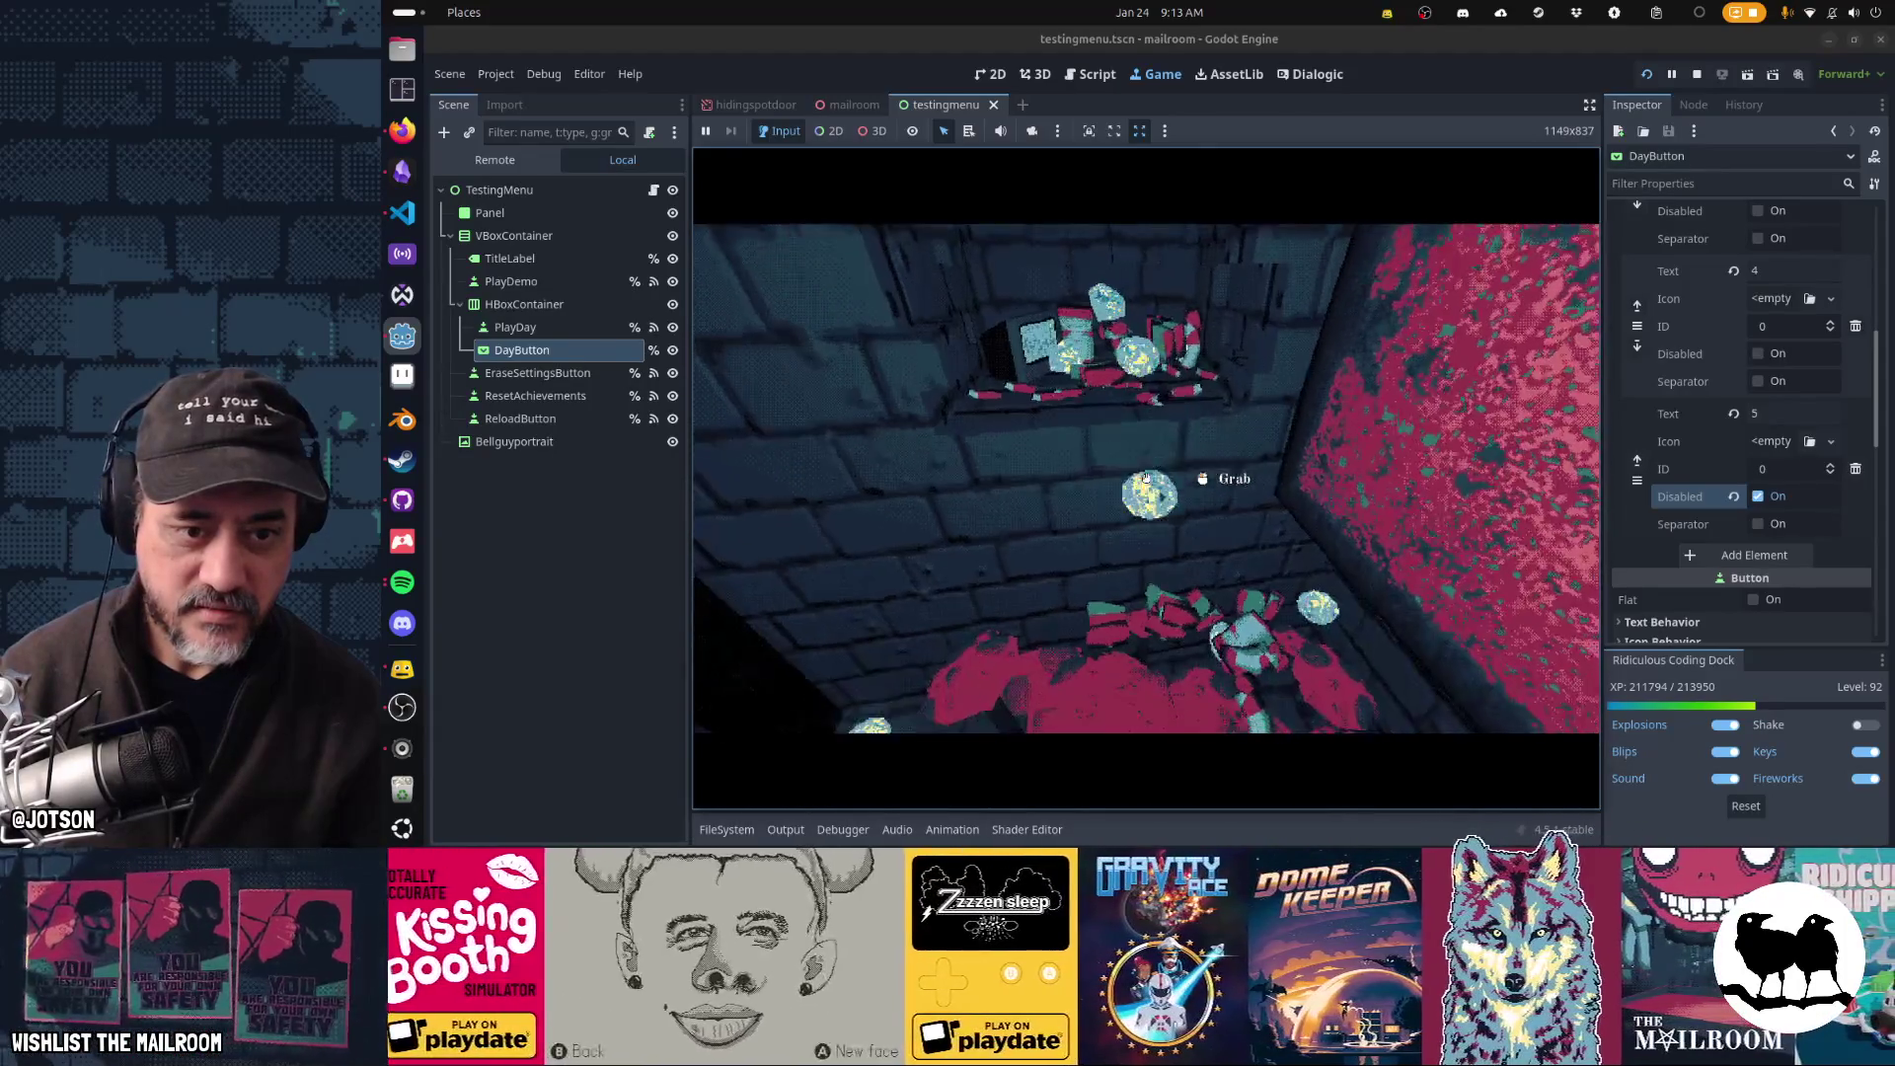
click(1145, 476)
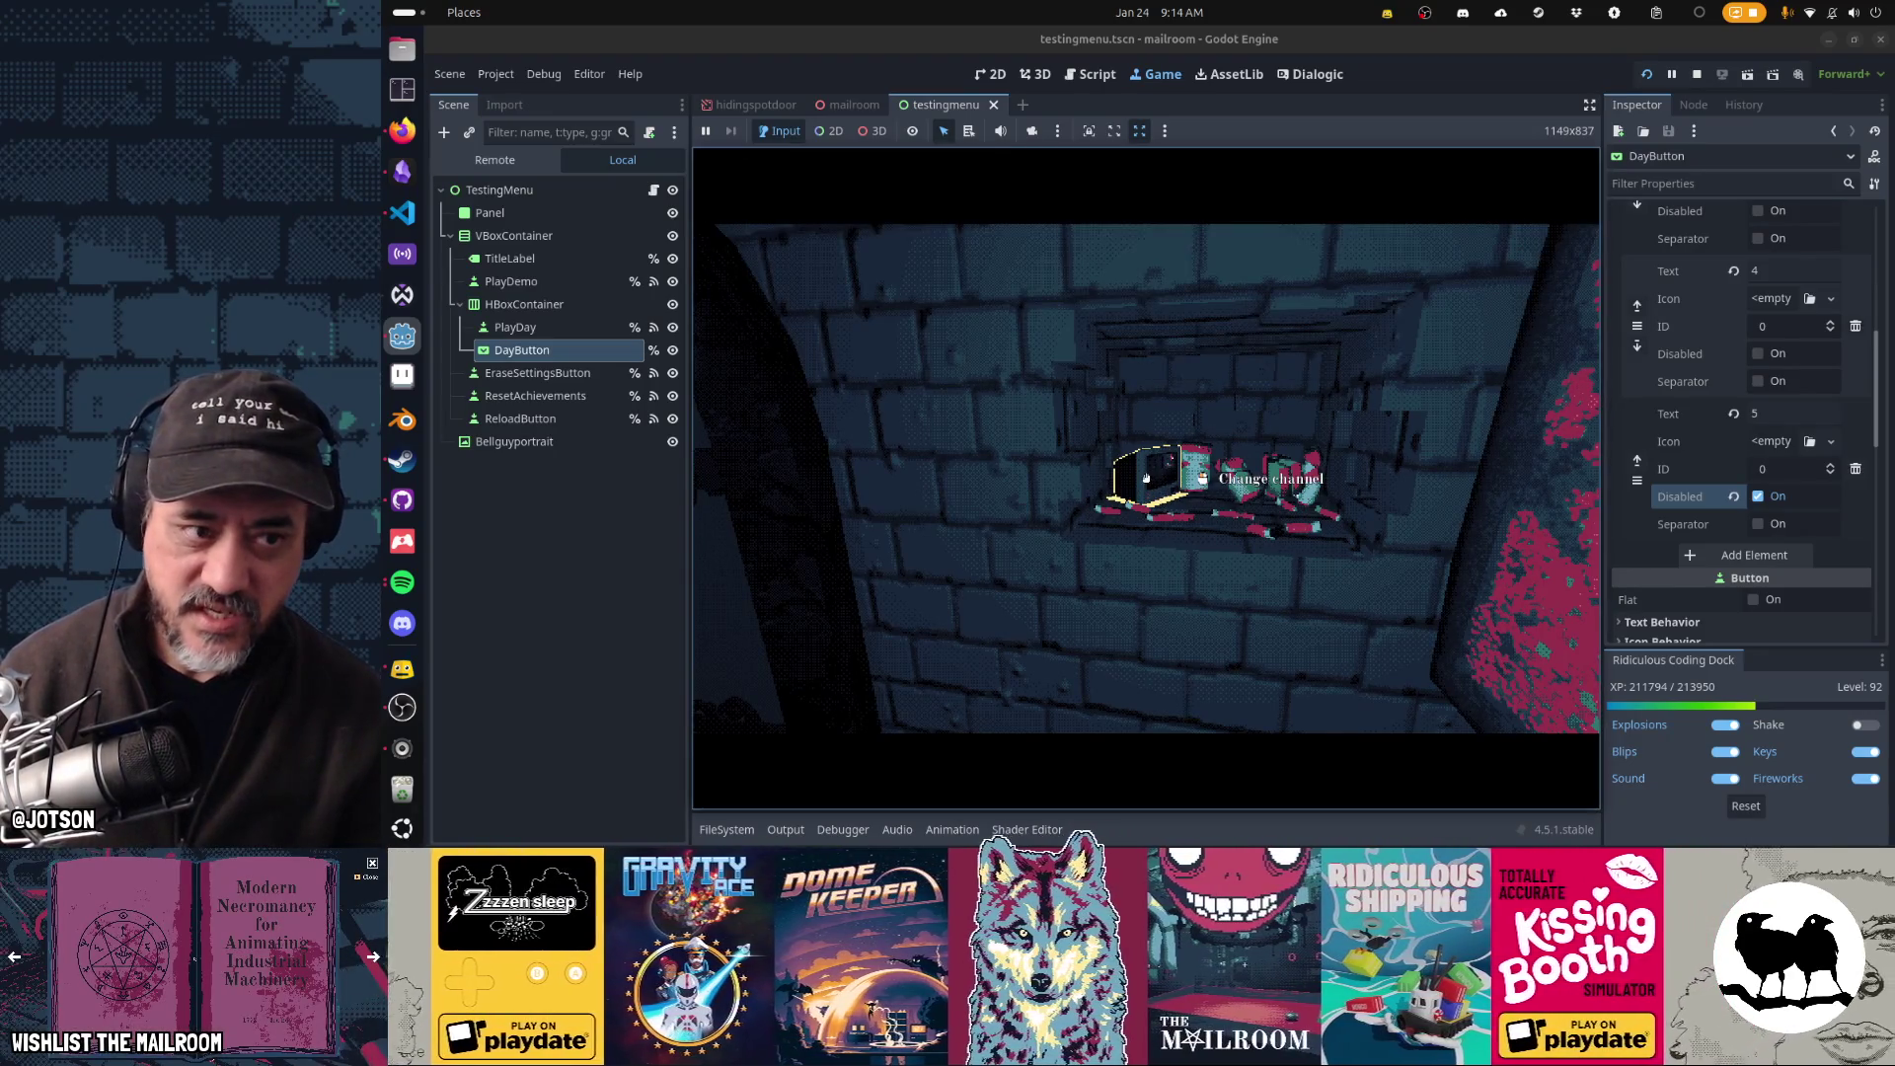
key(grave)
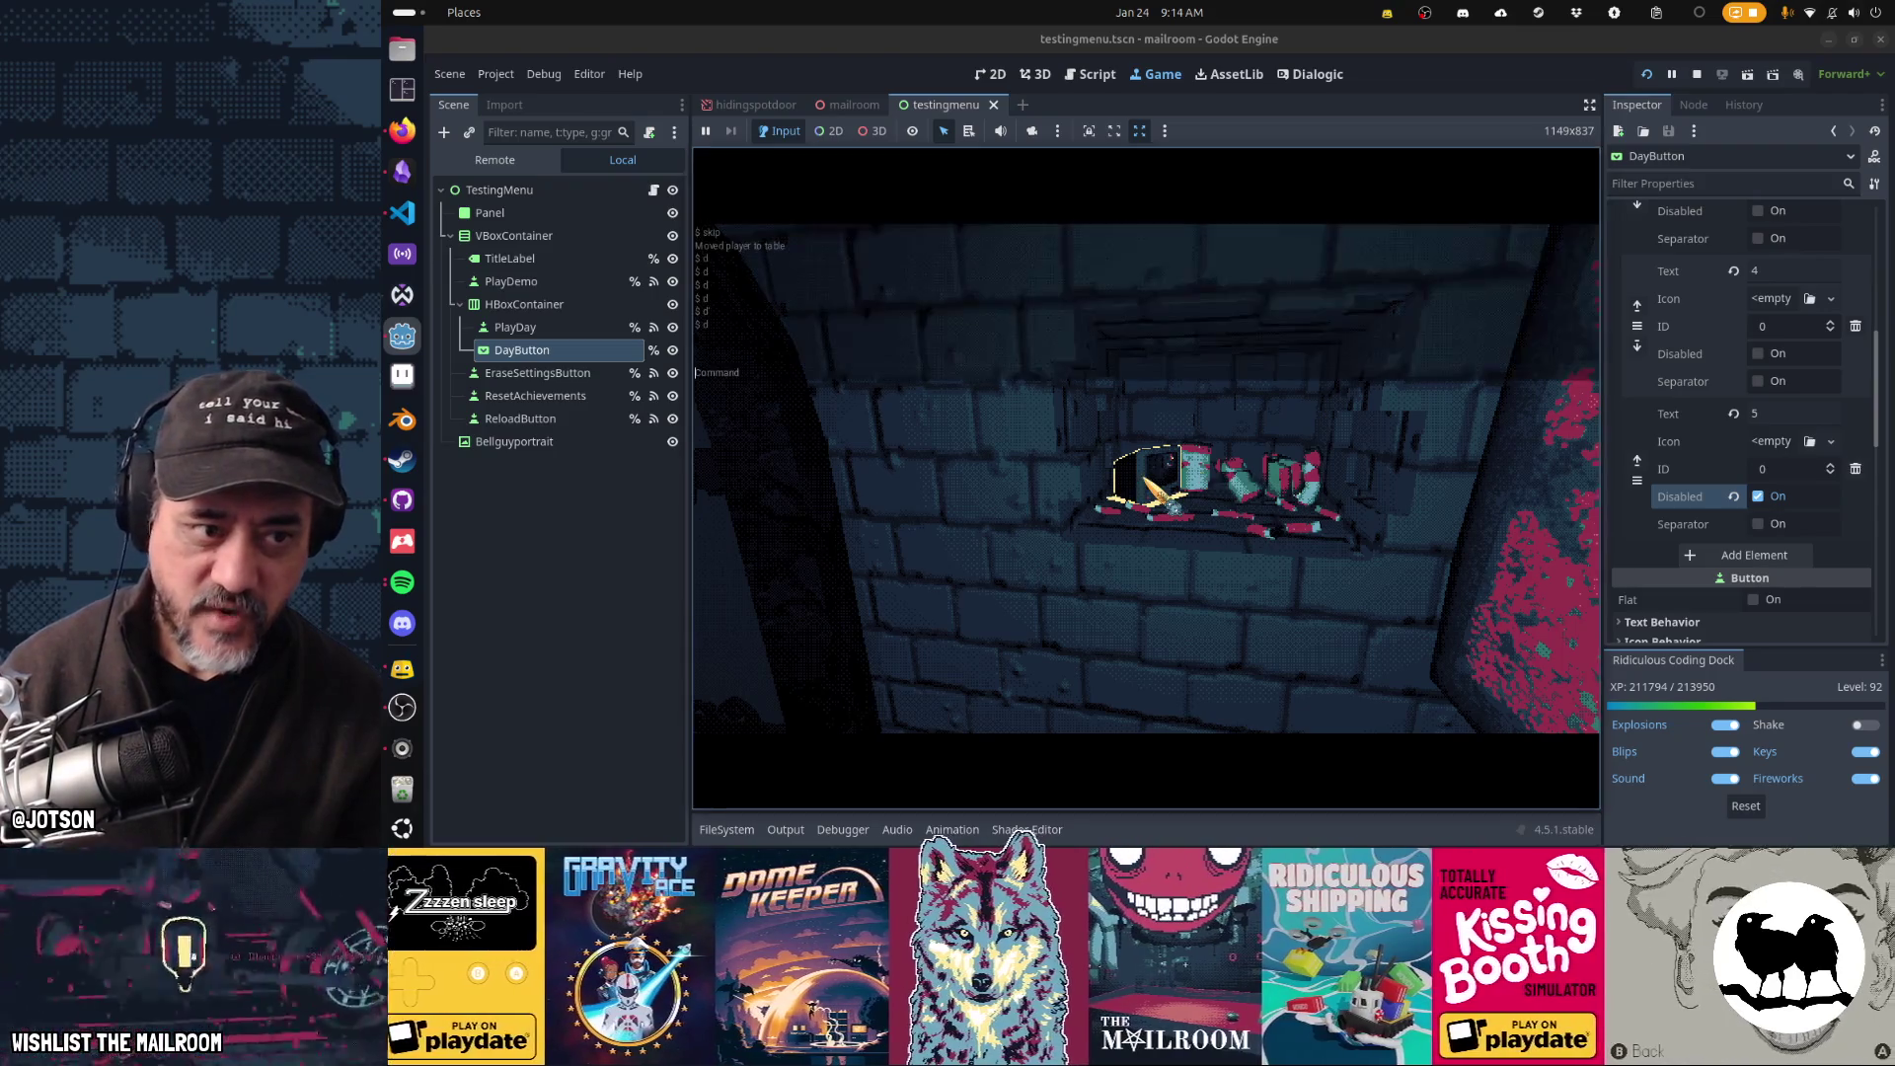
text(d)
key(grave)
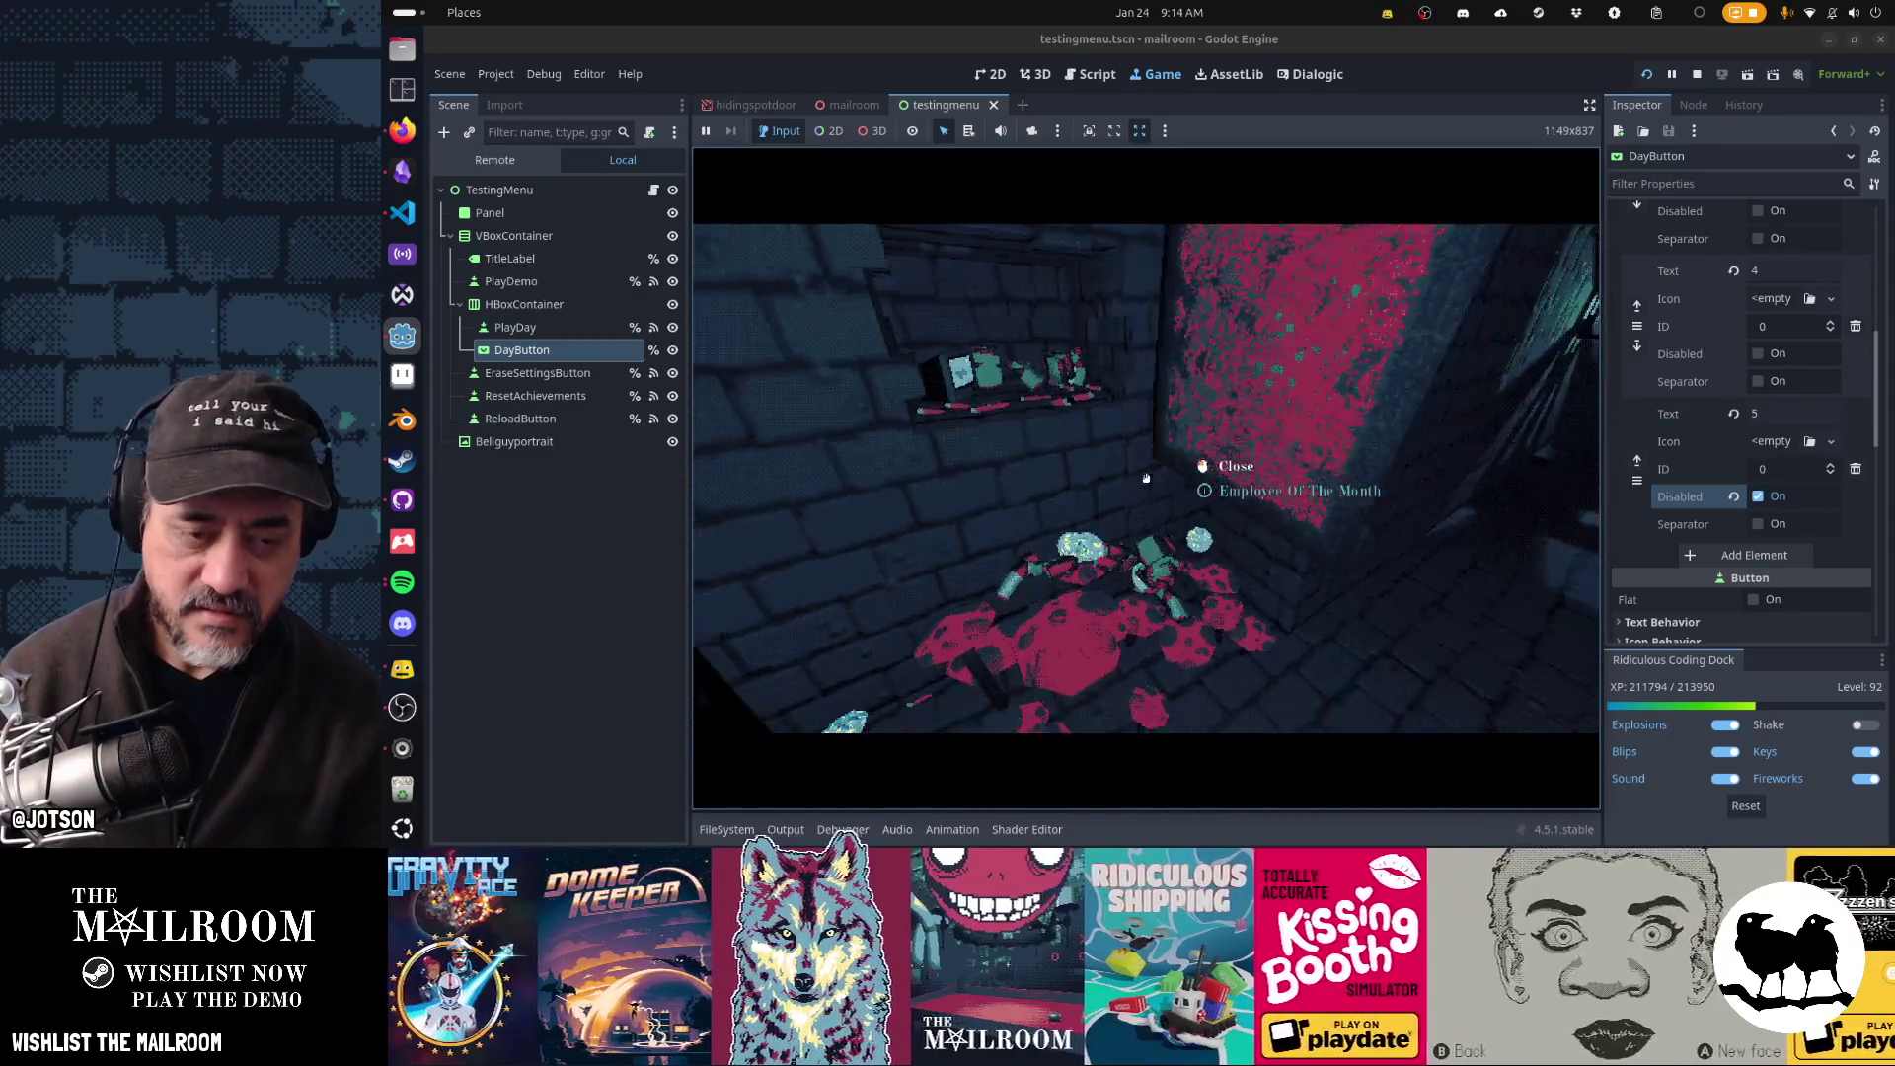
- Pause the game and expand Main, SubViewportContainer, SubViewport and the room in the Remote tree
key(Escape)
click(503, 163)
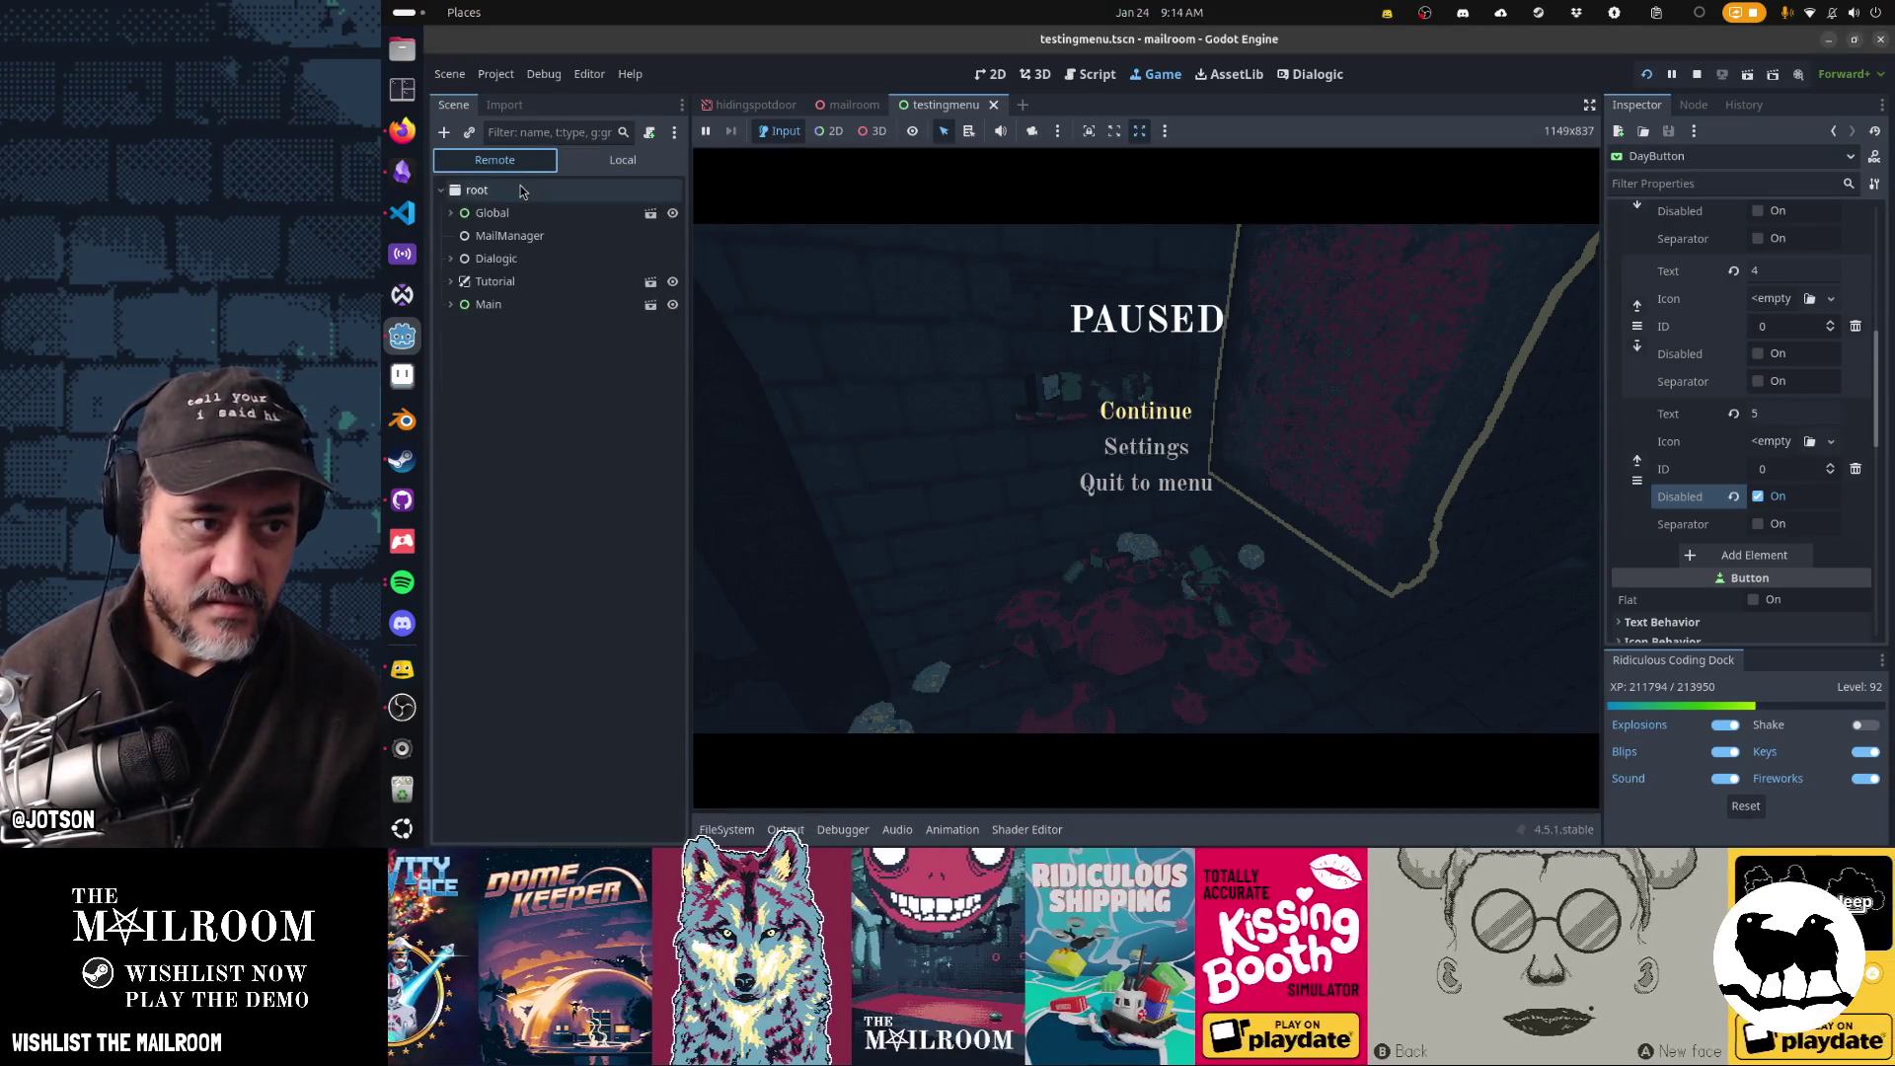
click(508, 306)
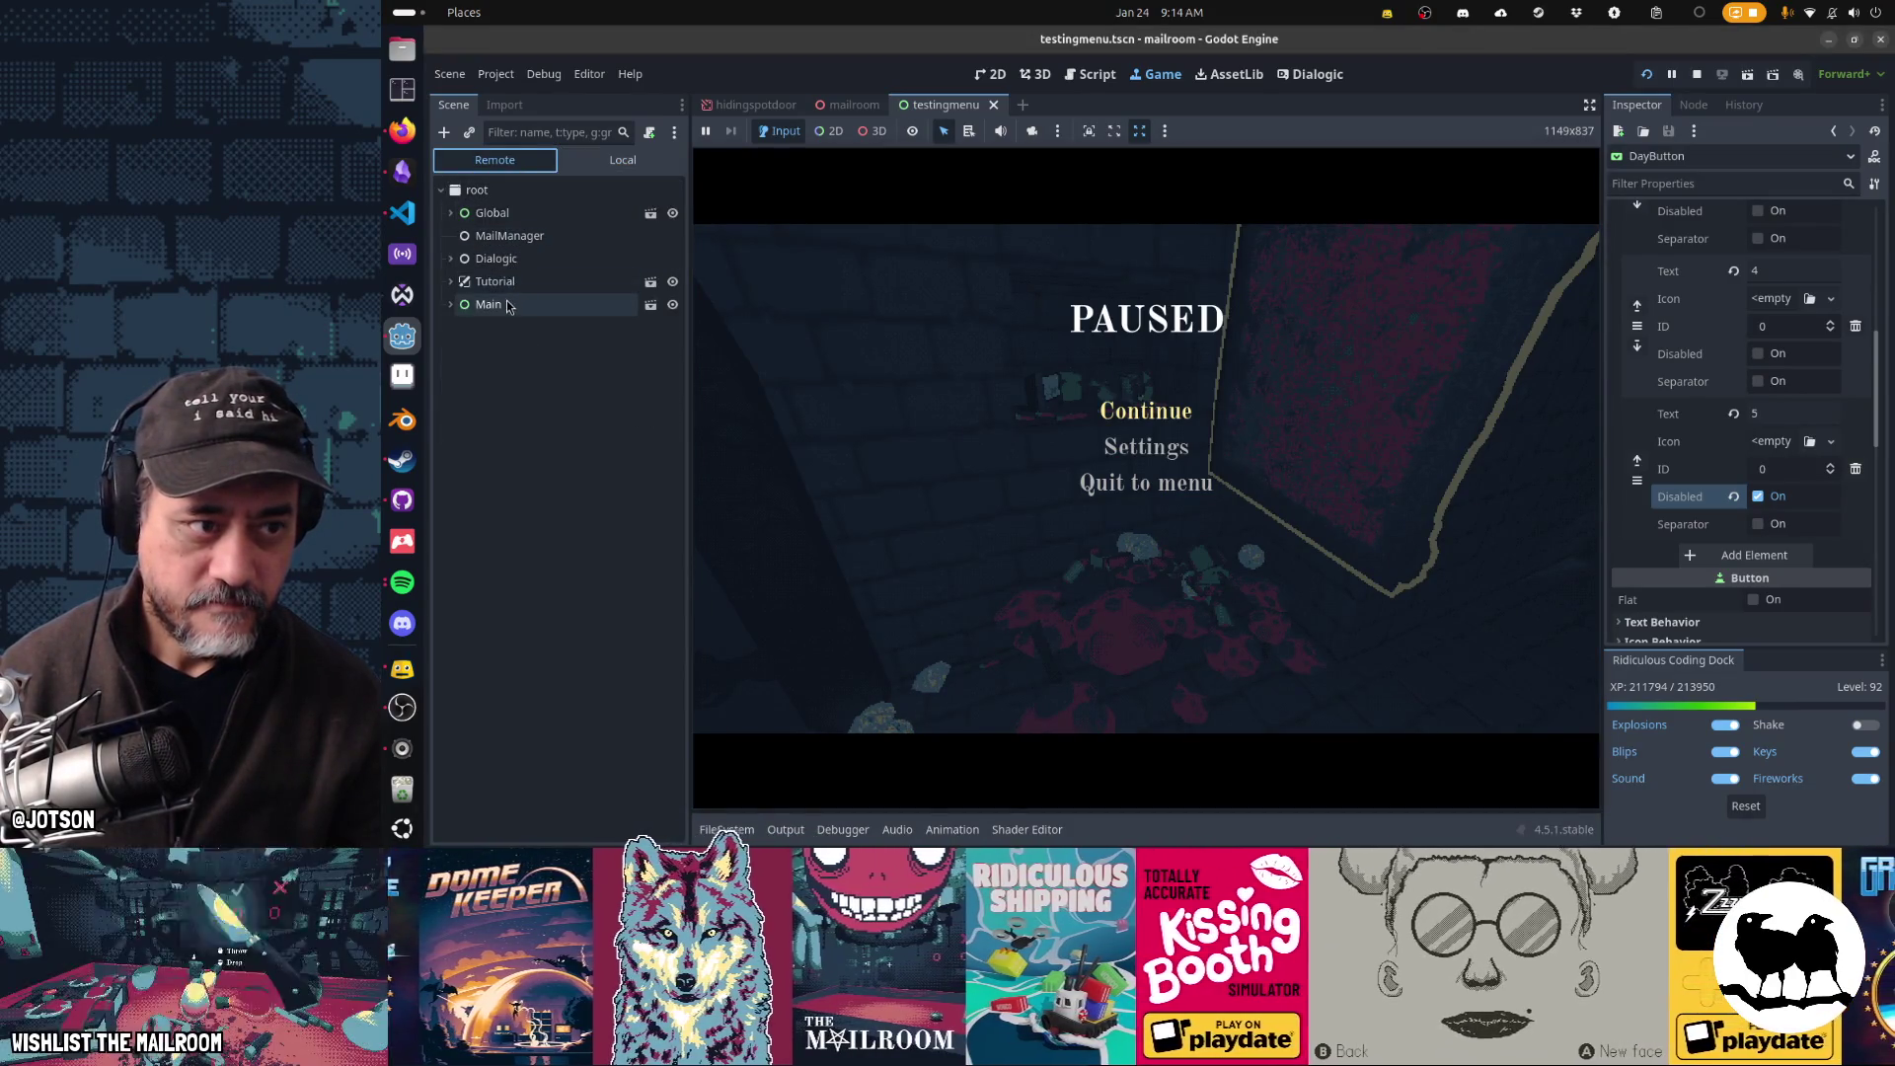
click(543, 326)
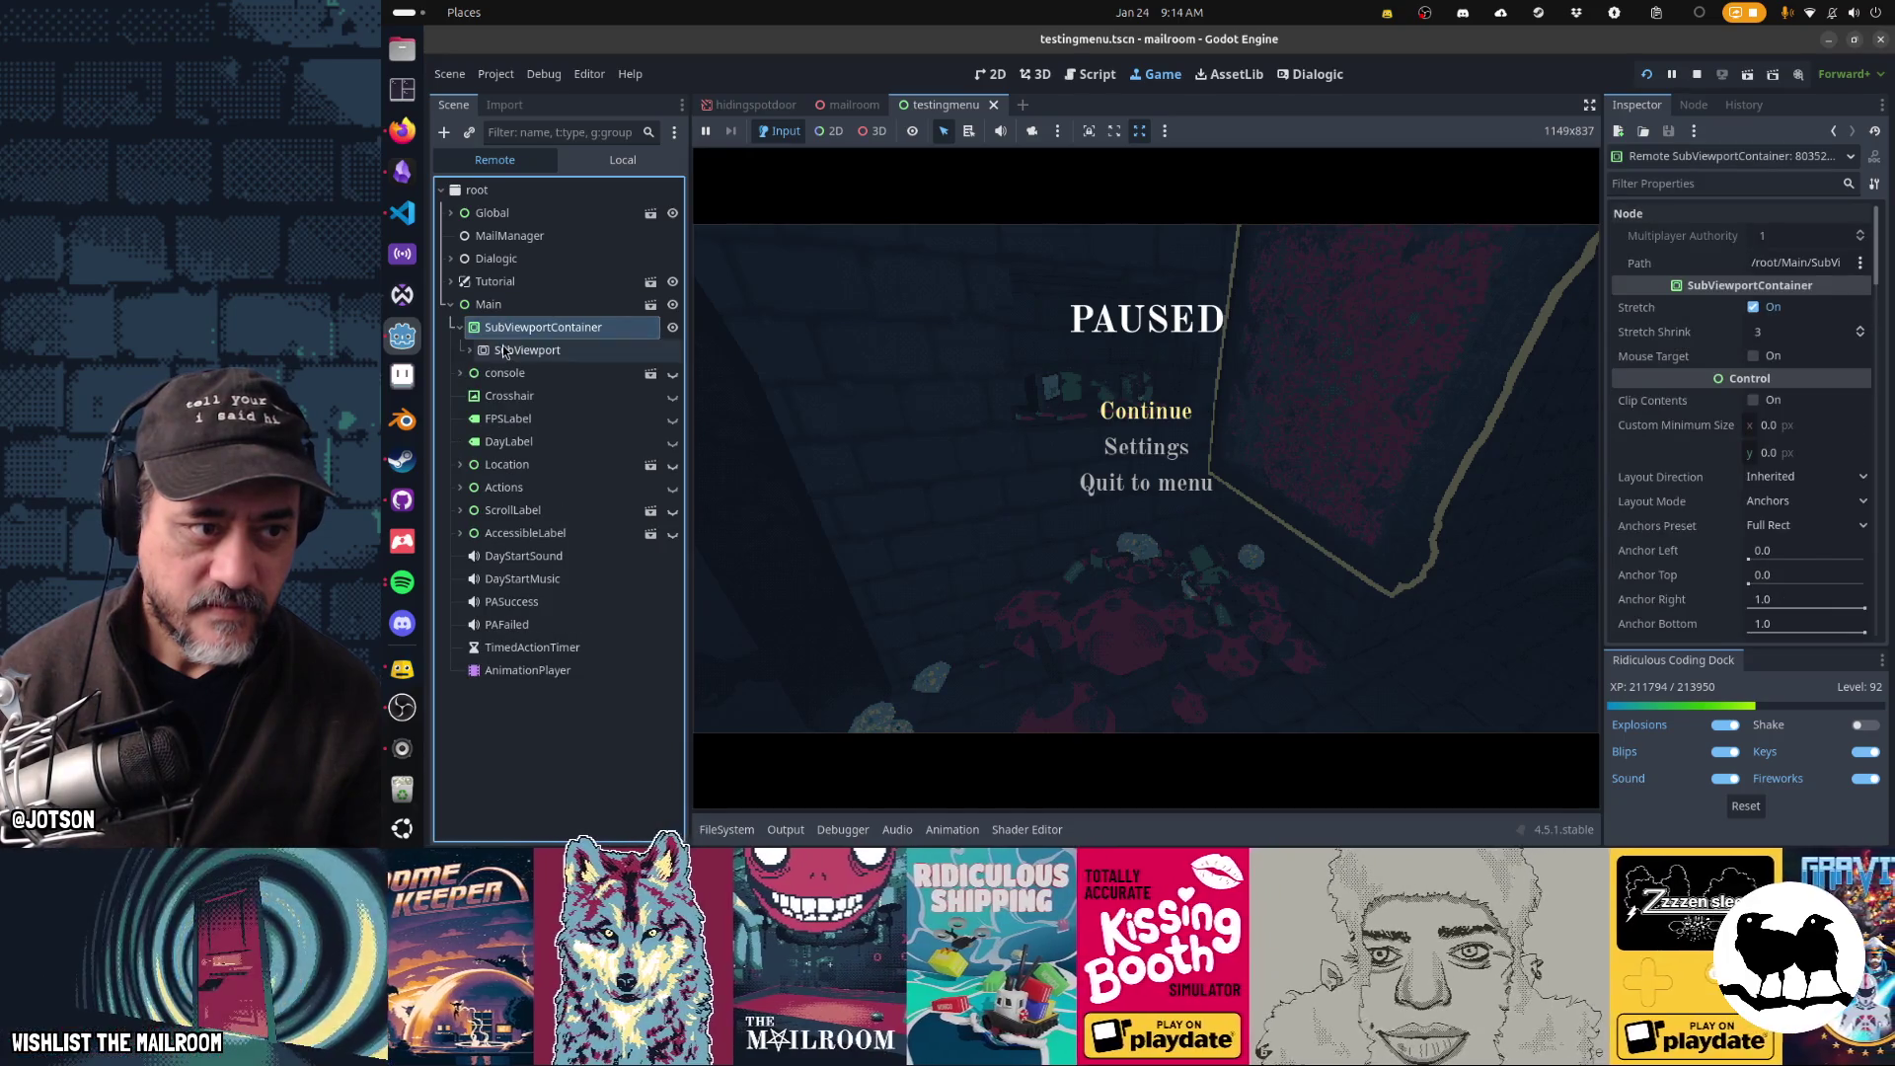
click(527, 351)
click(517, 373)
scroll(550, 449, down, 6)
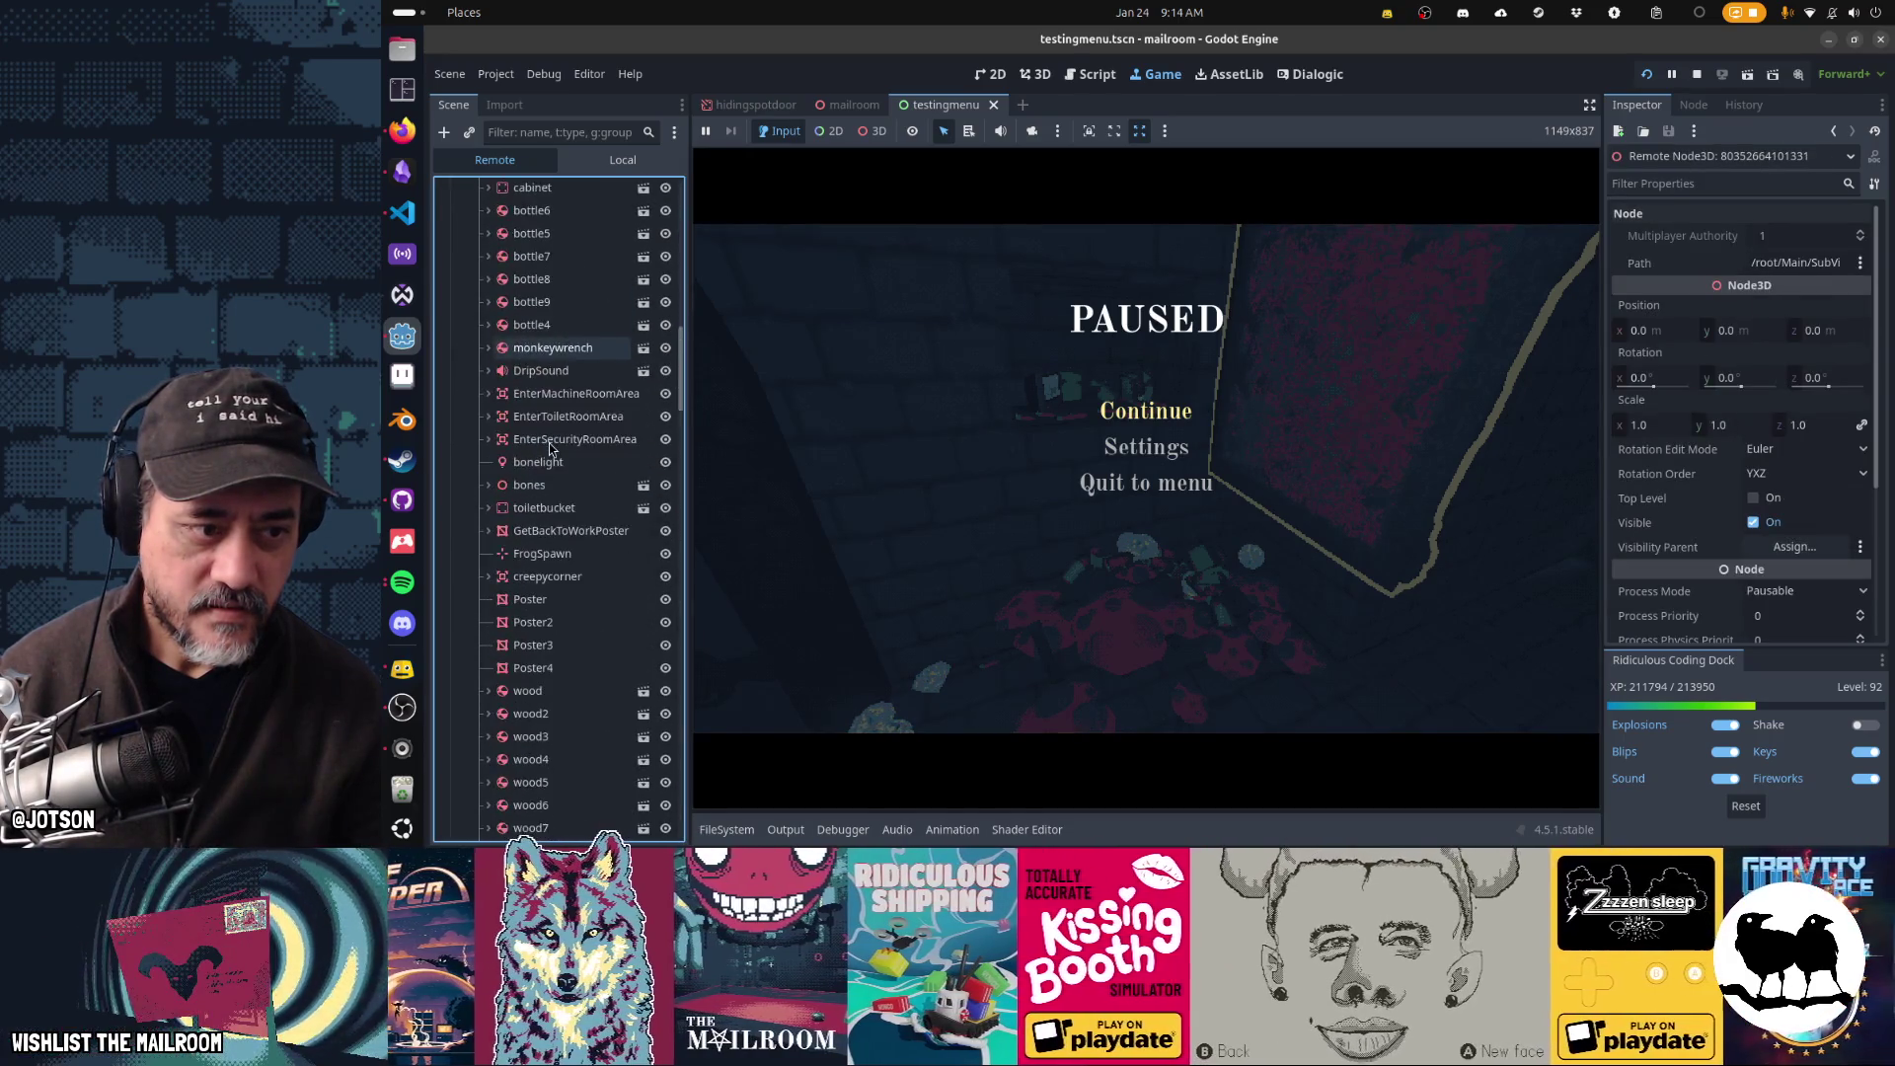
scroll(550, 449, down, 15)
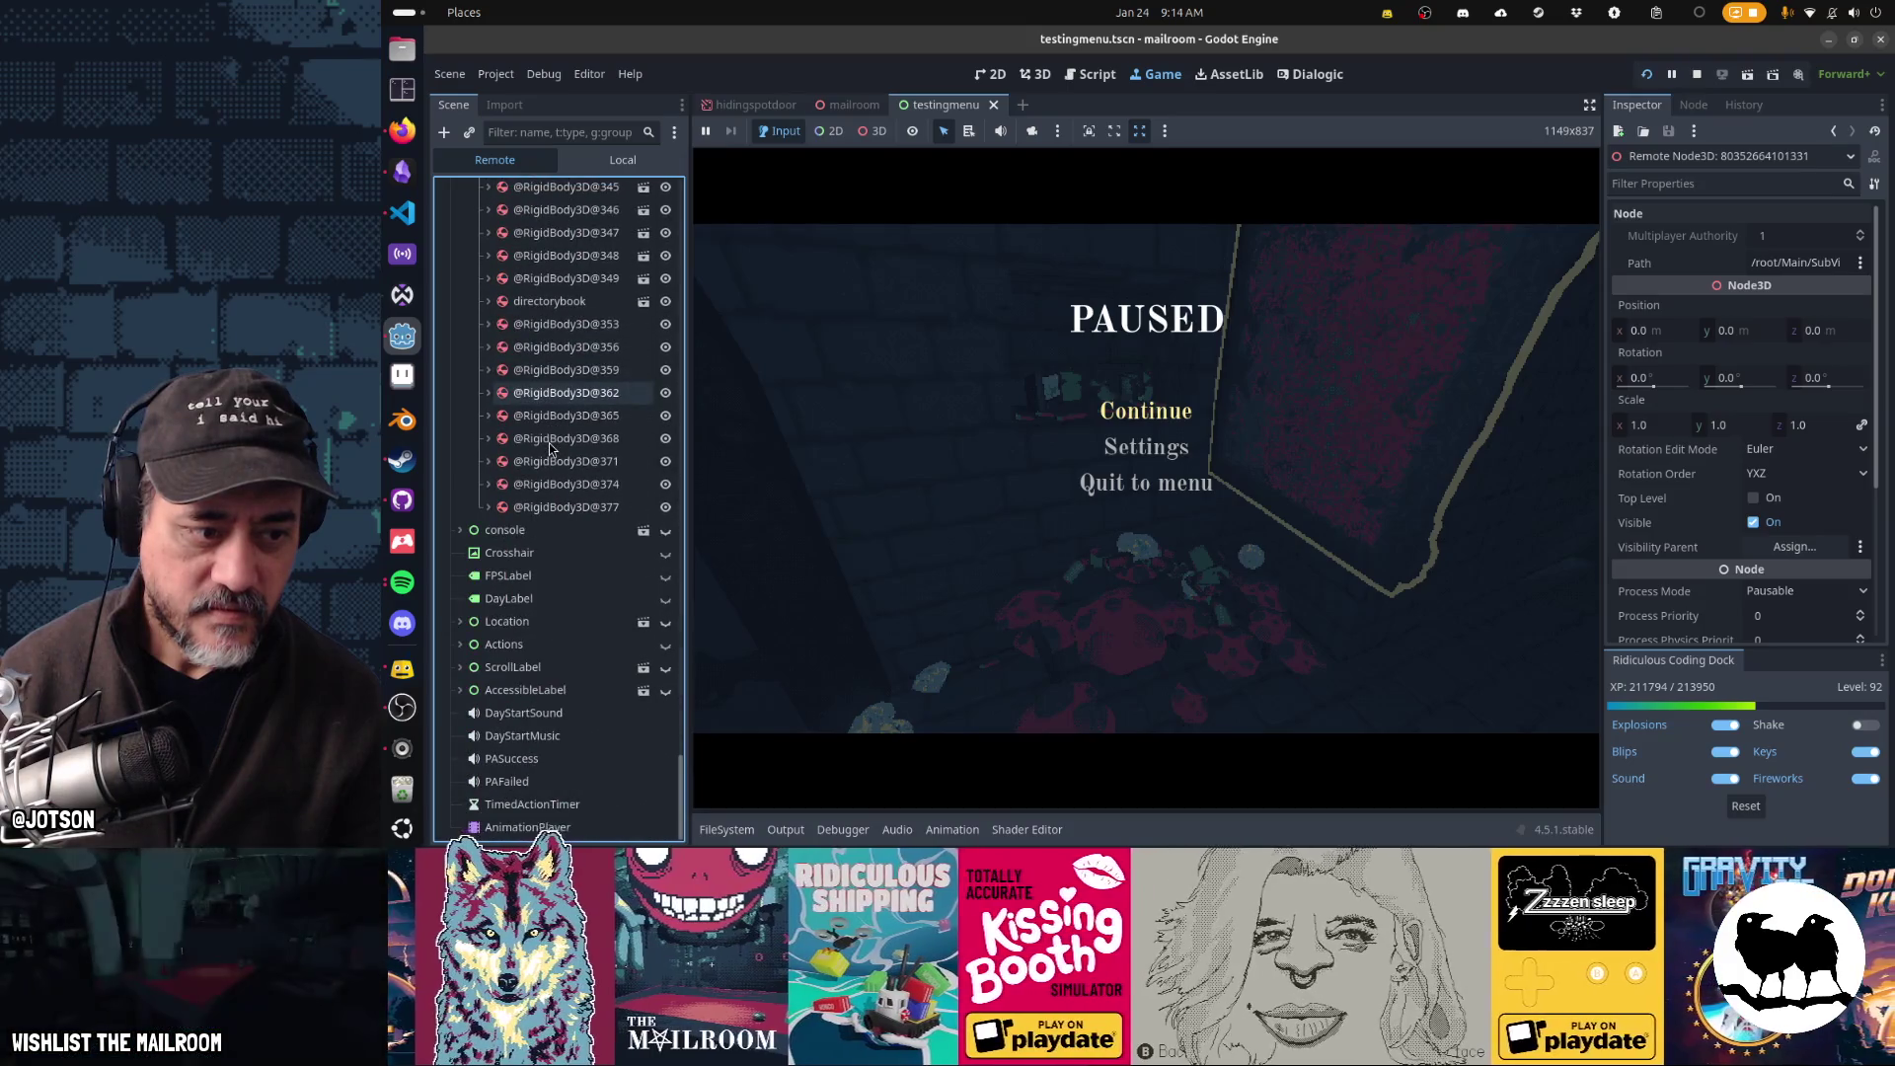
click(570, 326)
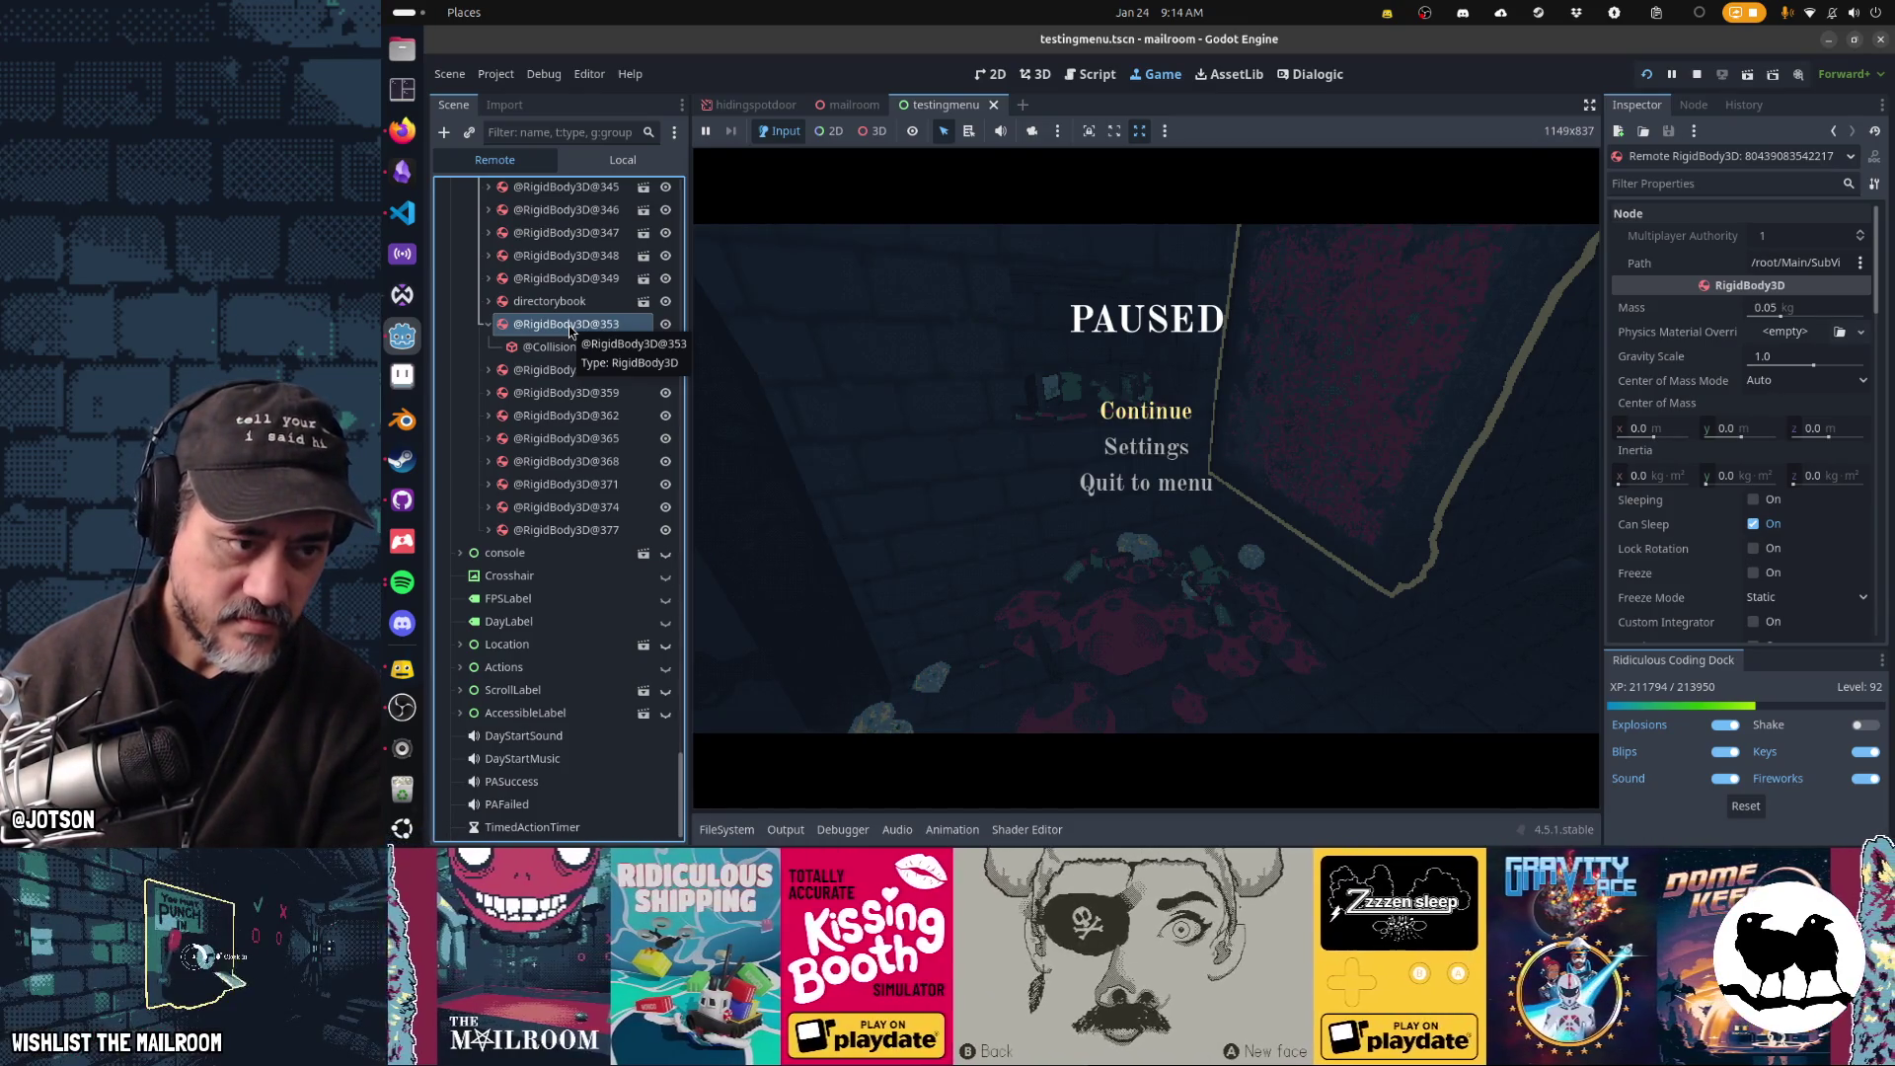
click(565, 370)
click(561, 412)
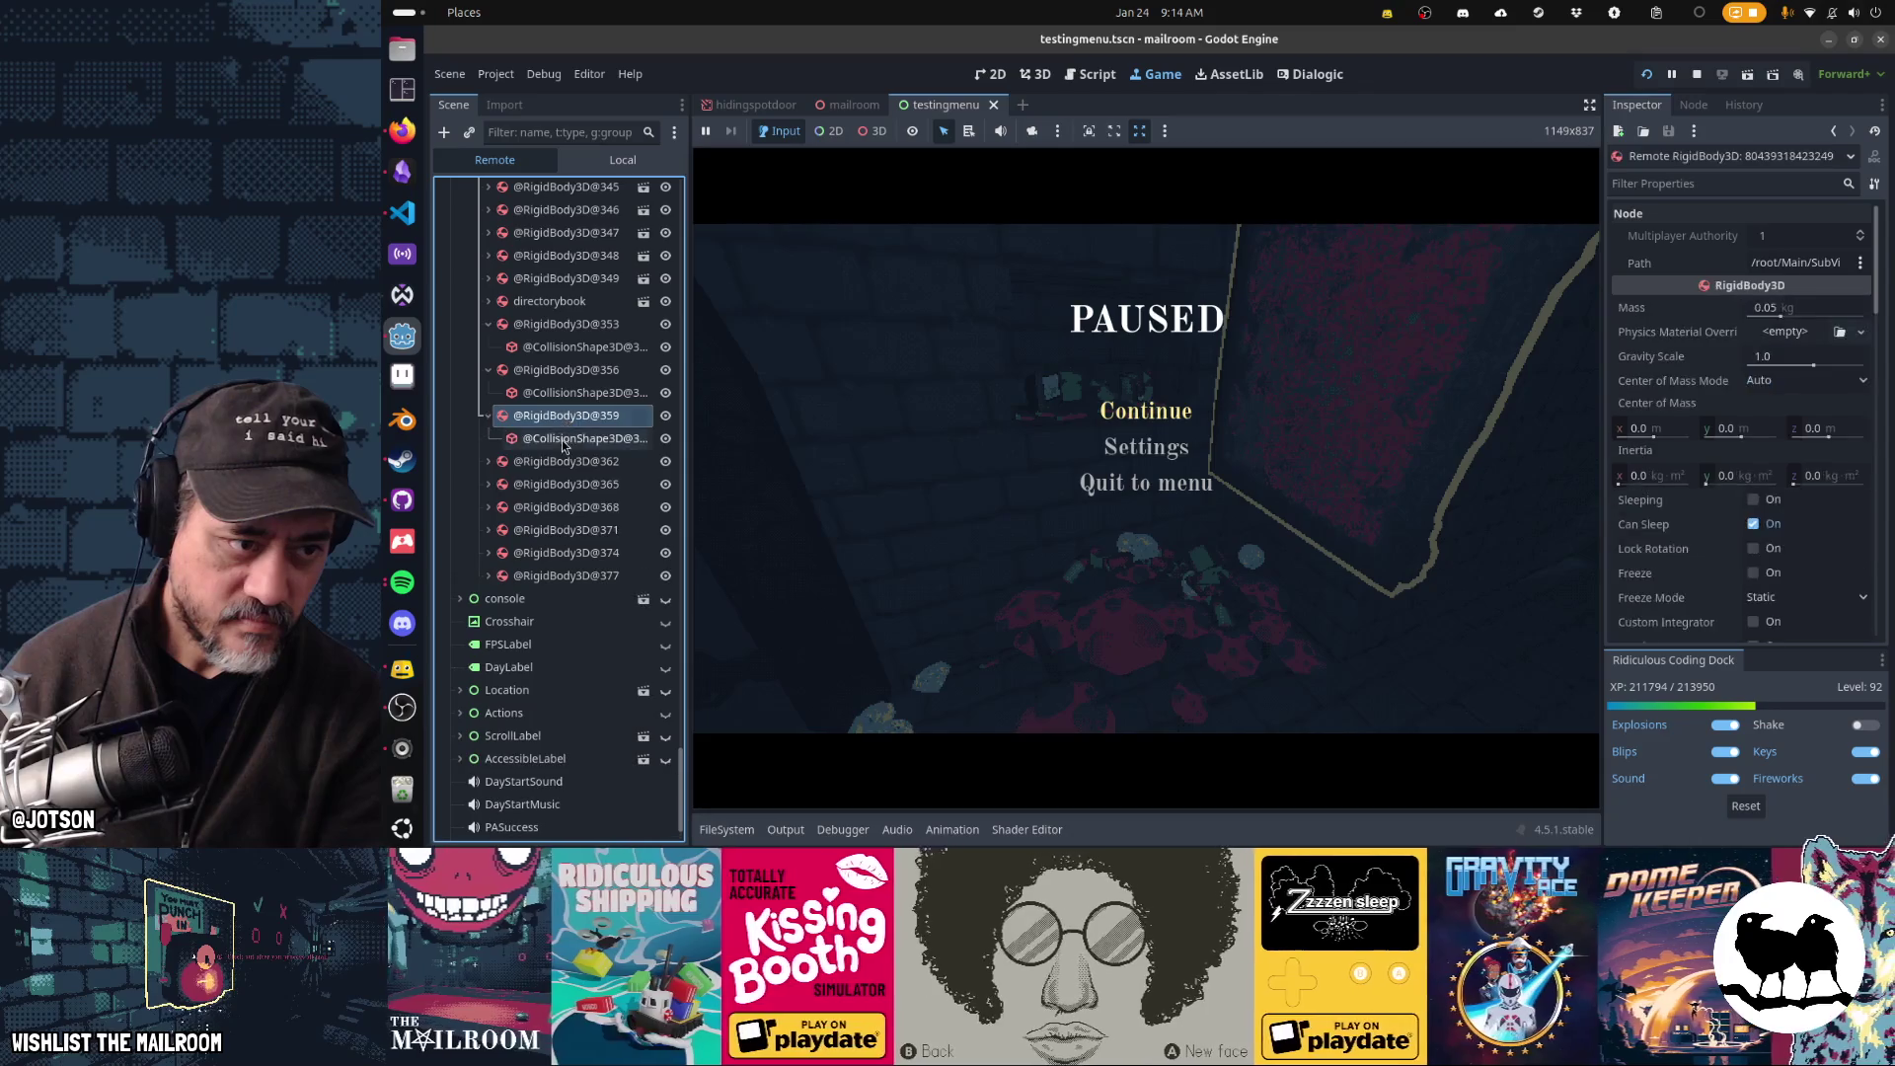
click(567, 461)
click(578, 484)
click(590, 530)
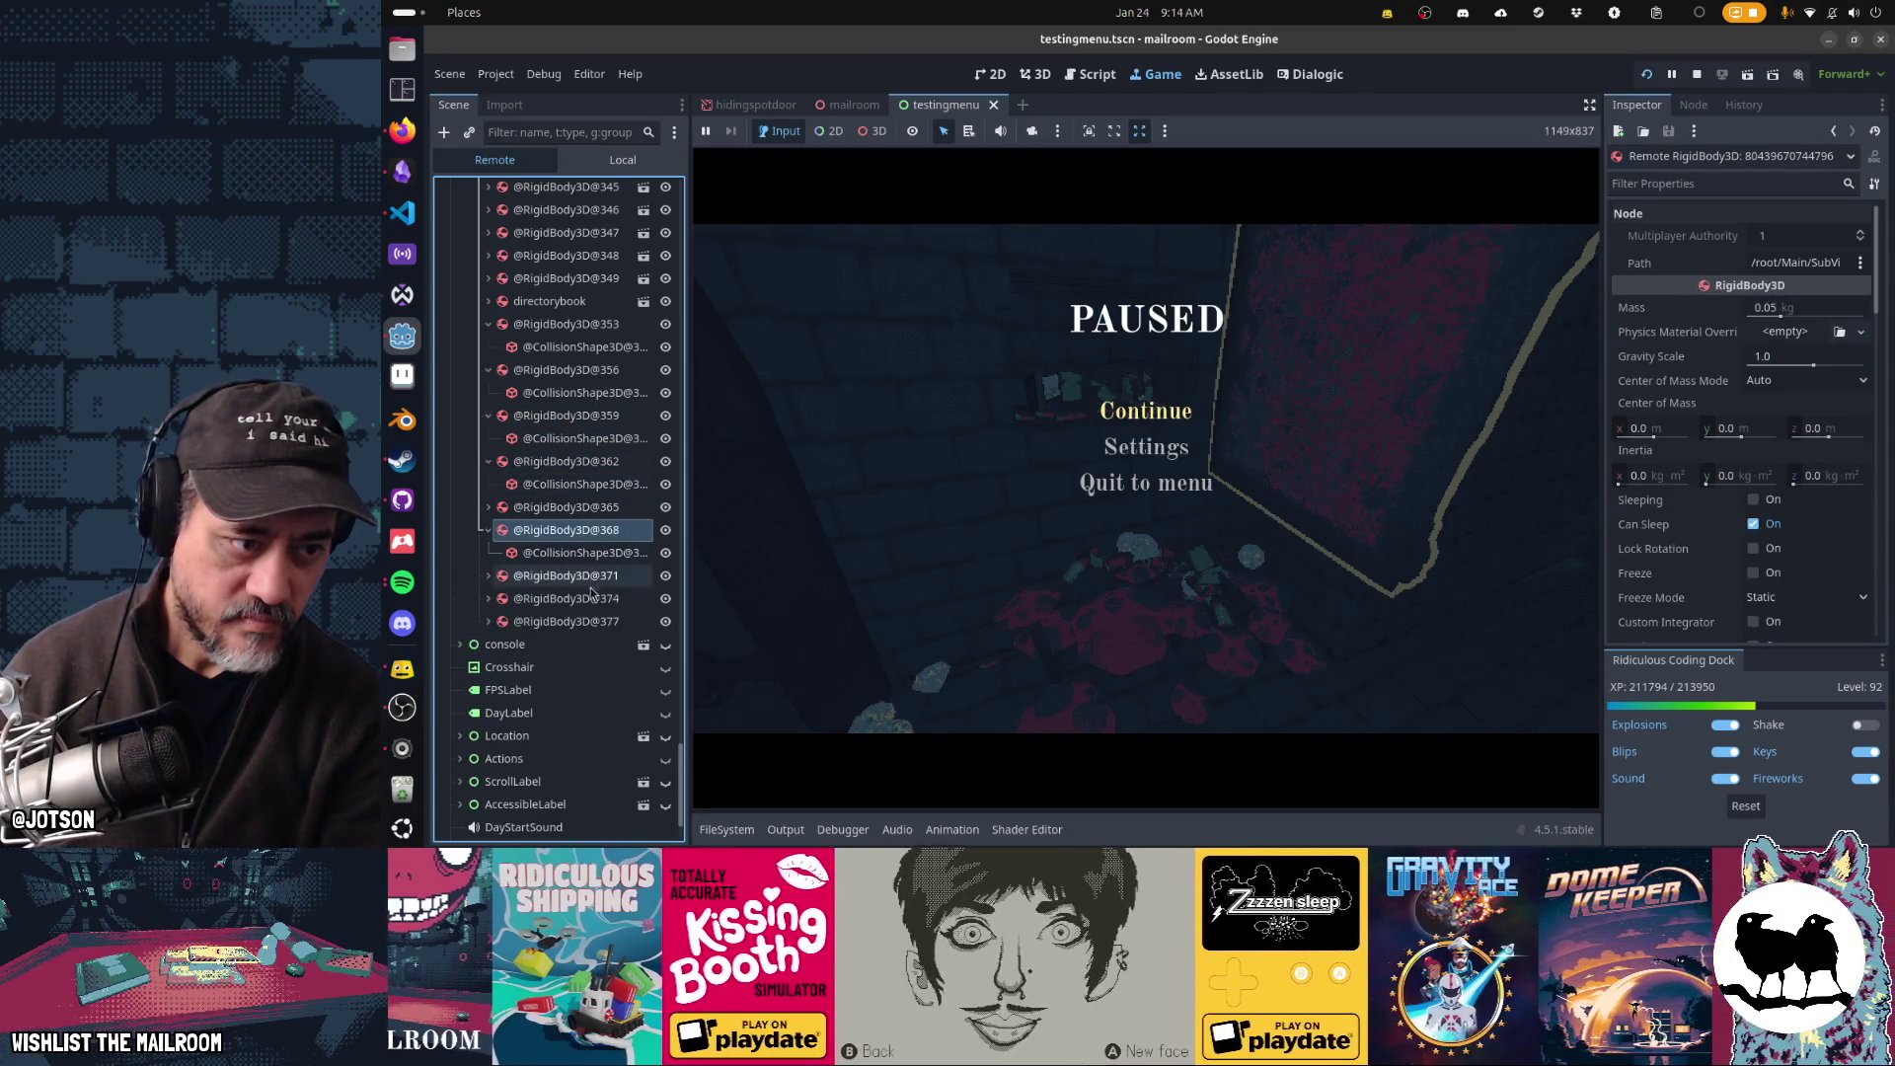
key(Up)
key(Up)
key(Up)
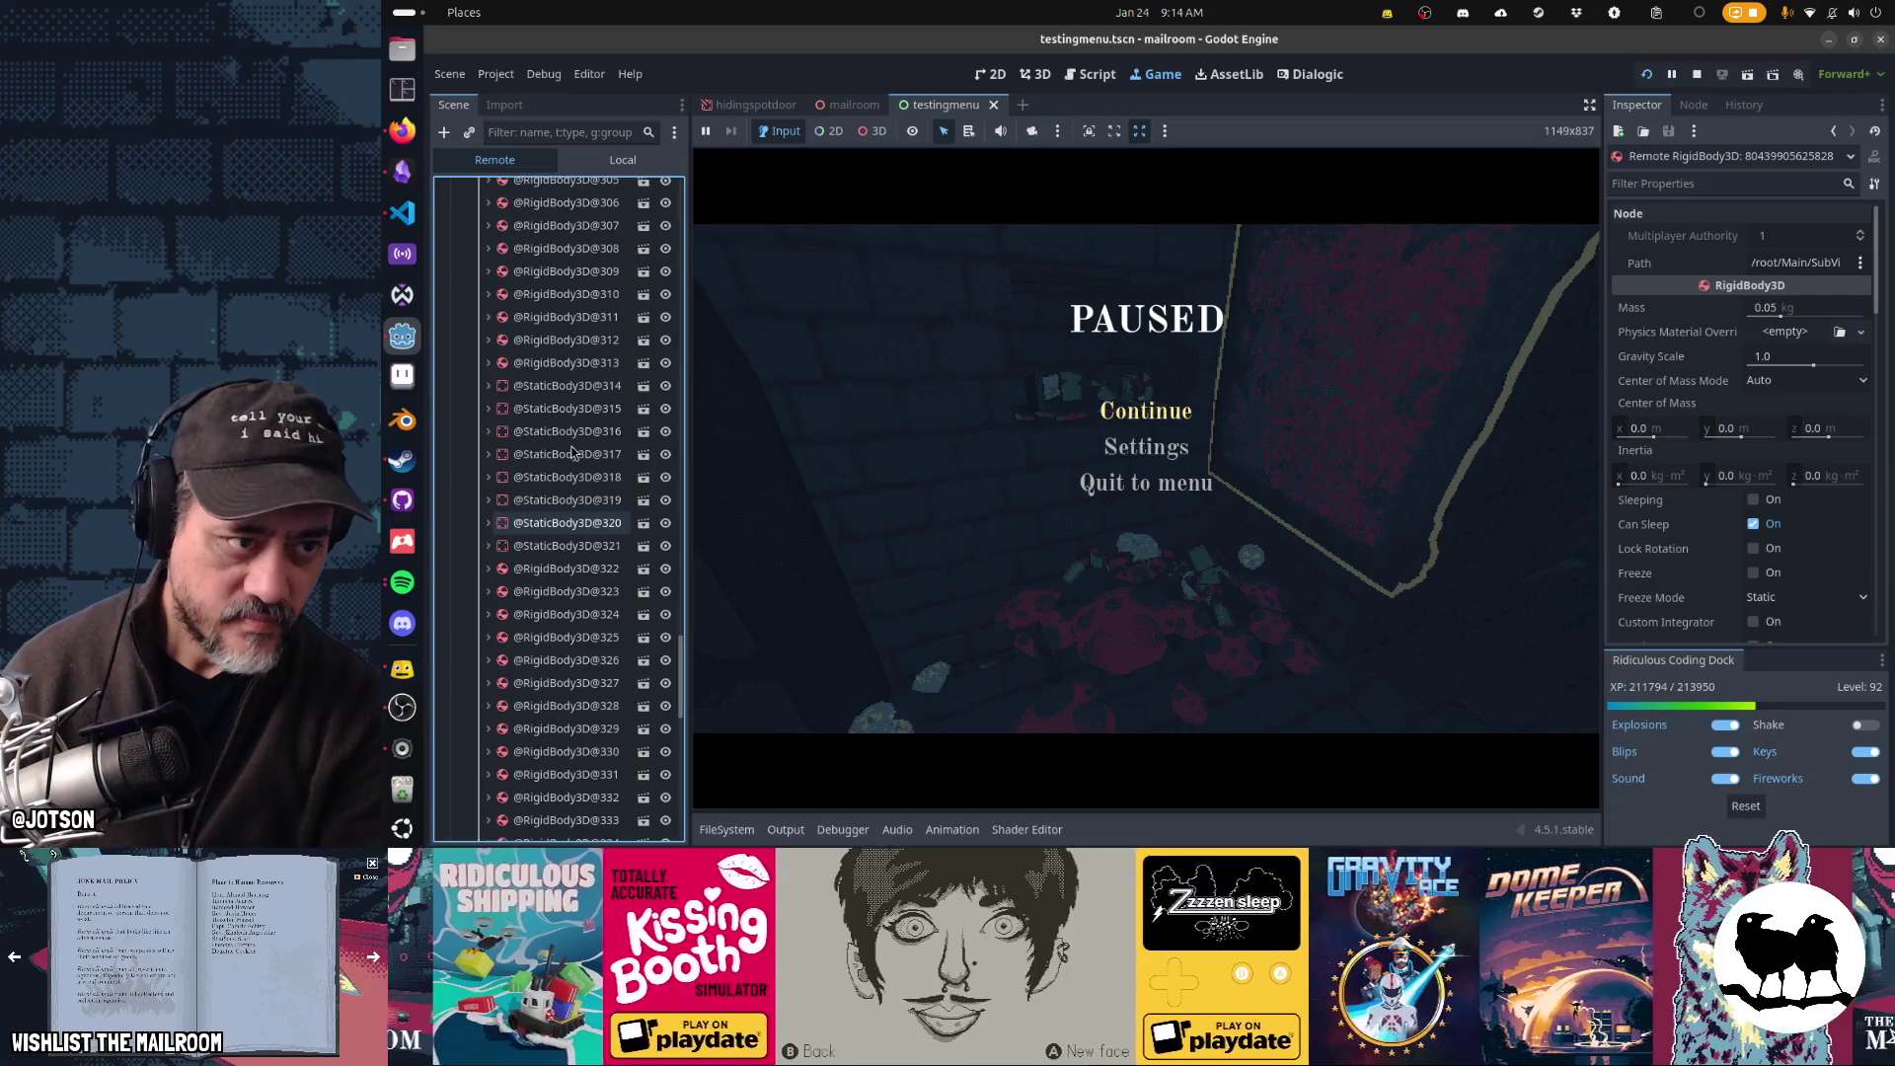
key(Up)
key(Up)
key(Up)
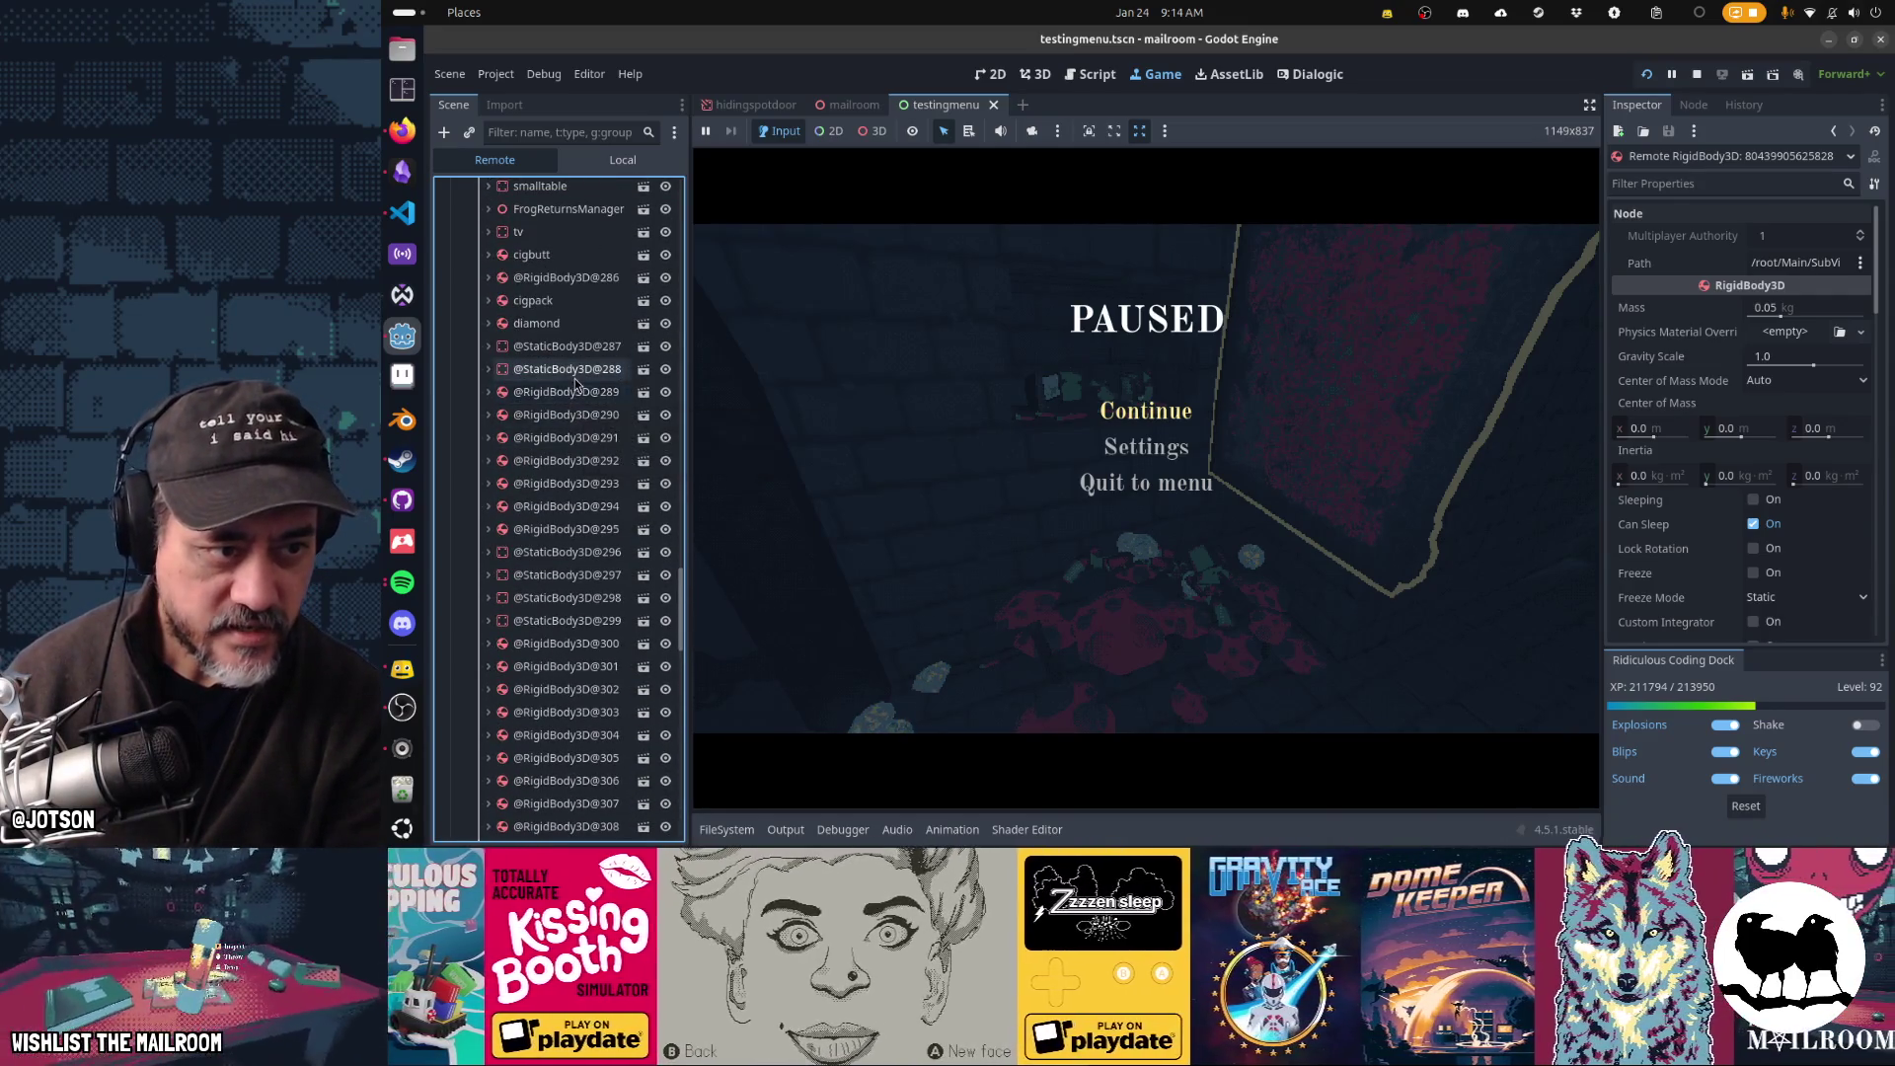
scroll(569, 433, up, 5)
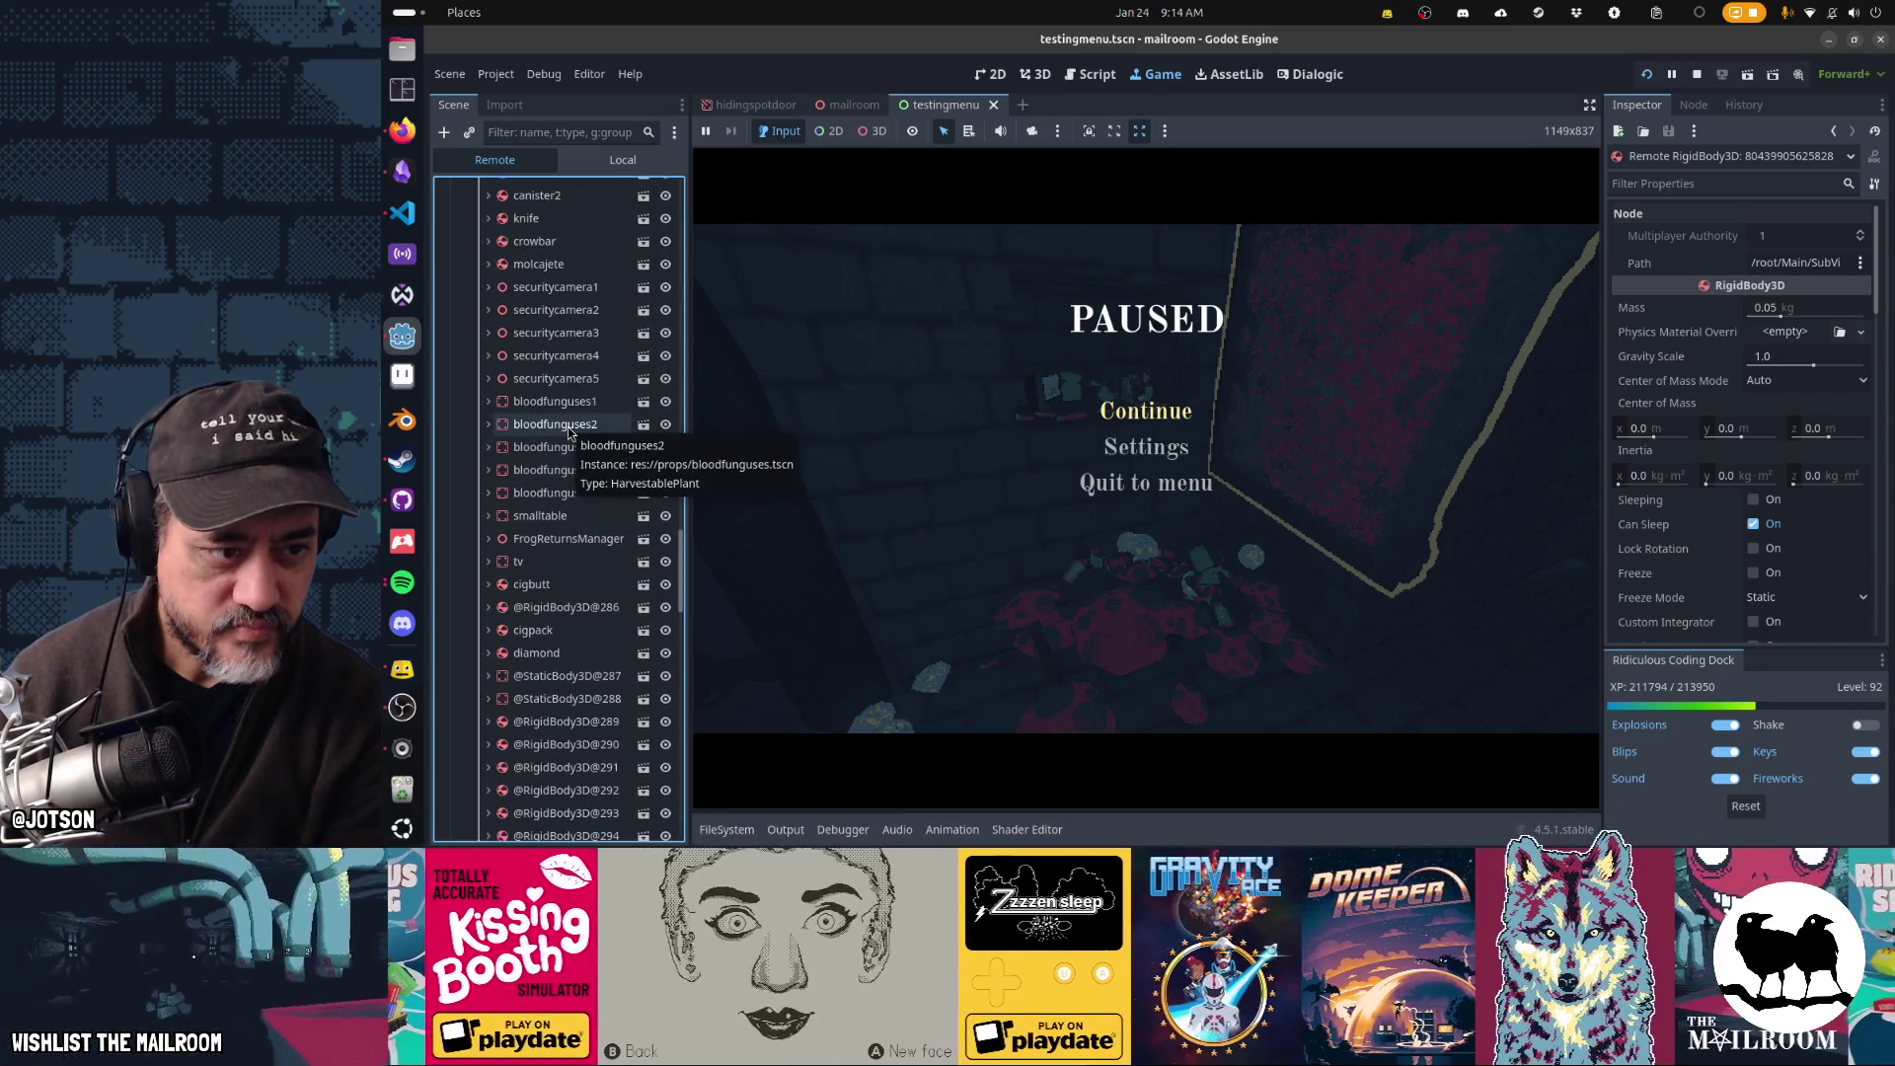
scroll(570, 432, down, 5)
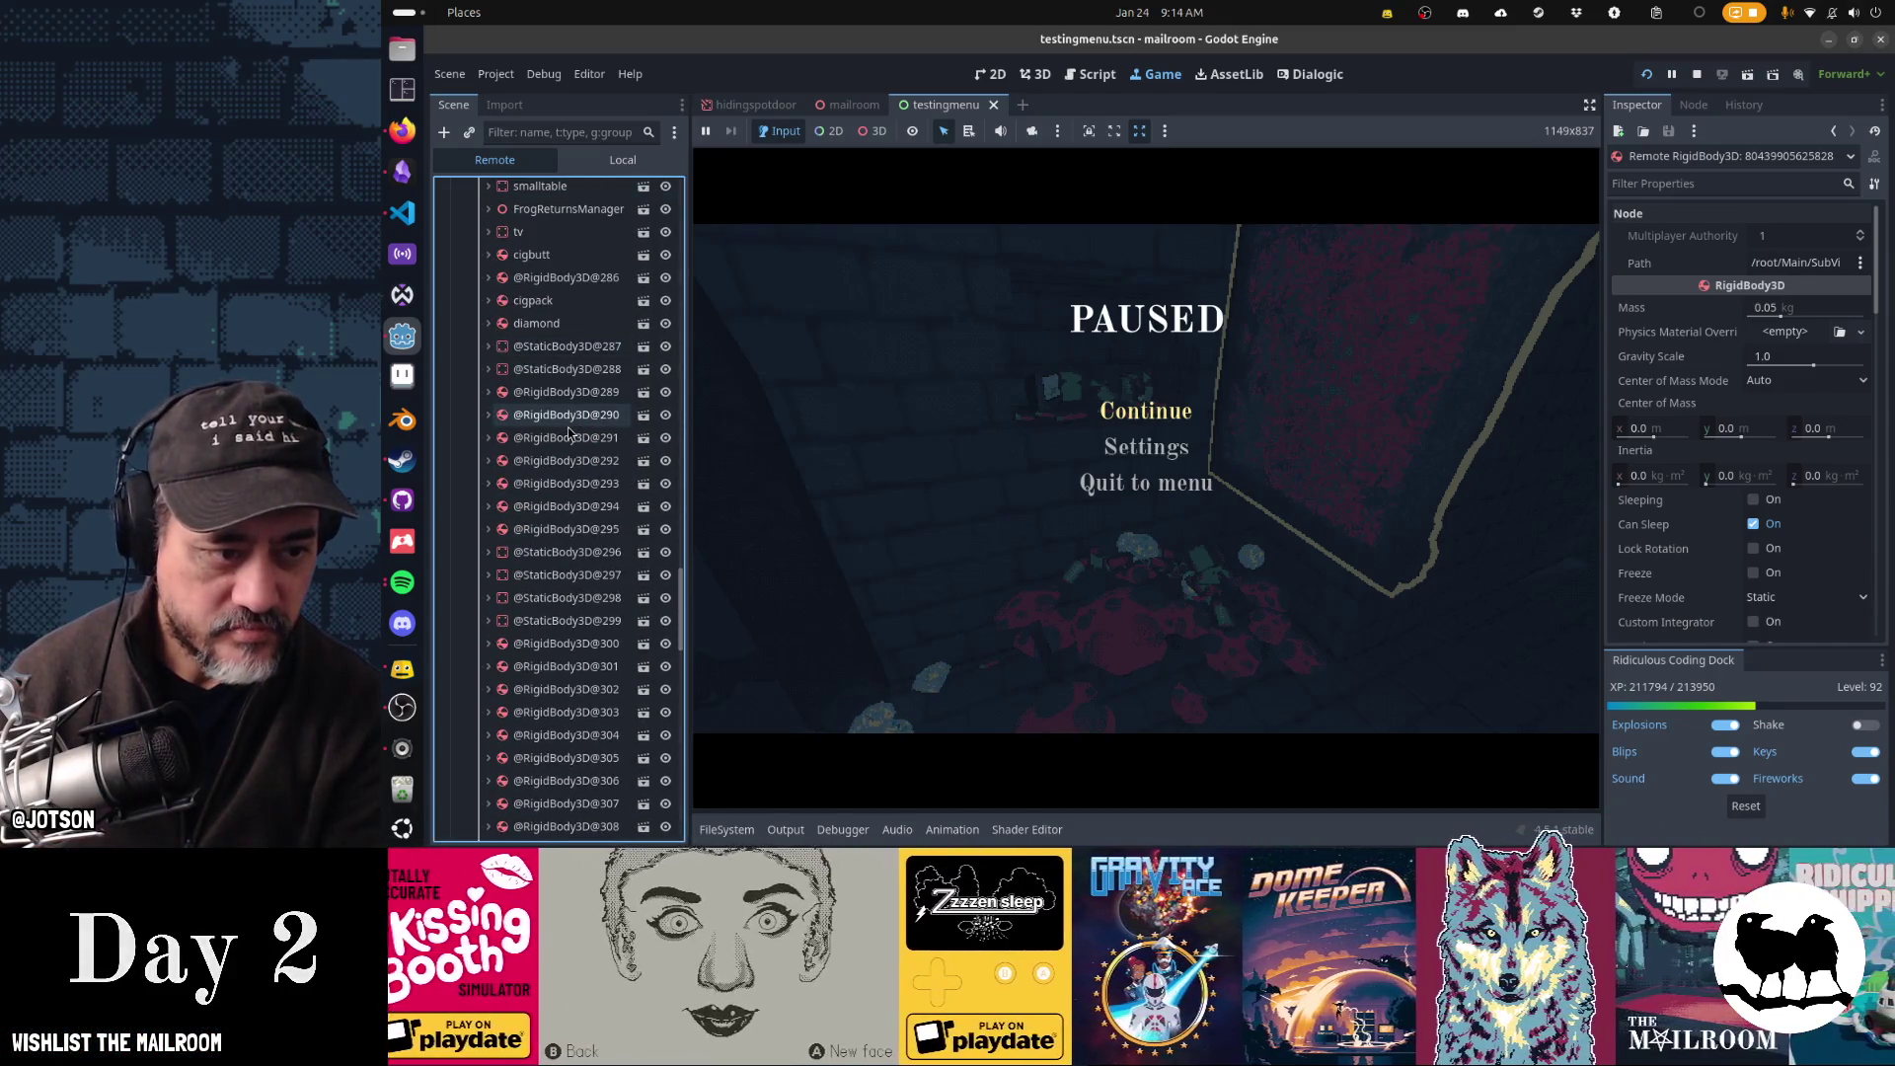
scroll(569, 433, up, 10)
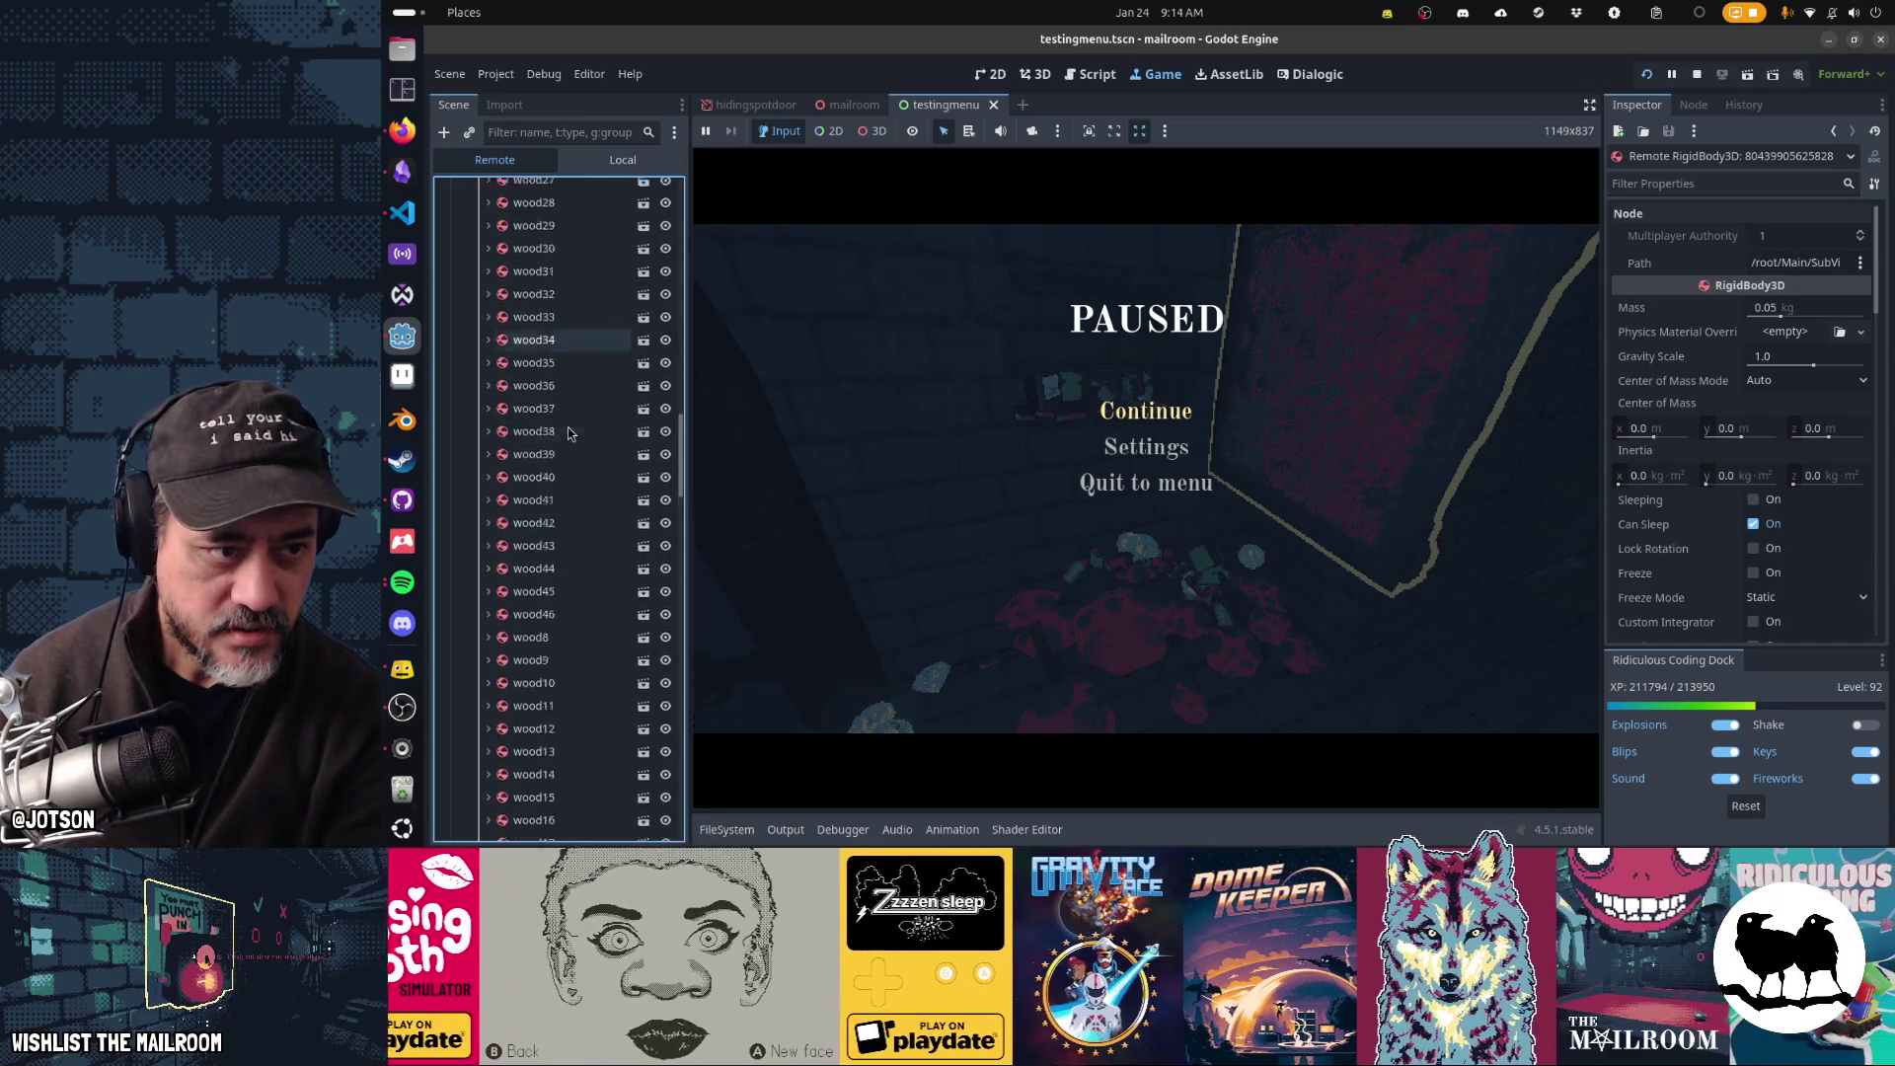
scroll(569, 433, down, 10)
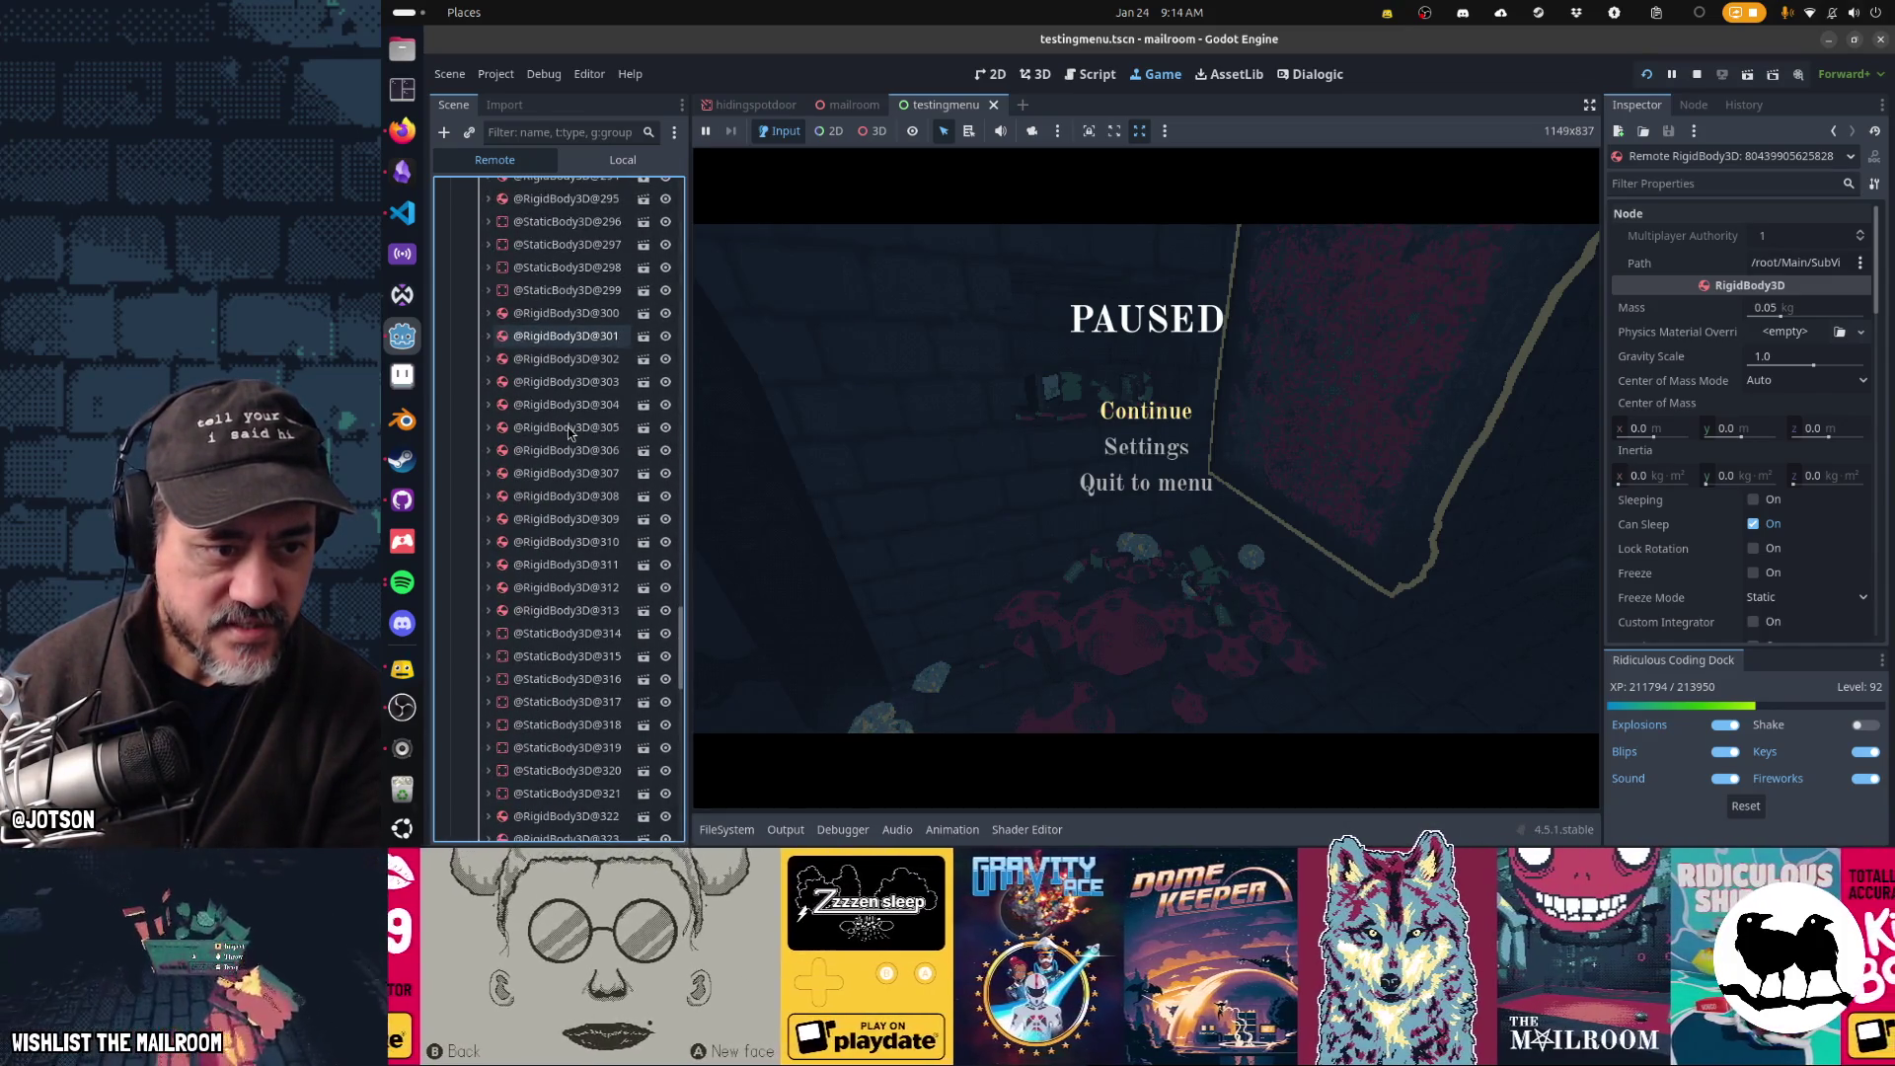
click(566, 473)
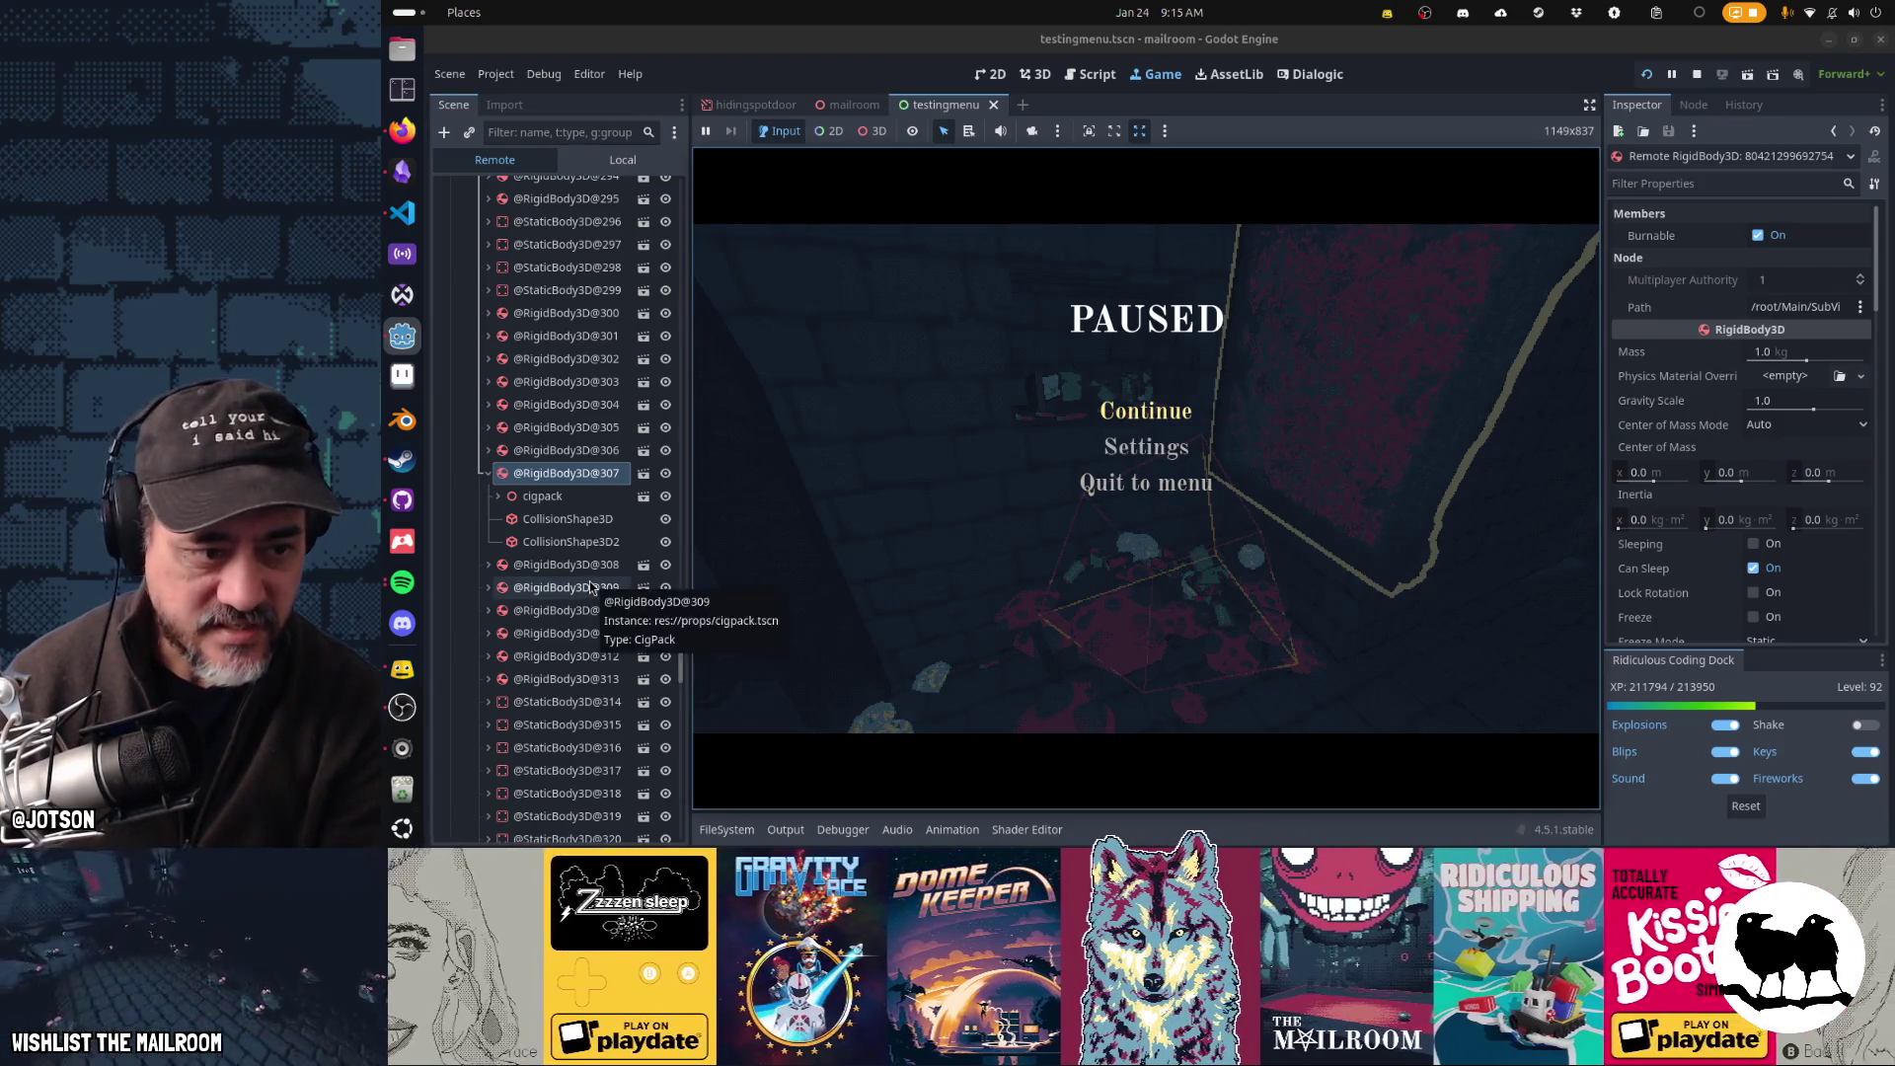
scroll(591, 586, down, 5)
scroll(589, 583, down, 5)
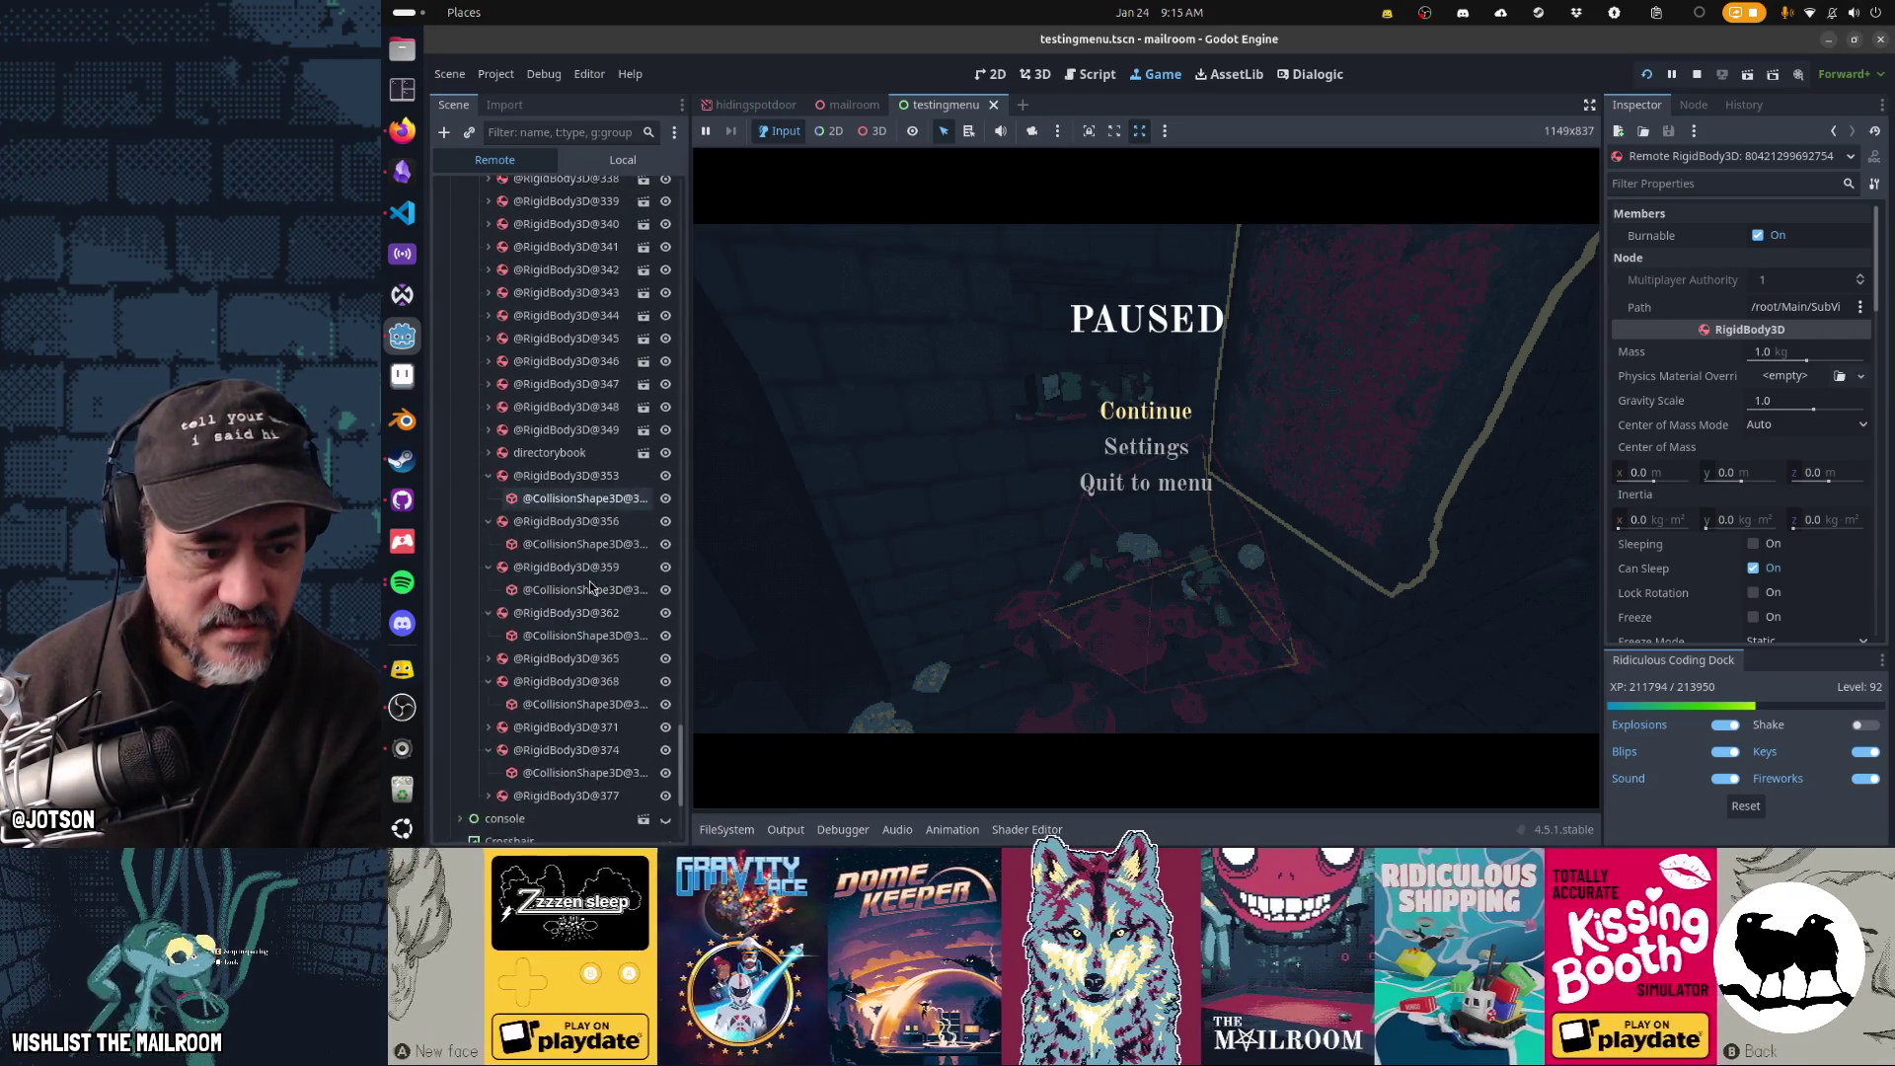
scroll(589, 582, up, 10)
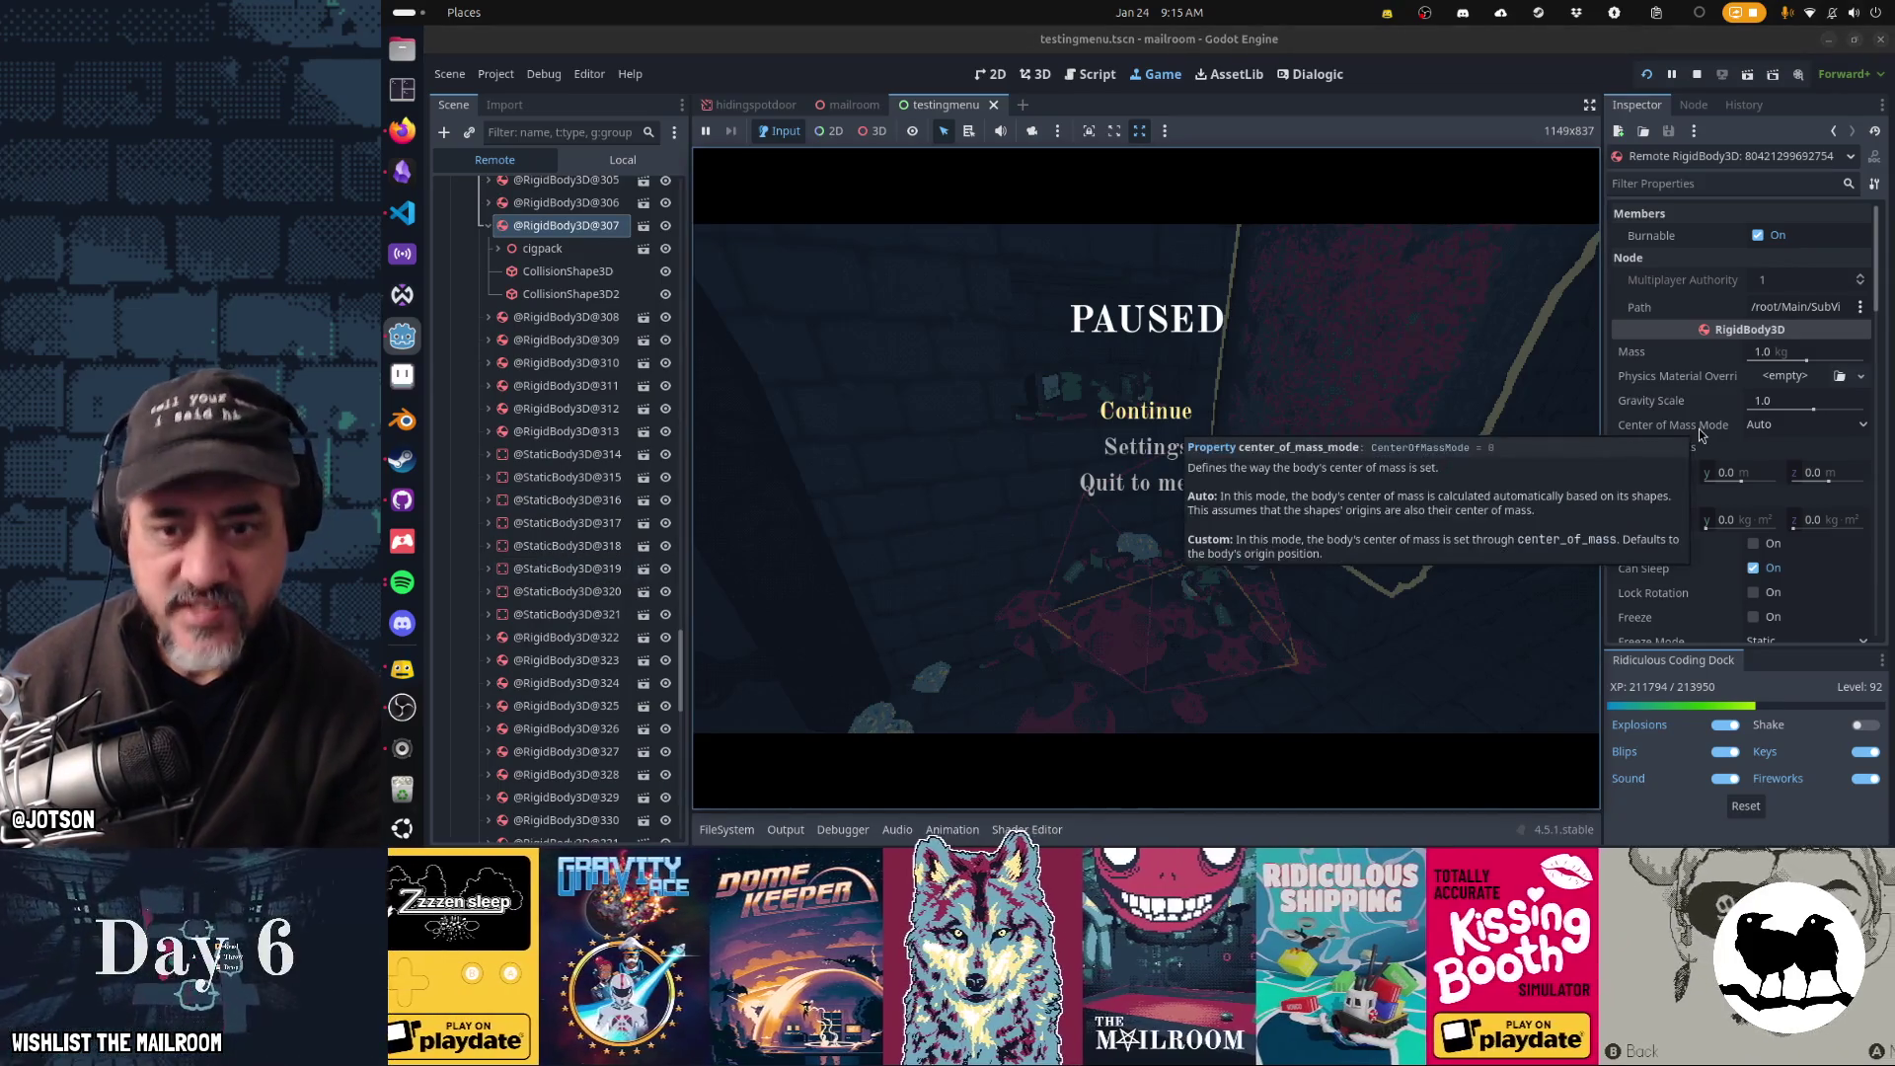
scroll(1689, 426, down, 4)
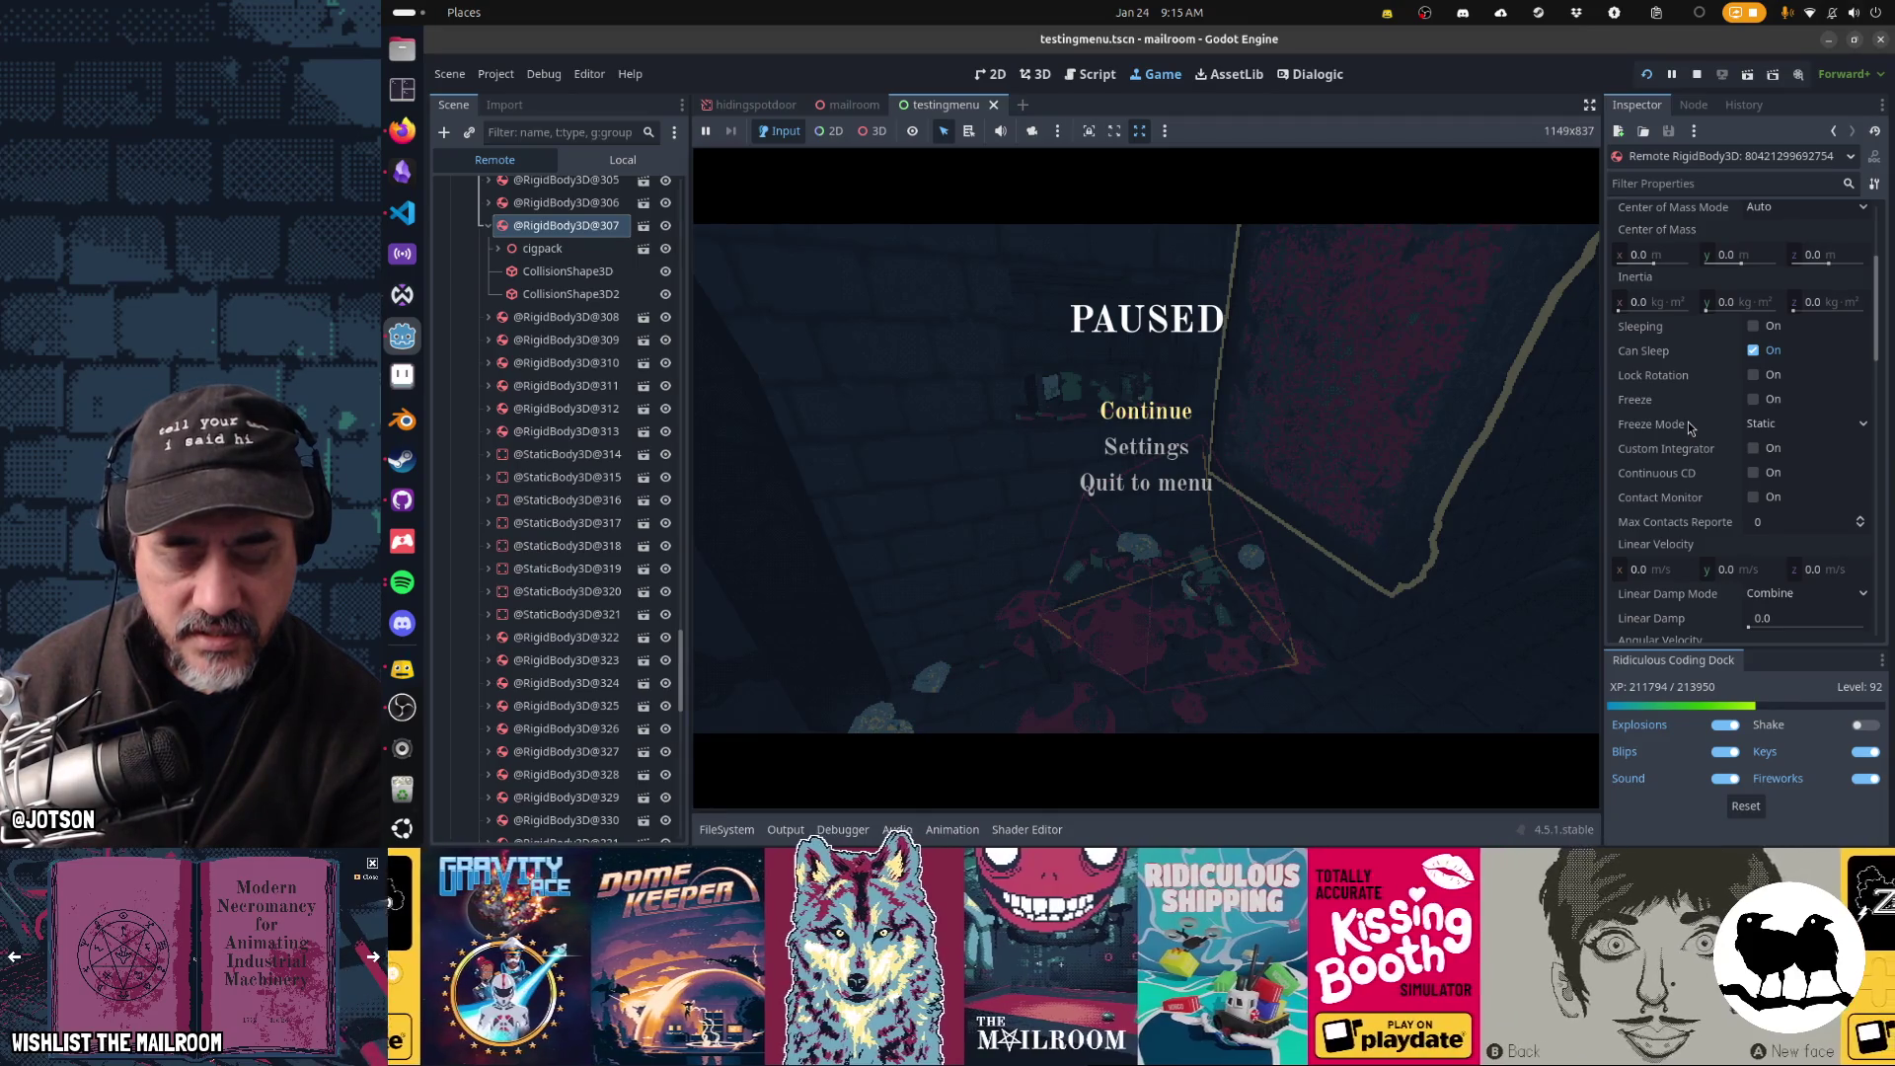
scroll(1688, 427, down, 9)
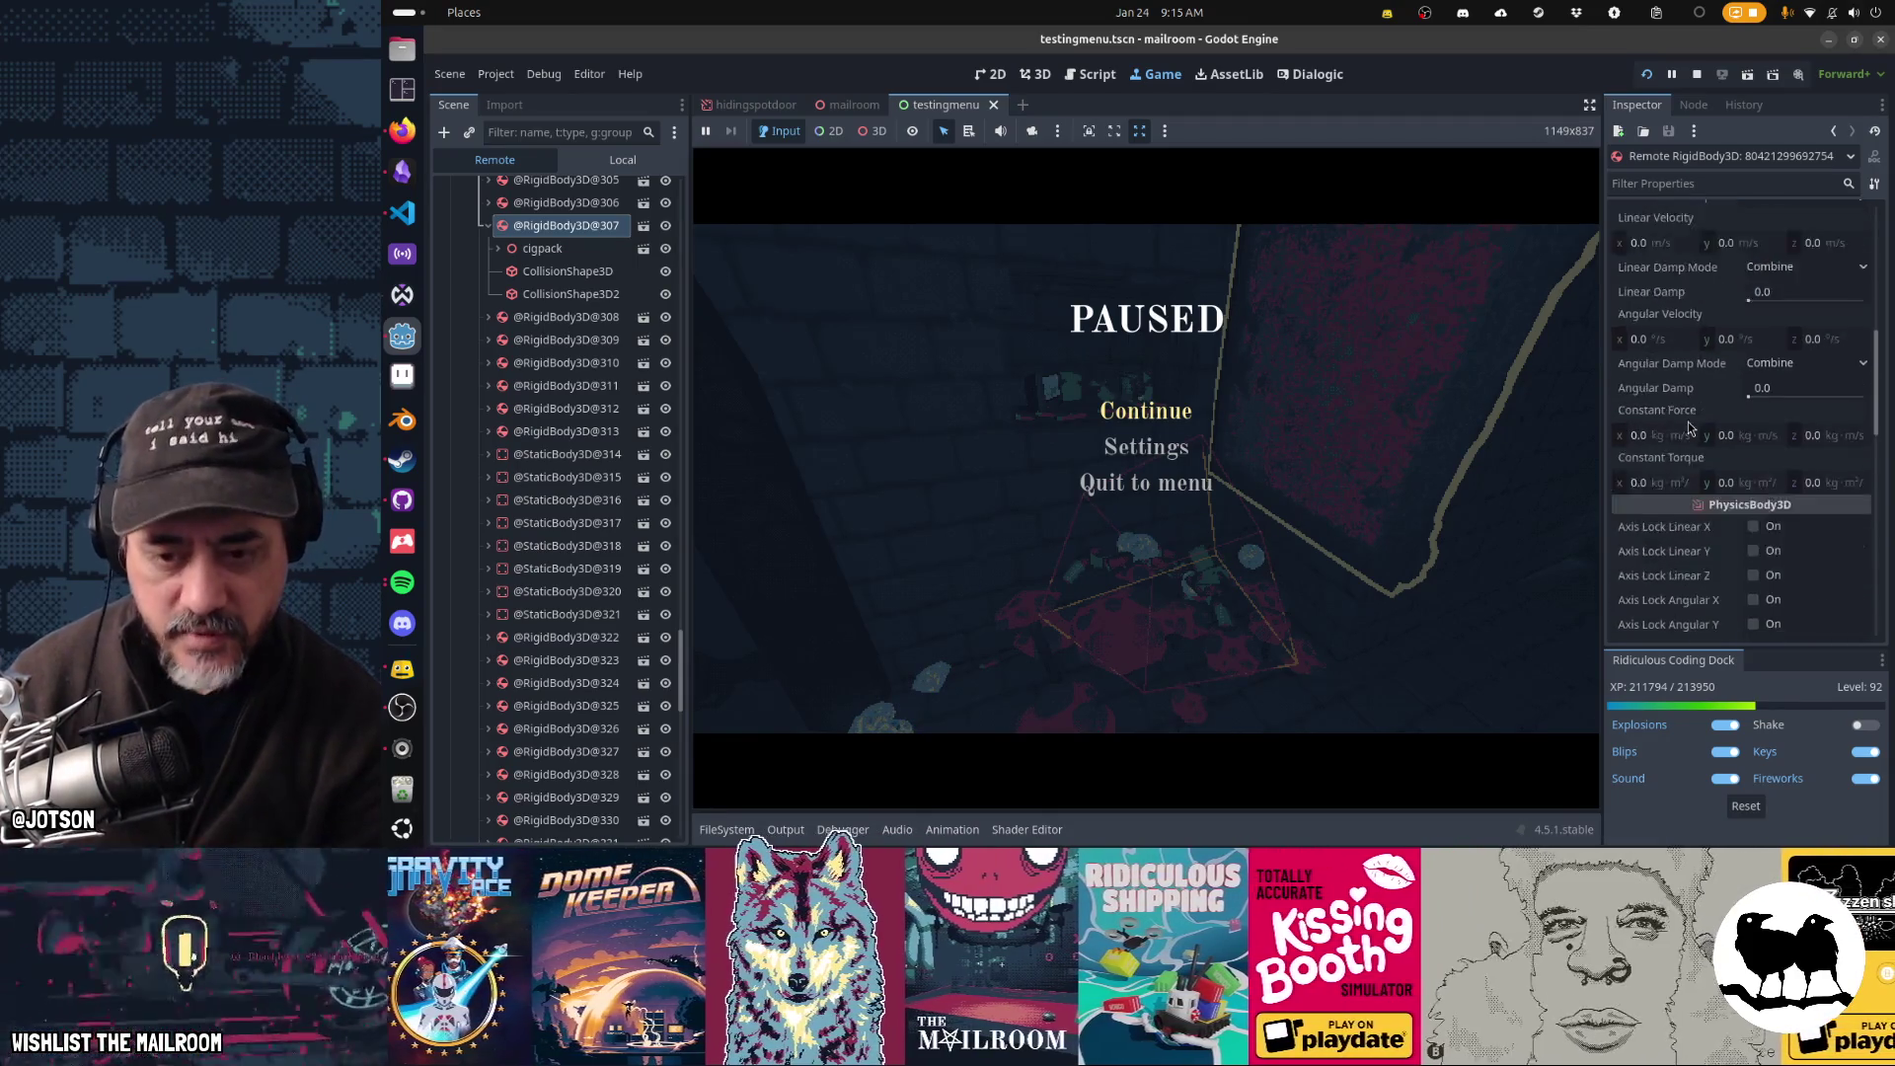
- Quit the paused game to the menu, accept losing progress, and close the game window
click(1169, 482)
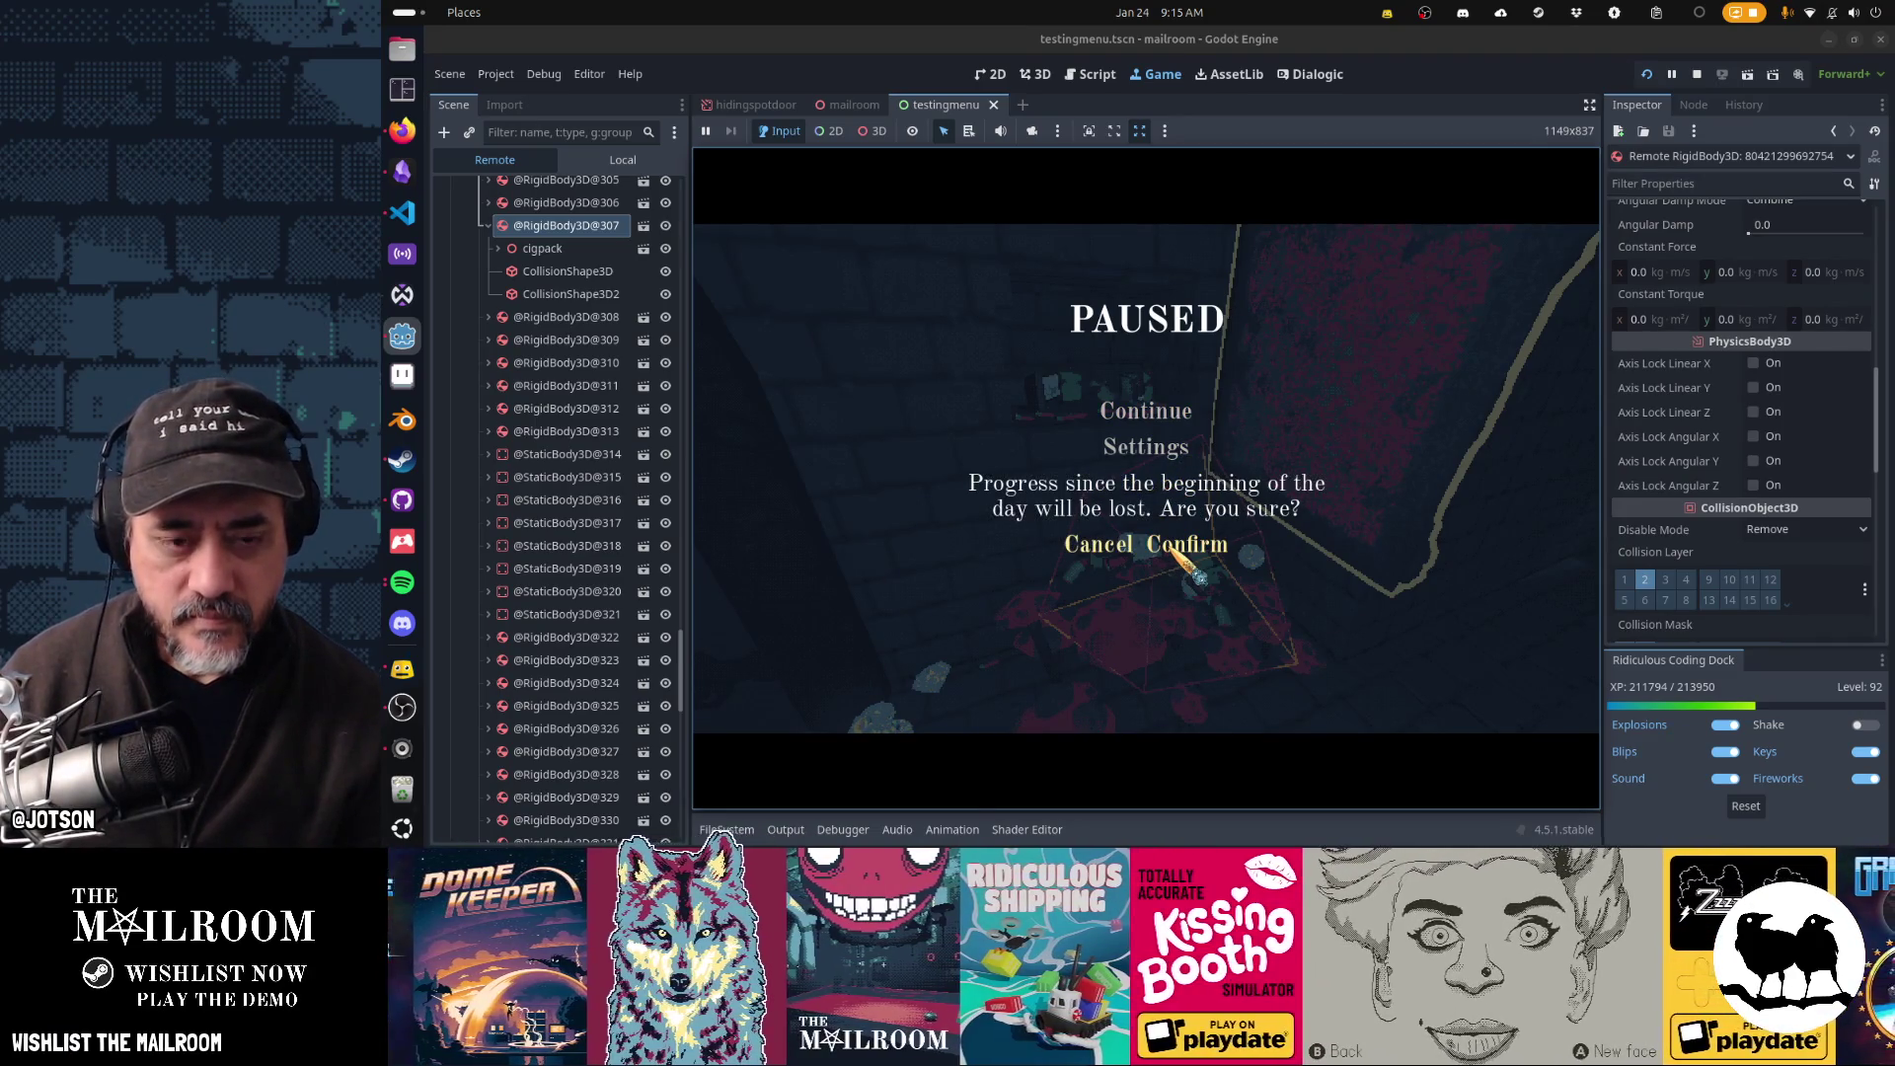
click(1176, 549)
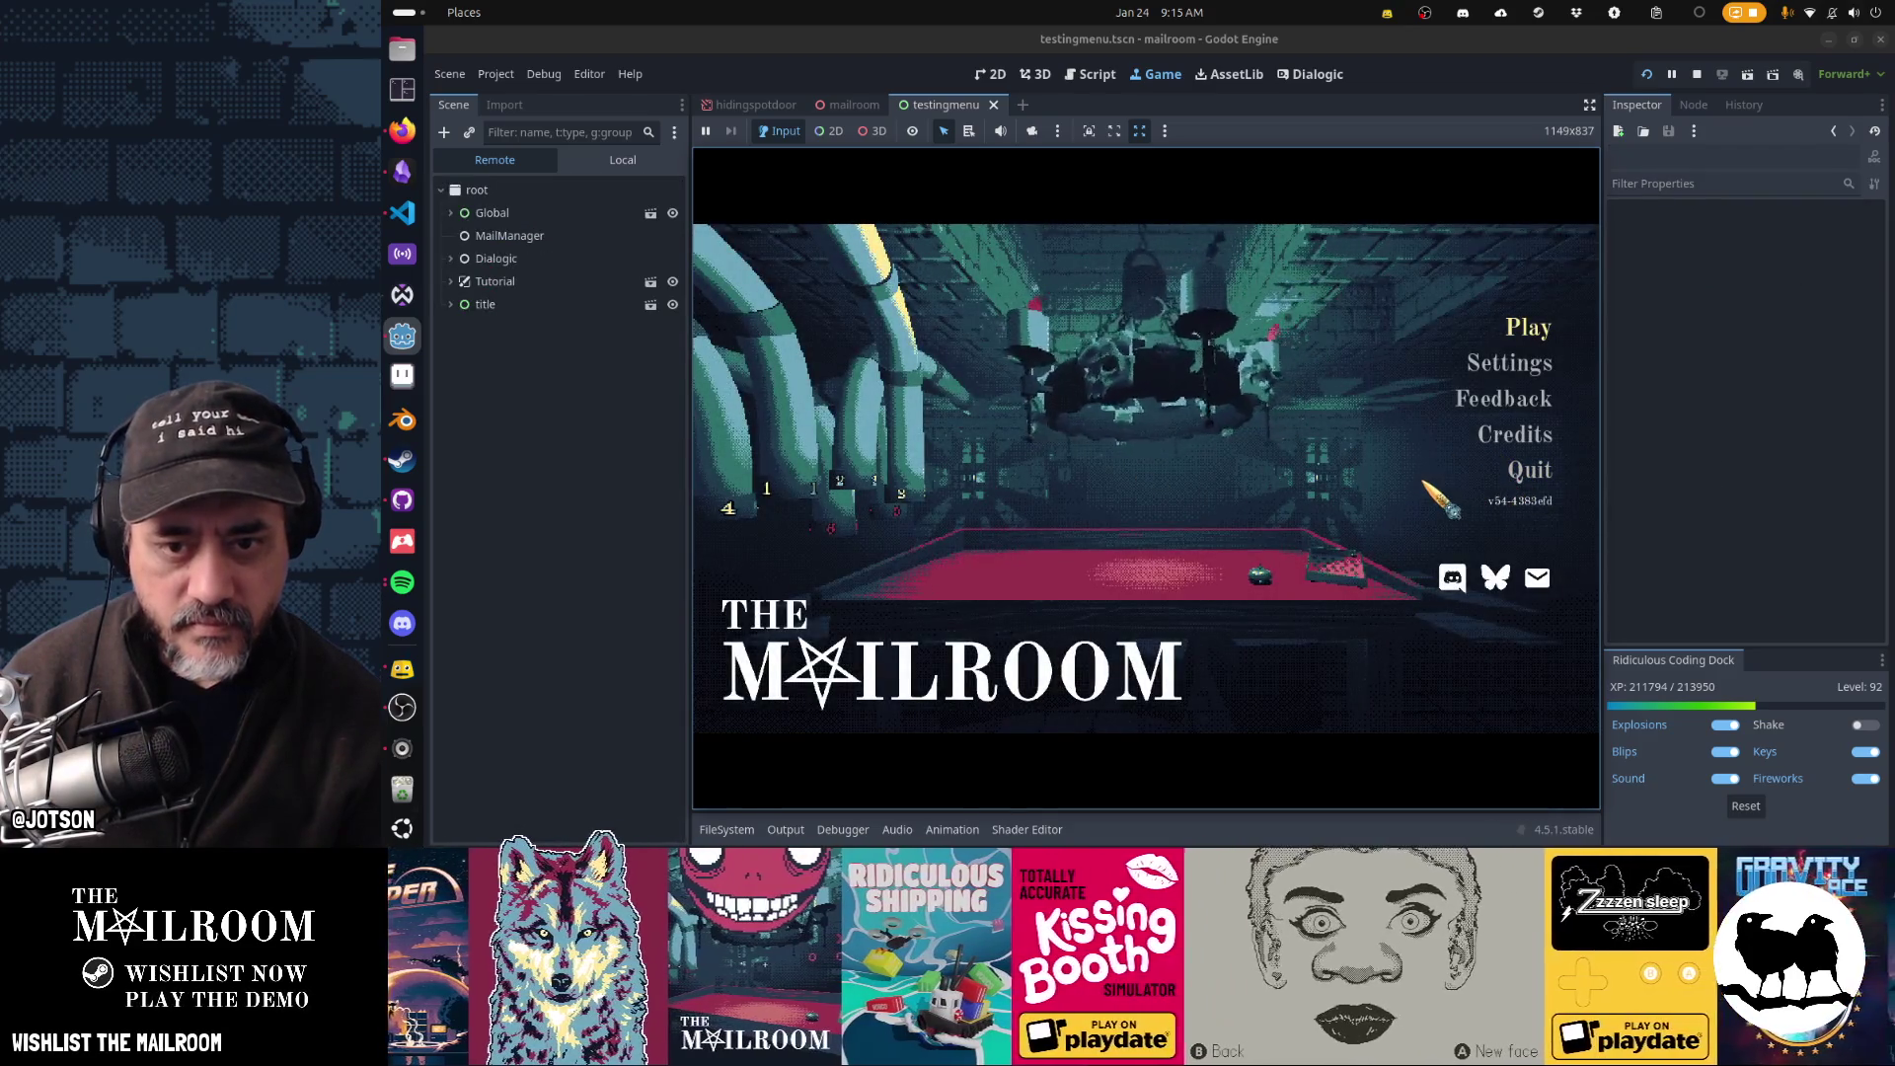
click(1520, 471)
click(1183, 525)
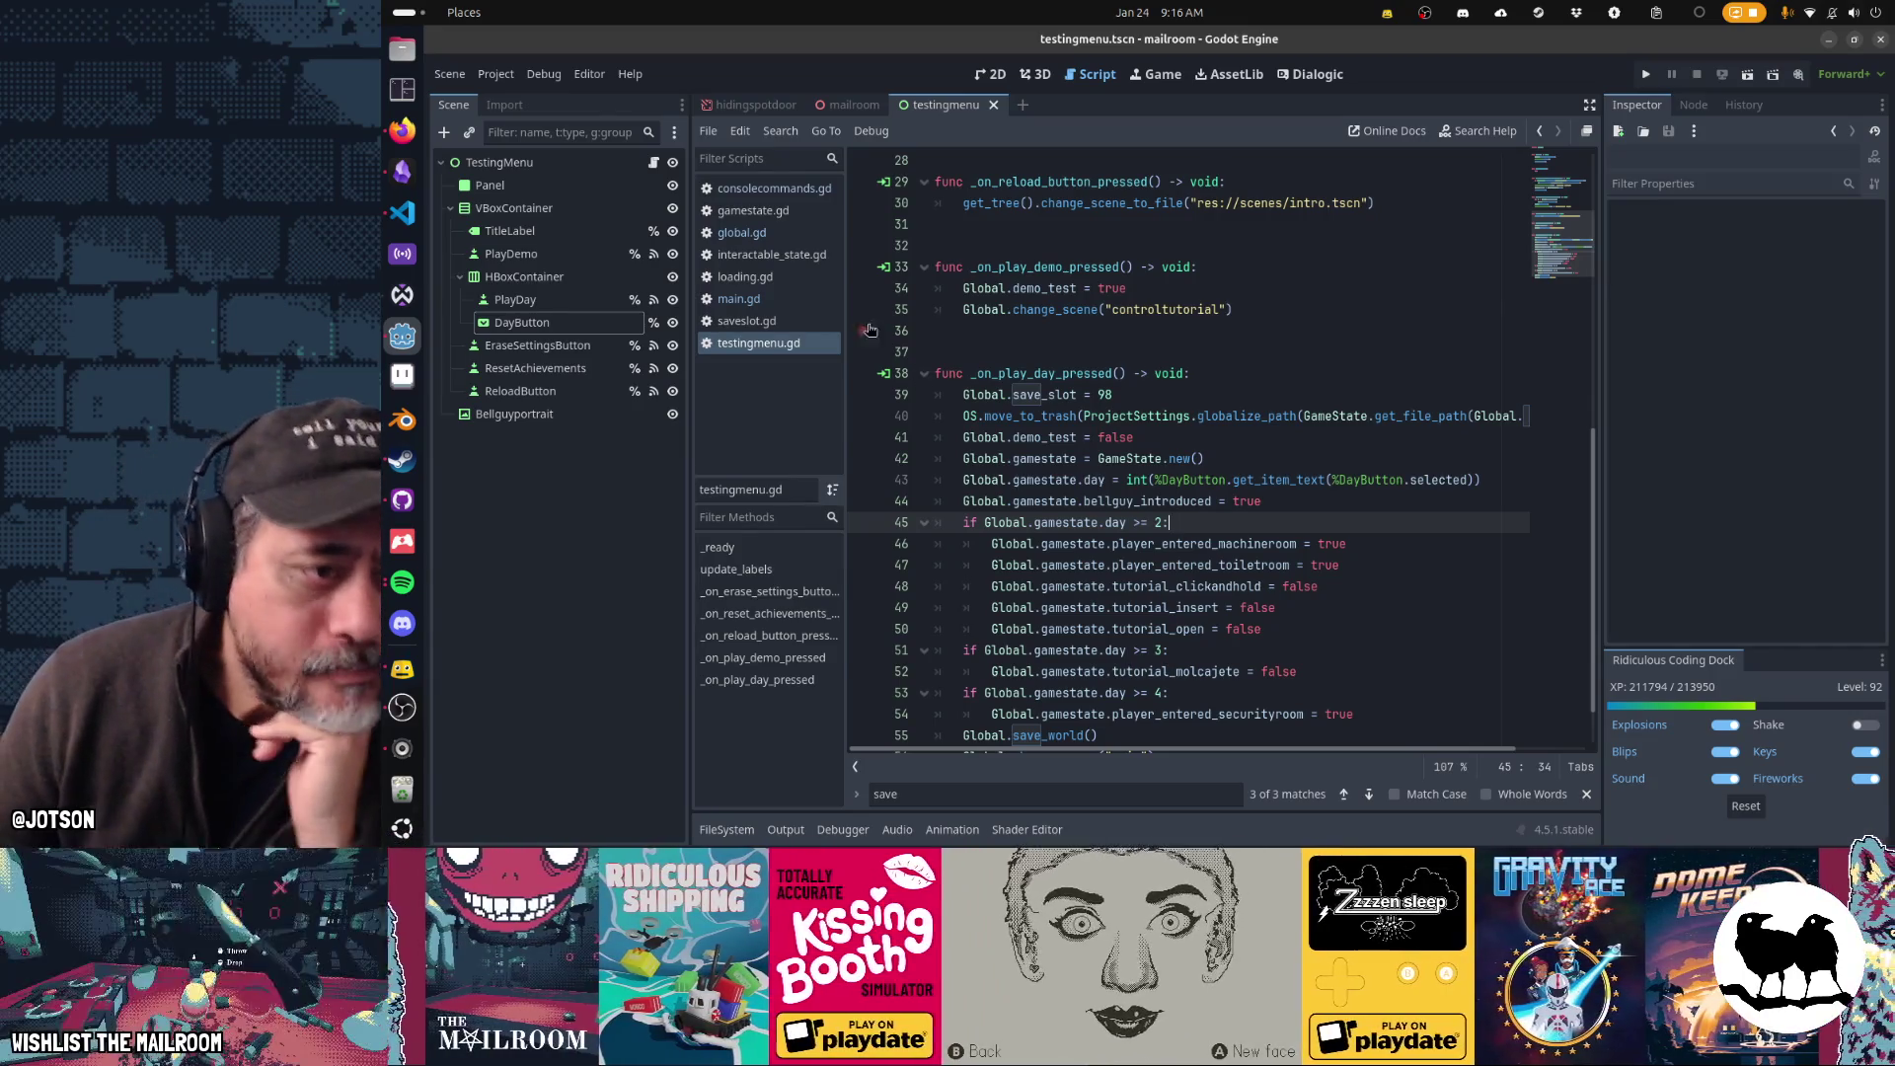
- Show global.gd's load_world code and open saveslot_98.tres externally in VS Code
click(780, 237)
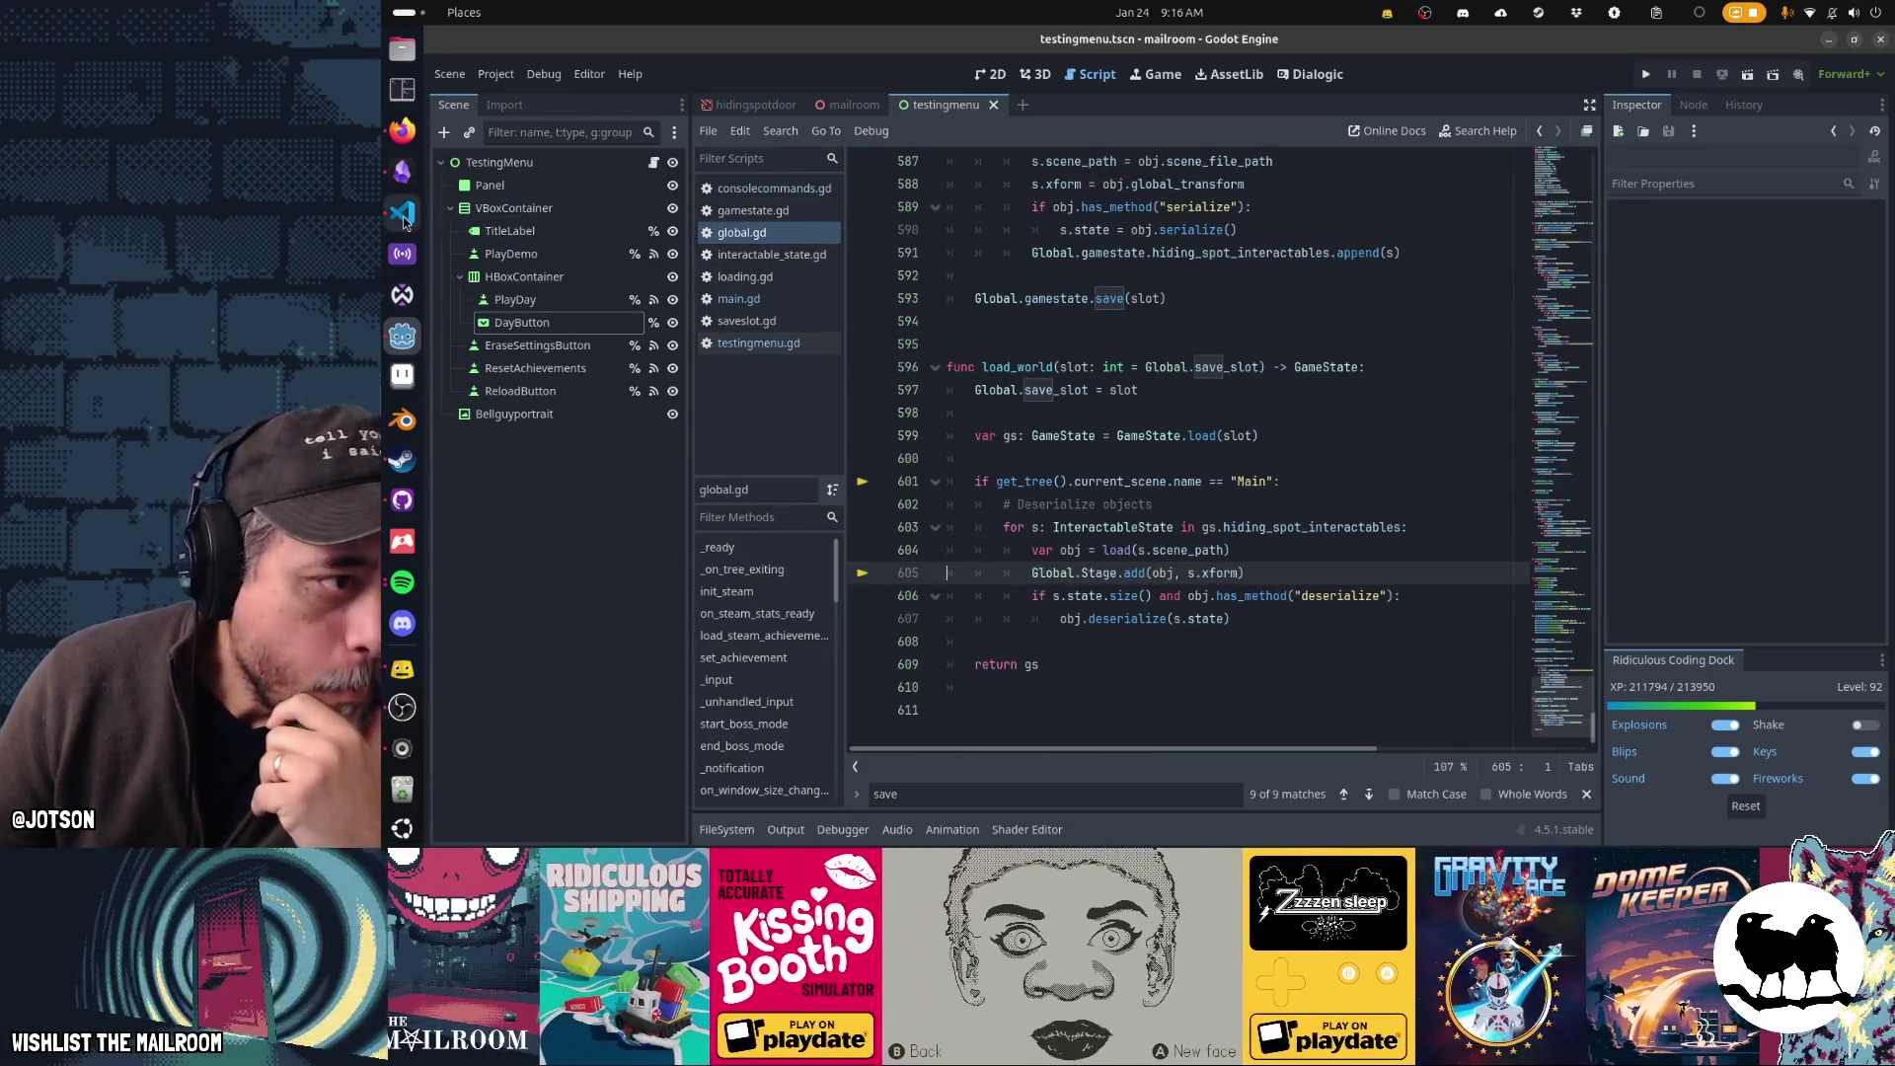
click(402, 212)
scroll(1190, 353, up, 3)
scroll(1190, 353, down, 10)
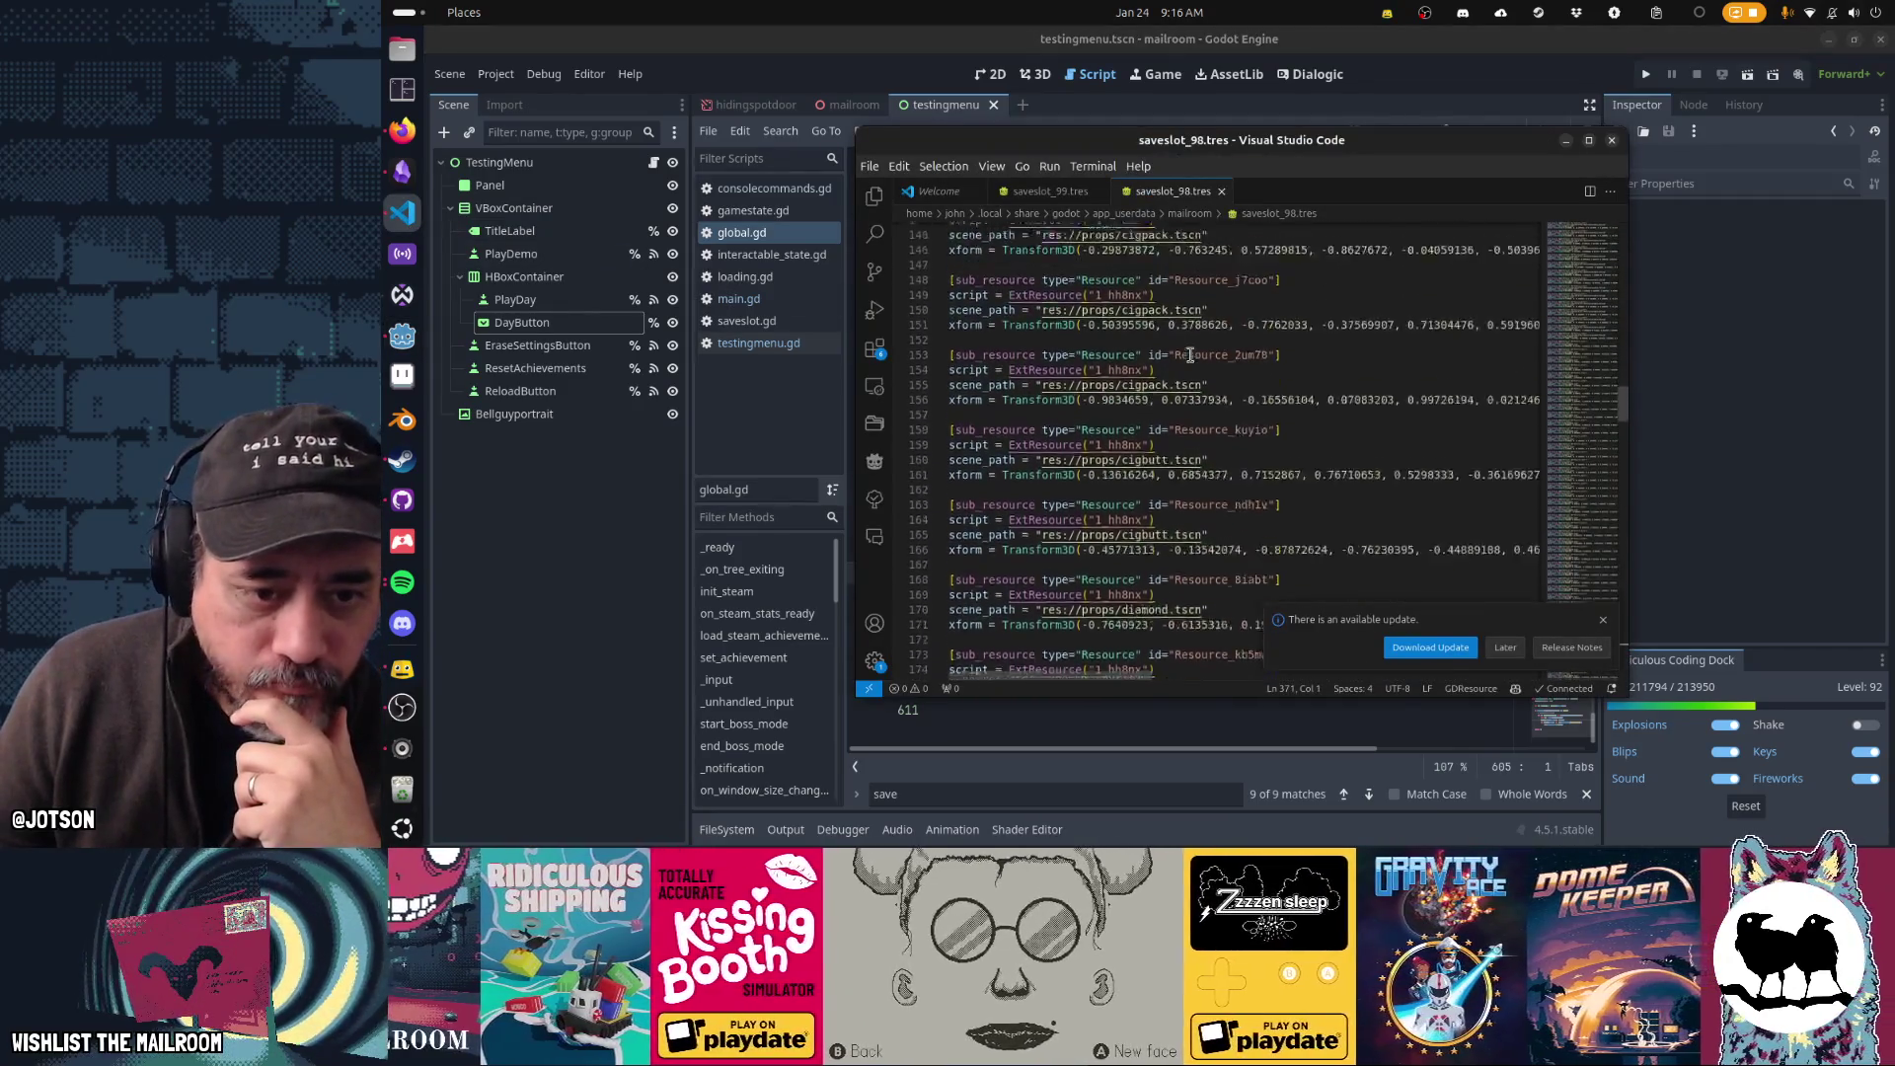
scroll(1191, 353, down, 10)
scroll(1190, 353, down, 15)
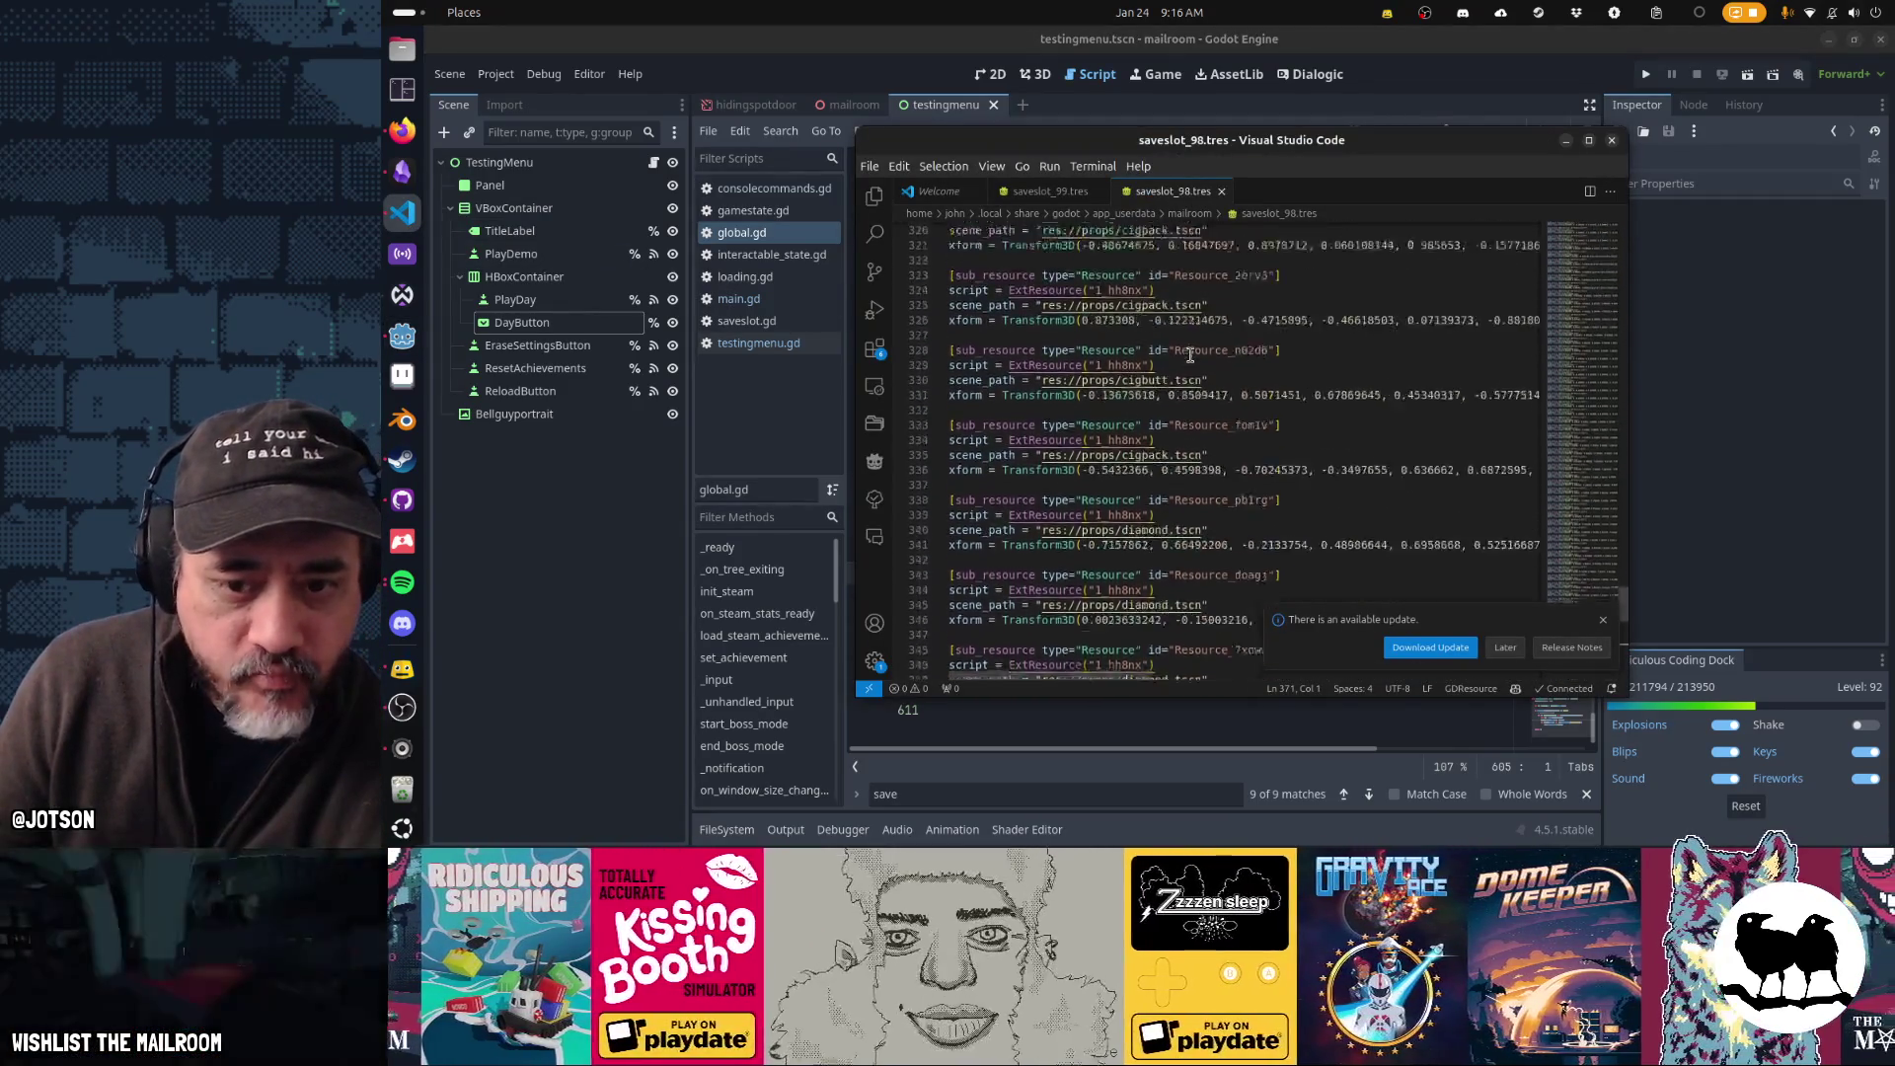
scroll(1190, 353, up, 3)
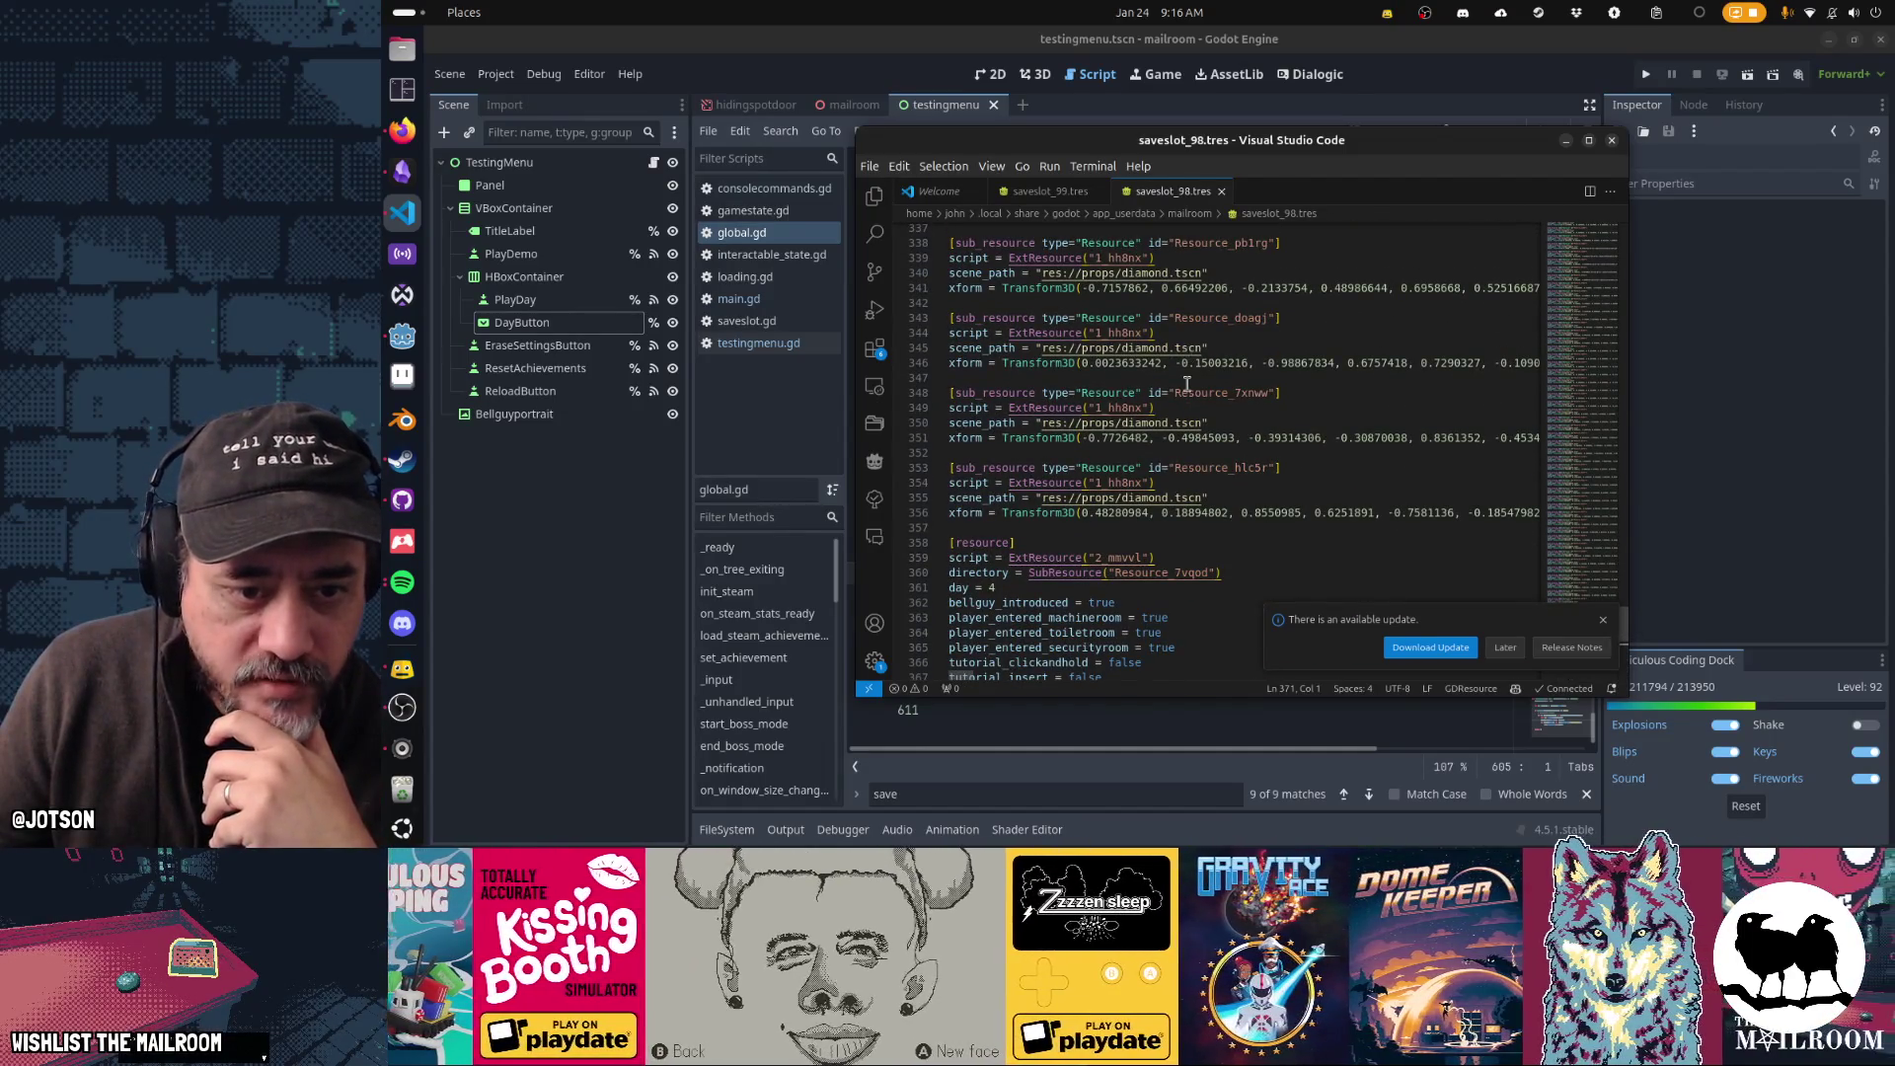
scroll(1187, 383, up, 7)
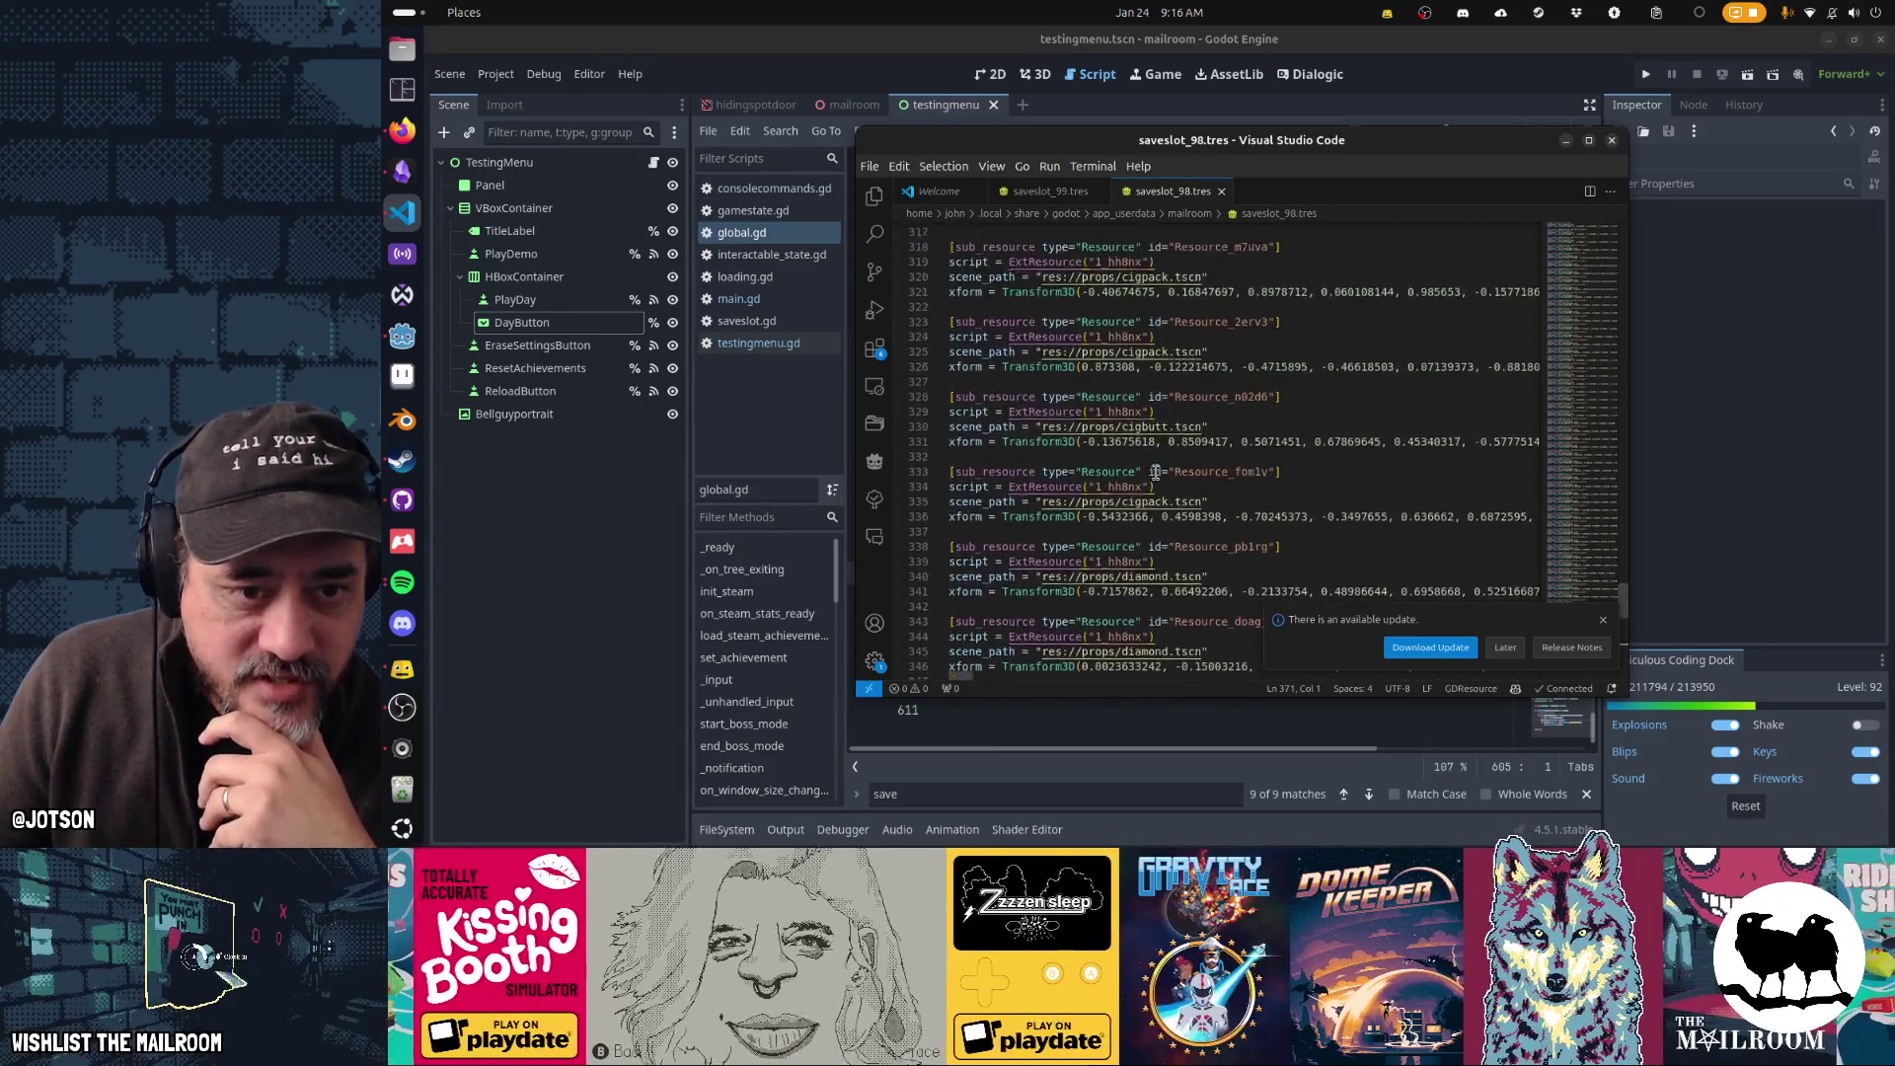
scroll(1154, 473, up, 12)
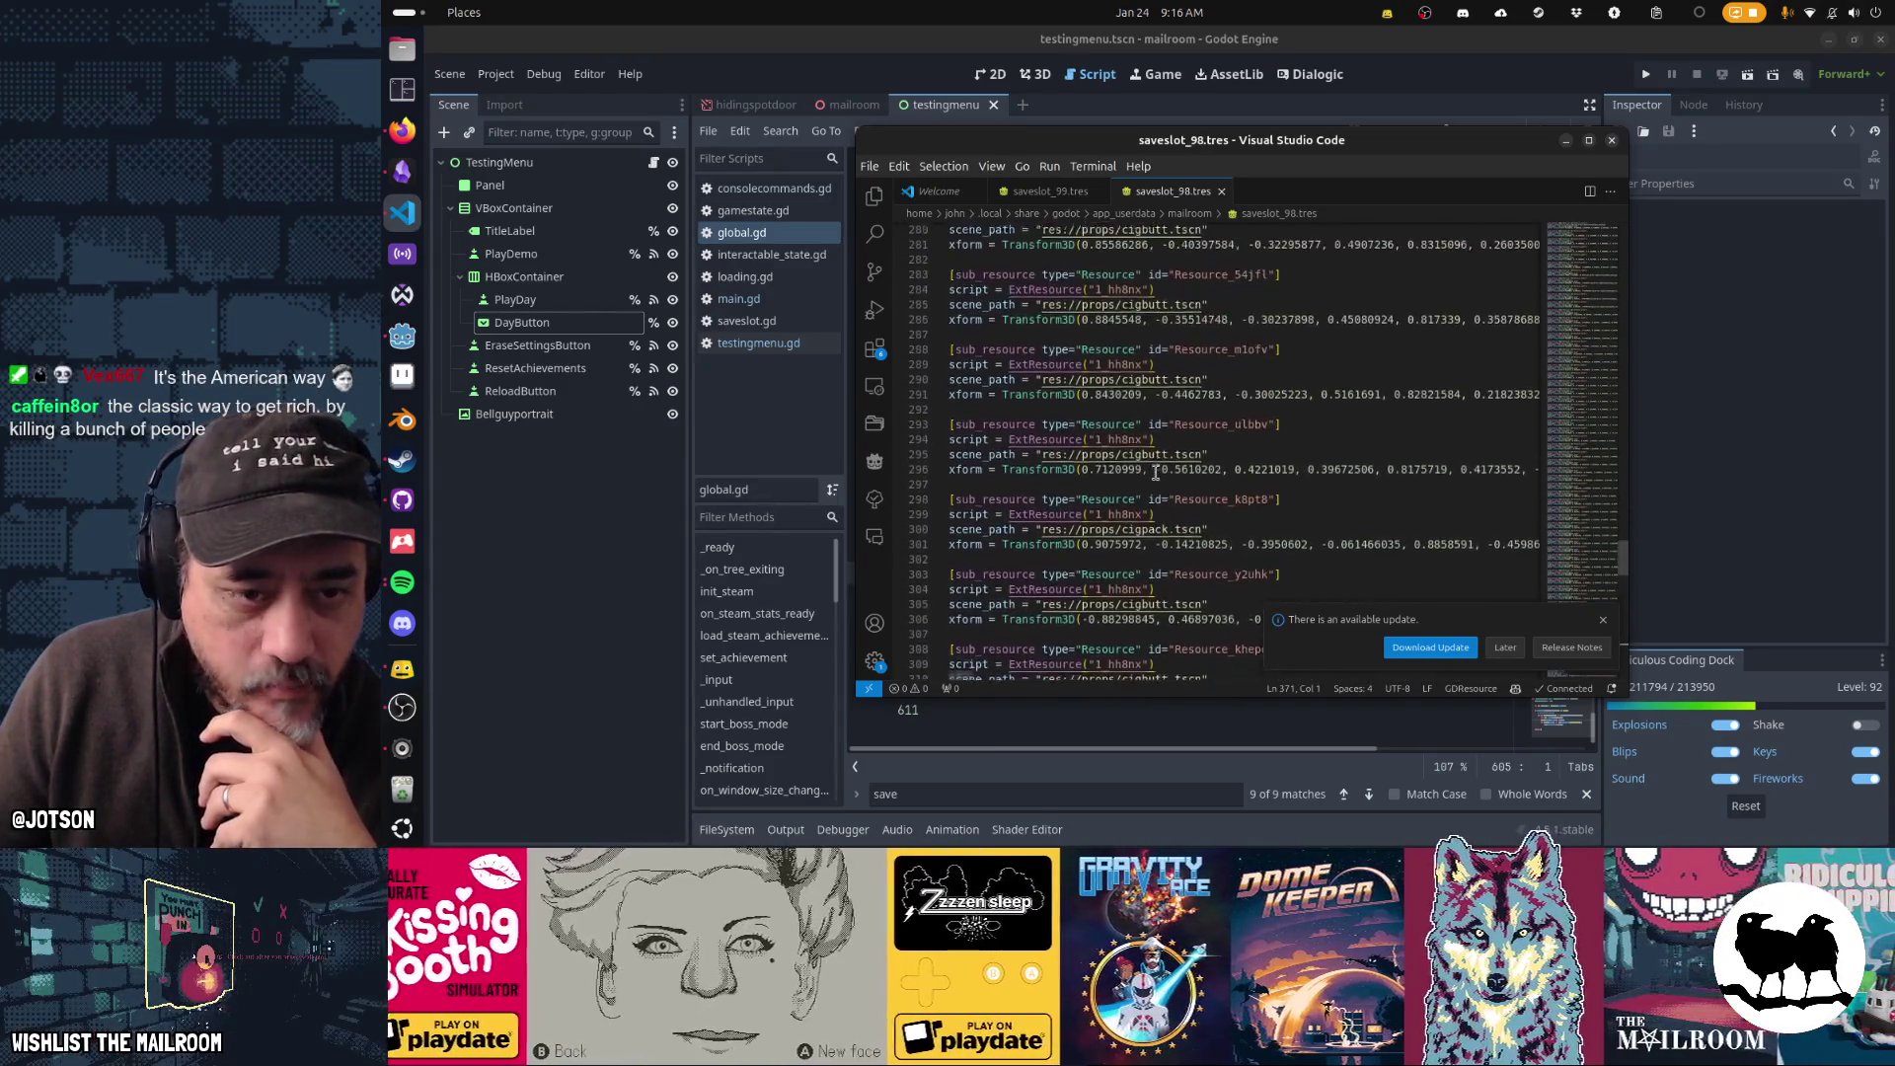
scroll(1155, 473, up, 20)
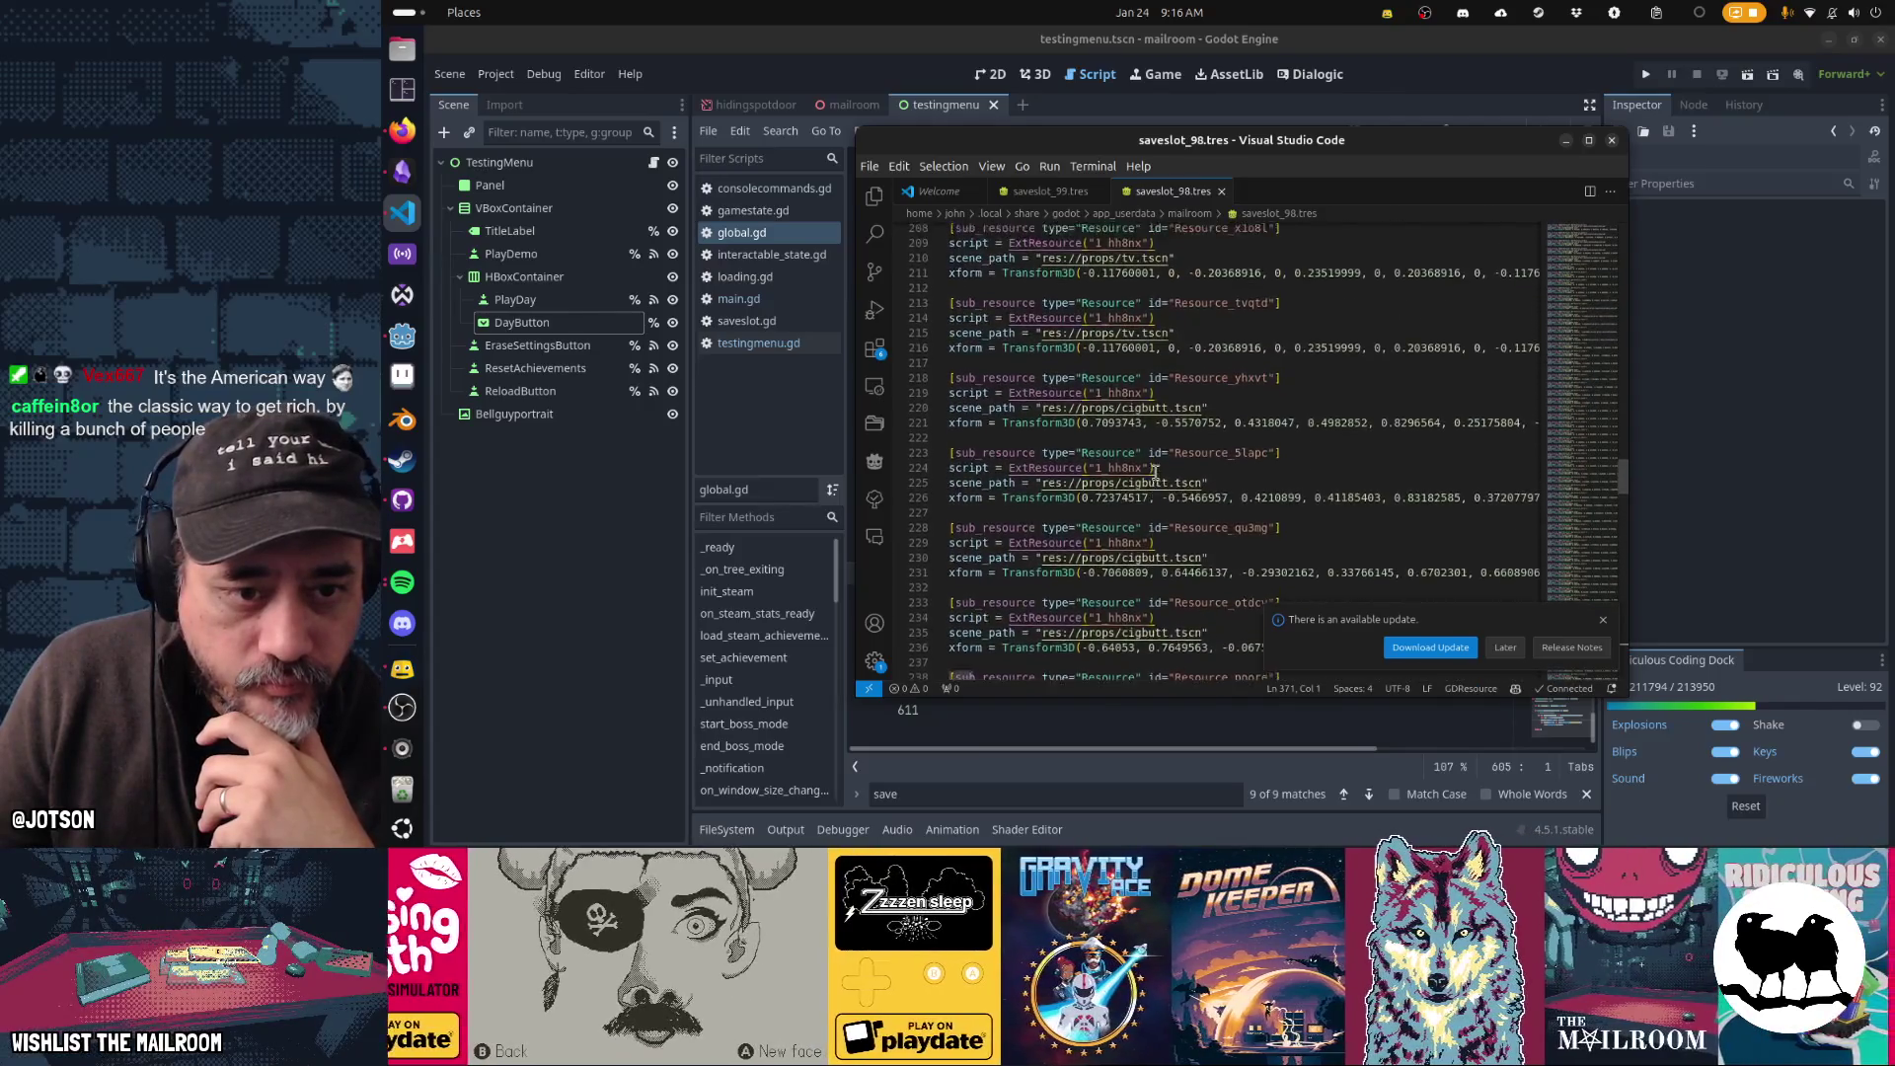
scroll(1154, 472, up, 20)
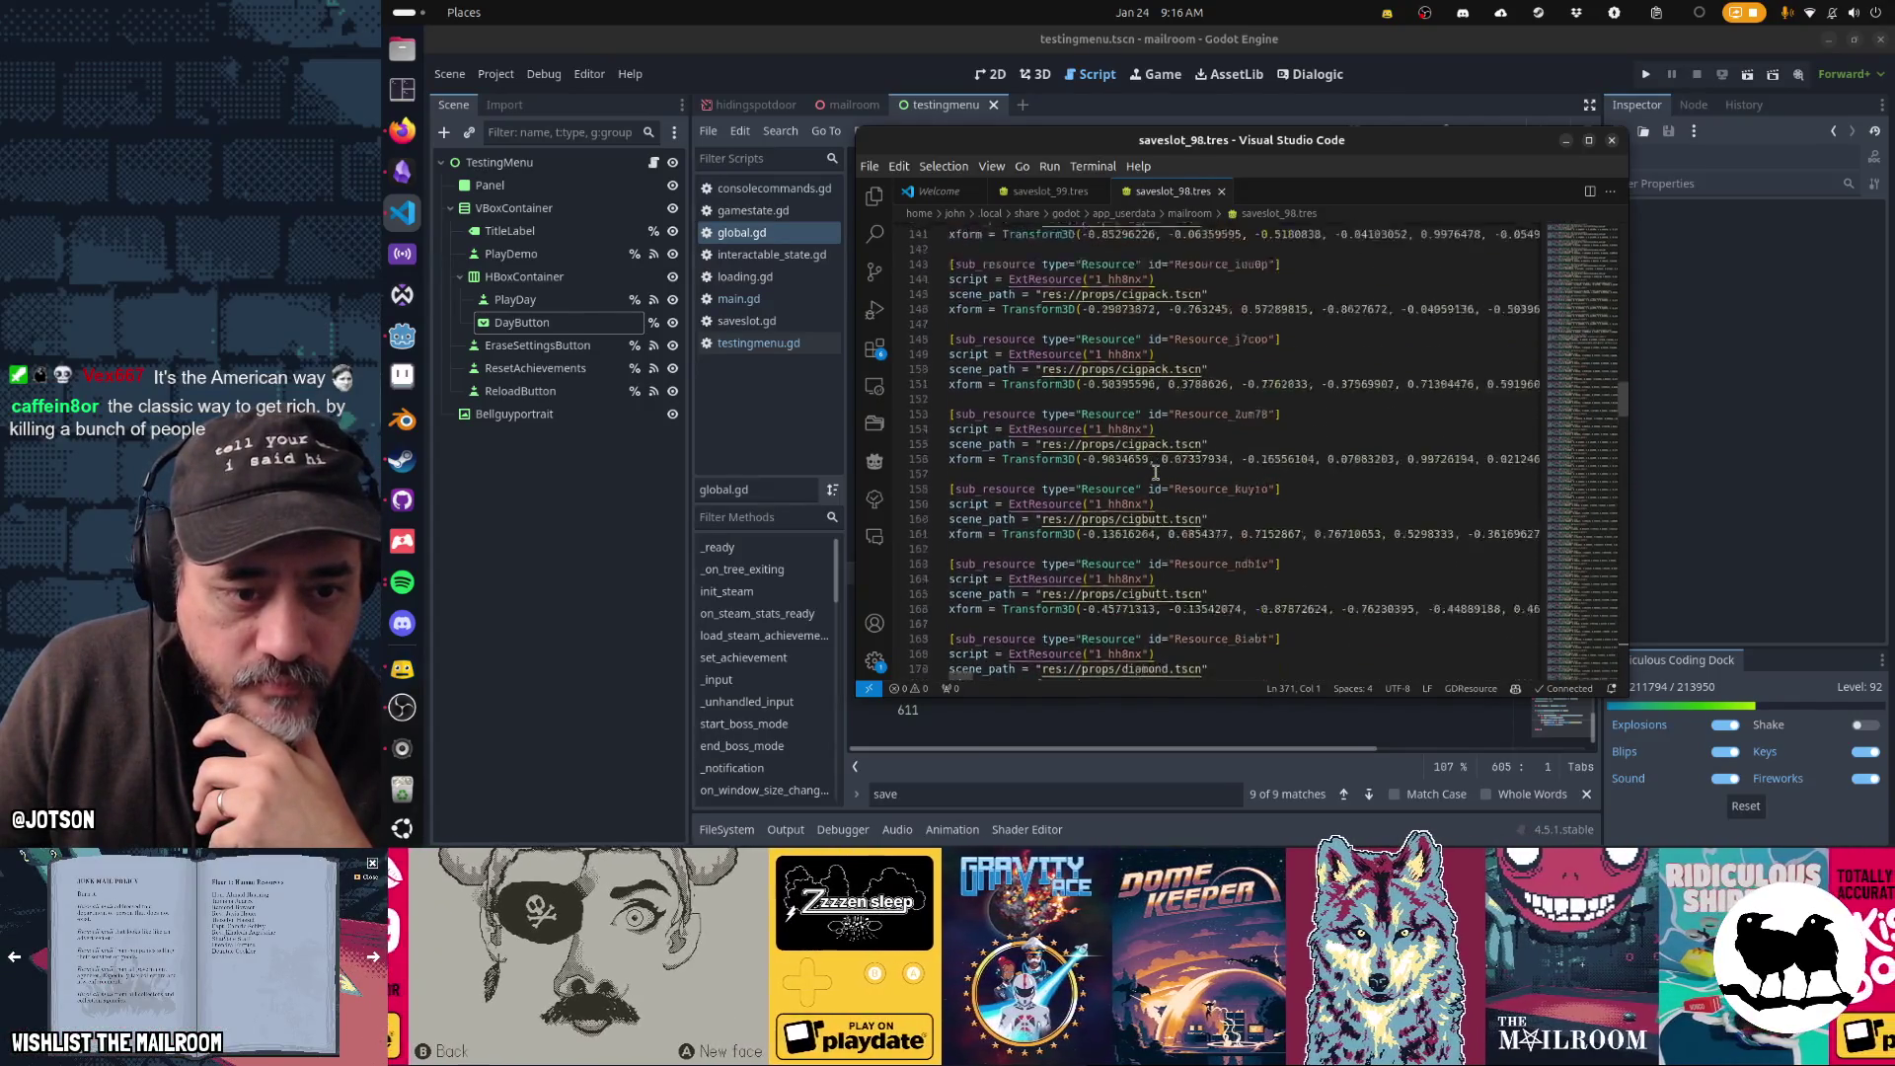
scroll(1155, 472, down, 12)
scroll(1124, 559, down, 3)
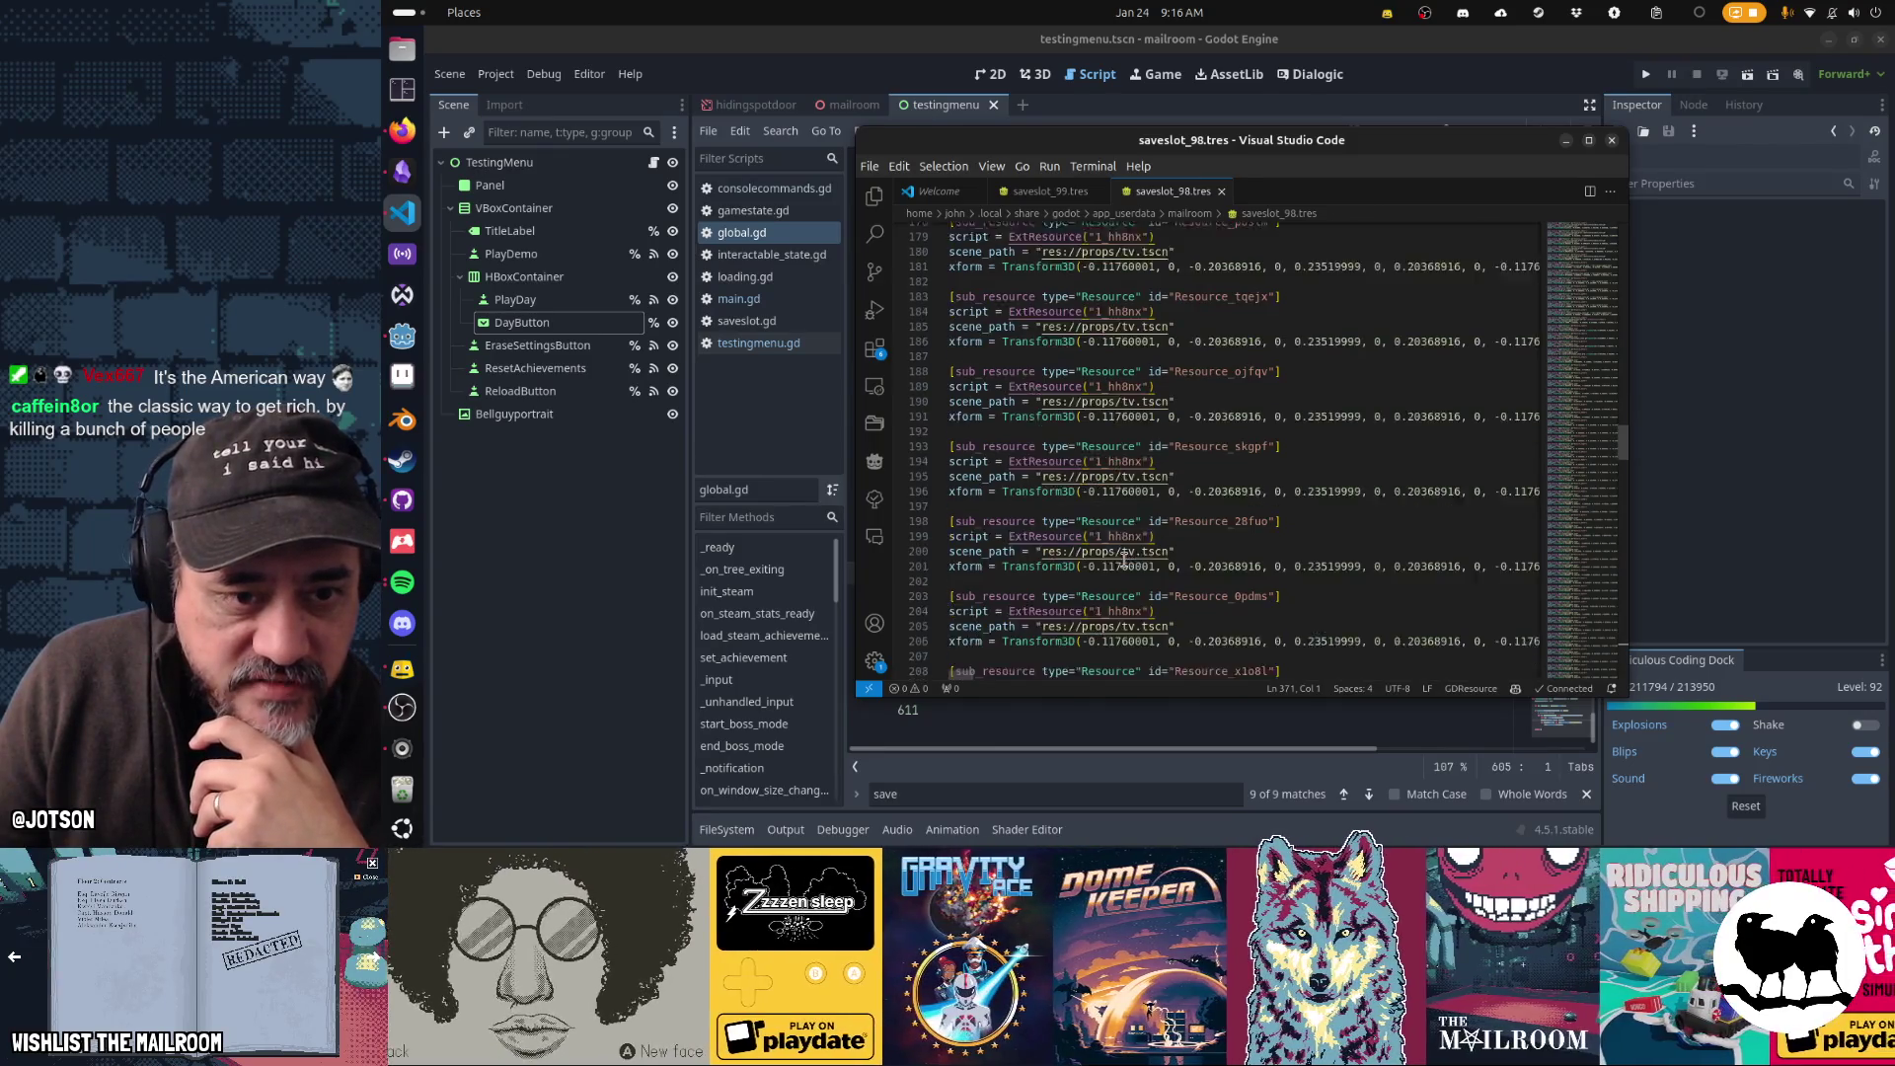
scroll(1124, 559, up, 10)
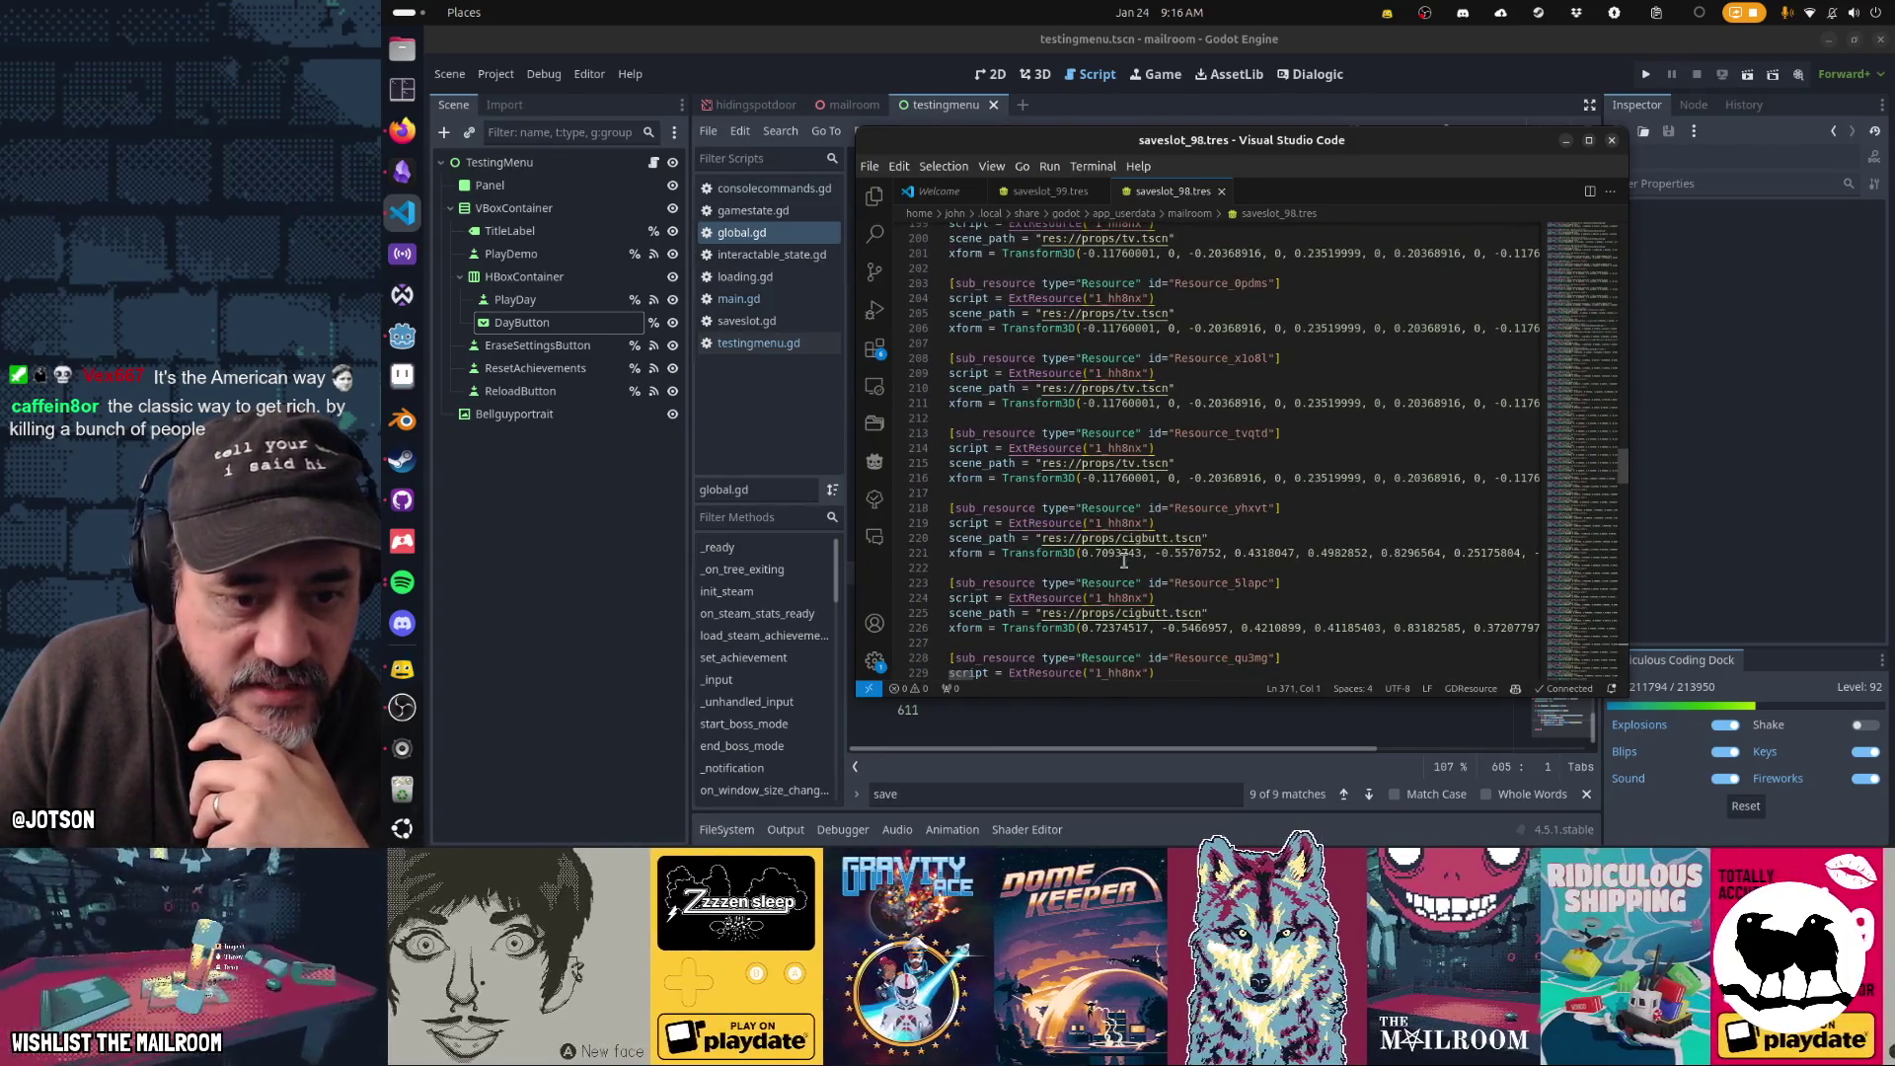
scroll(1124, 556, up, 20)
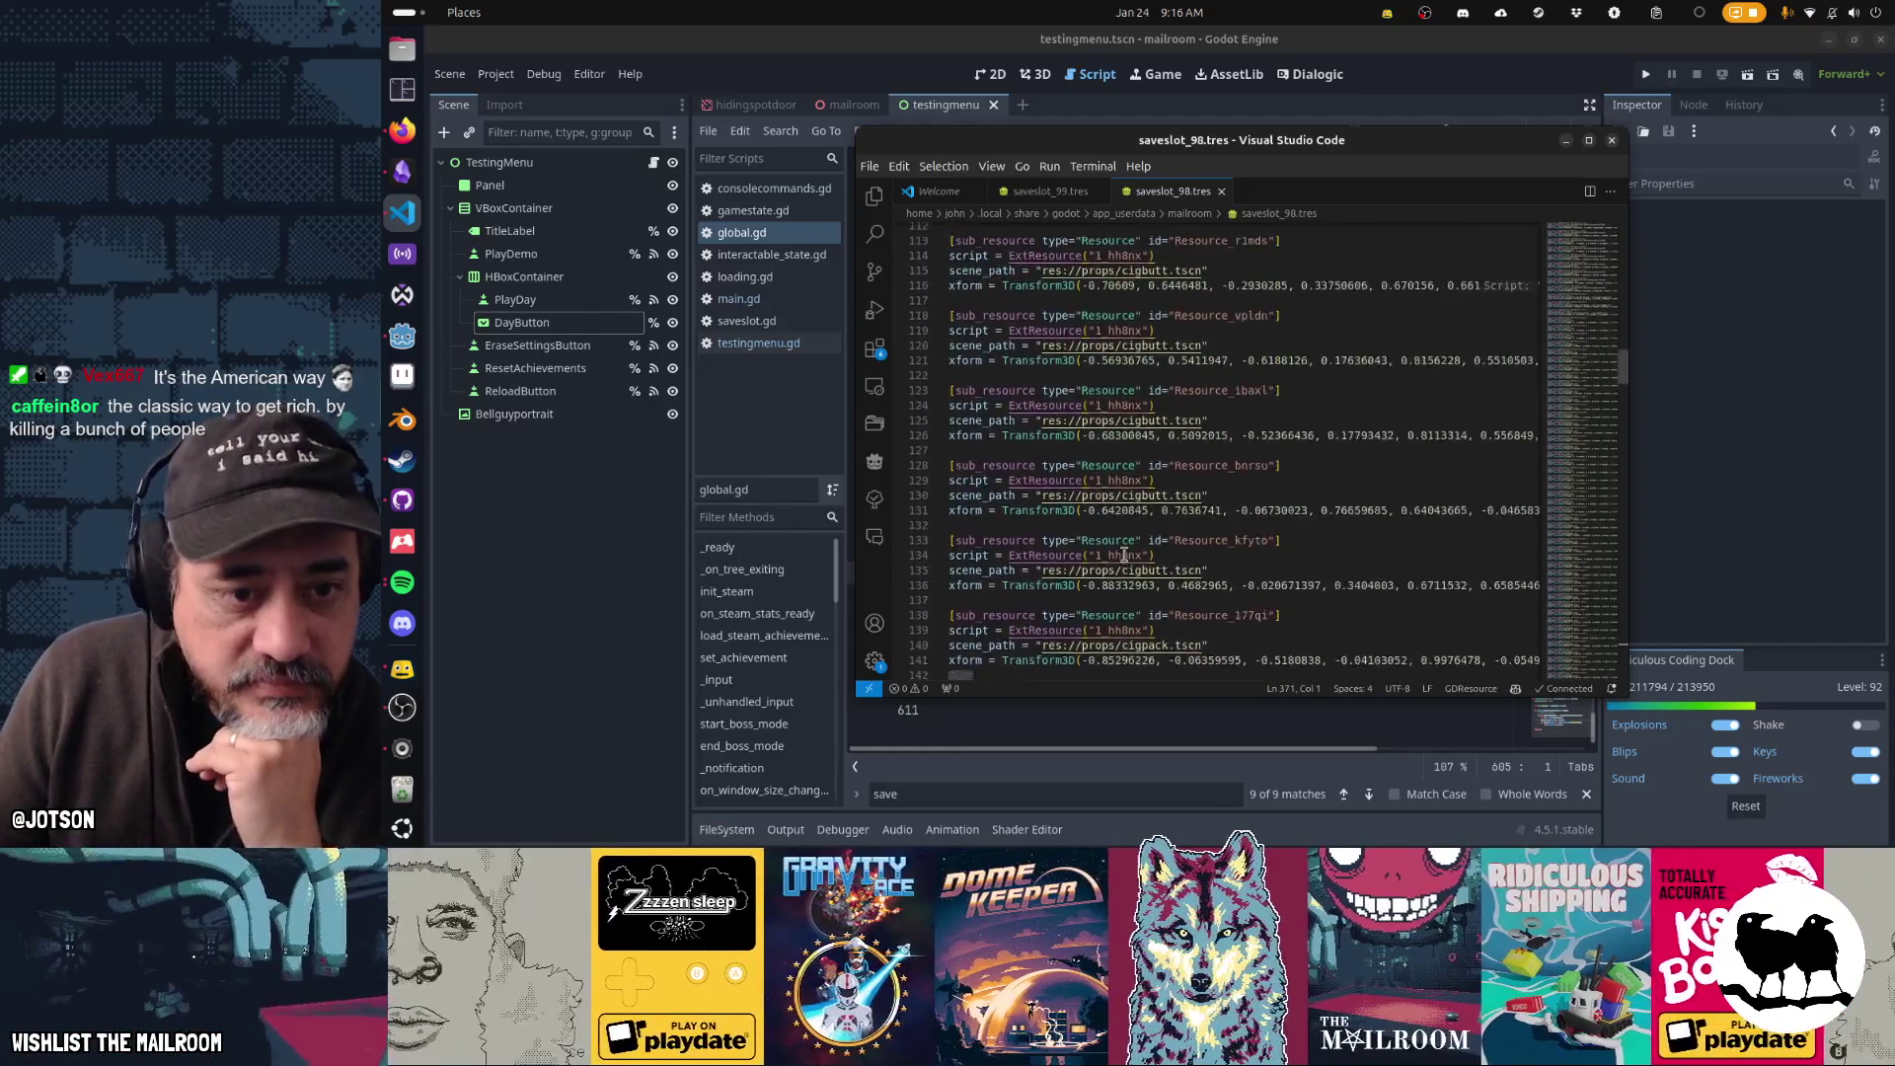
scroll(1124, 555, up, 2)
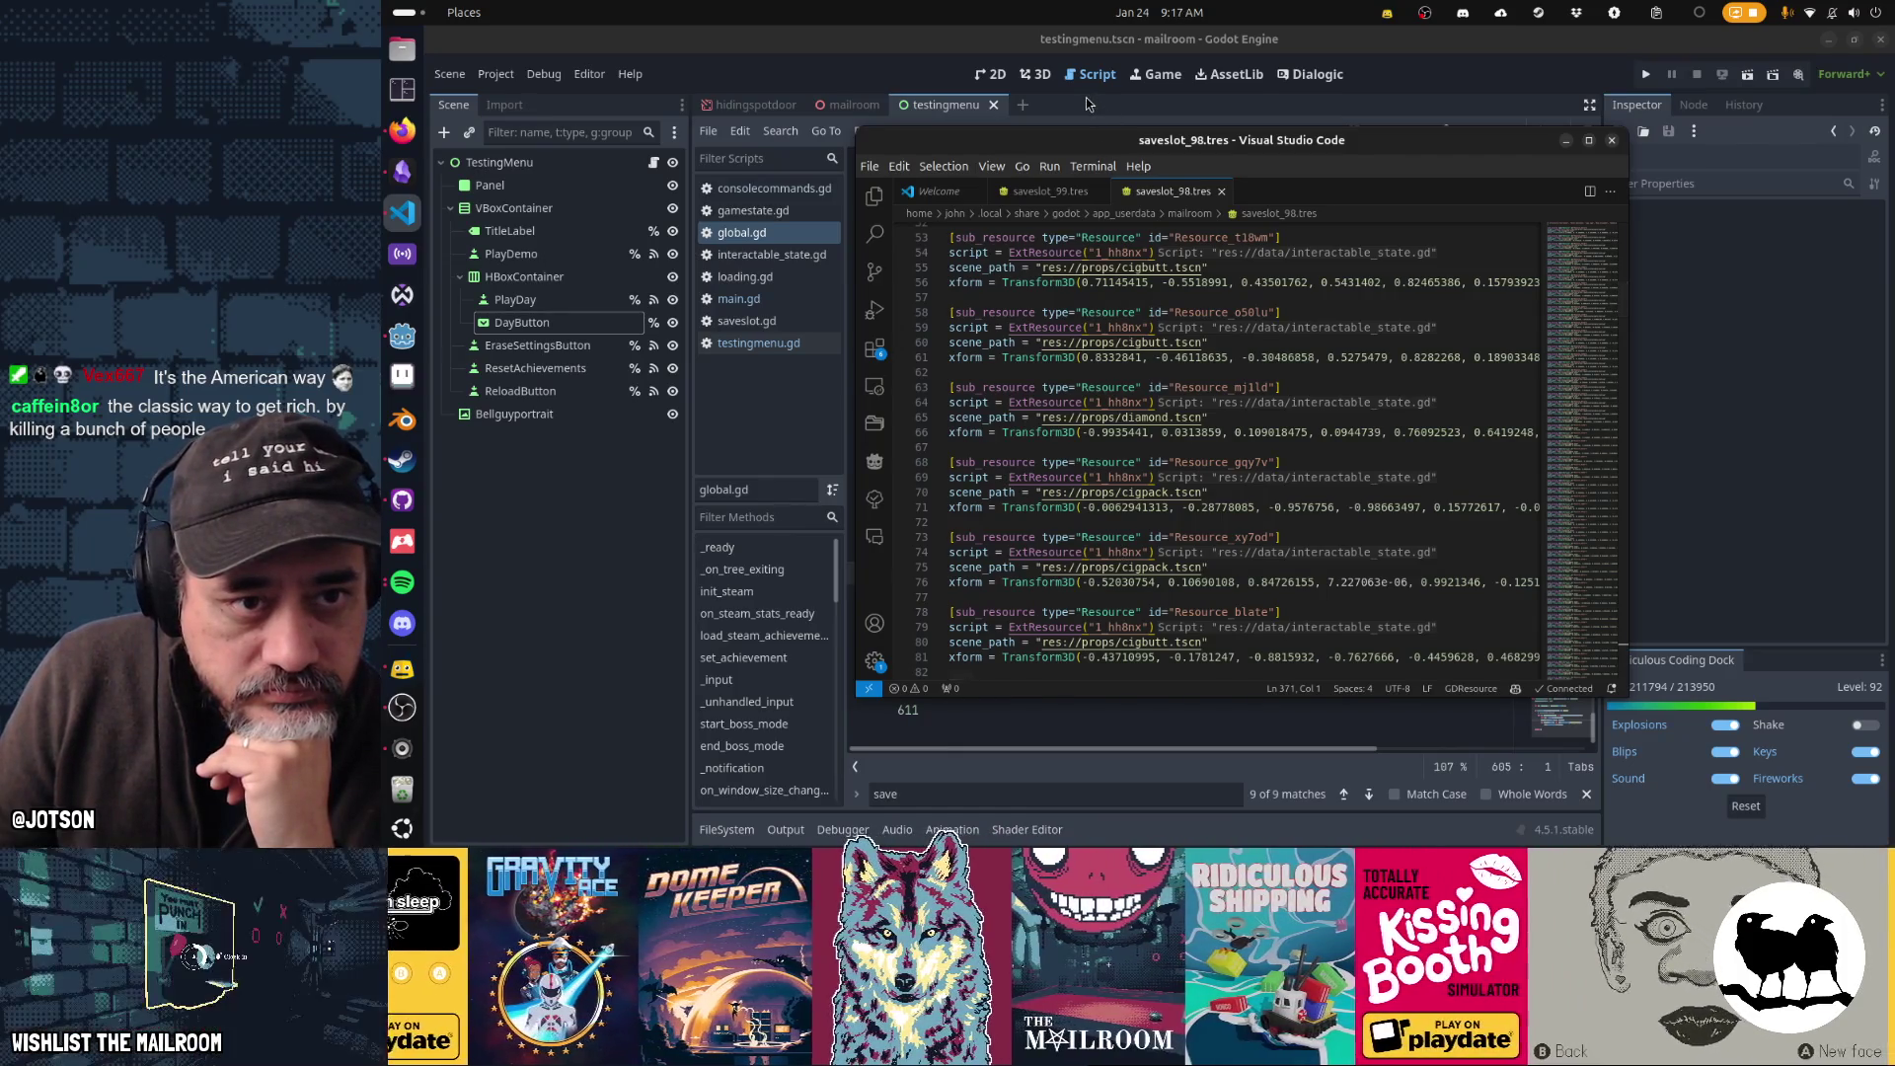
click(961, 105)
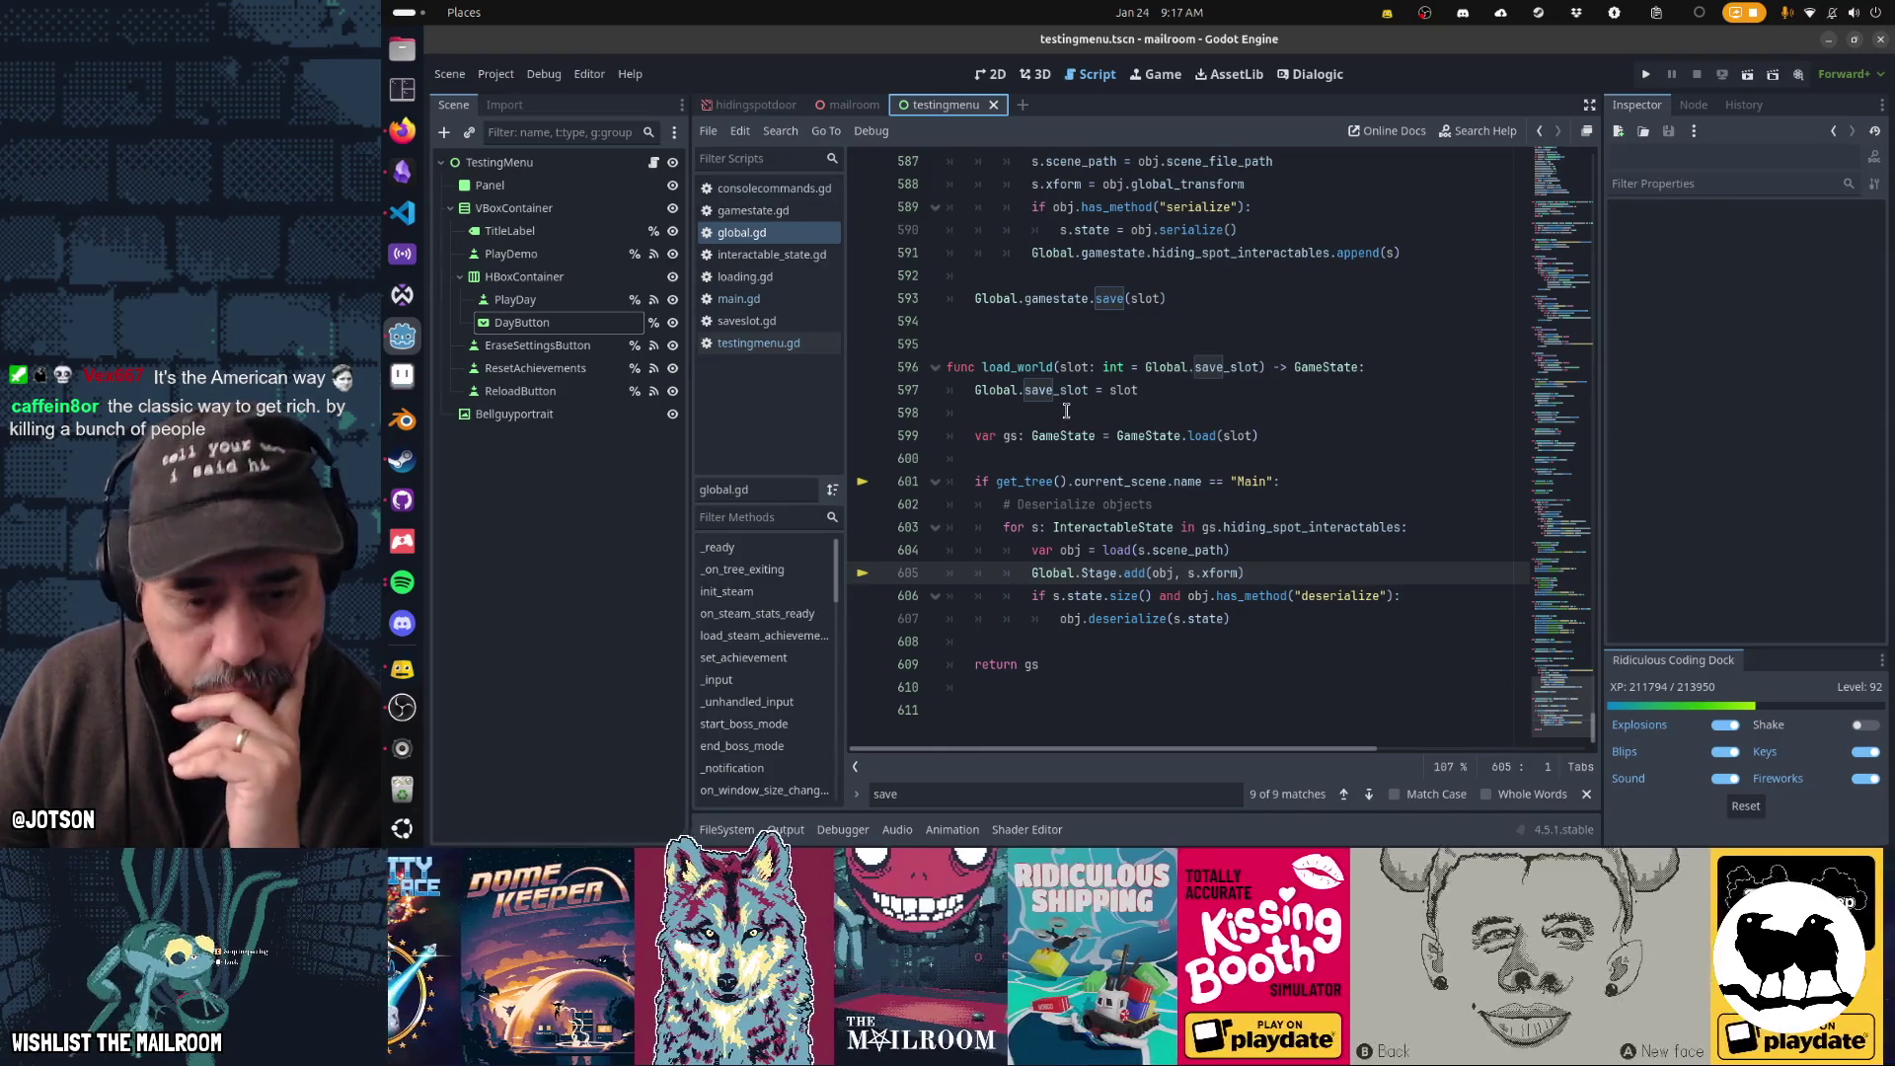
mouse_move(1086, 573)
mouse_down()
mouse_move(1333, 554)
mouse_move(1332, 573)
mouse_up()
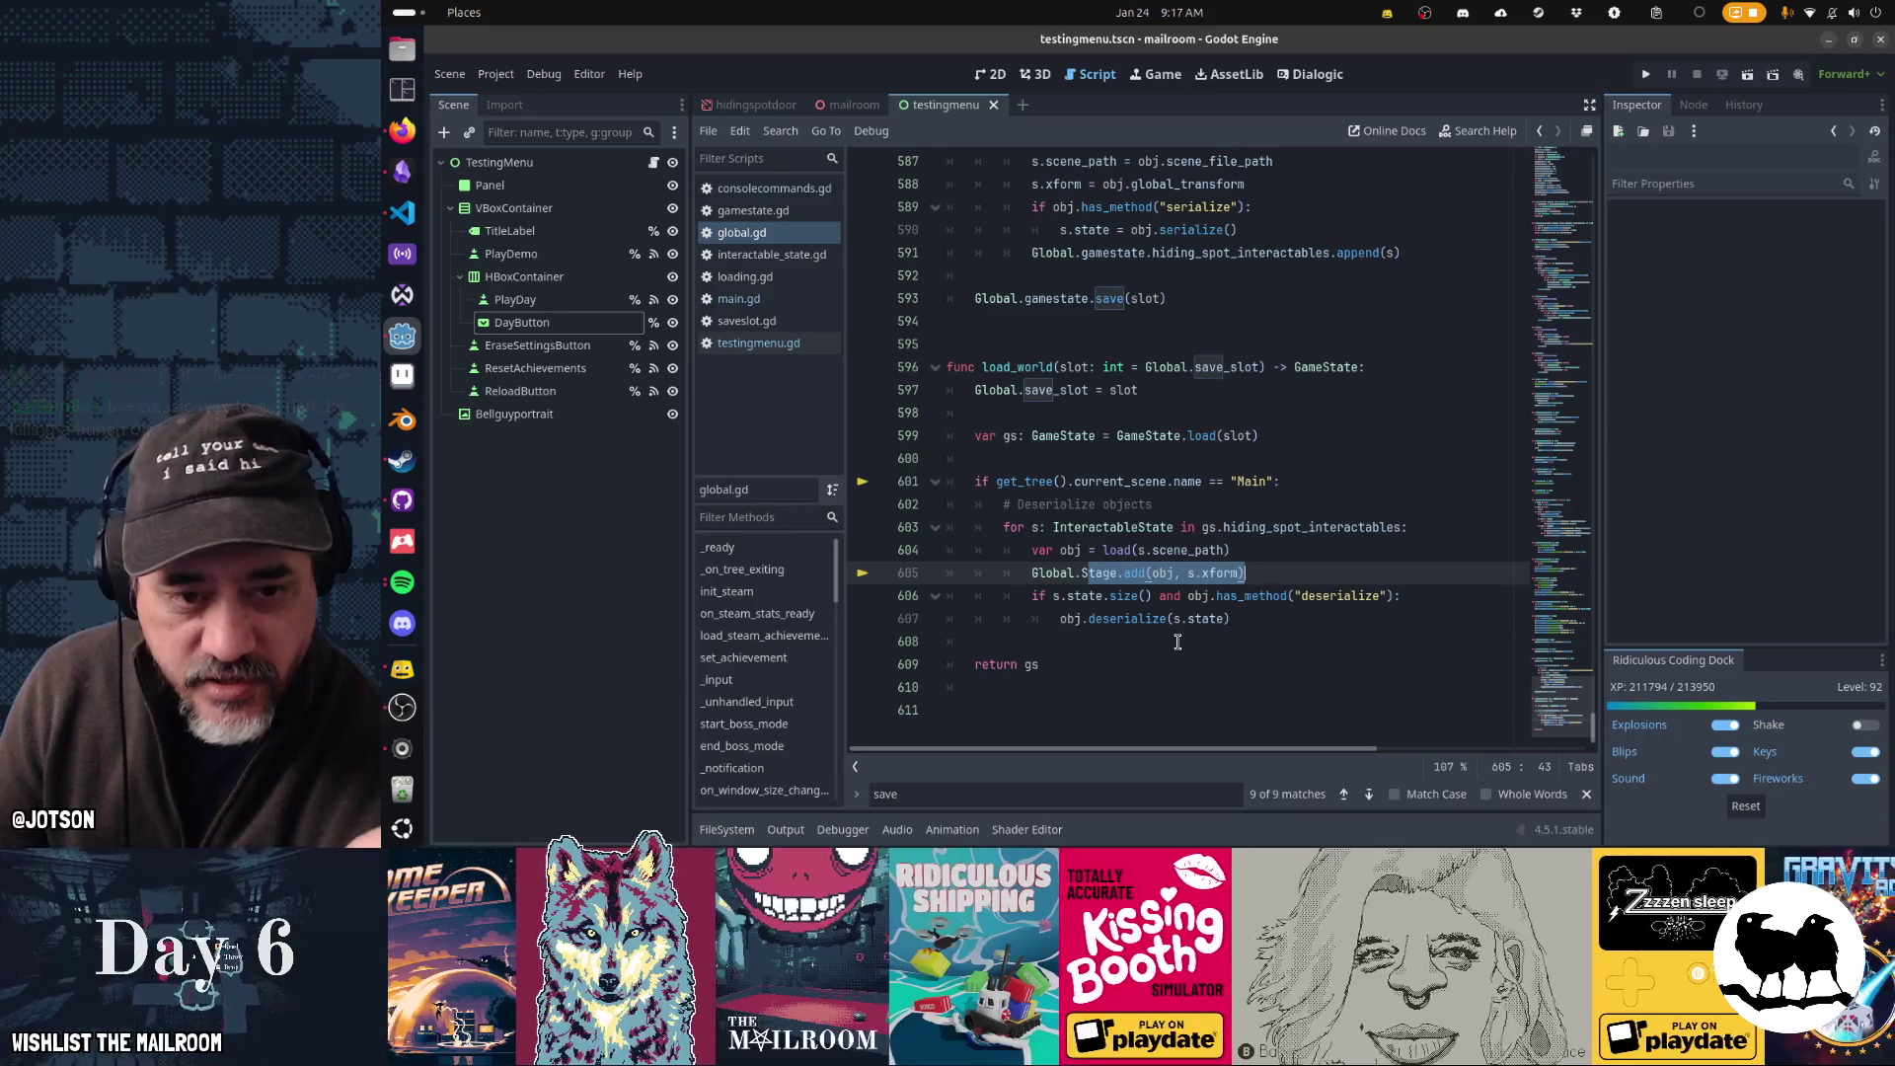
scroll(1075, 328, up, 5)
drag(1075, 329, 1124, 599)
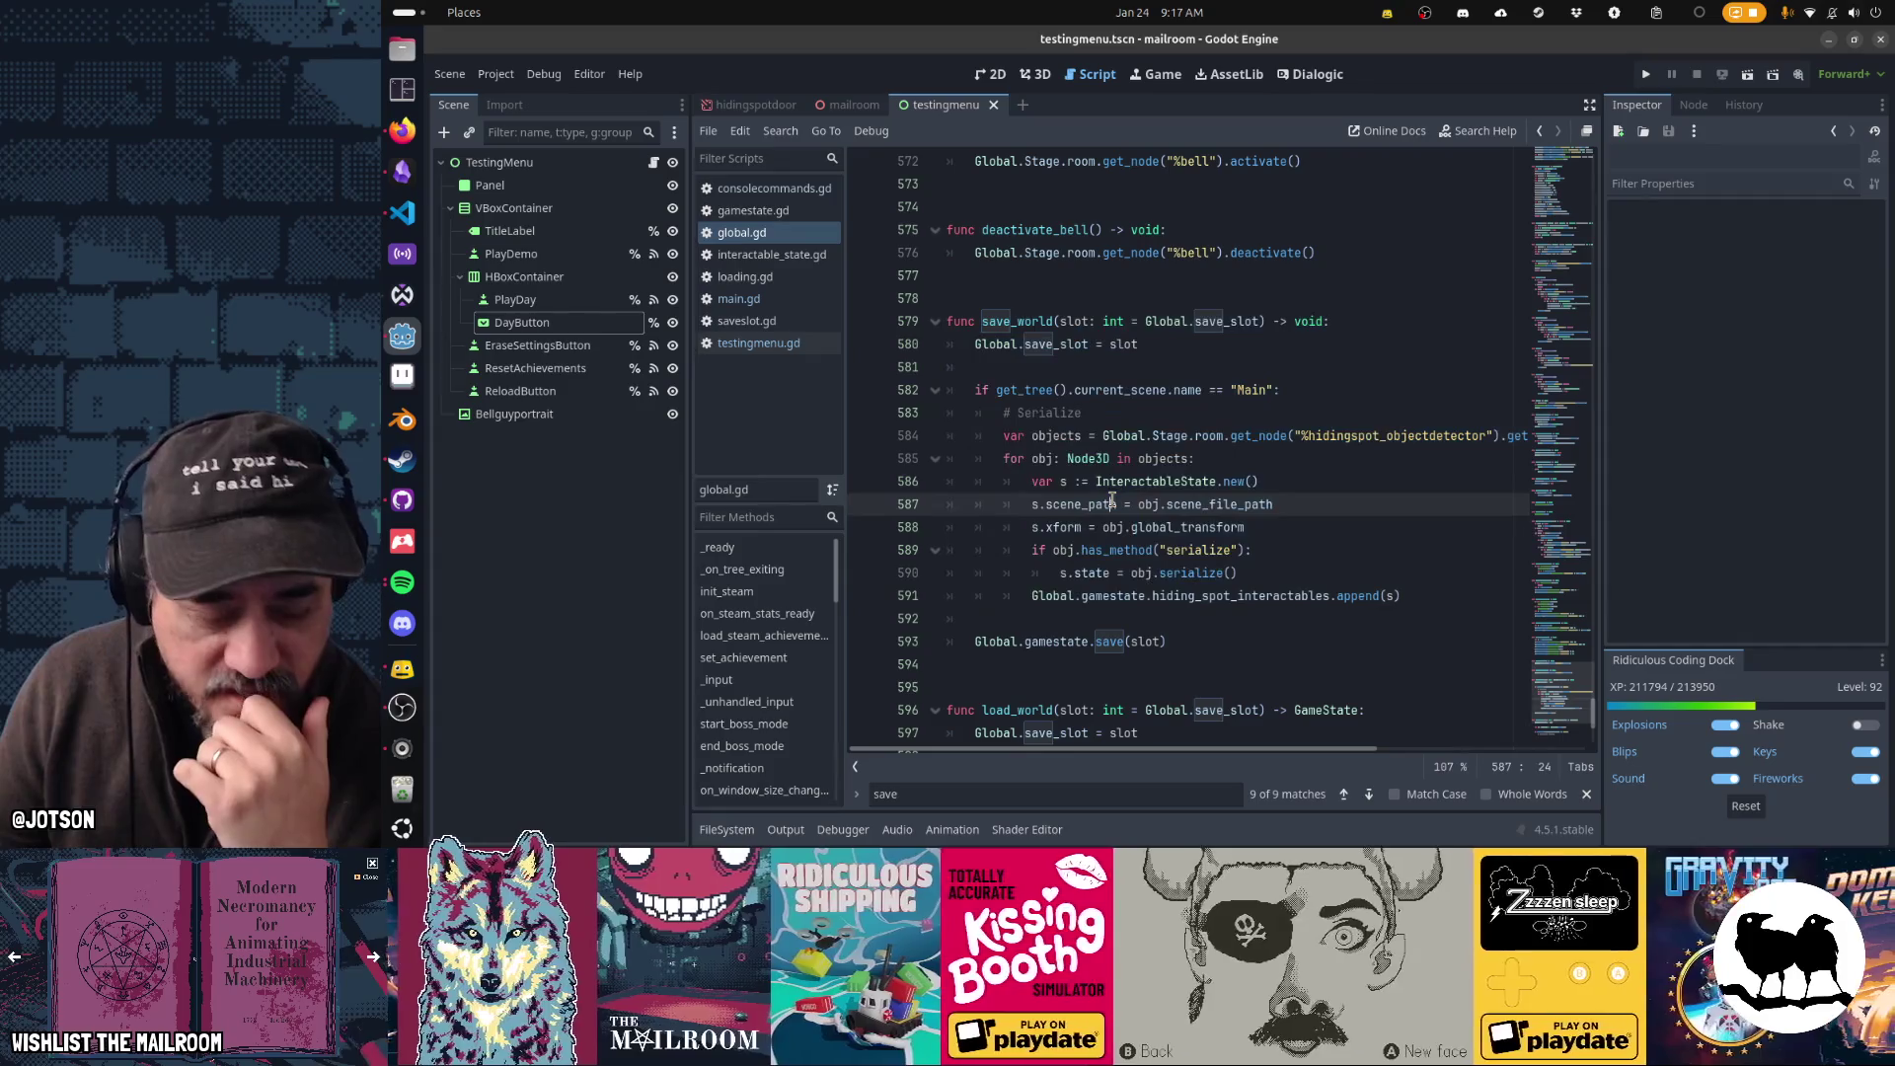
click(1112, 503)
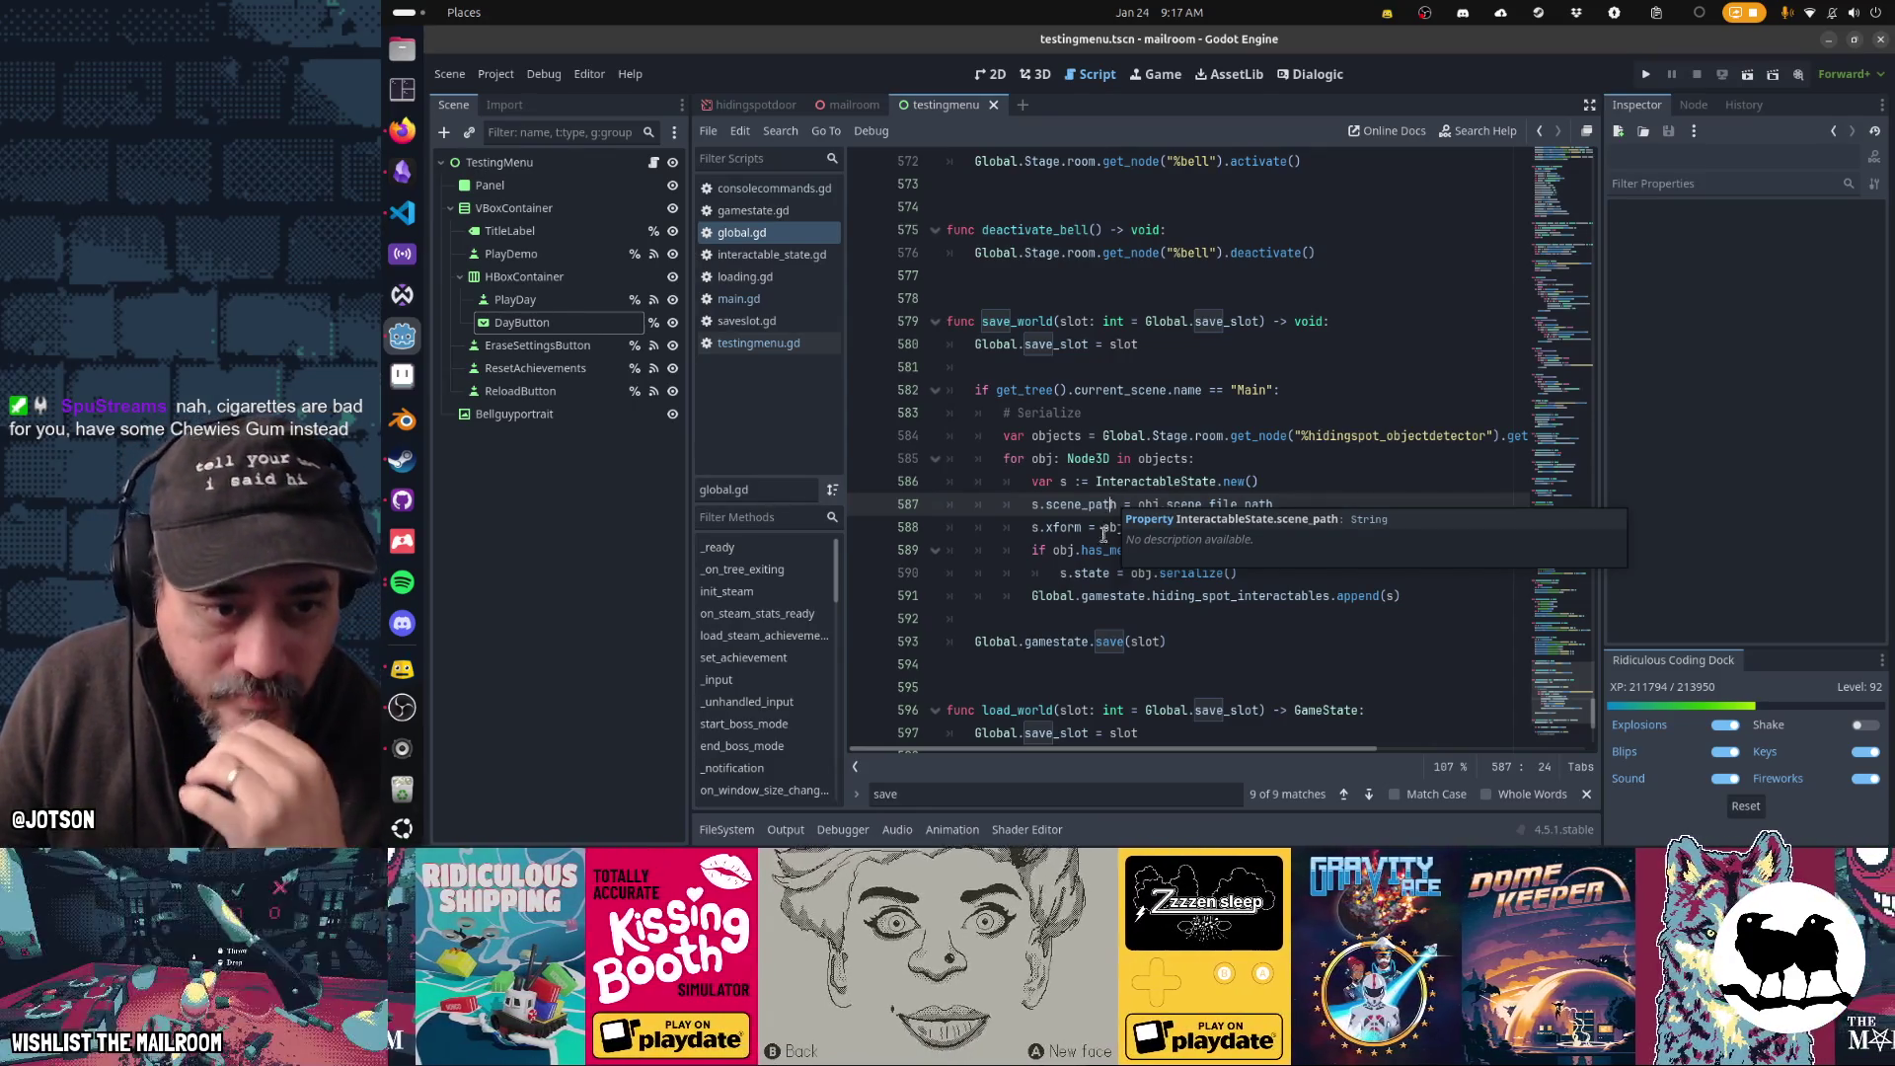
scroll(1105, 542, down, 5)
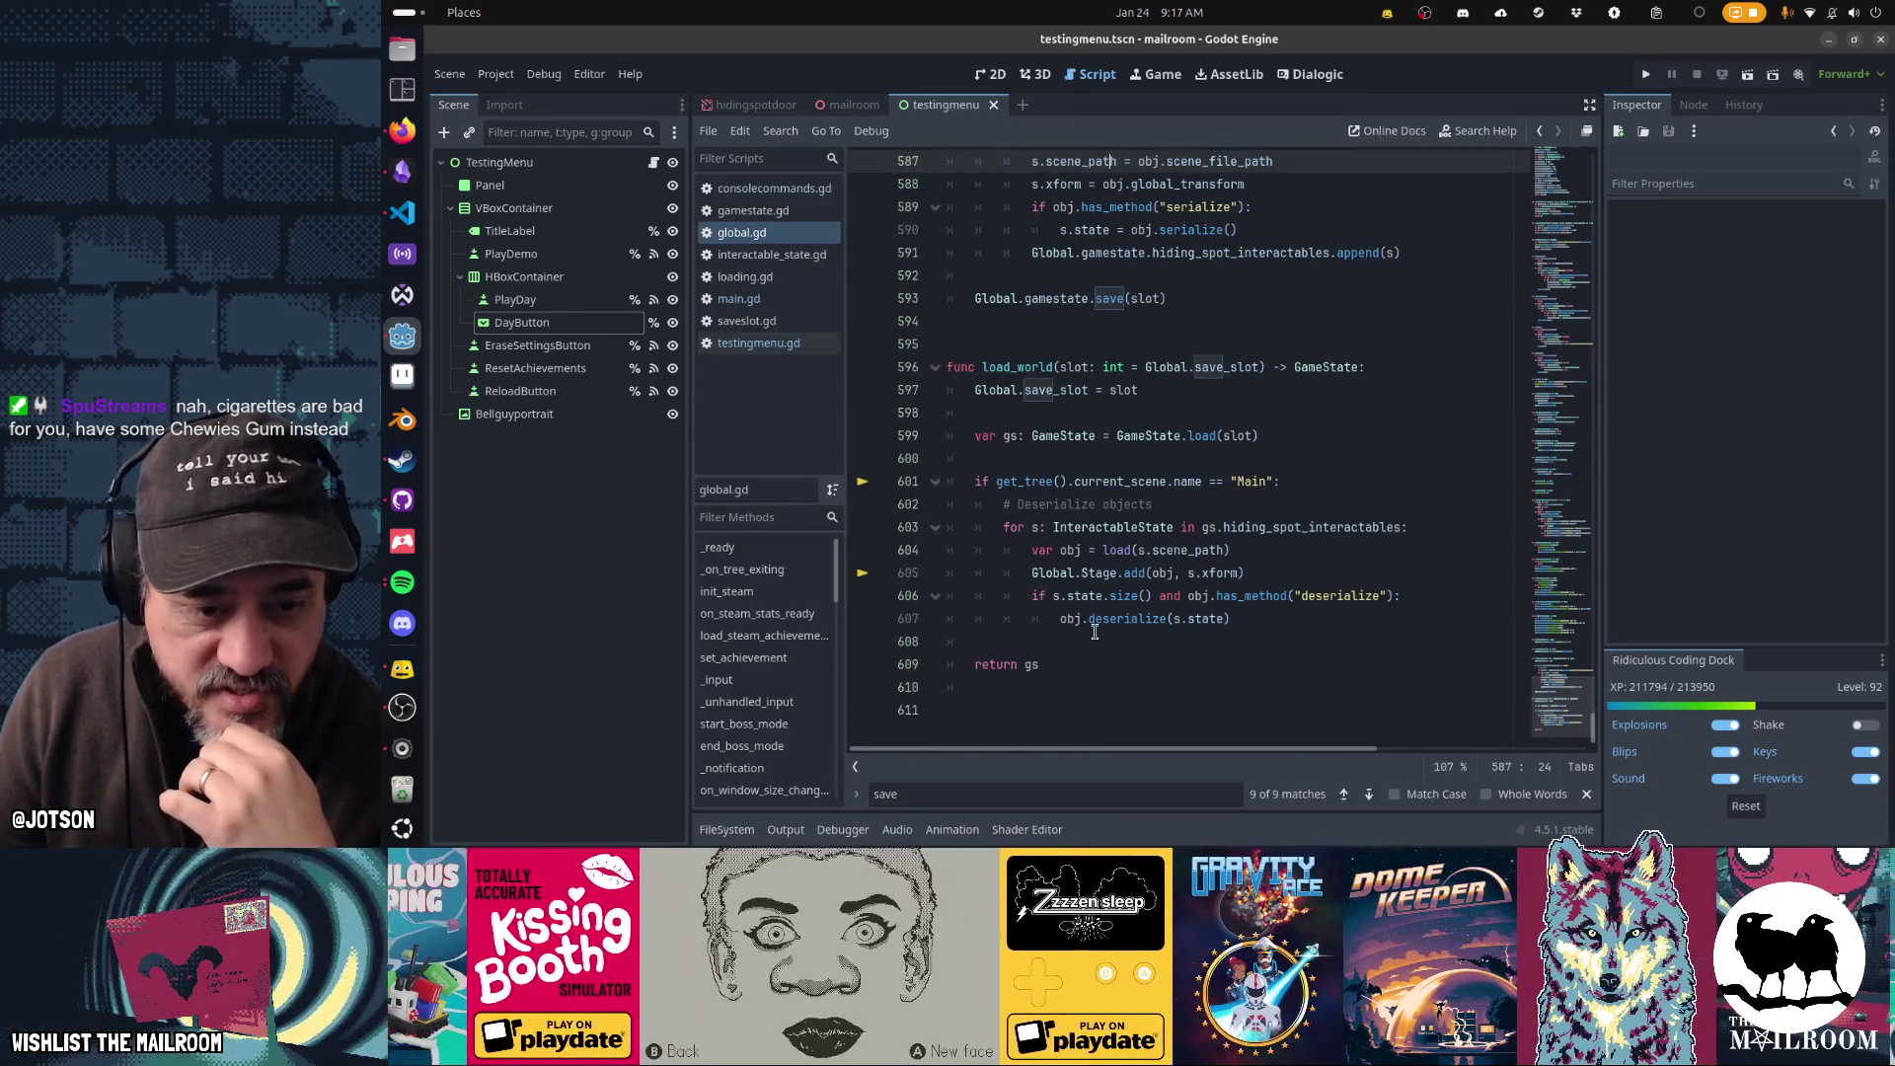
double_click(1293, 527)
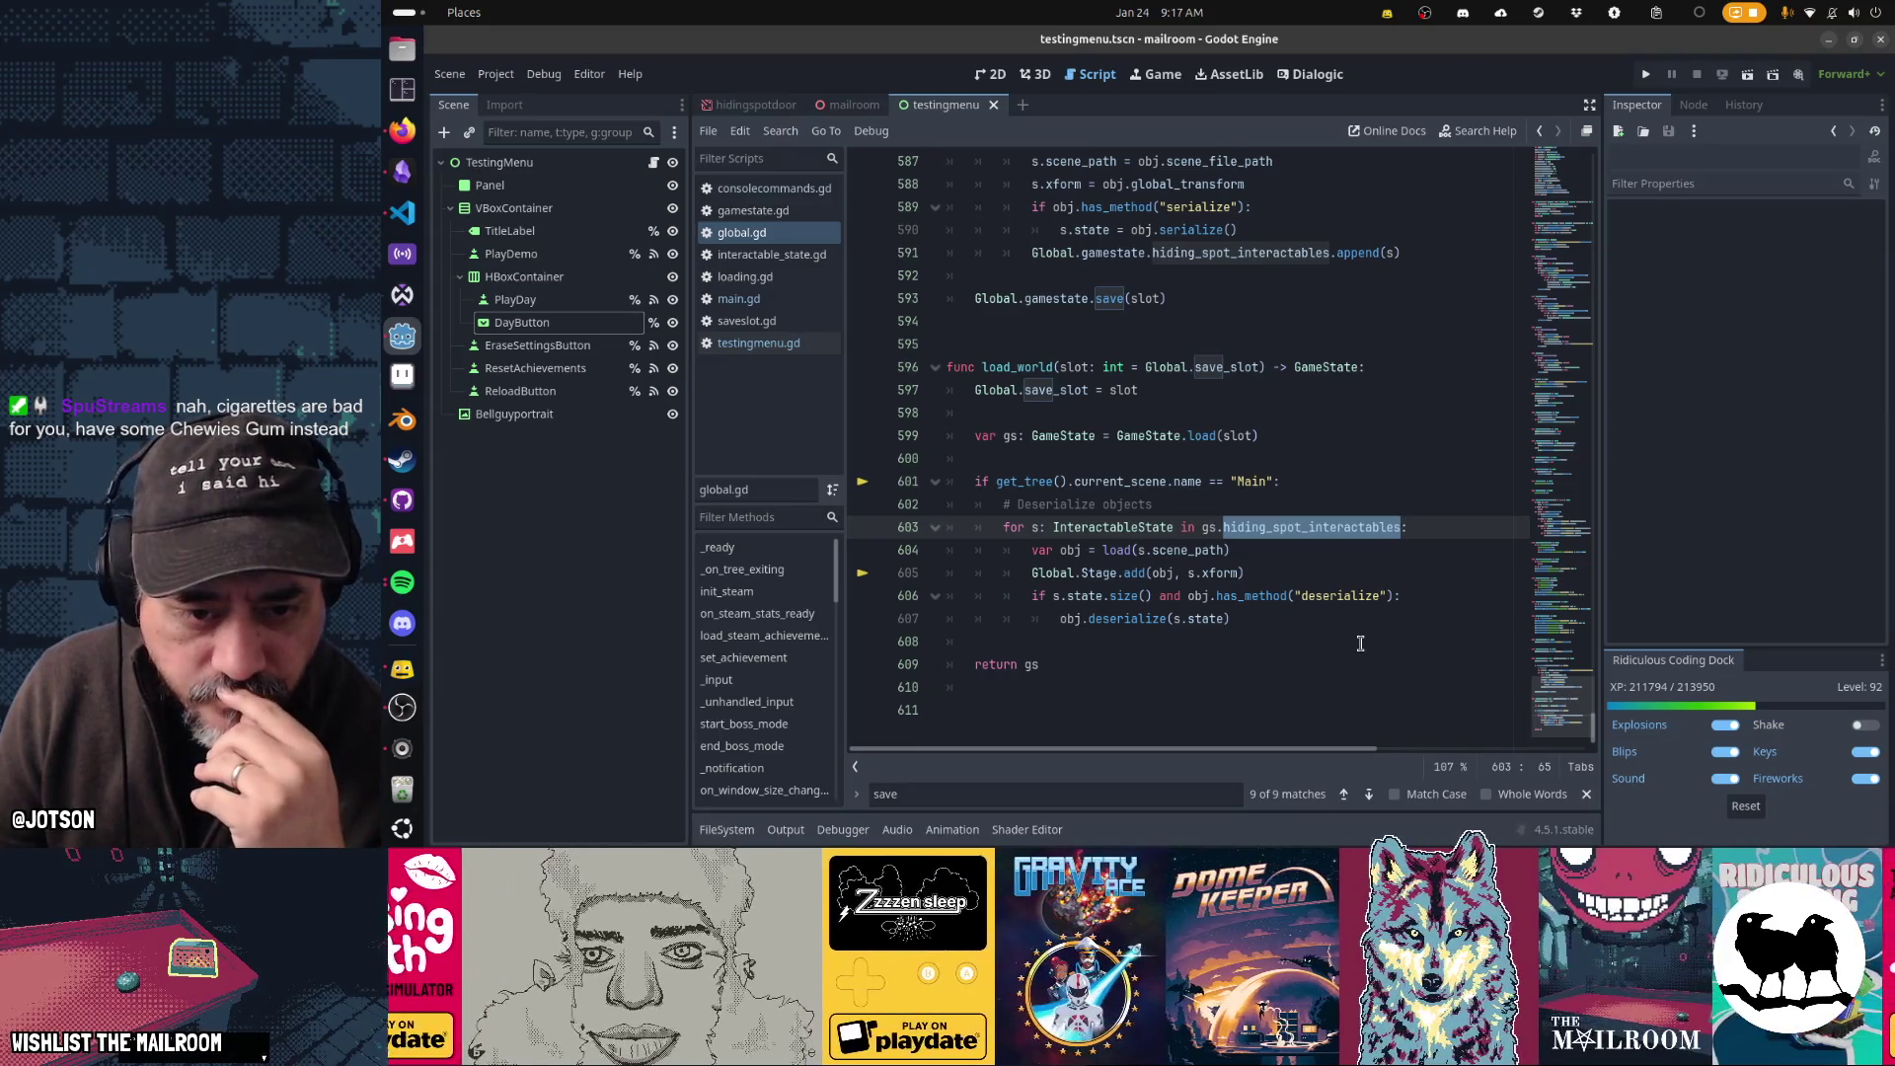
drag(1201, 527, 1401, 528)
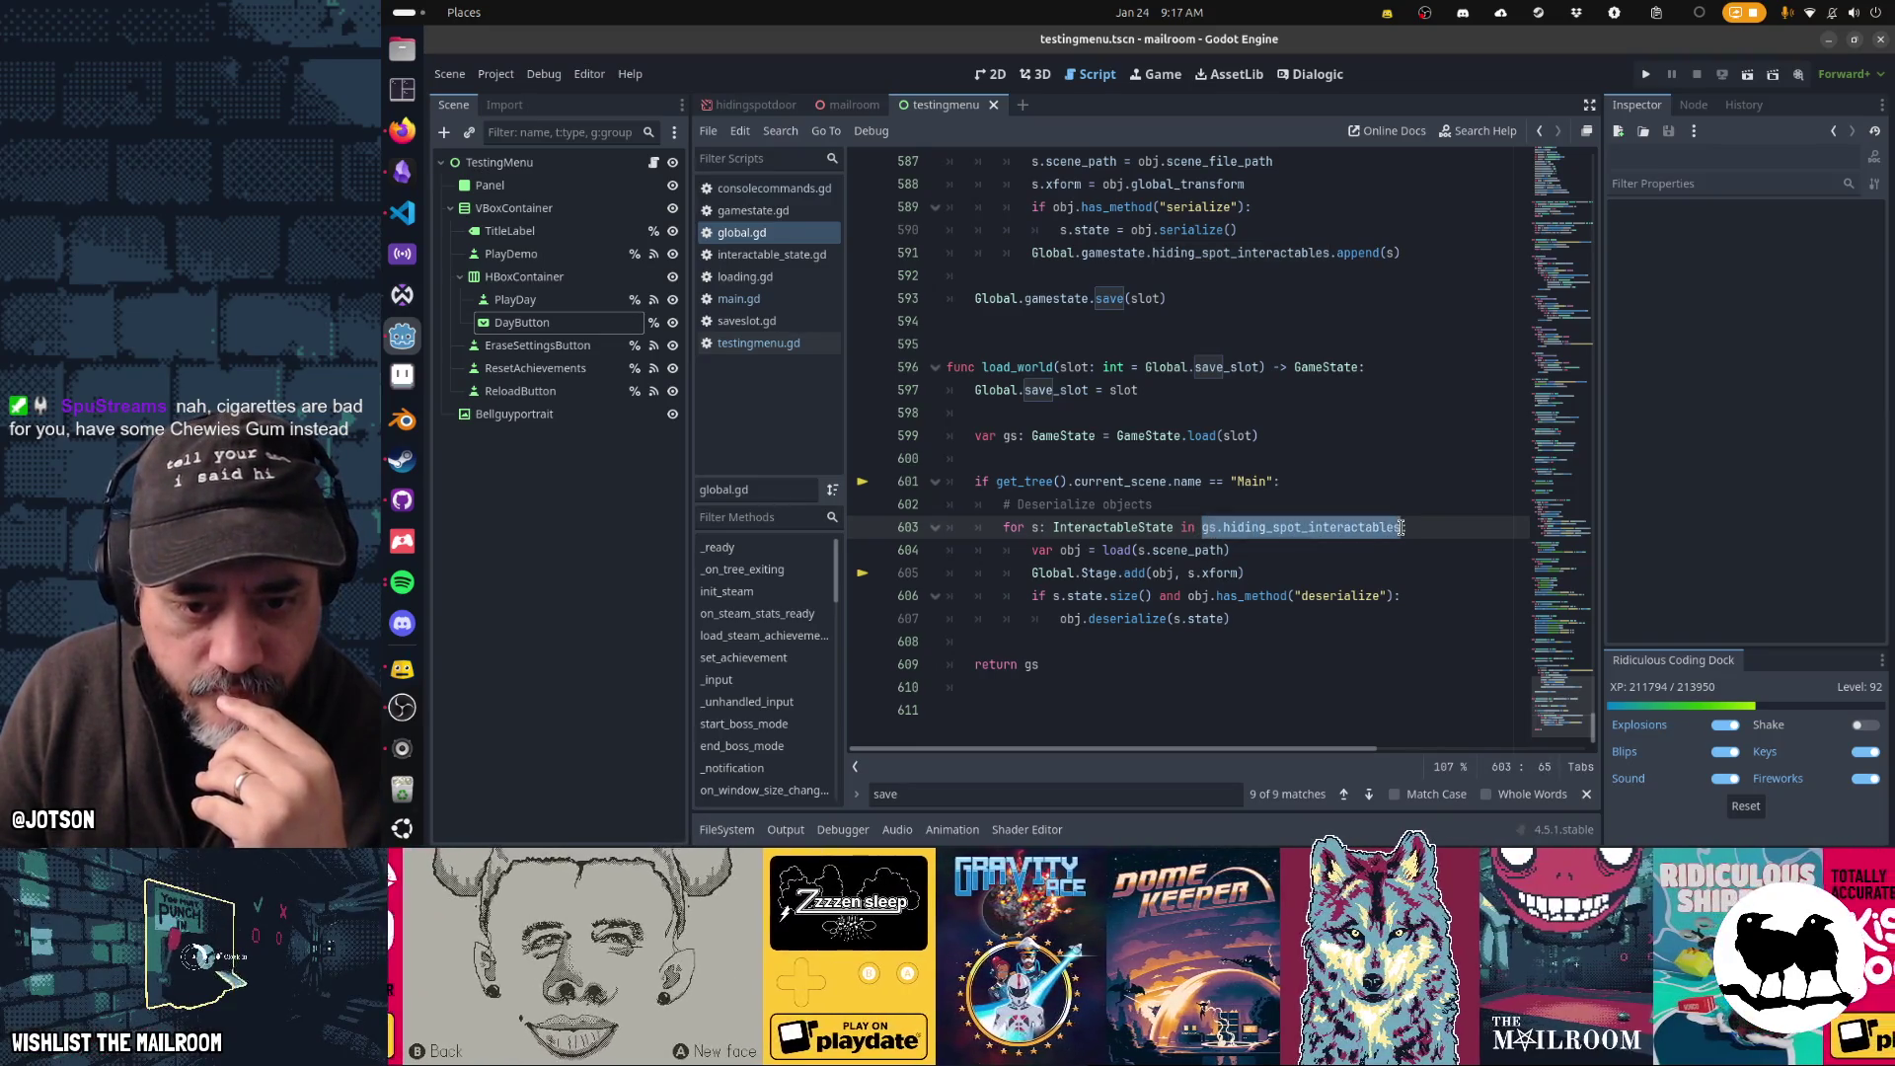
mouse_move(1303, 527)
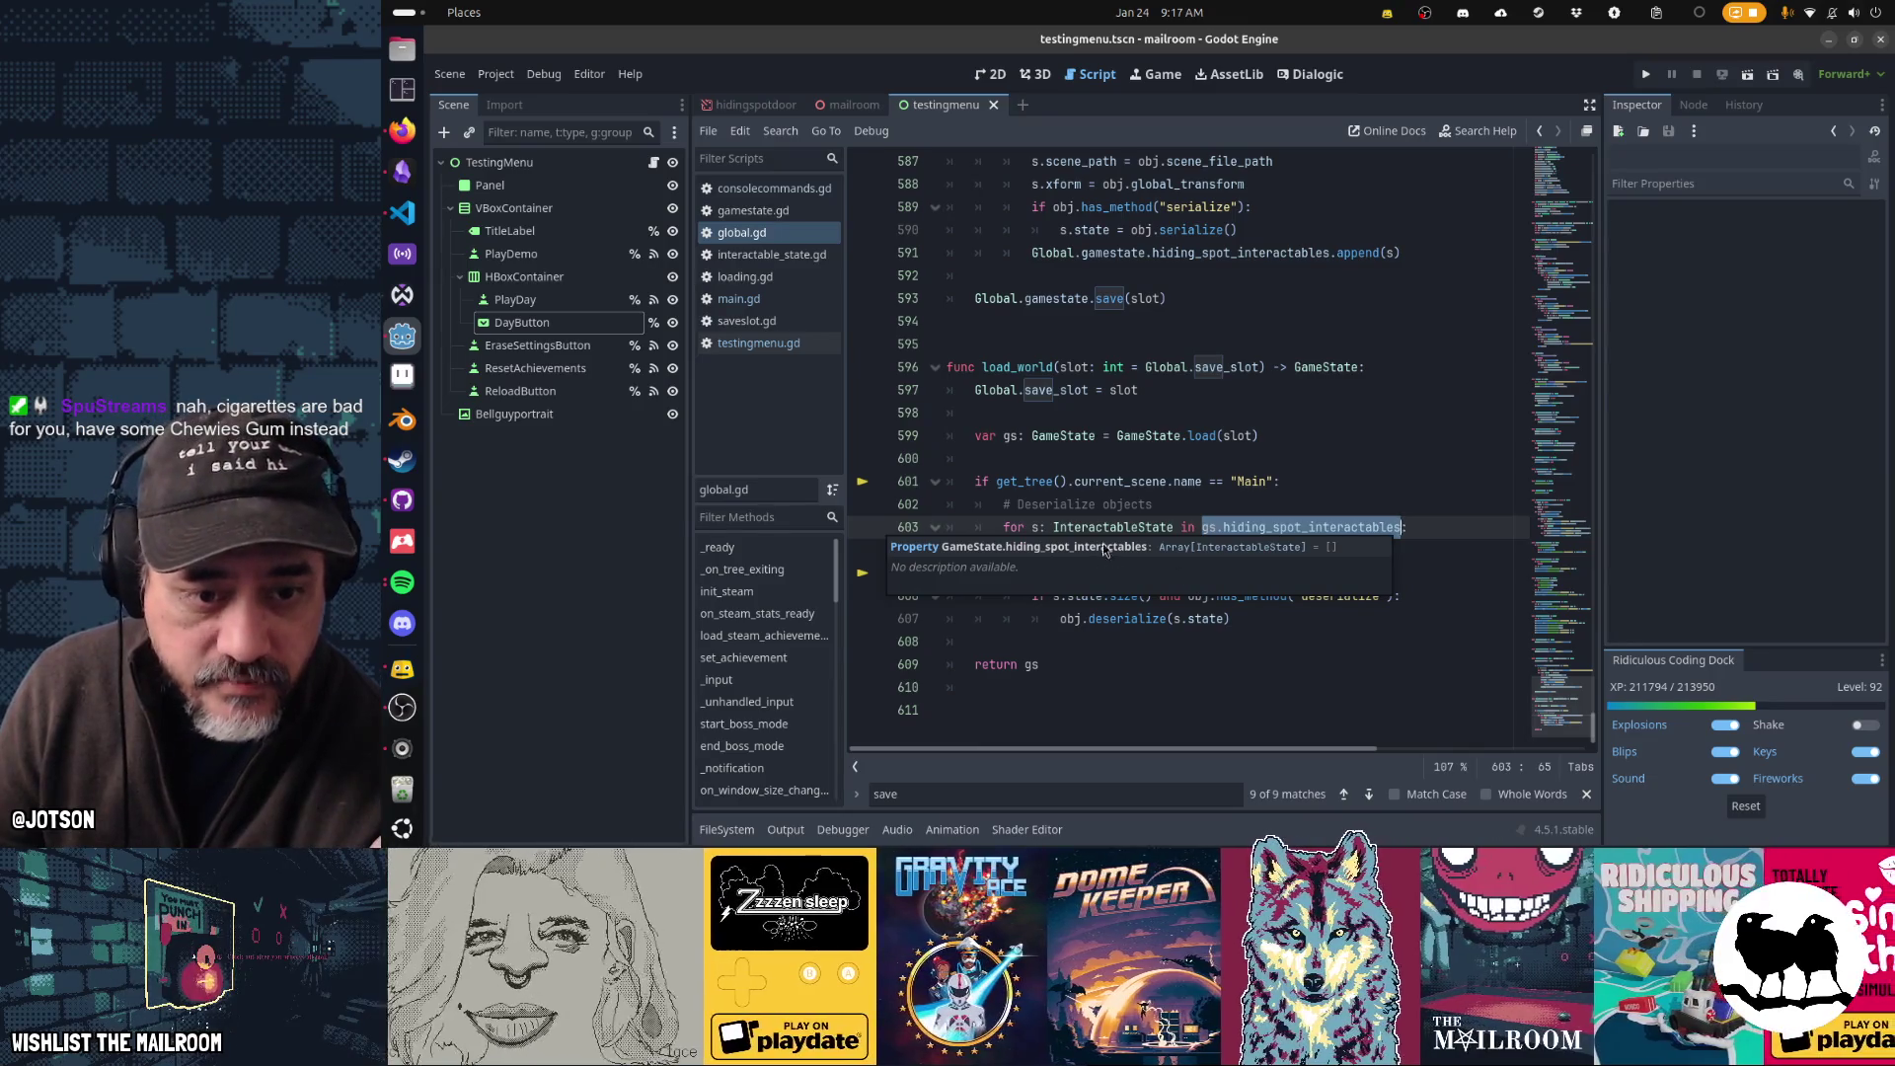
click(1144, 505)
scroll(1129, 530, up, 6)
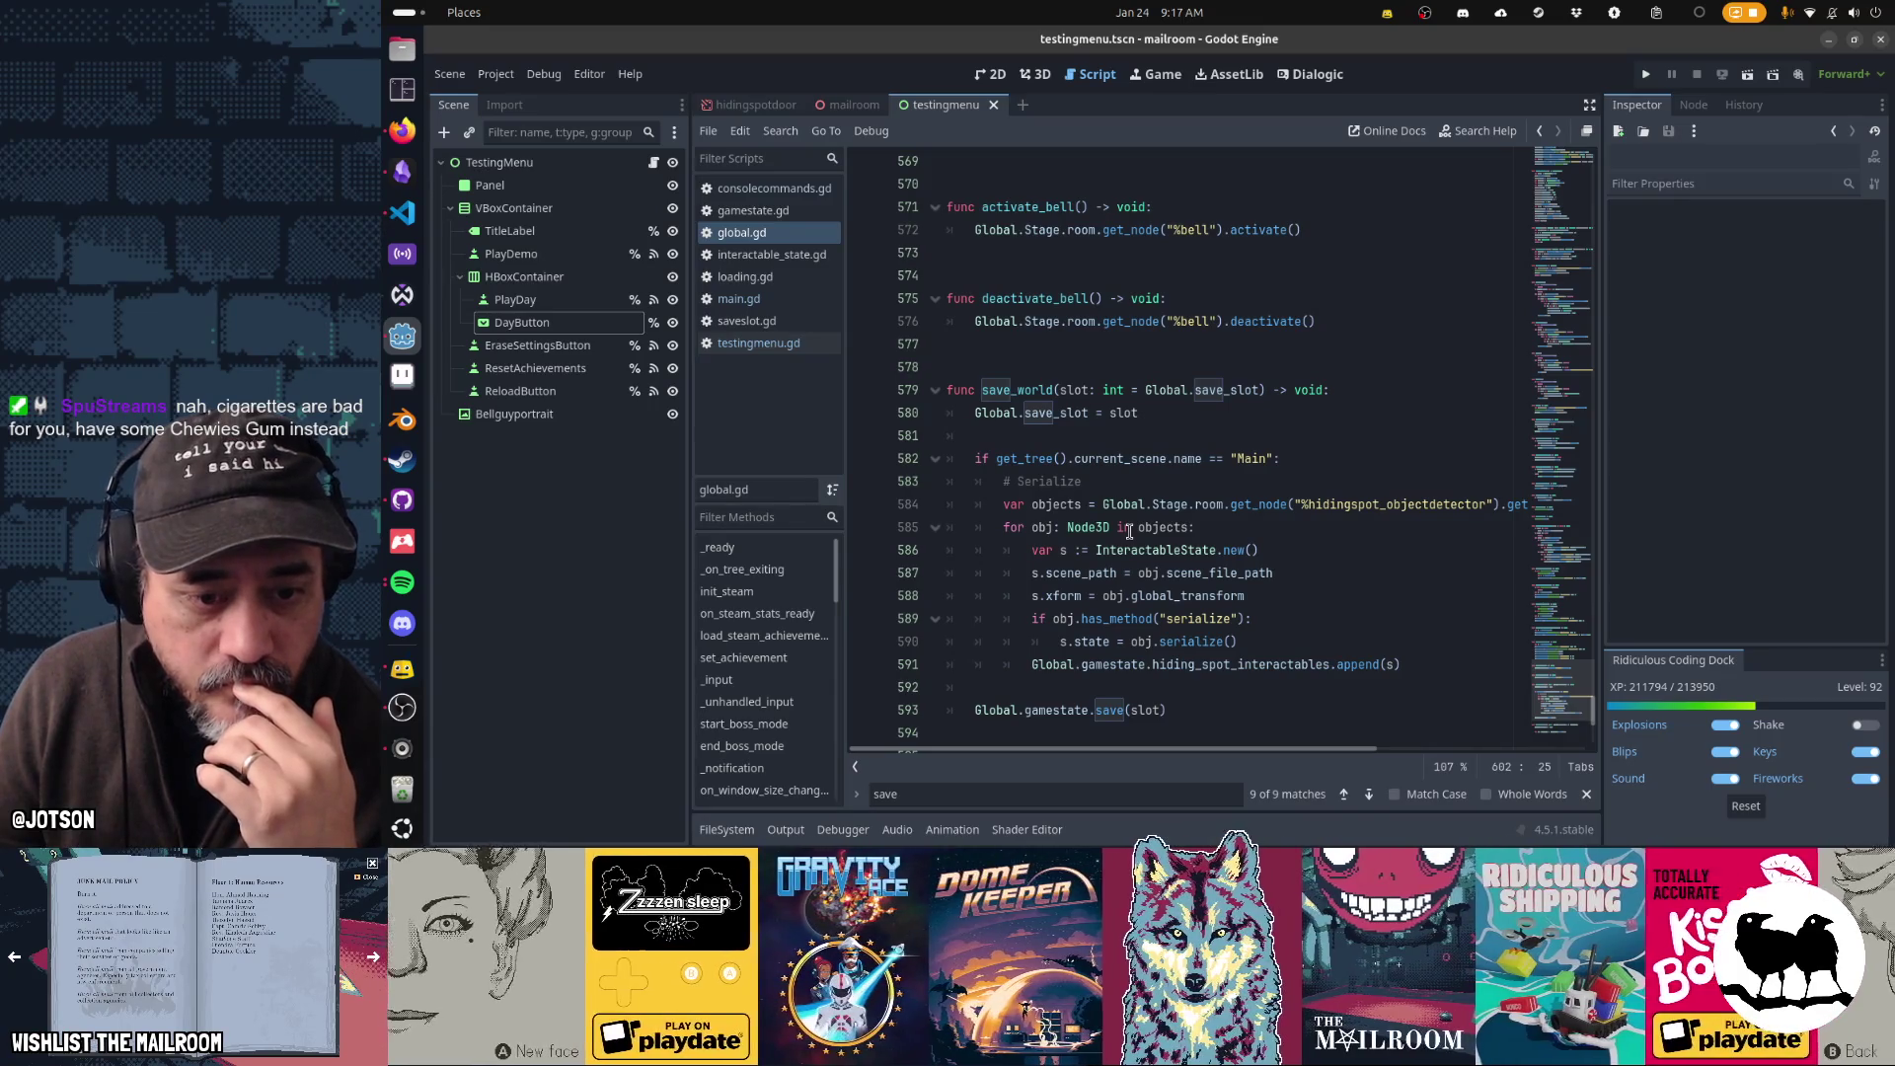
click(1406, 665)
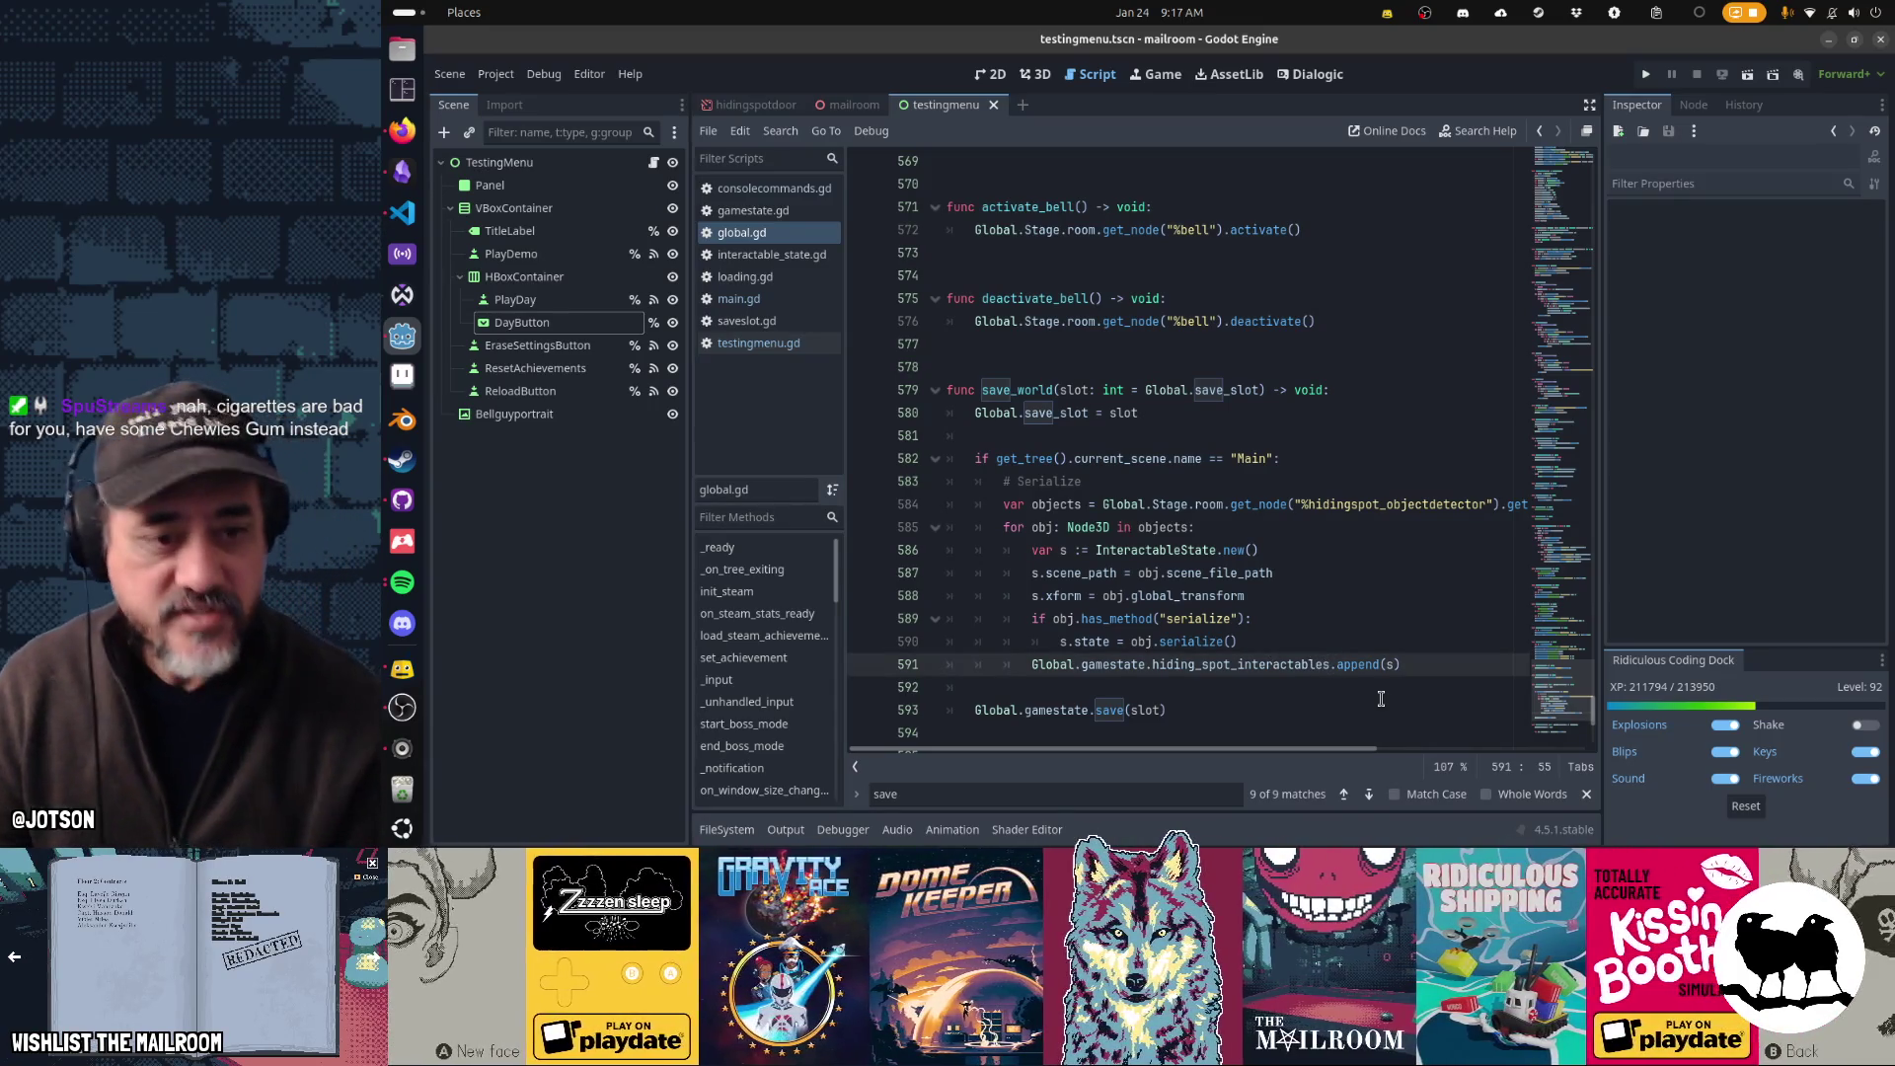
- Add Global.gamestate.hiding_spot_interactables.clear() under # Serialize in save_world and save global.gd
key(Up)
key(Up)
key(Up)
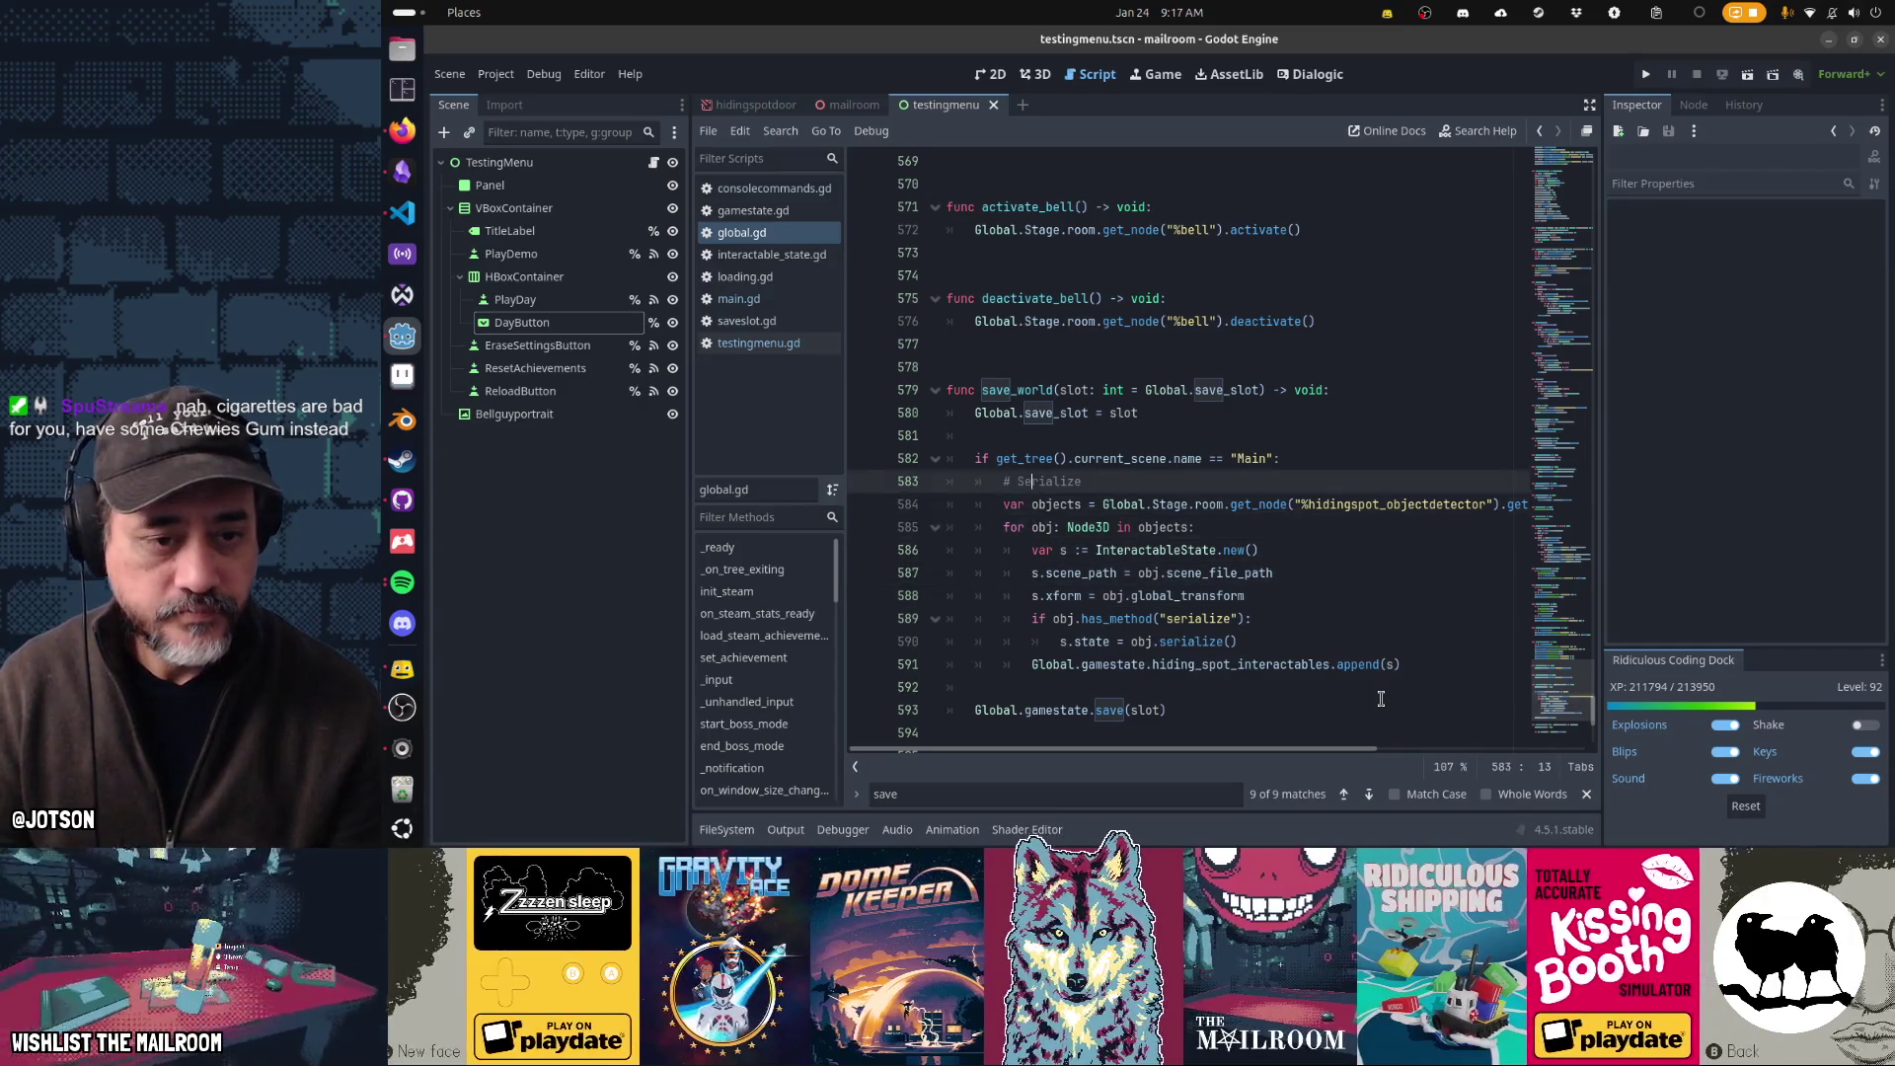
key(End)
key(Return)
text(Global.gamestate.hiding_spot_interactables)
text(.cl)
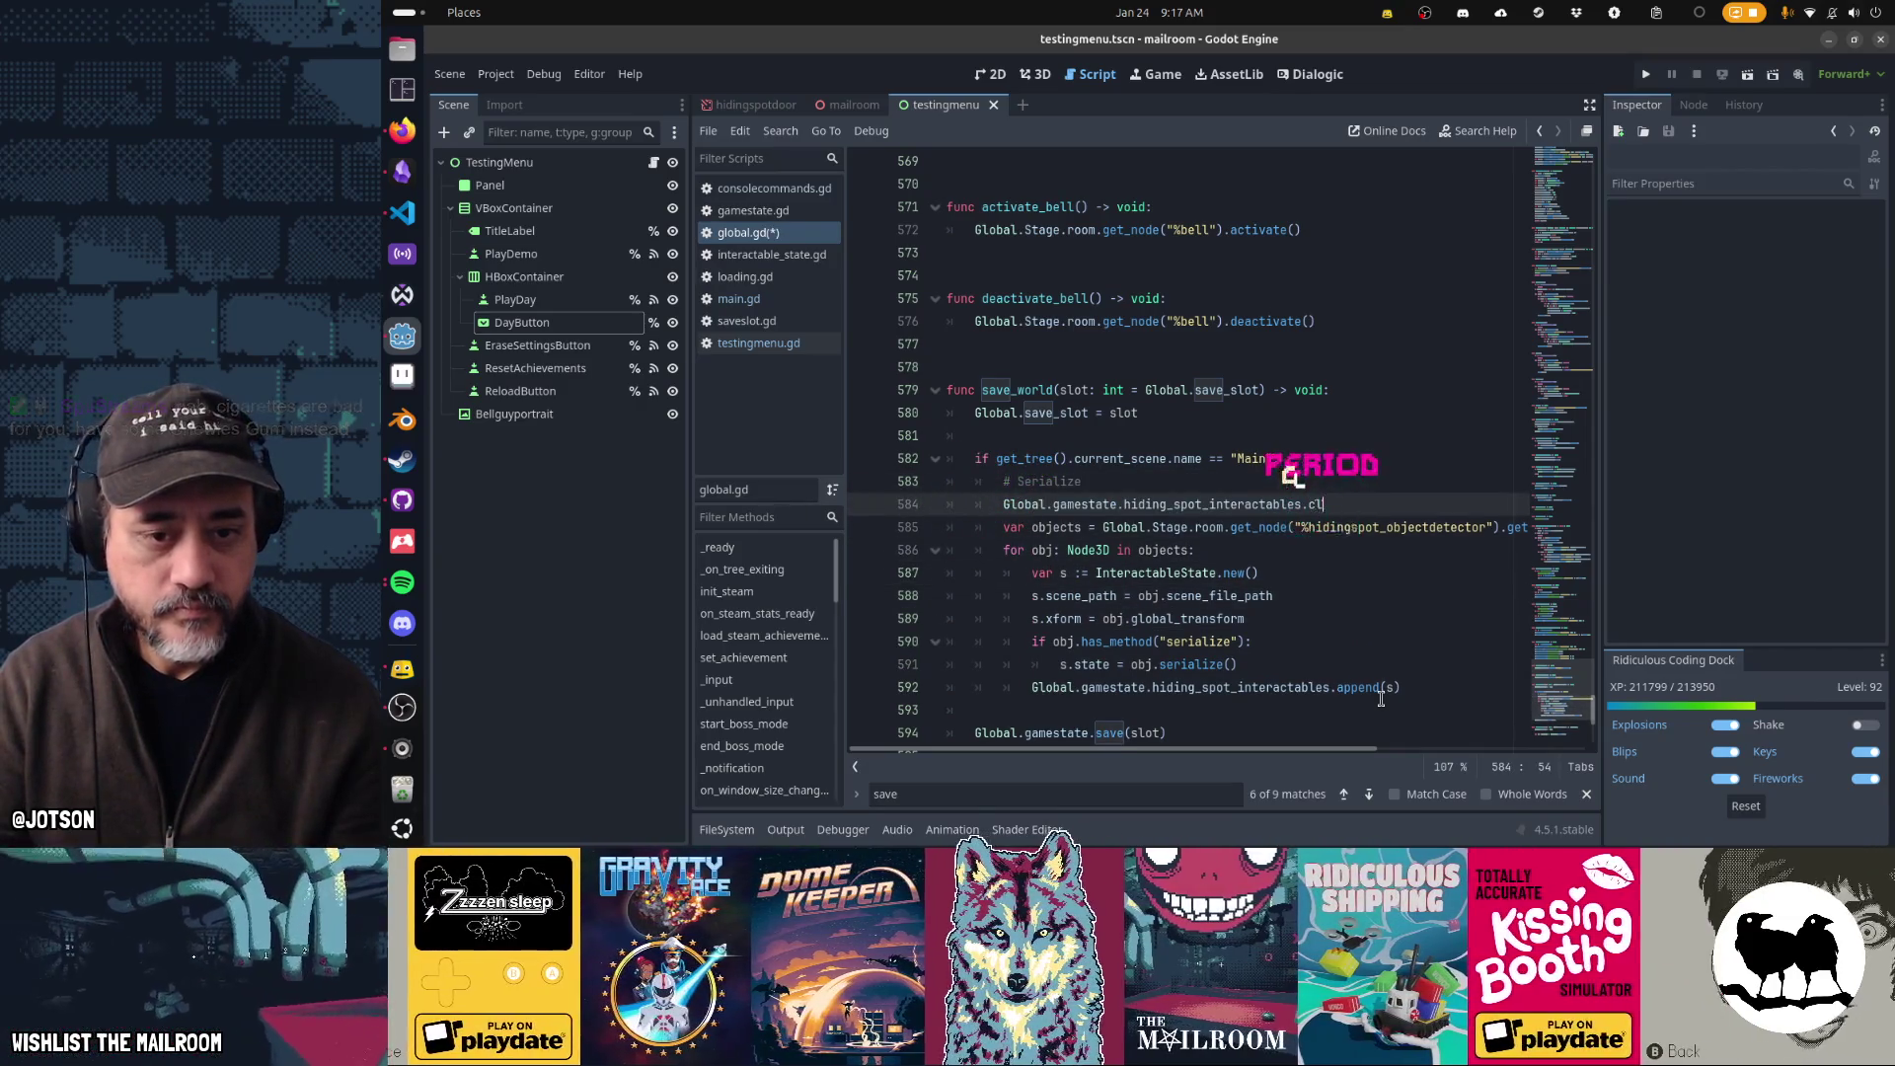
text(ear())
key(Escape)
key(Down)
key(Down)
key(Down)
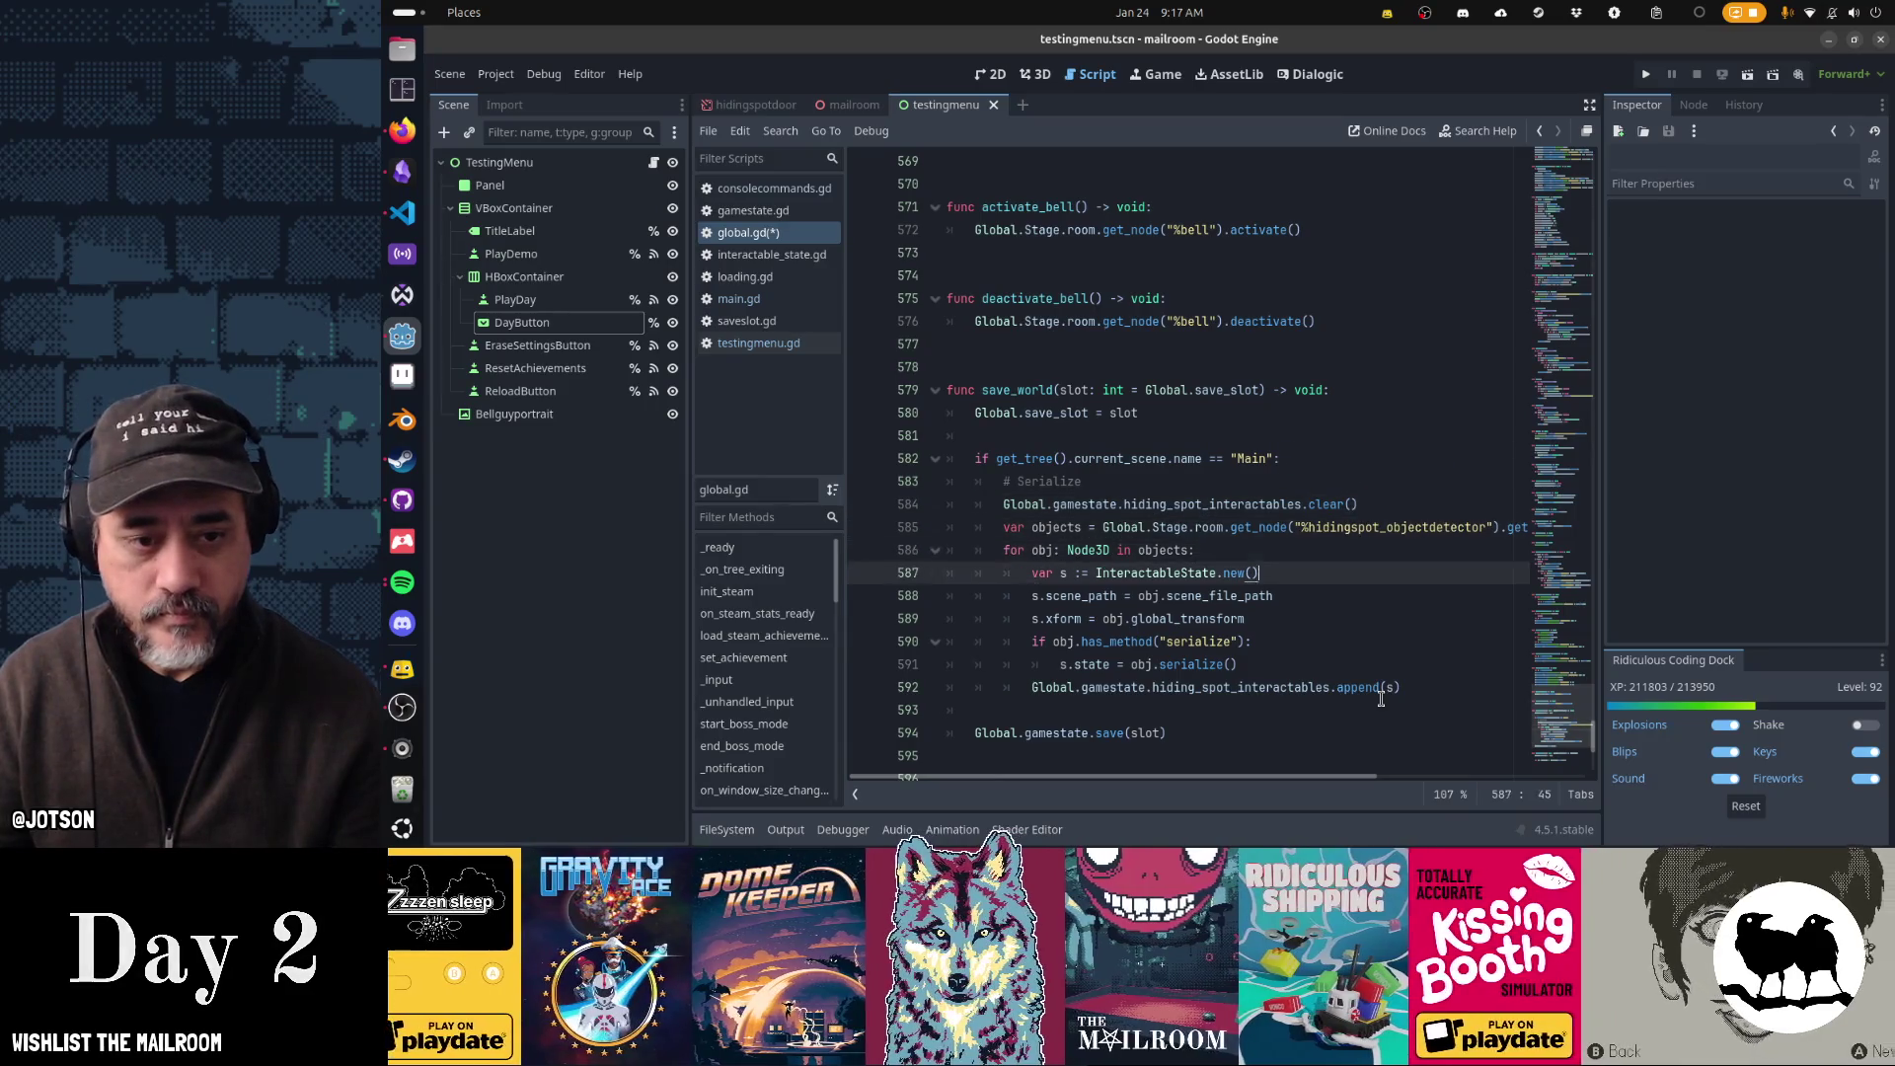
key(Down)
key(Down)
key(ctrl+s)
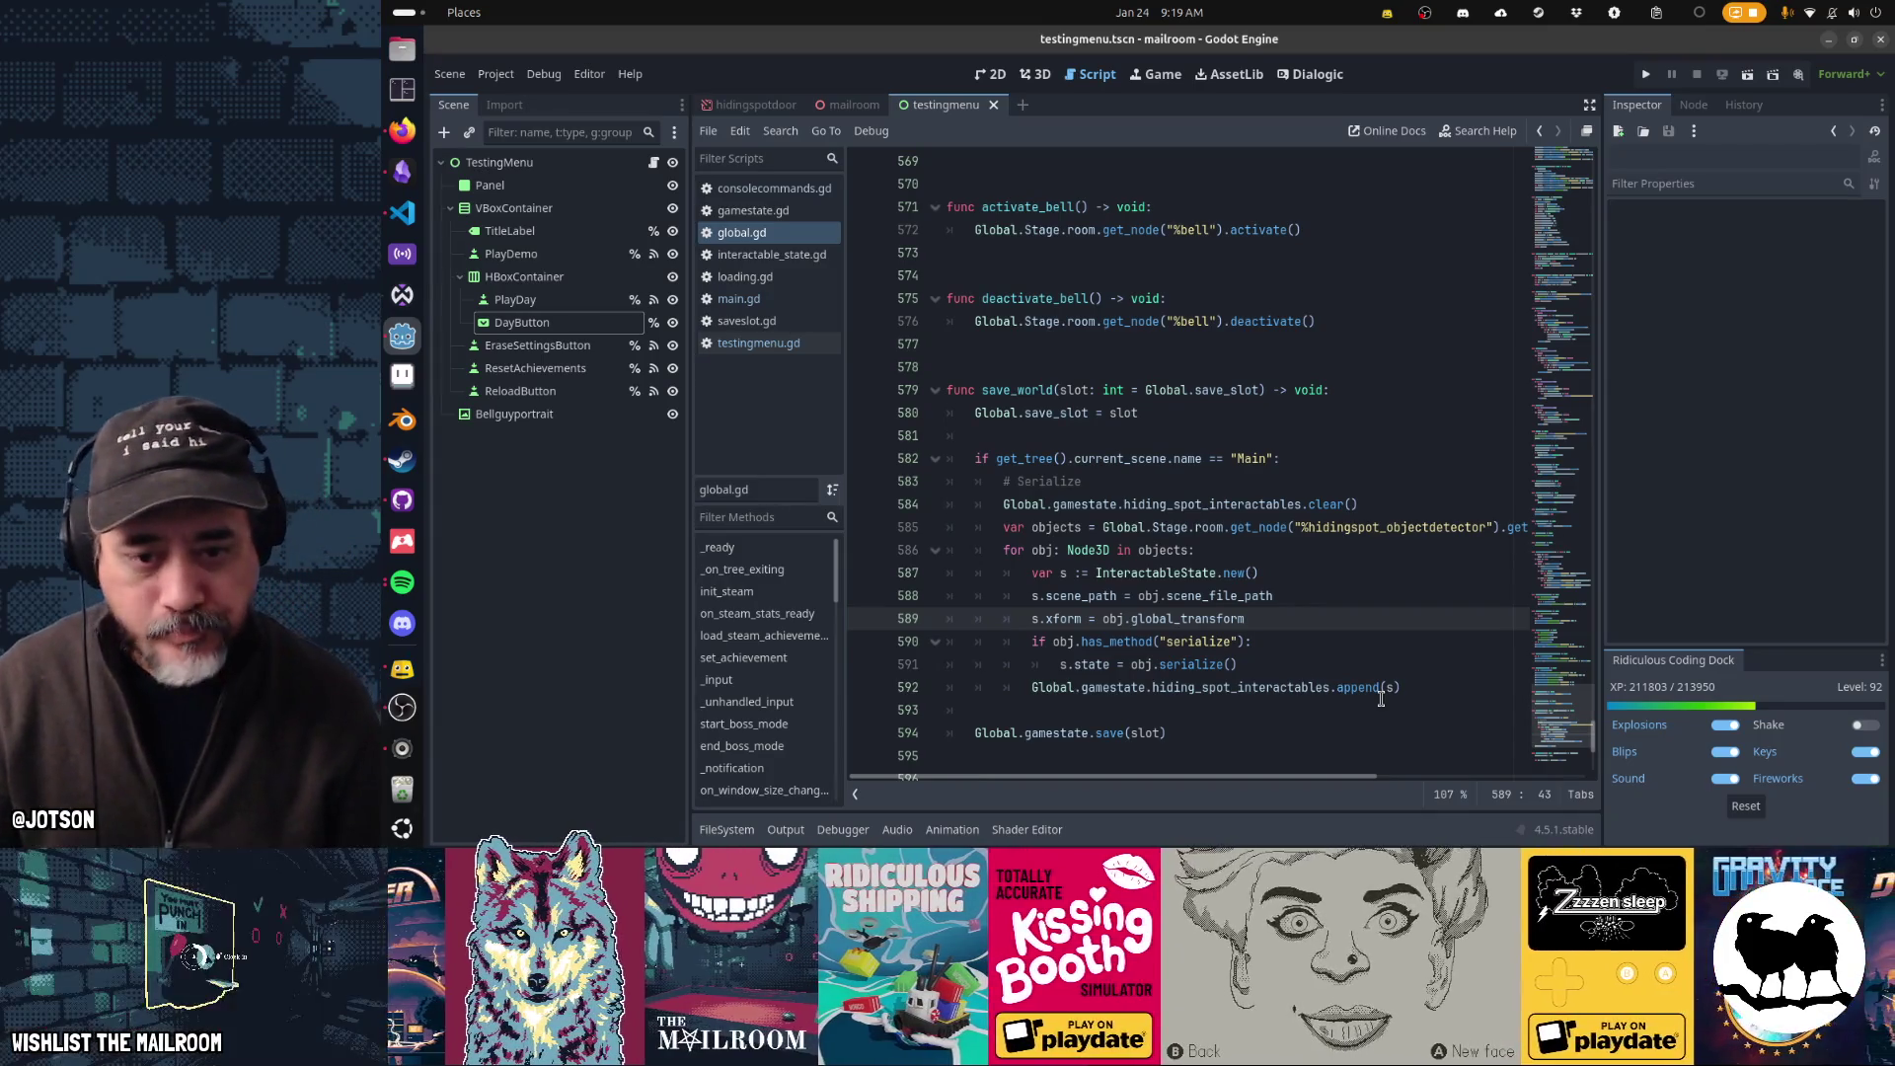
click(1287, 550)
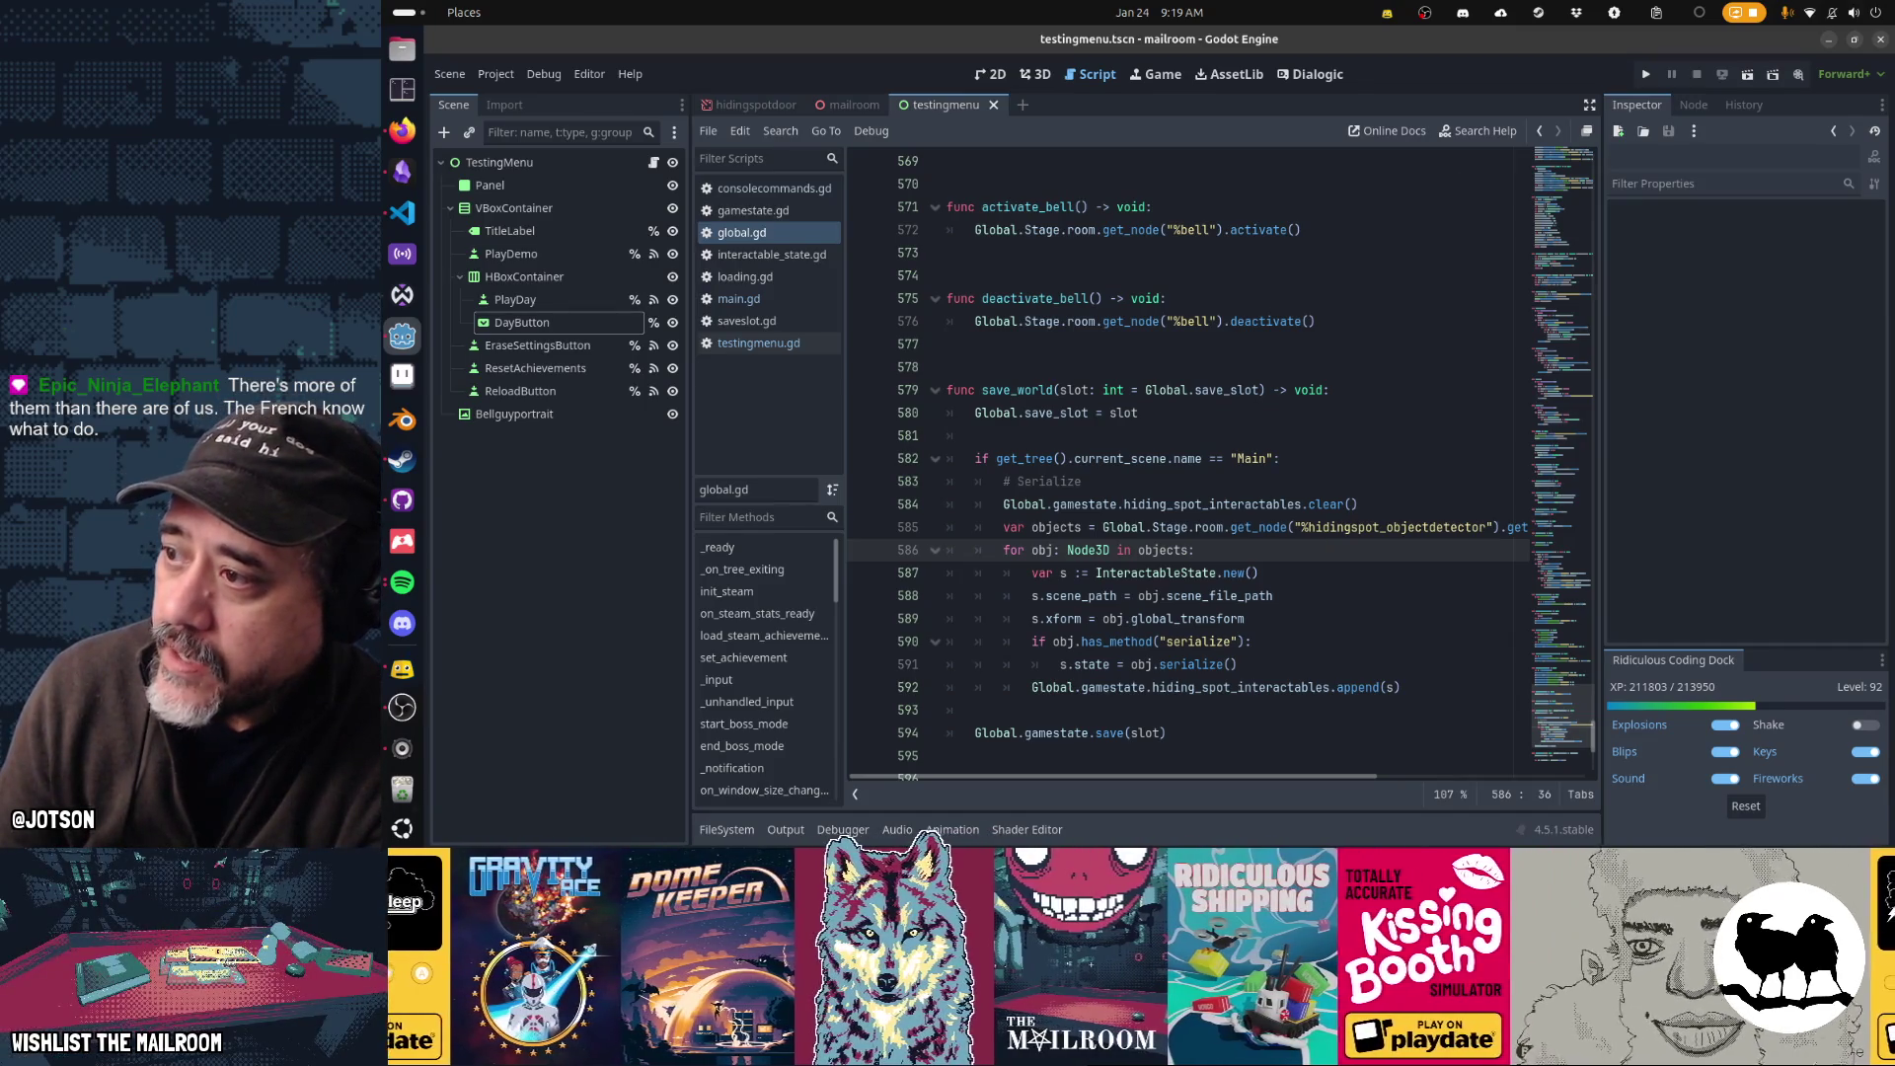
key(alt+Tab)
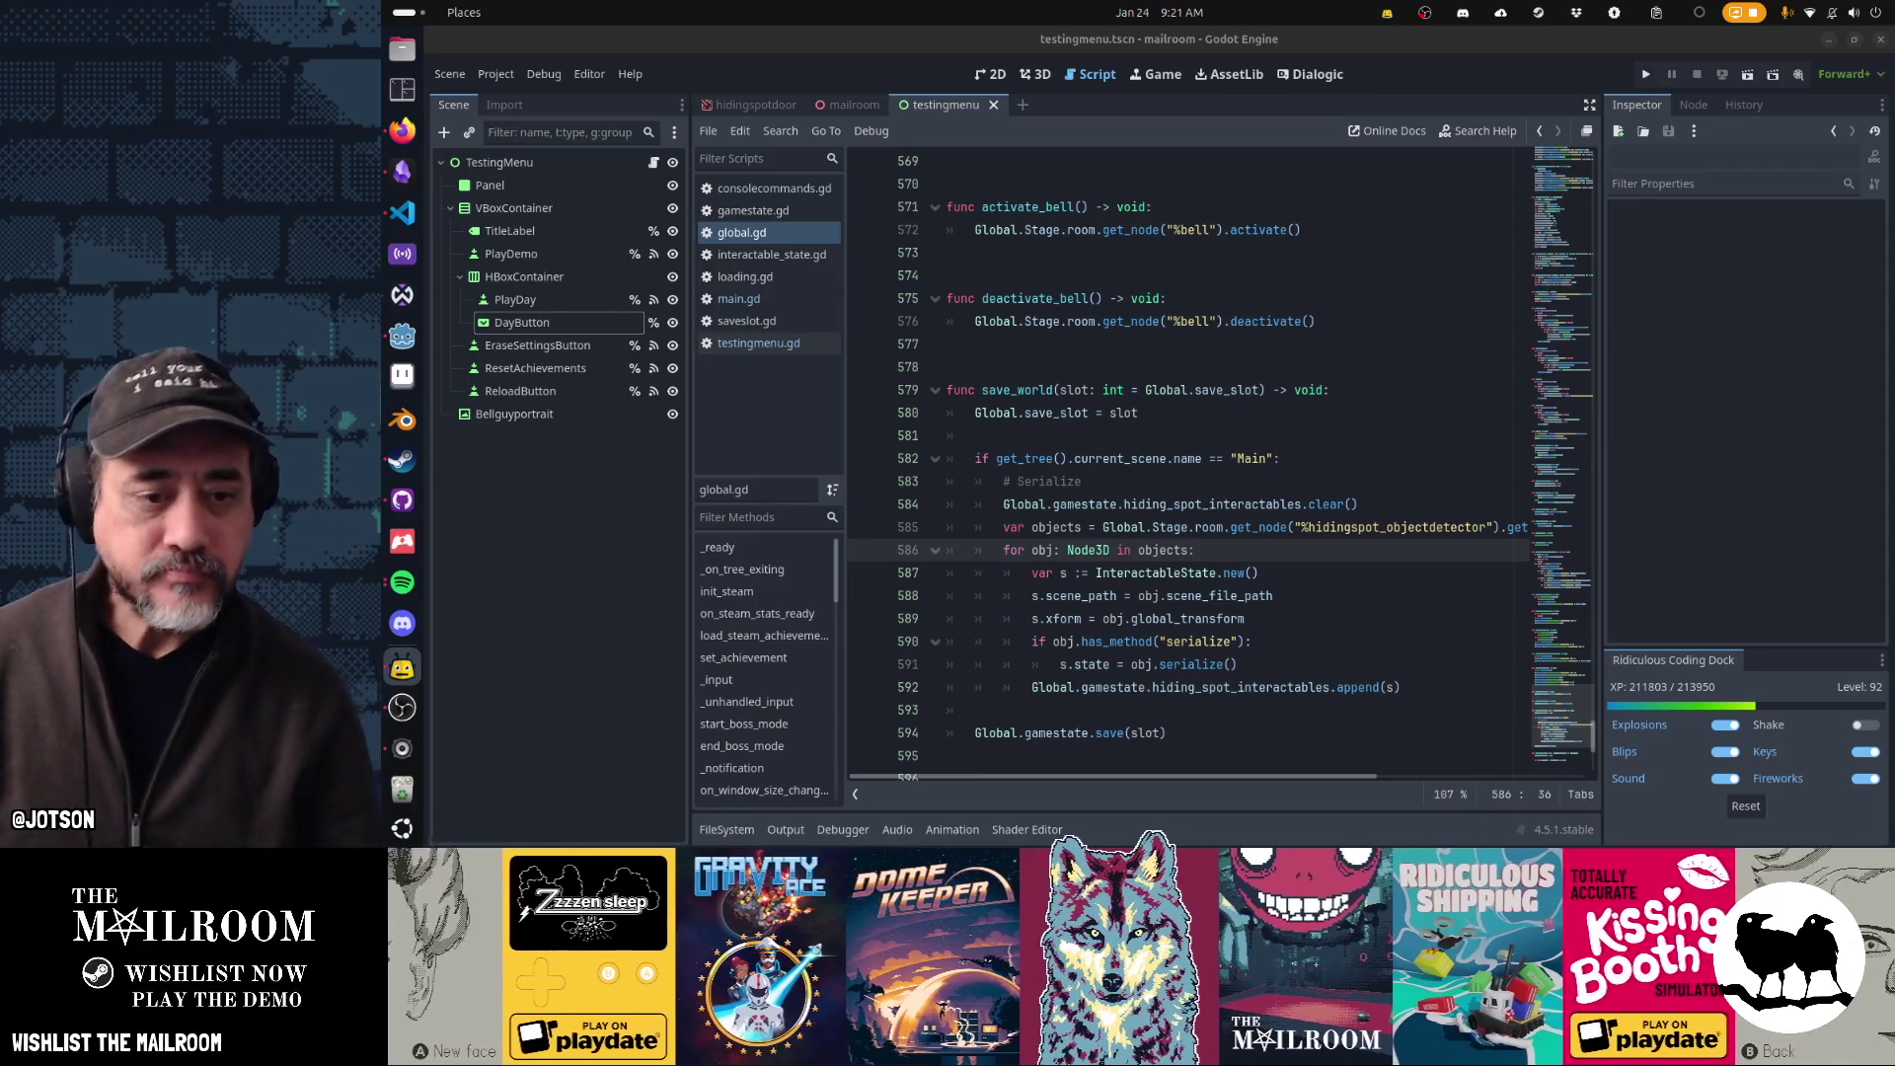
- Go to line 602 in load_world and toggle a breakpoint on the Stage.add line 606
scroll(1117, 510, down, 5)
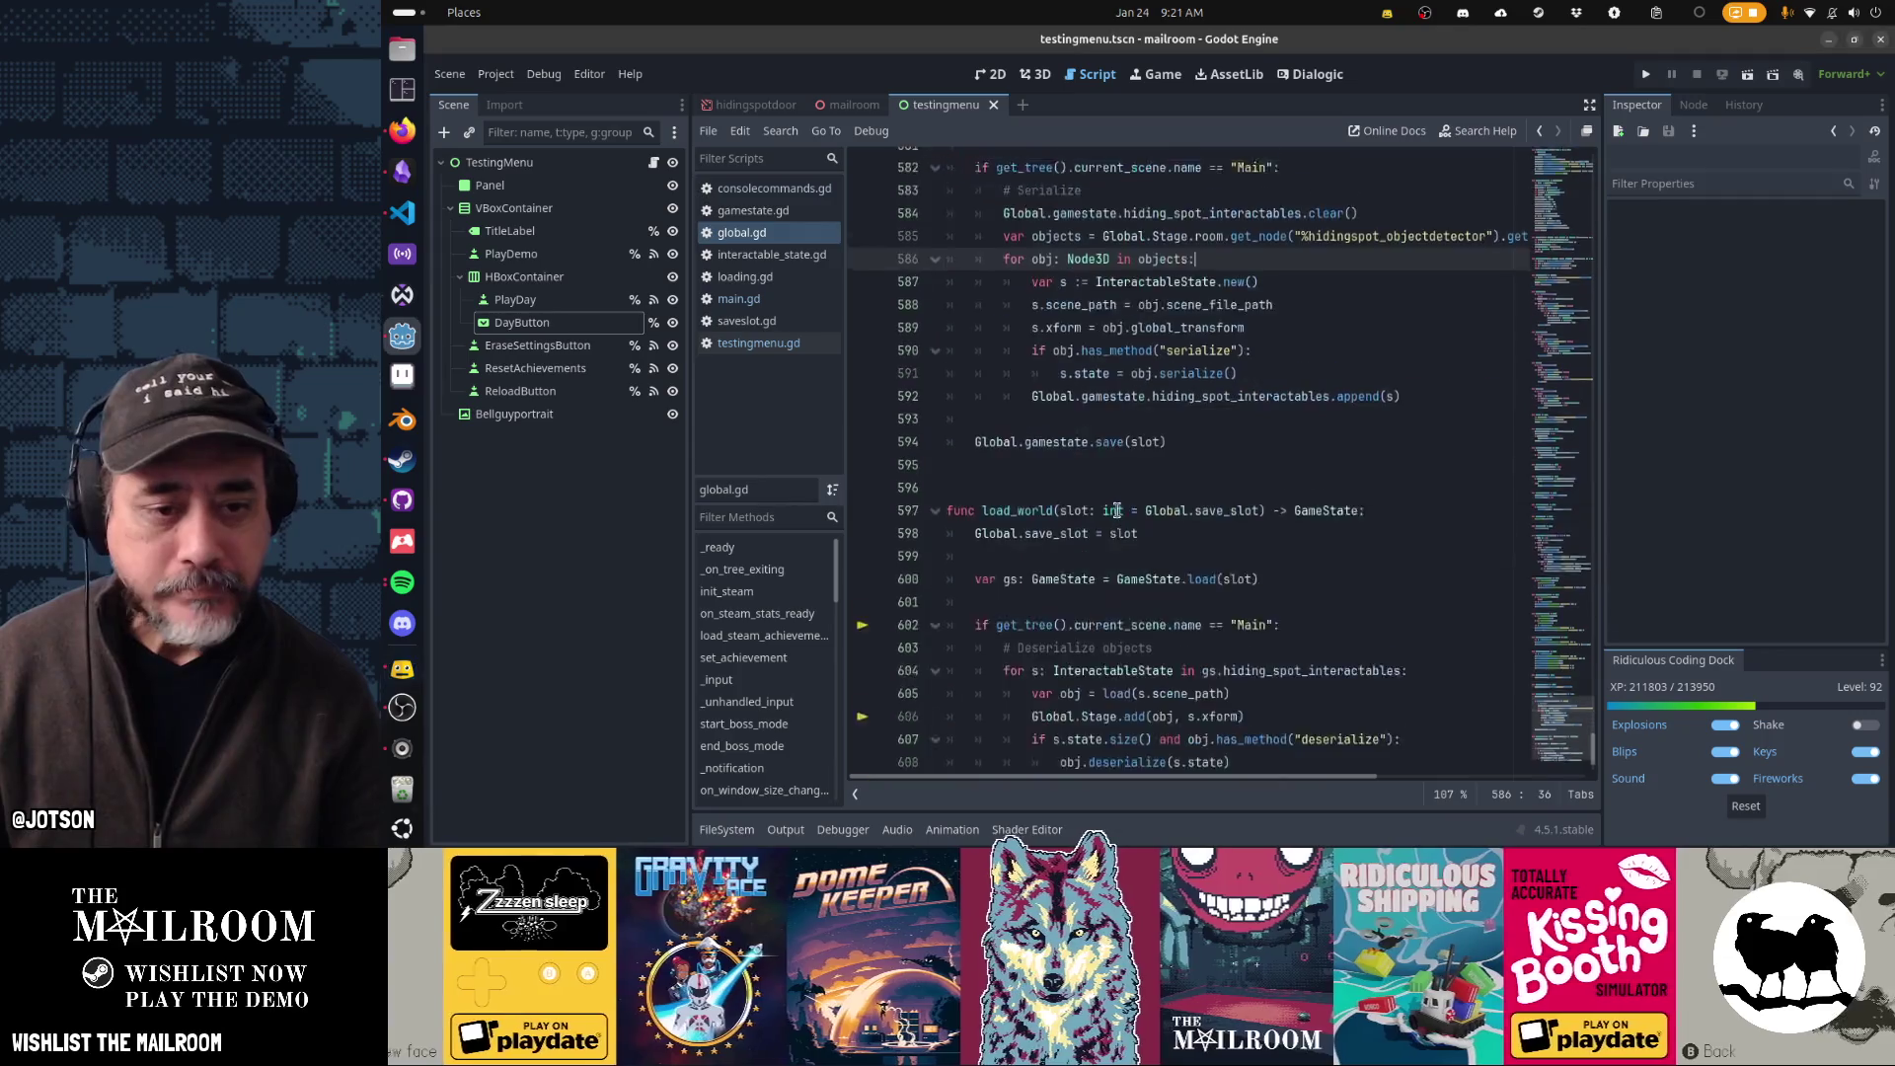
click(1114, 573)
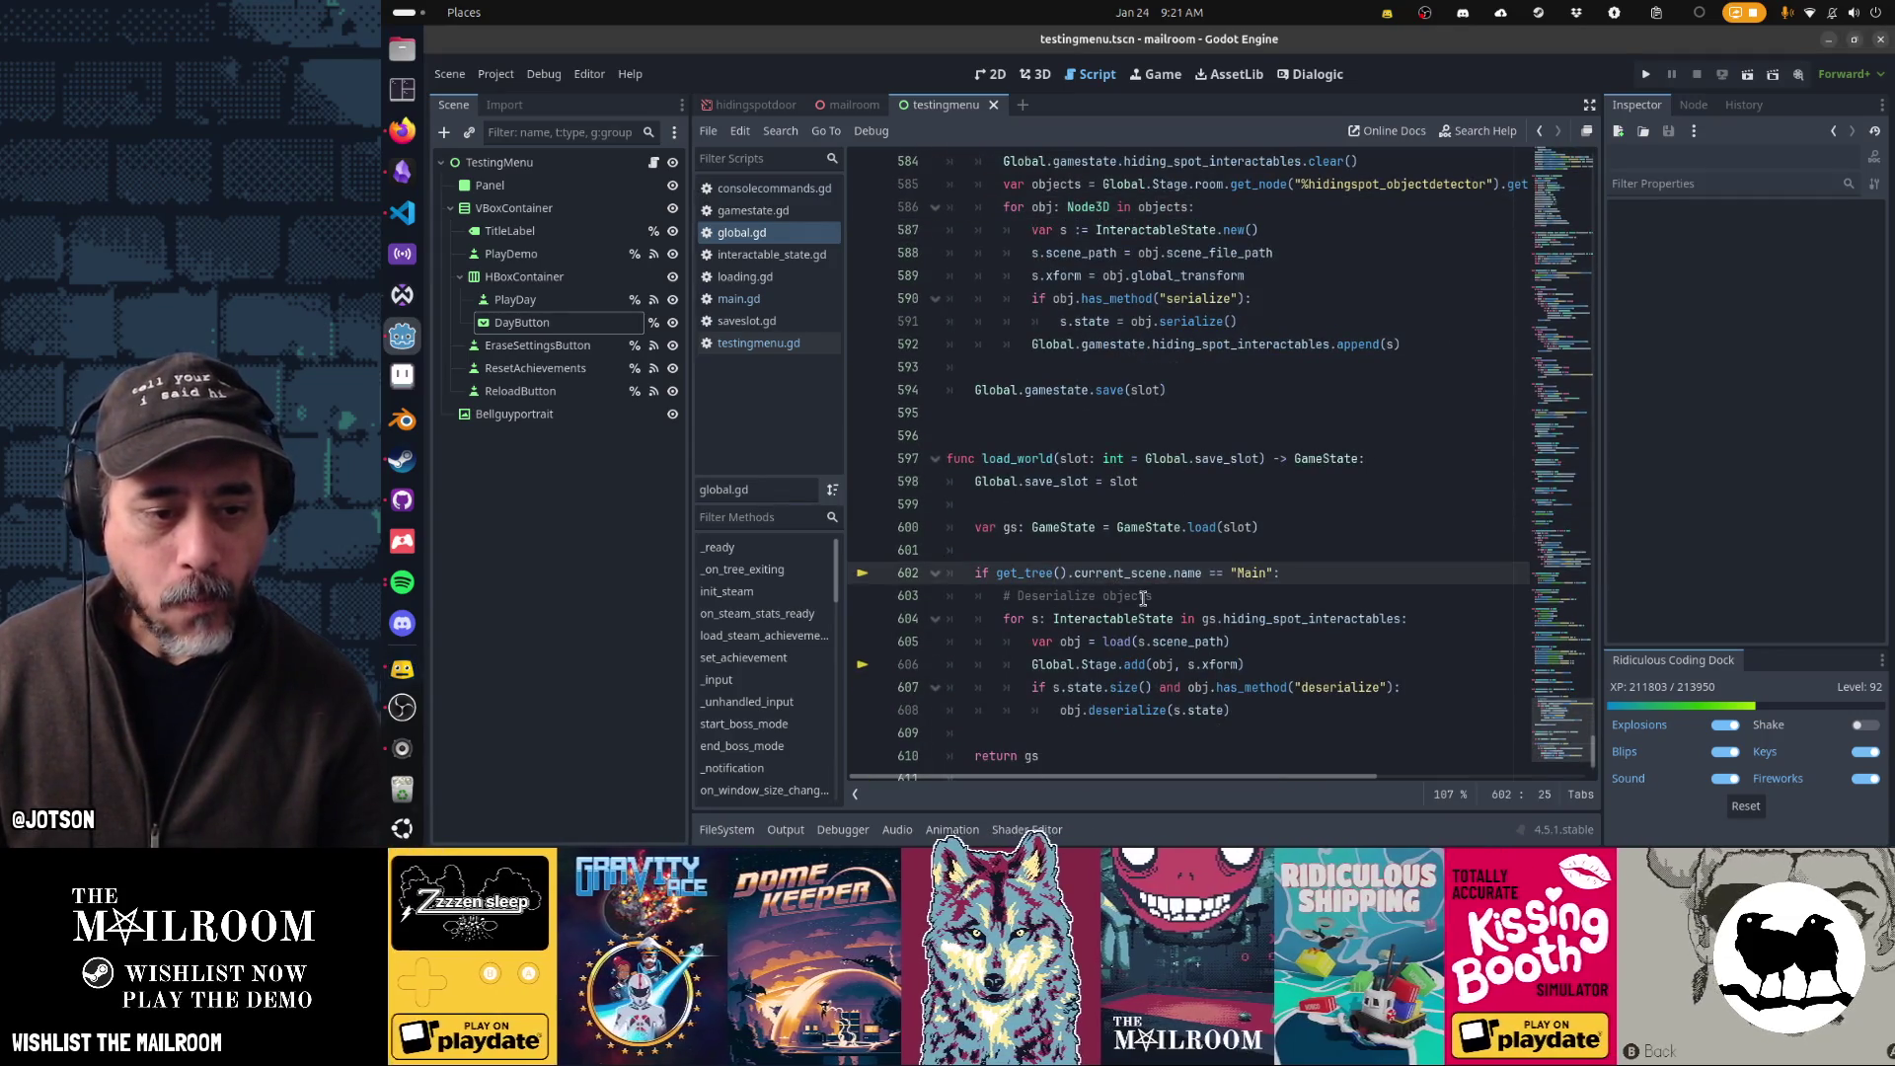
click(863, 665)
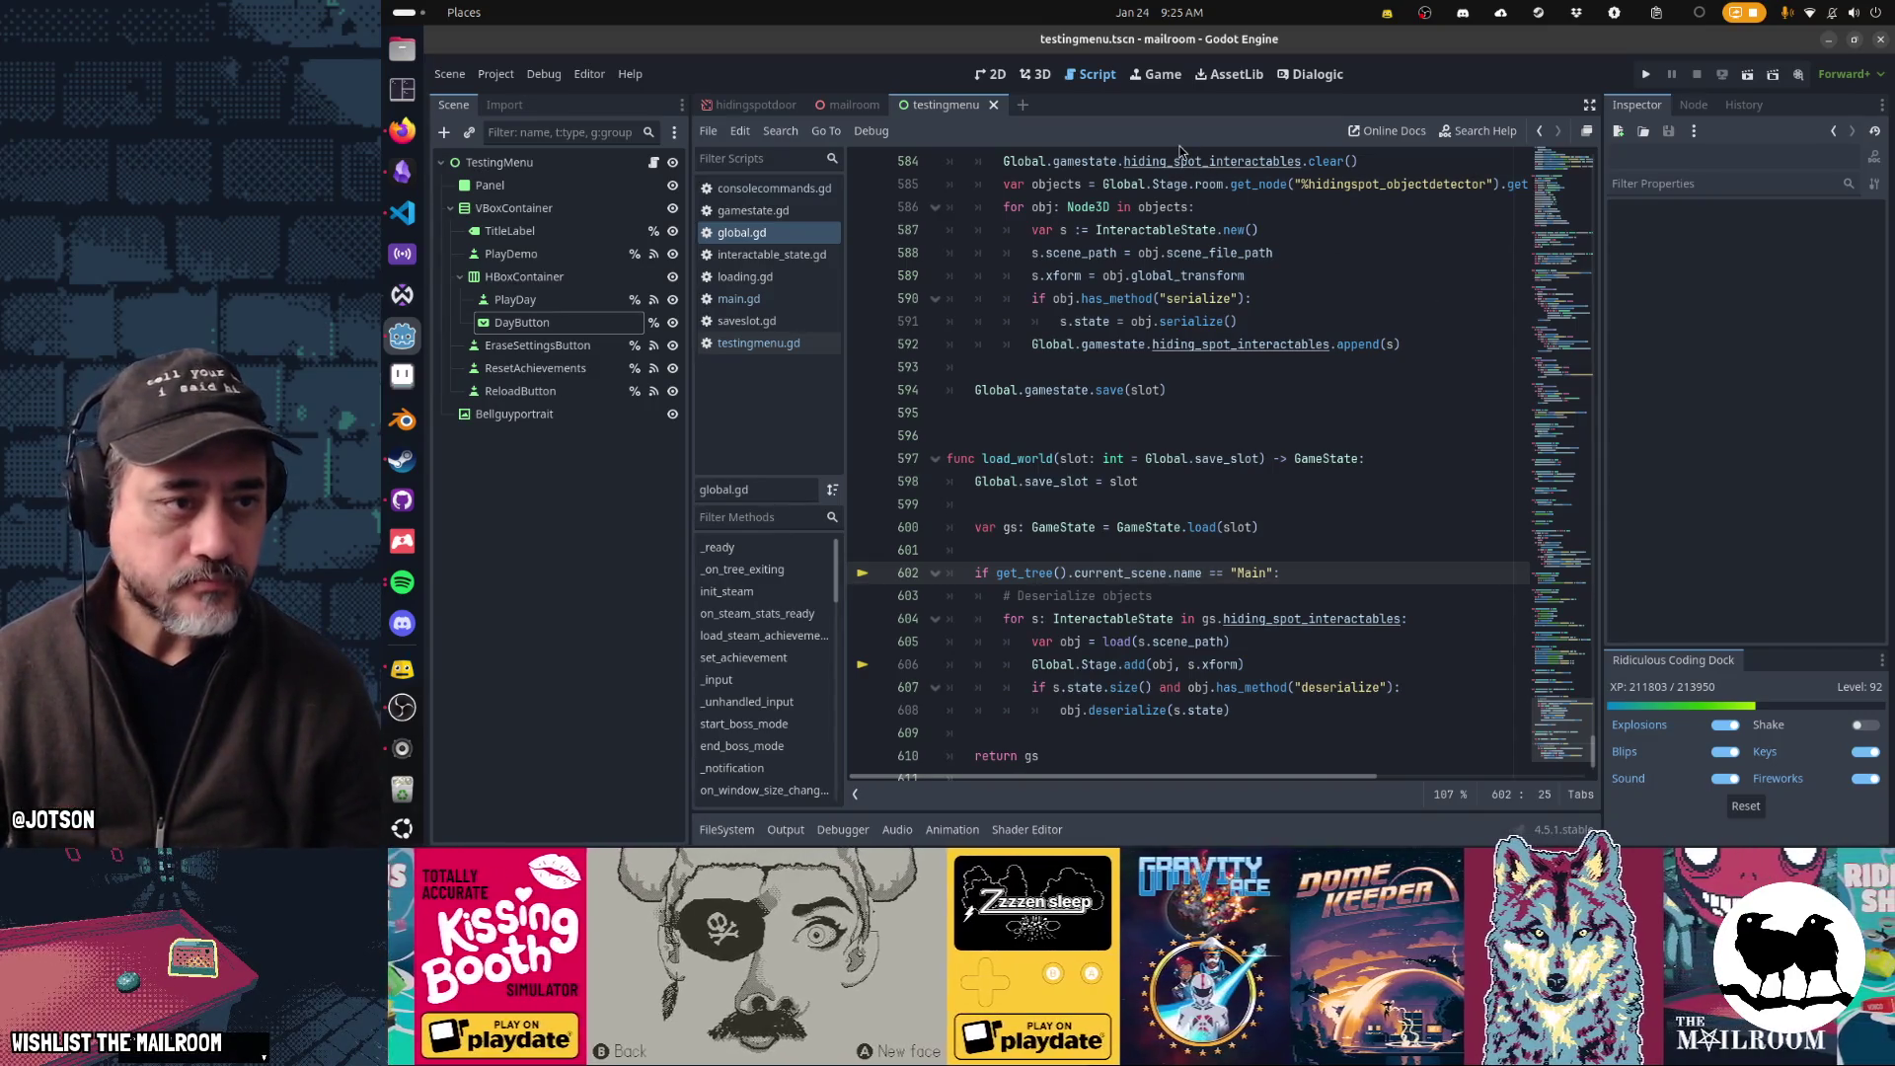
- In the mailroom scene, select the tv node and view its groups, with day3 checked
click(870, 106)
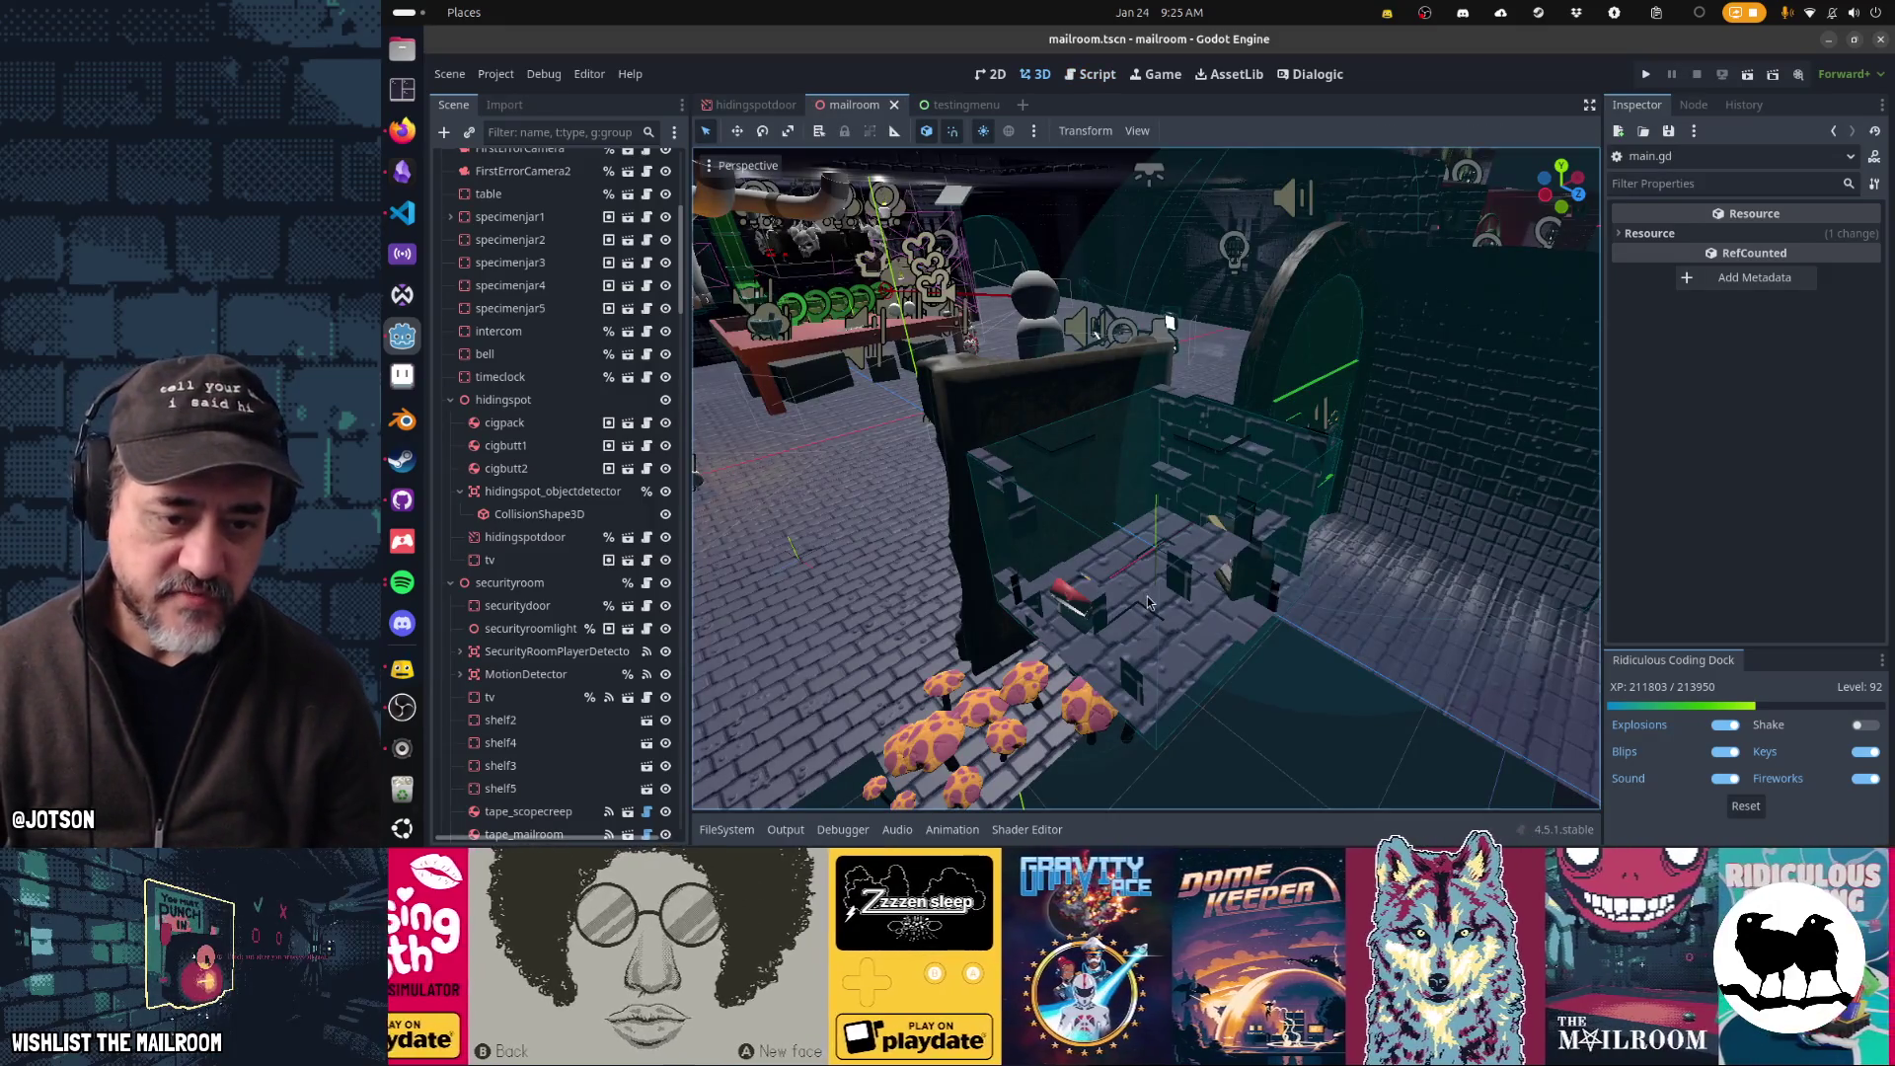
scroll(1144, 602, up, 2)
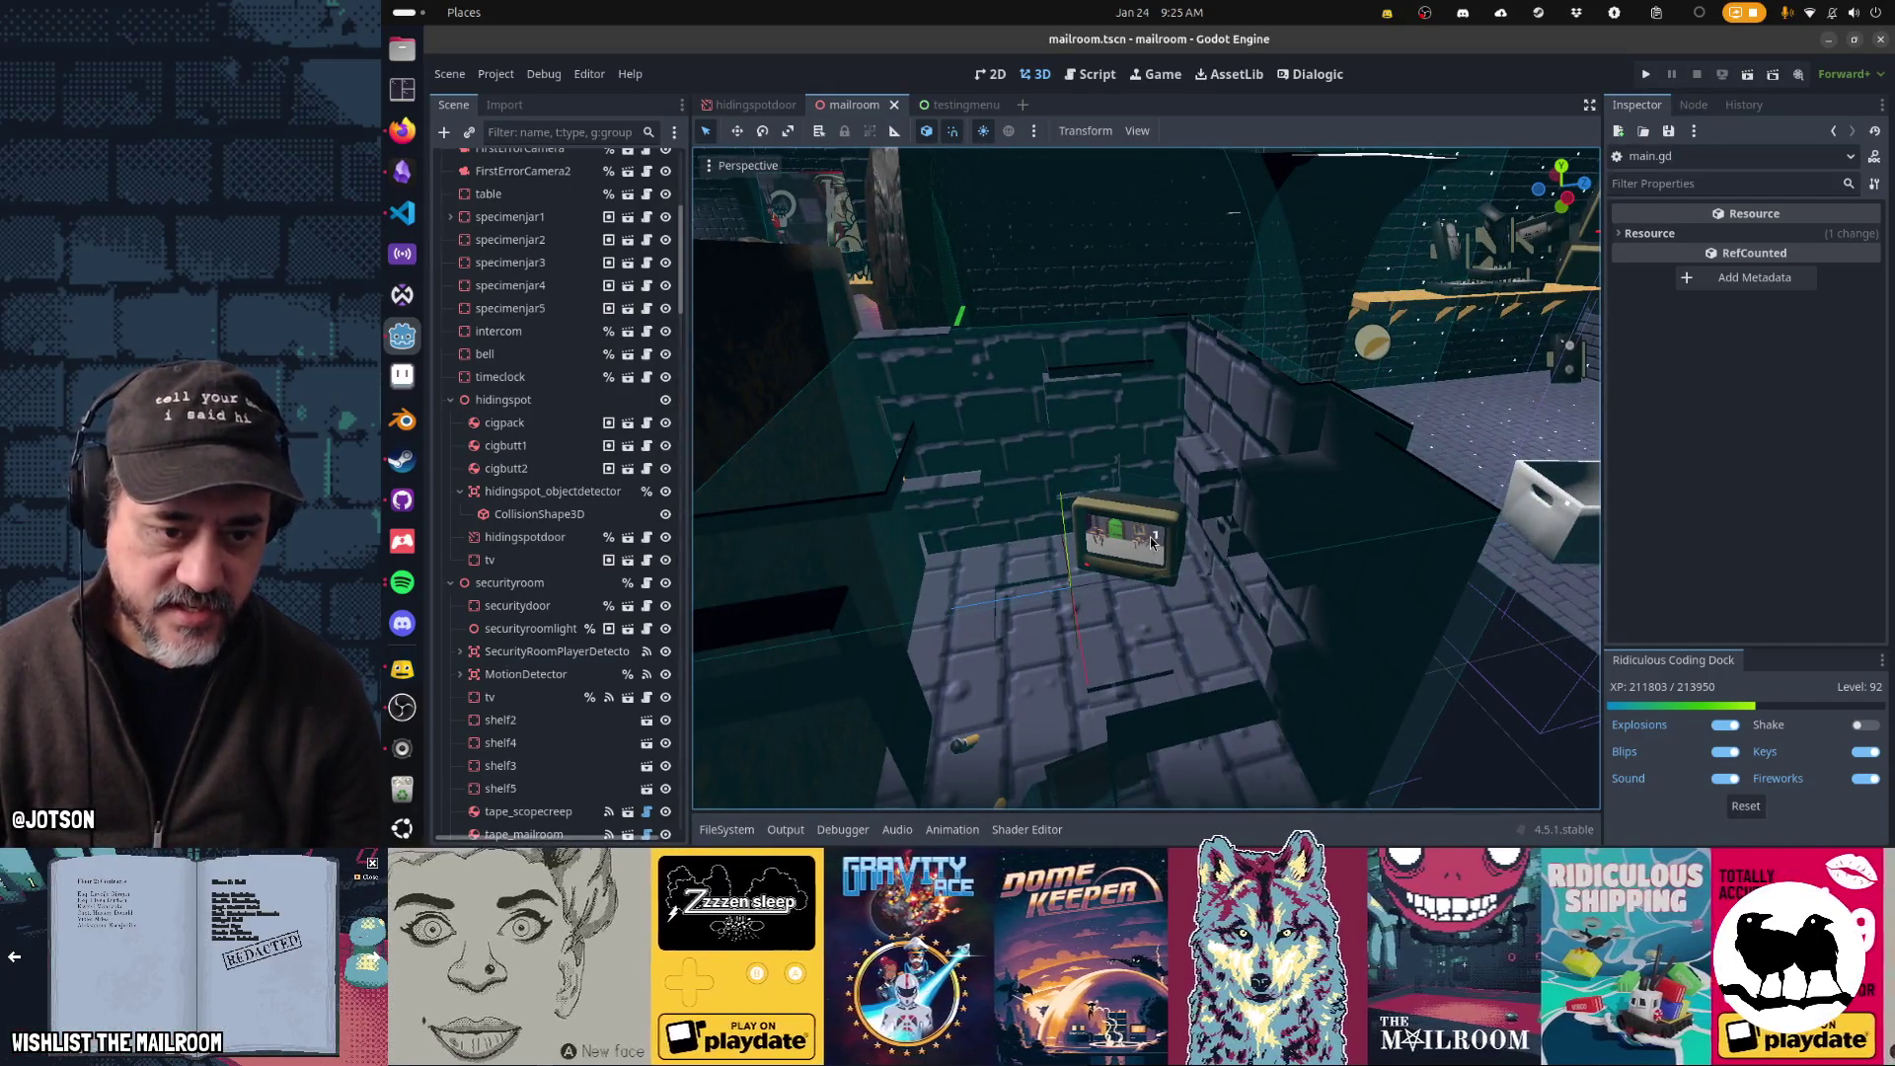
alt+right_click(1151, 538)
click(1175, 567)
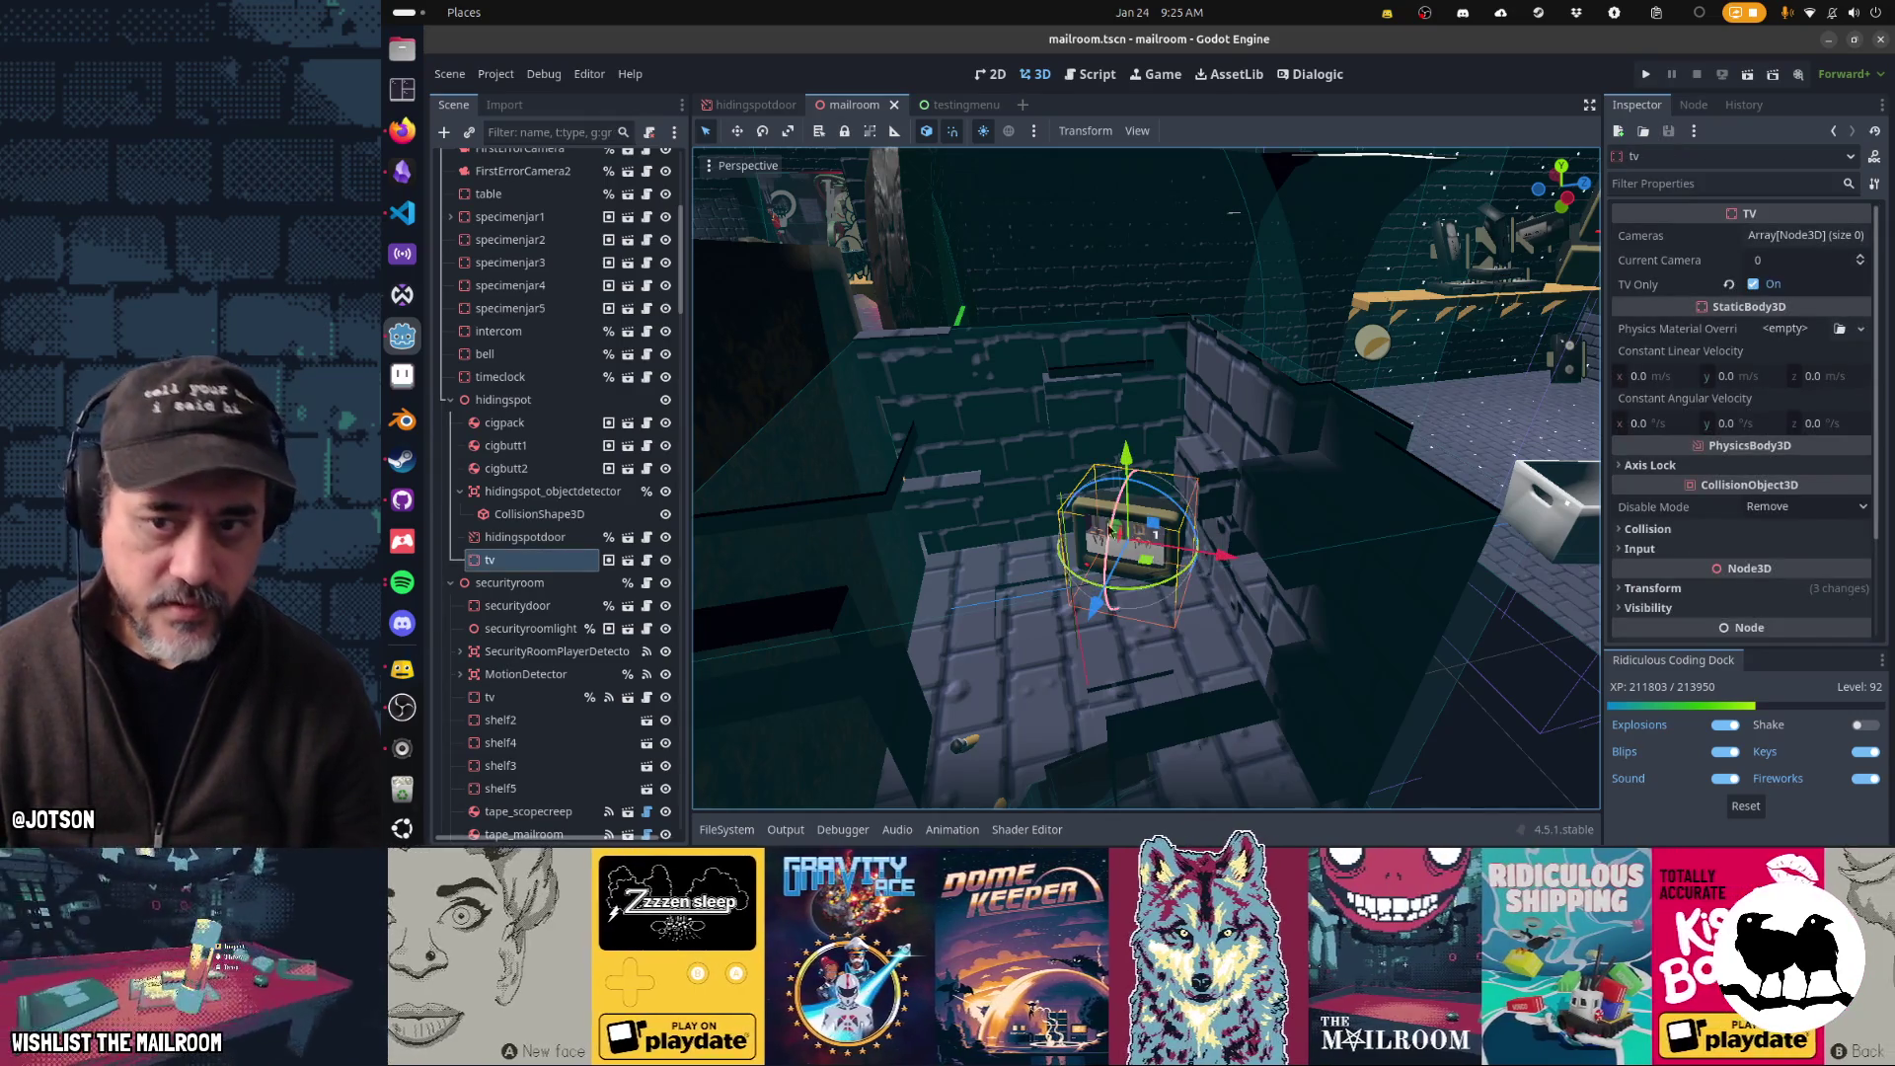
click(1704, 109)
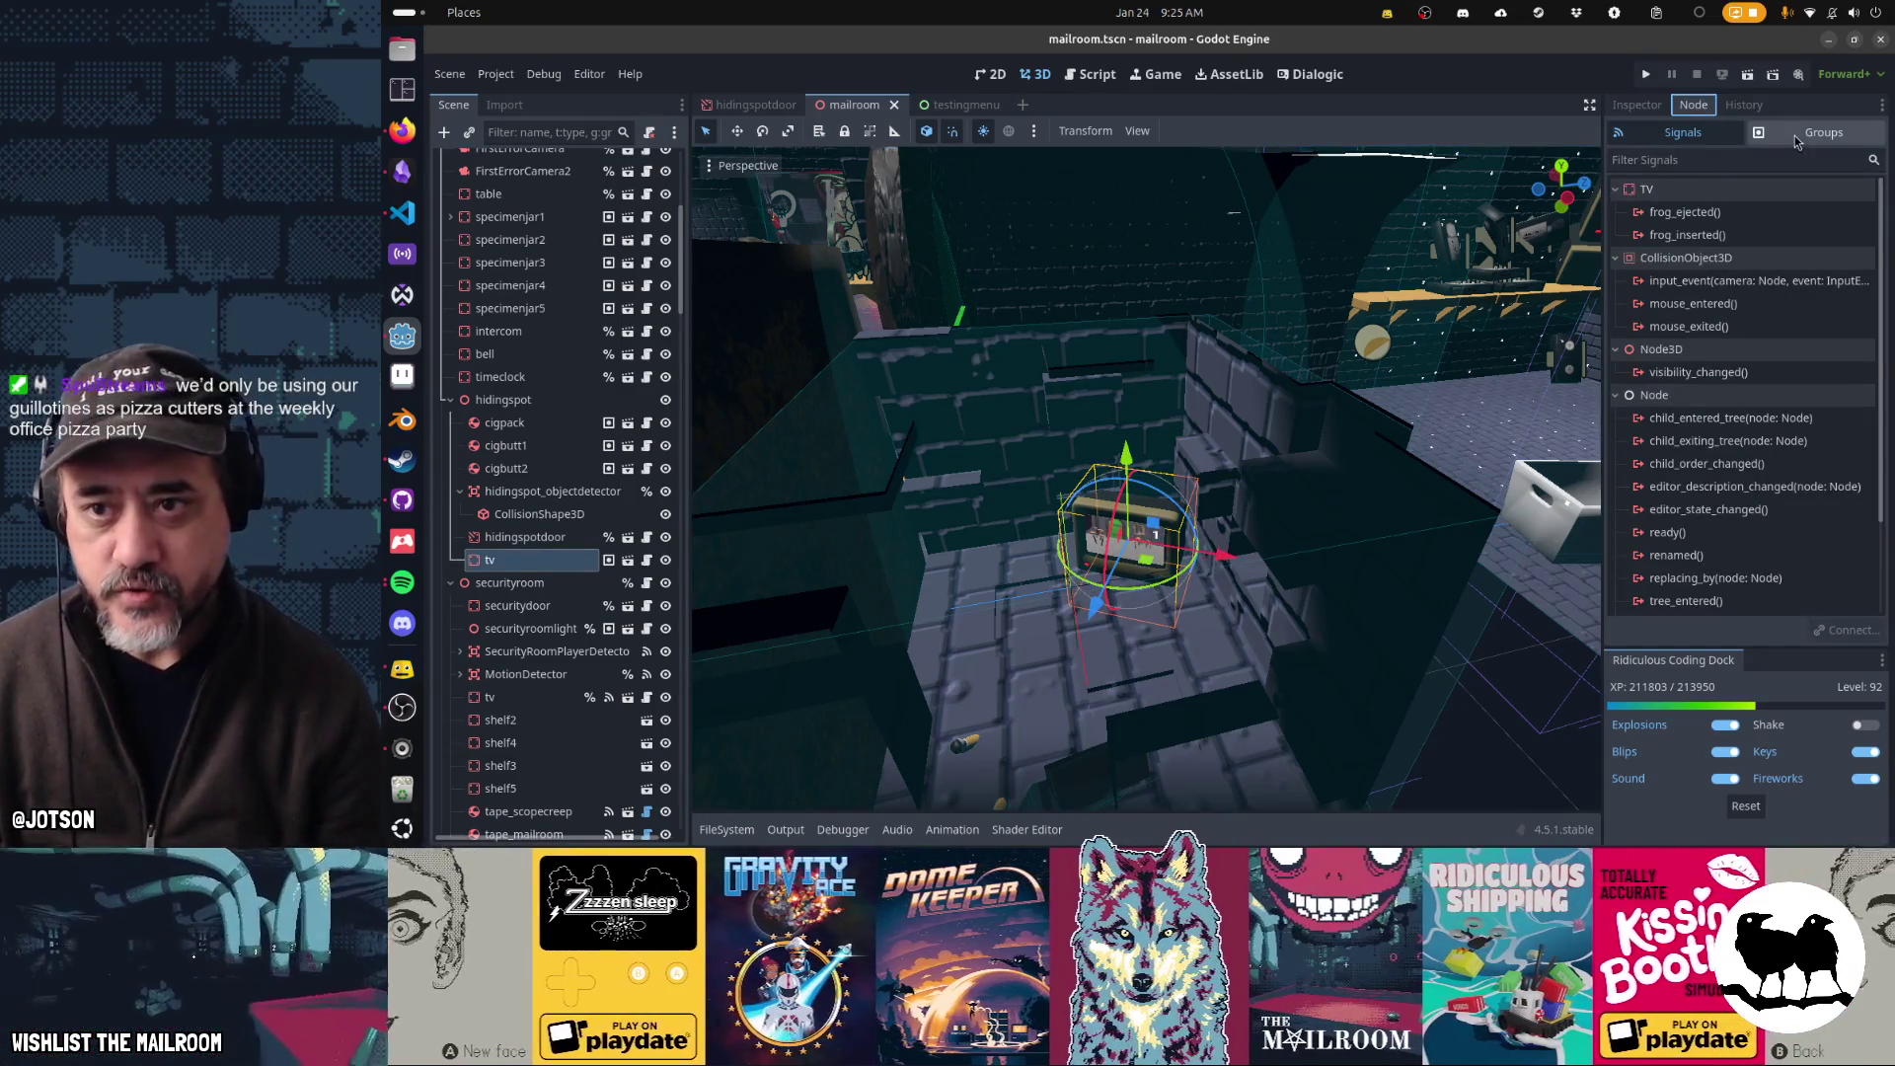
click(1816, 133)
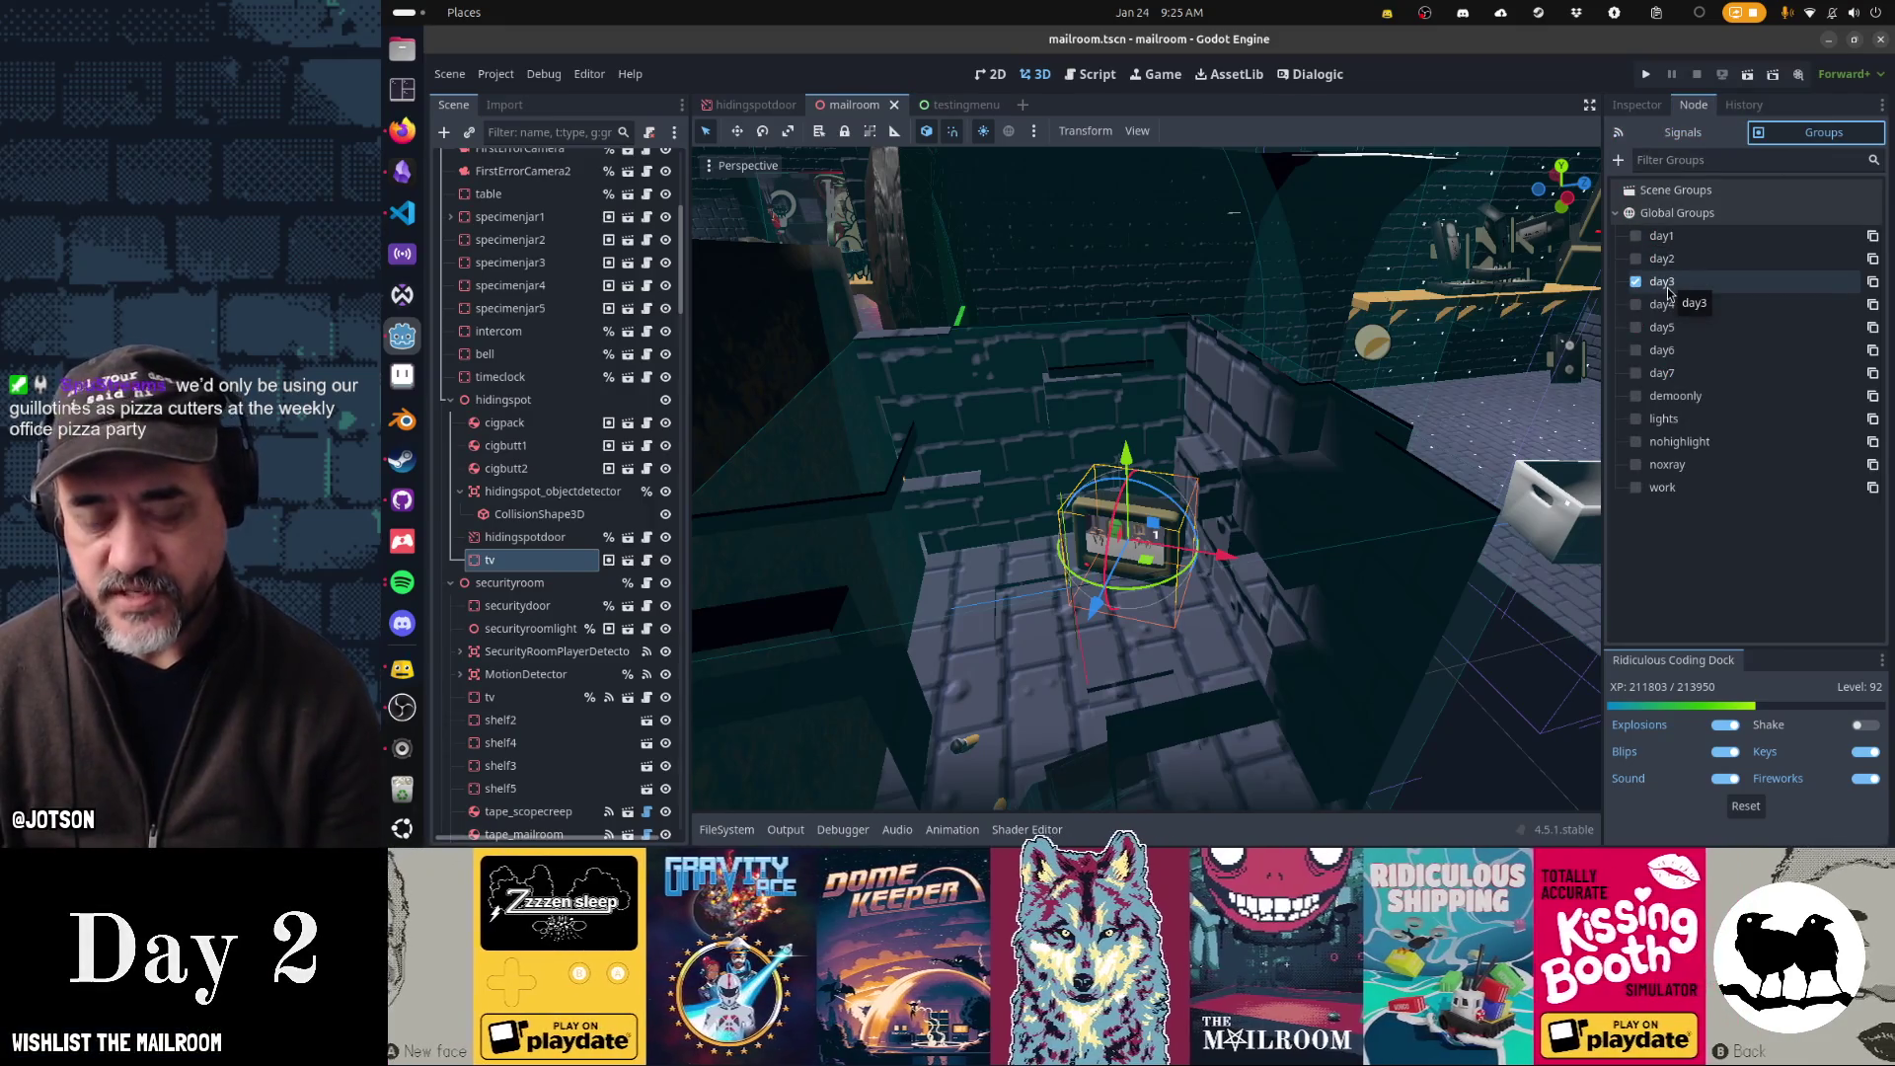
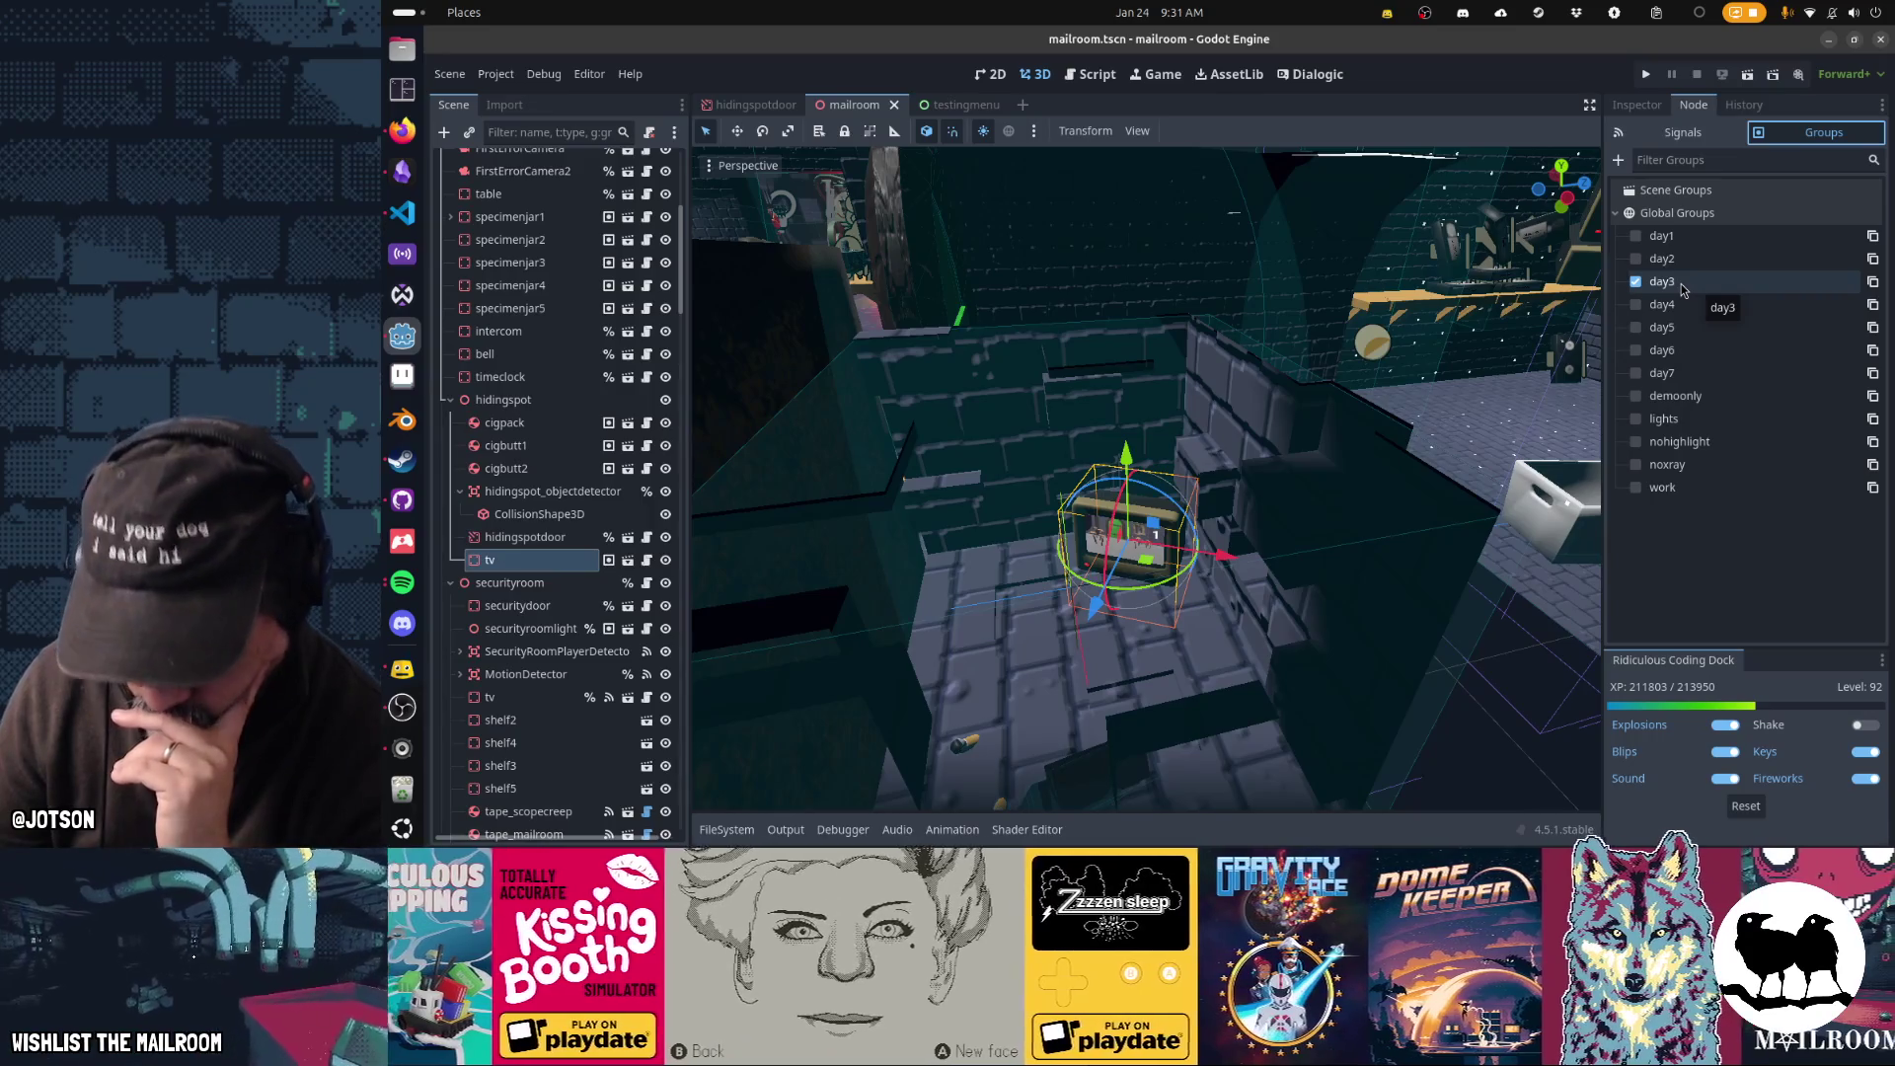
- Open consolecommands.gd and place the caret on the day command's save_world call
click(1093, 74)
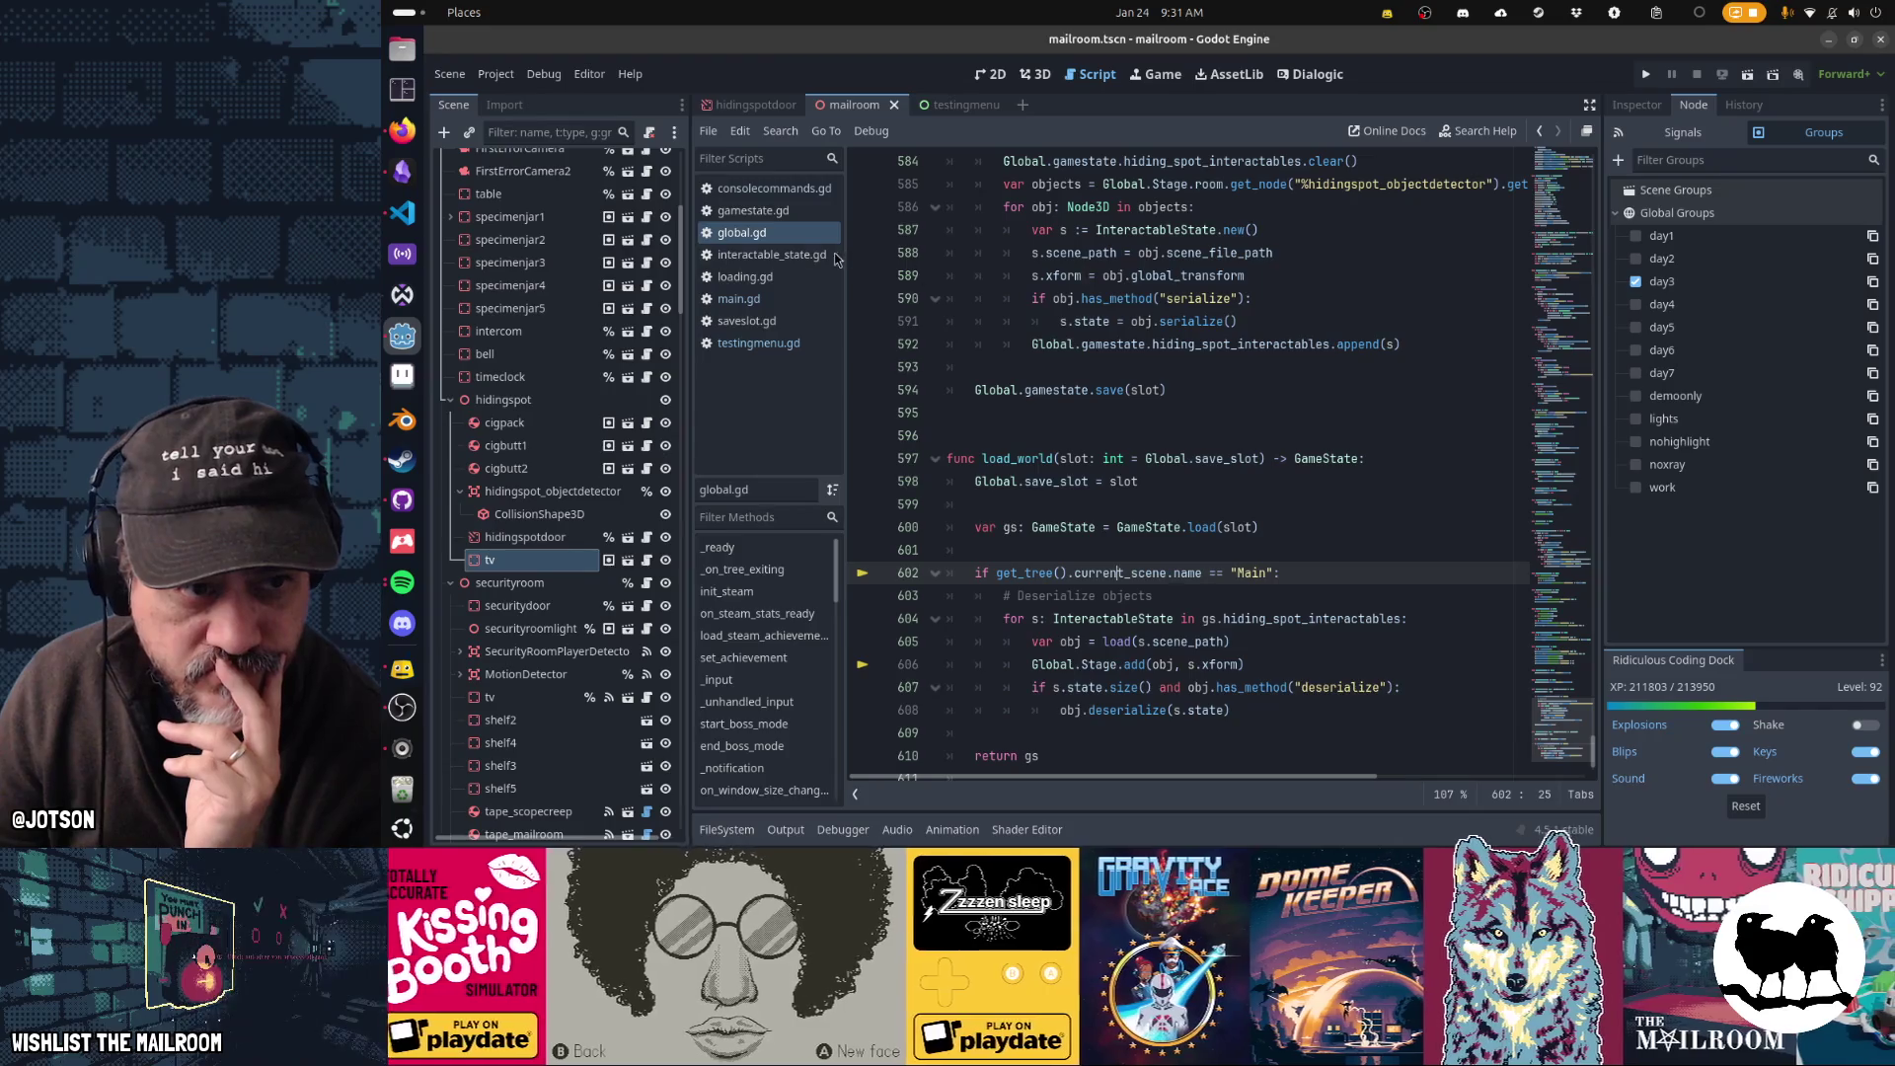
click(790, 194)
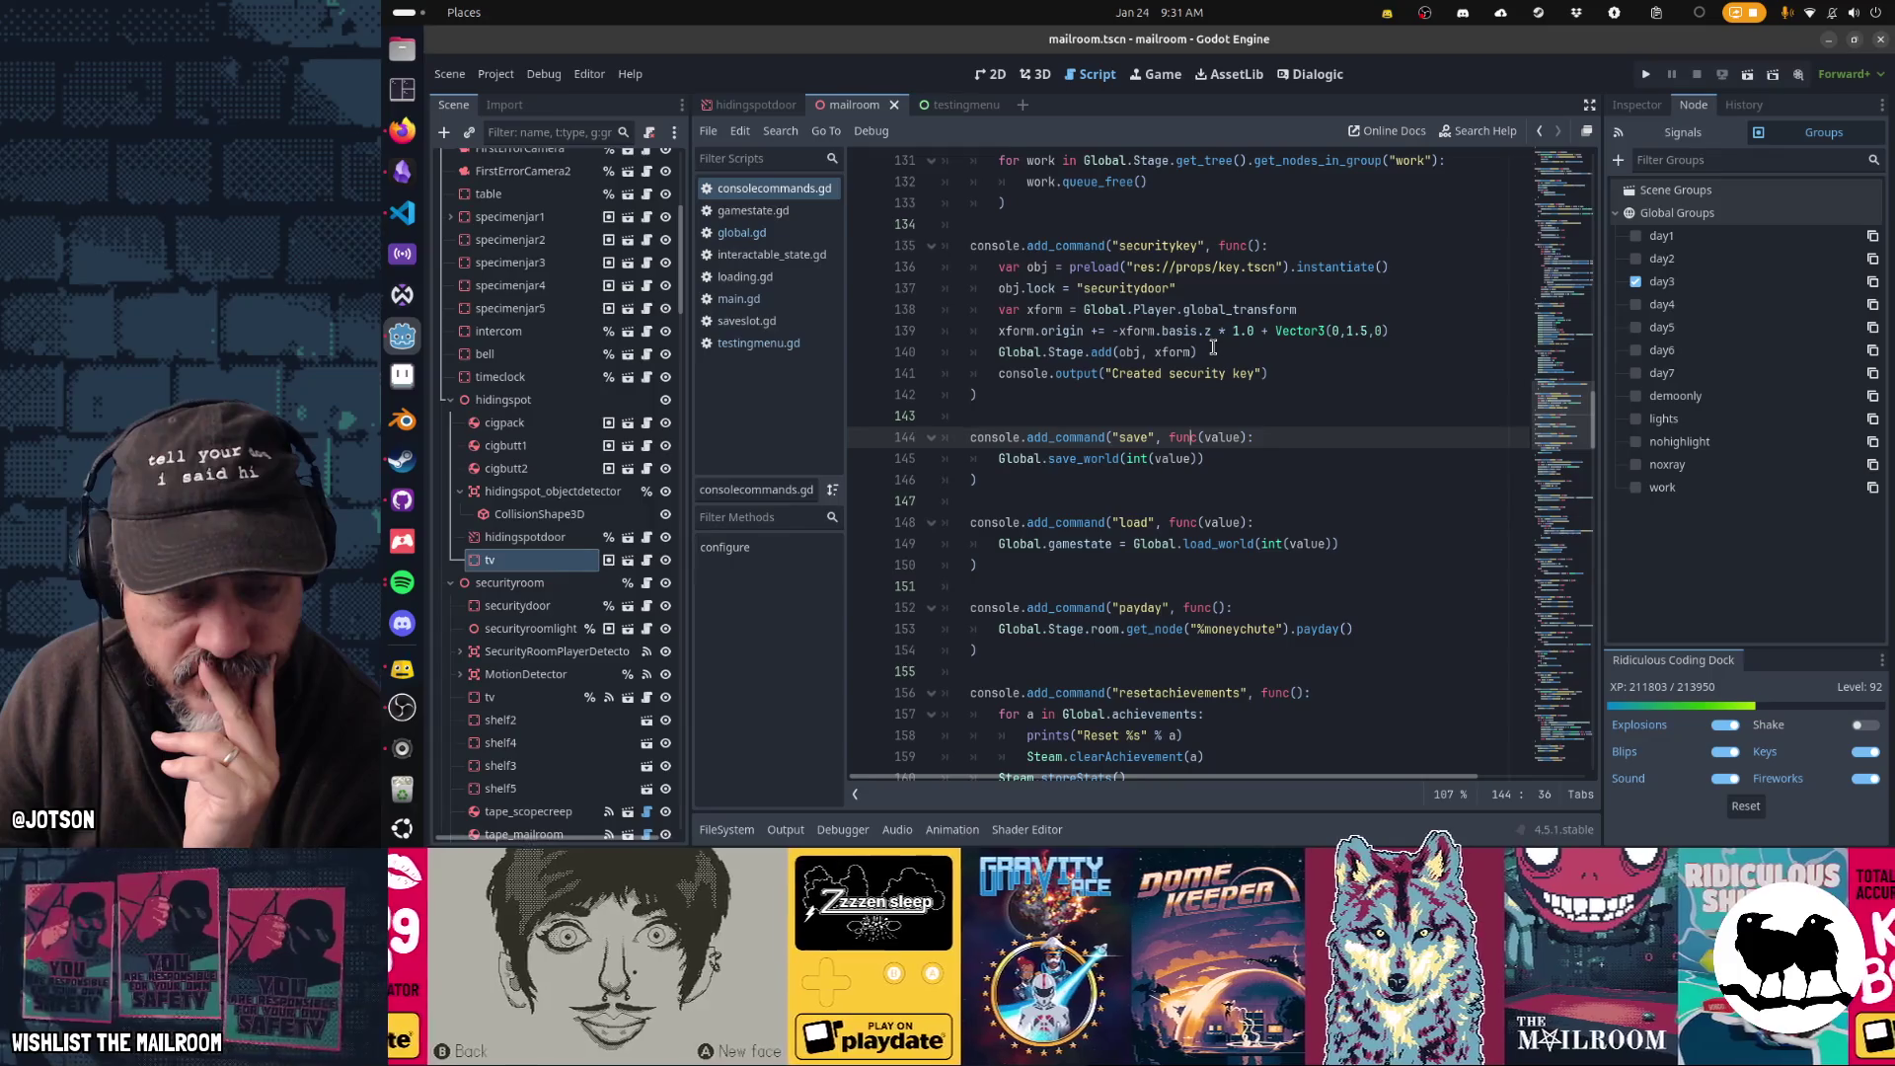
scroll(1212, 347, up, 5)
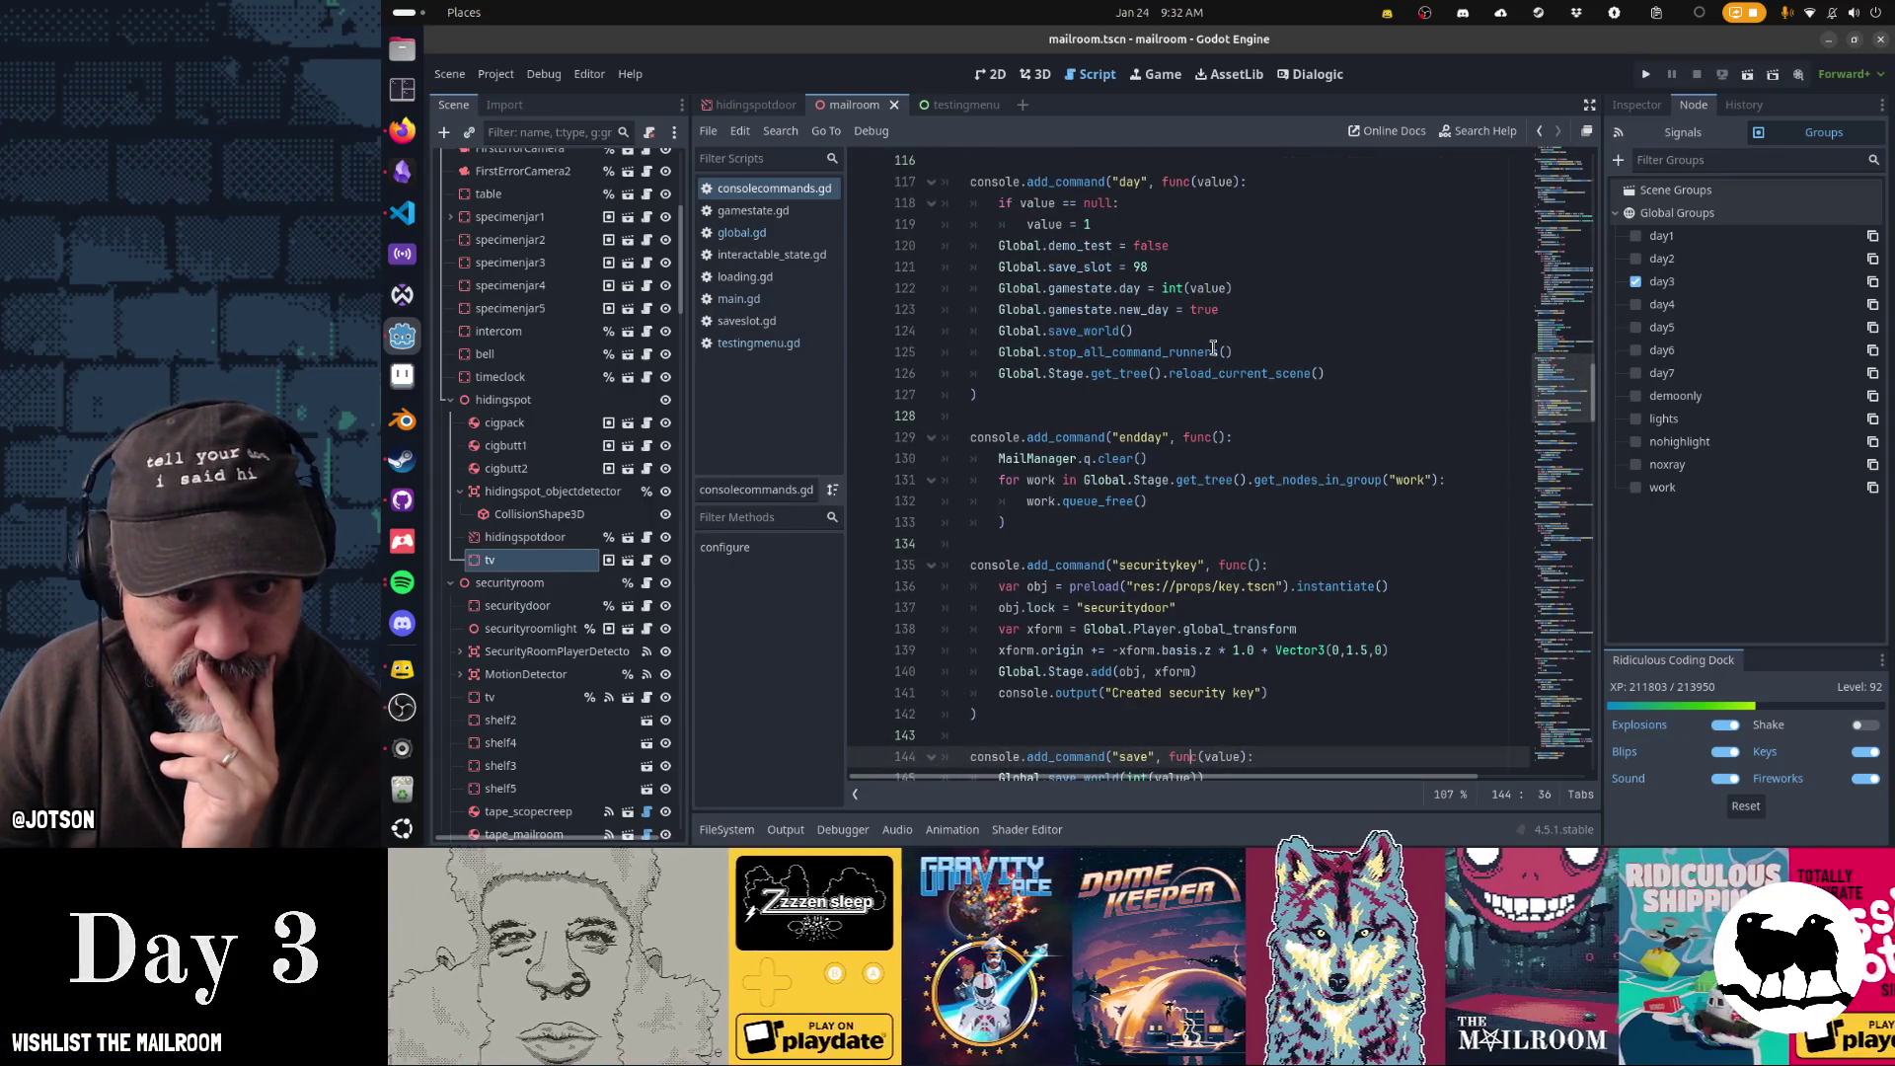
drag(1102, 200, 1112, 334)
click(1112, 334)
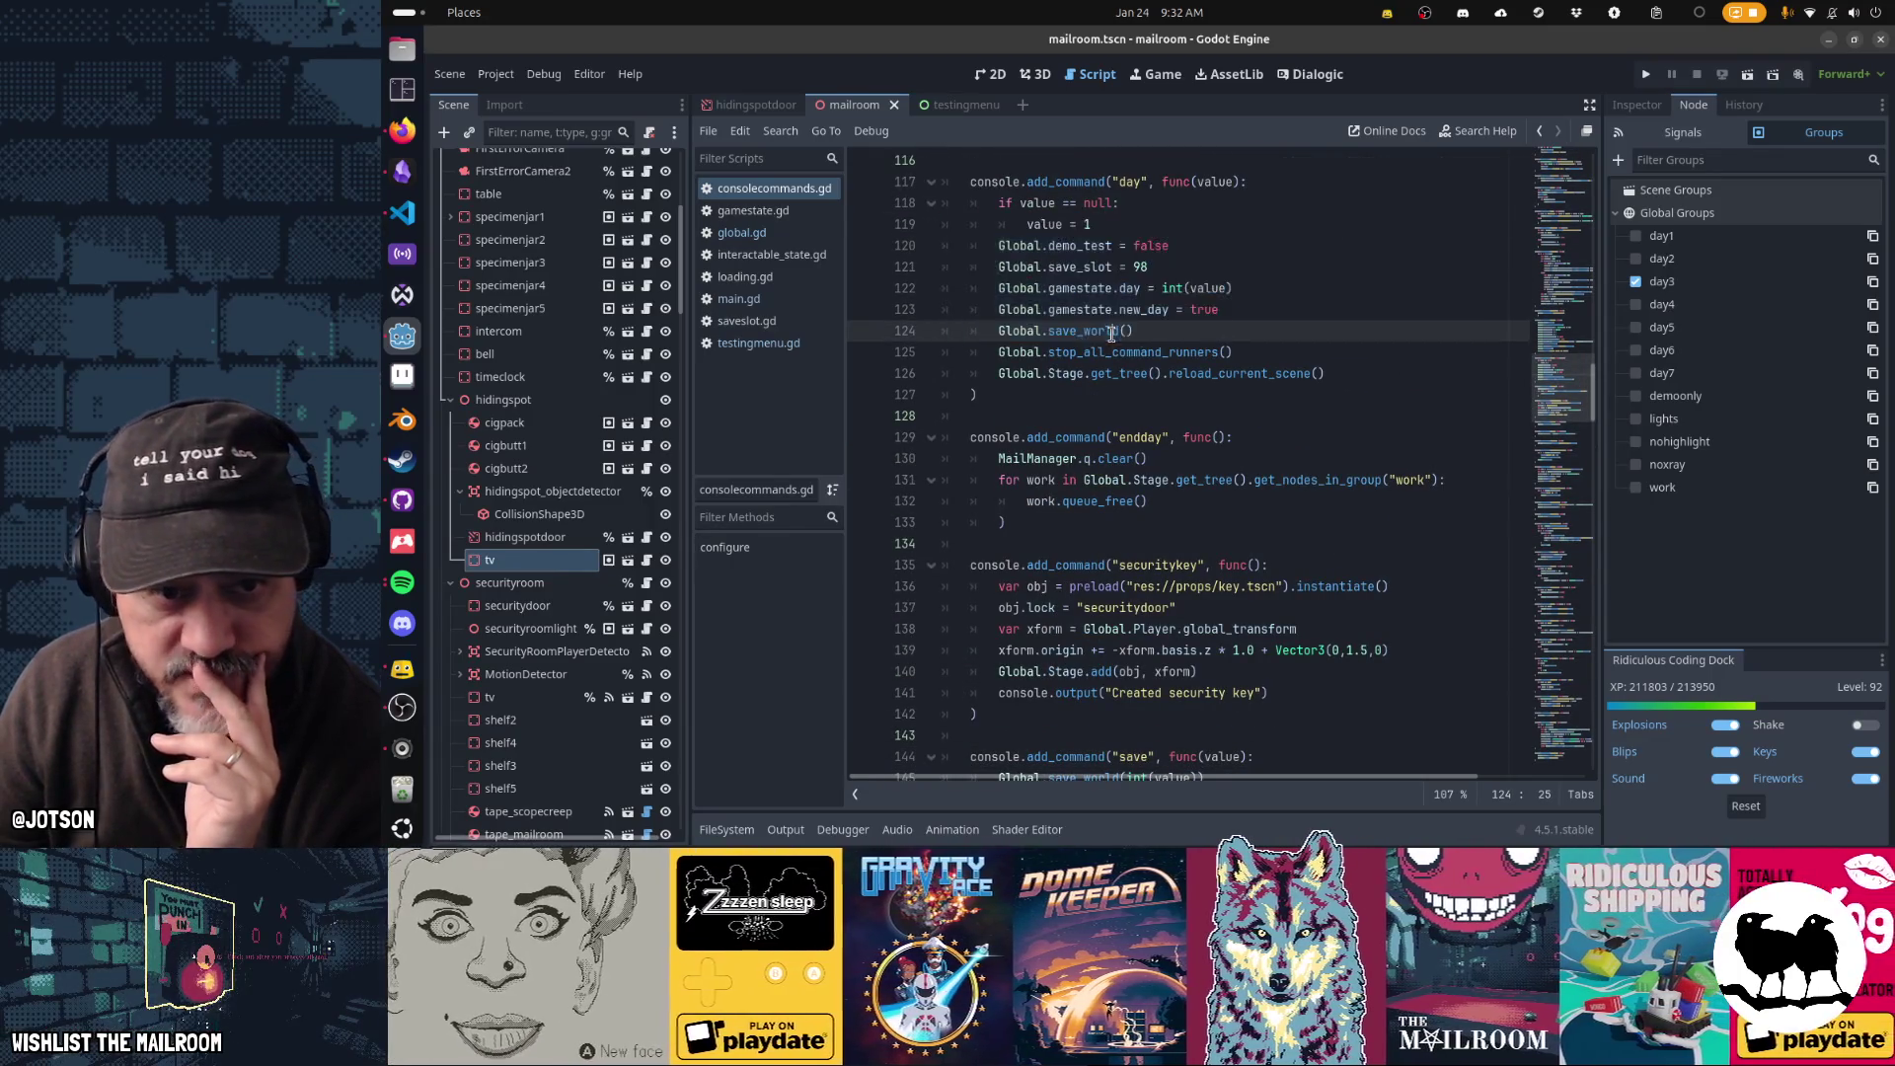
- Select the save command definition on lines 144–145, then scroll back to the day command
mouse_move(1207, 342)
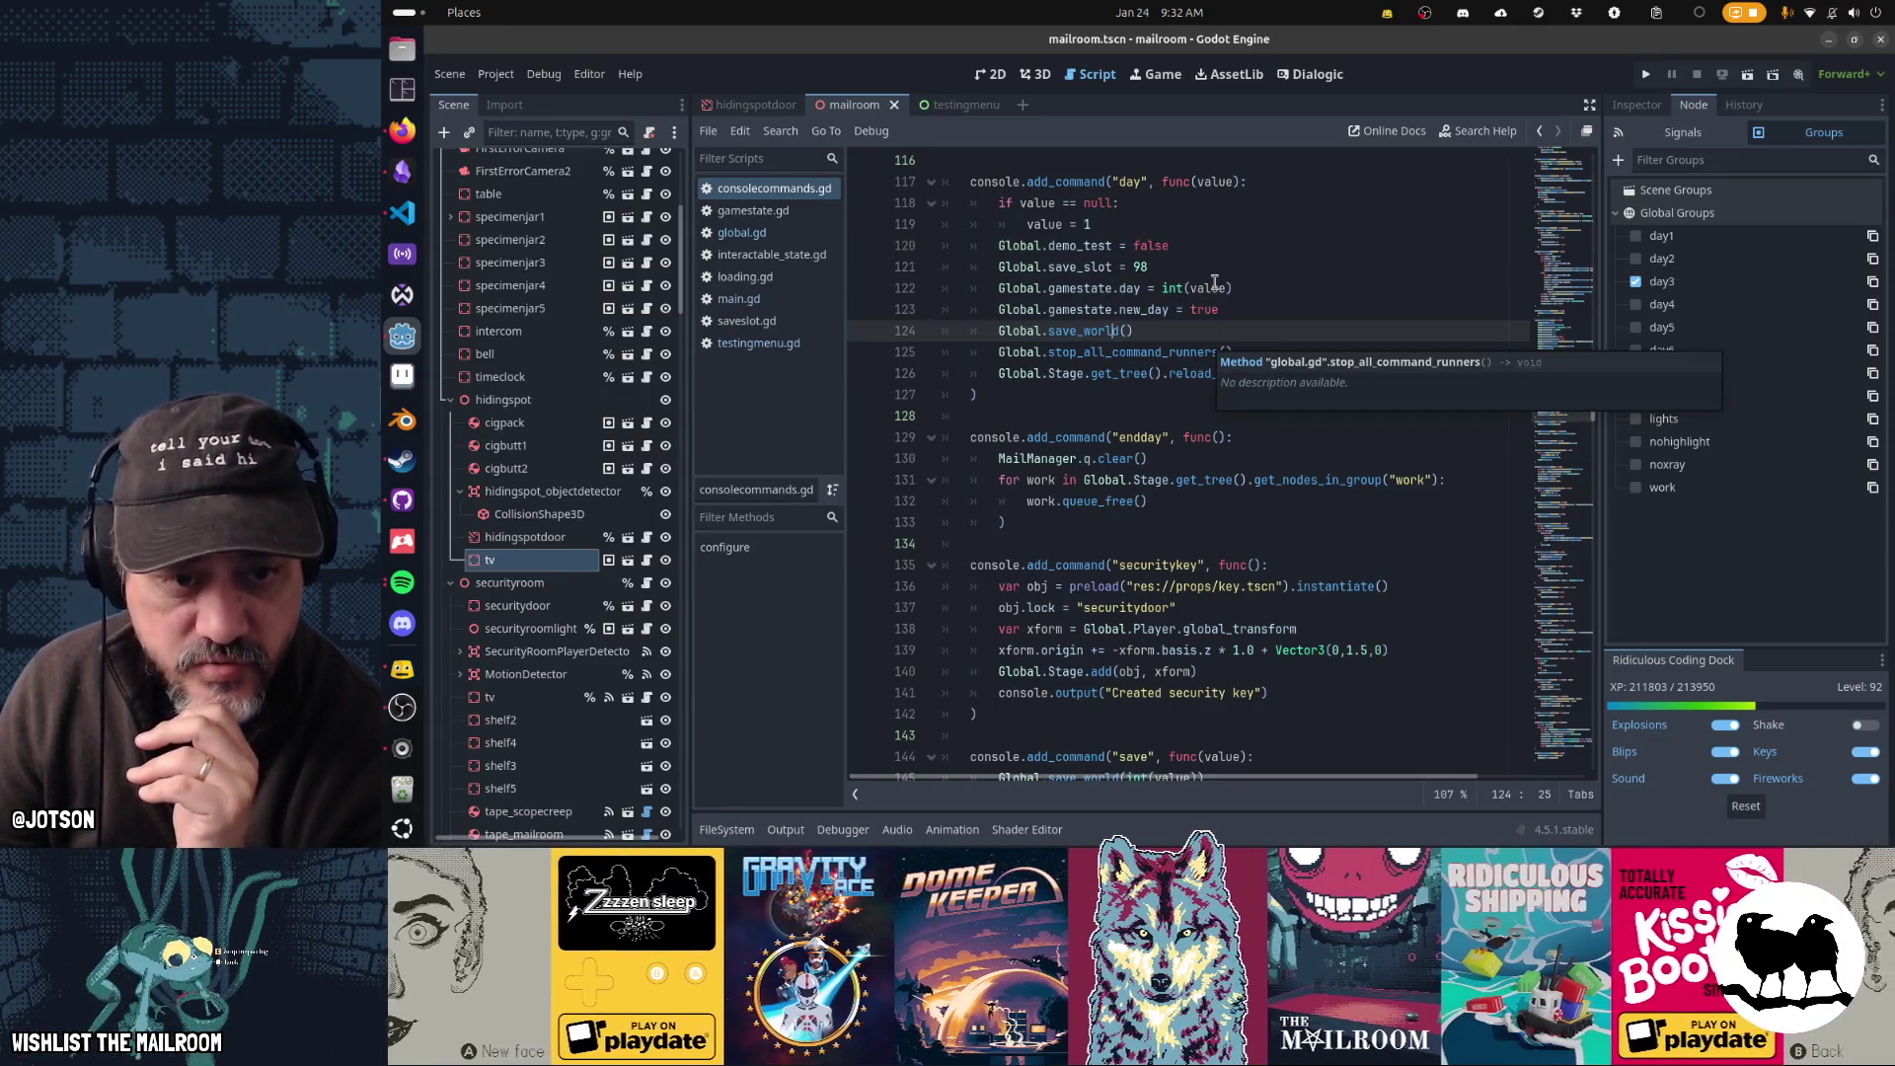
mouse_move(1214, 284)
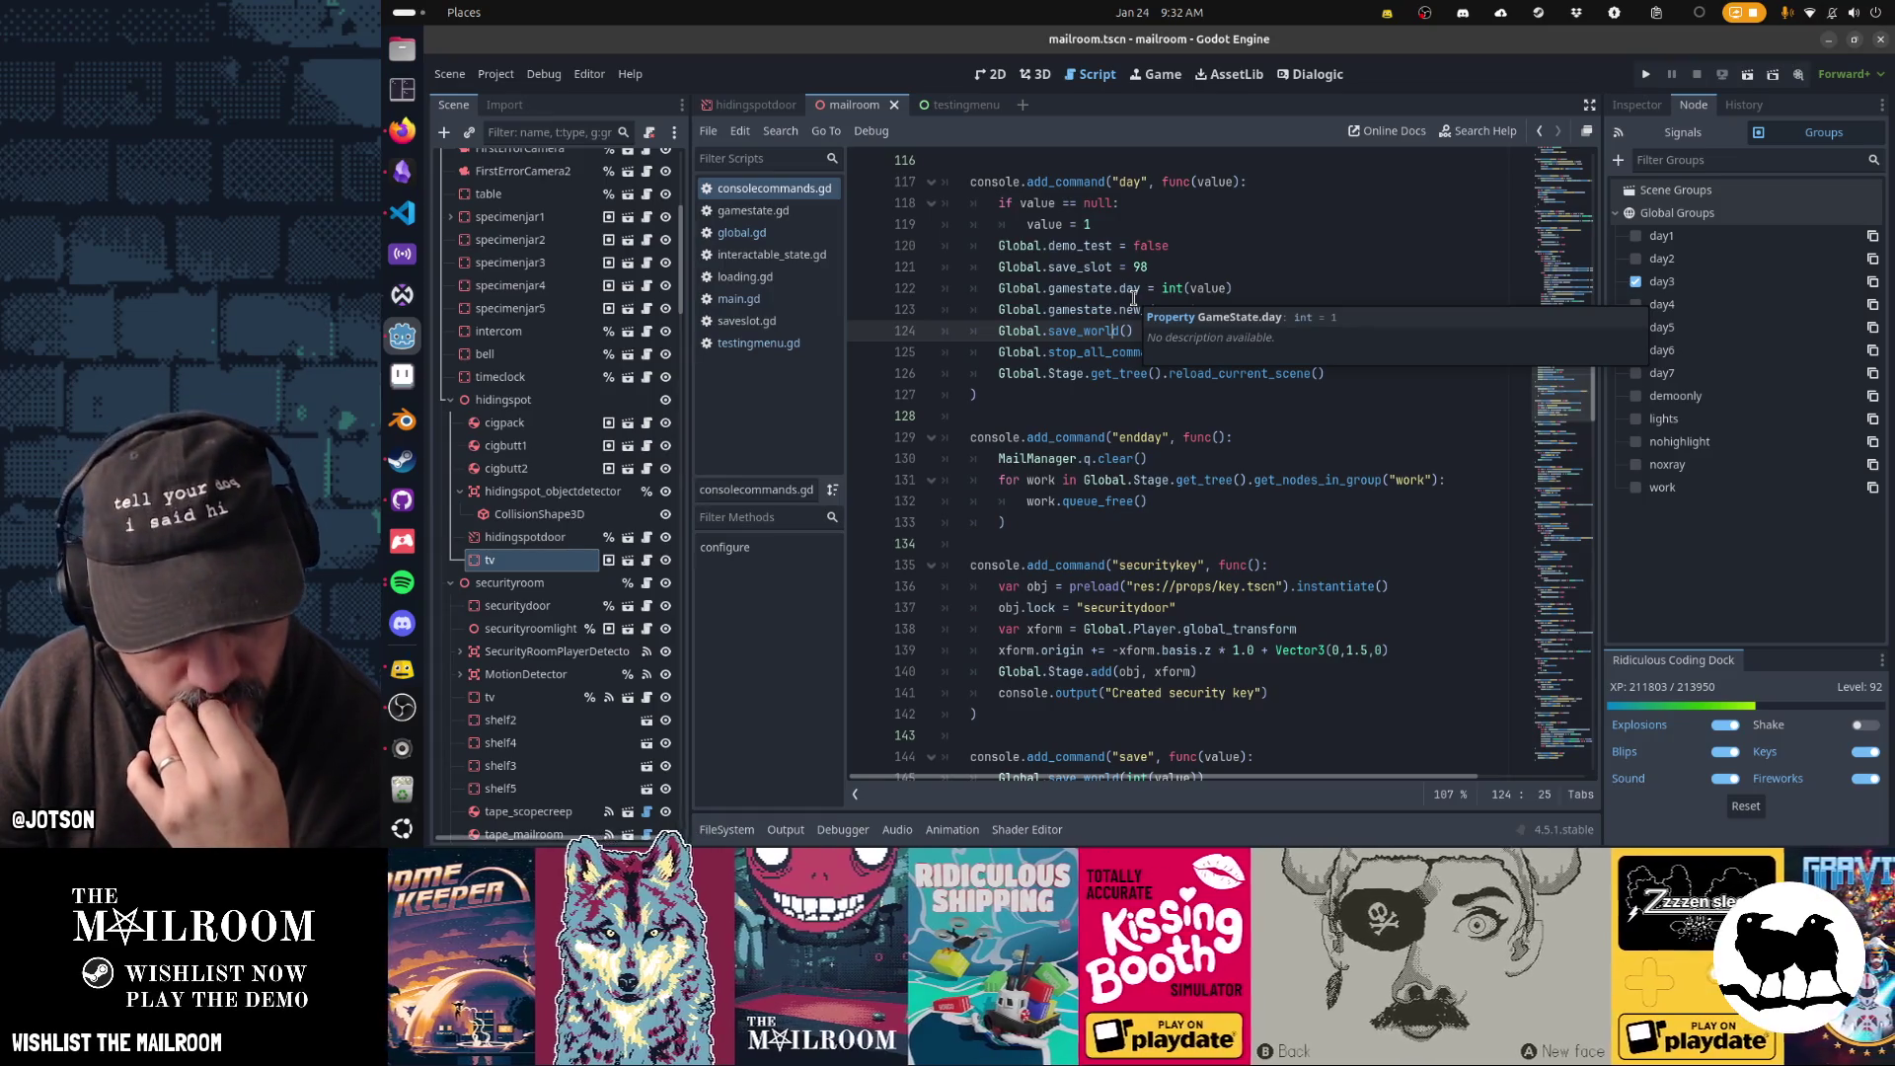
scroll(1135, 306, down, 1)
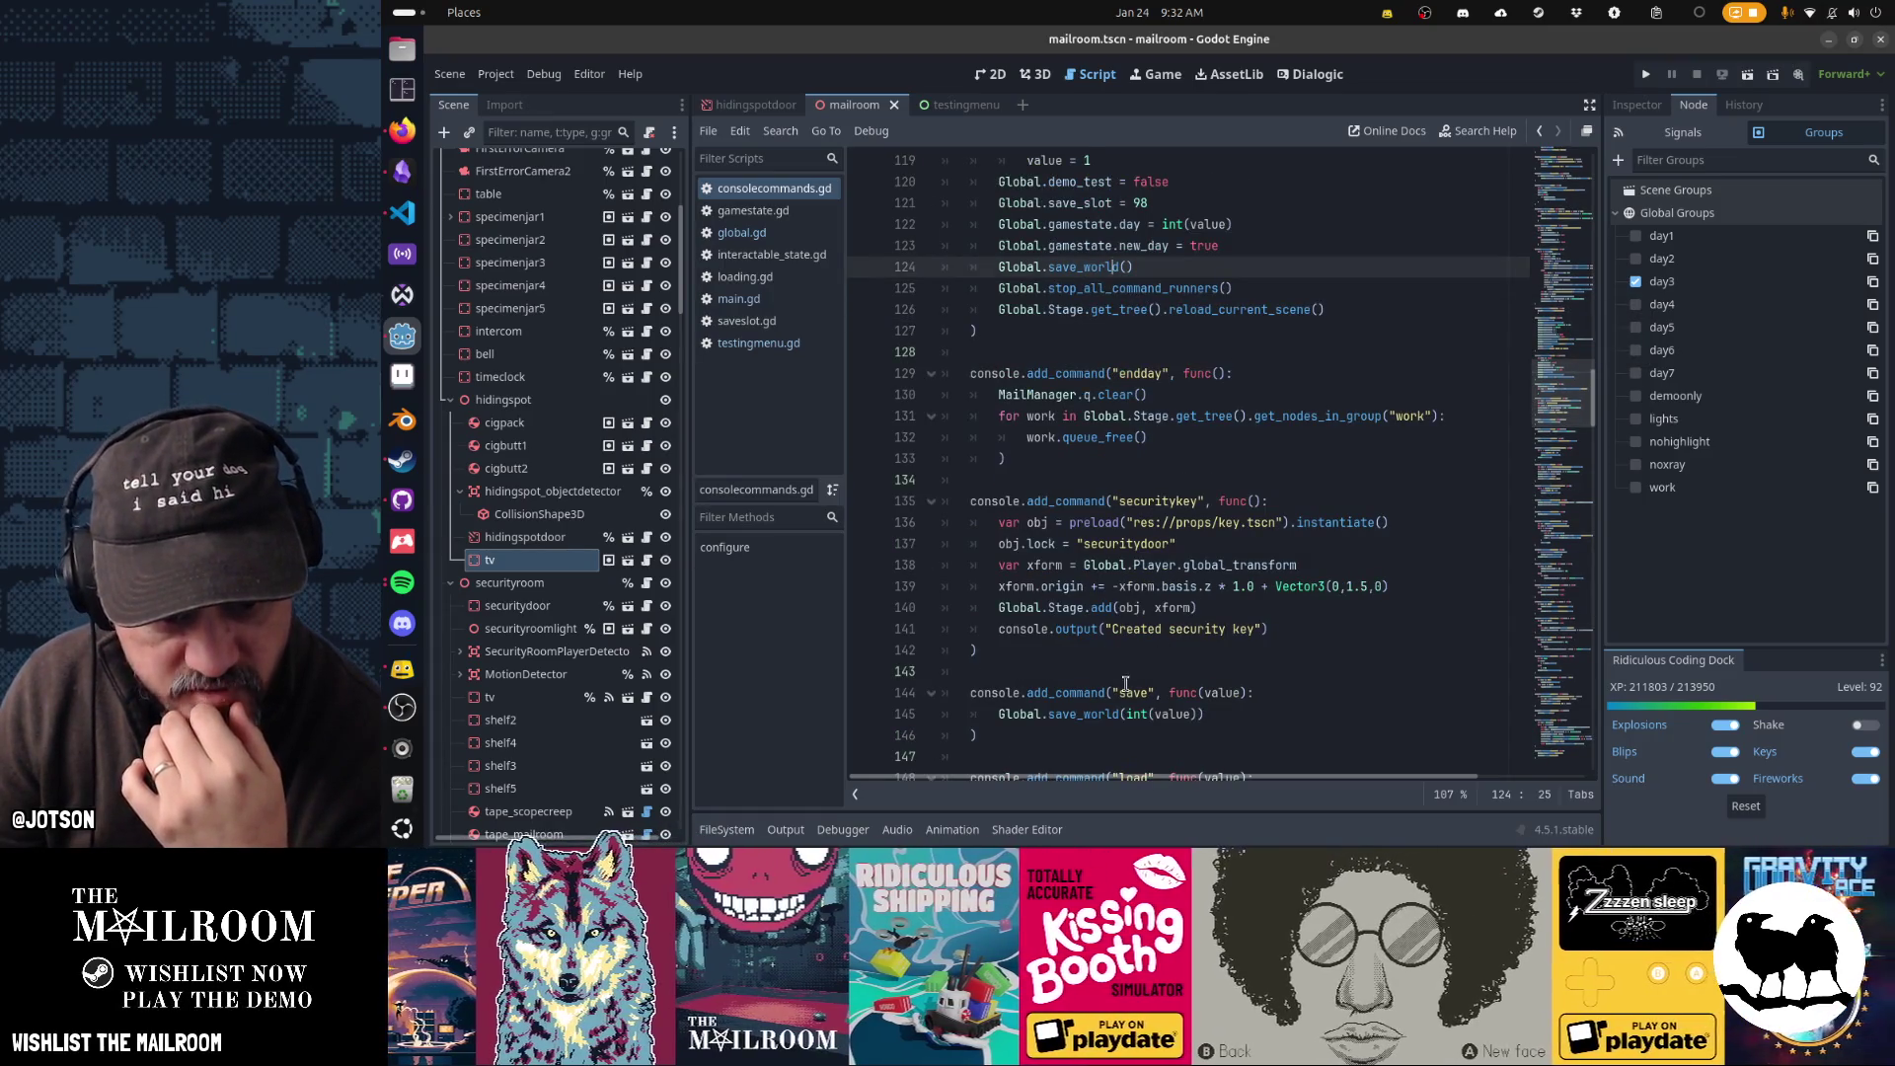
drag(1122, 692, 1181, 712)
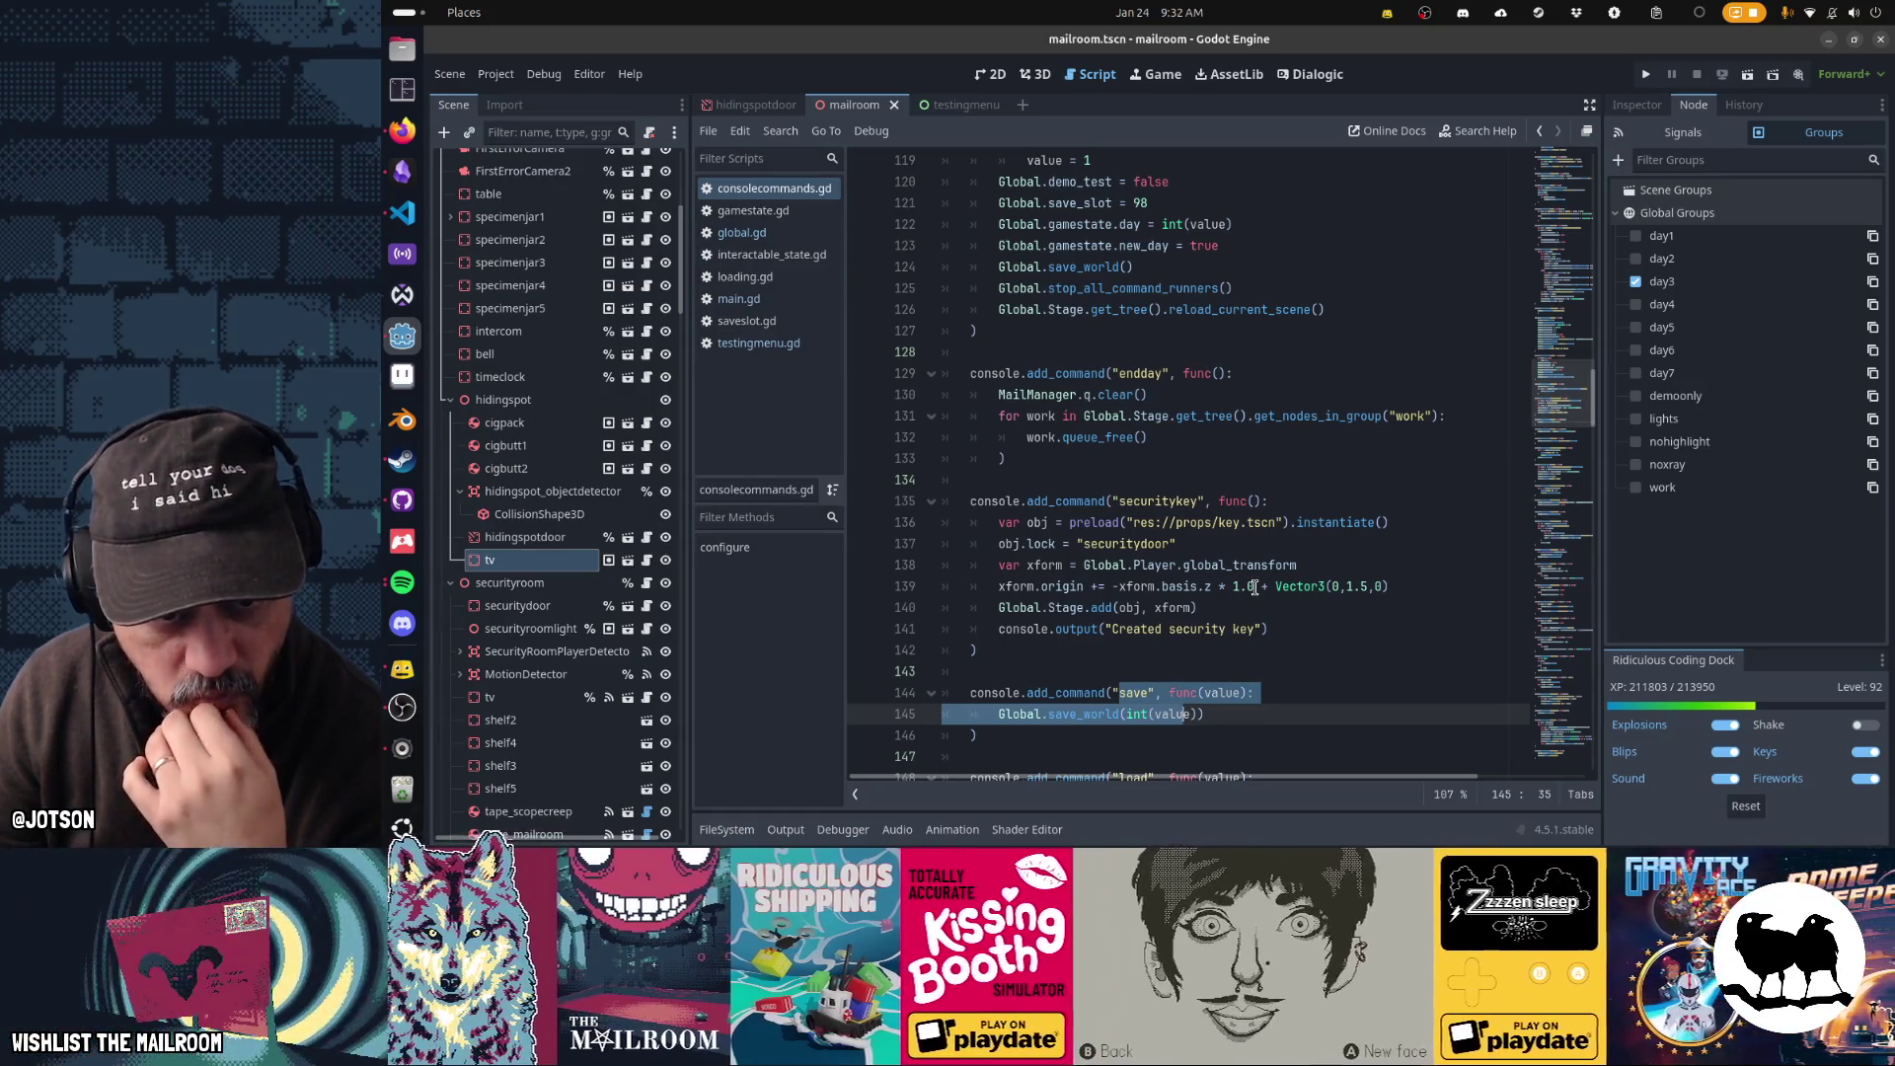
scroll(1253, 586, up, 1)
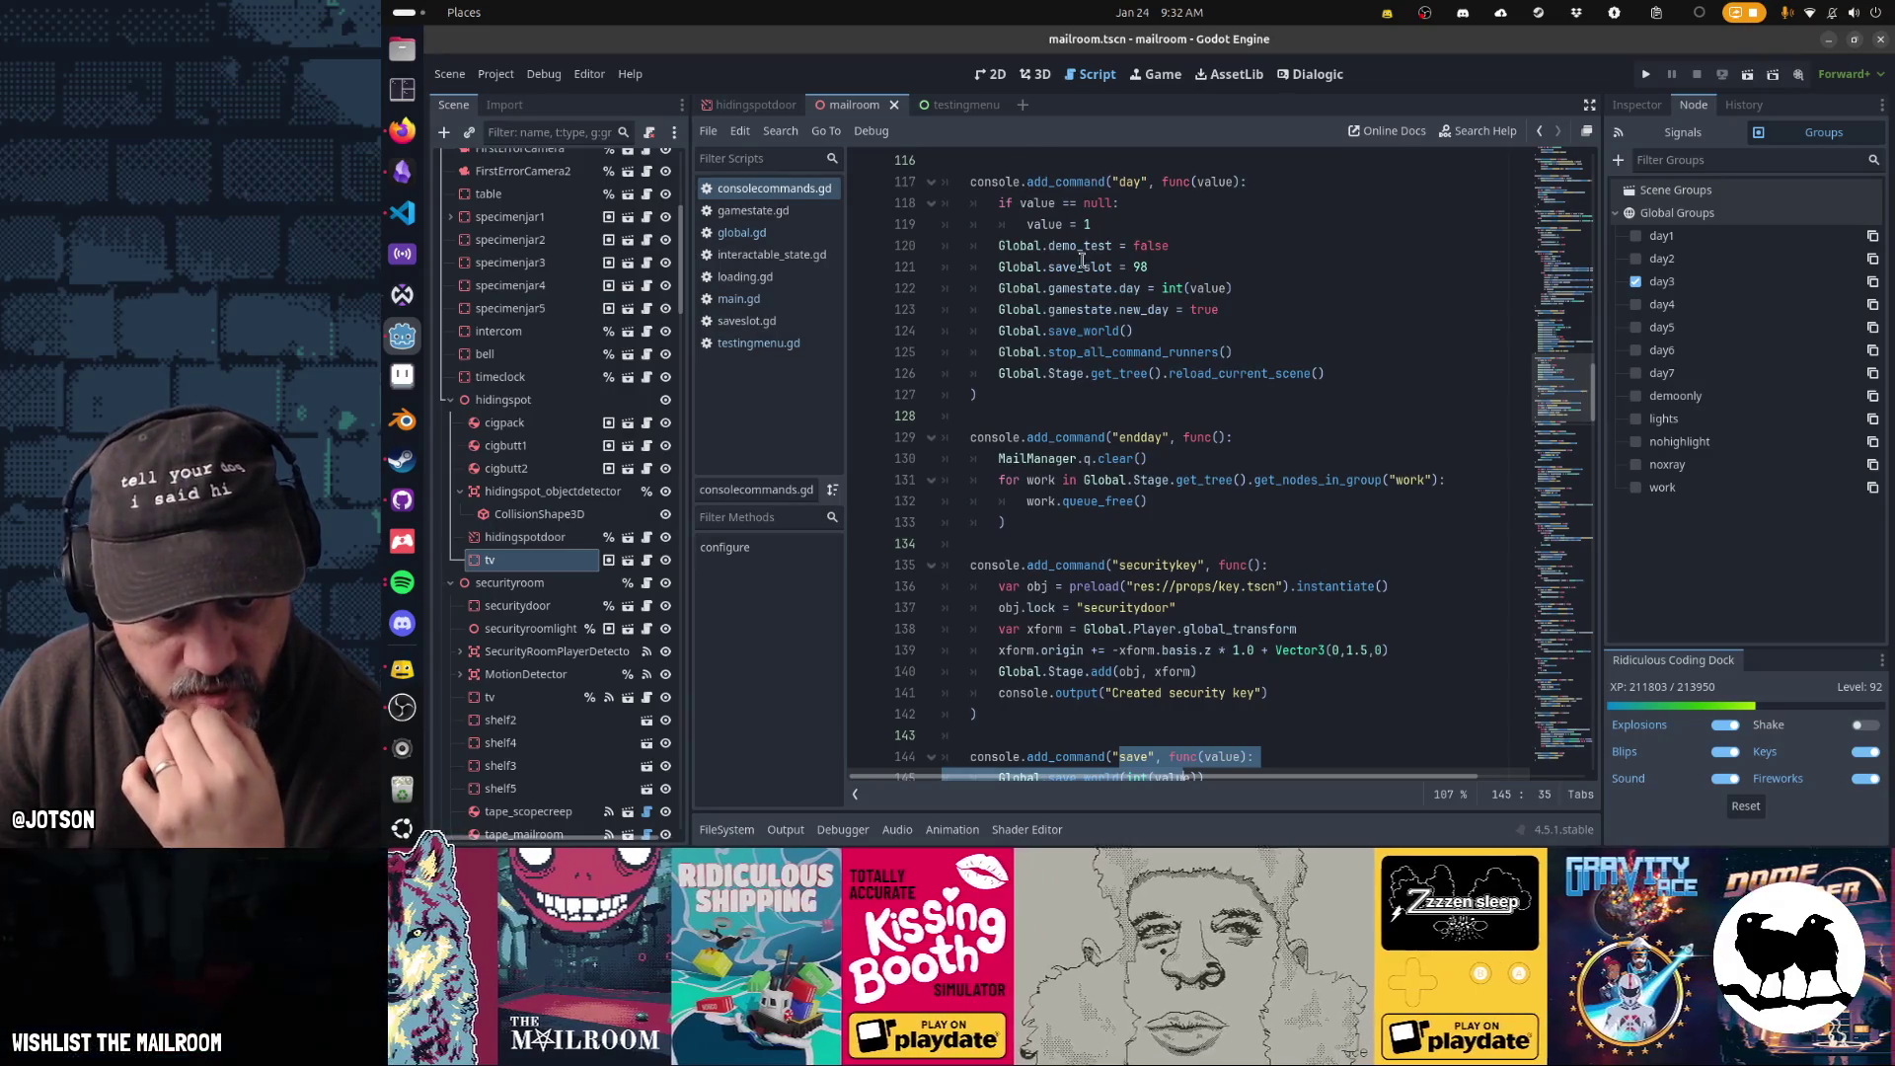
mouse_move(1110, 329)
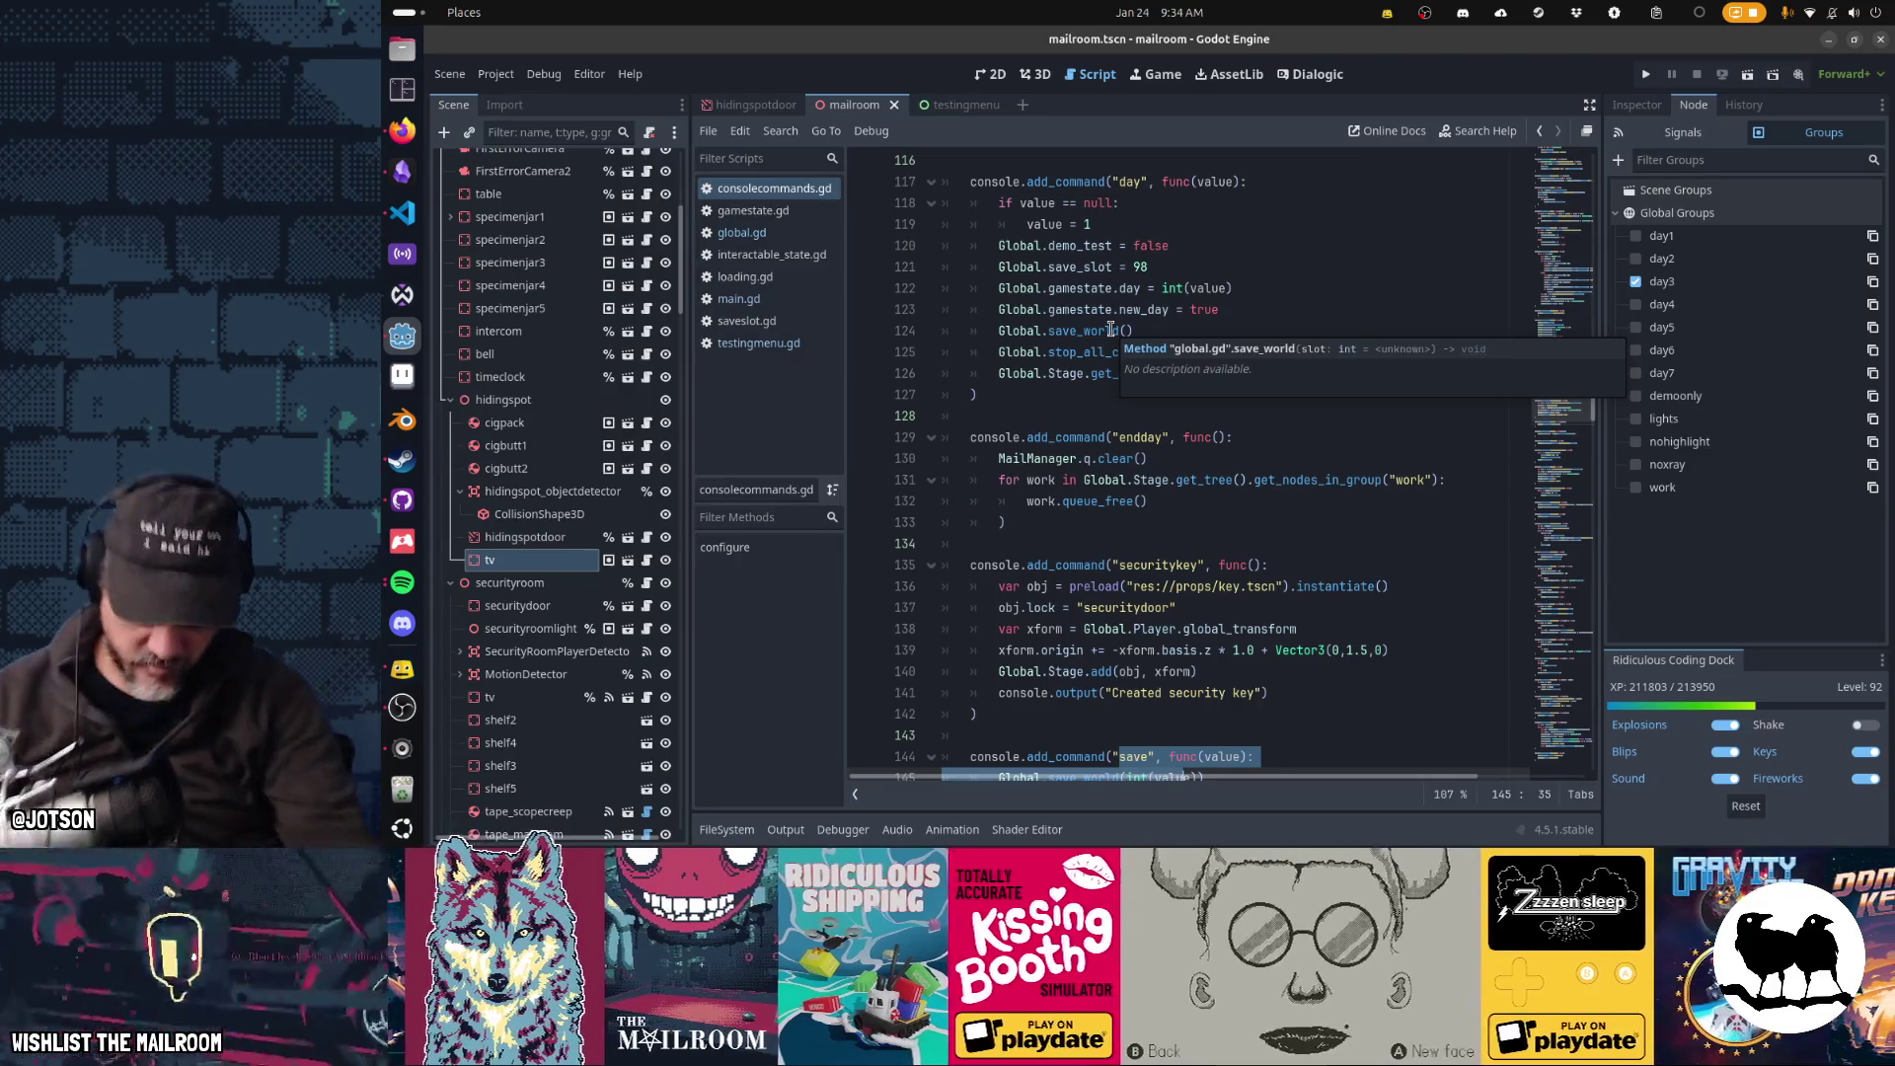
- Run the project and carry the tripod lamp to a new spot on the floor
key(F5)
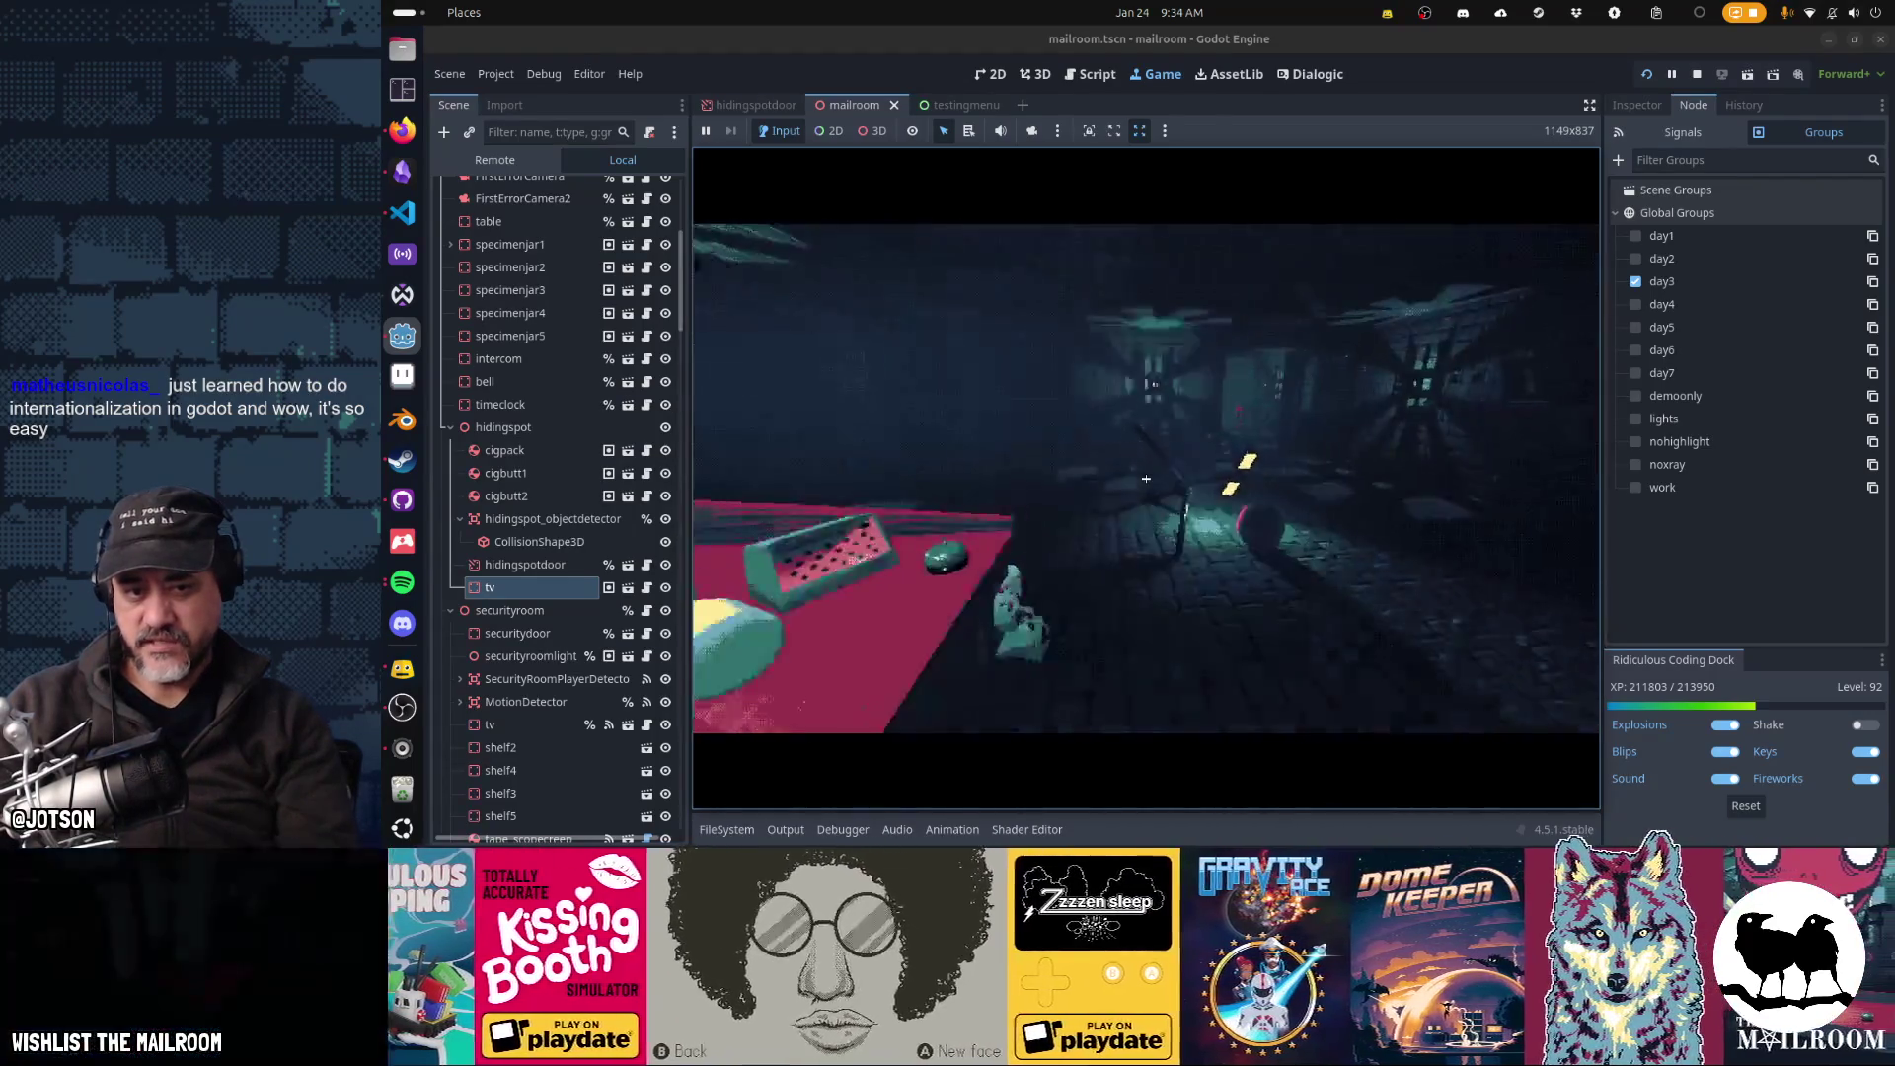
click(1146, 479)
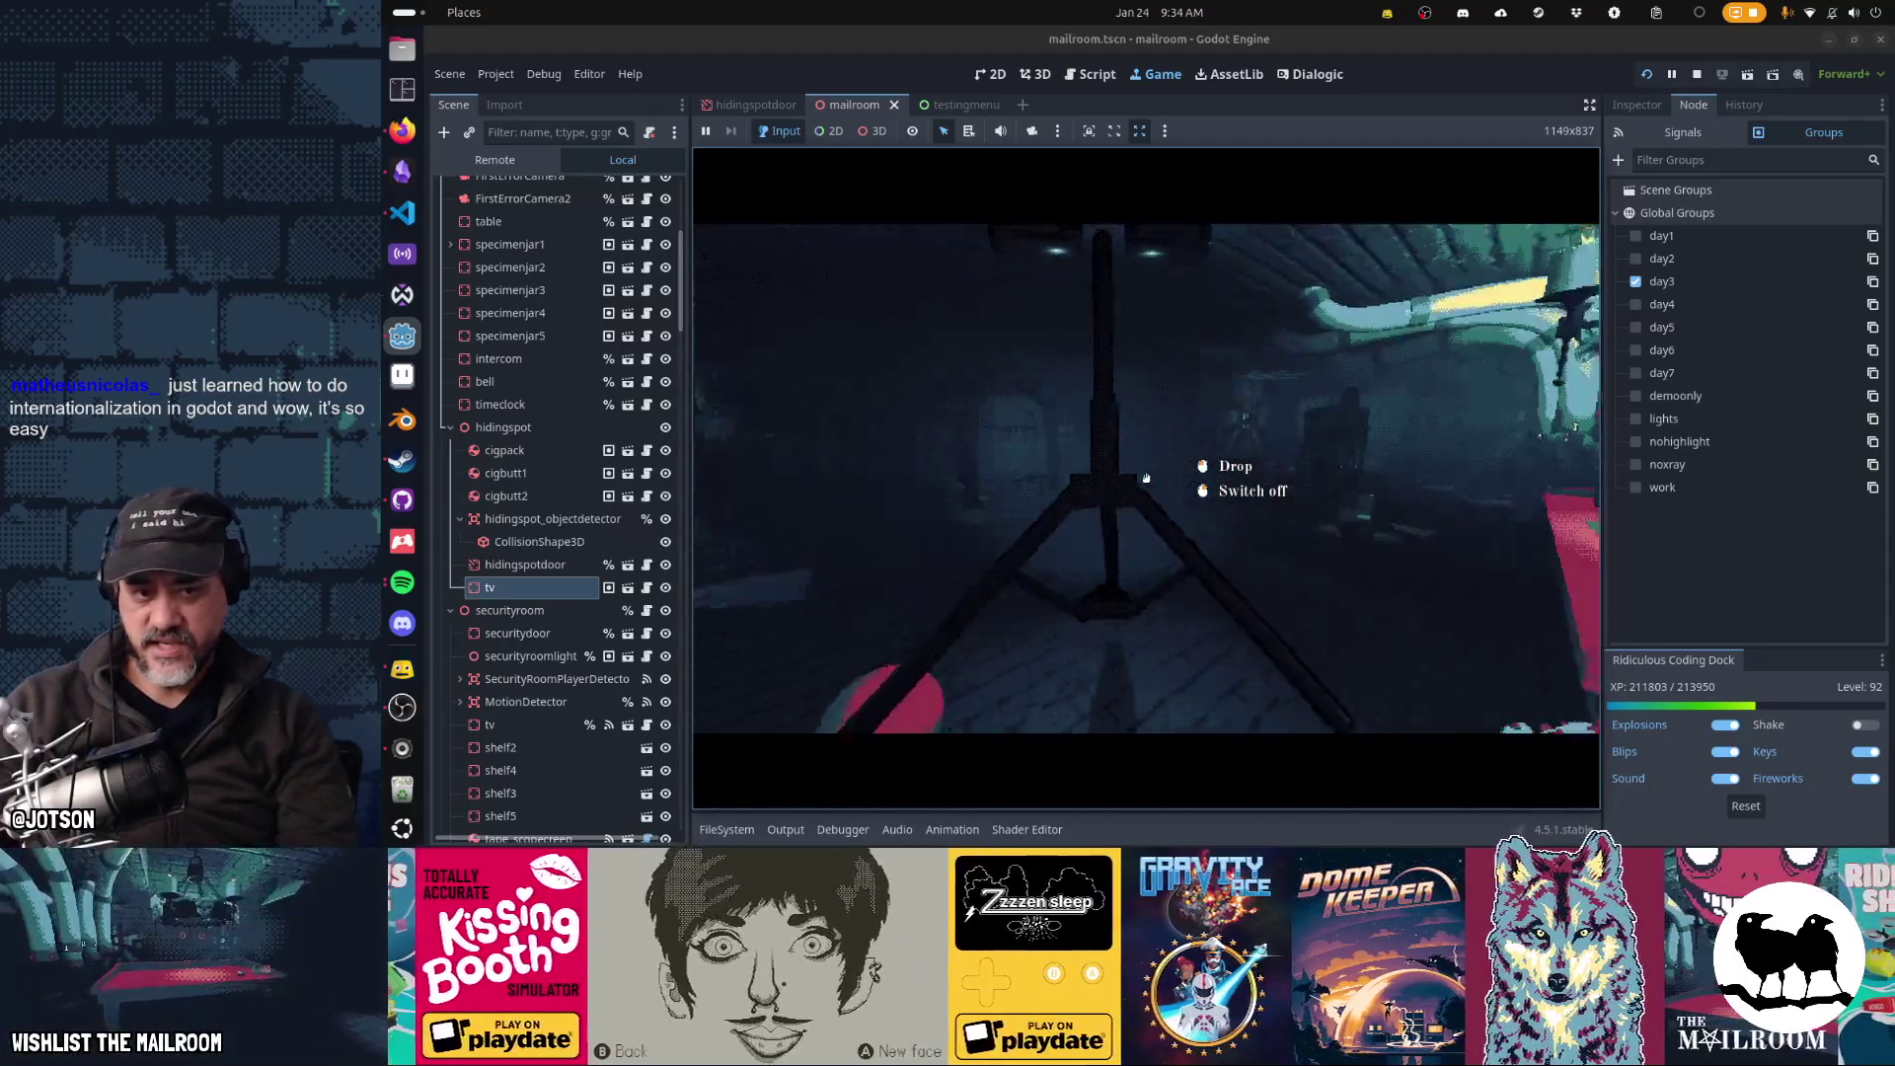
key(s)
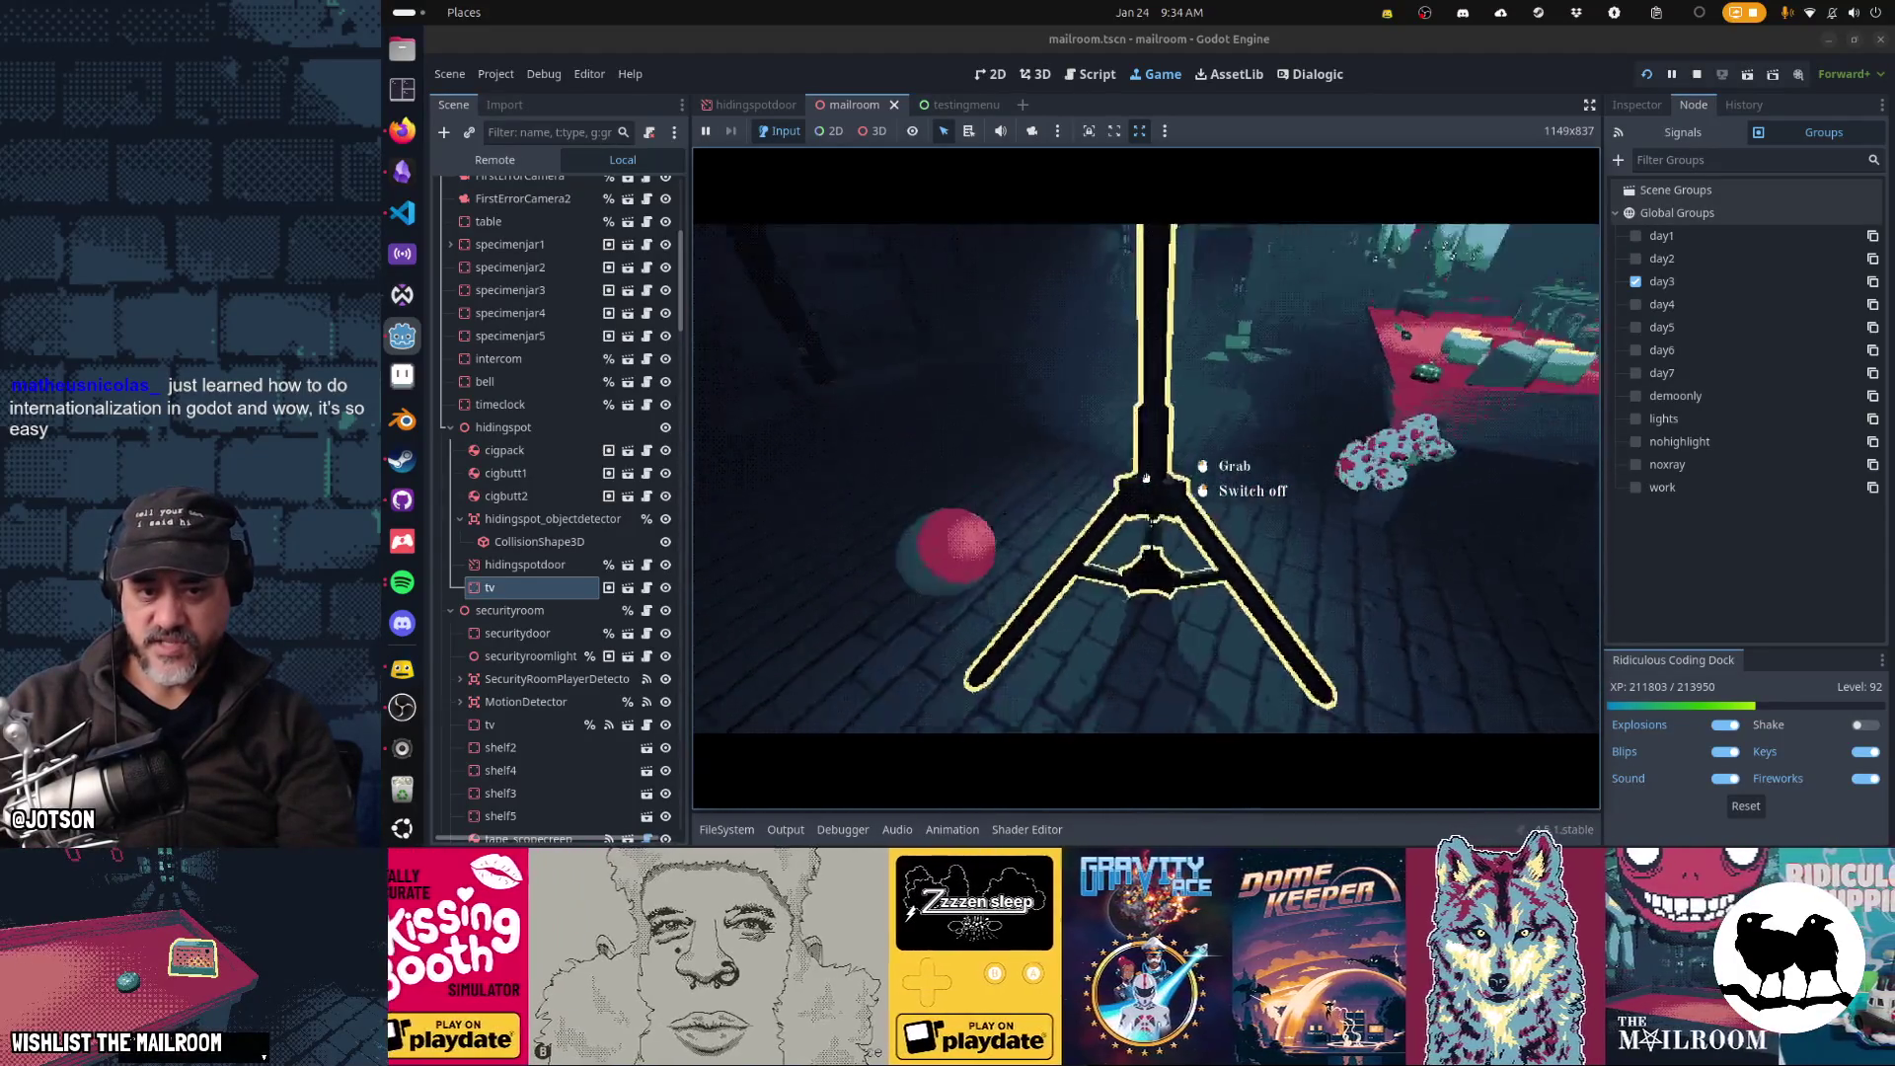
key(s)
click(1145, 479)
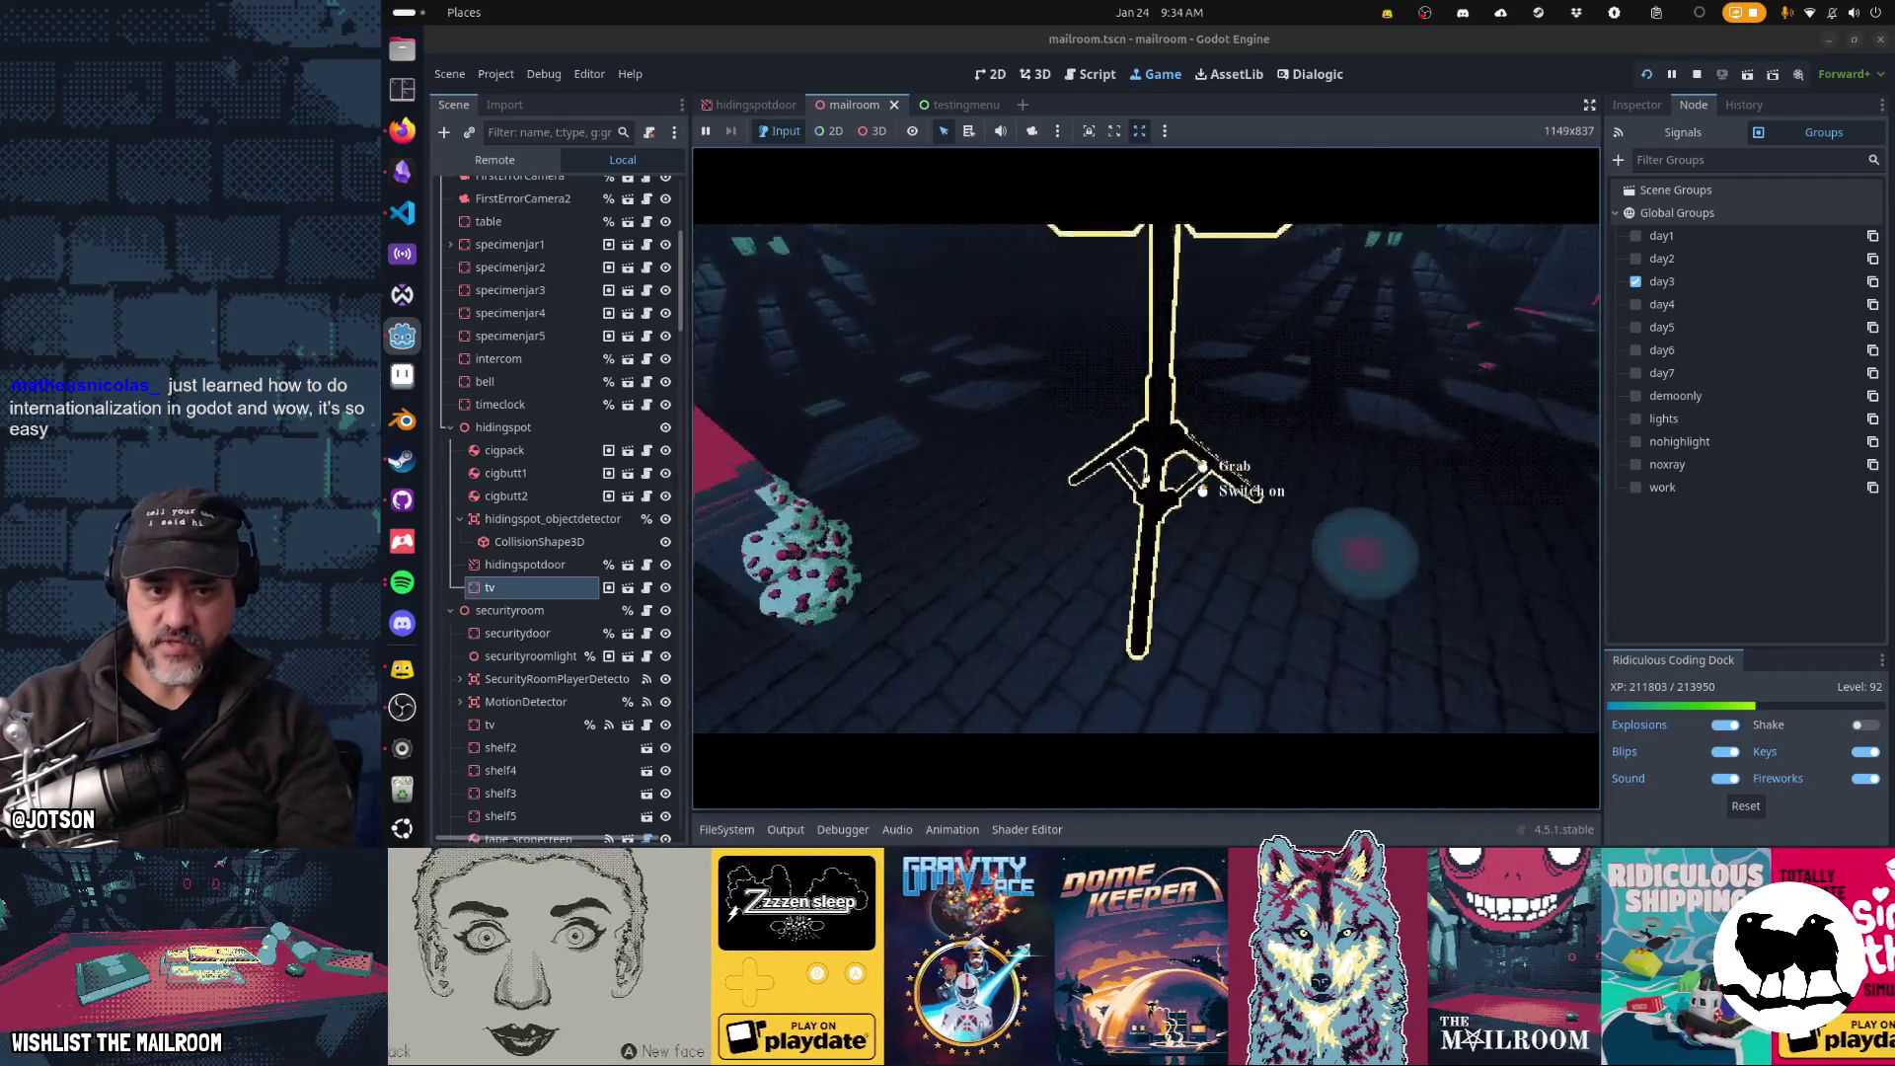
- Switch the tripod lamp on, knock it over, and drop the red ball
right_click(1146, 478)
click(1146, 479)
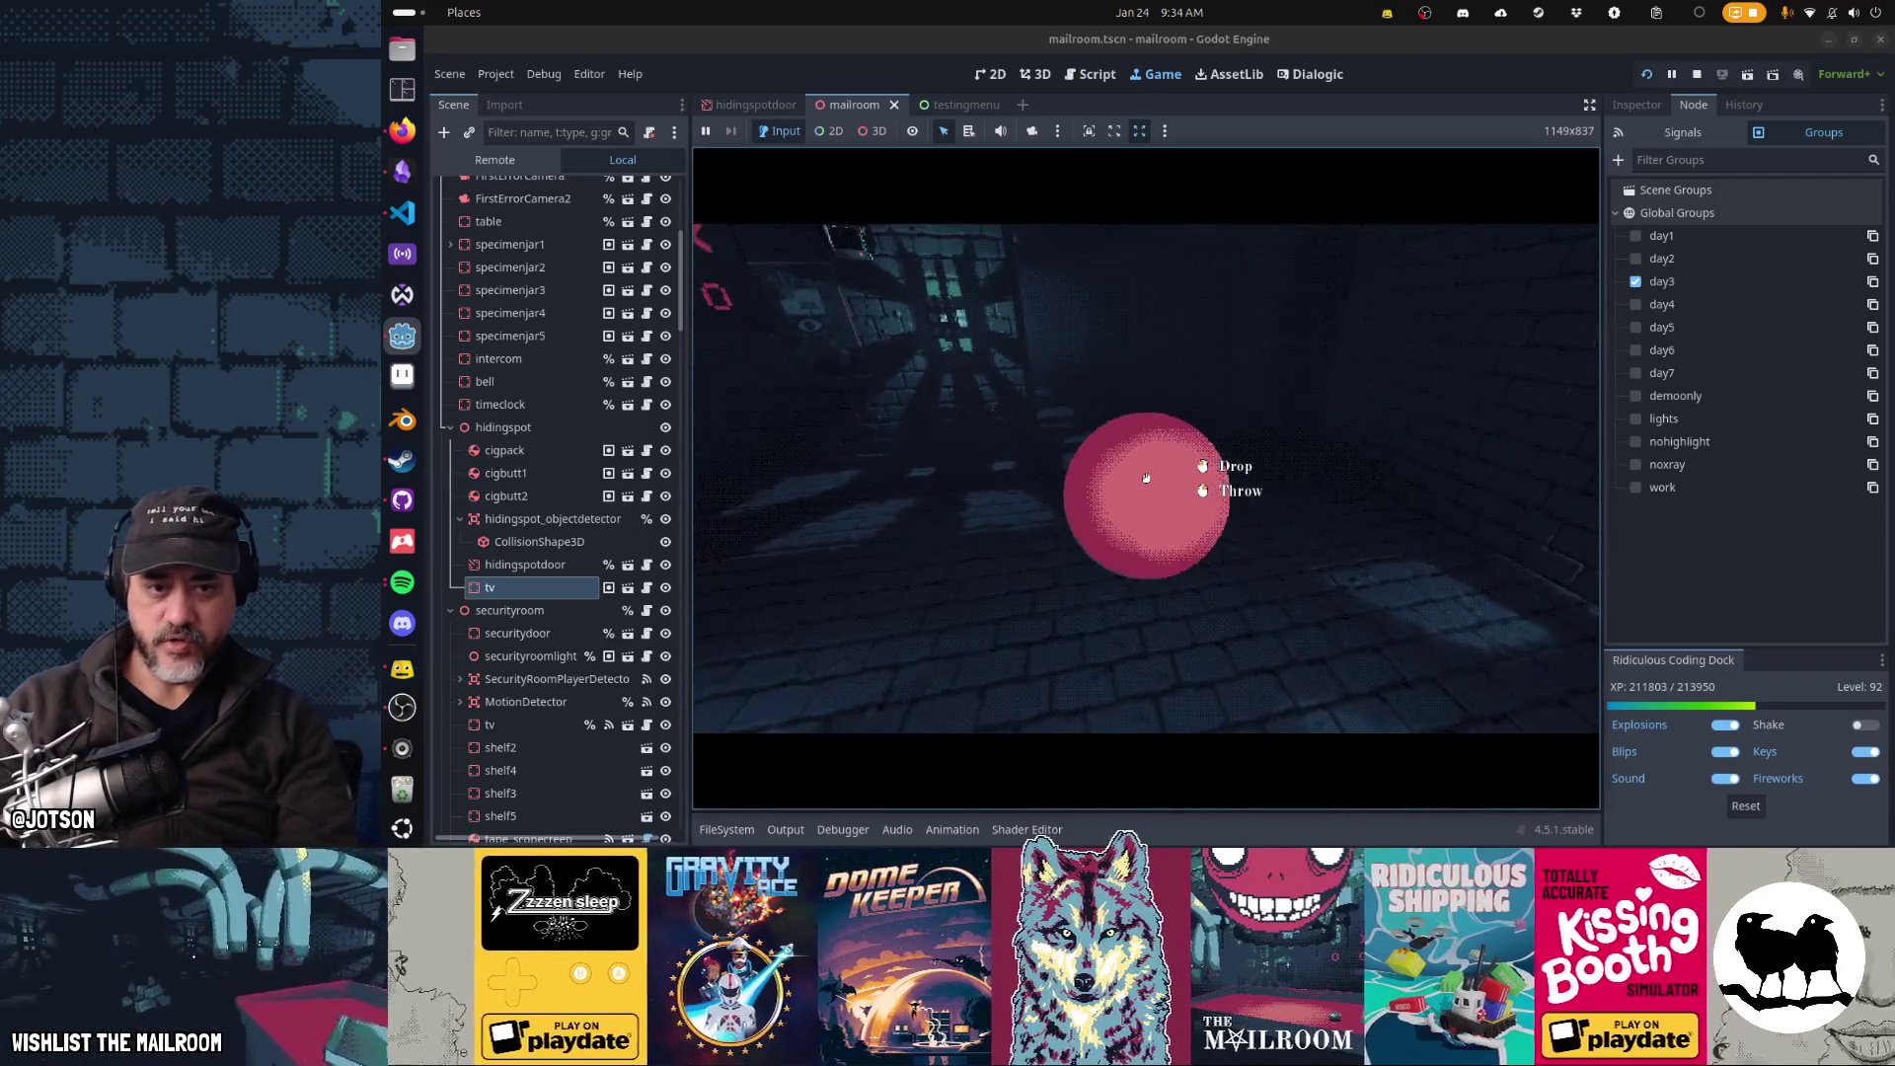
click(1146, 478)
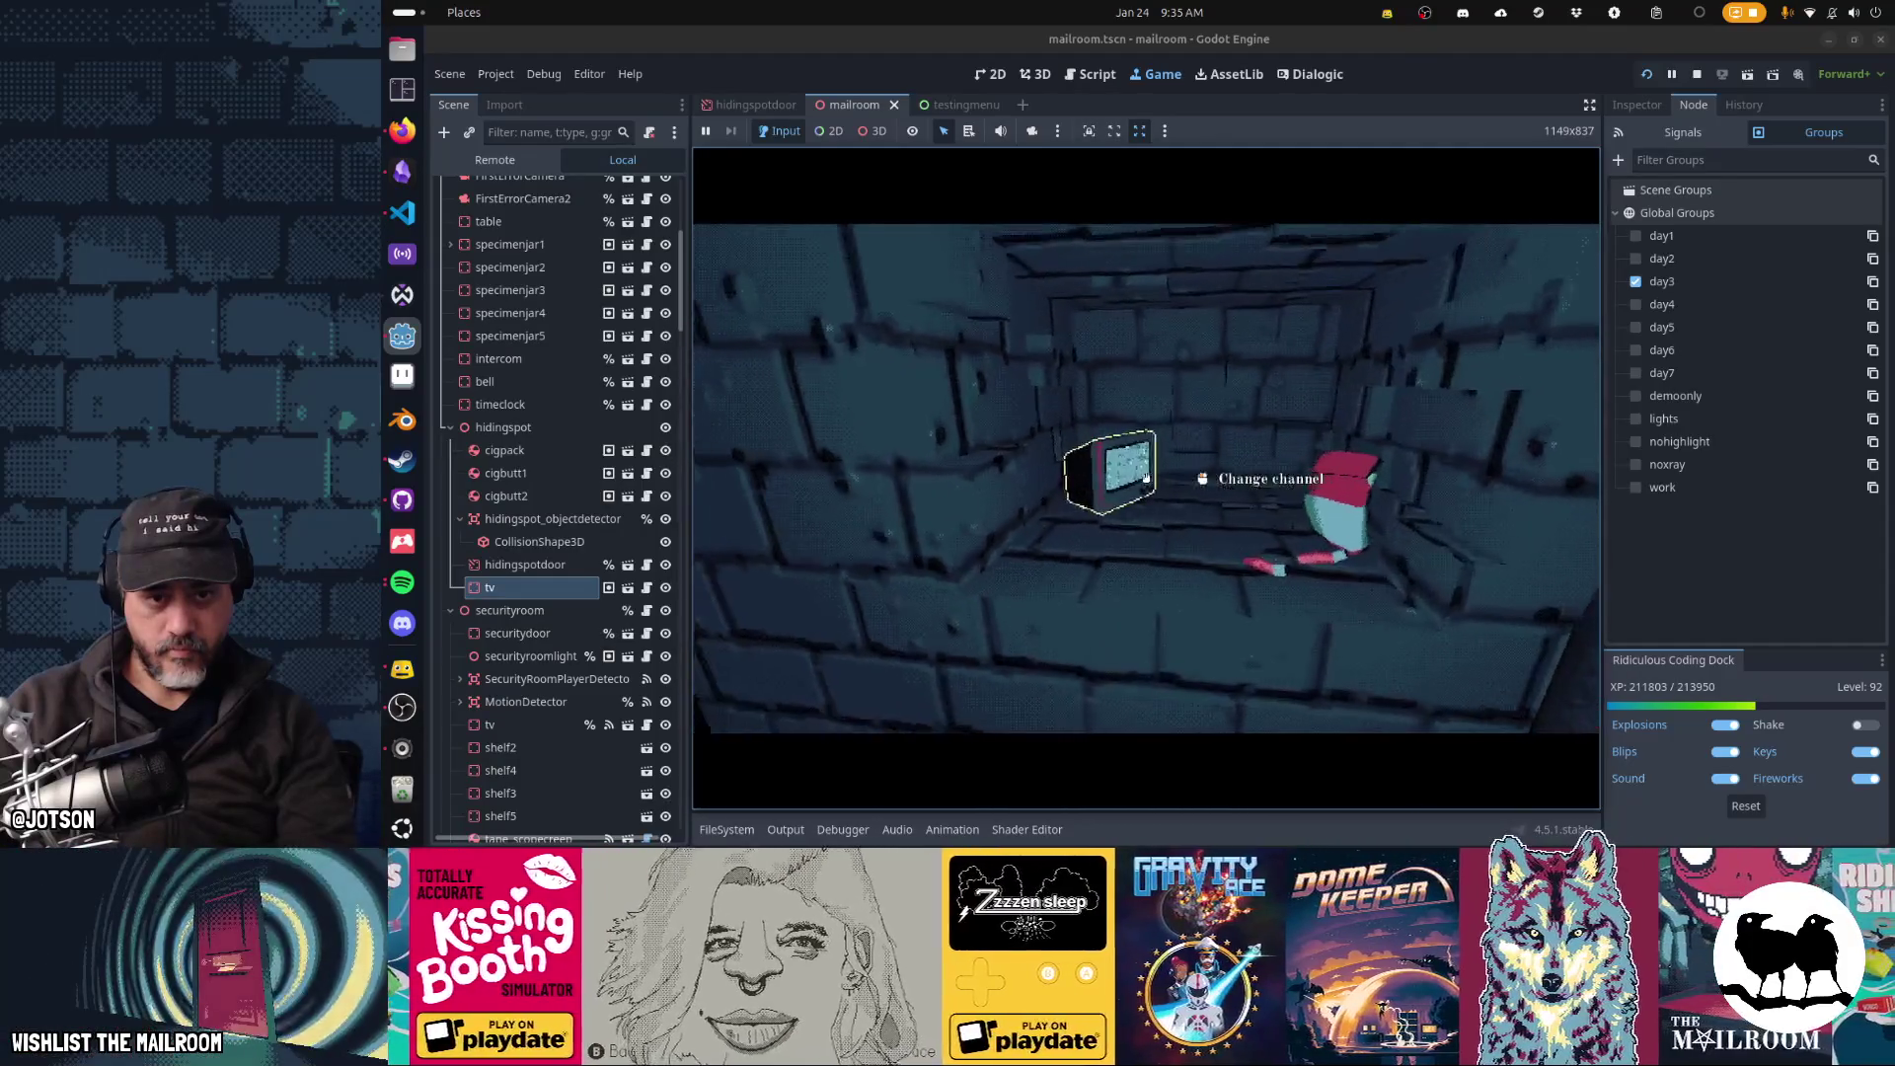
- Change the TV channel, then run 'day 4' in the in-game debug console
click(1146, 478)
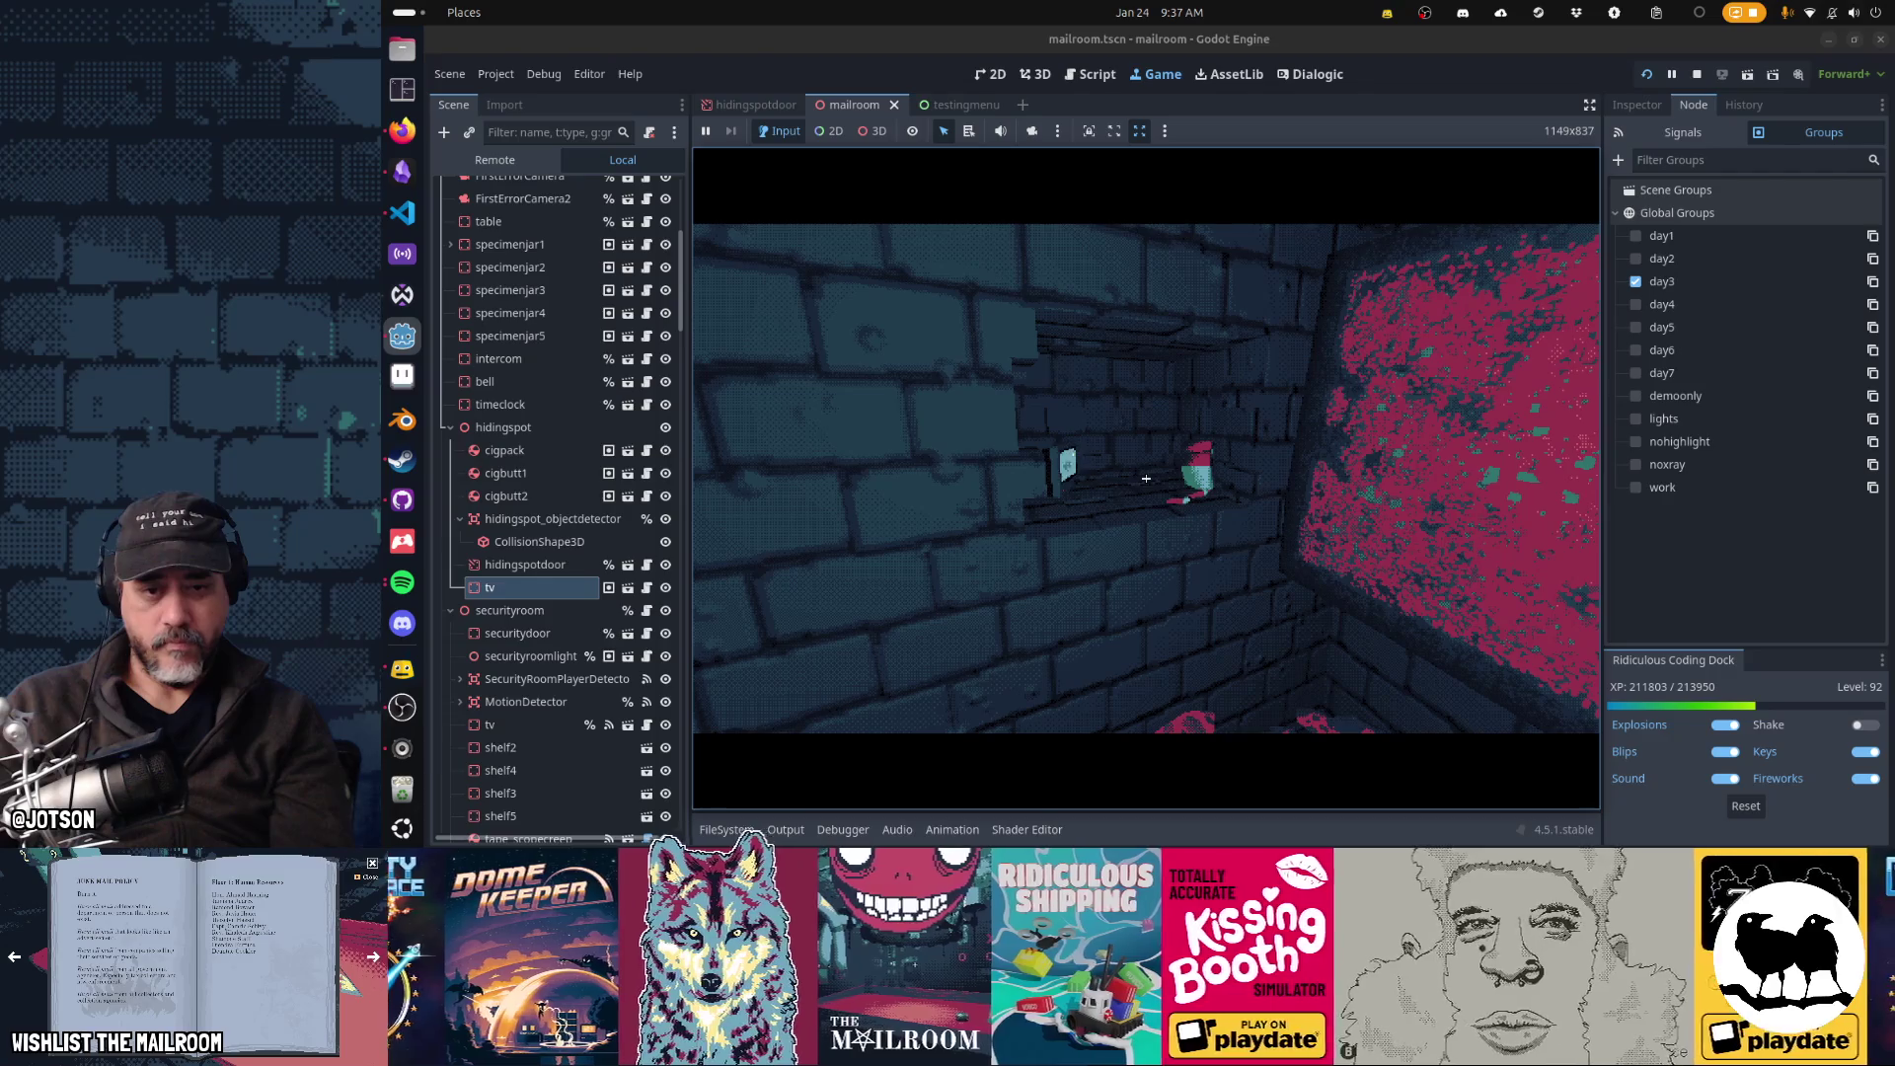
click(1145, 478)
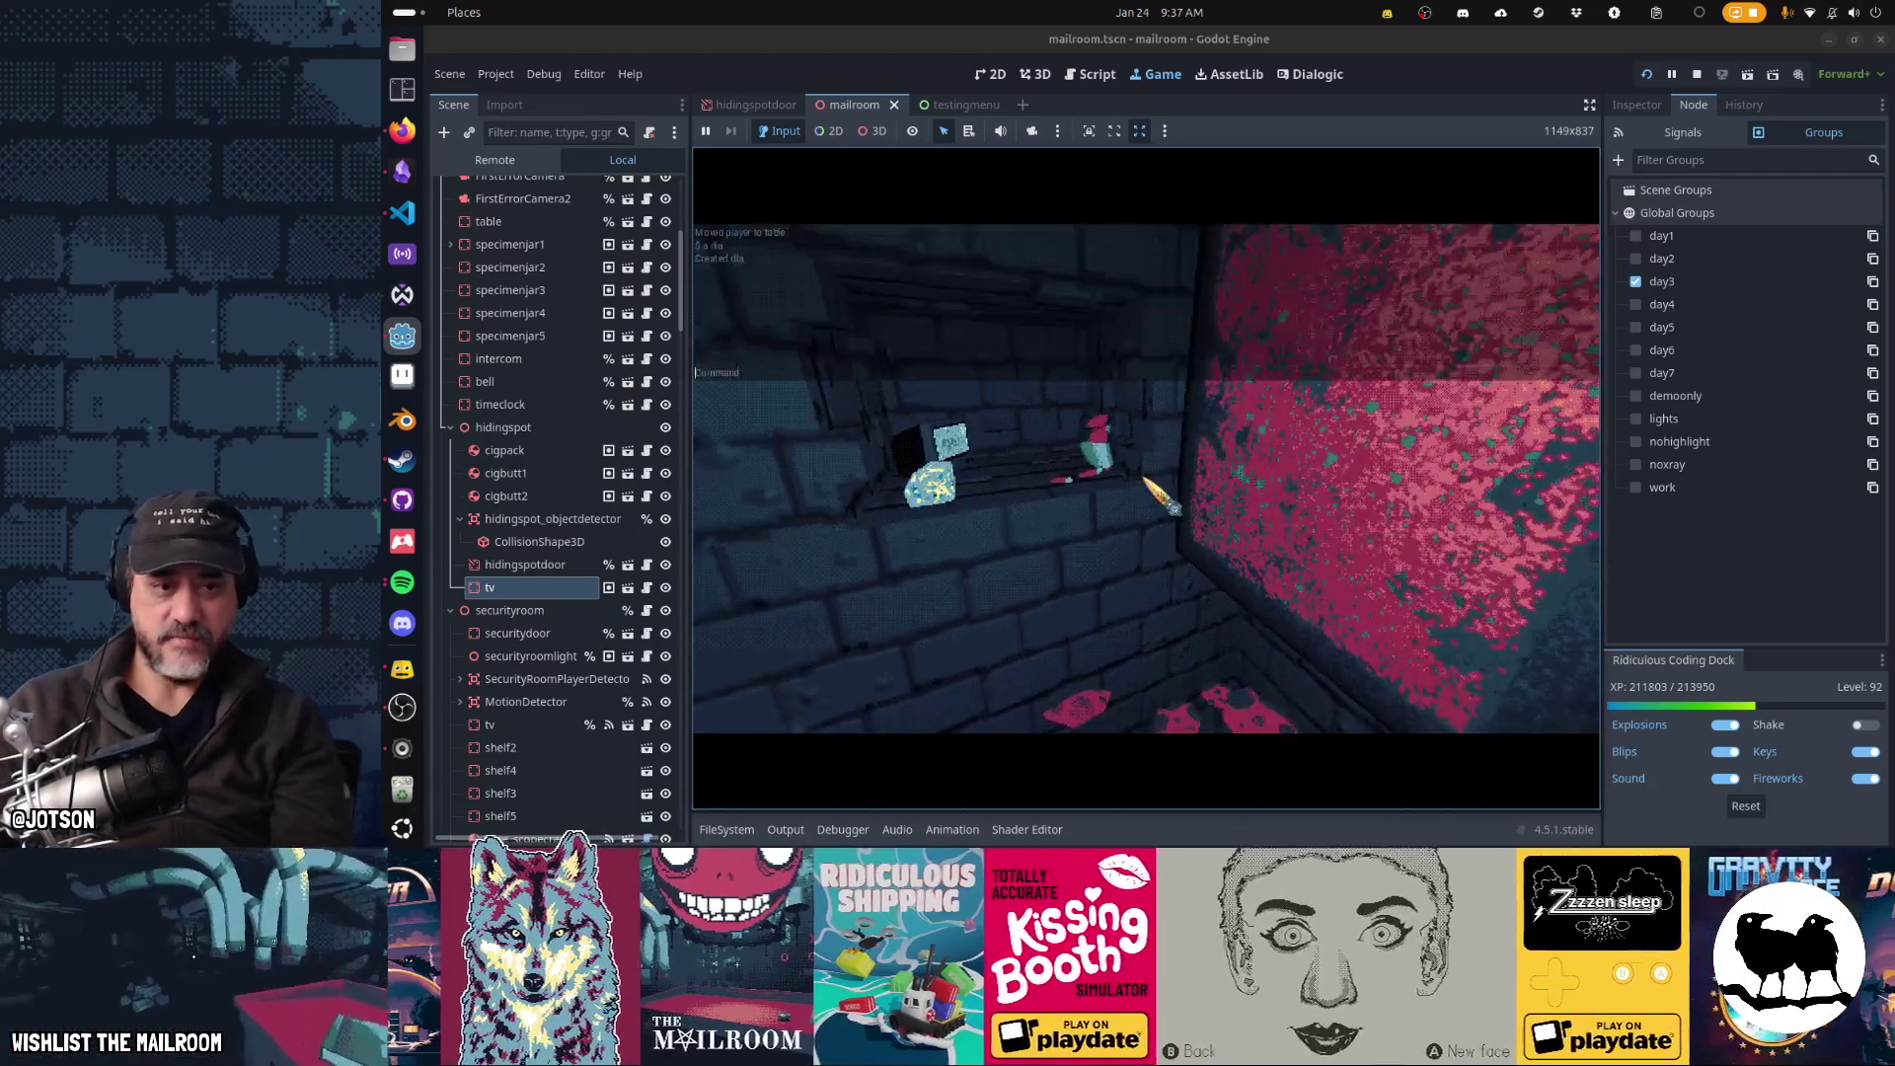
key(grave)
text(day 4)
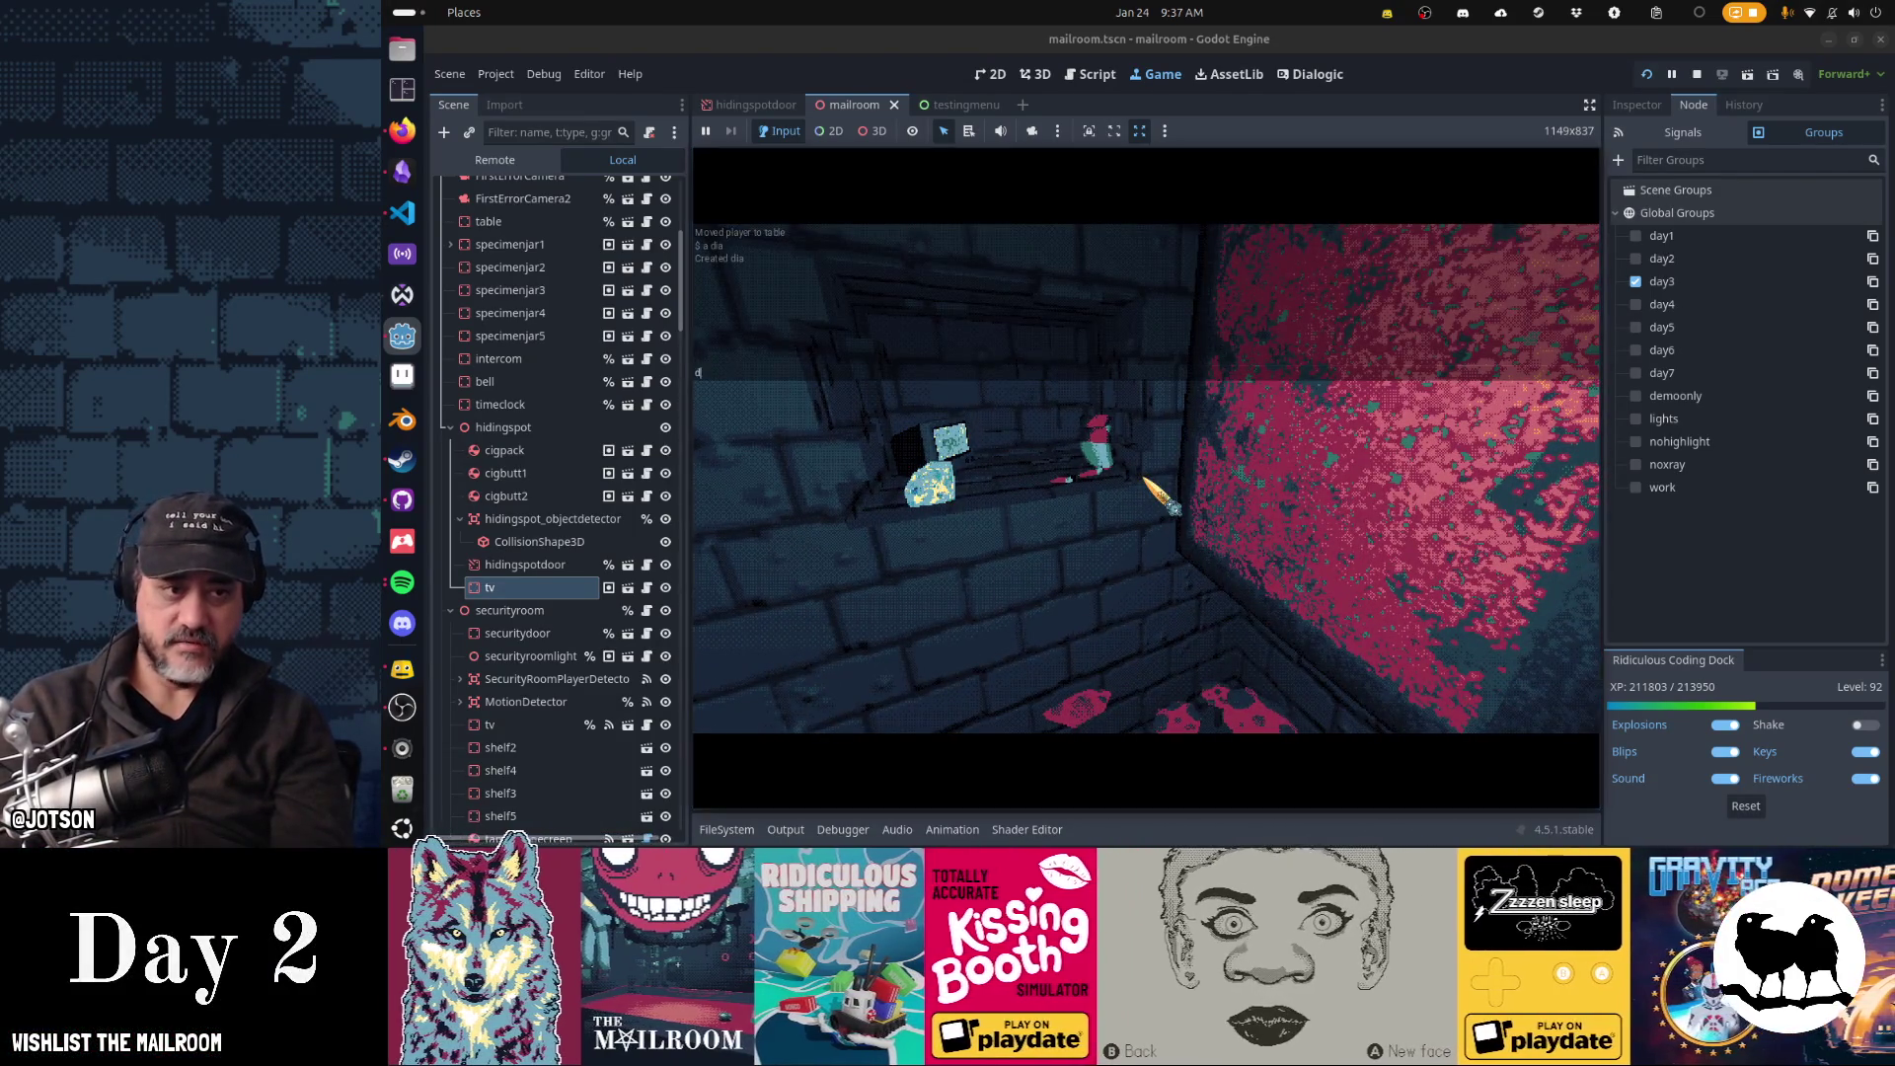
key(Return)
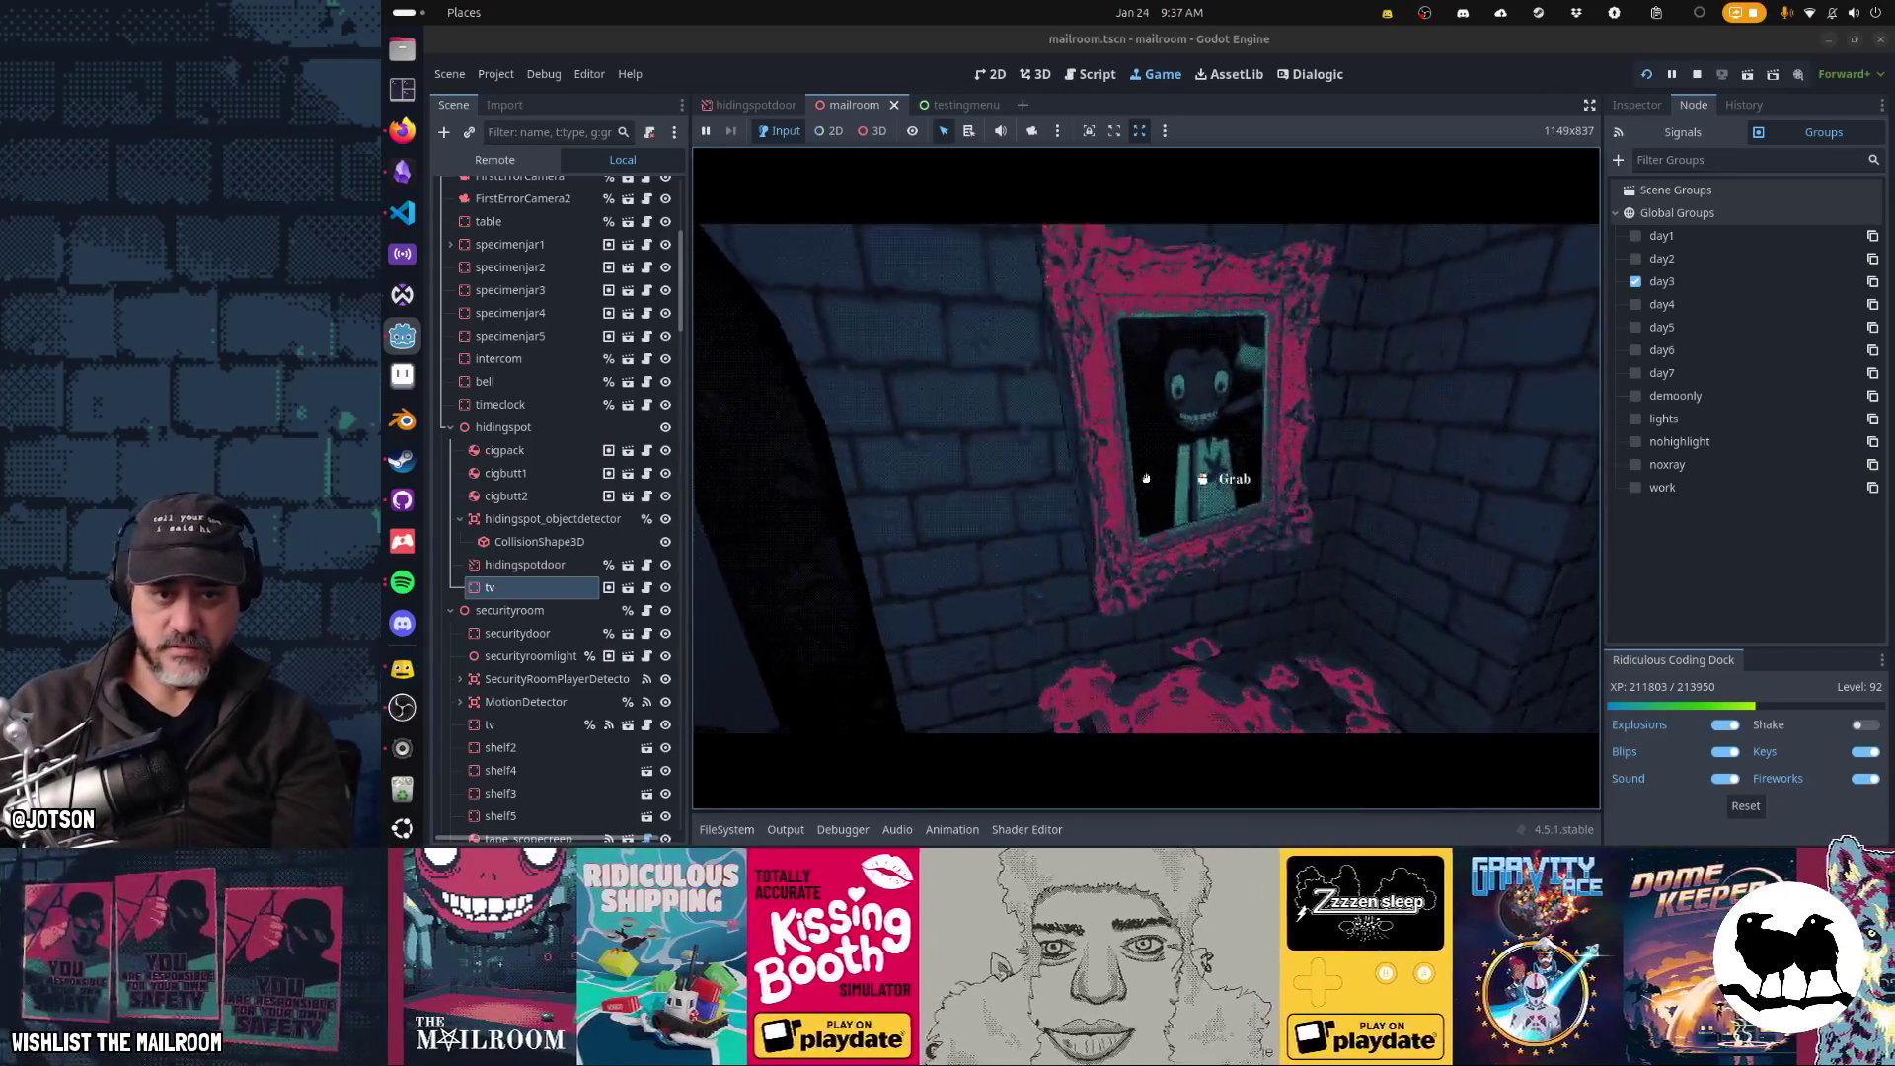
- Drop the specimen jar into the hiding-spot niche beside the TV, then pause the game
click(1145, 478)
text(day 4)
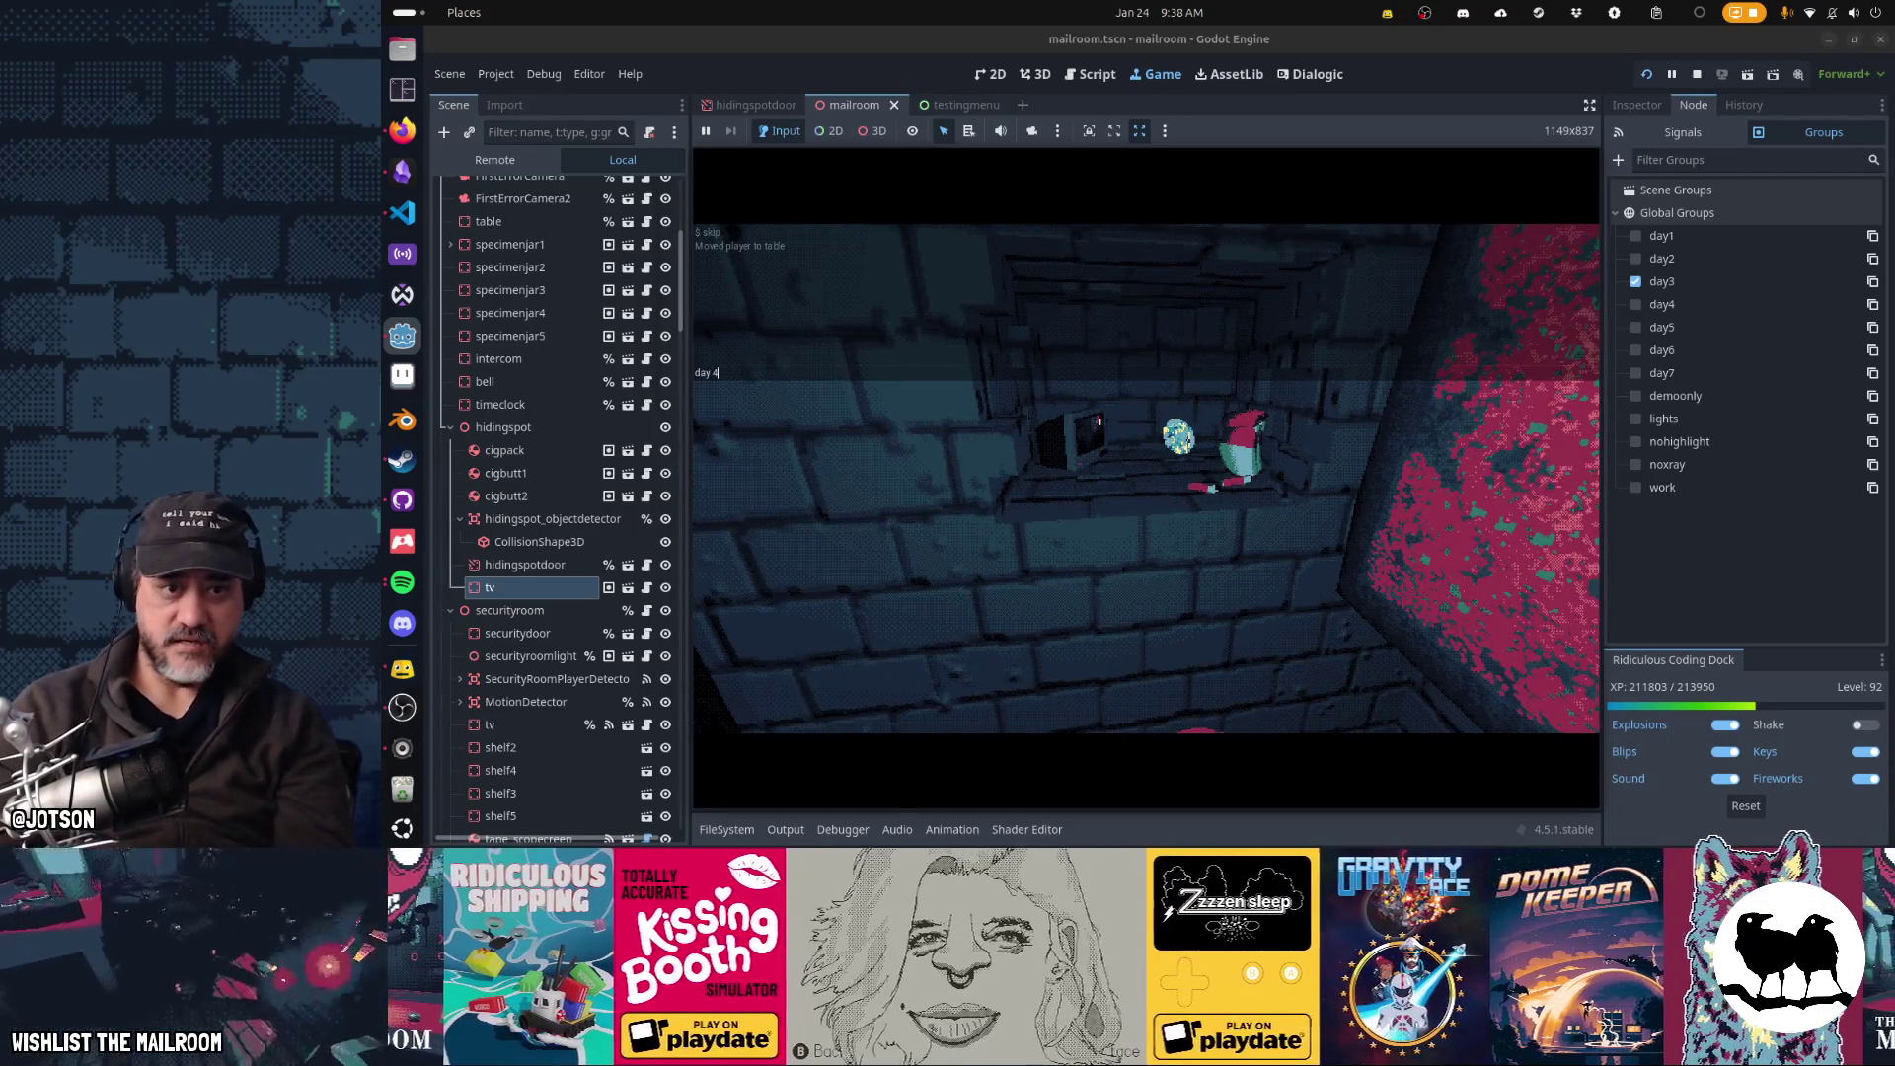
click(1162, 493)
click(1145, 478)
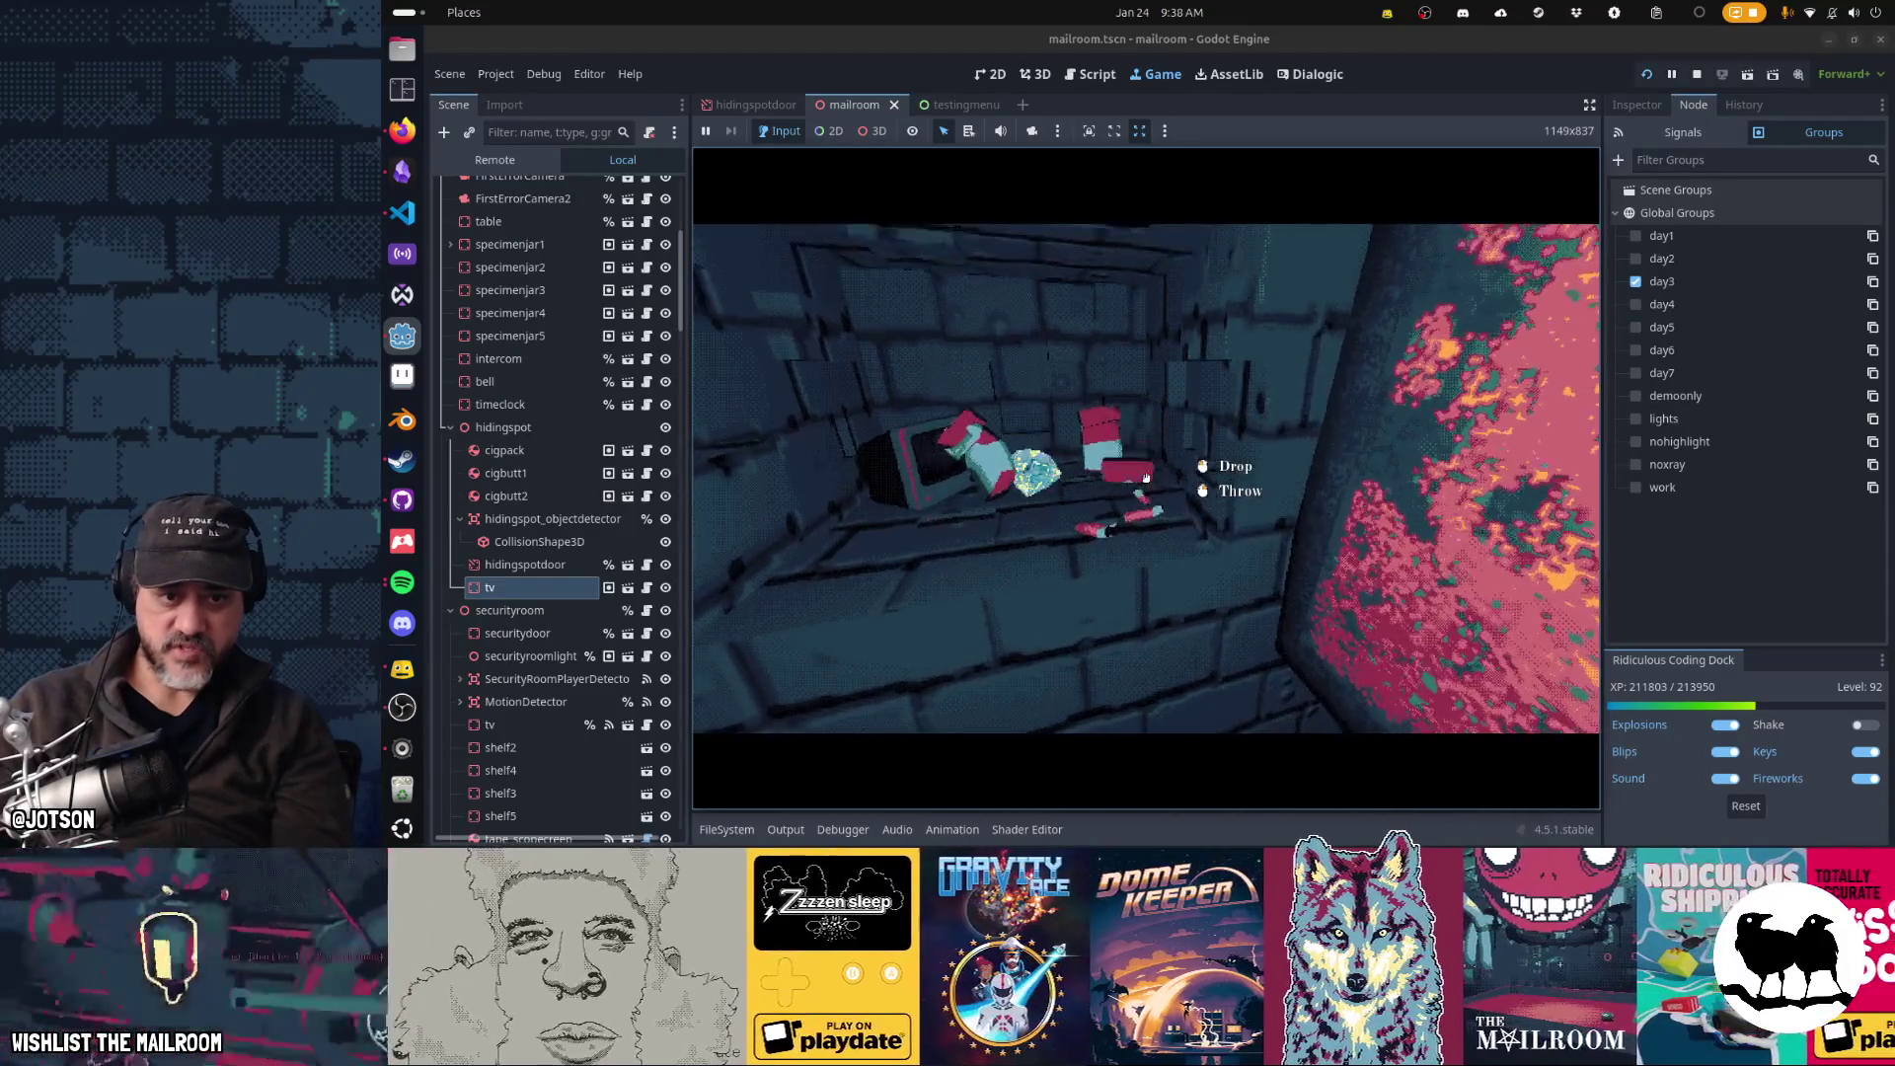
click(1146, 478)
click(1145, 477)
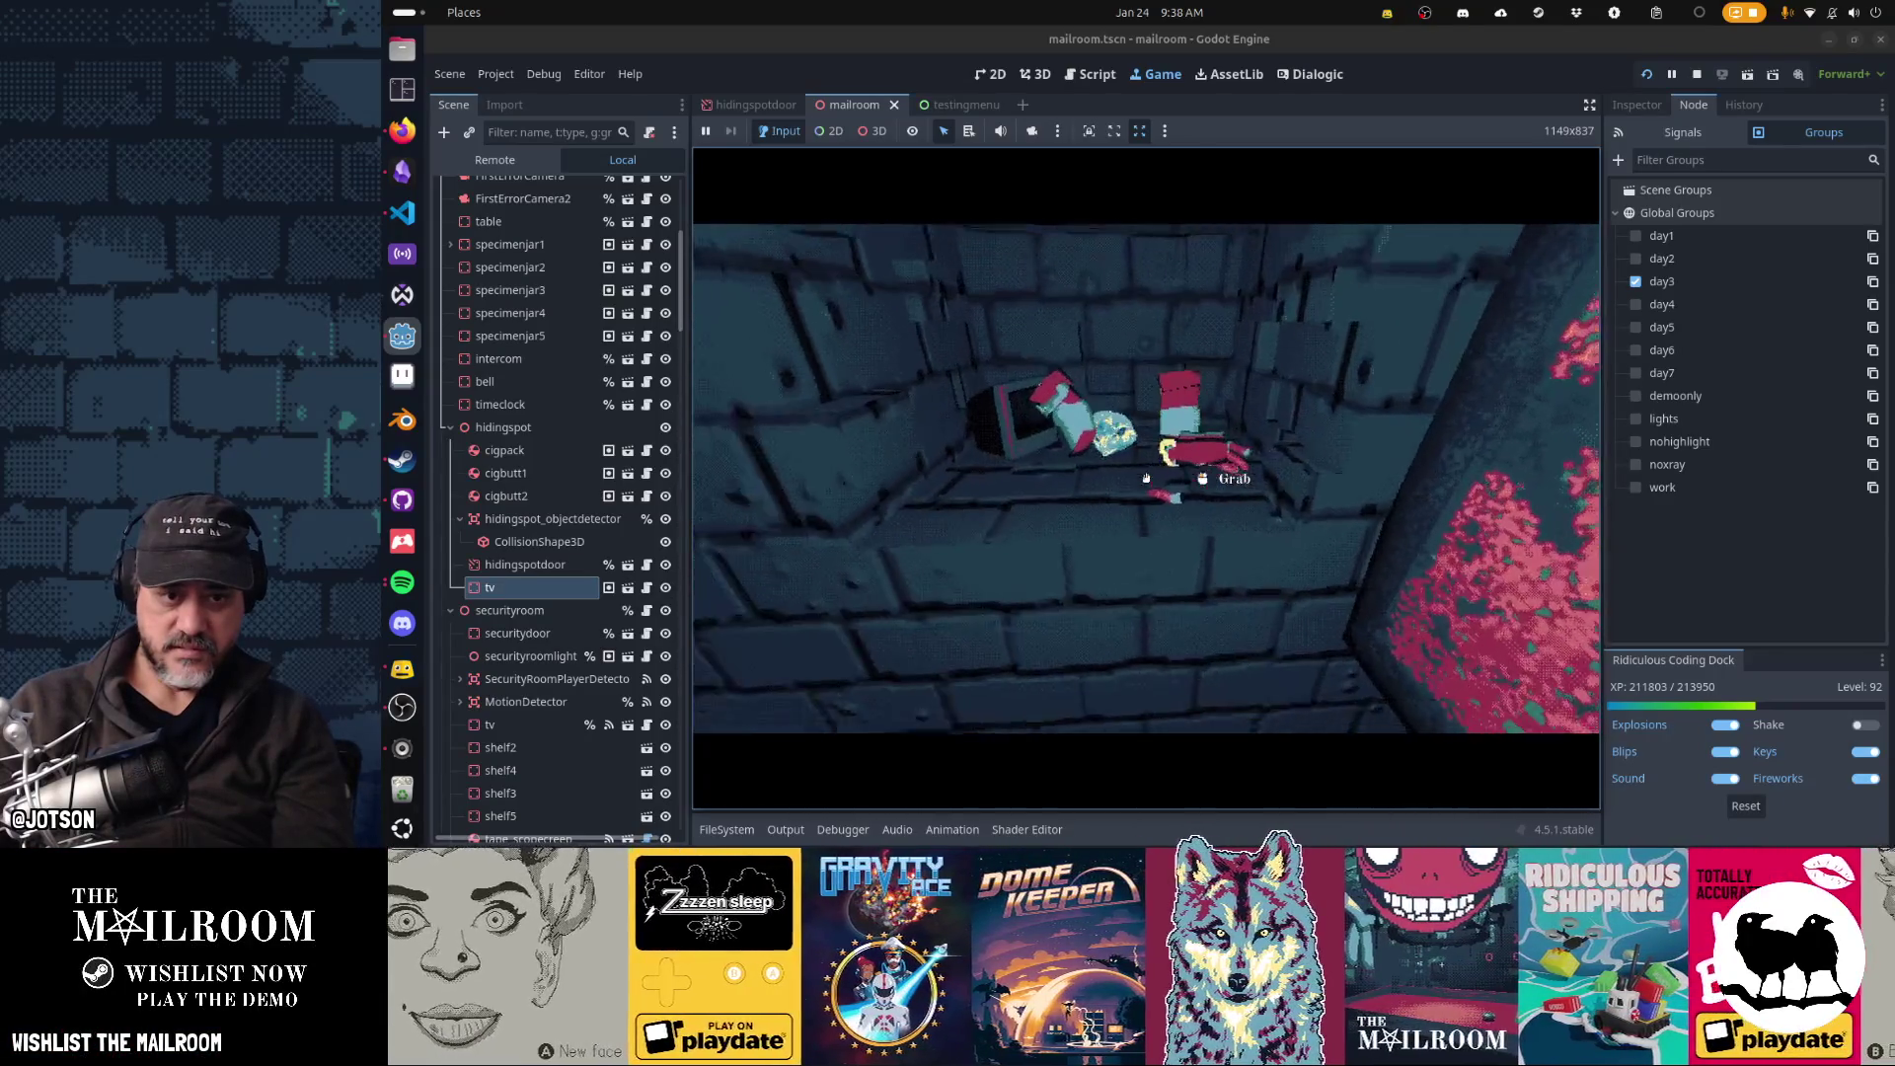
click(1146, 478)
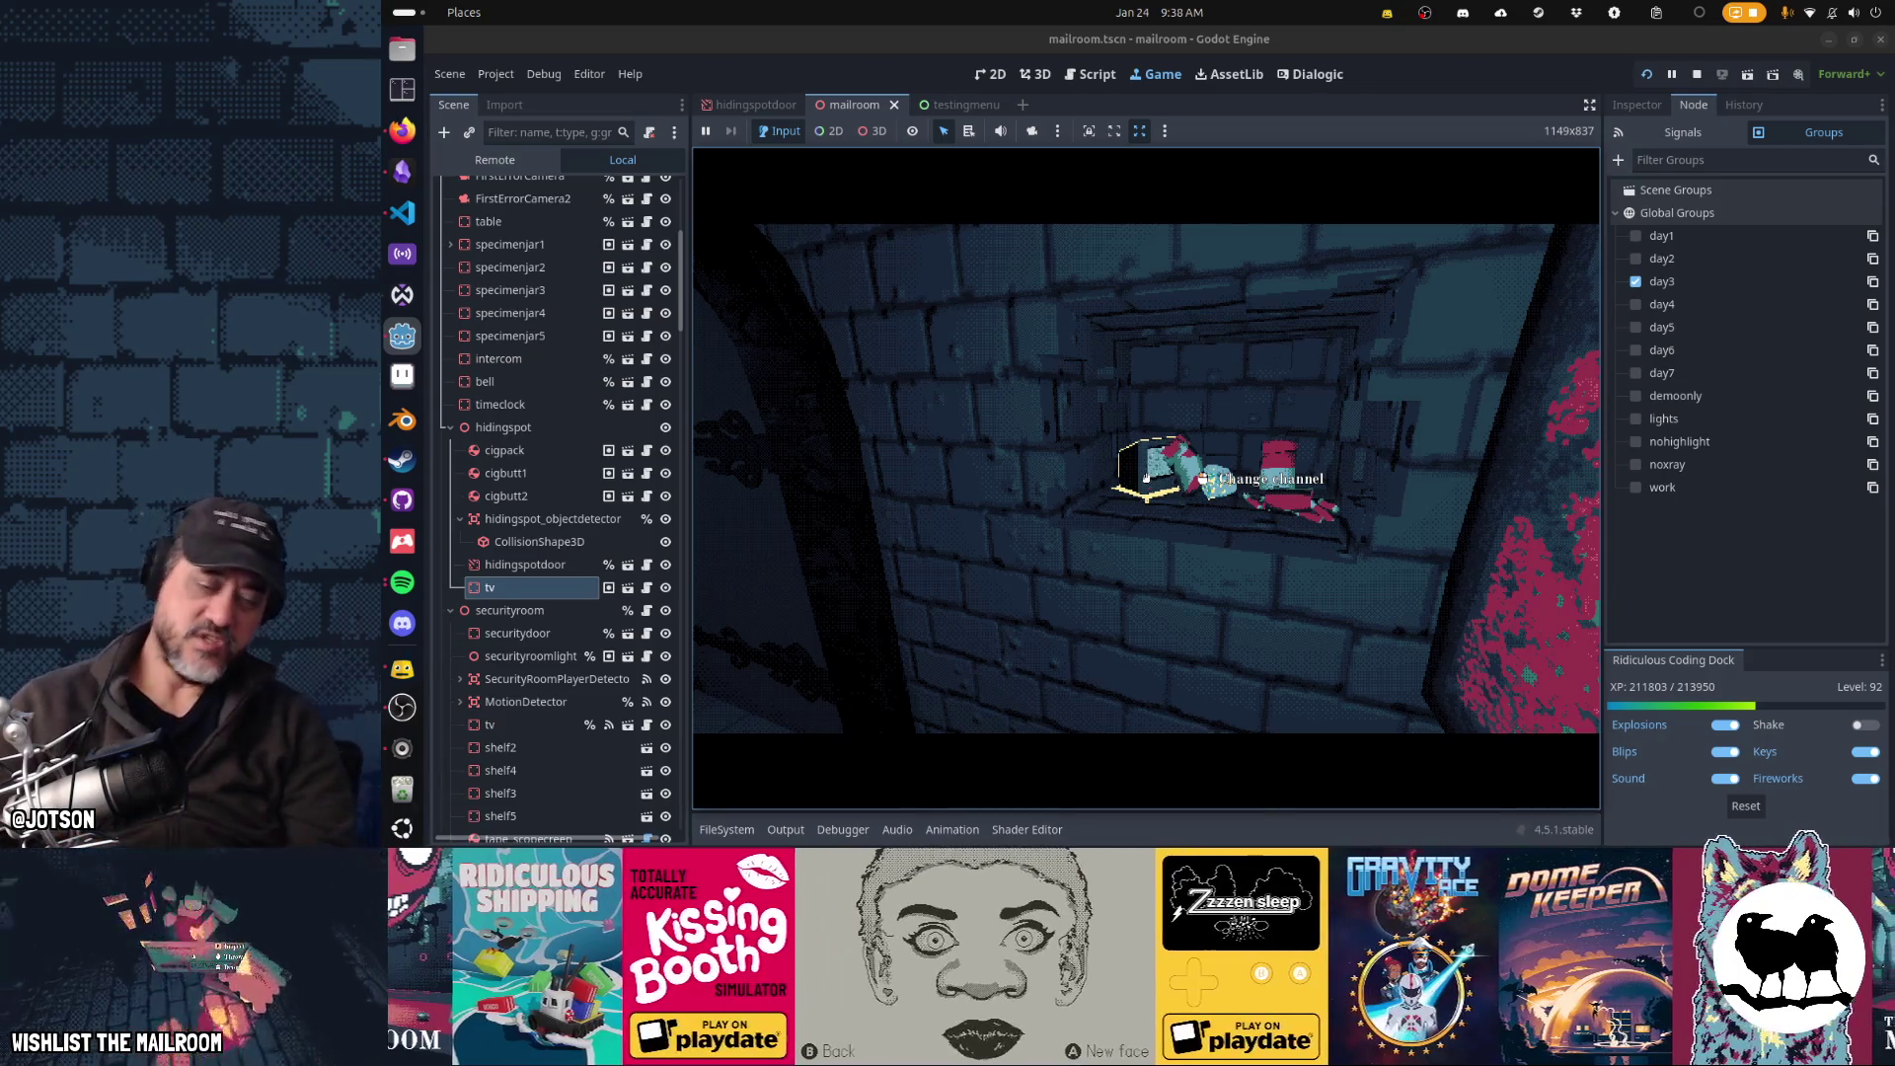
key(Escape)
- Return to the script editor and try a function search for 'start' in consolecommands.gd
click(1091, 74)
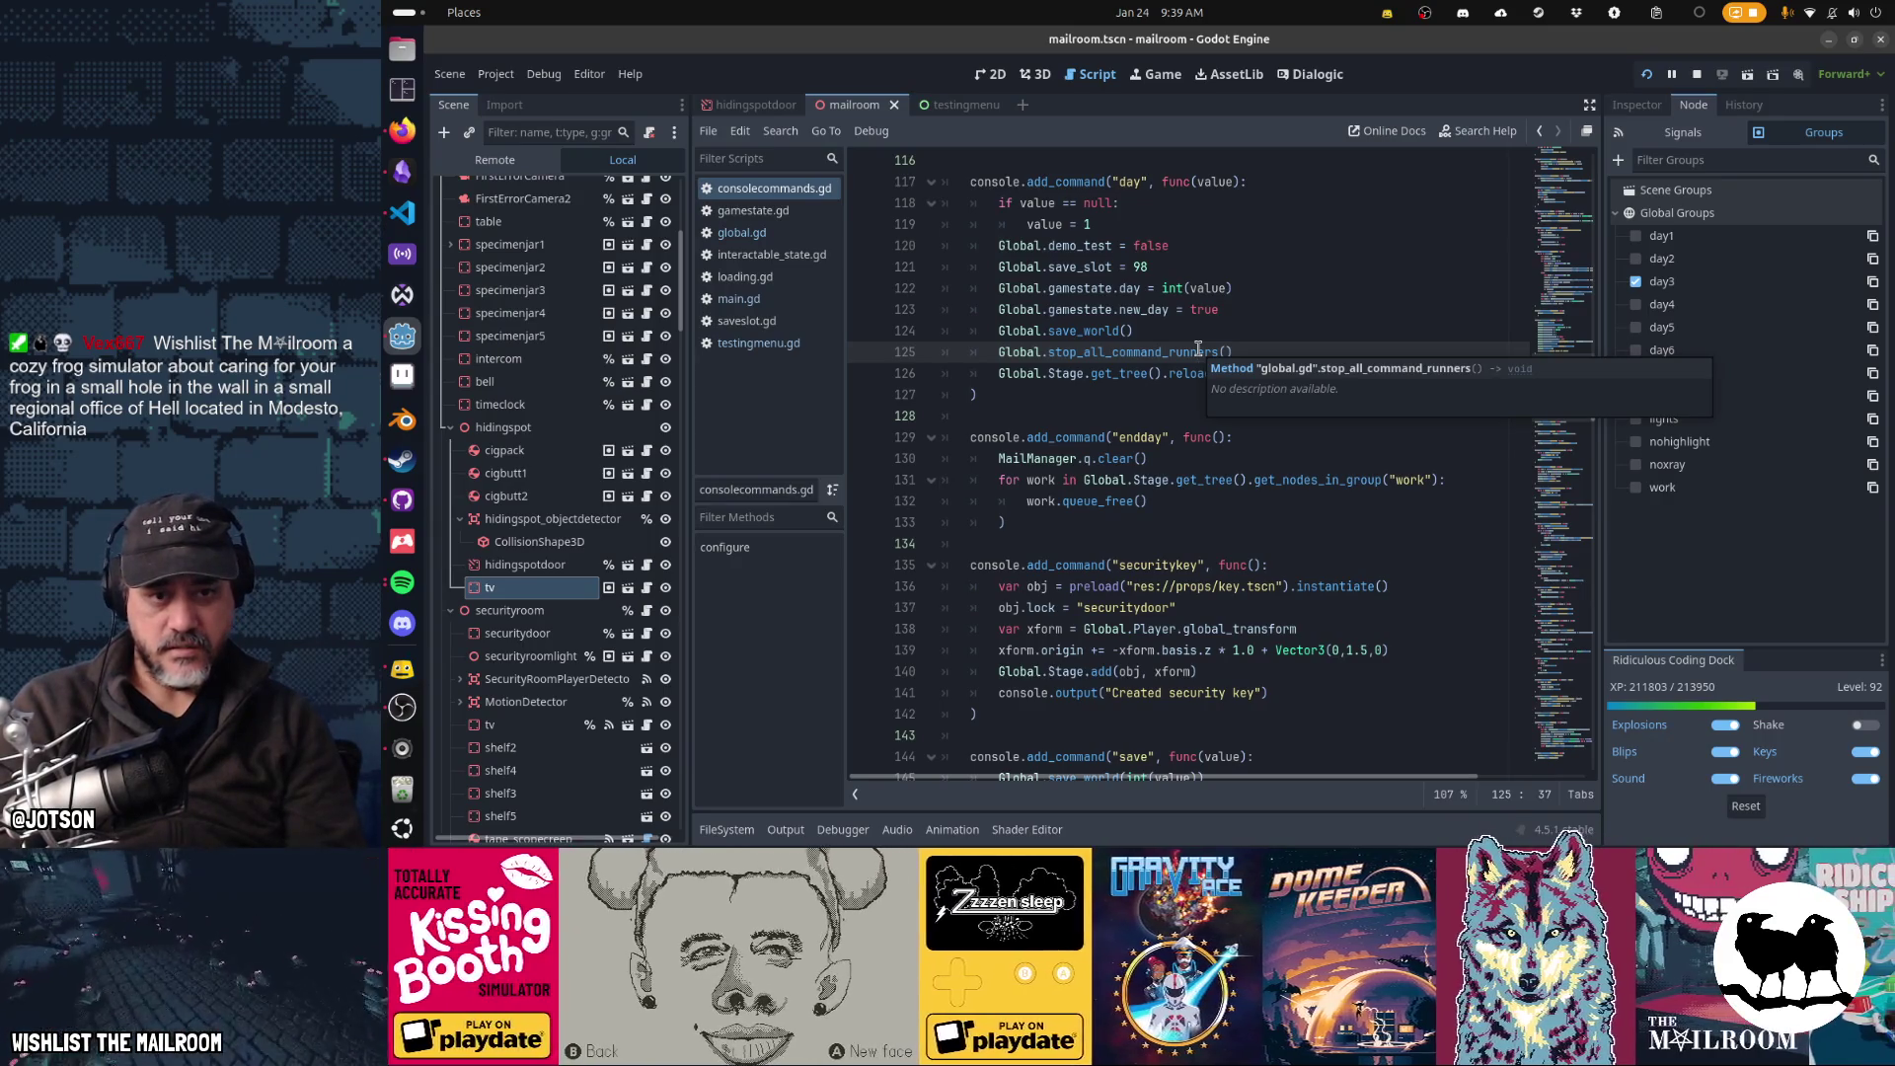
key(ctrl+f)
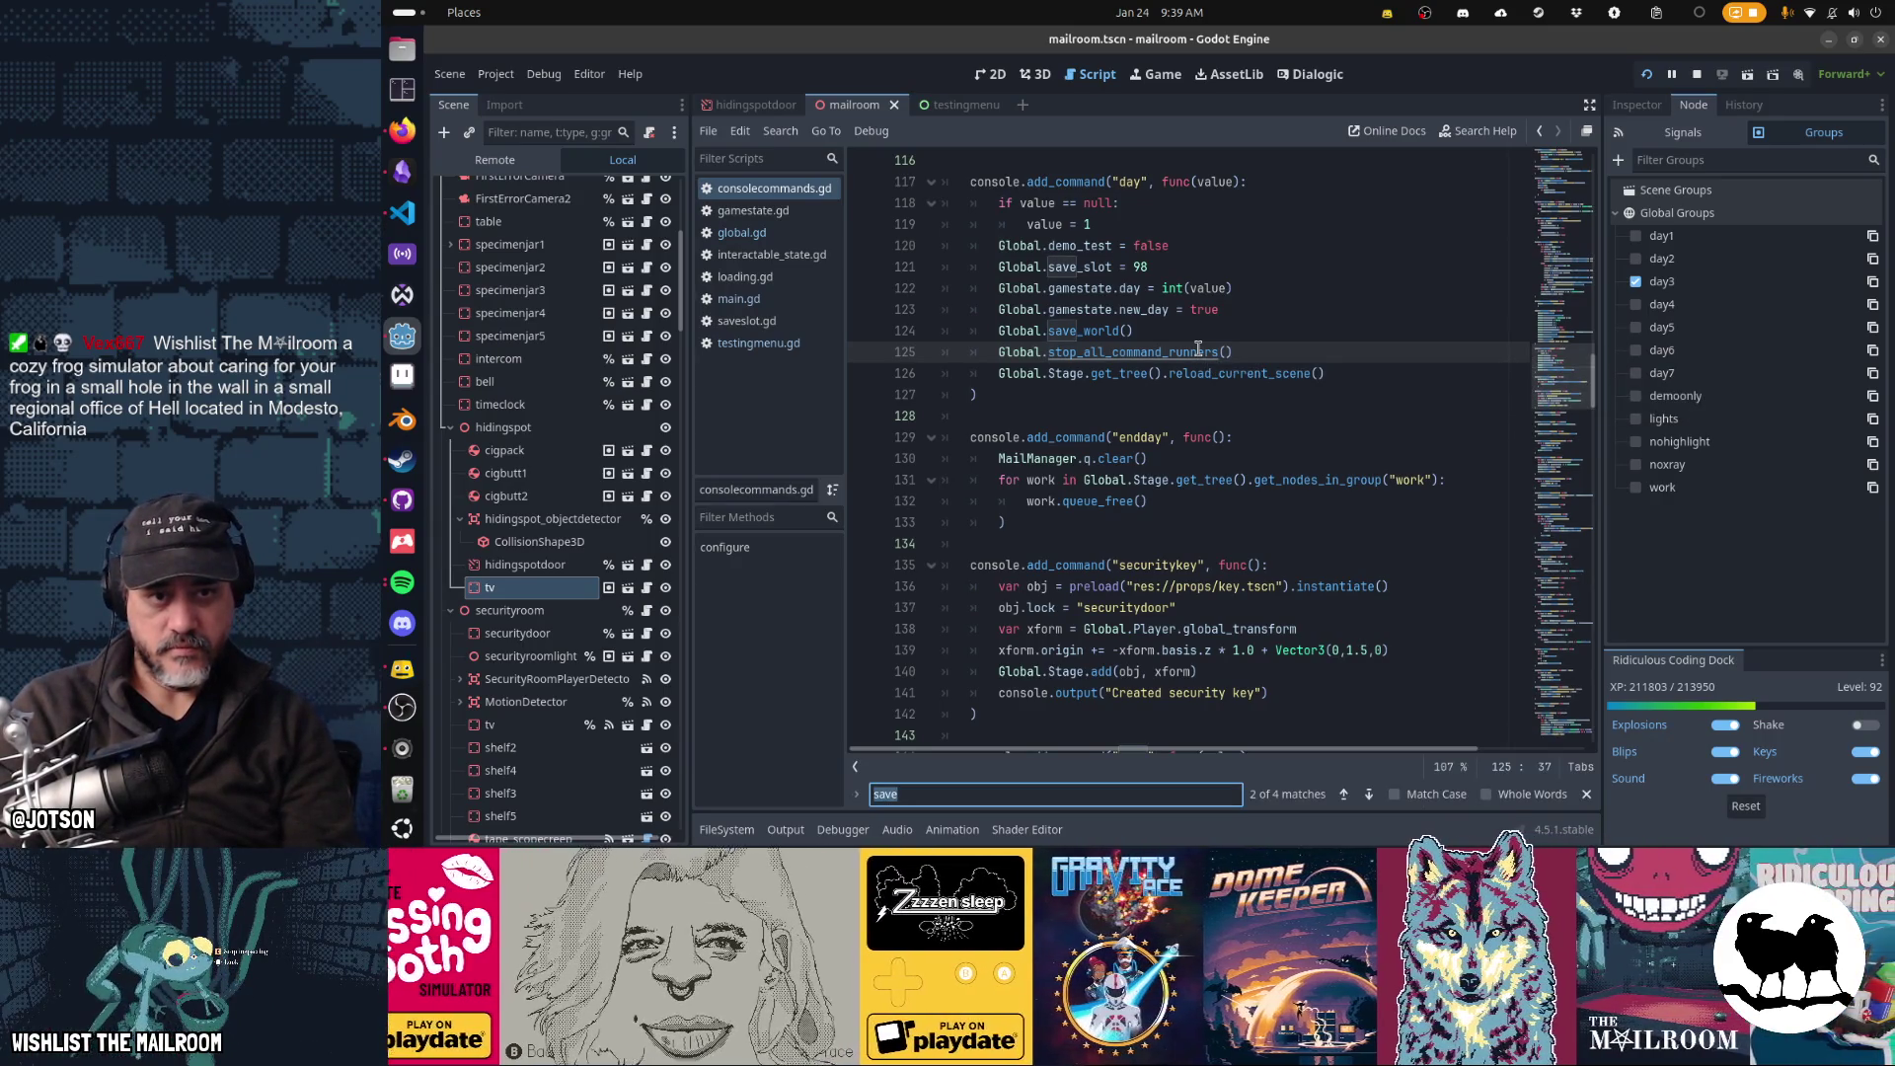
key(Escape)
key(ctrl+alt+f)
text(start)
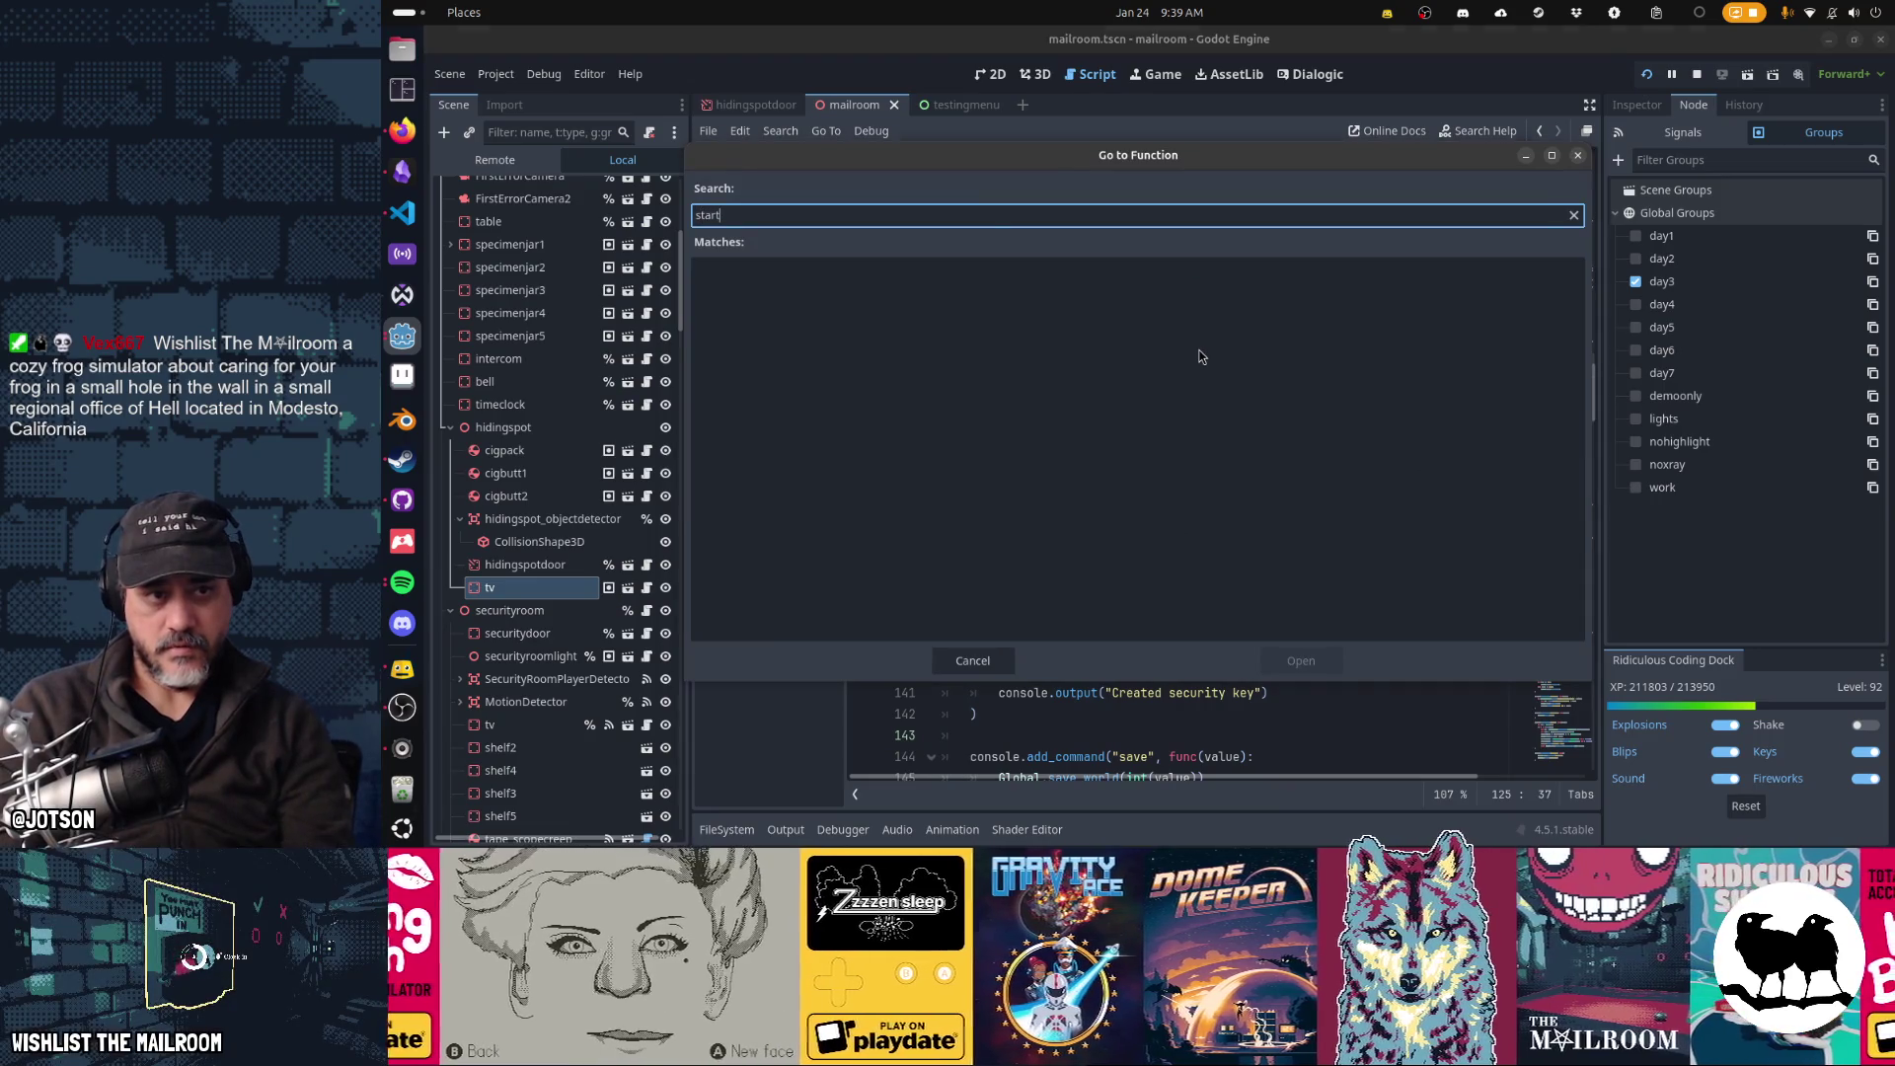
key(Escape)
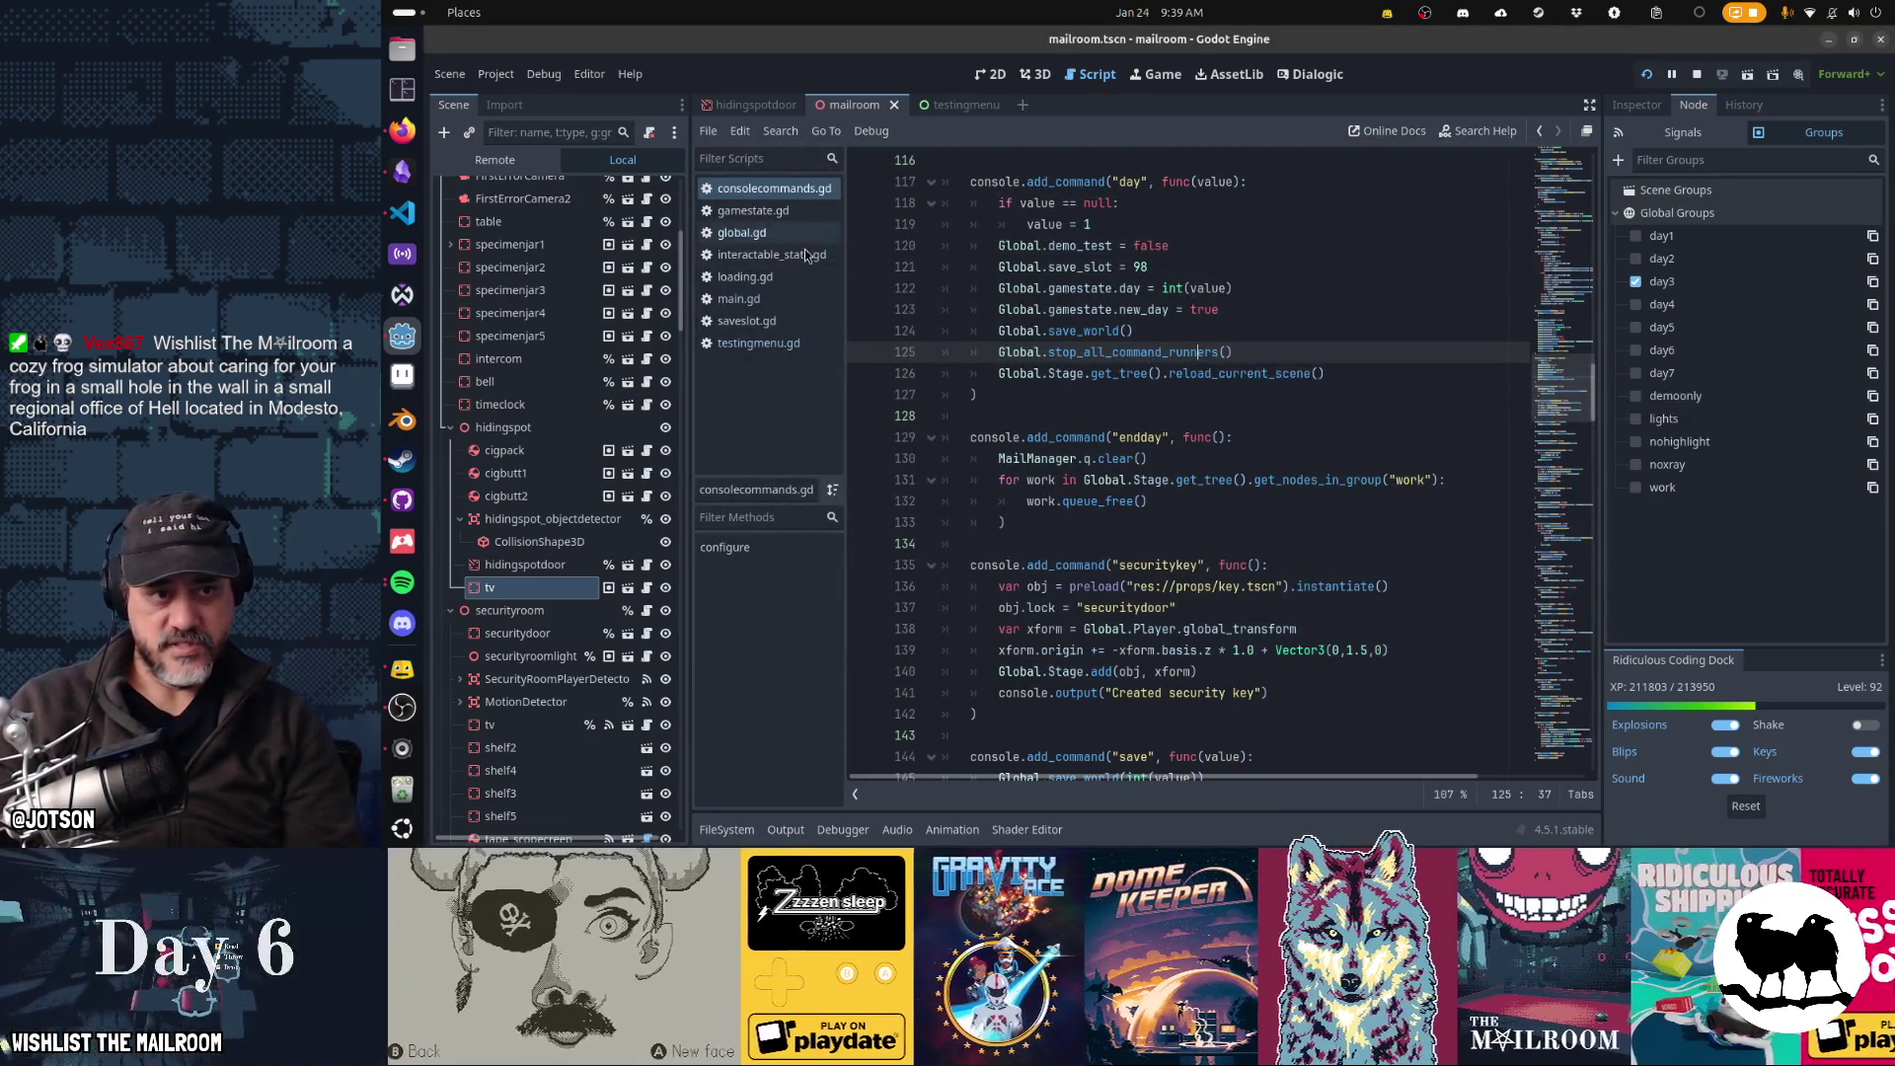
- Open main.gd and jump to its start_day function via Go to Function
click(739, 298)
key(ctrl+alt+f)
text(s)
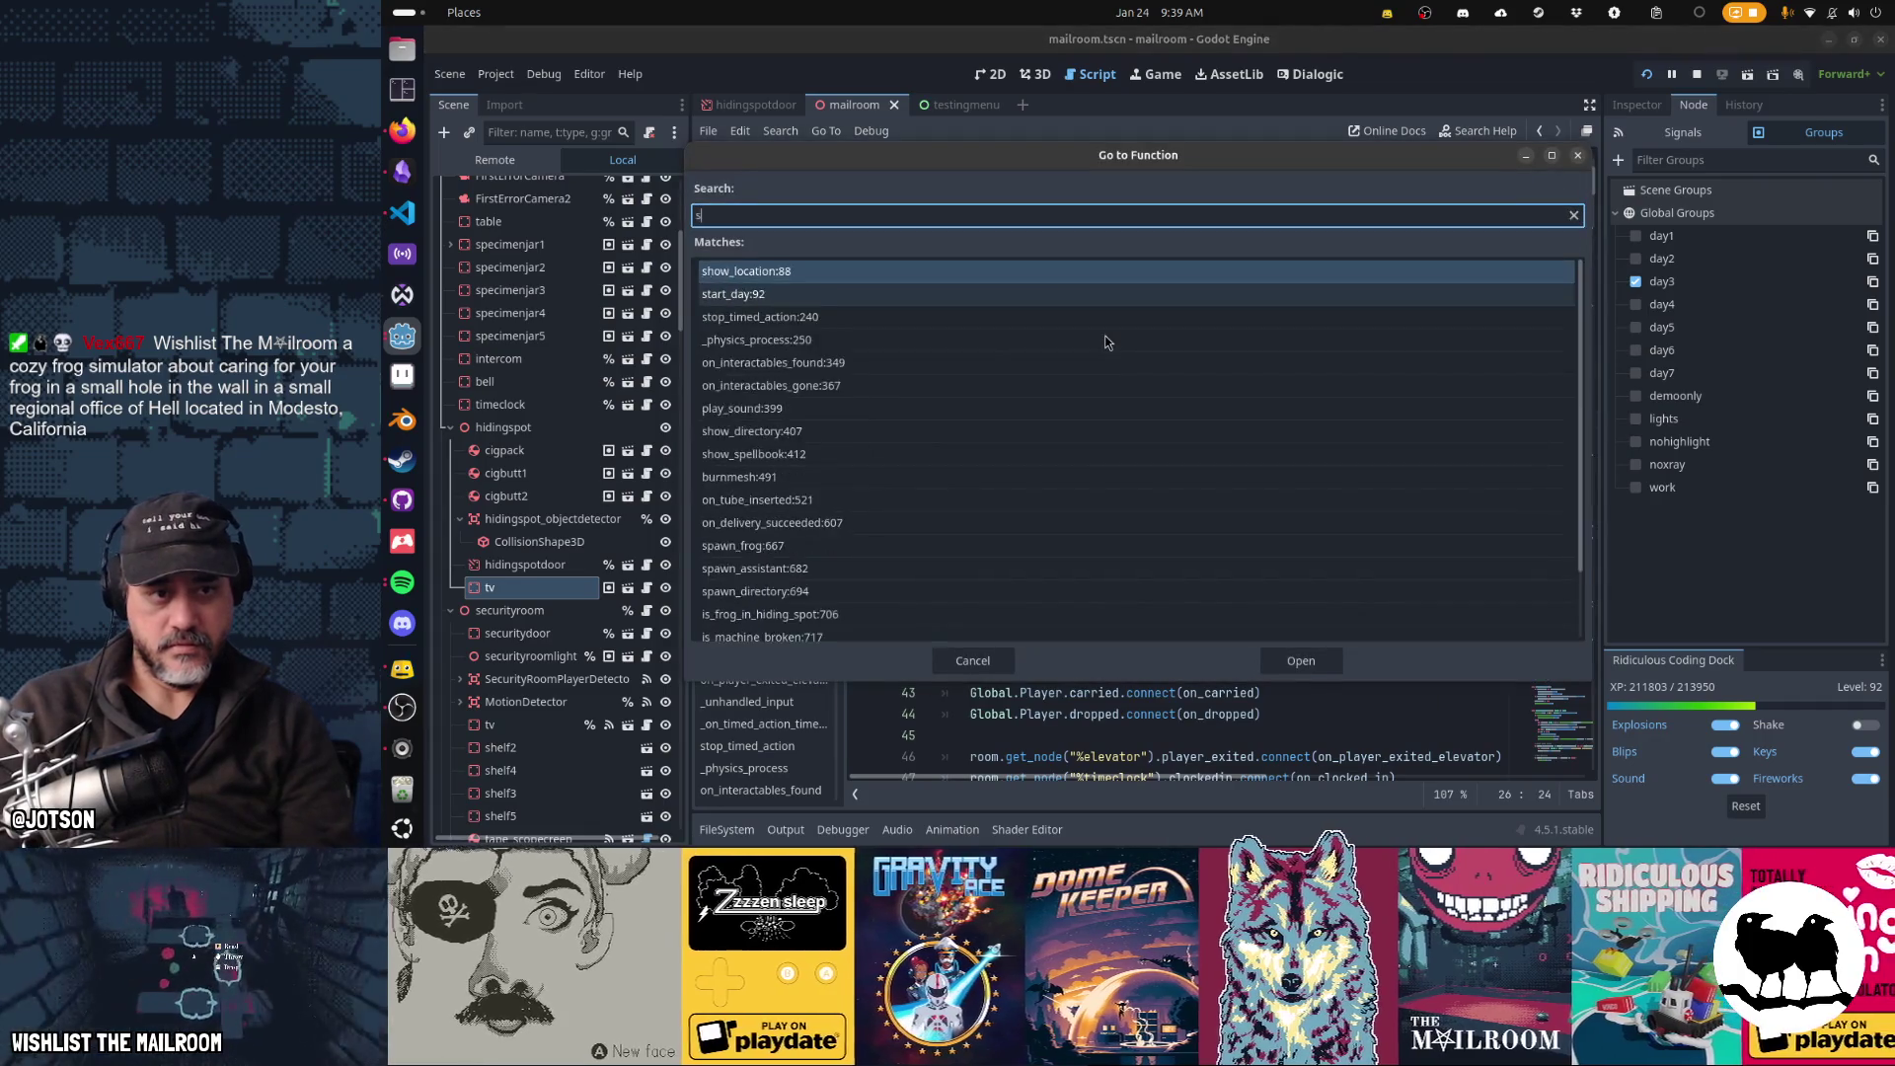
text(tart)
key(Return)
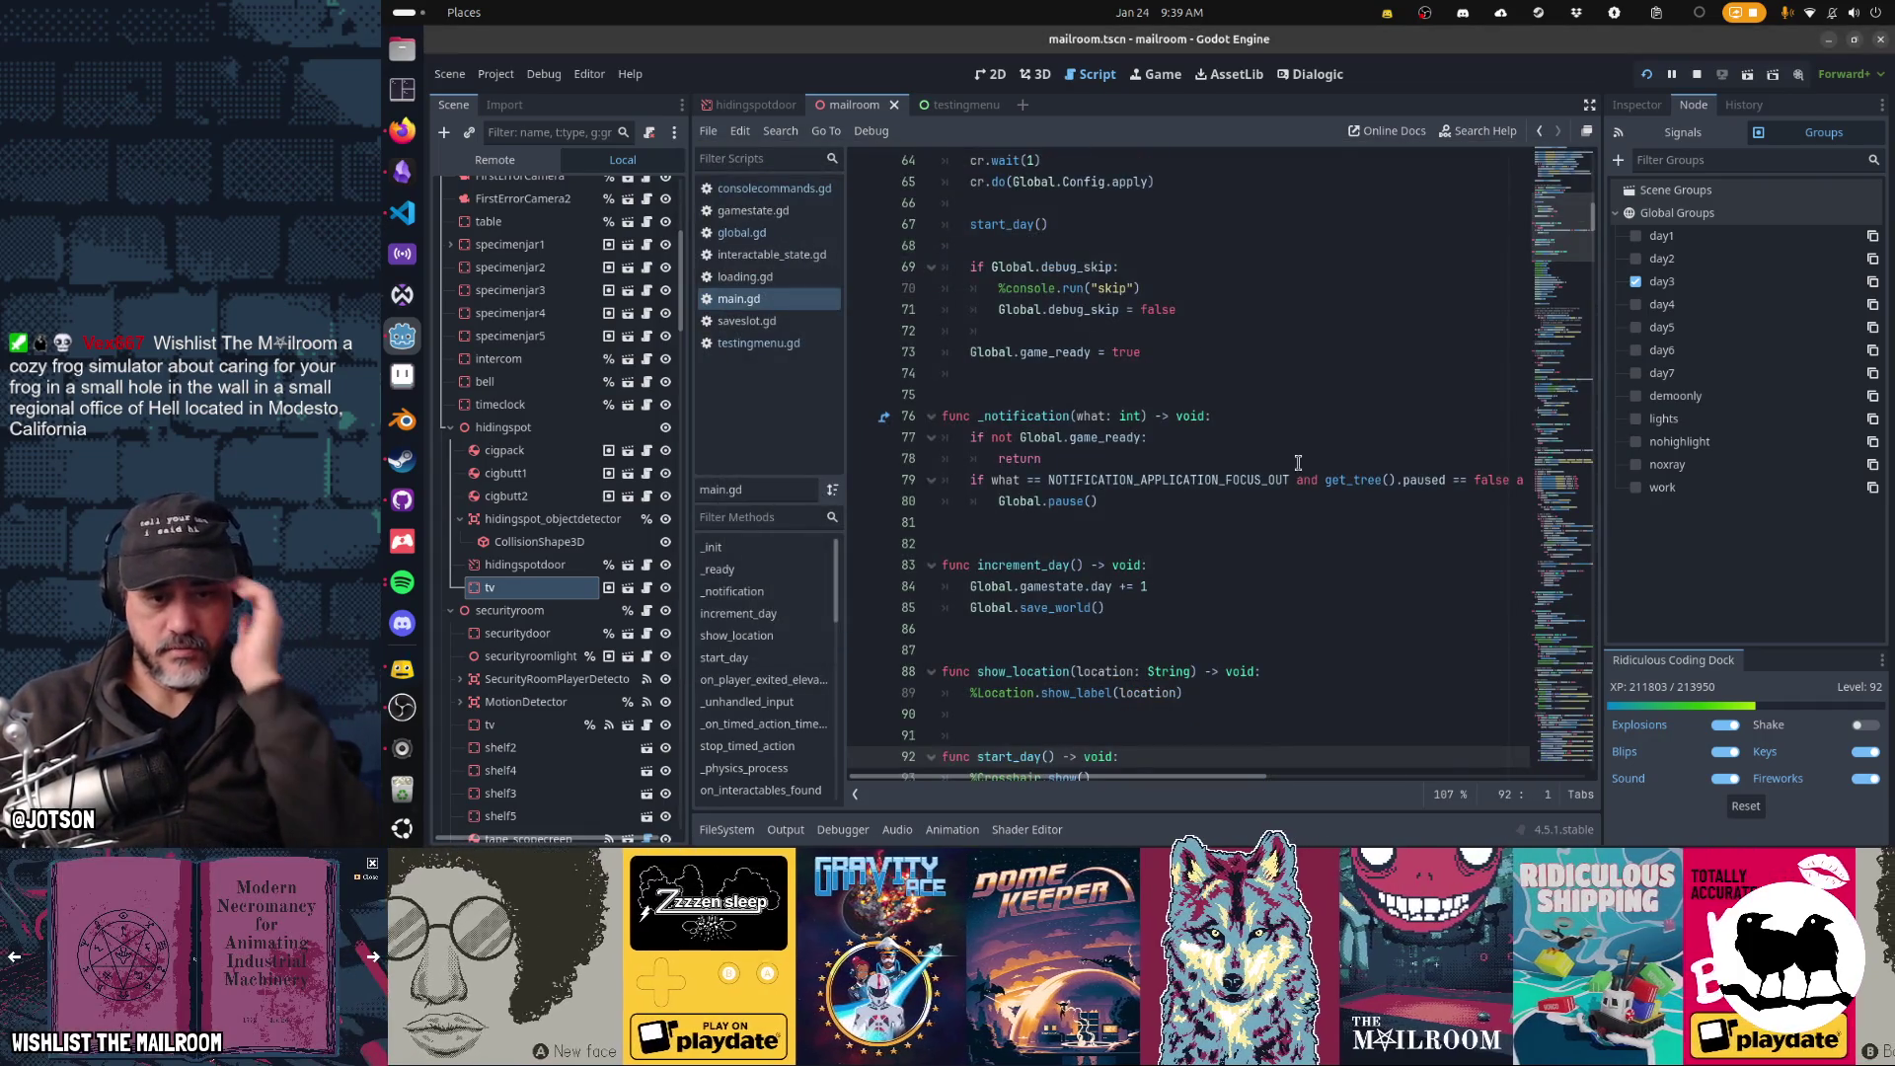
scroll(1298, 463, down, 13)
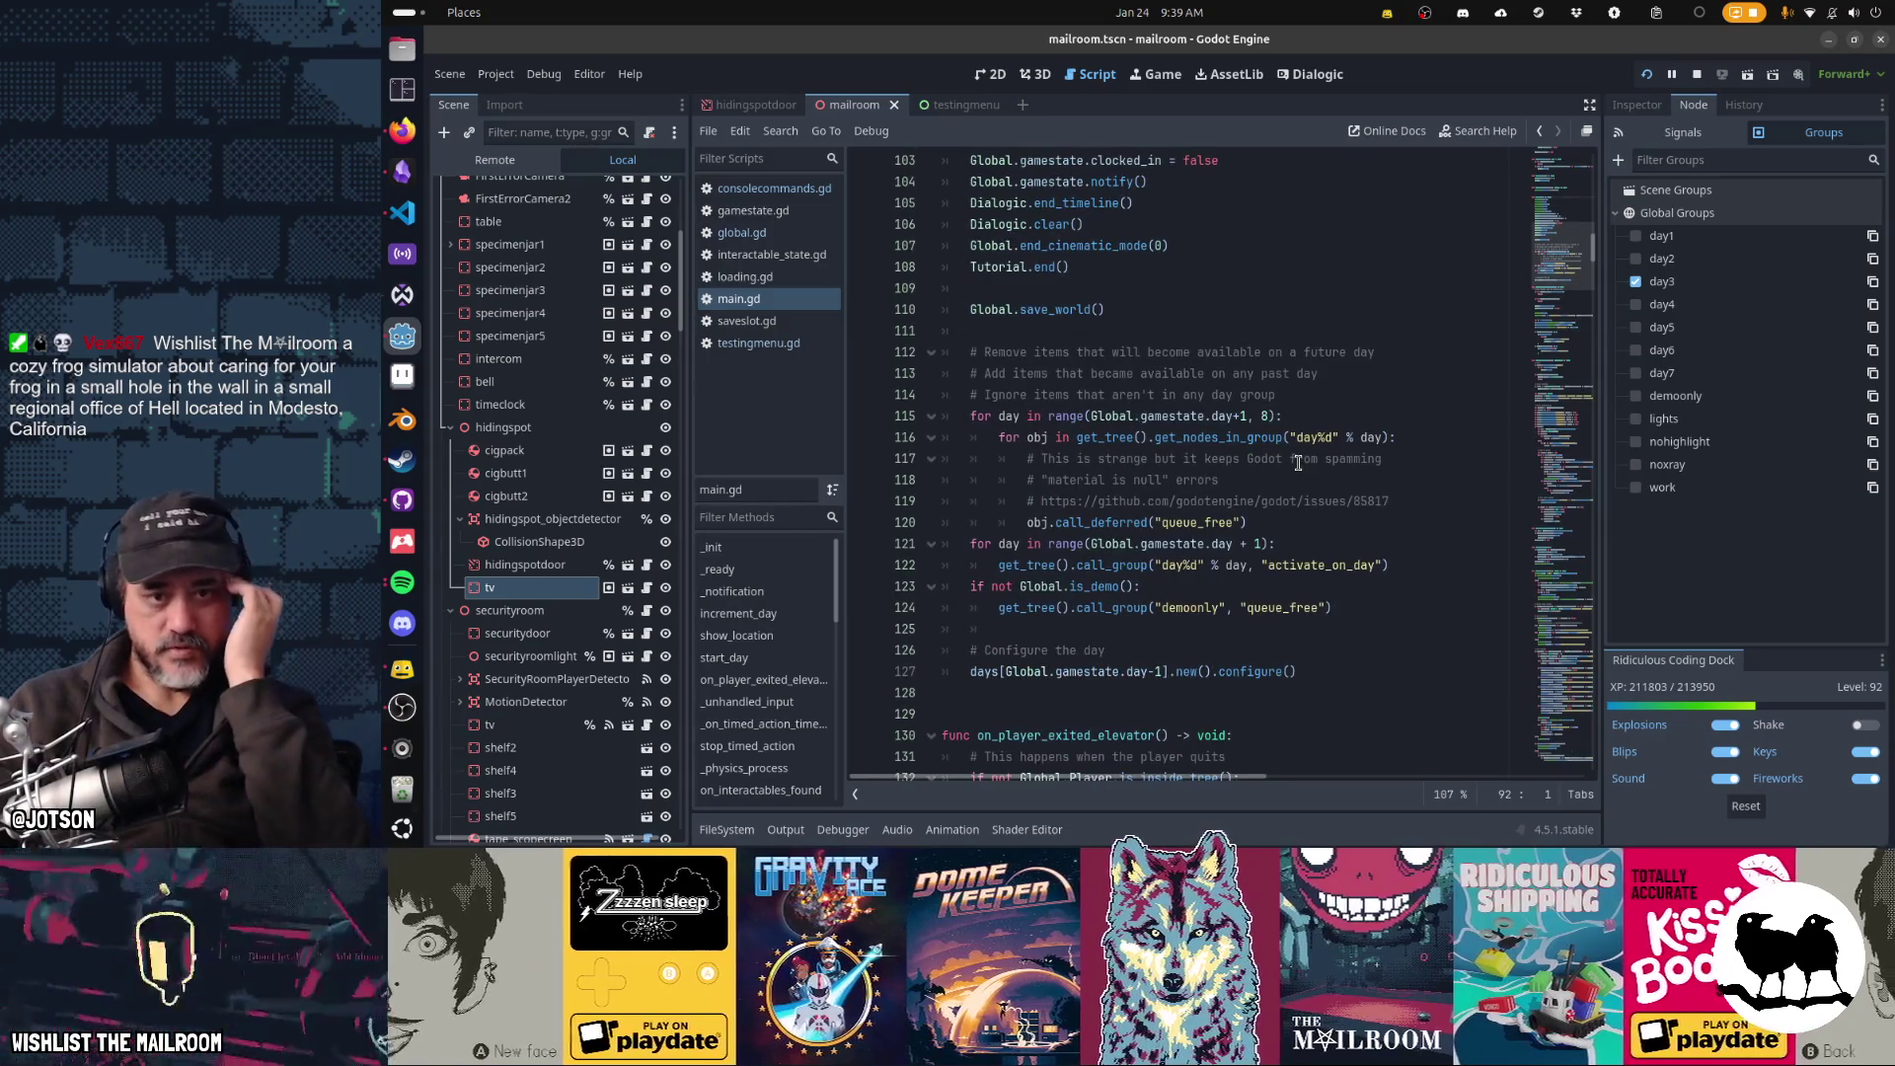
click(1138, 415)
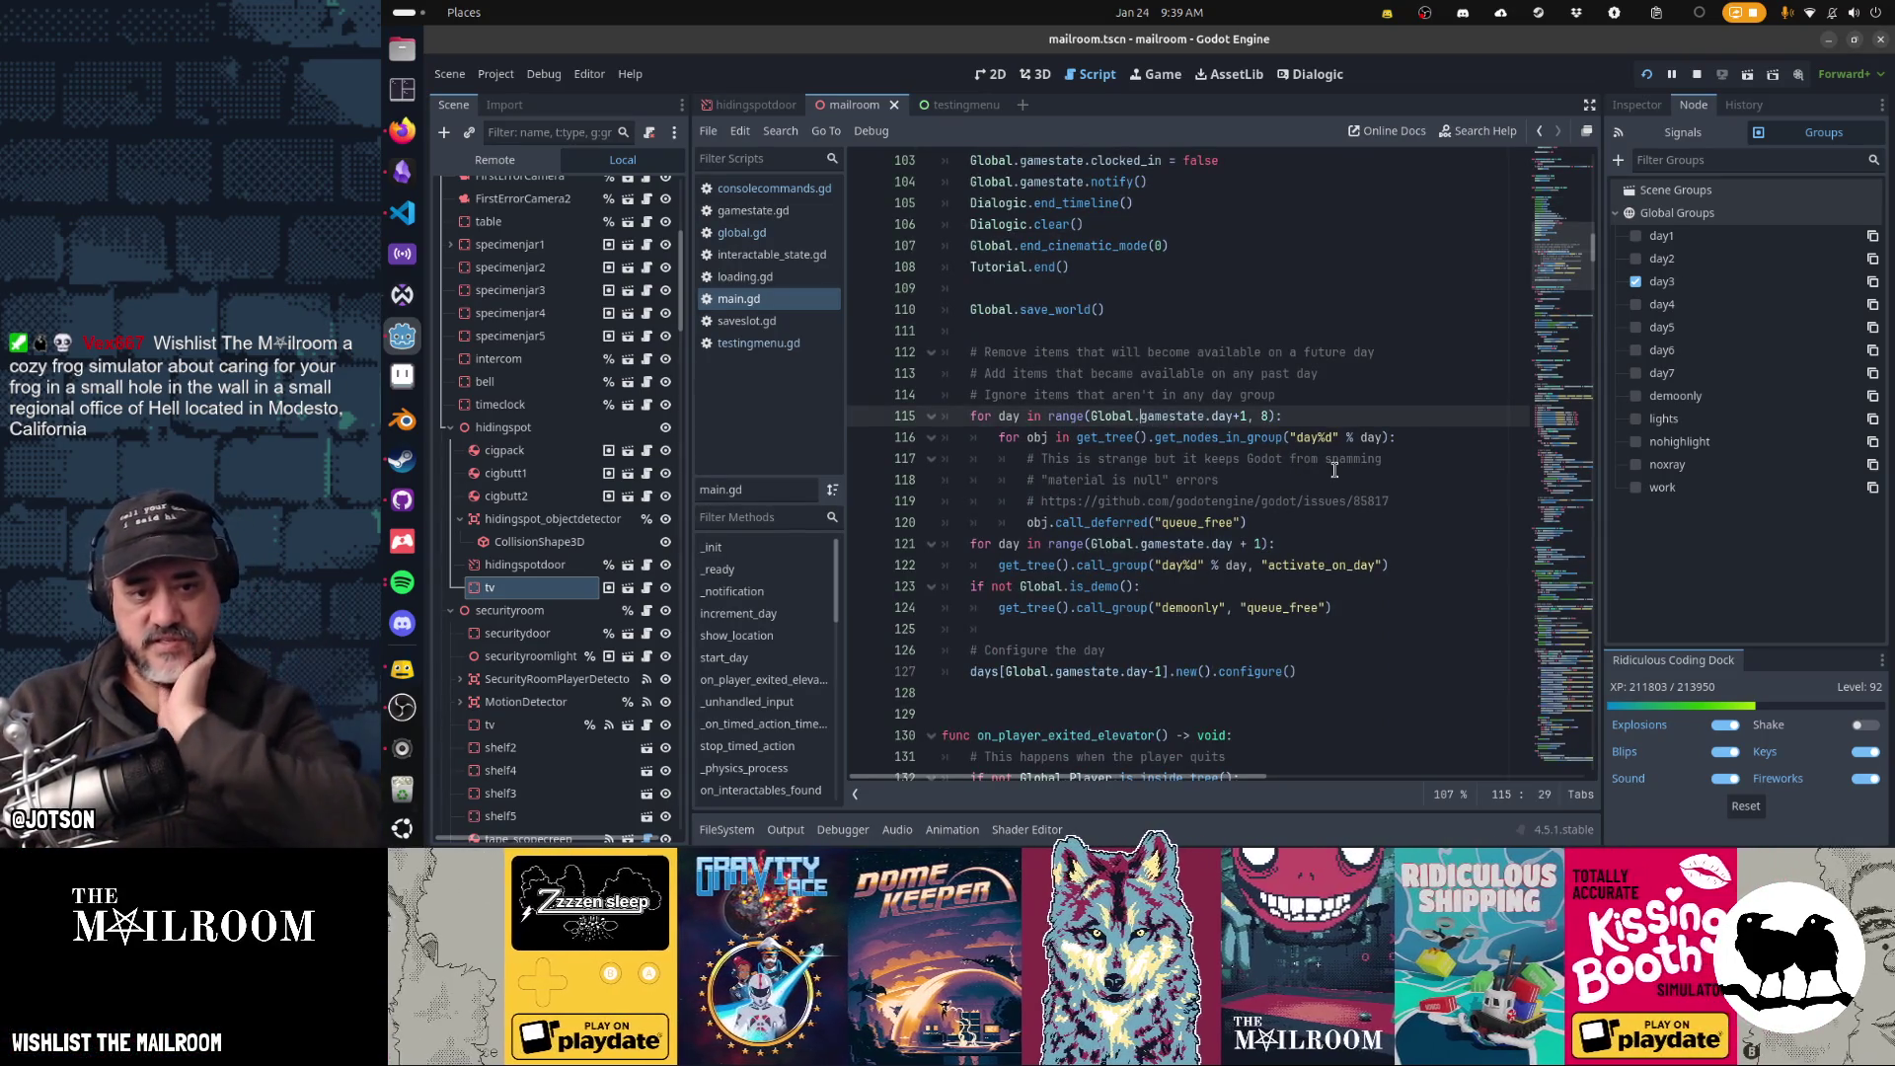
key(Home)
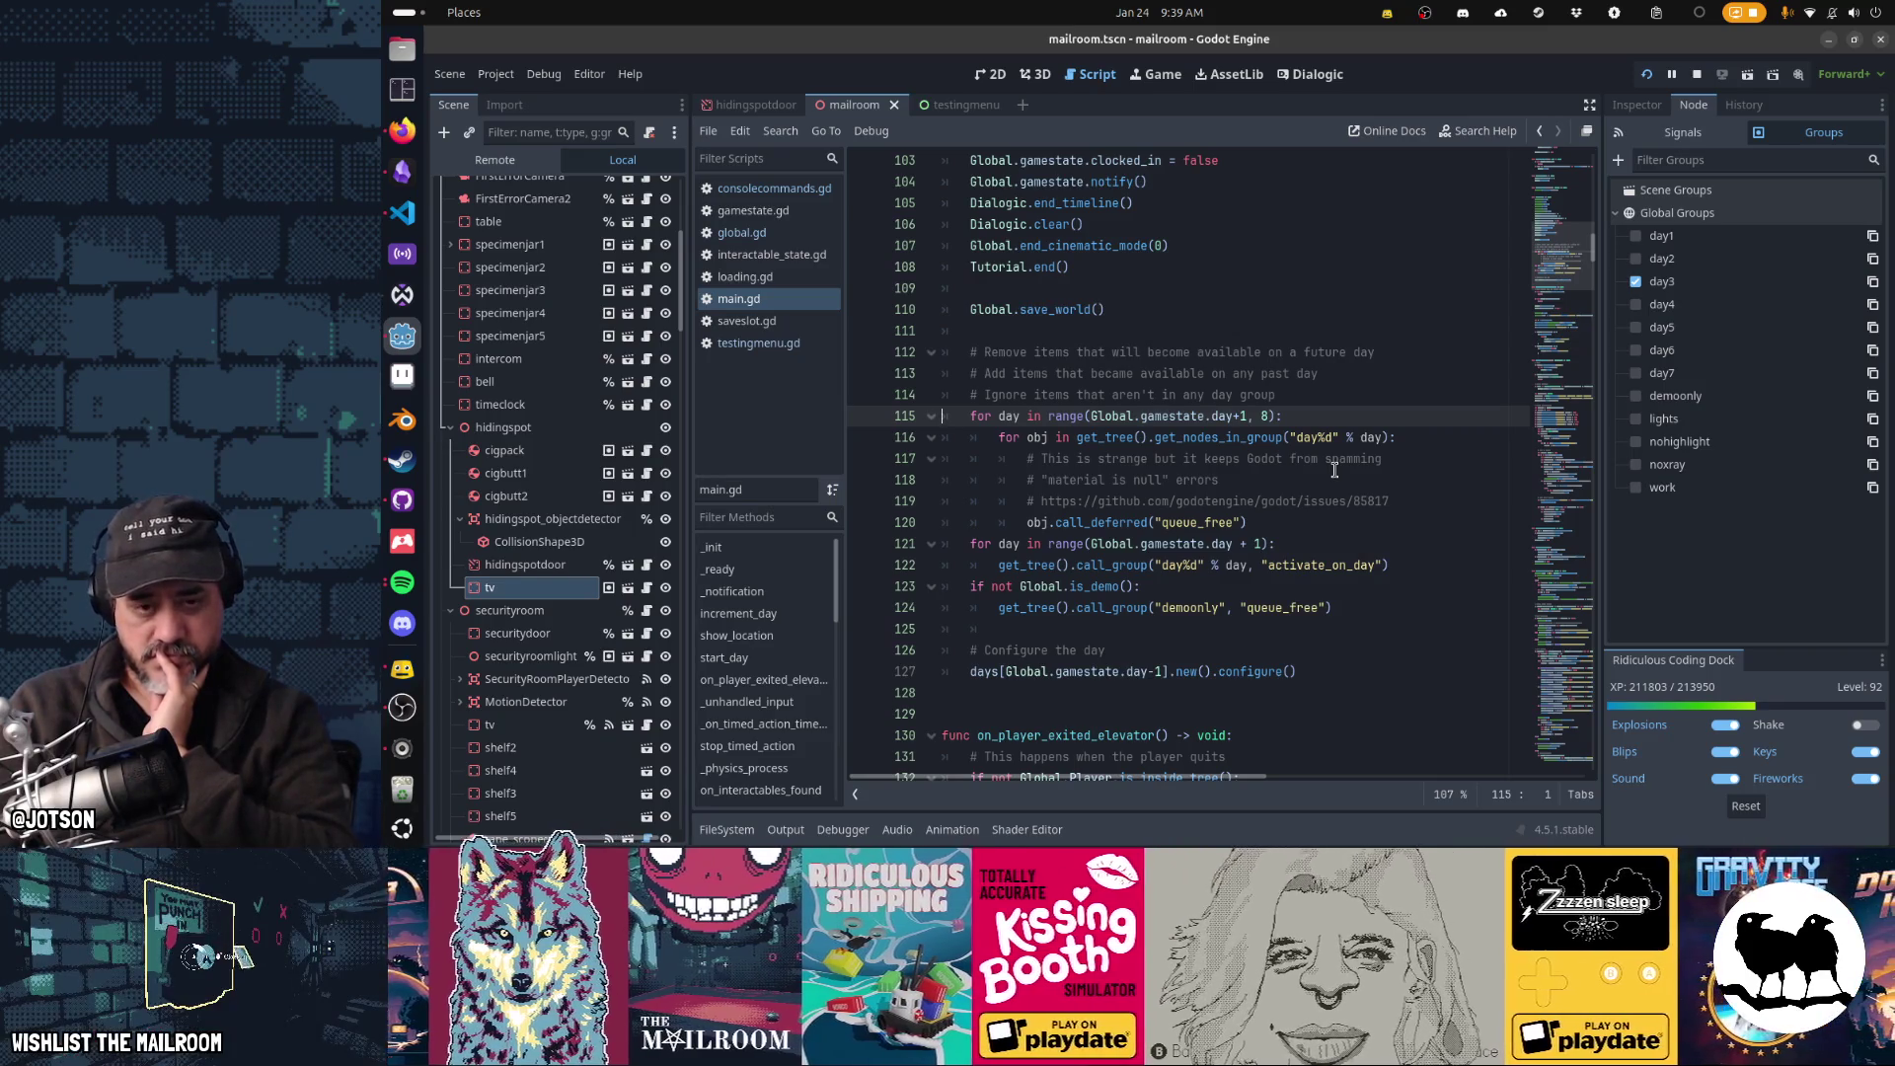
key(Down)
key(Down)
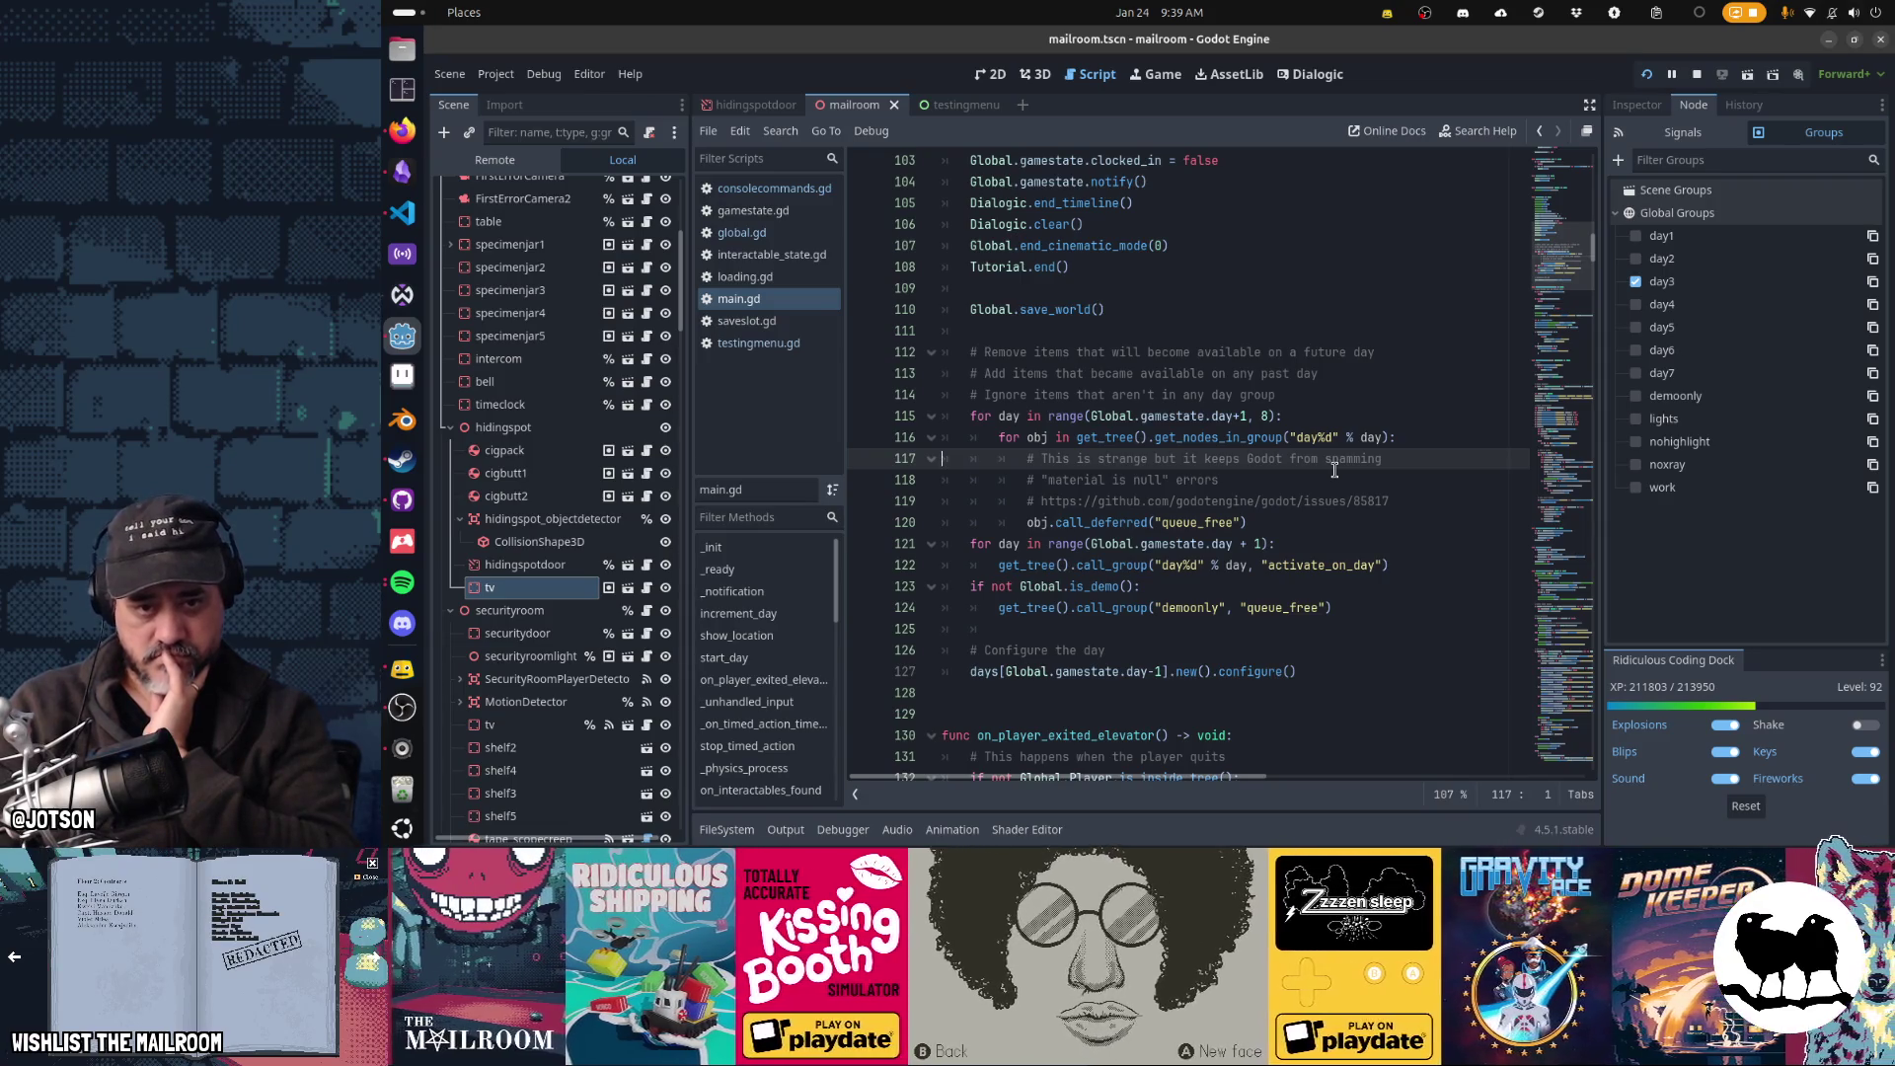
key(Up)
key(Up)
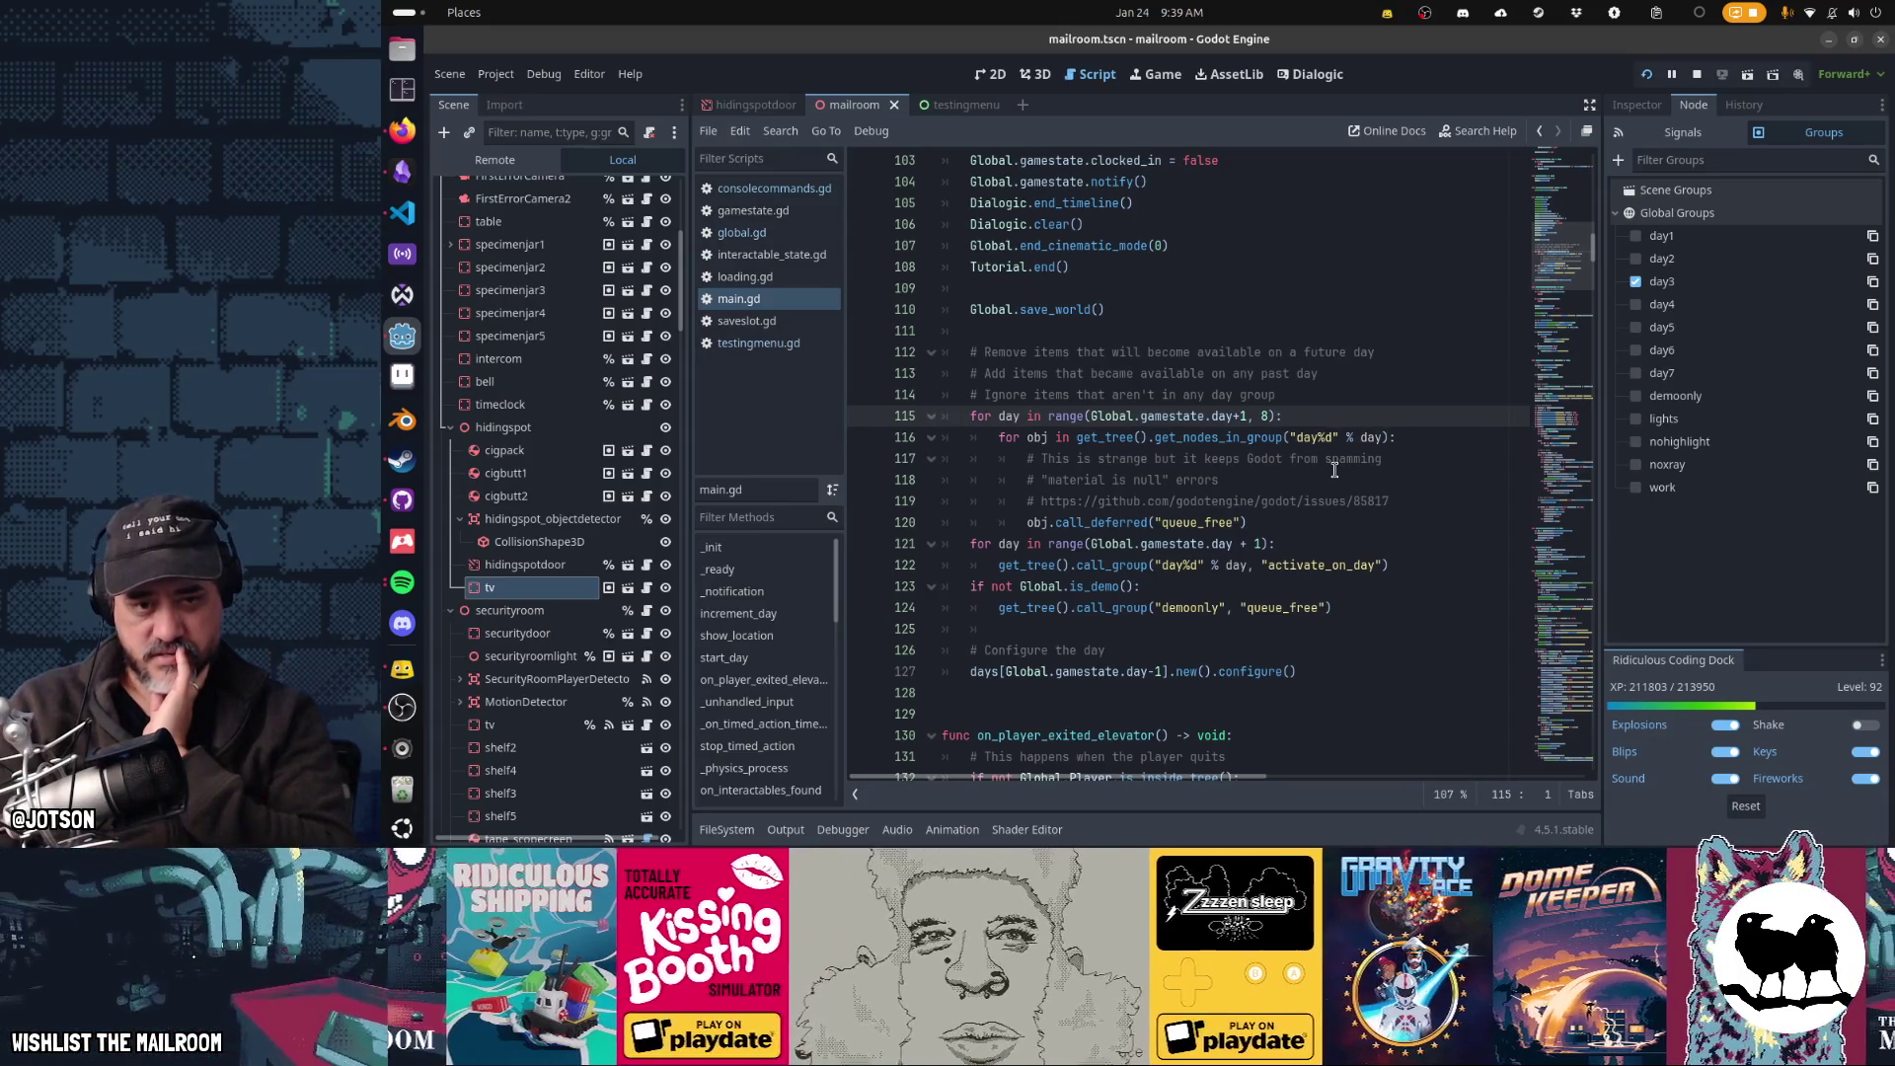
key(Down)
key(Down)
key(Down)
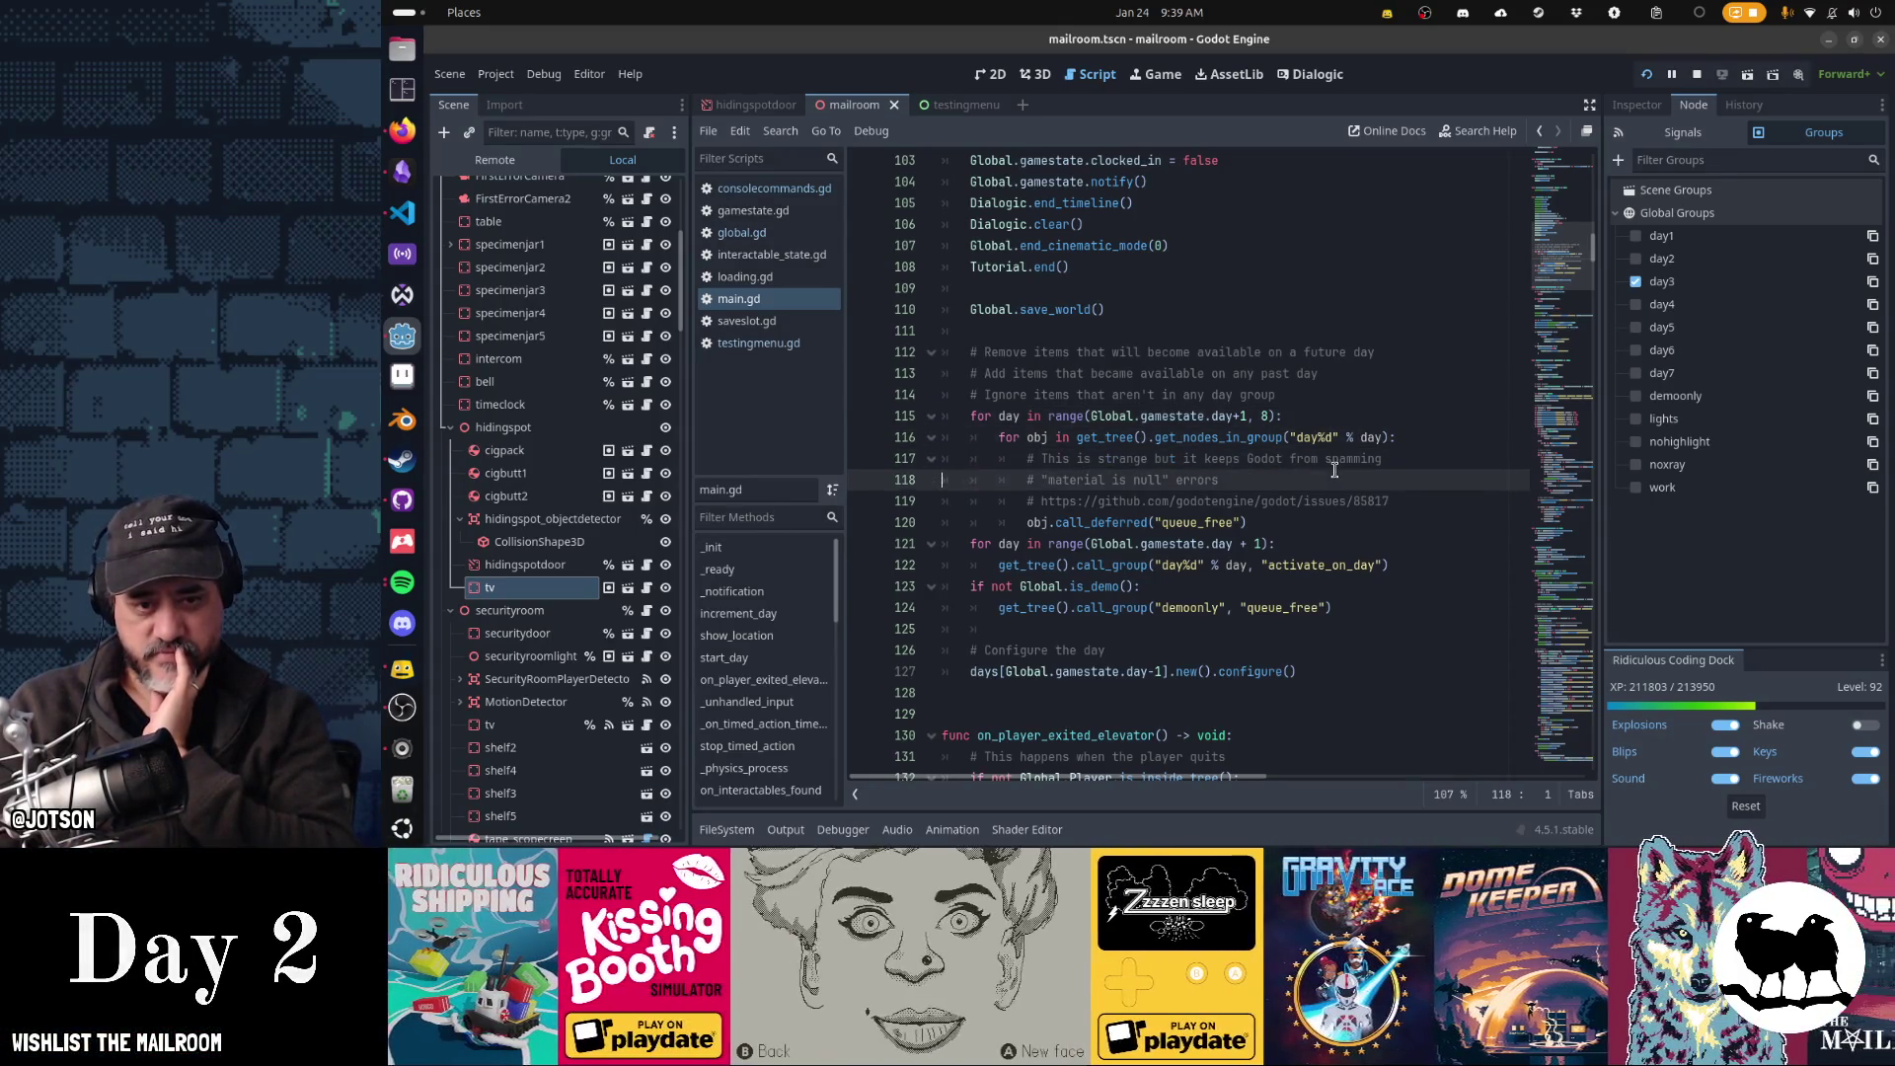
key(shift+Down)
key(shift+Down)
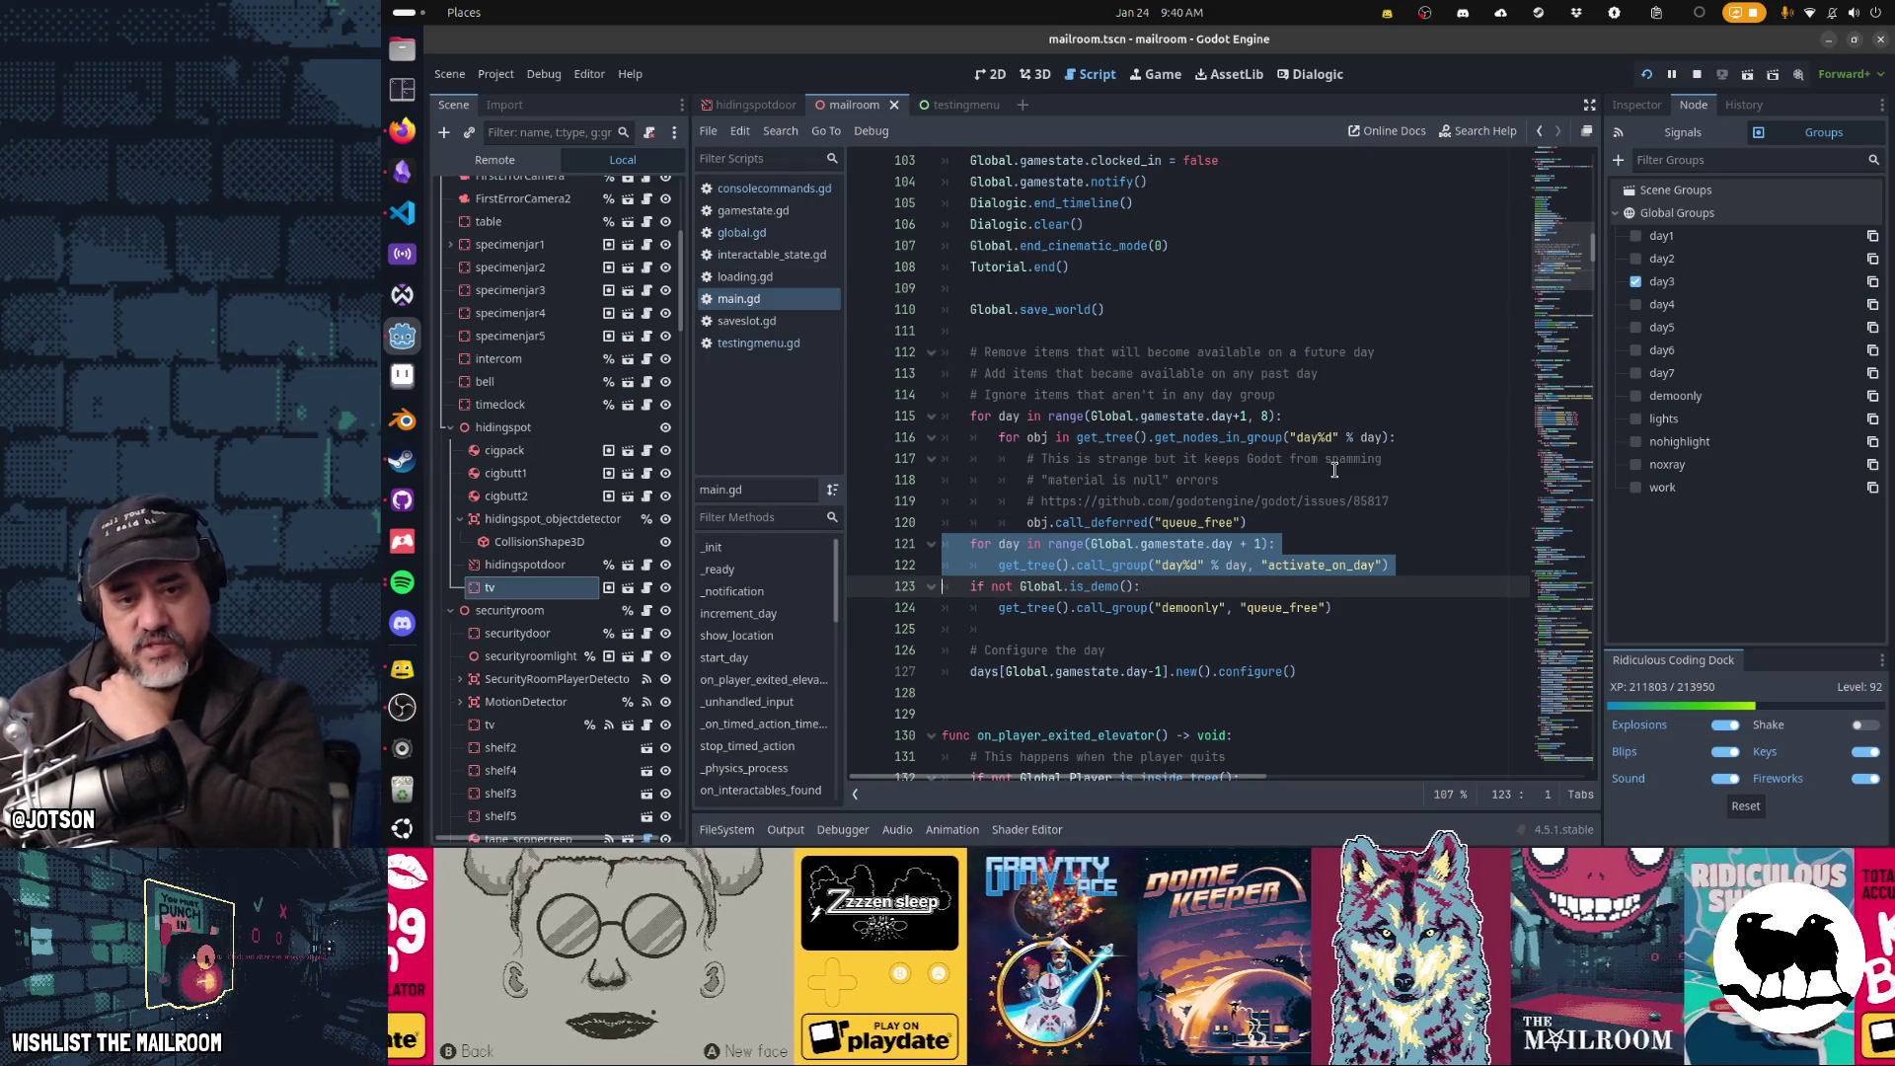
key(Left)
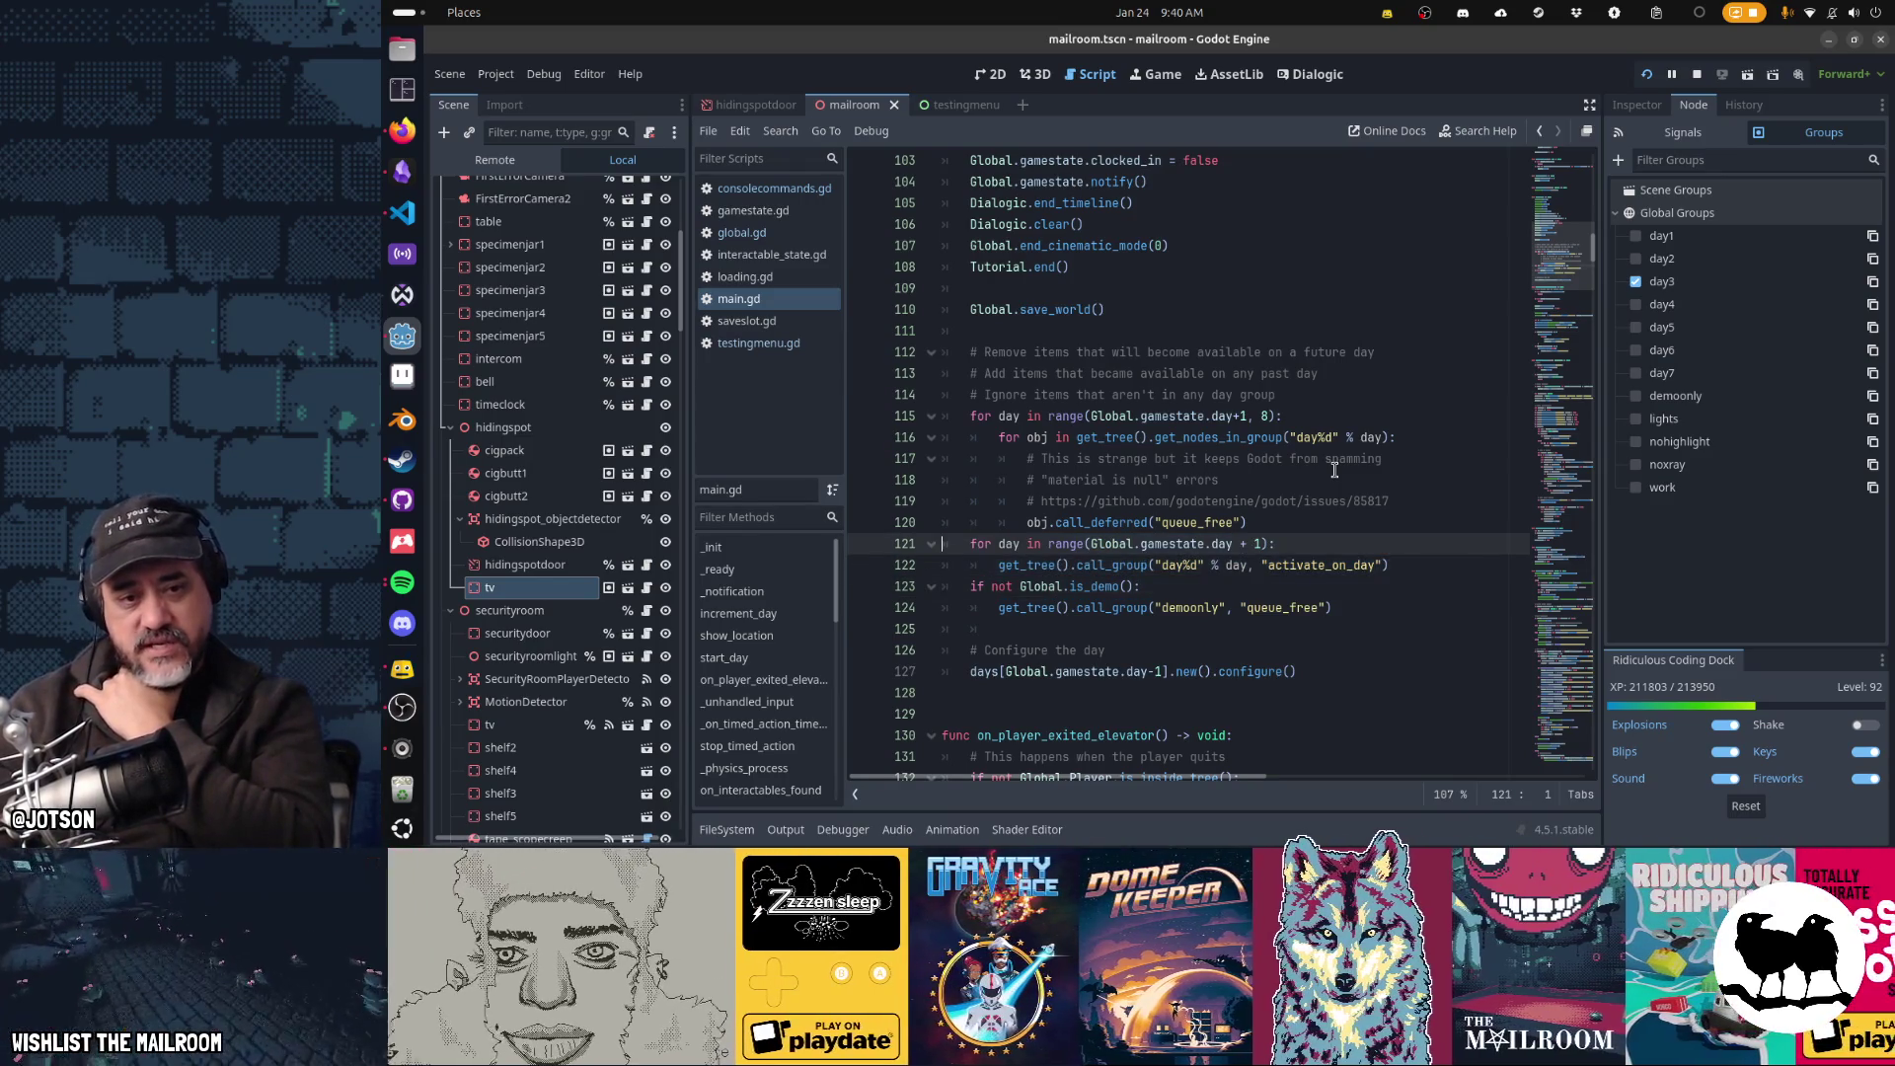
key(Down)
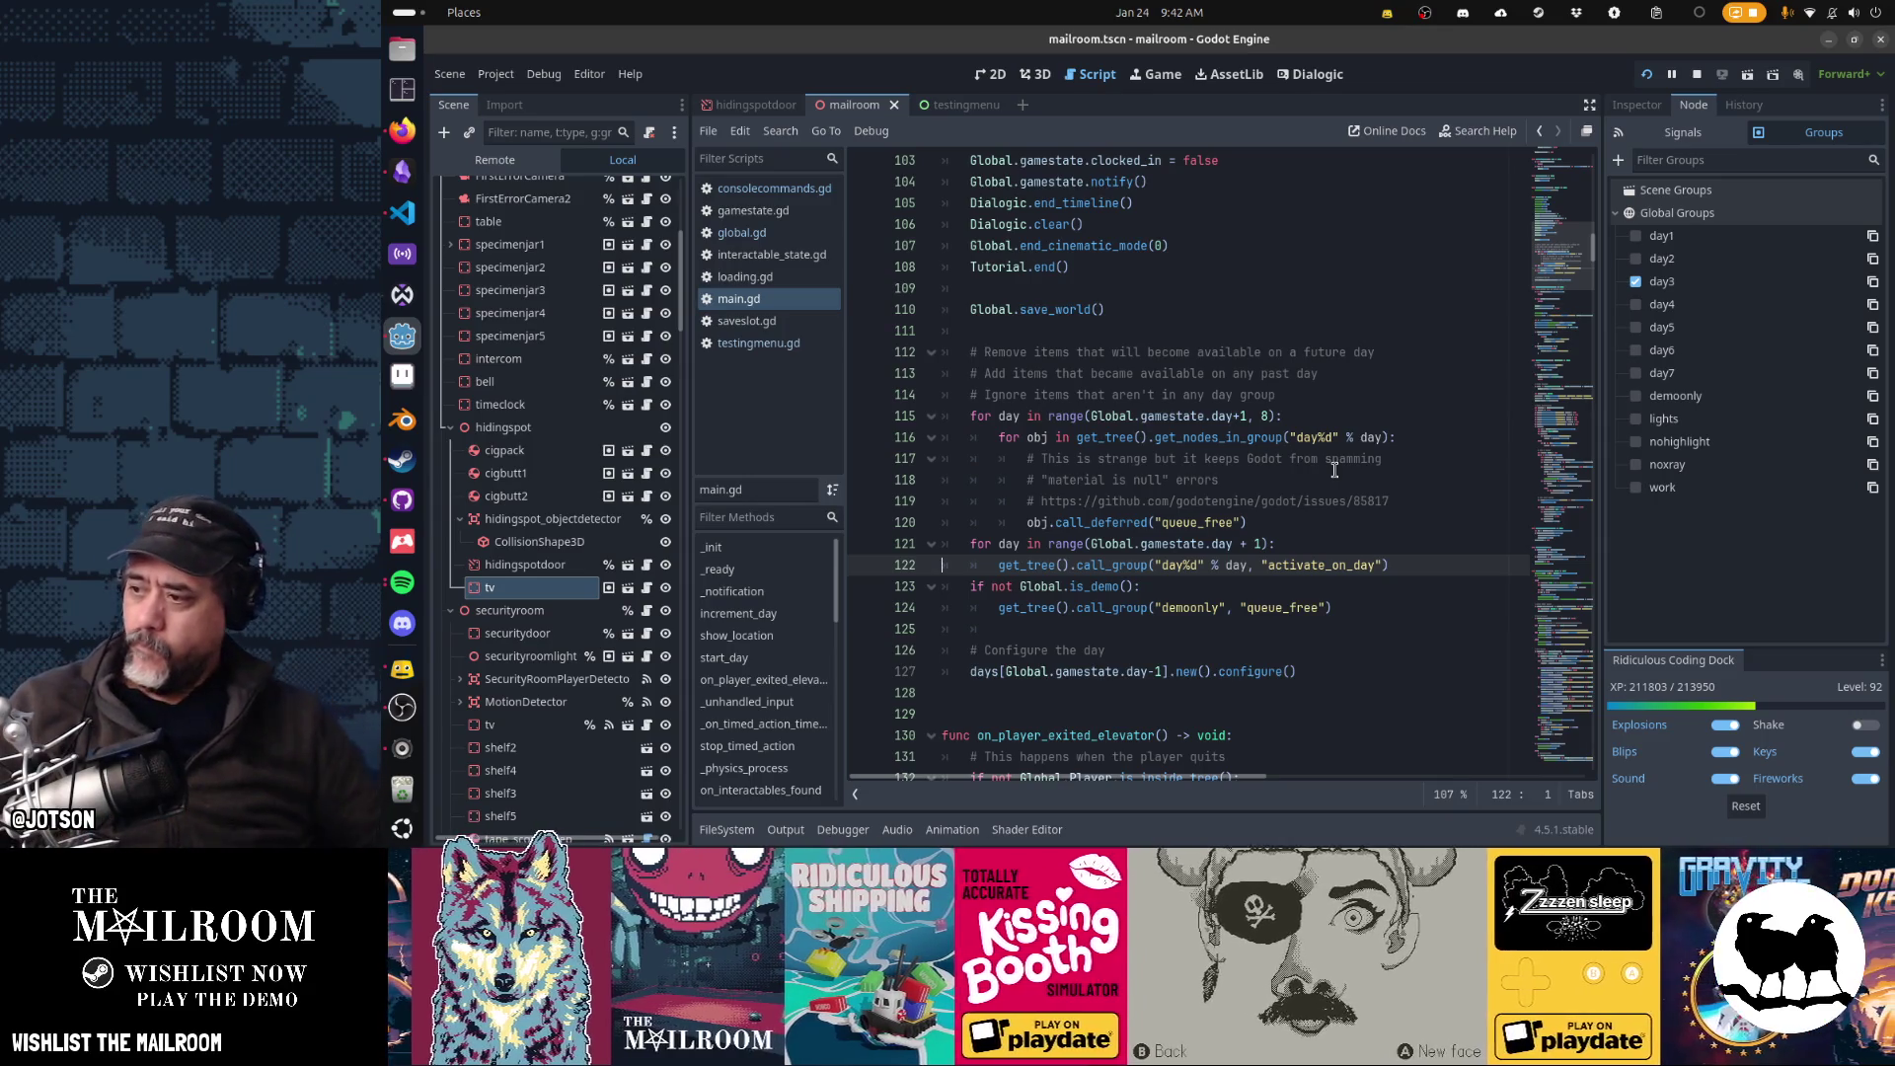
key(alt+Tab)
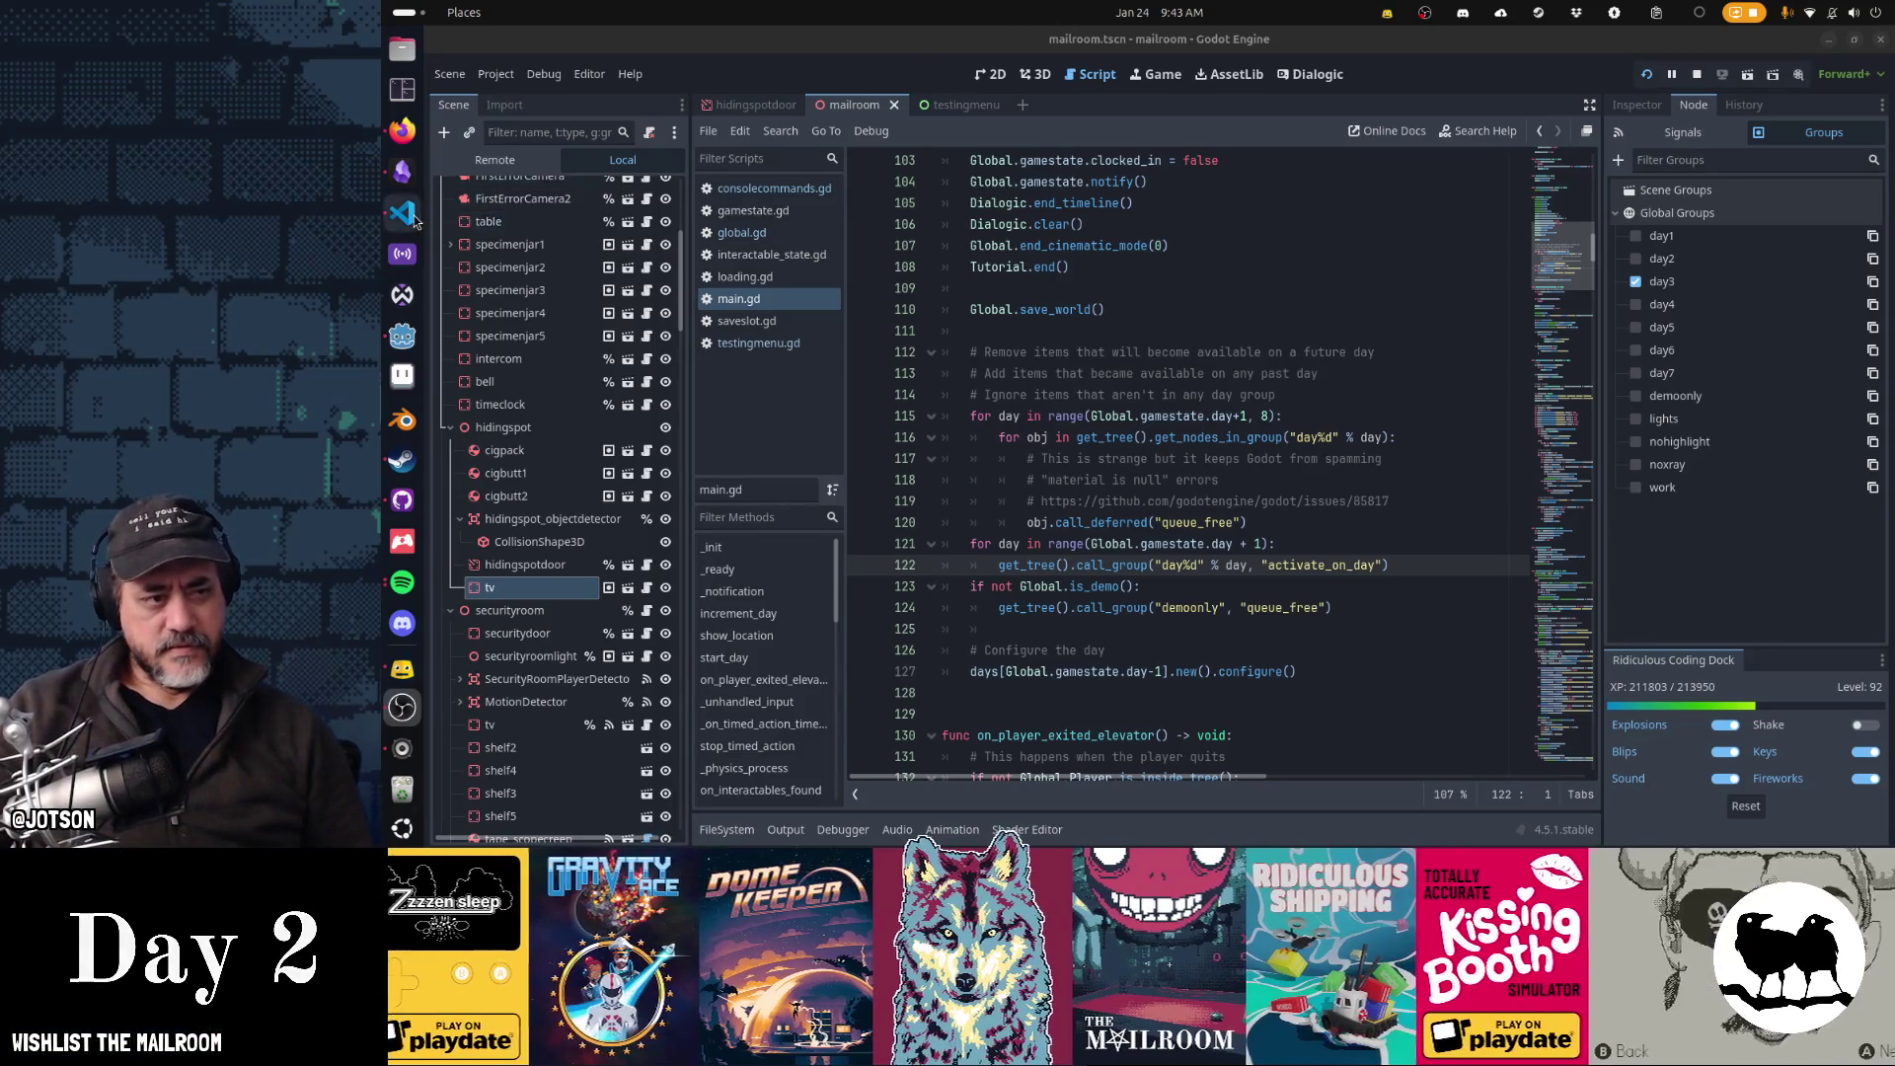
- In VS Code, compare saveslot_99.tres with saveslot_98.tres showing day = 4, then return to Godot
click(401, 212)
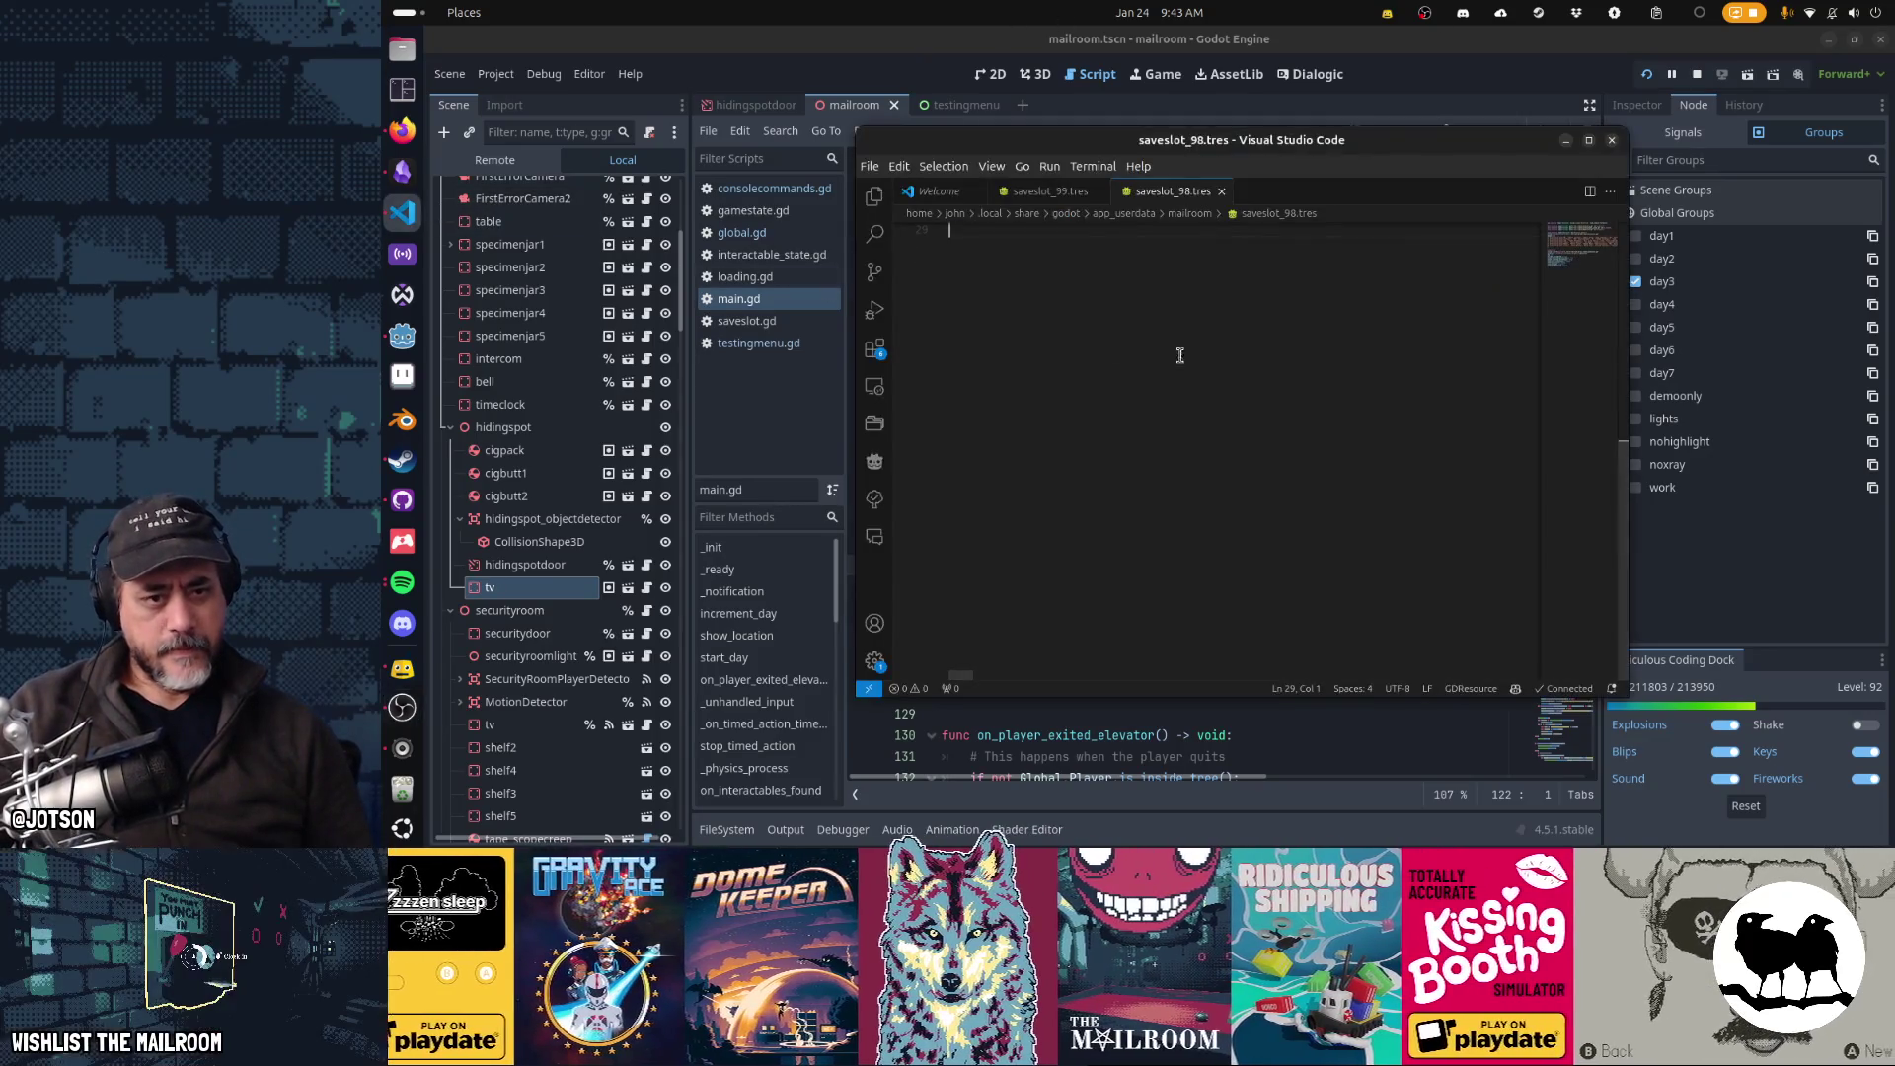
click(1068, 200)
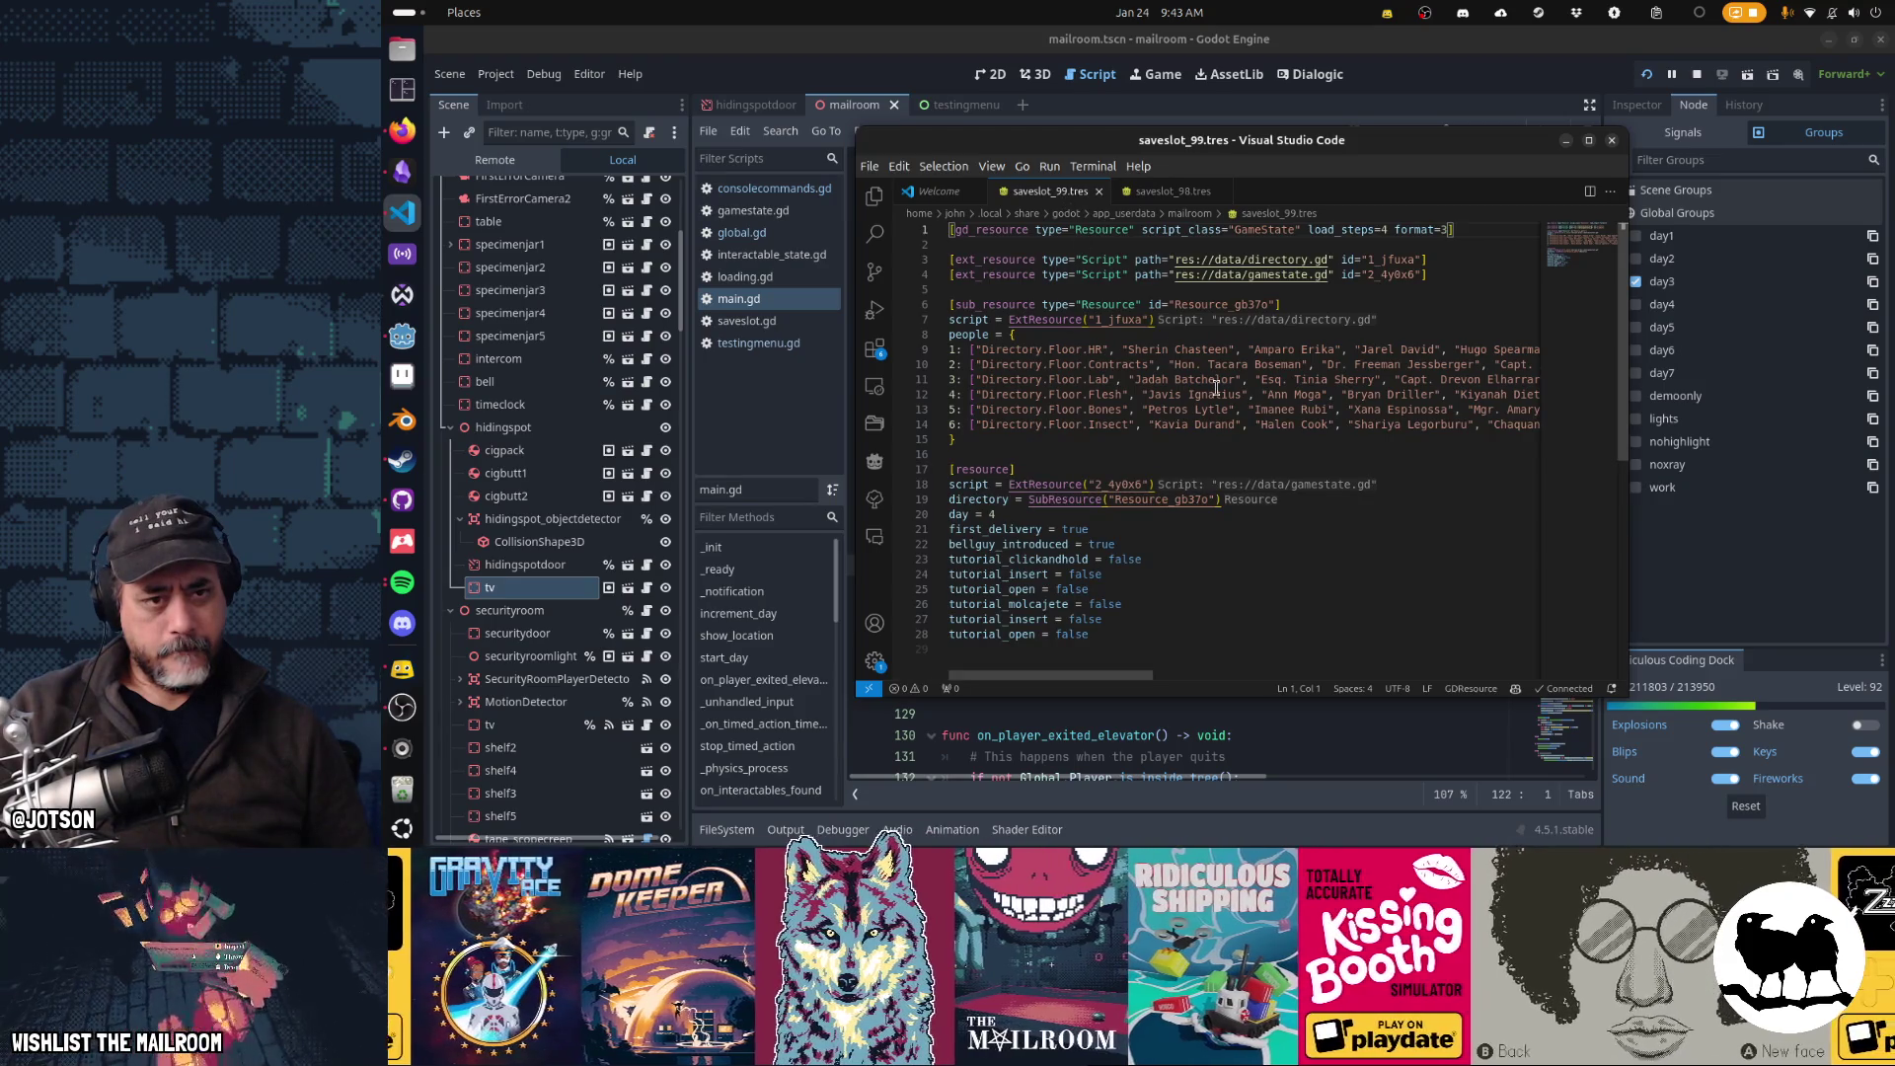
click(1181, 191)
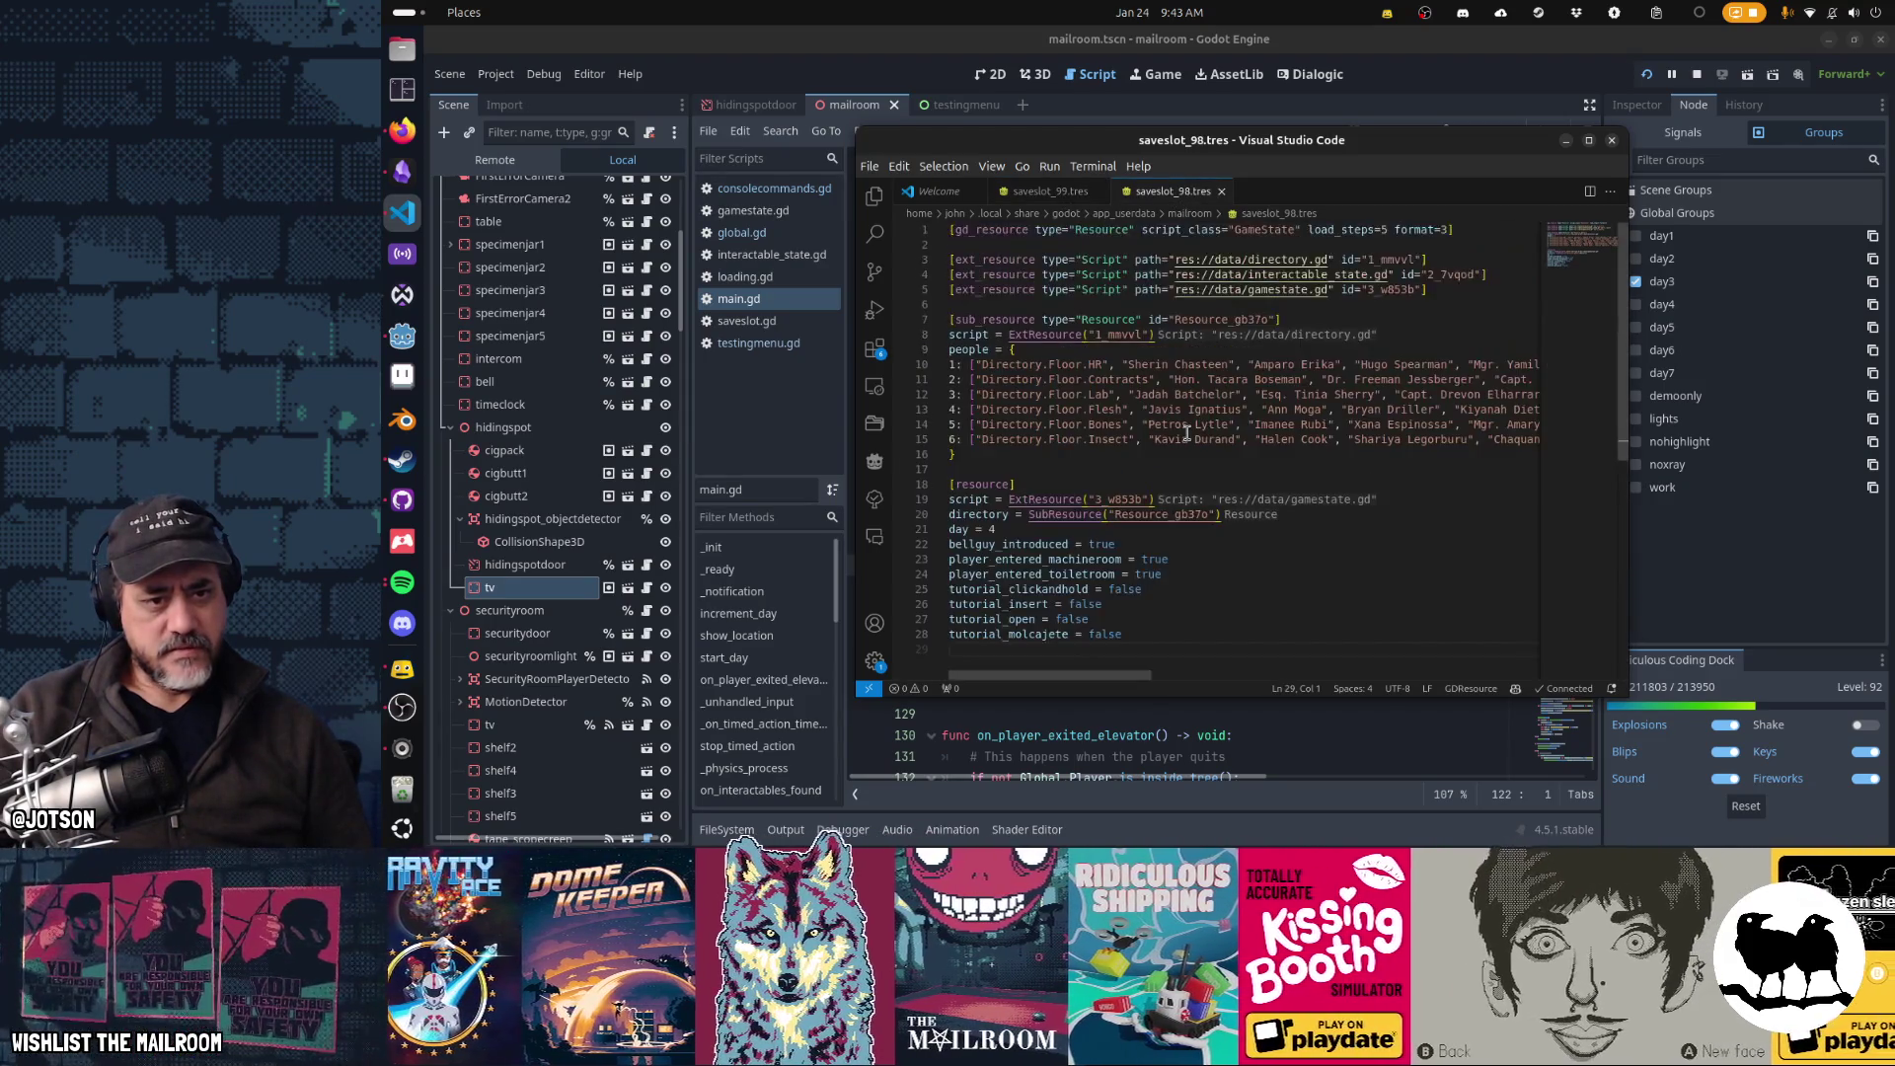
scroll(1187, 435, down, 3)
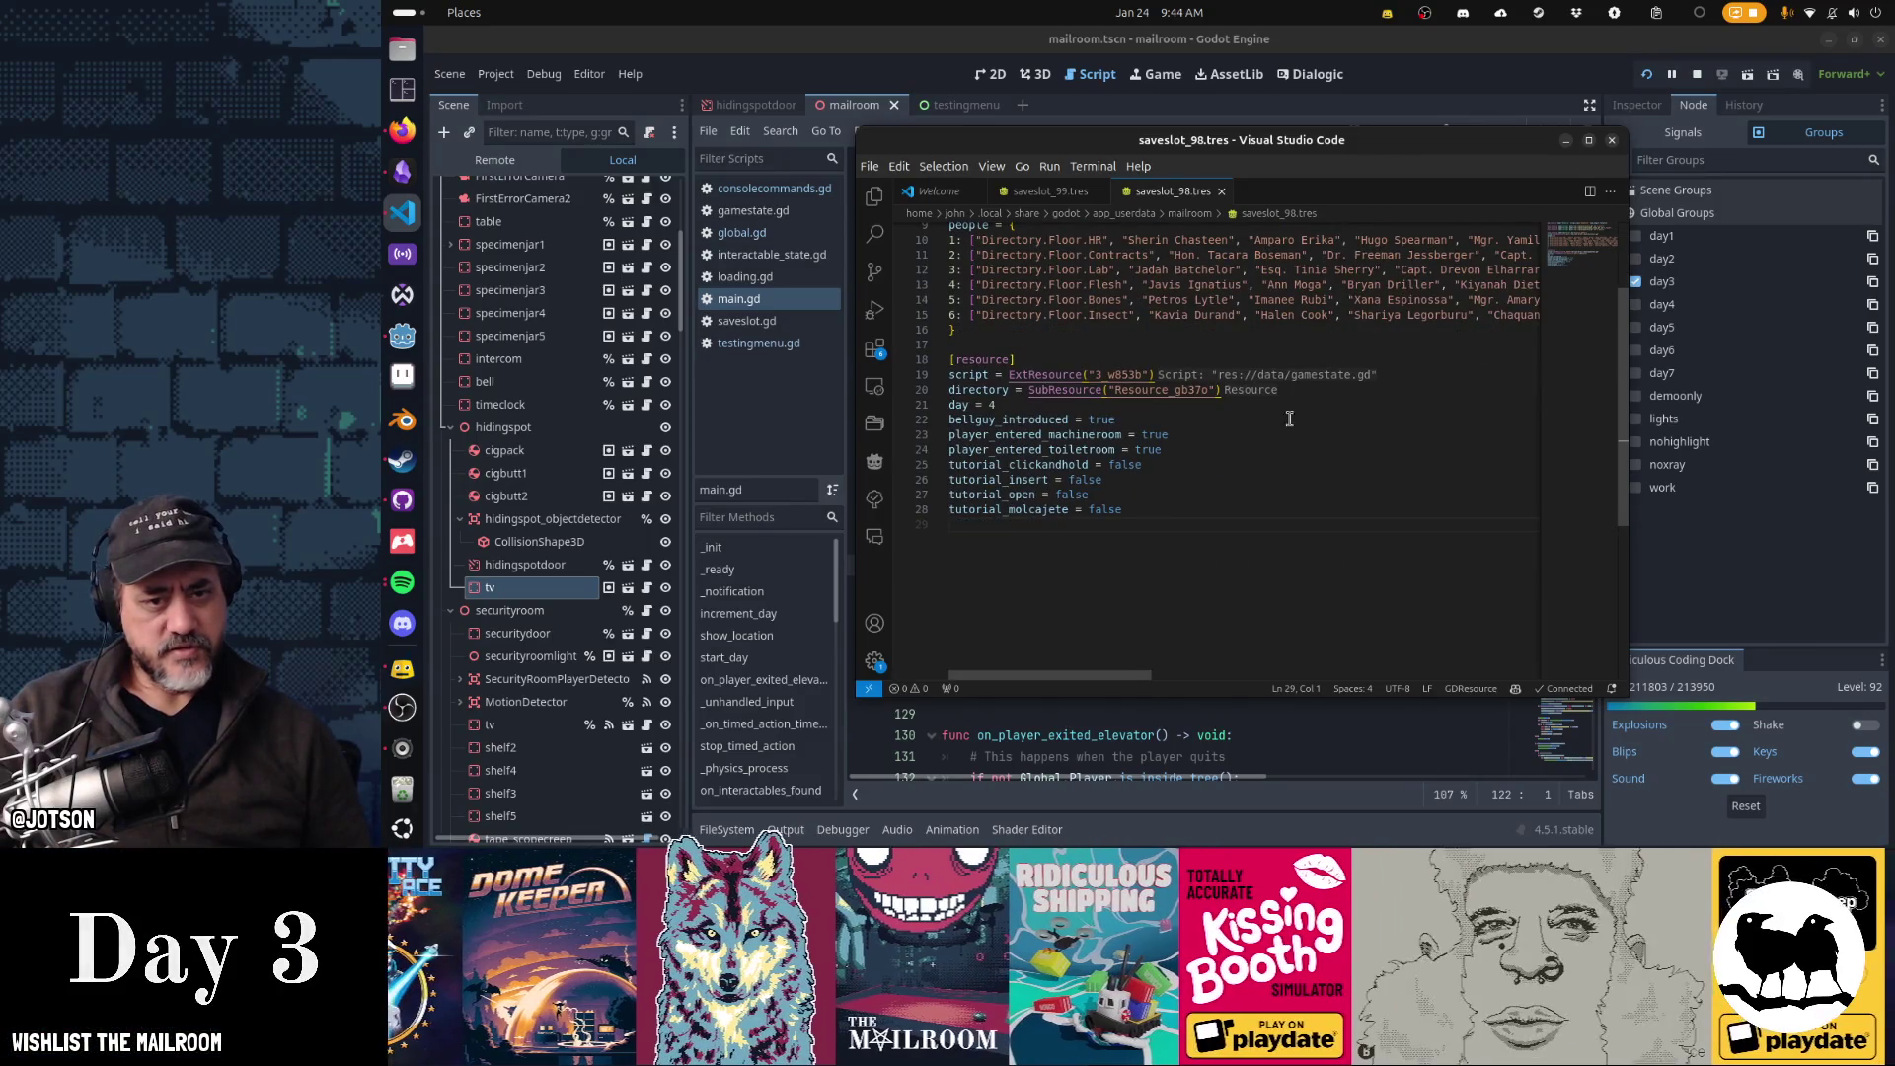
scroll(1192, 470, up, 3)
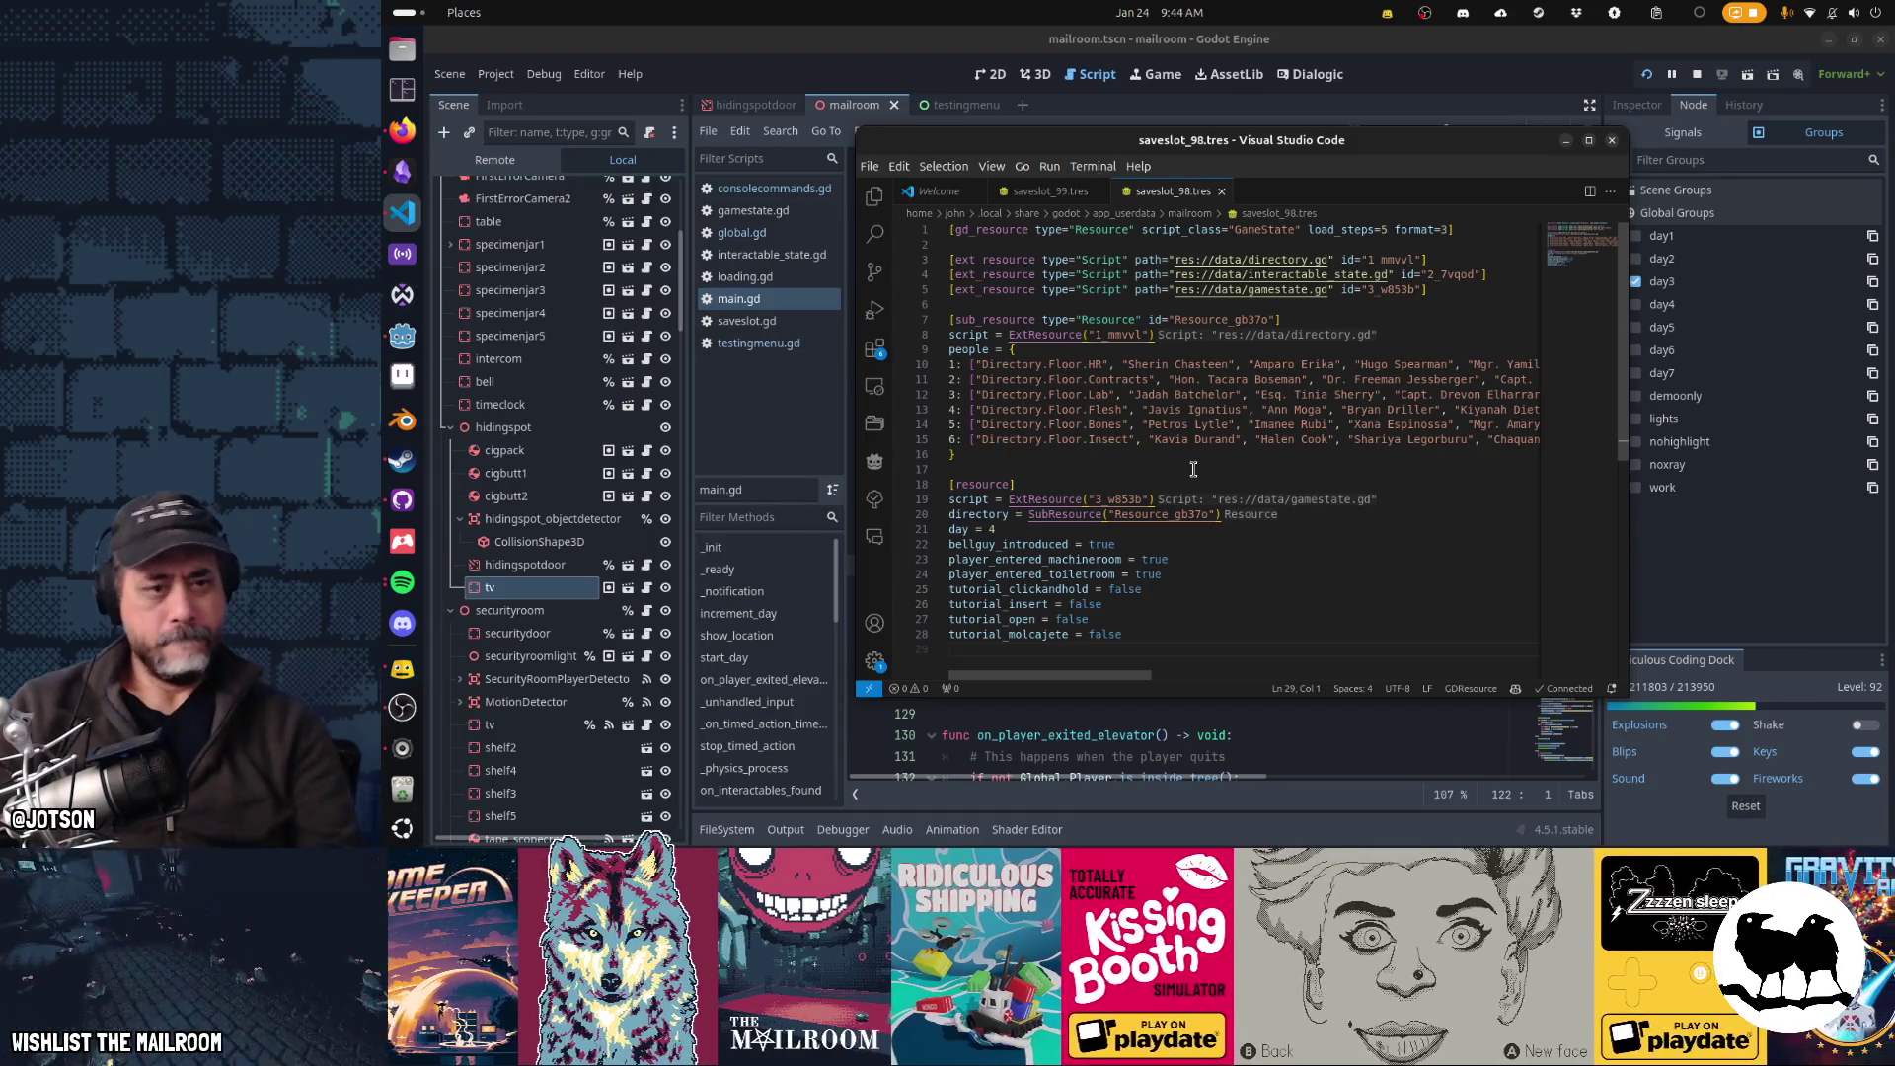
key(alt+Tab)
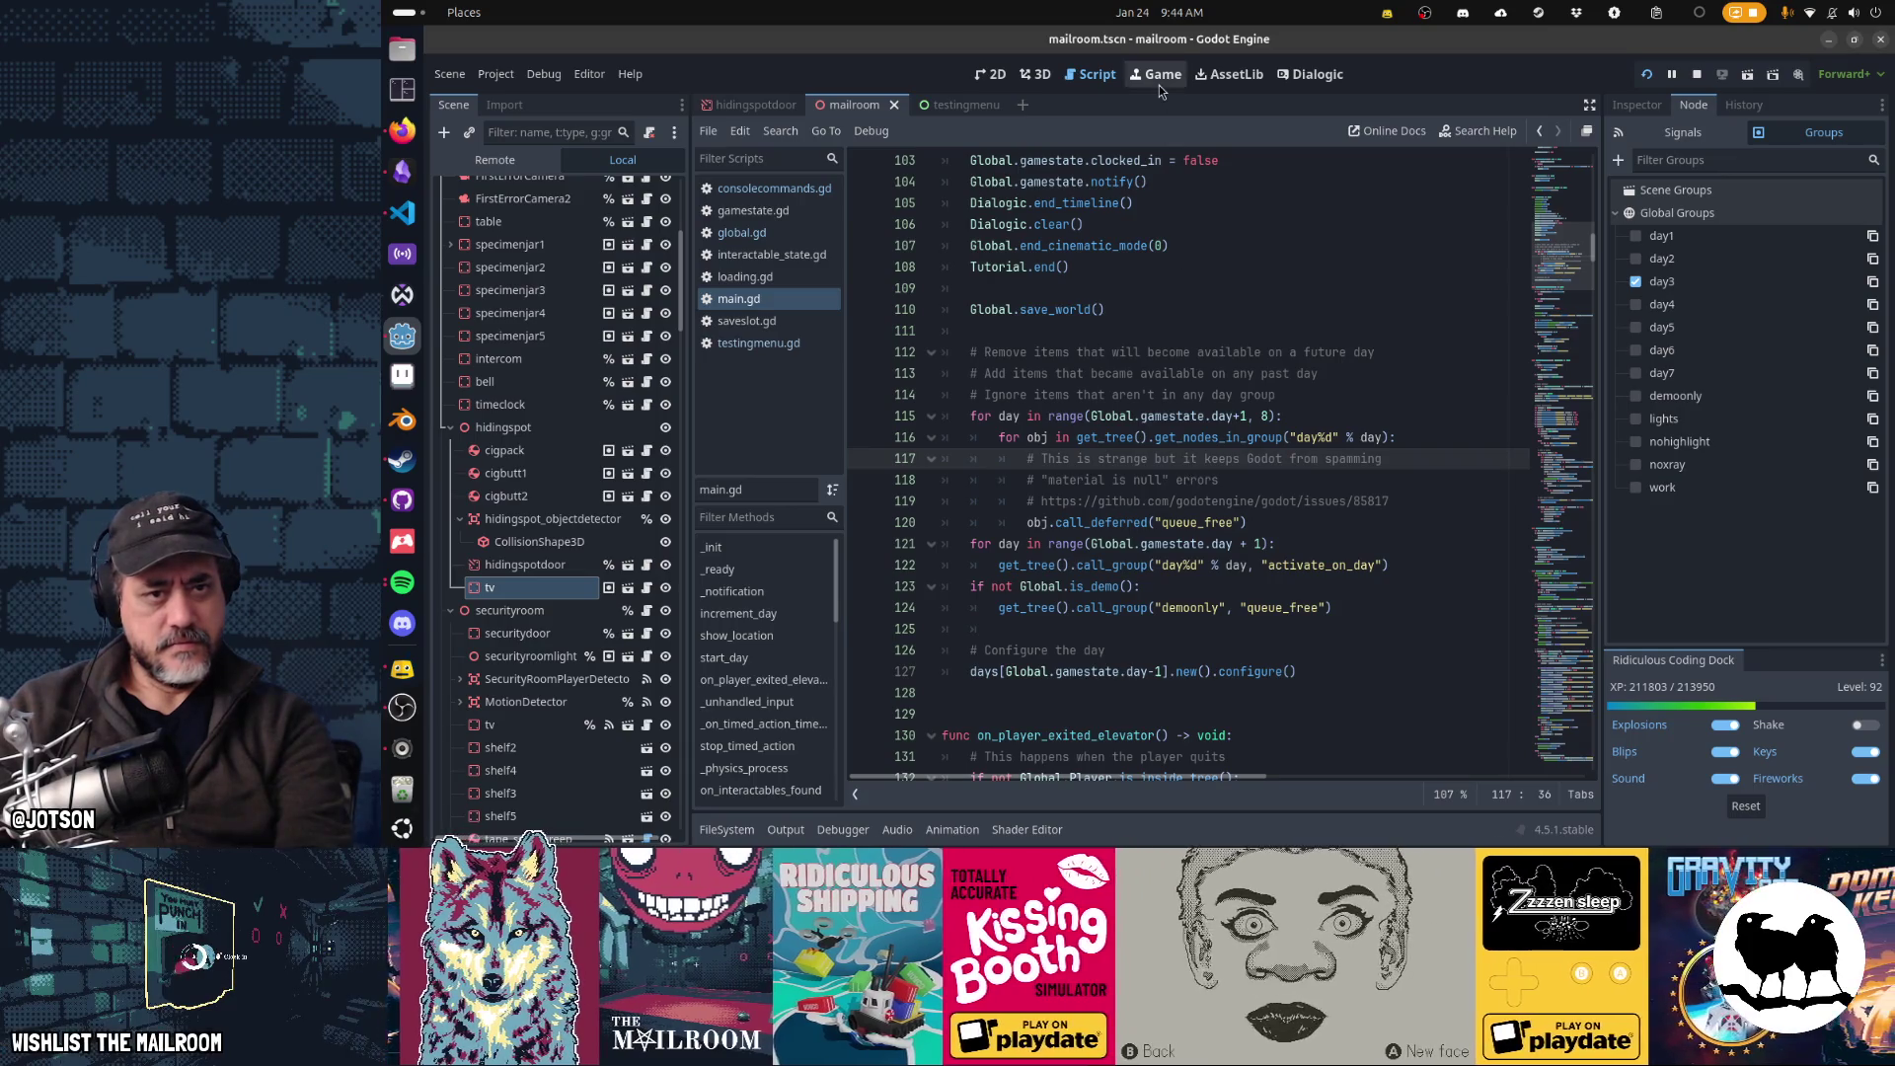
- Resume the running game and run the dev console command 'day 4'
click(1158, 83)
click(1179, 386)
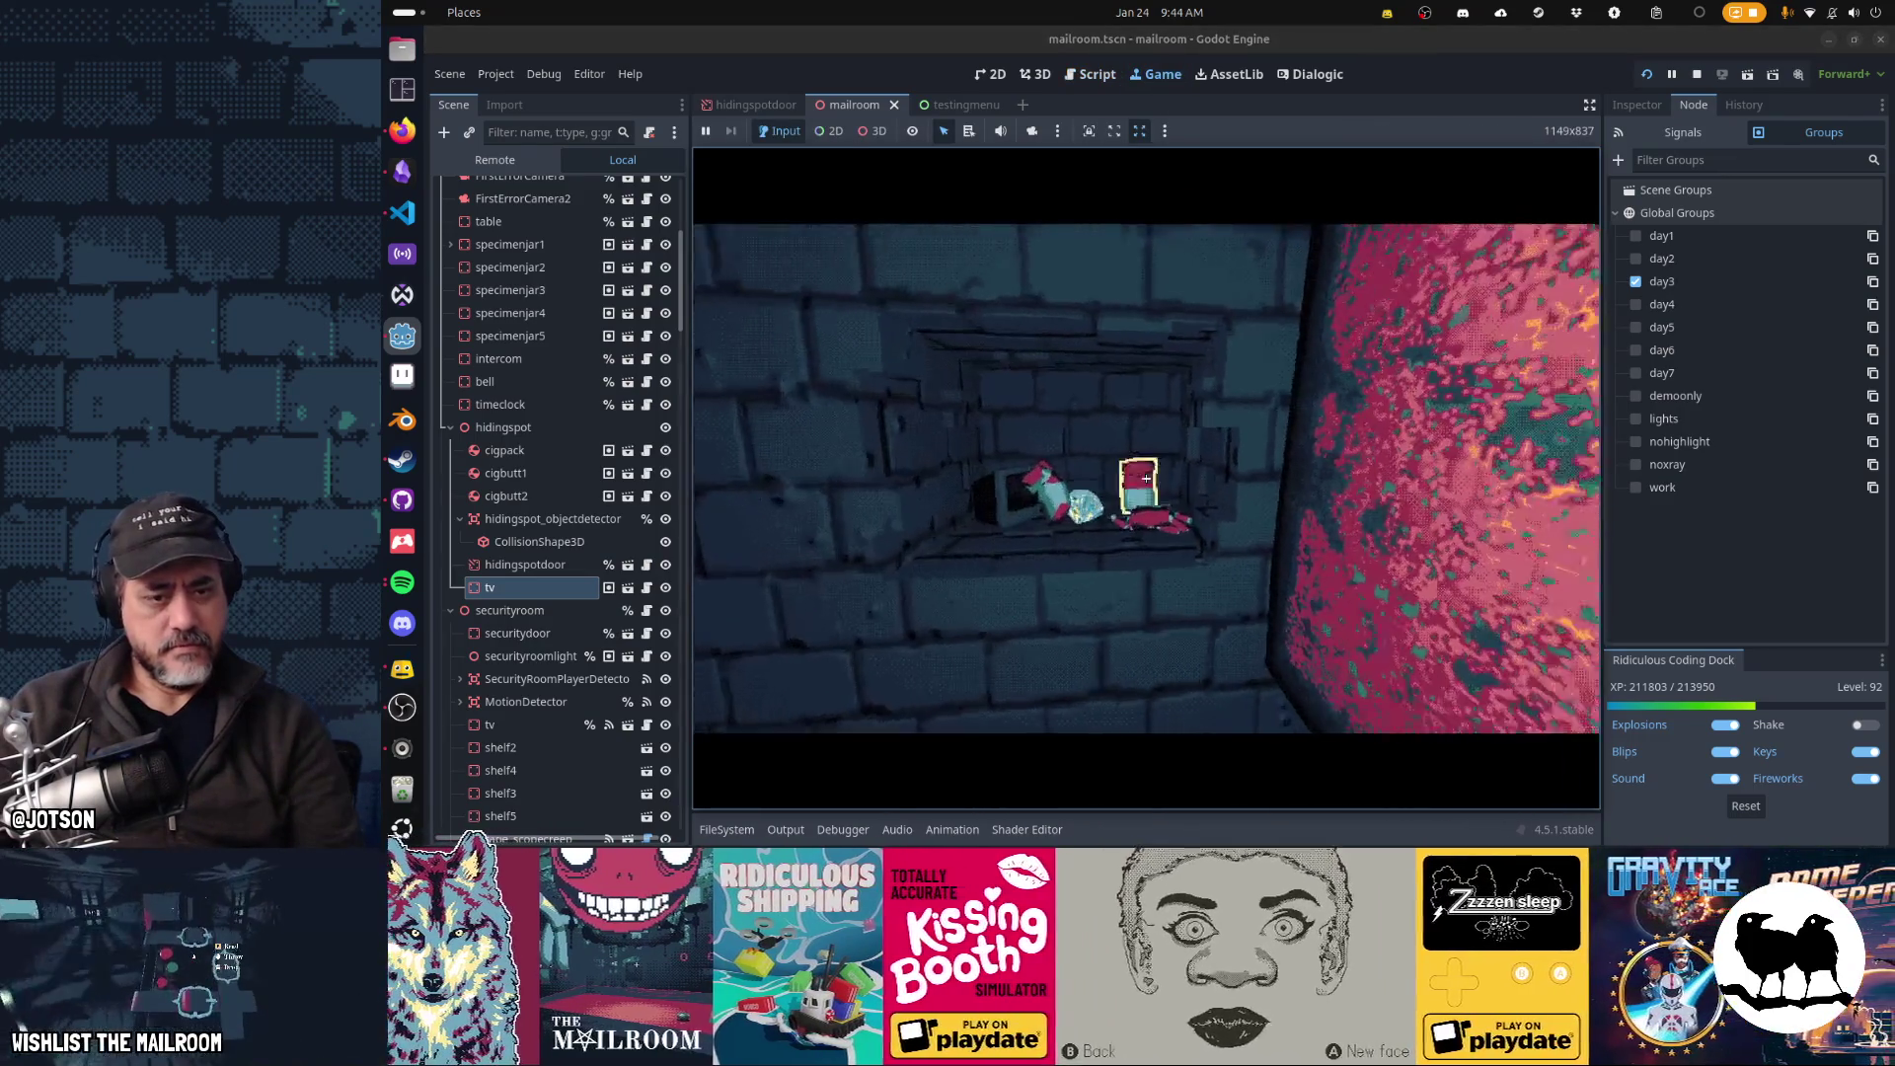
key(grave)
text(day 3)
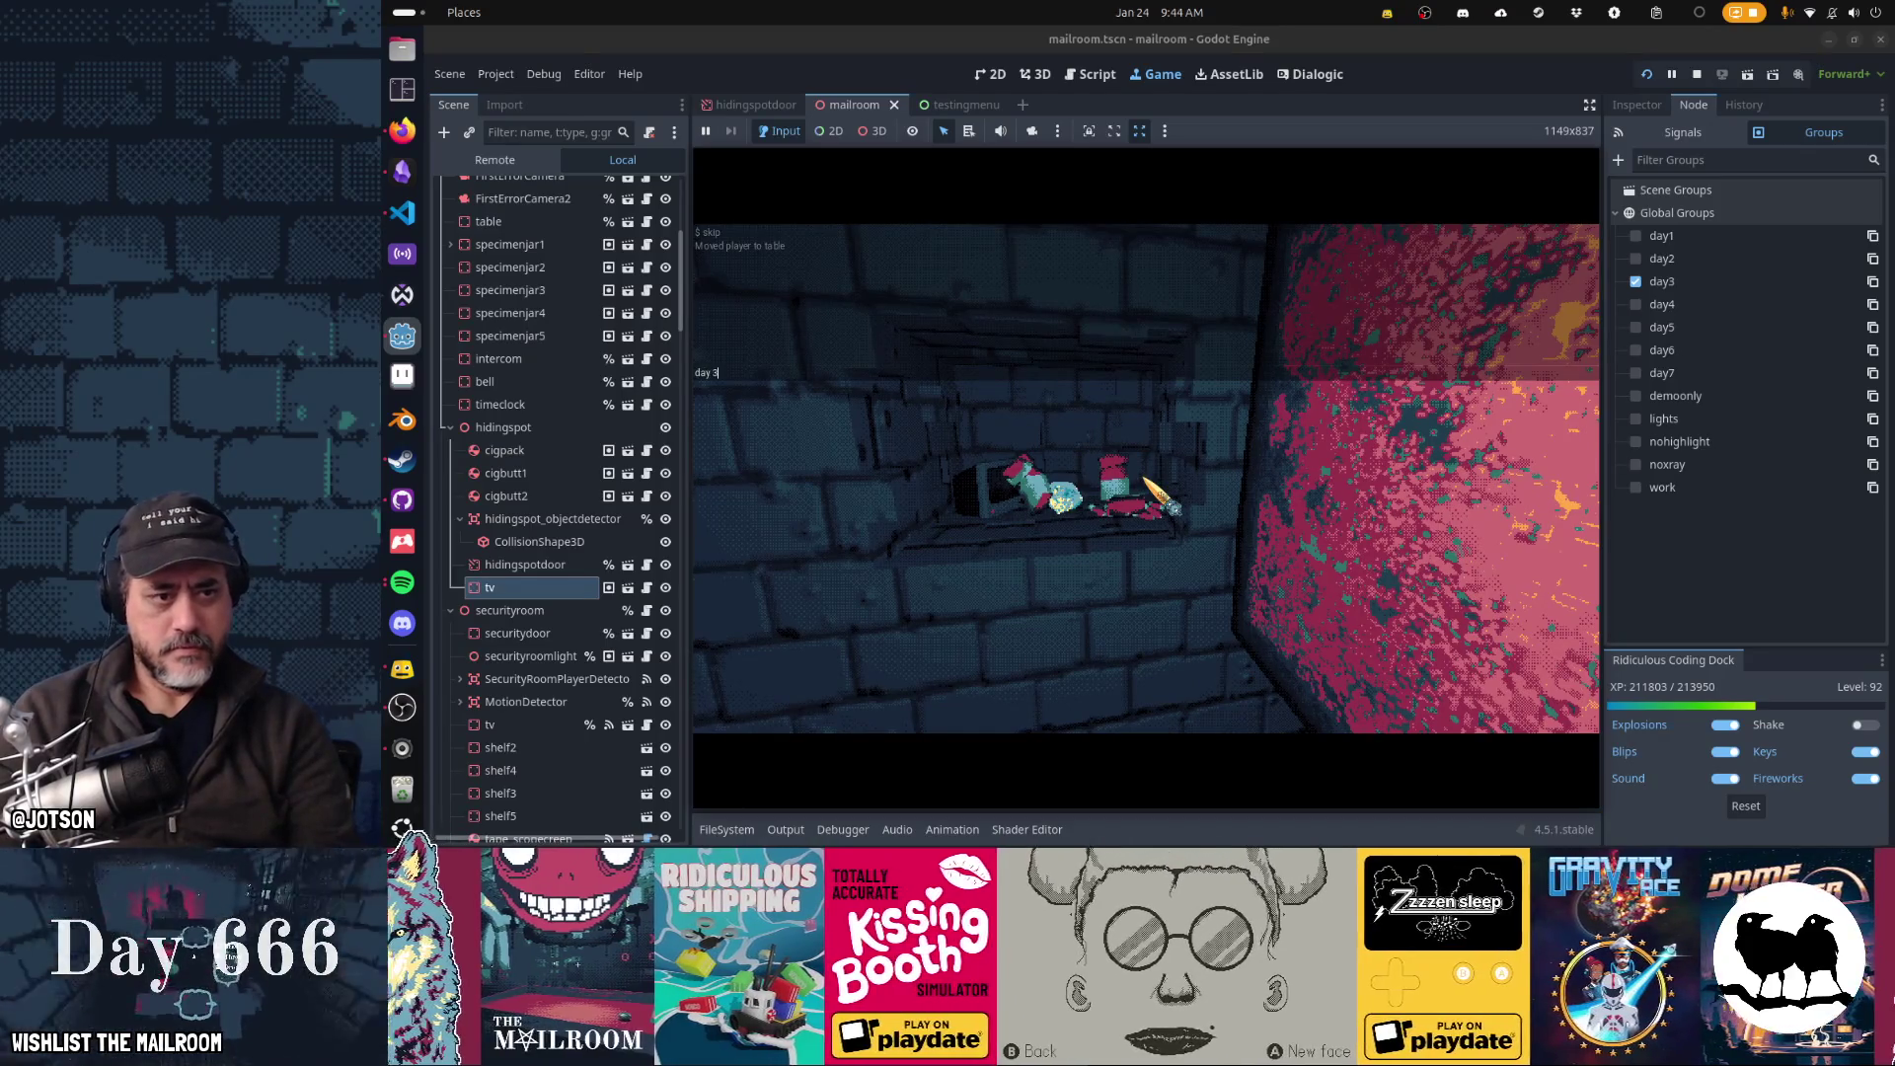
key(BackSpace)
text(4)
key(Return)
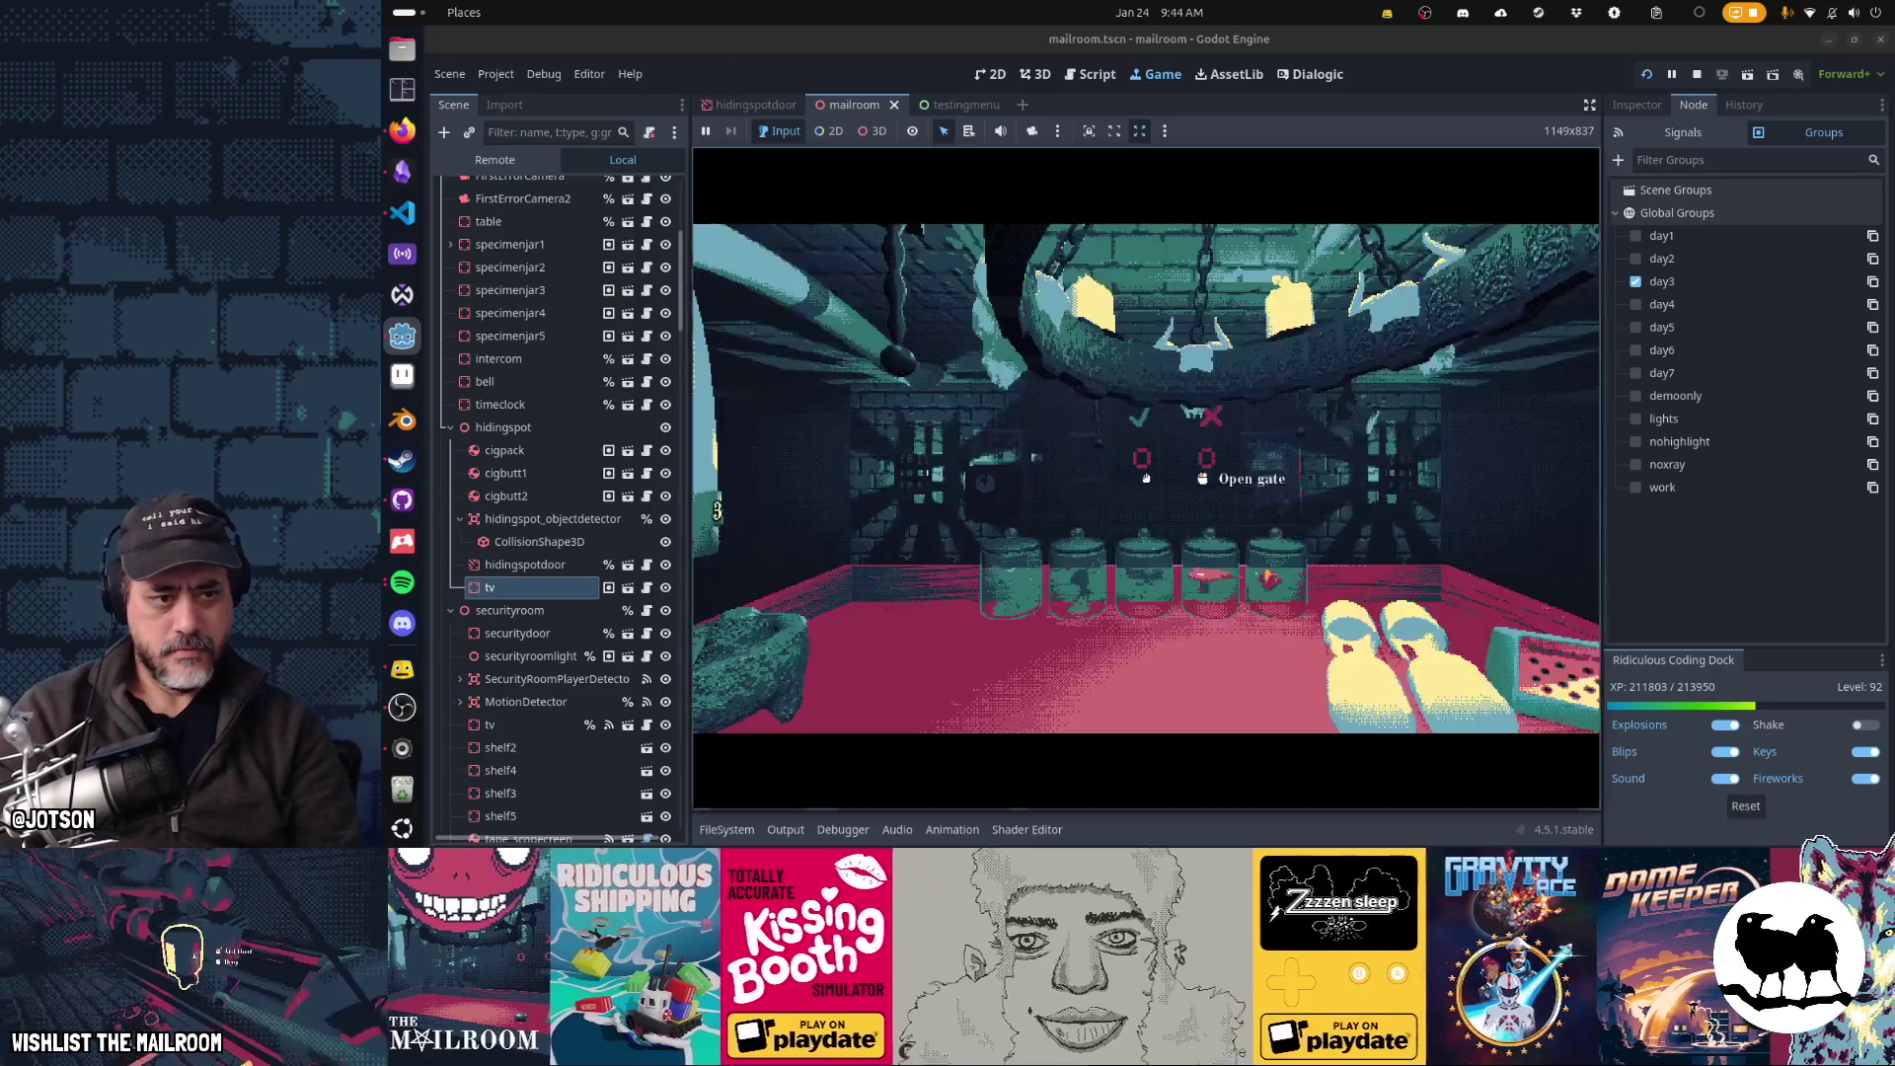
- Recheck saveslot_98.tres in VS Code for day = 4, then go back to the paused game
key(alt+Tab)
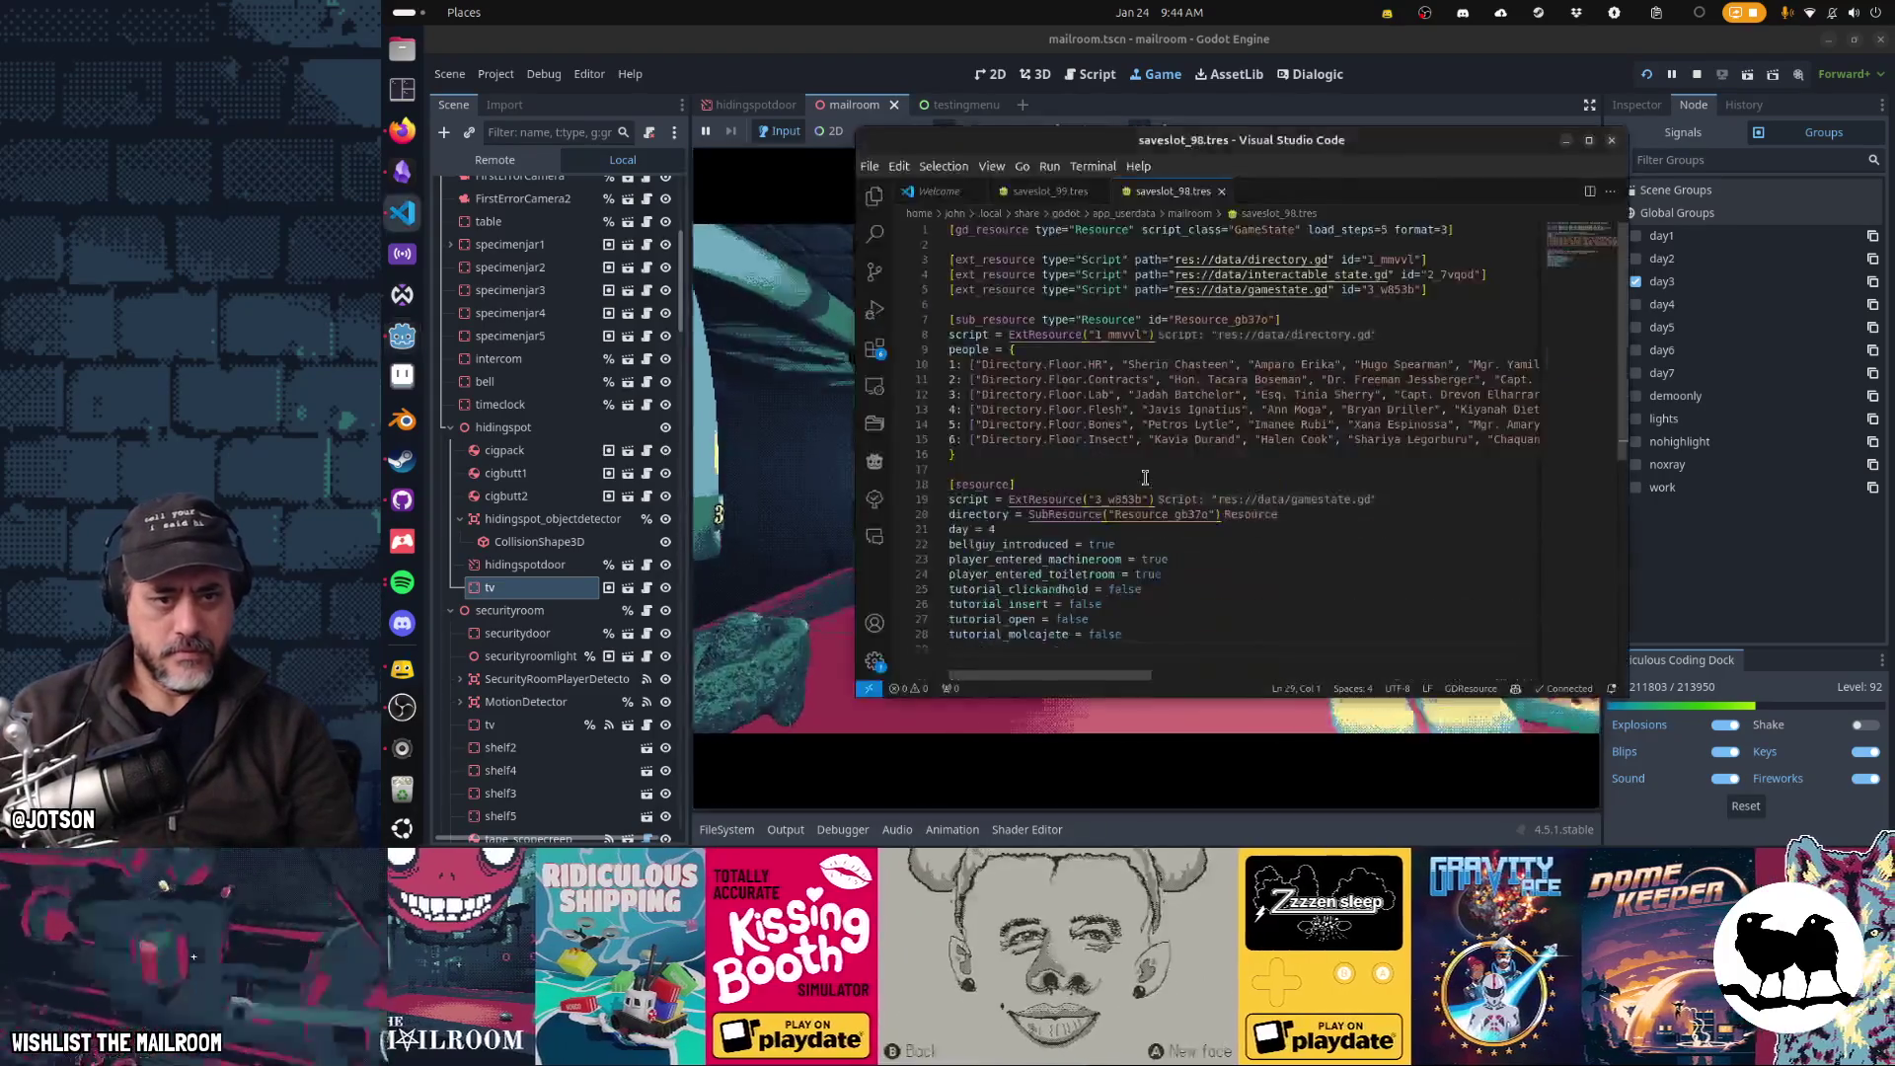
scroll(1145, 478, down, 2)
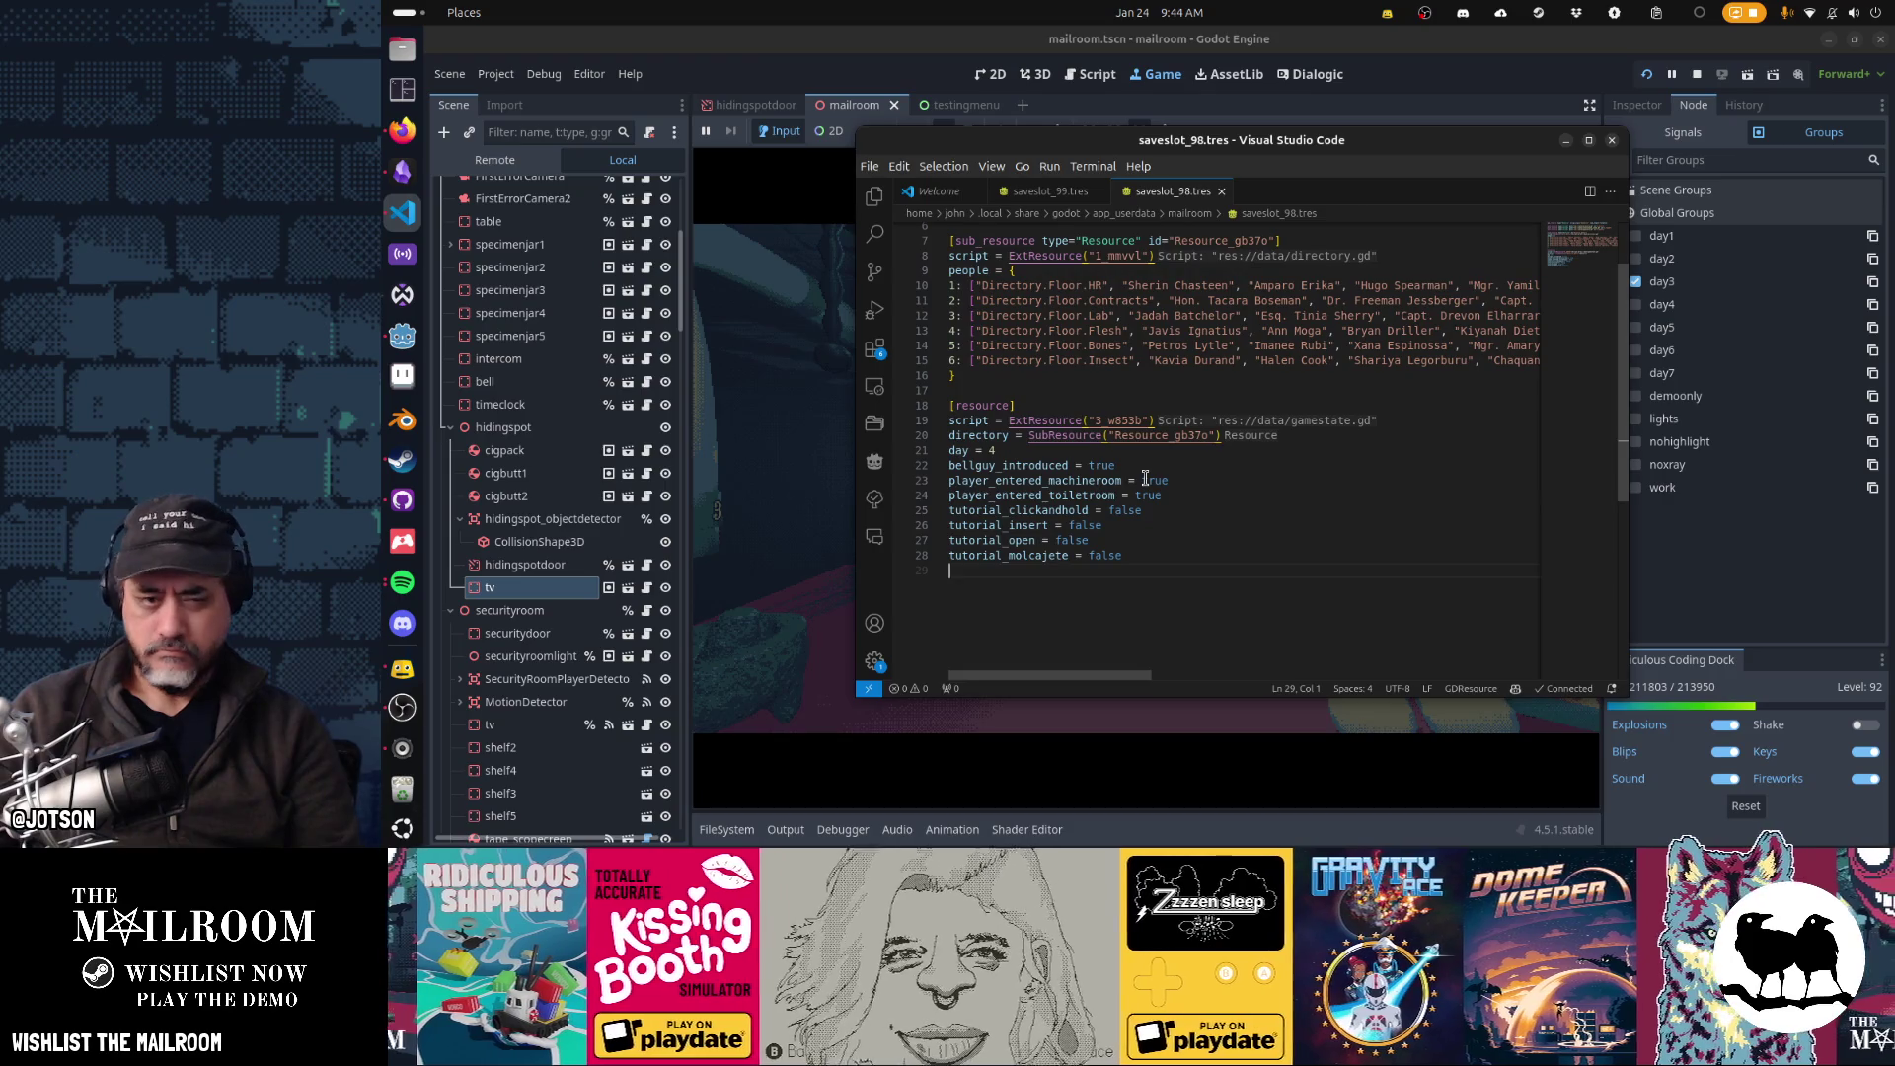
scroll(1145, 478, up, 2)
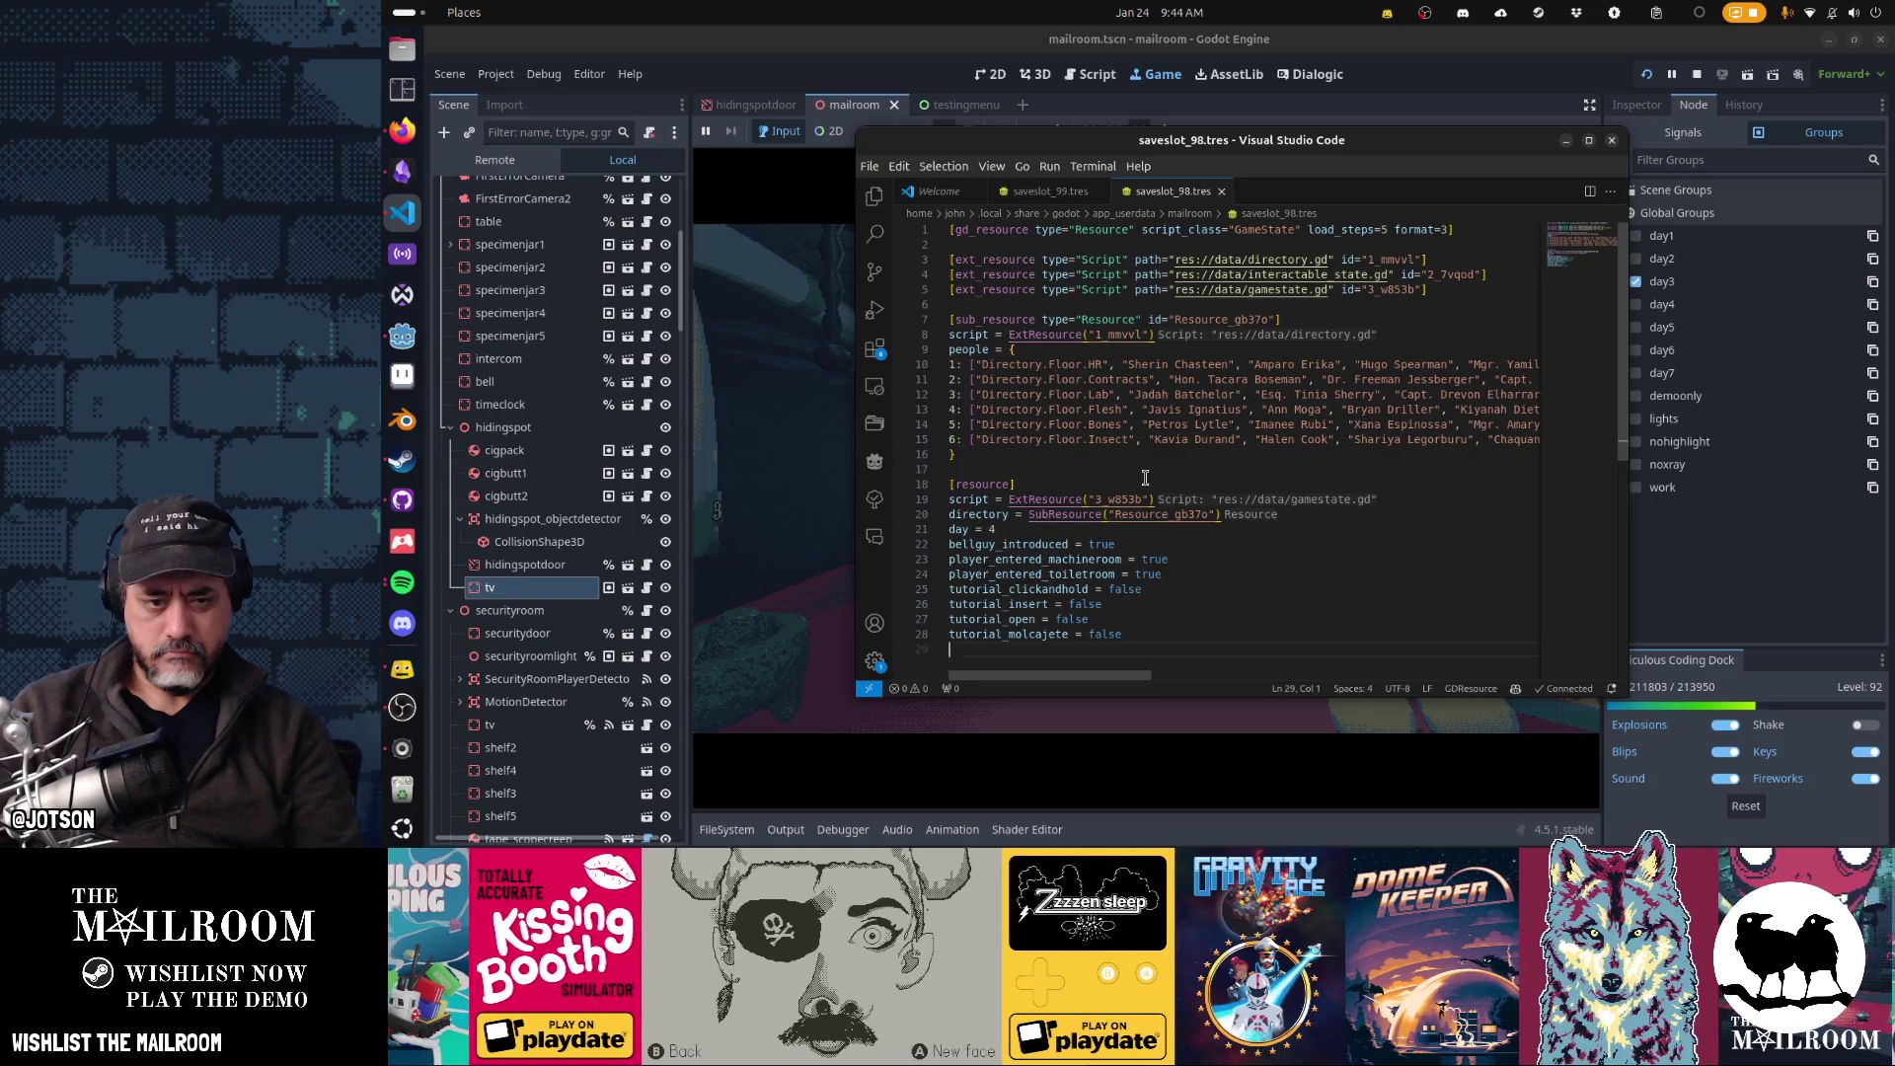
scroll(1144, 477, down, 2)
key(alt+Tab)
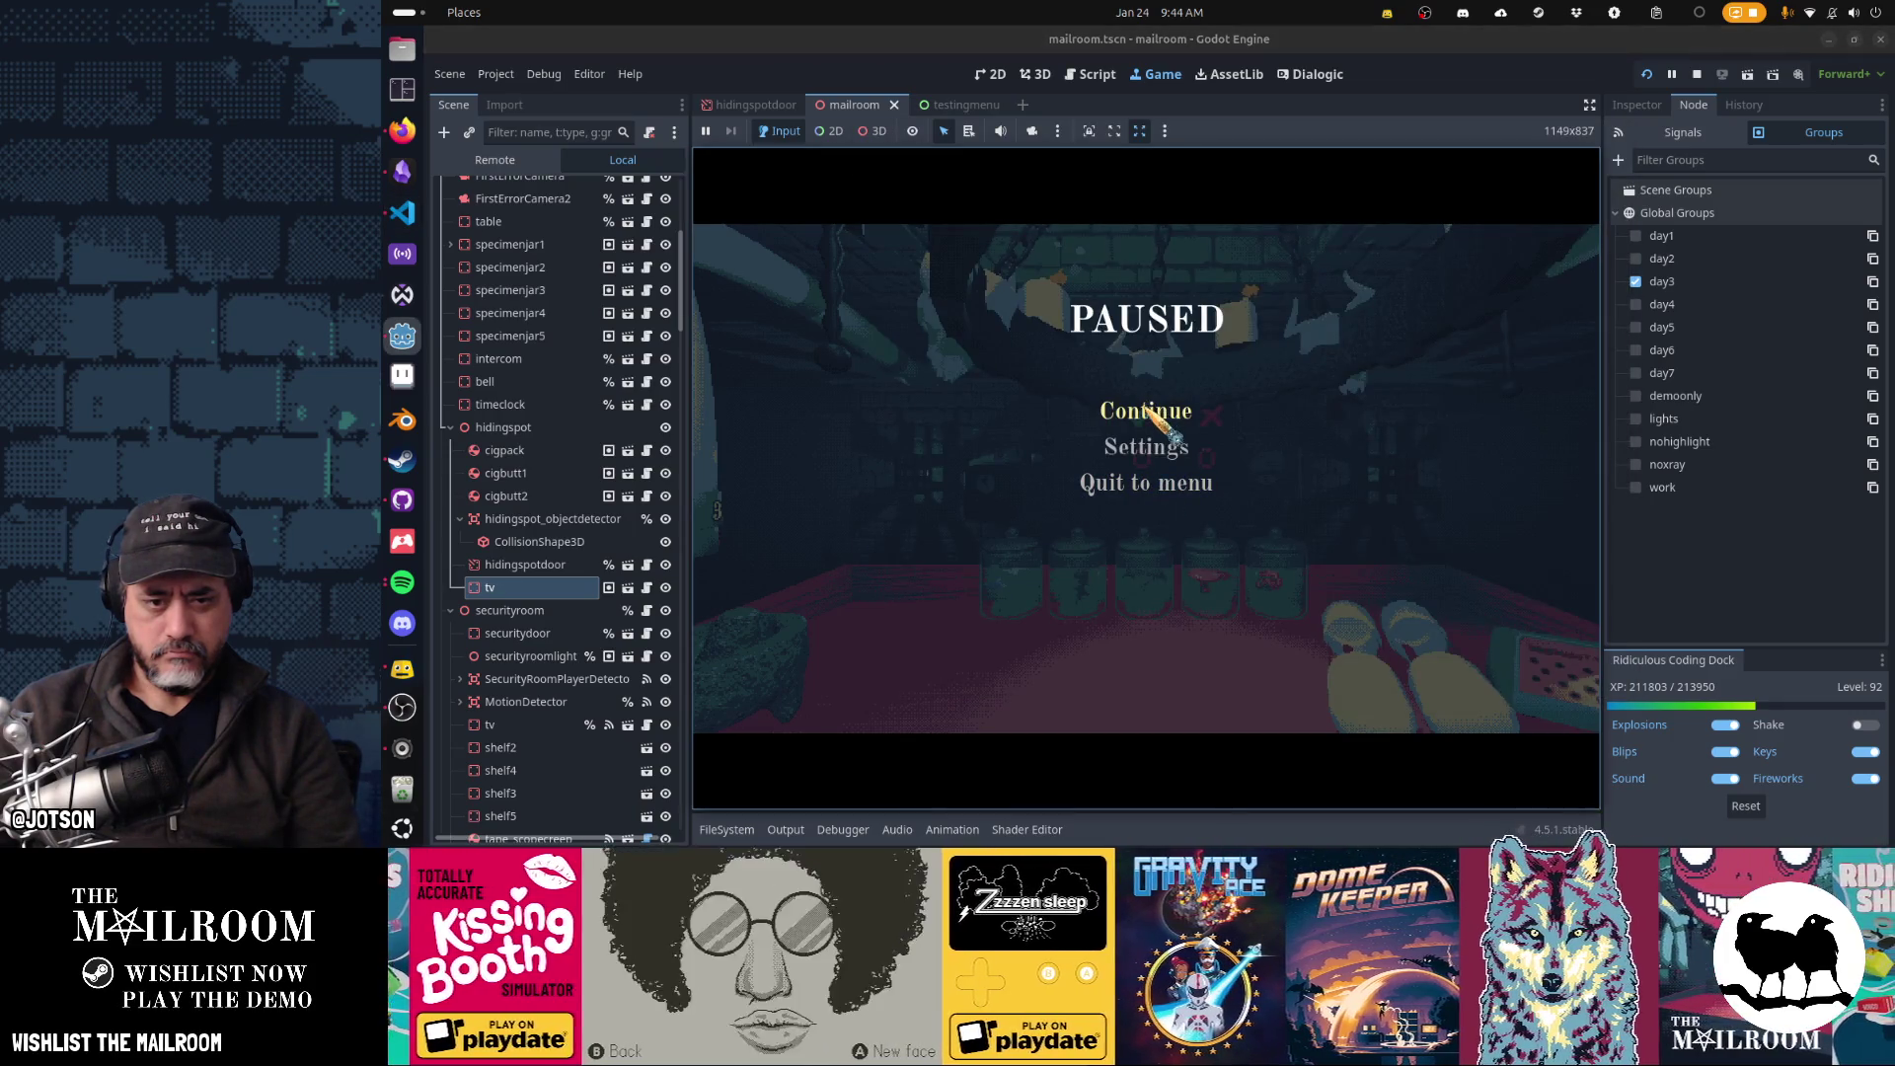
- Resume the game, grab and drop the wall-niche item, then bring up saveslot_98.tres in VS Code
click(1146, 410)
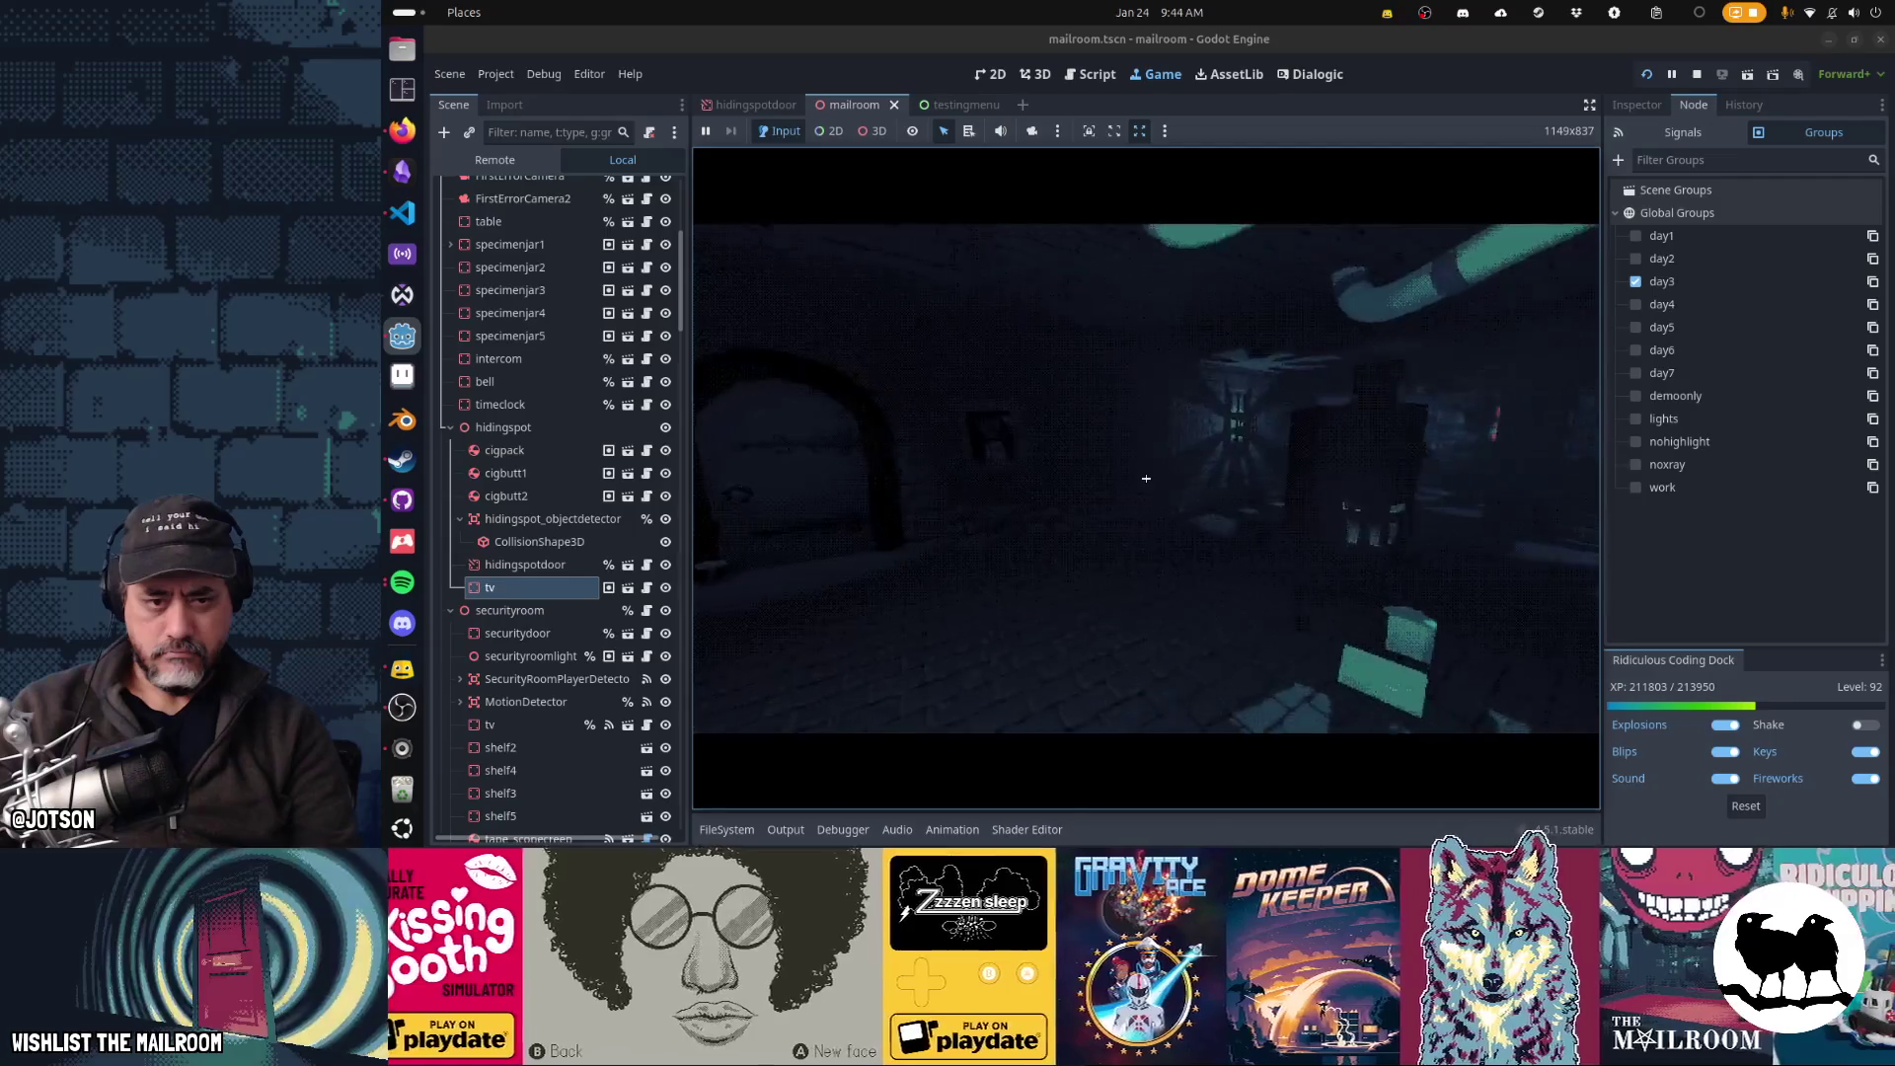
mouse_move(1146, 478)
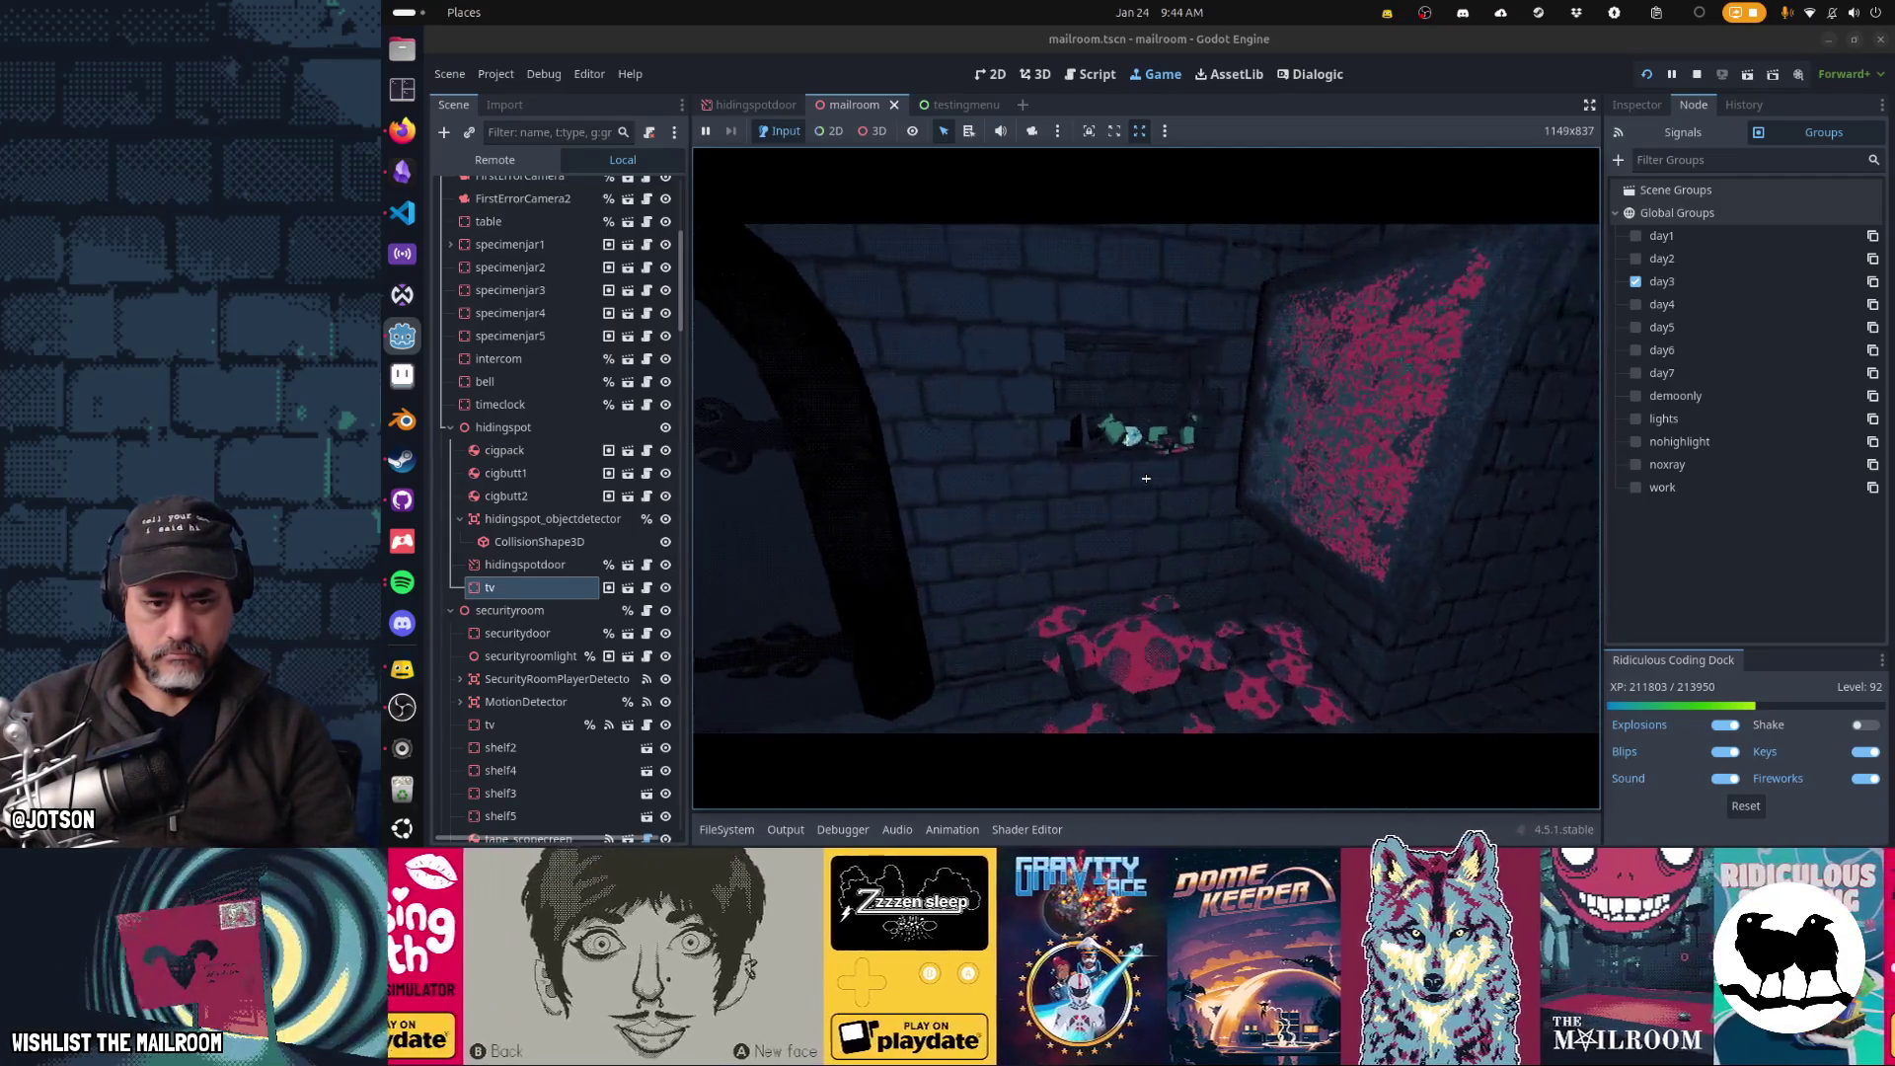
key(w)
click(1145, 478)
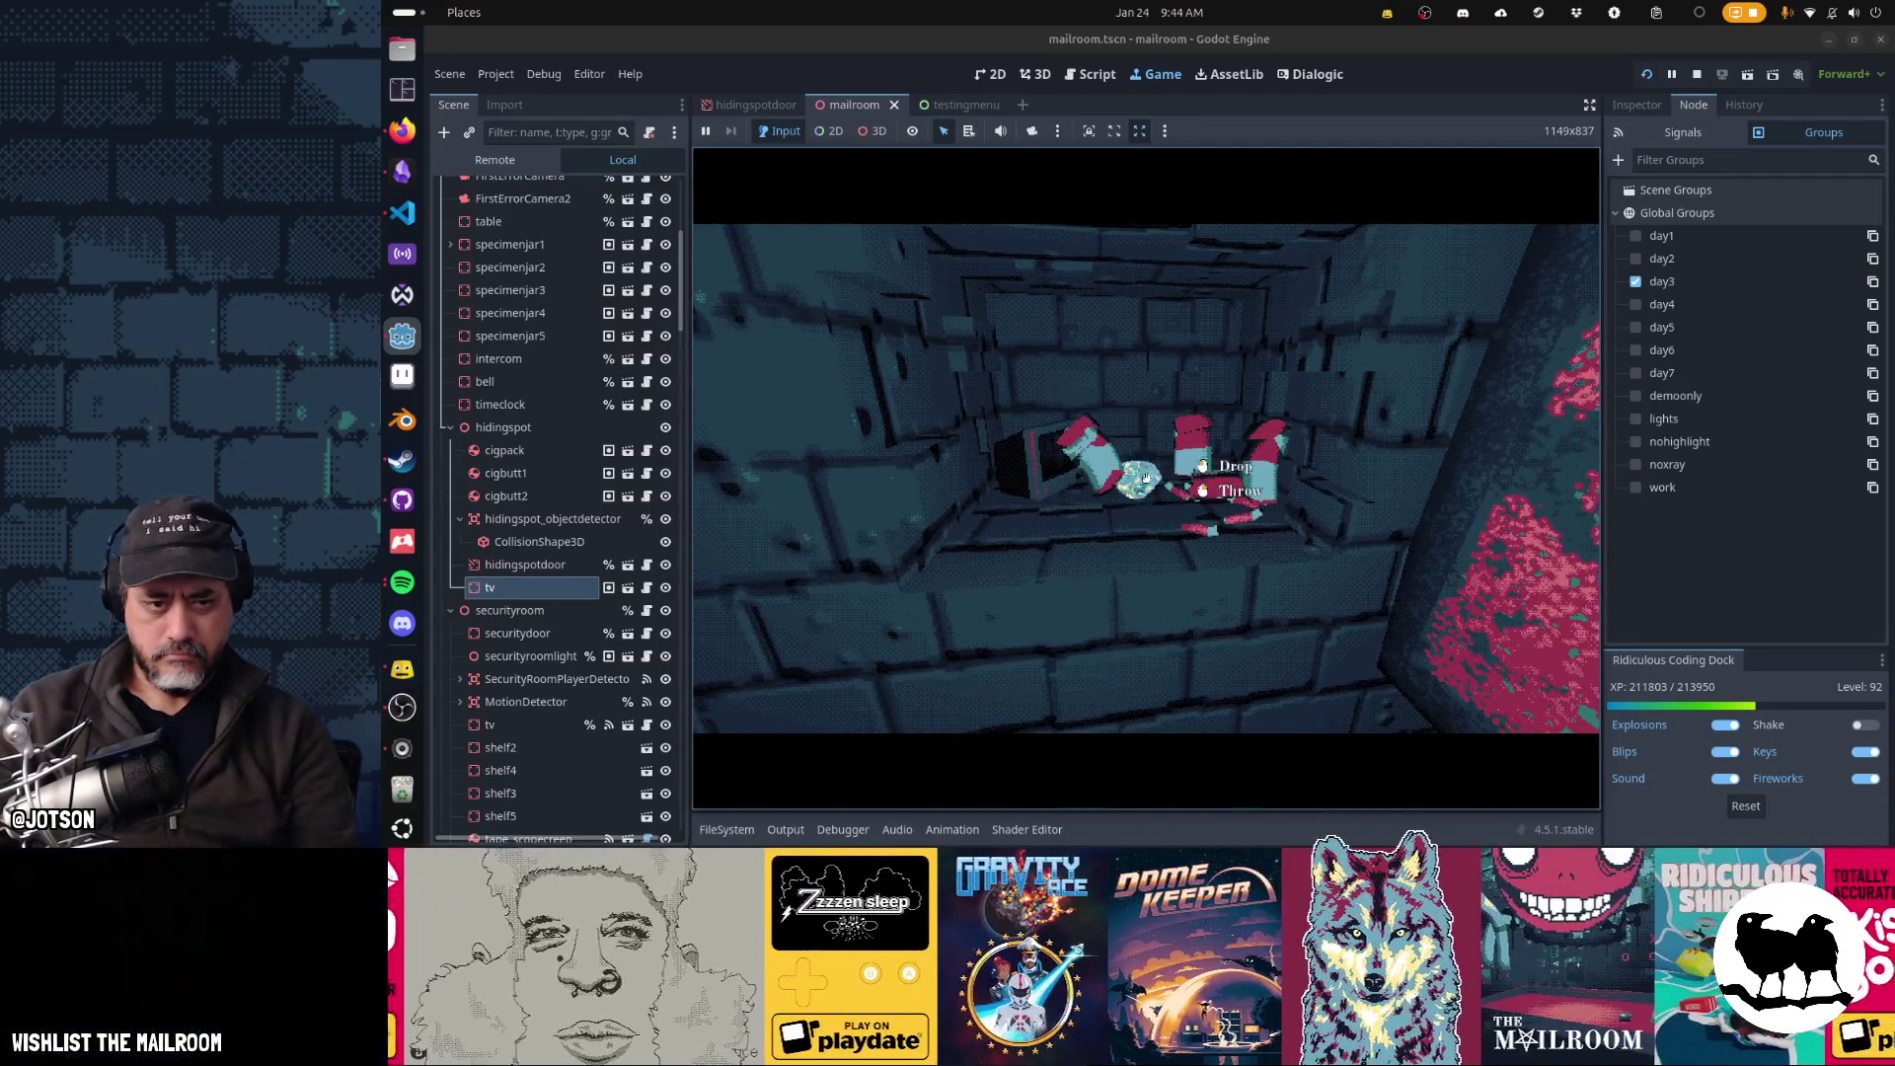
key(s)
click(1145, 478)
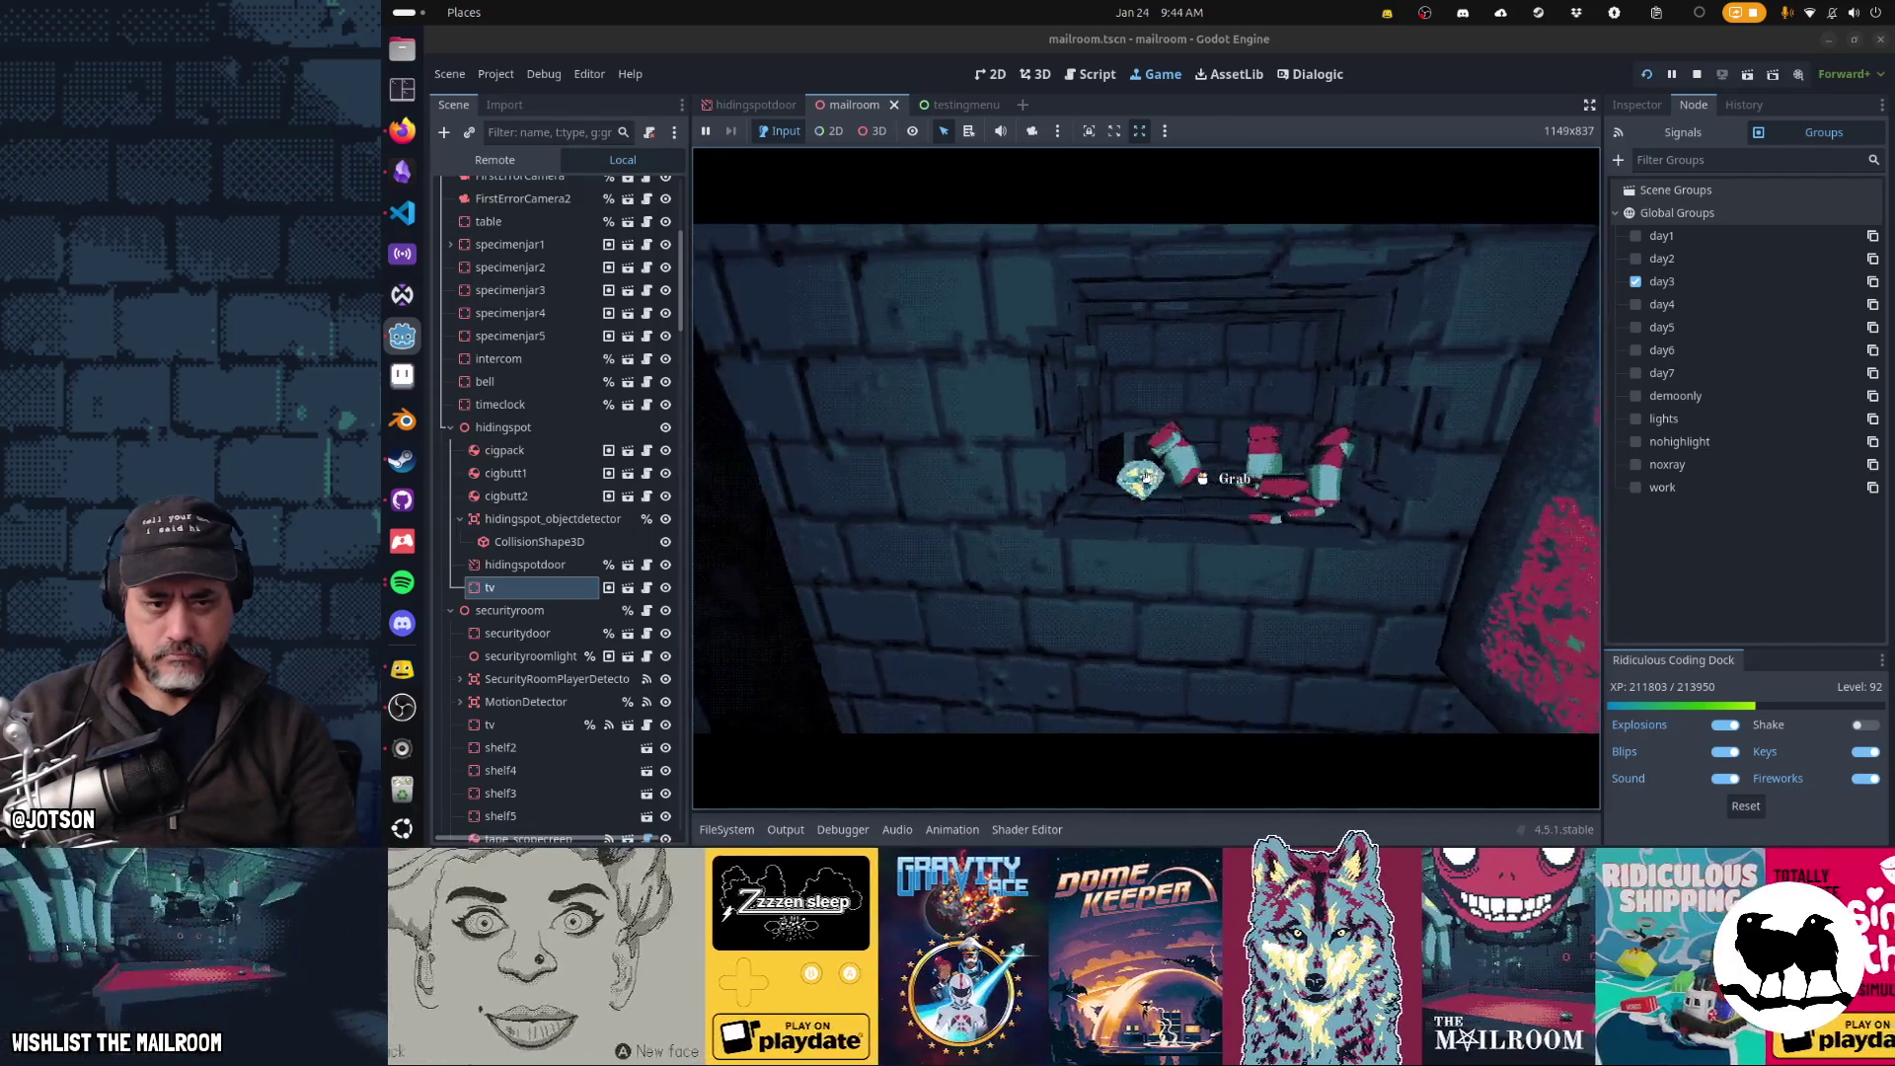
key(d)
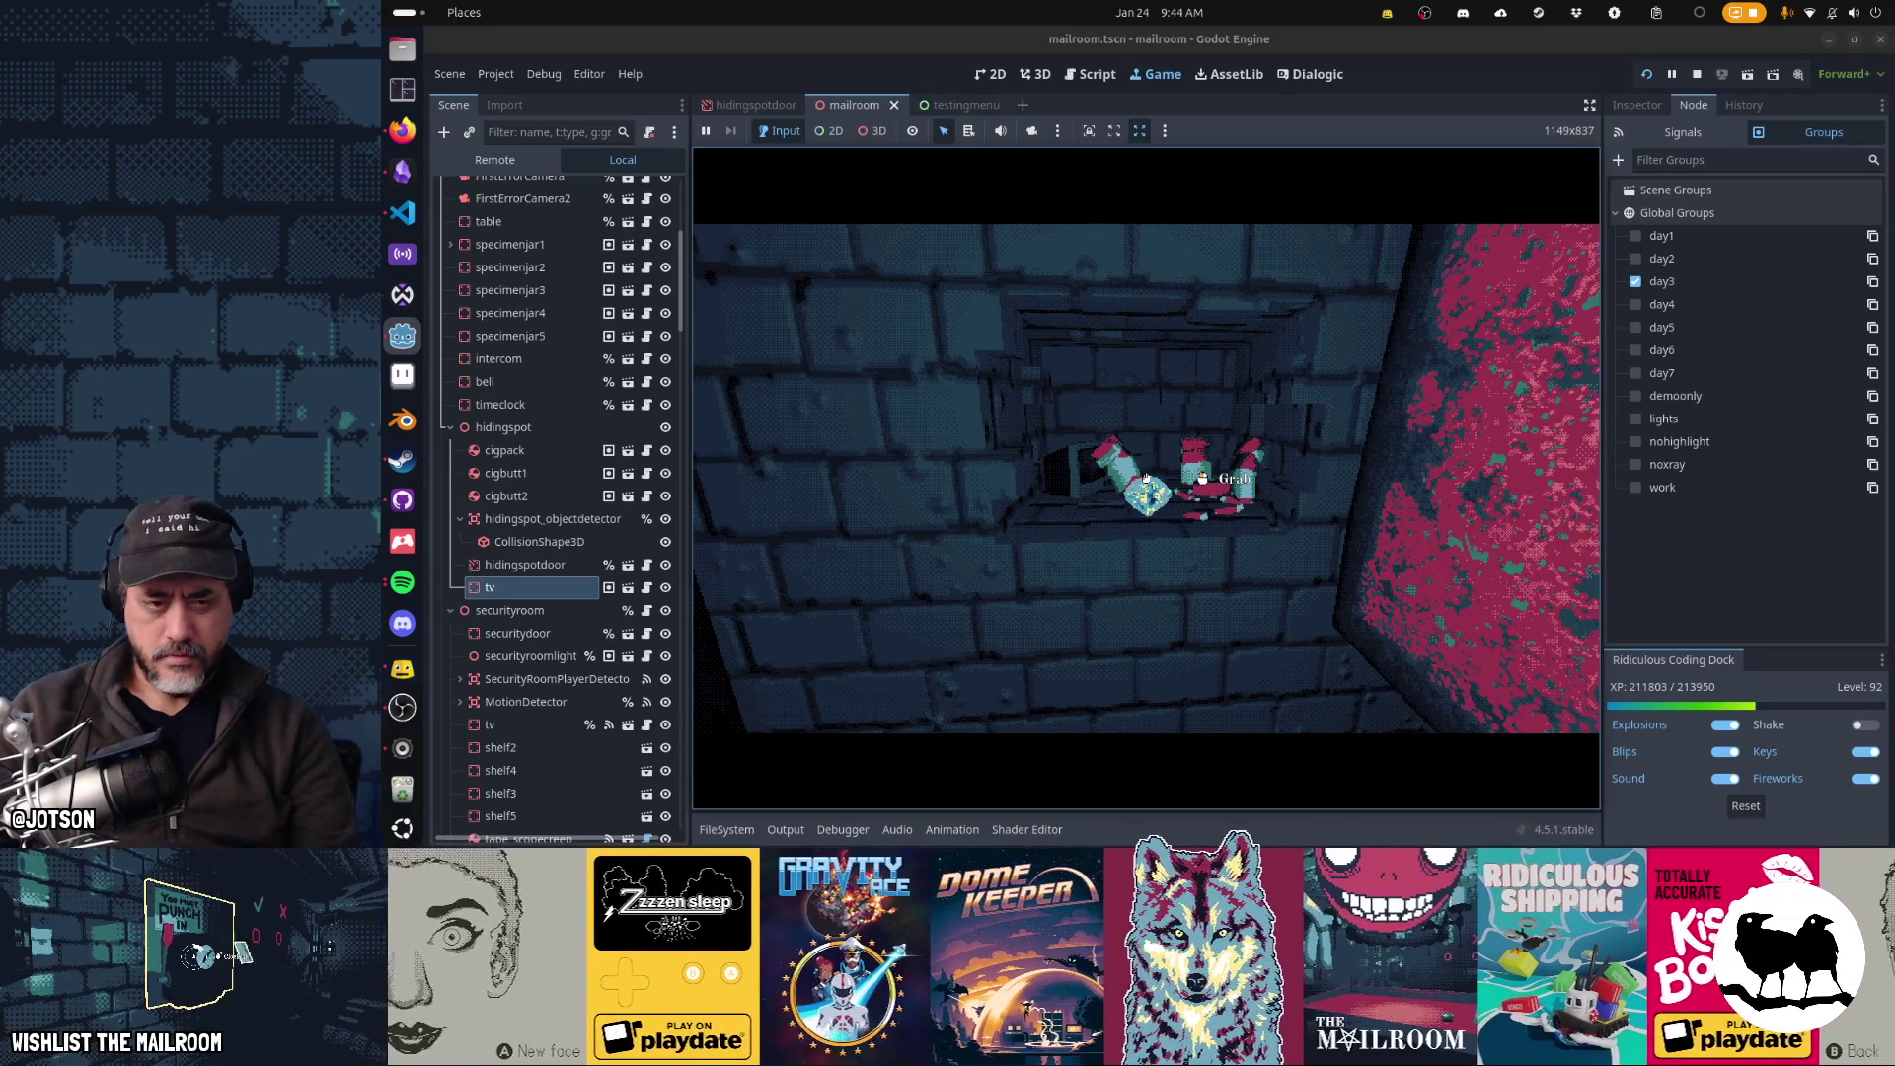
key(alt+Tab)
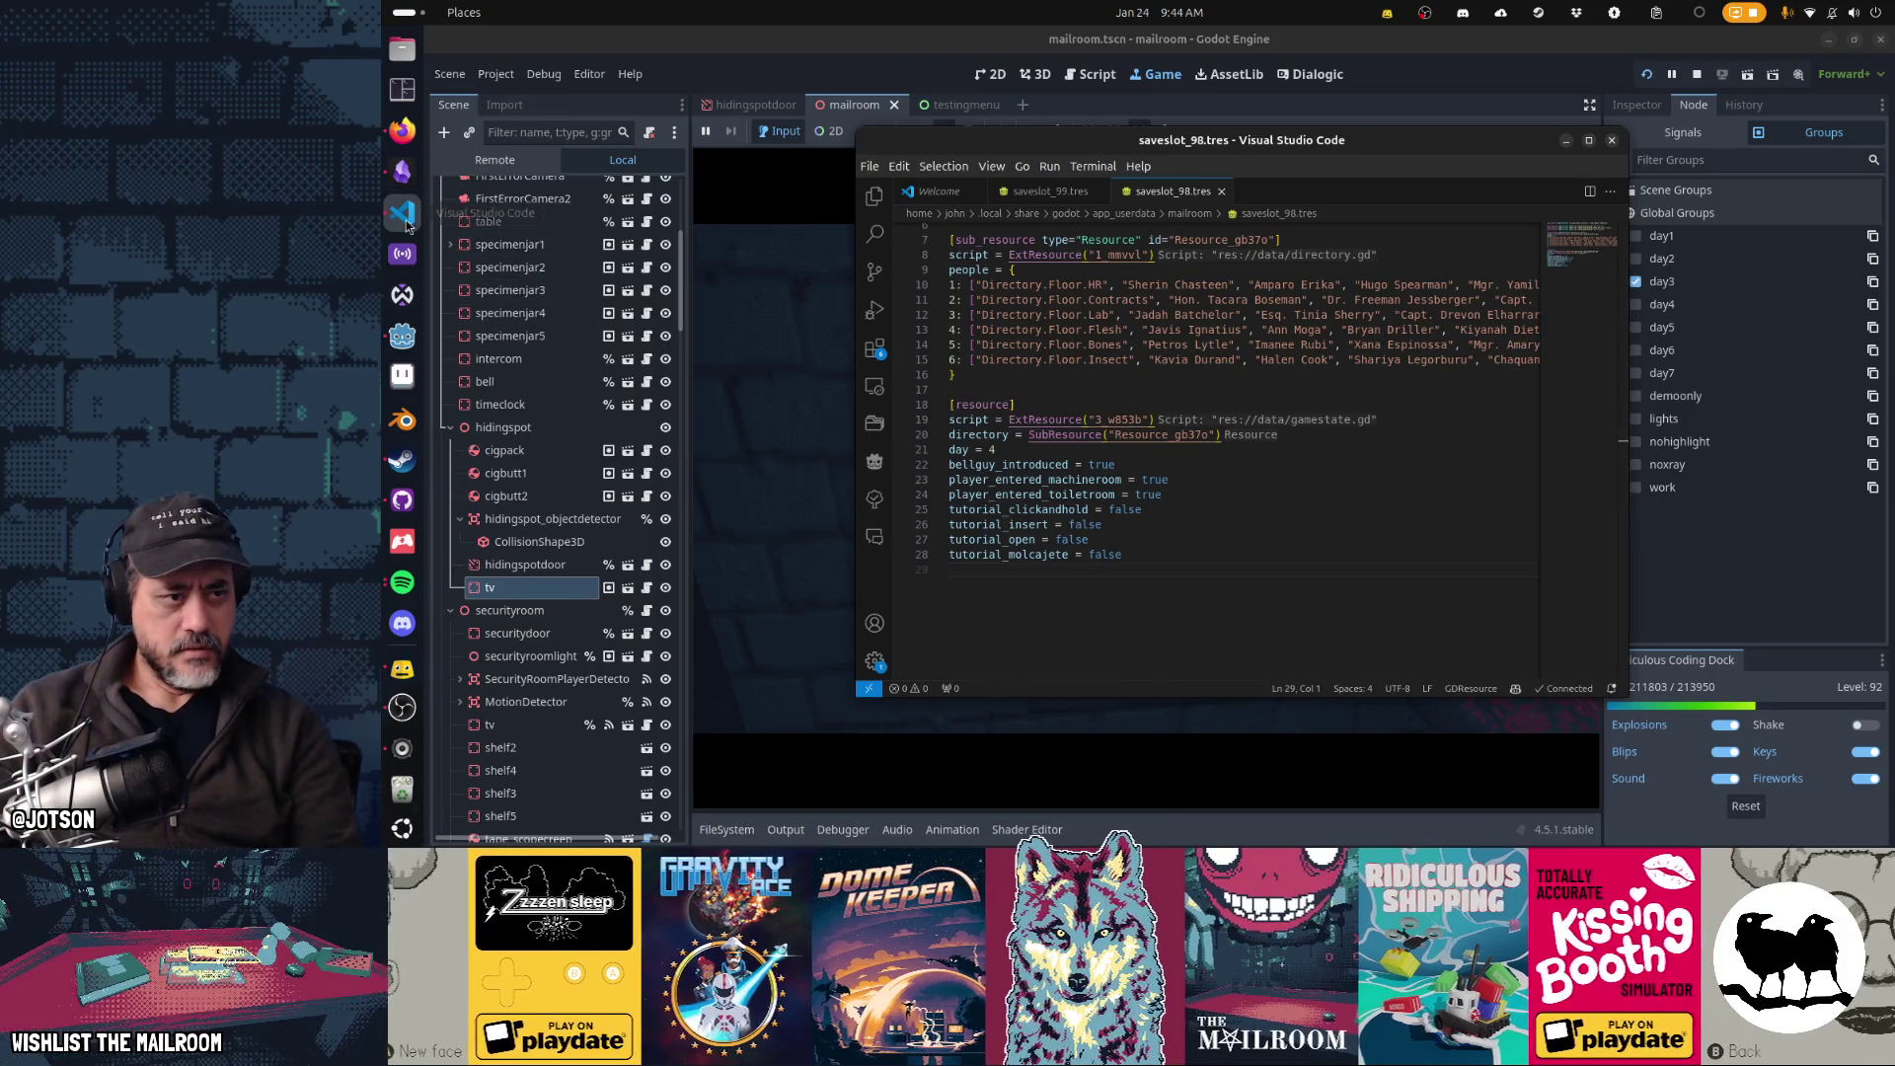
- Open global.gd in the script editor, then resume the game to hit the save_world breakpoint at line 594
click(415, 334)
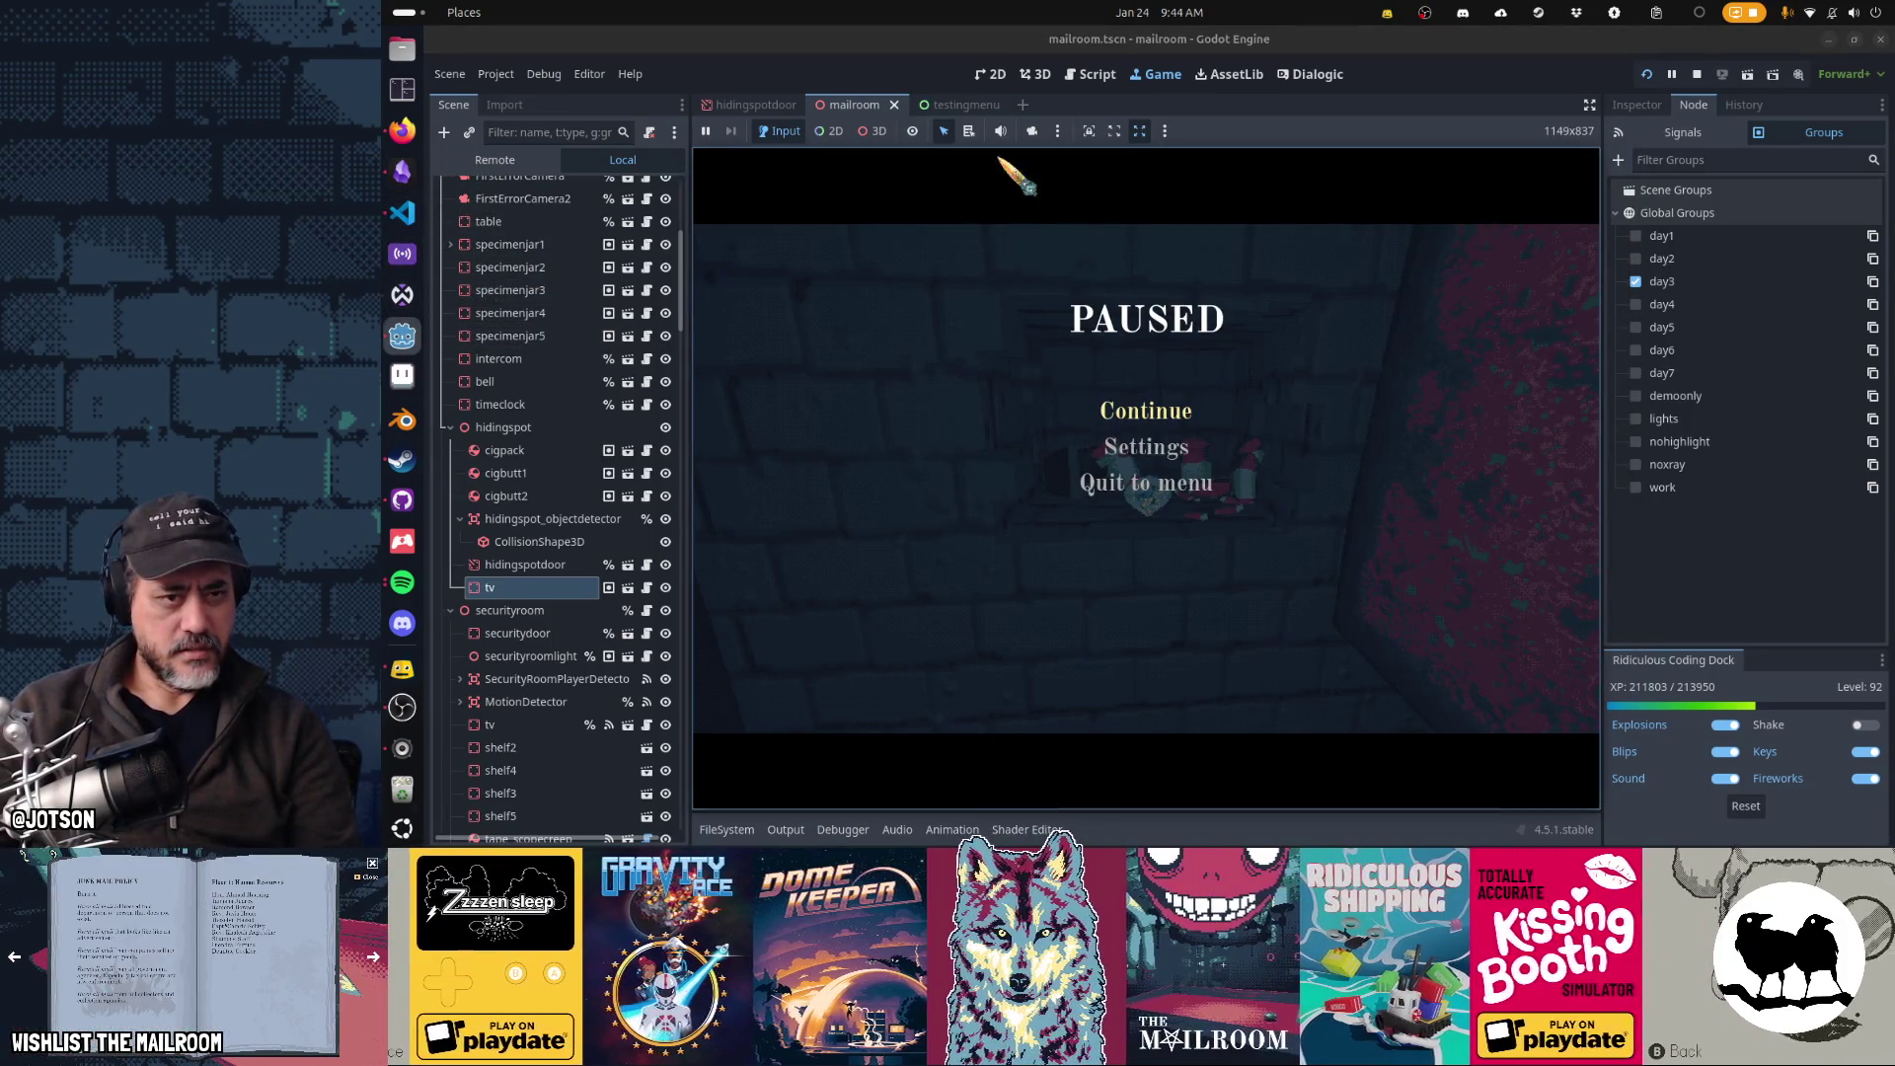
click(1093, 76)
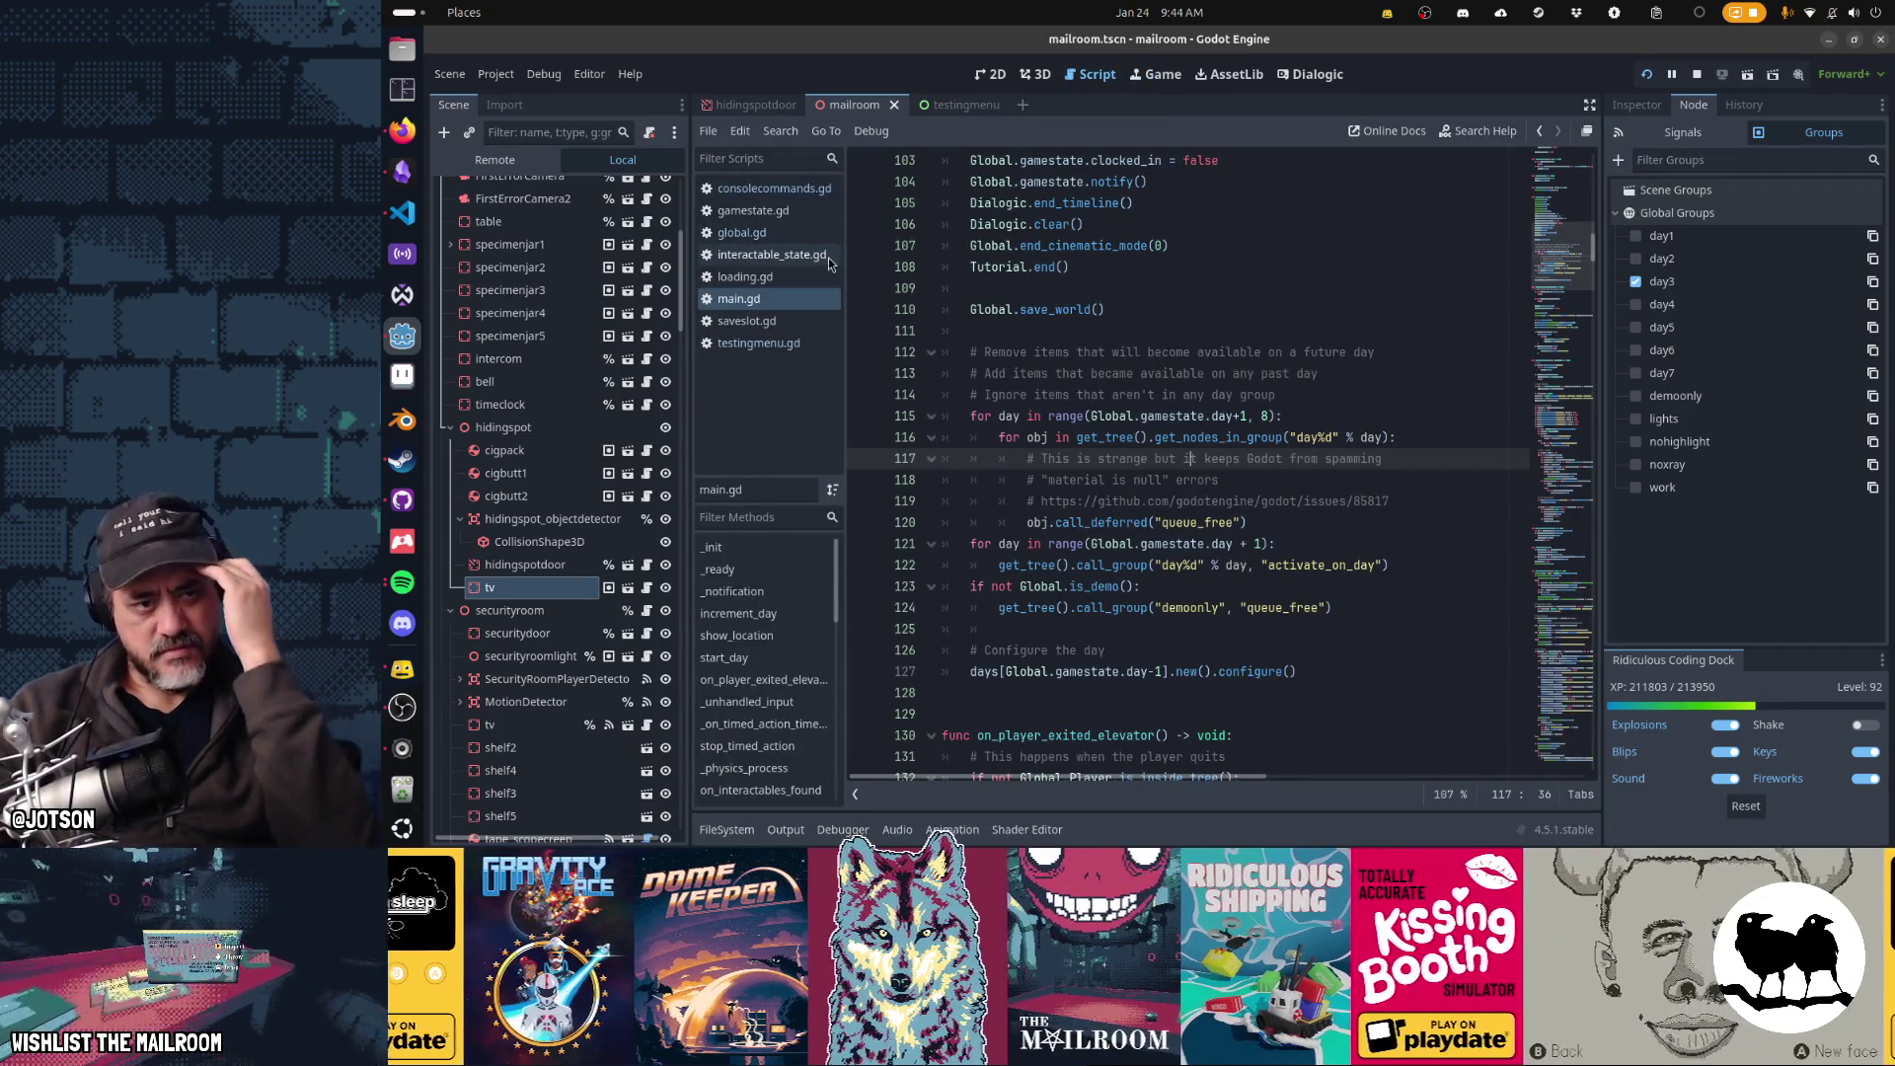
click(790, 234)
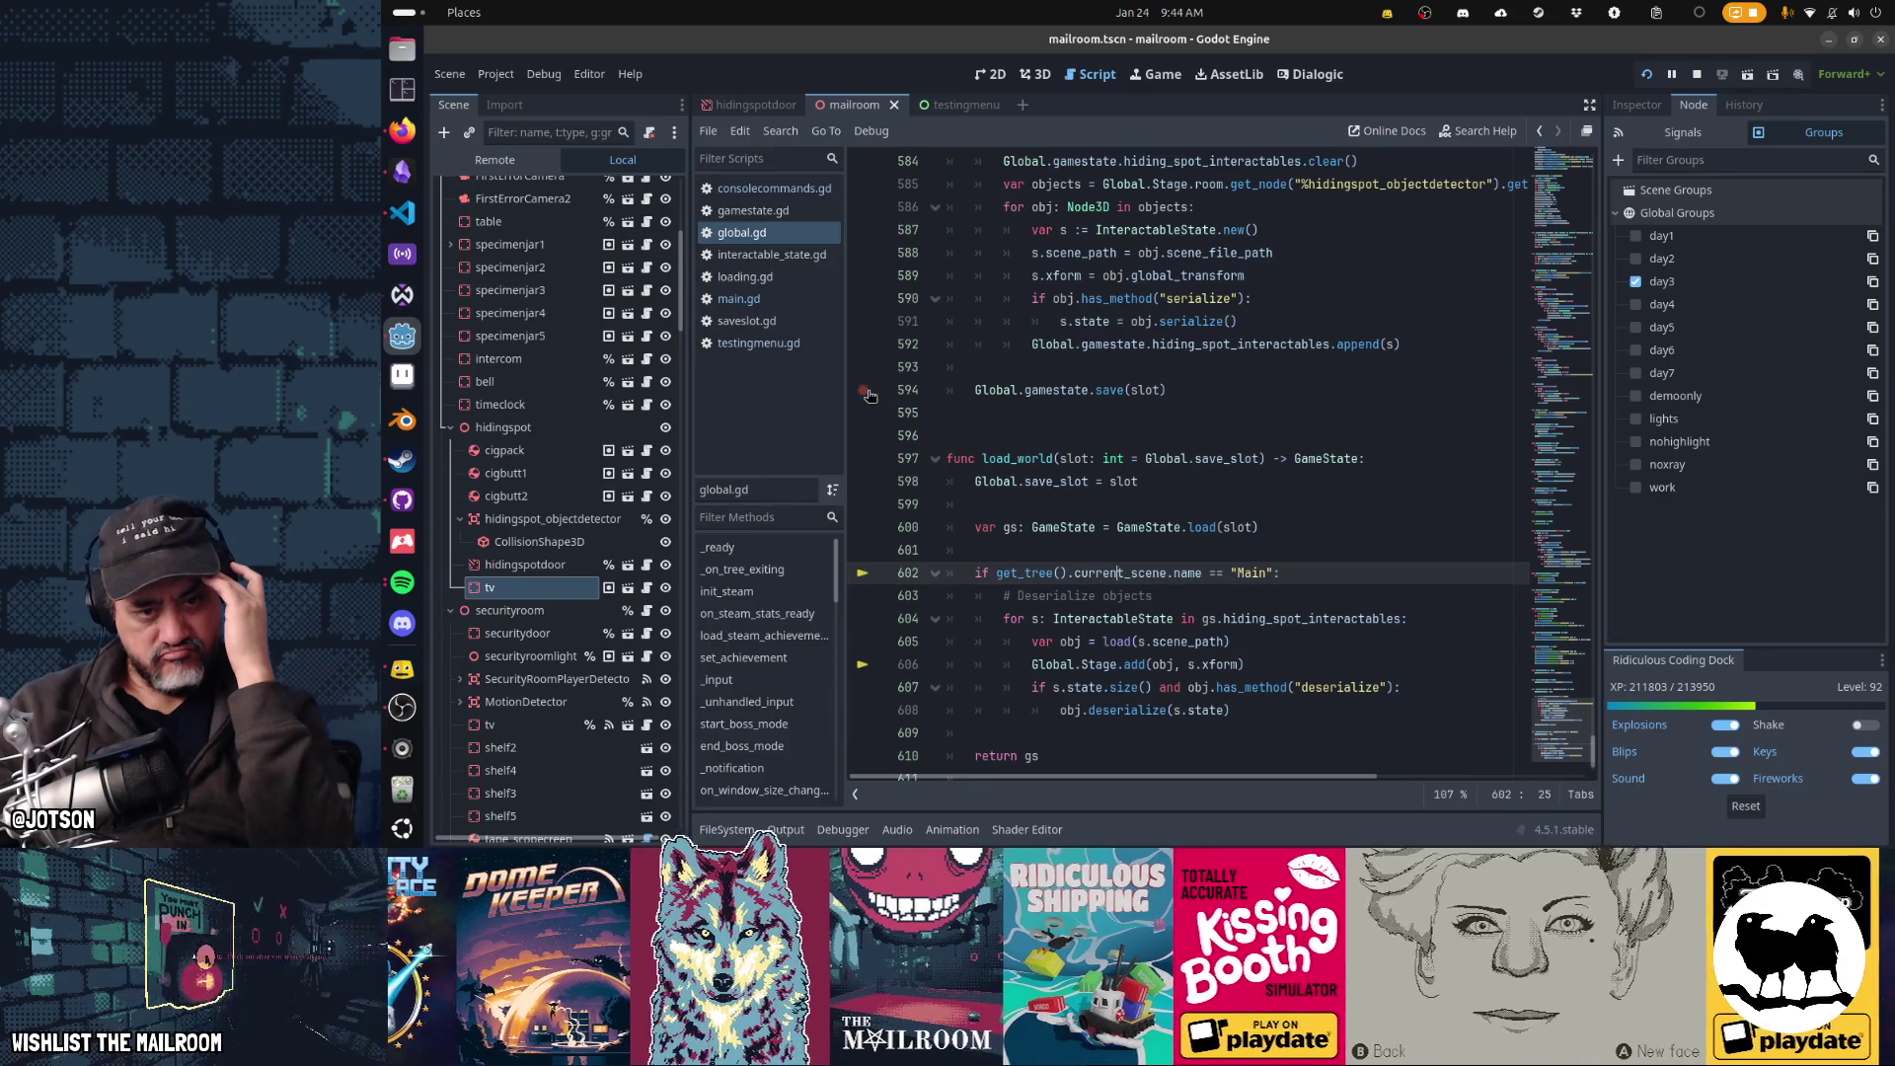
key(alt+Tab)
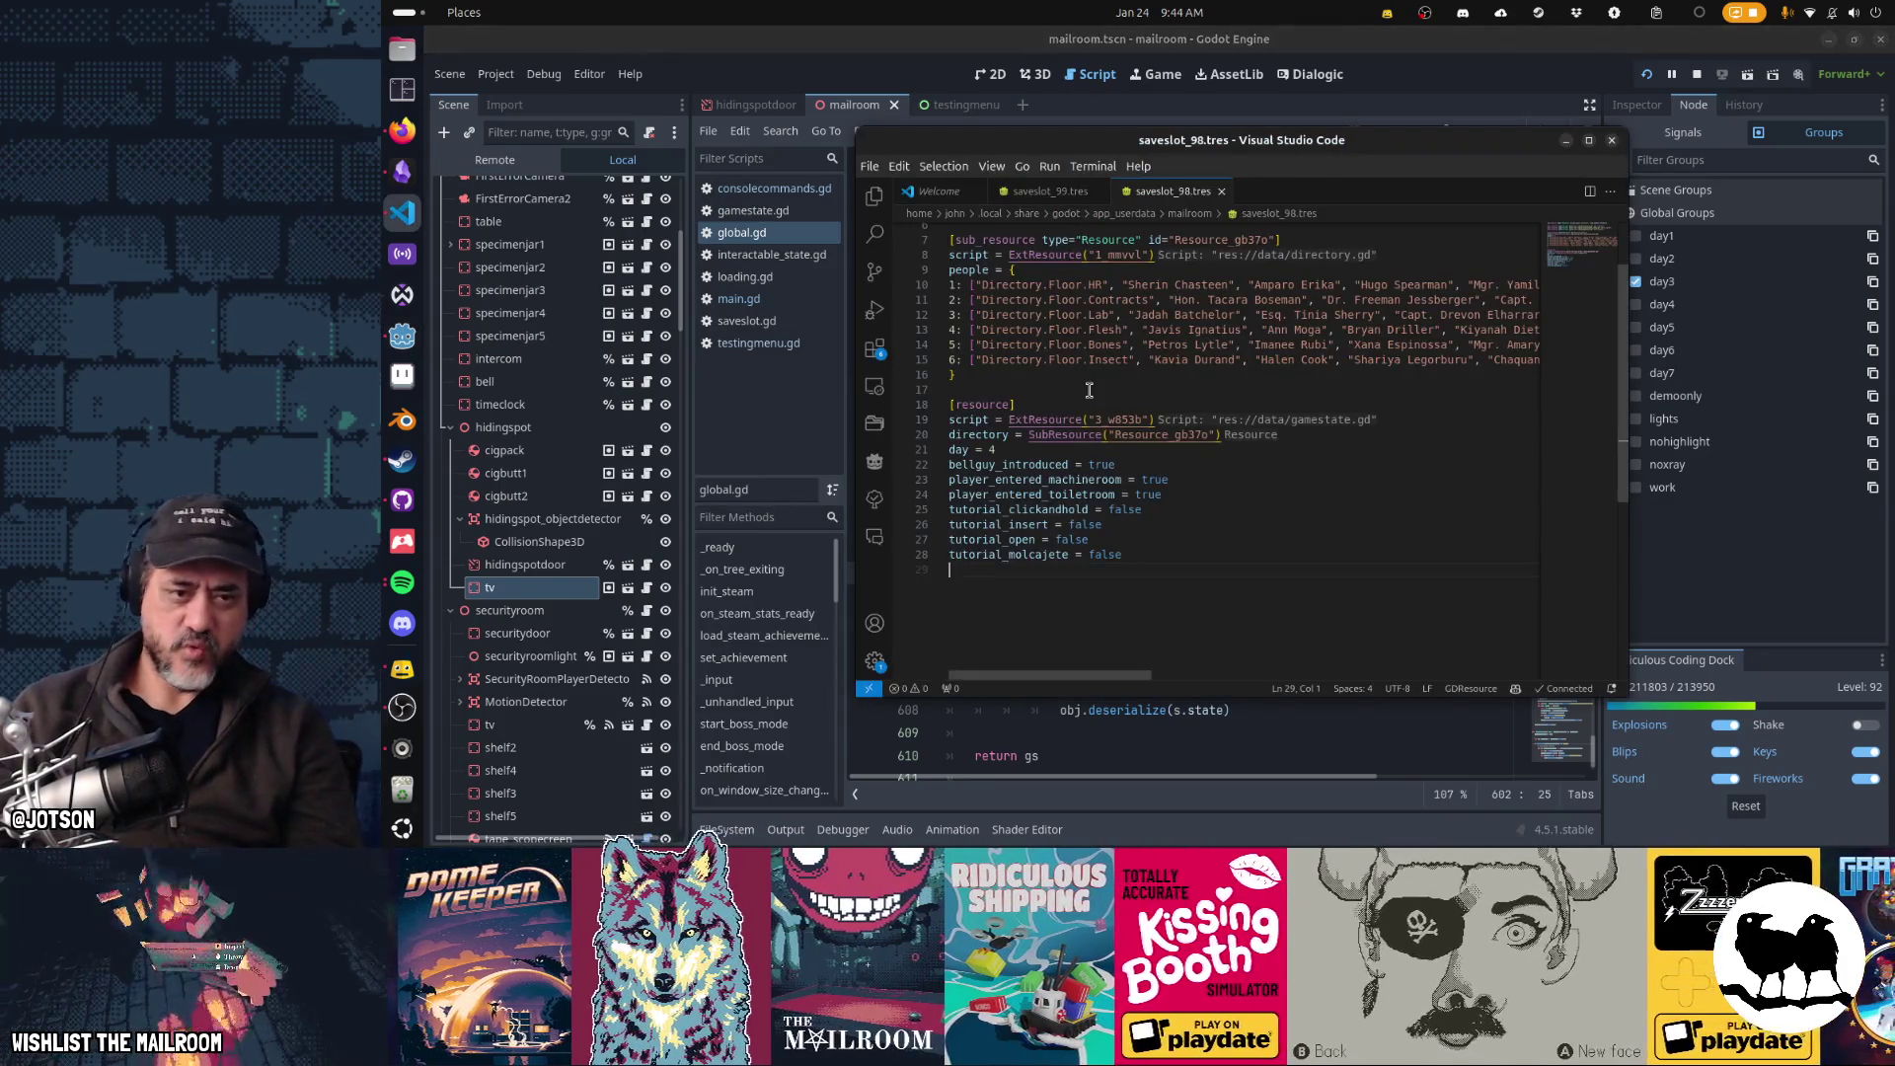
key(alt+Tab)
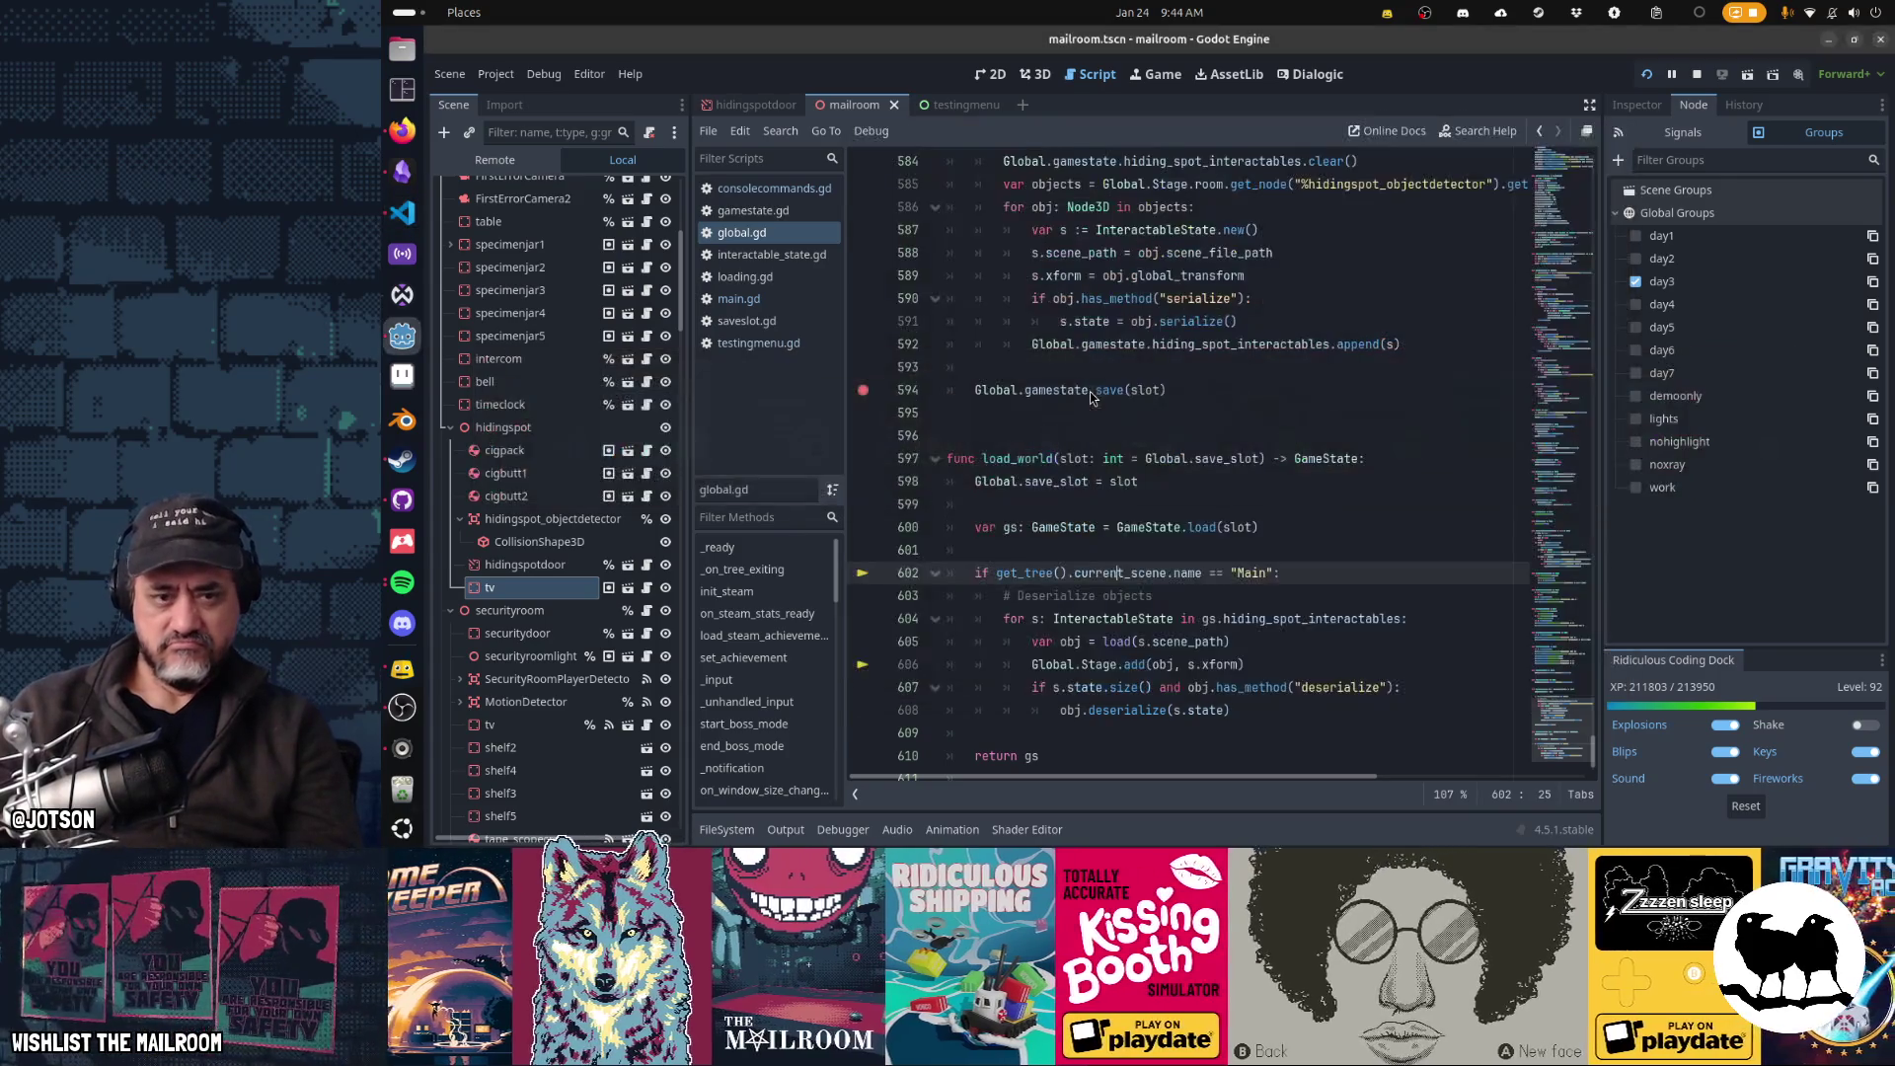
click(1157, 74)
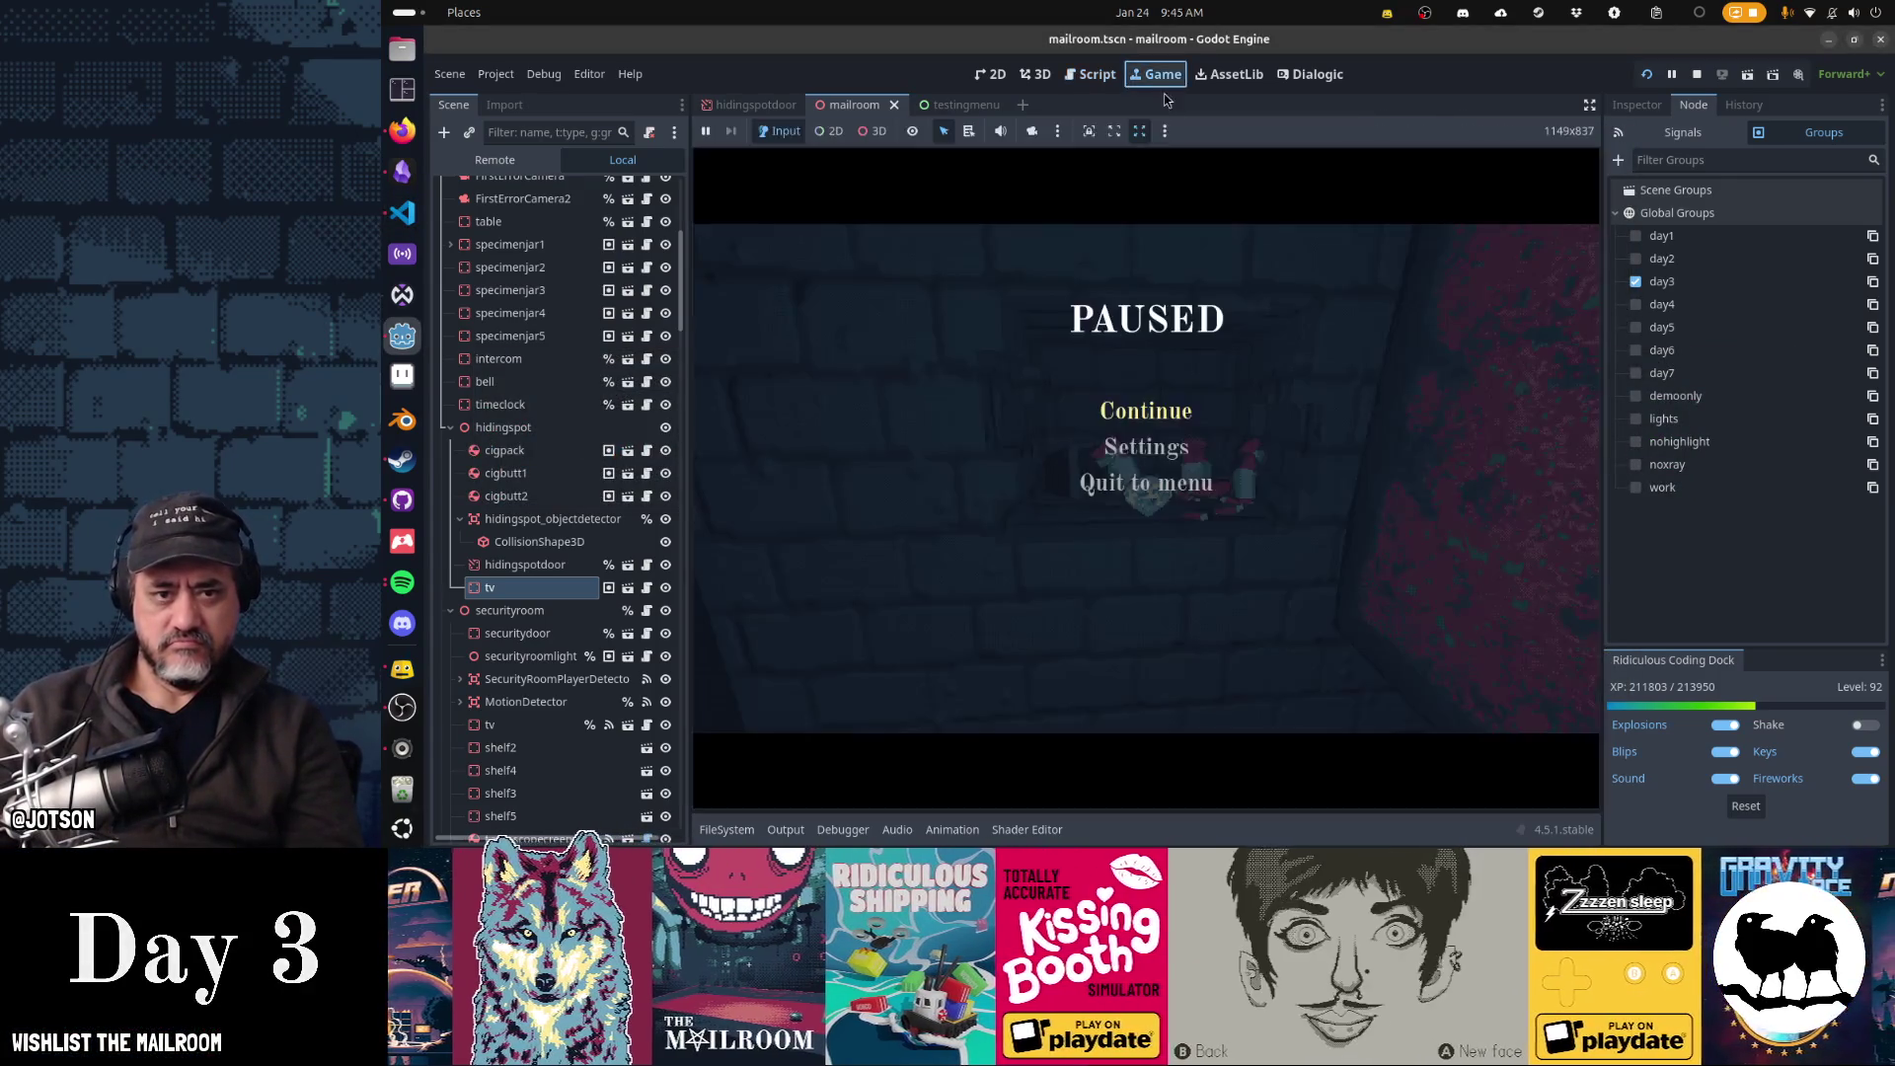
key(Escape)
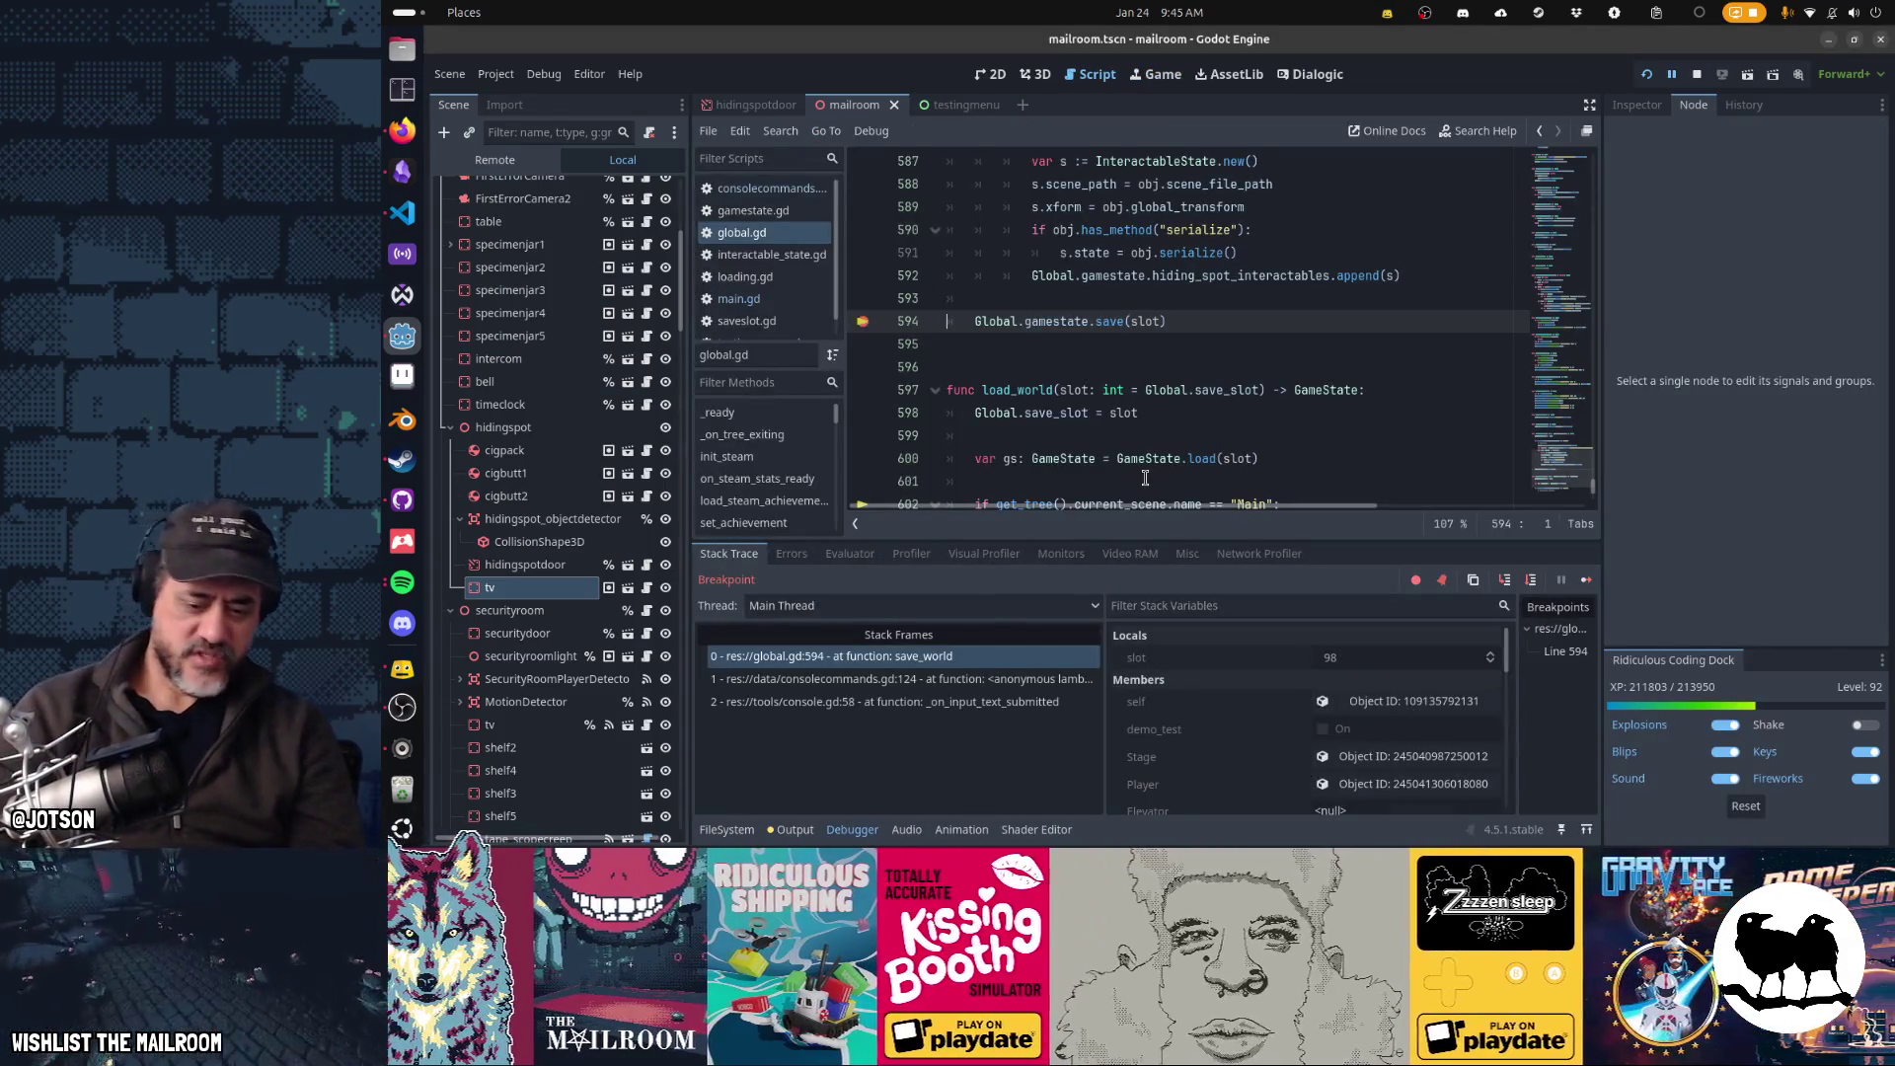
- Step past the save_world breakpoint and review the tv, cigbutt, cigpack and diamond entries in saveslot_98.tres
key(F10)
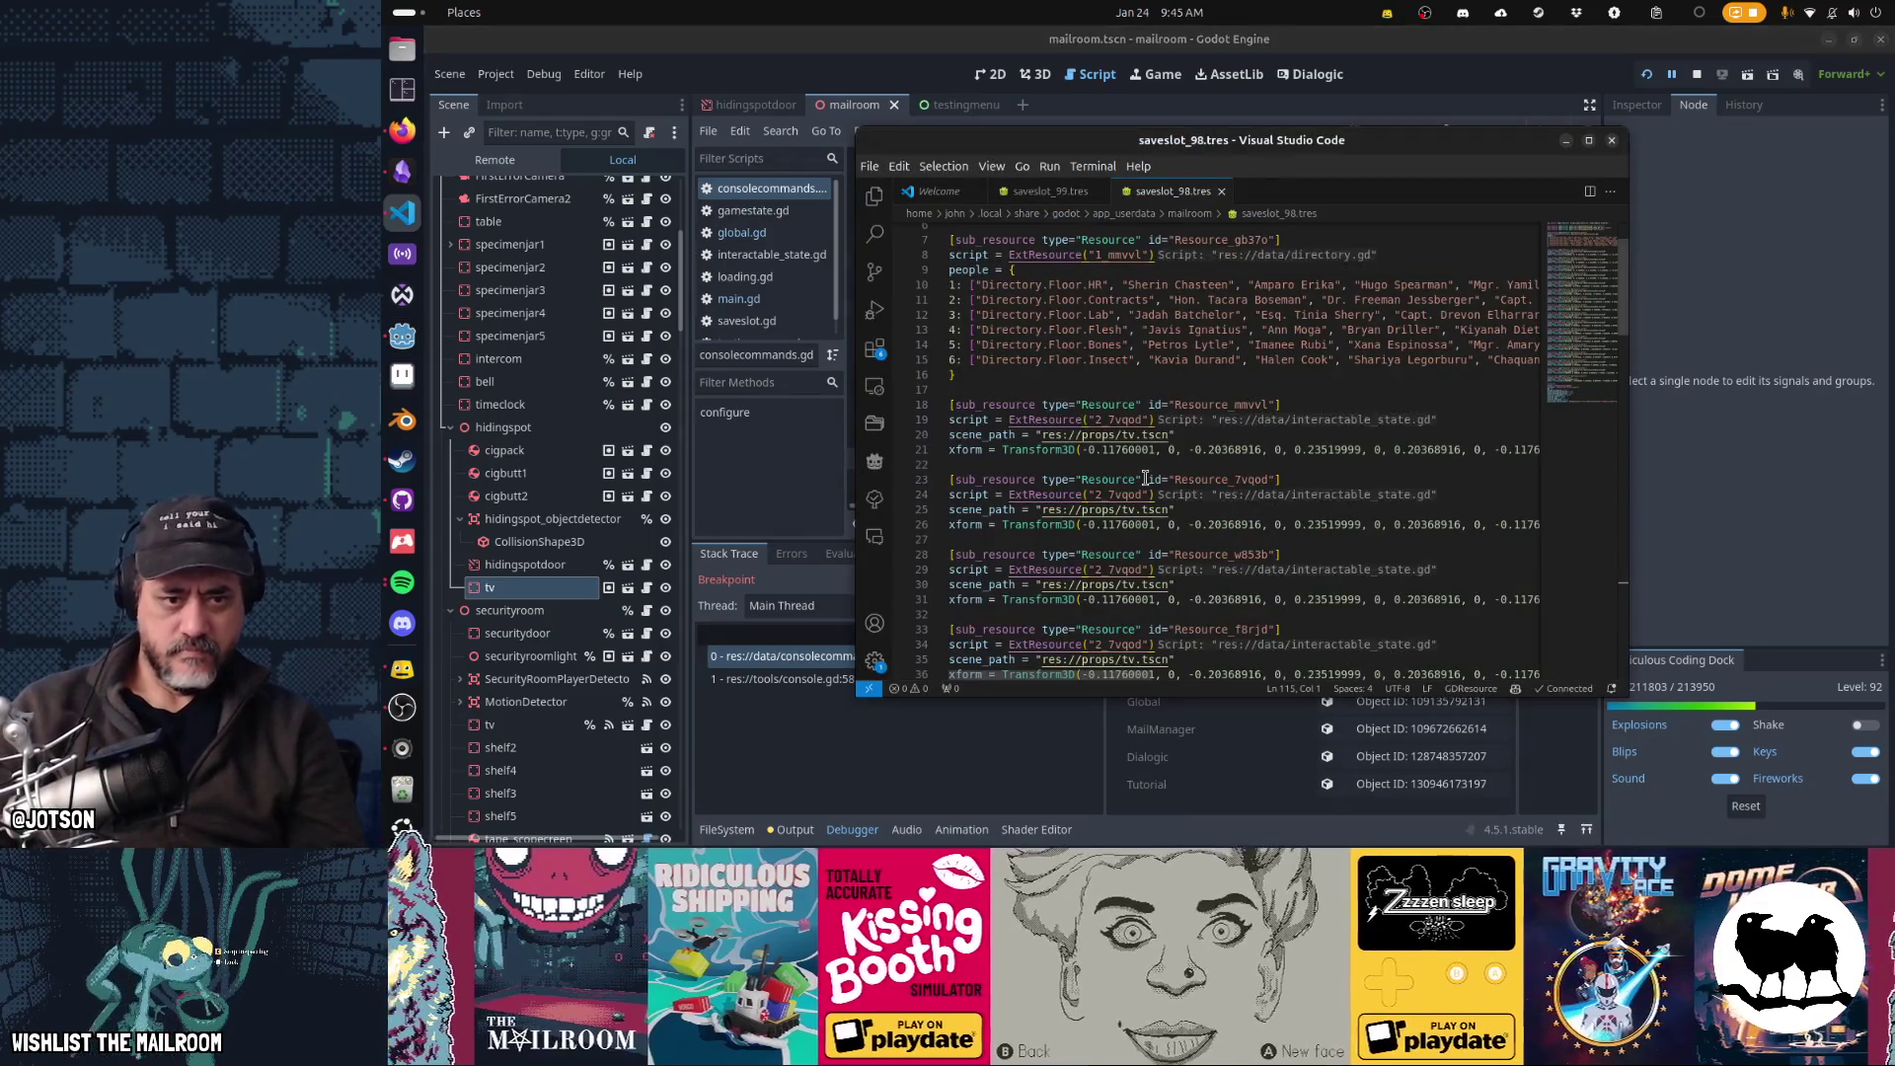
scroll(1140, 464, down, 3)
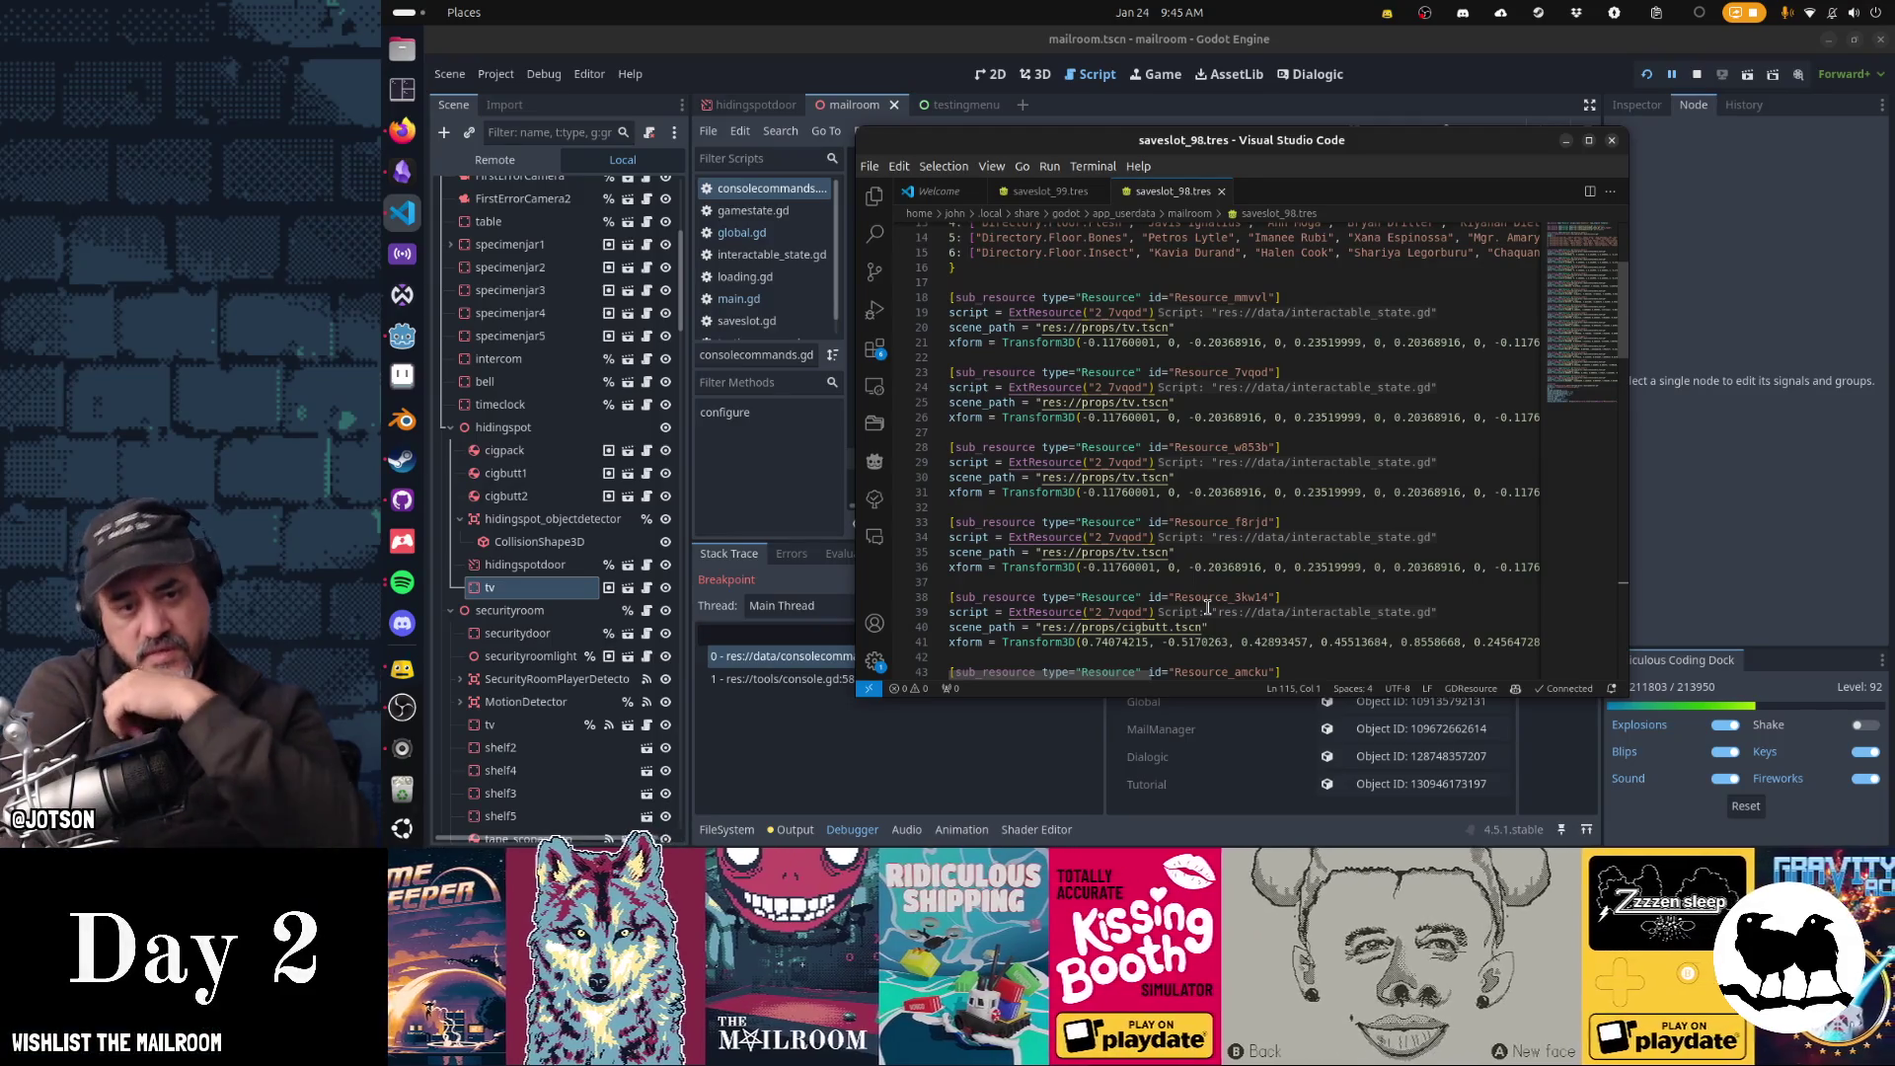
scroll(1207, 607, down, 4)
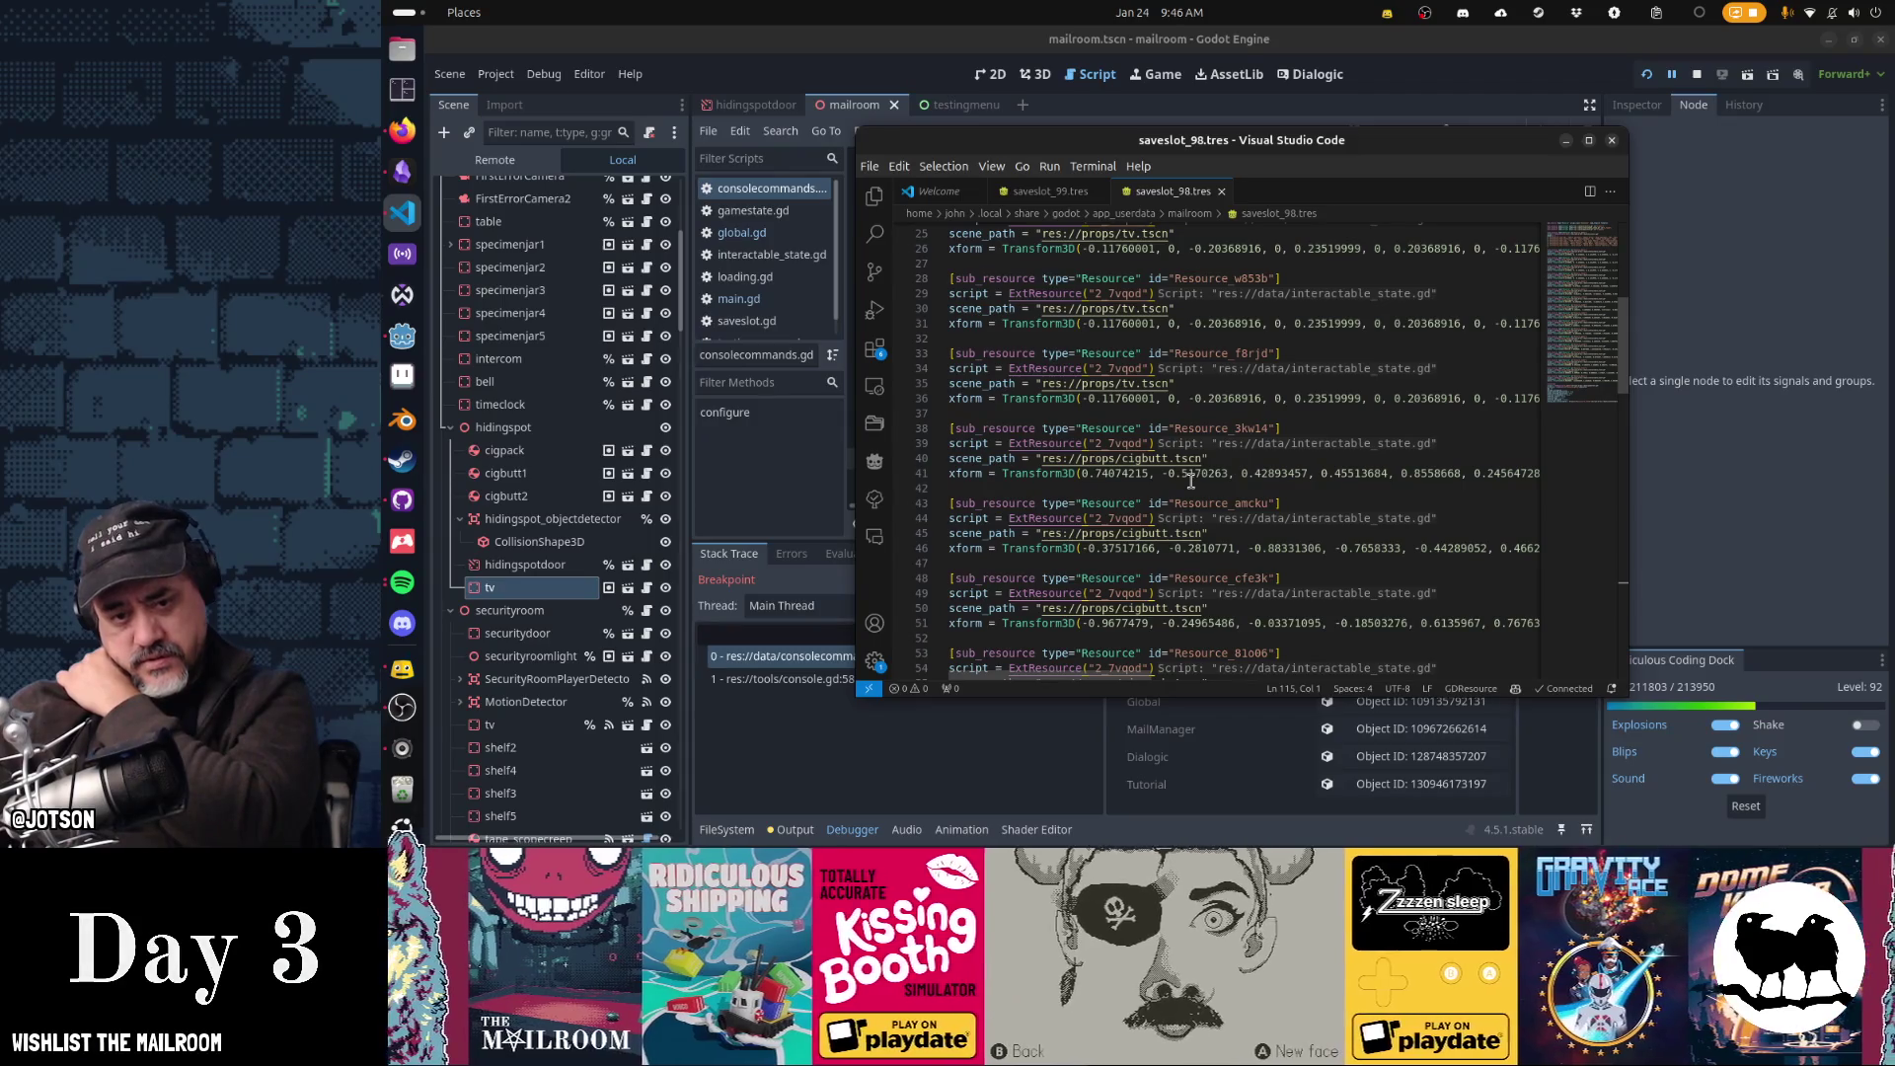
scroll(1192, 480, down, 5)
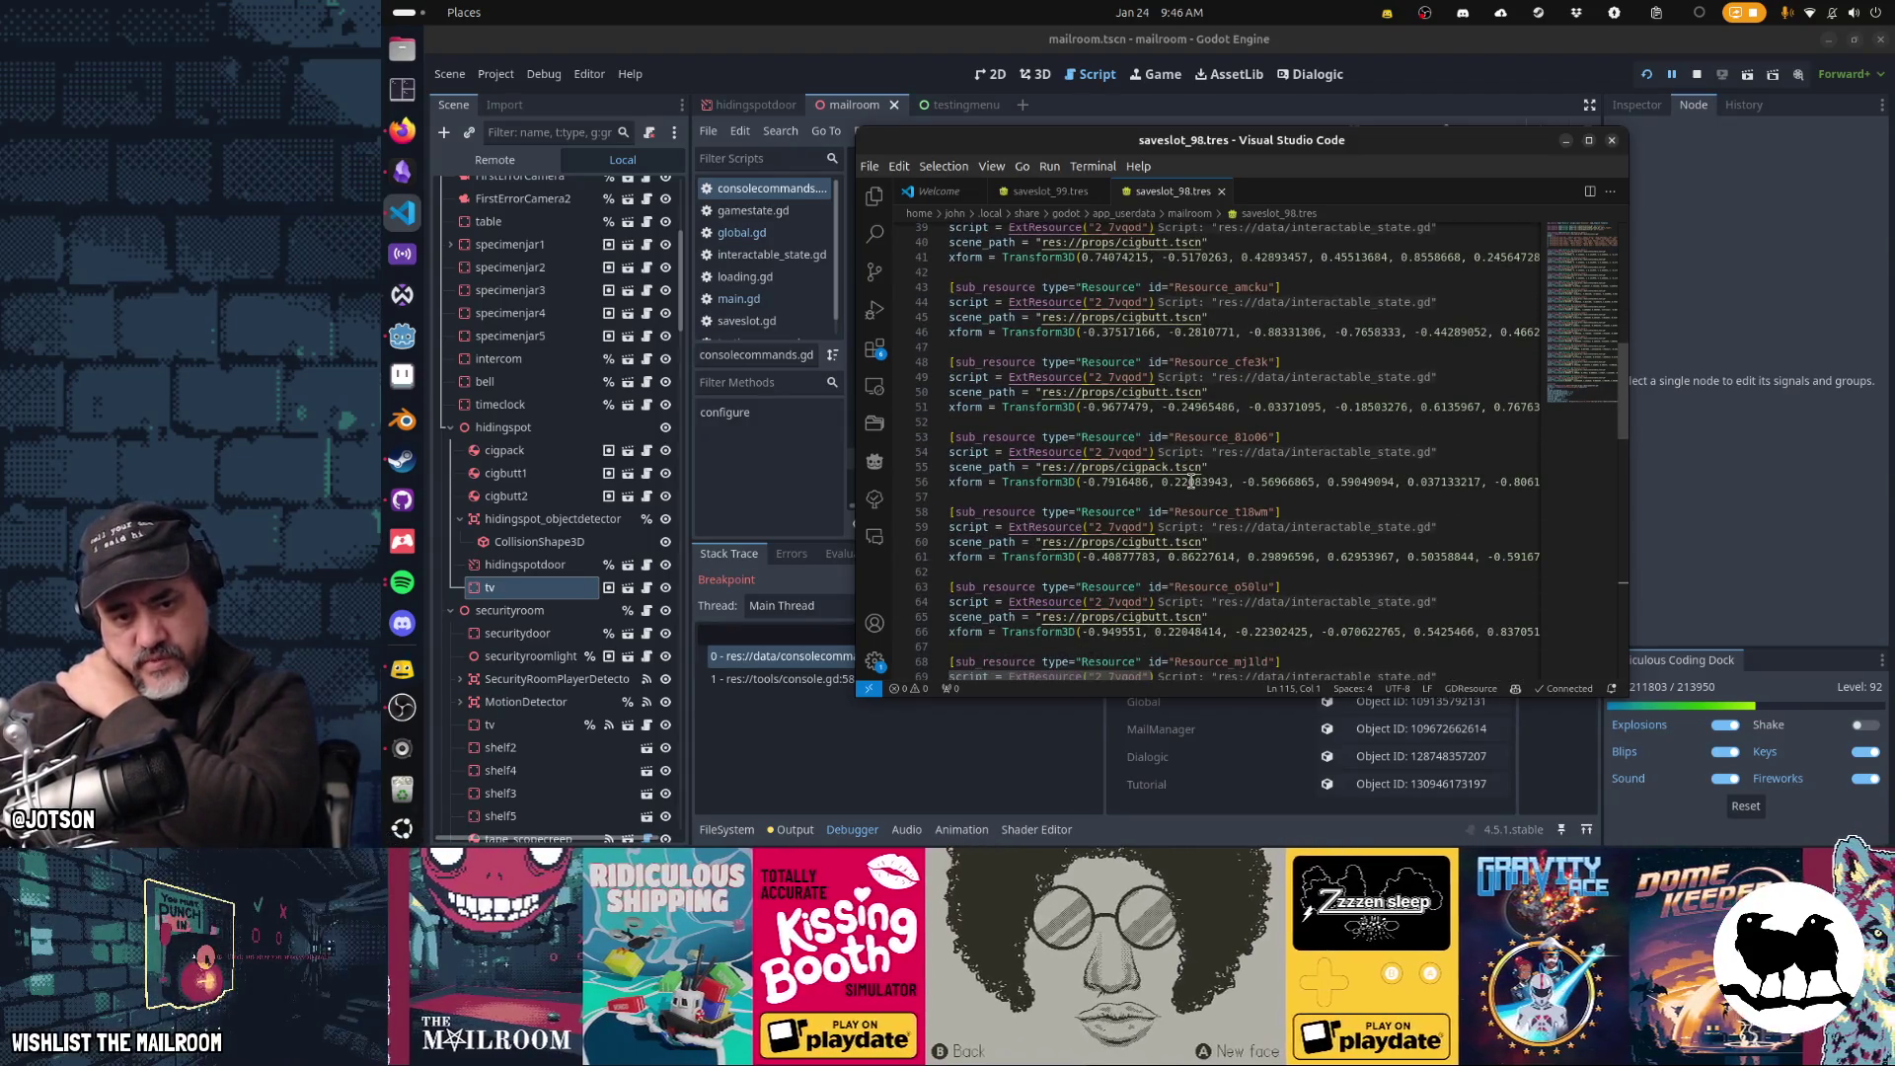
scroll(1191, 481, down, 4)
scroll(1191, 480, down, 4)
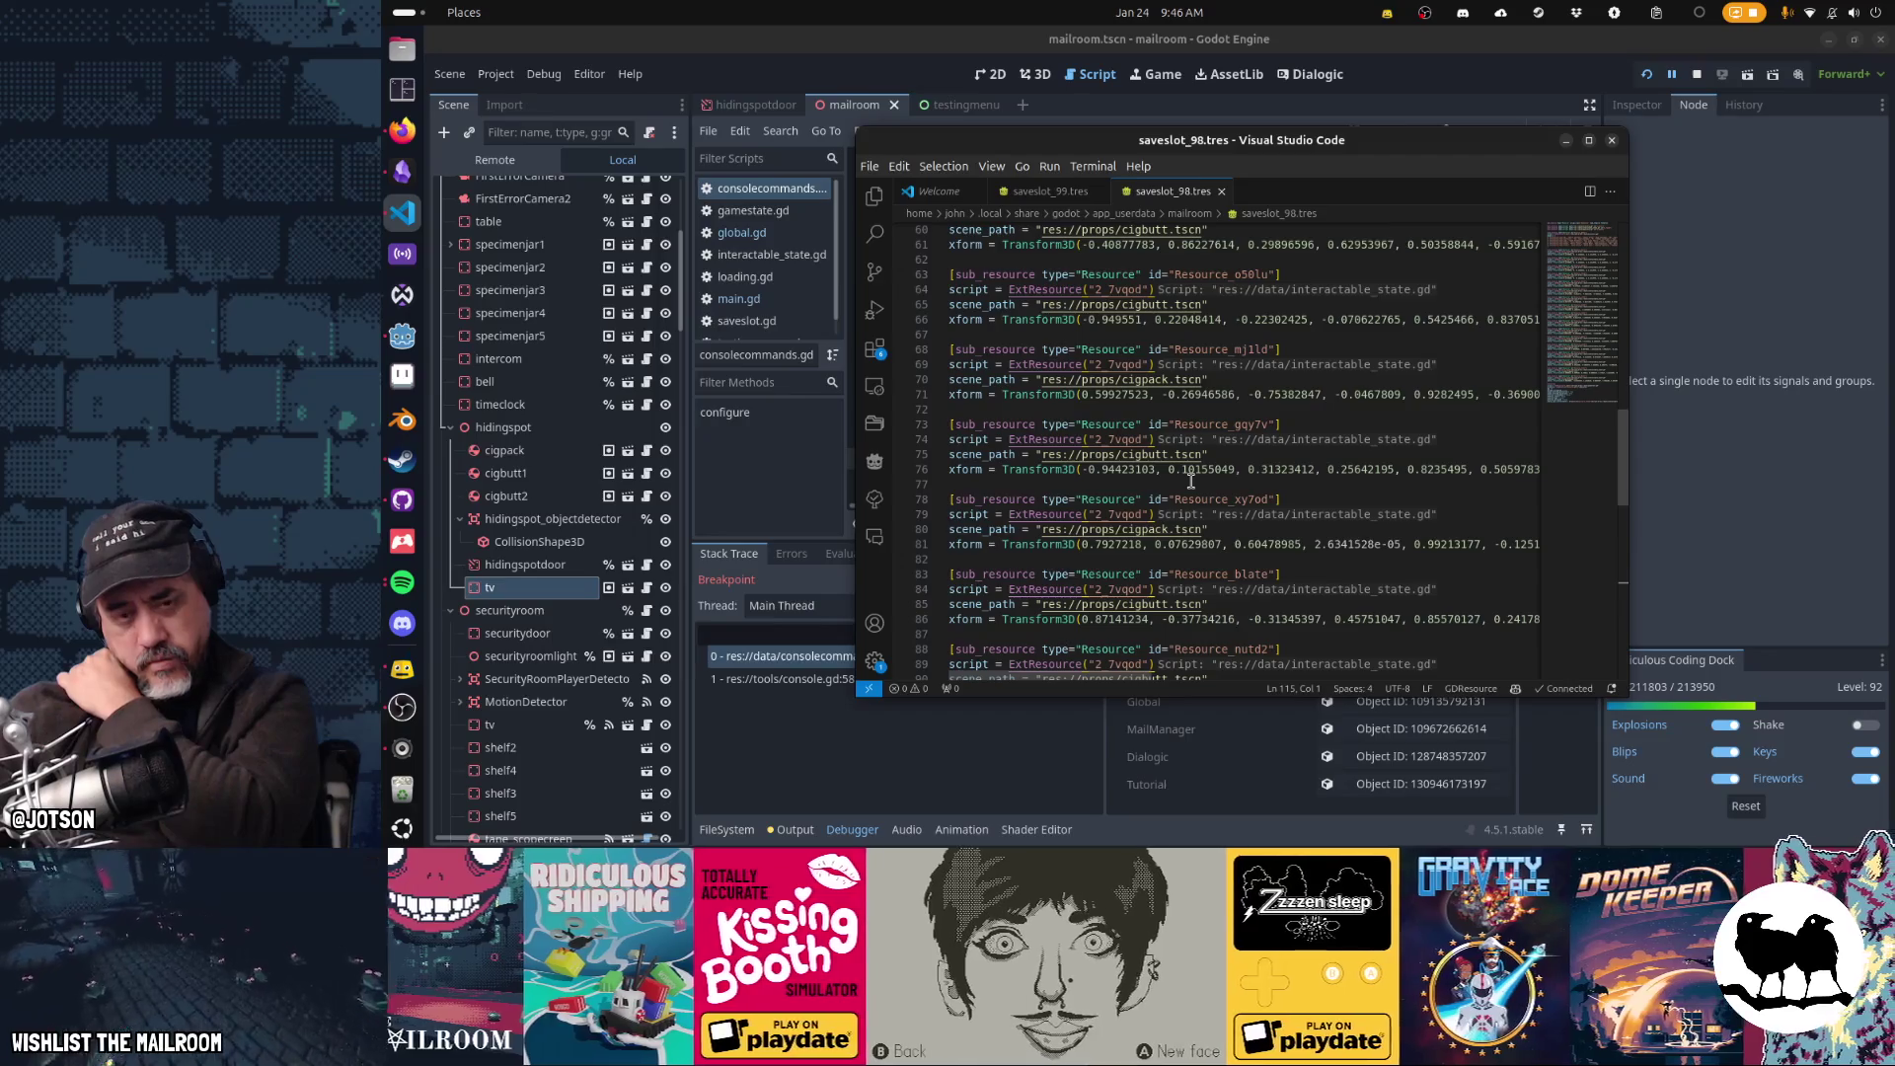
scroll(1191, 481, down, 7)
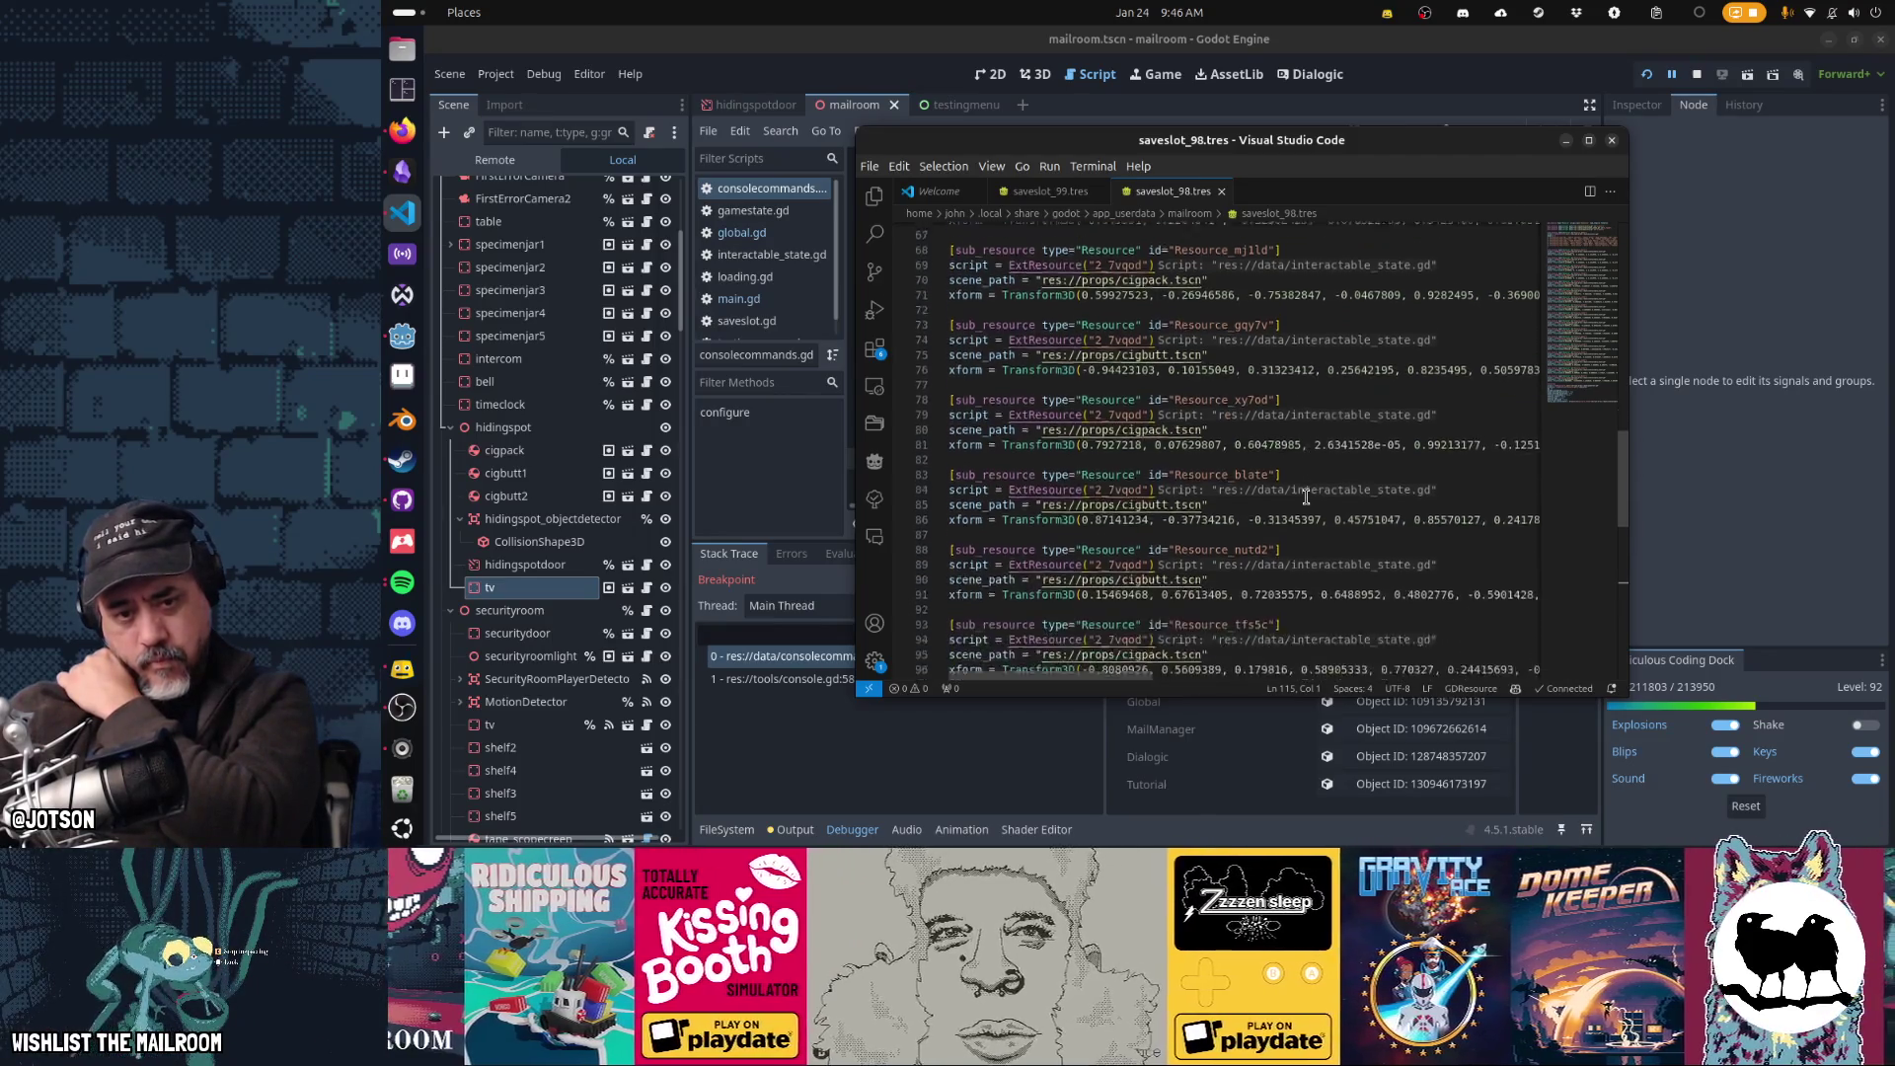
scroll(1306, 496, down, 1)
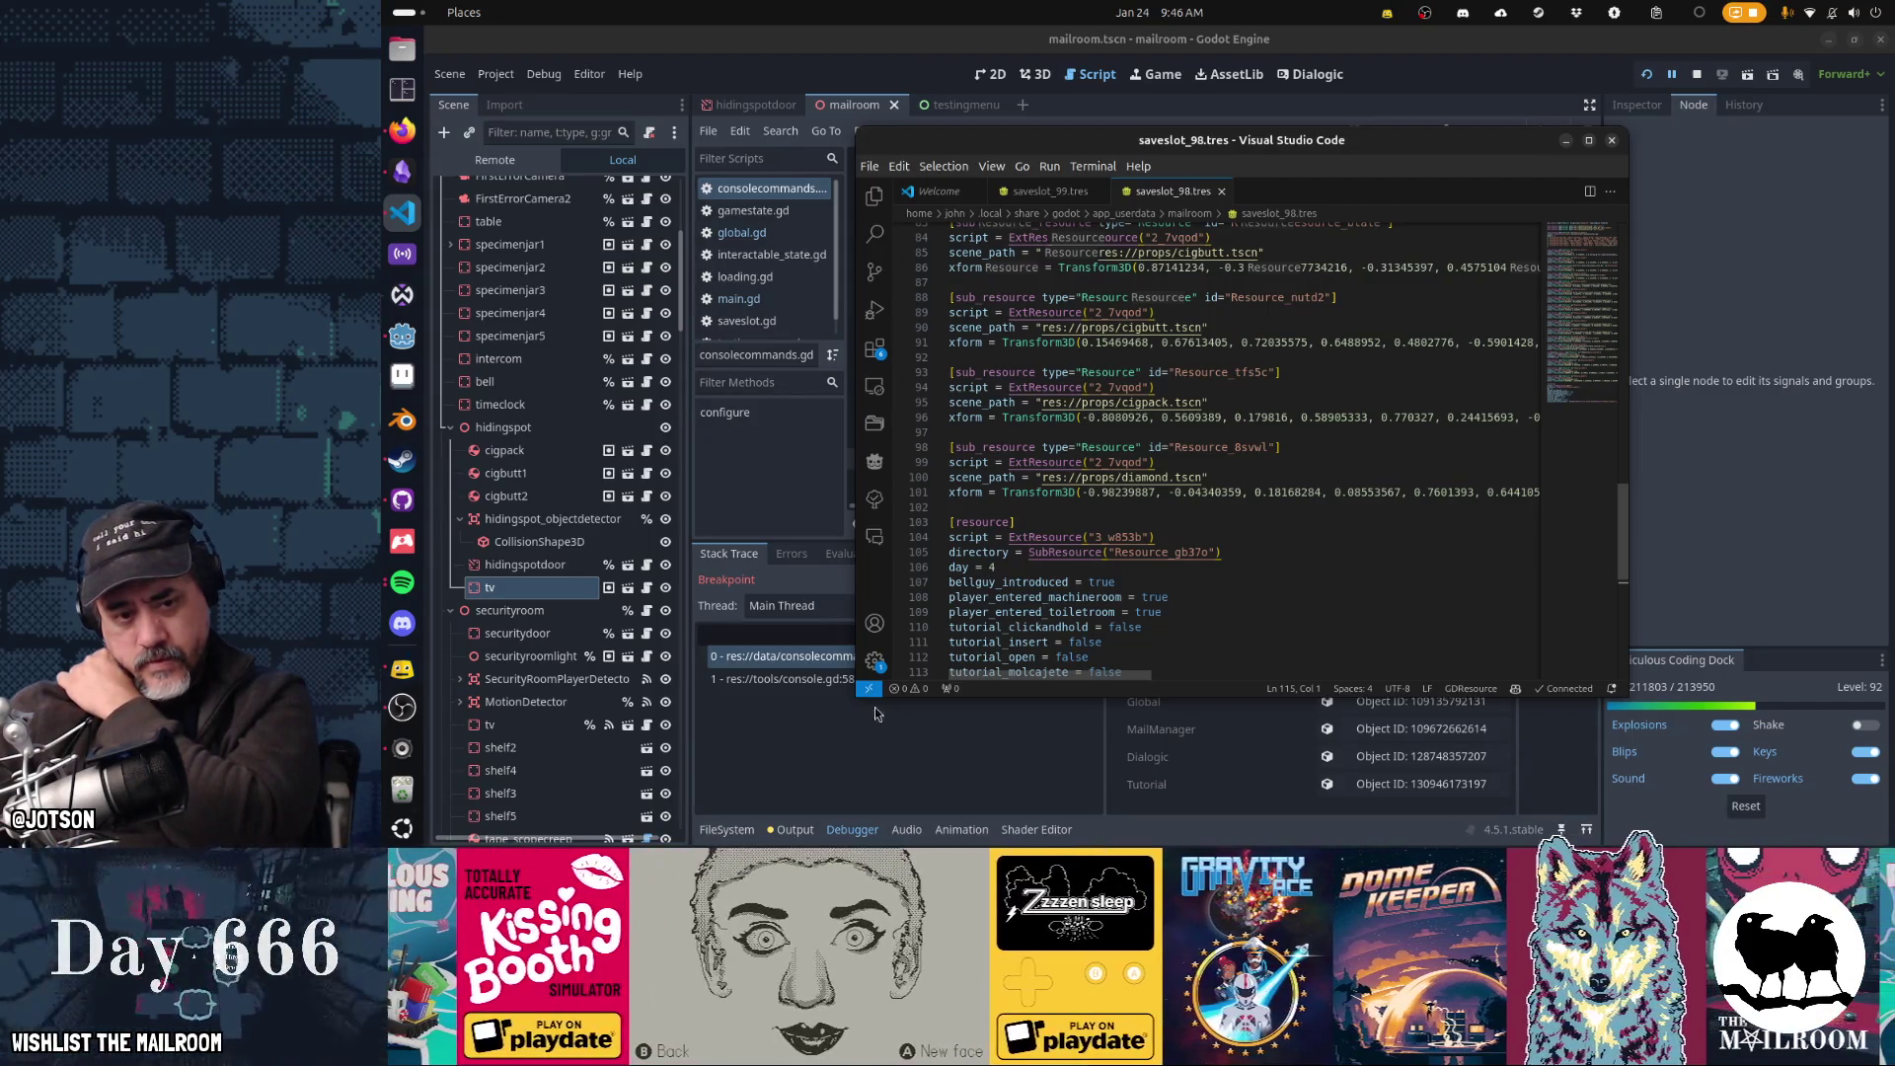
click(874, 706)
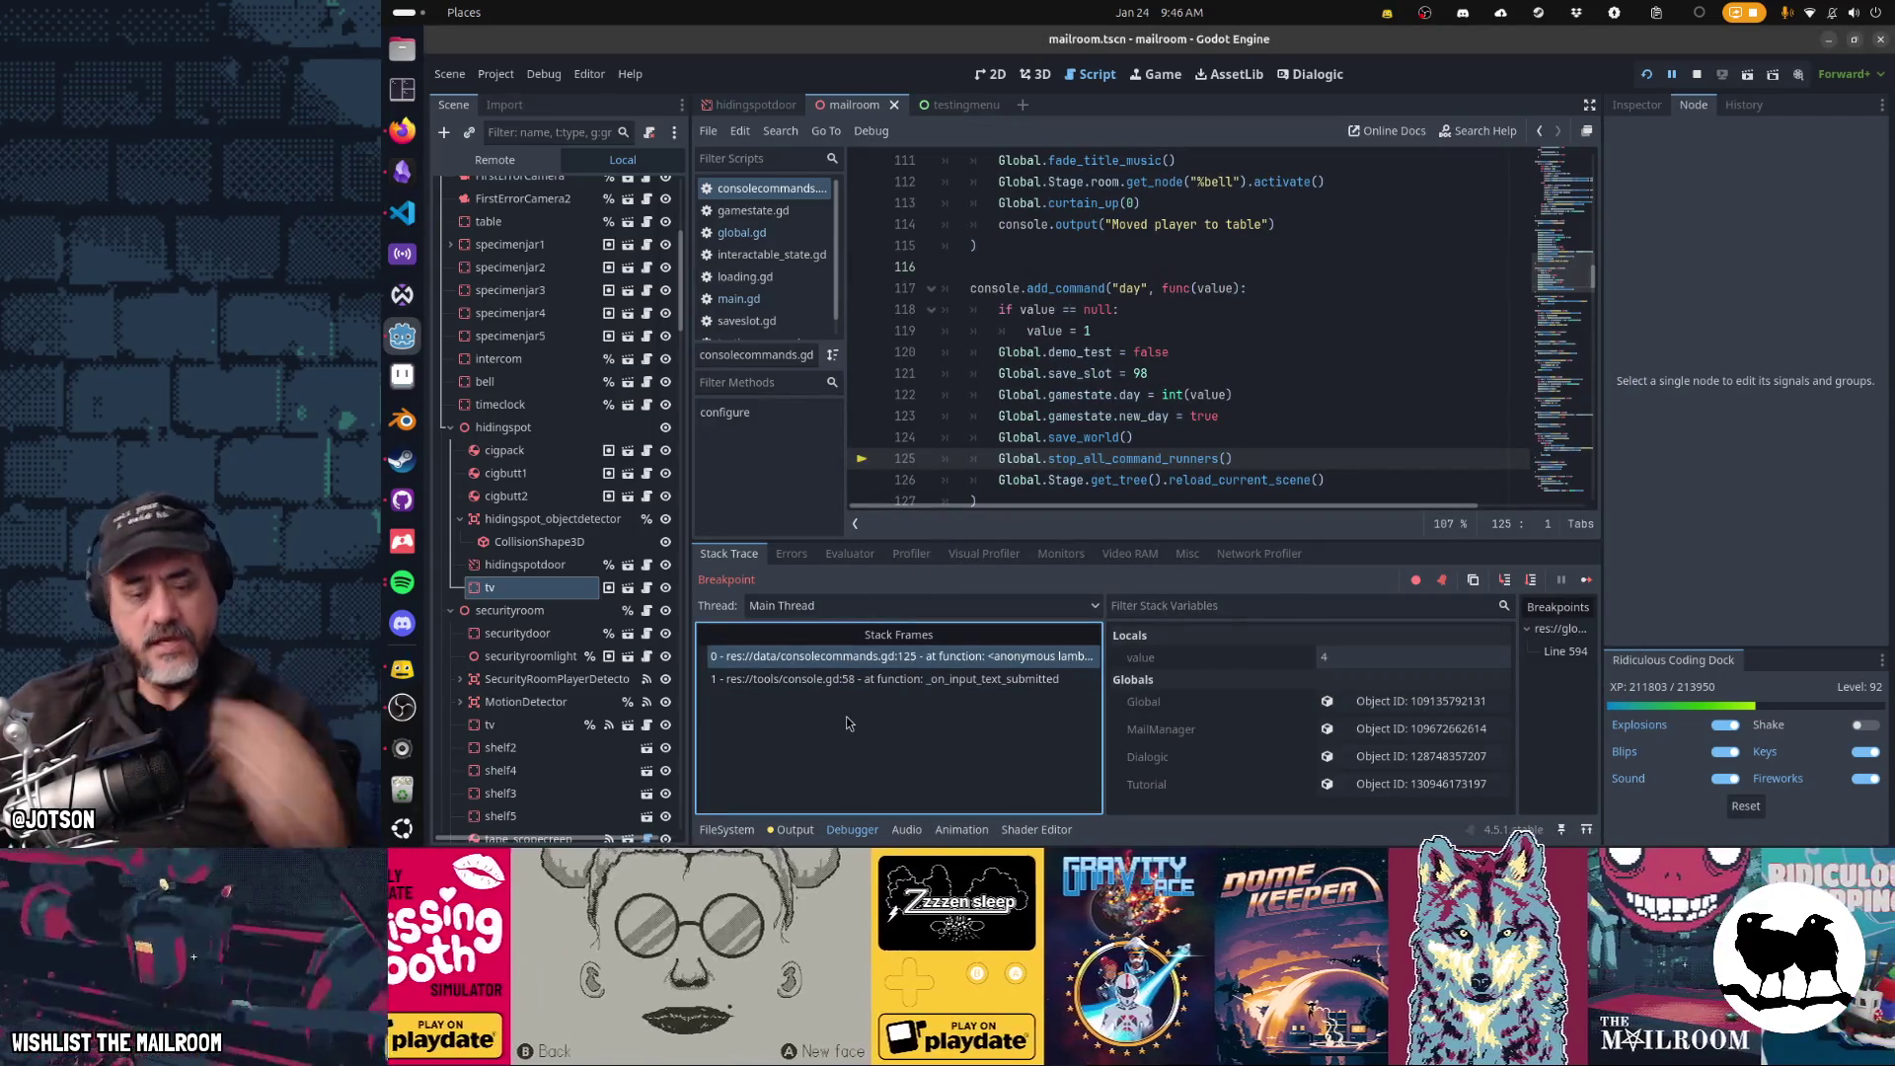
- Continue to the save_world breakpoint and inspect its start_day and _ready callers in main.gd
key(F12)
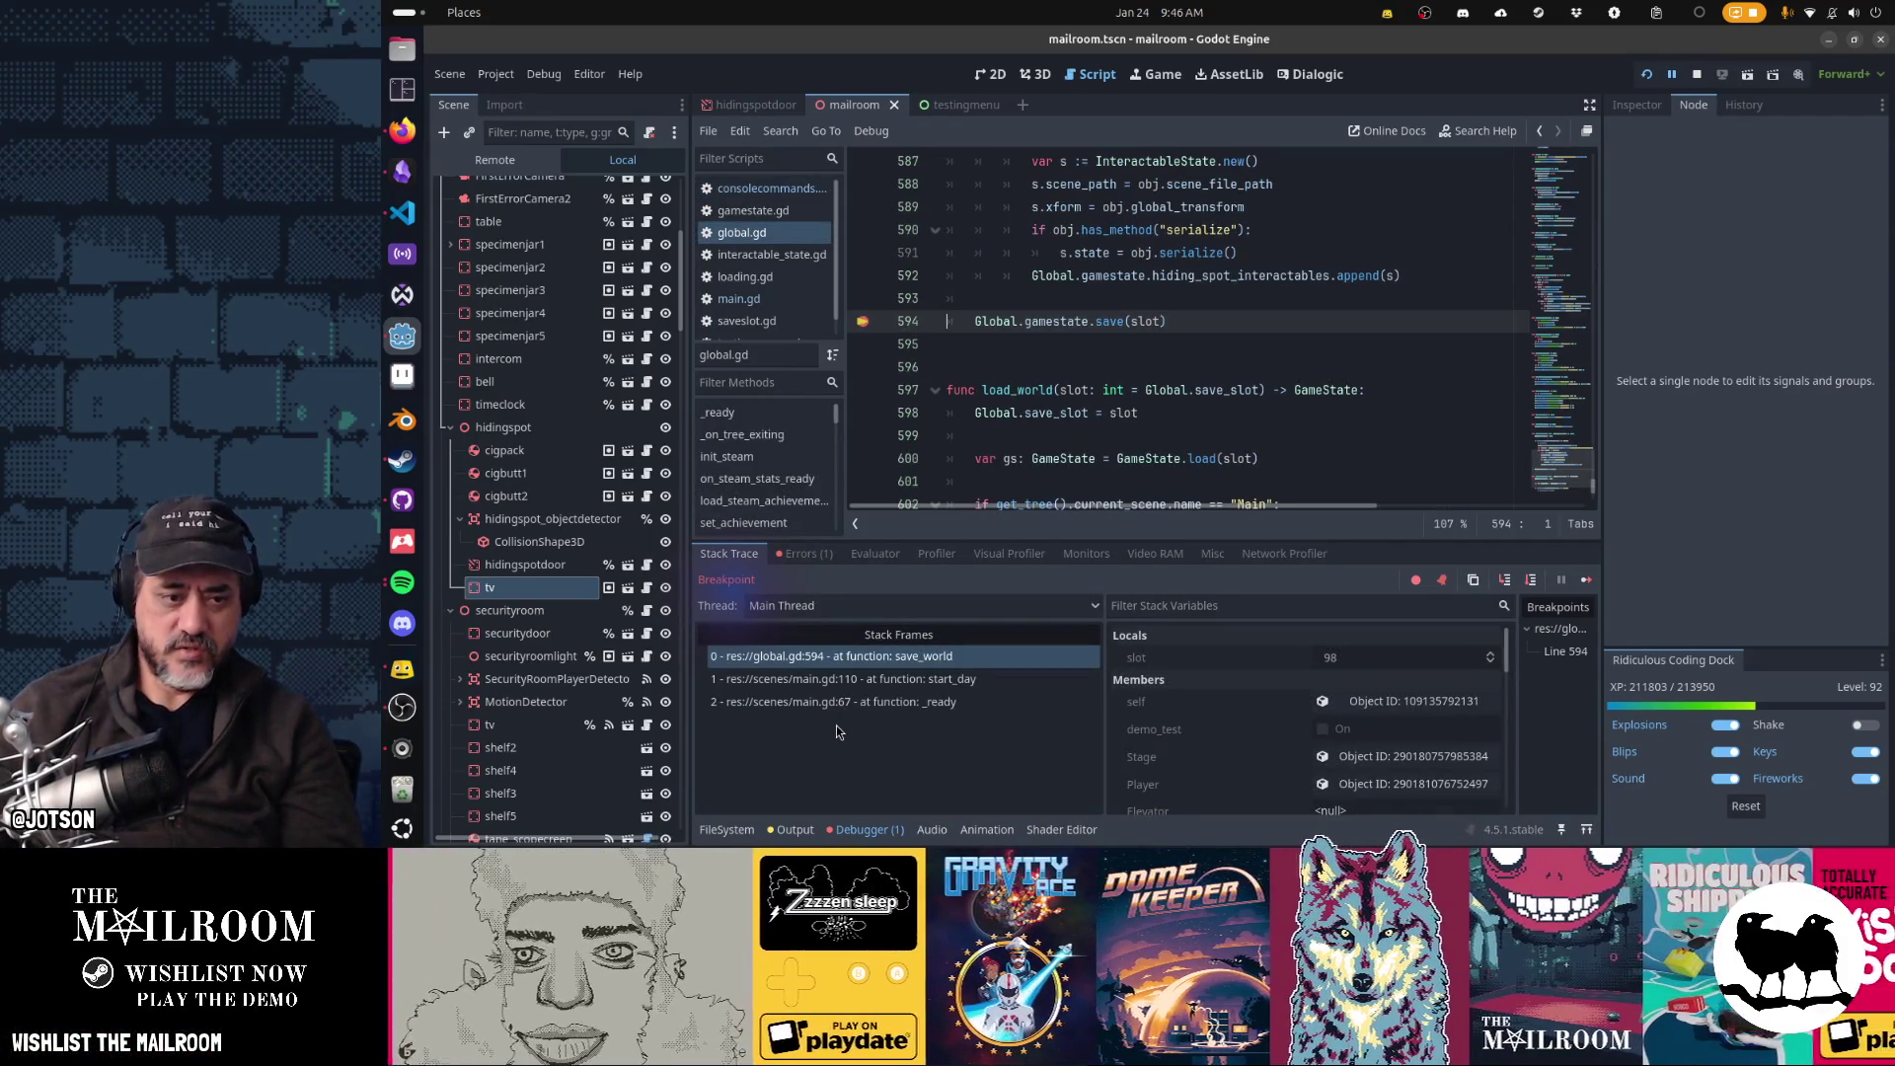
click(887, 678)
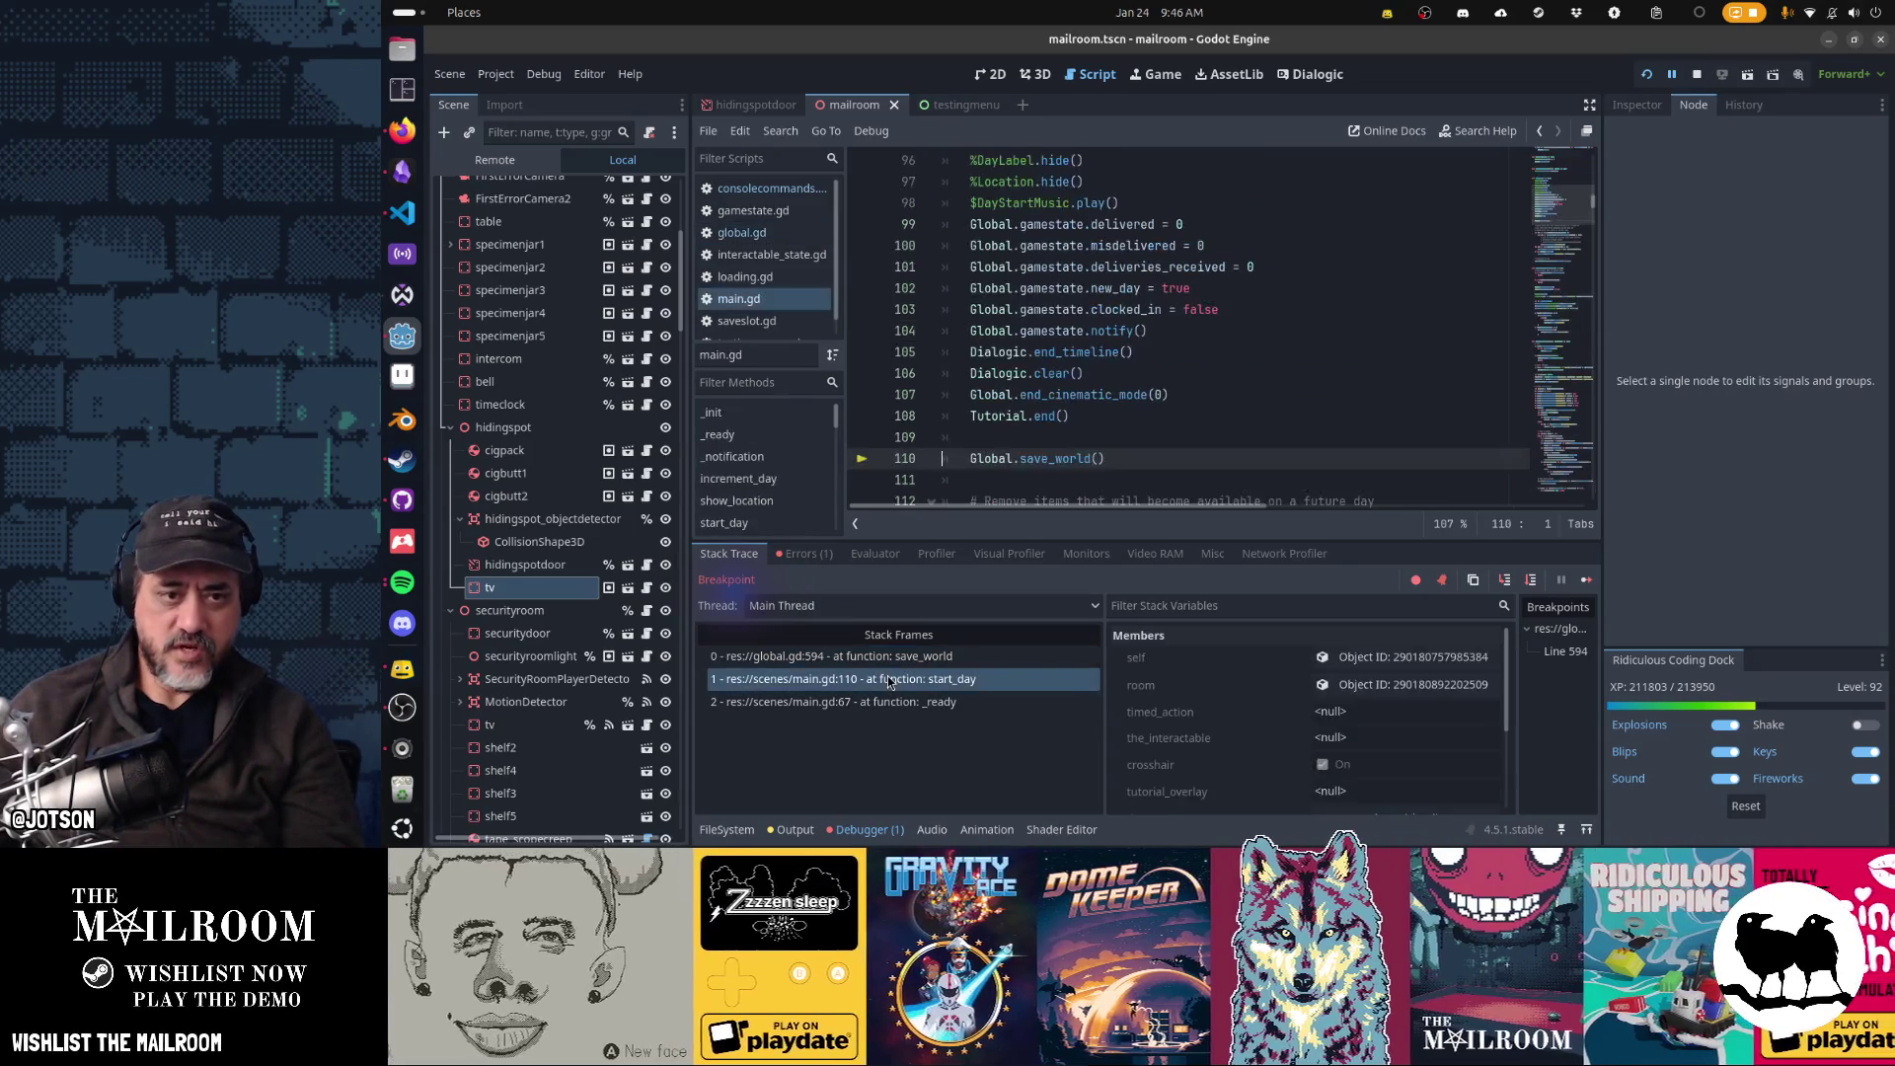
mouse_move(1068, 455)
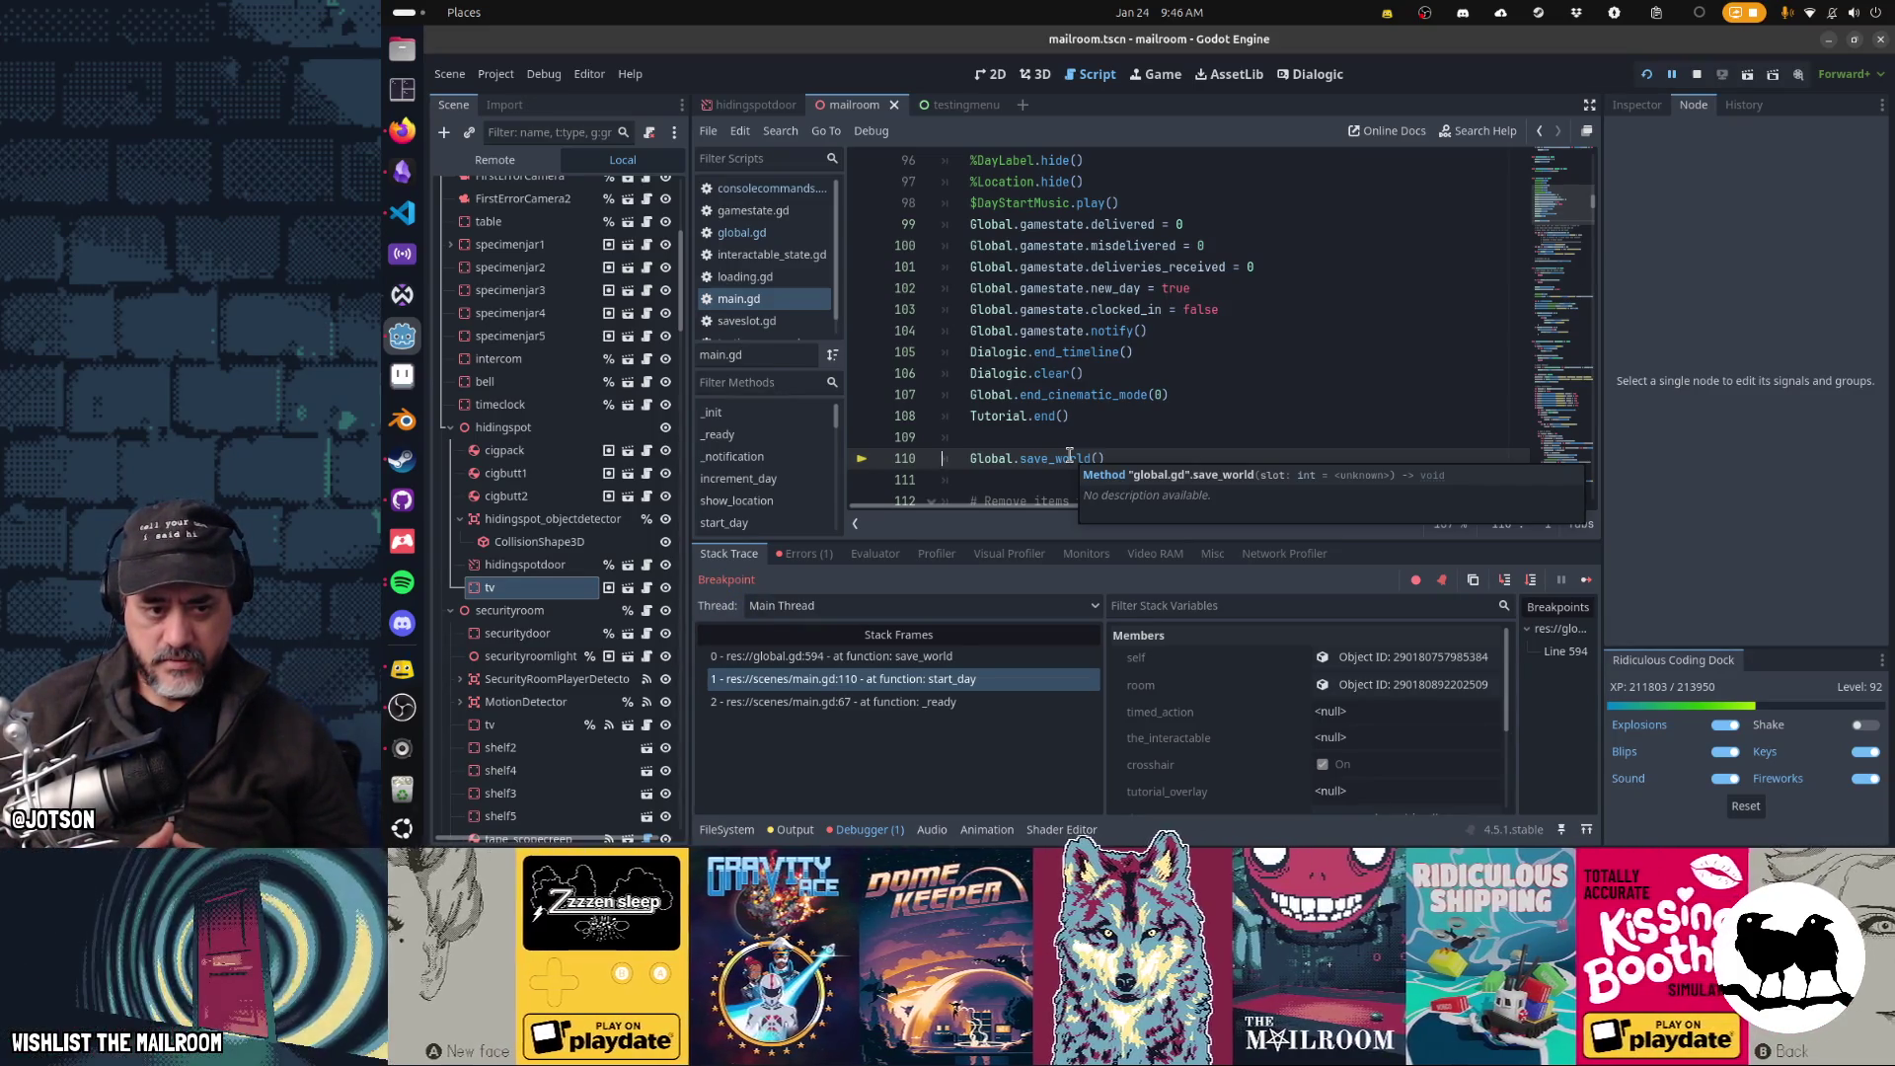
click(848, 702)
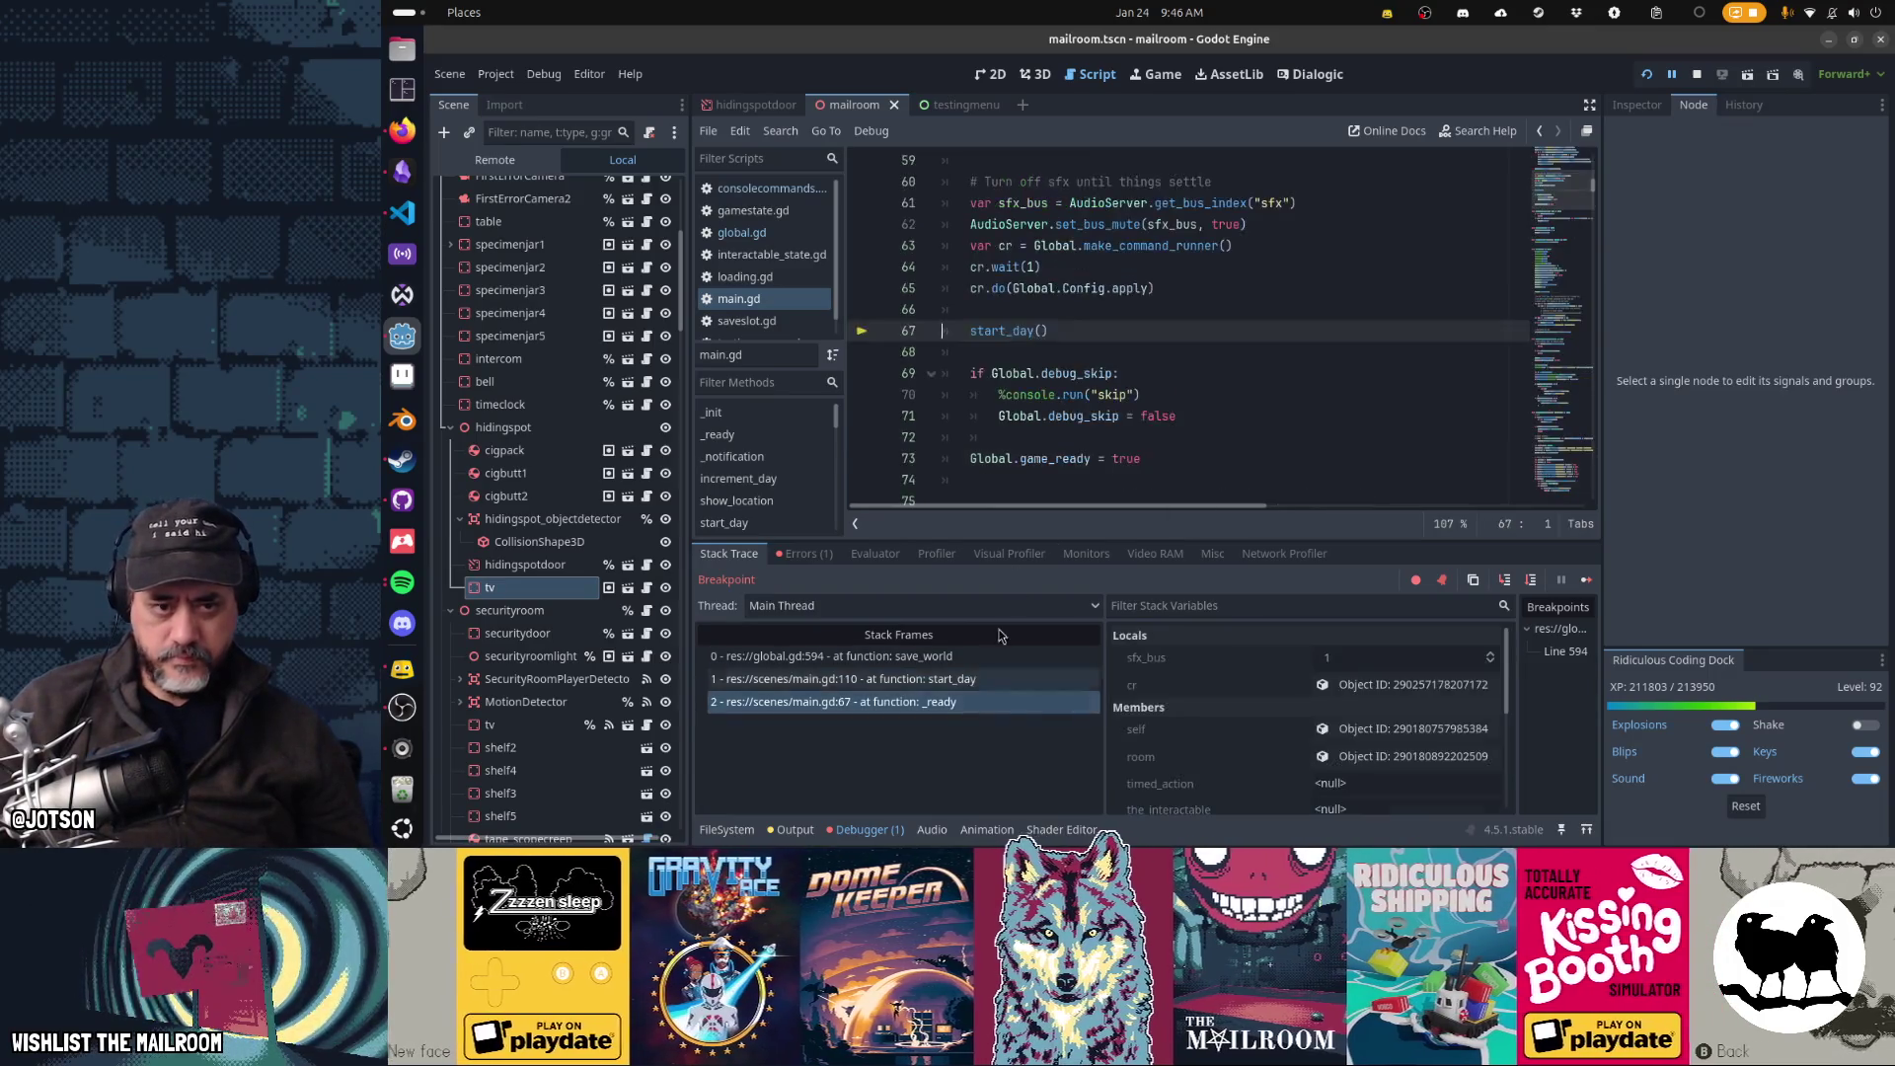
scroll(1171, 348, up, 10)
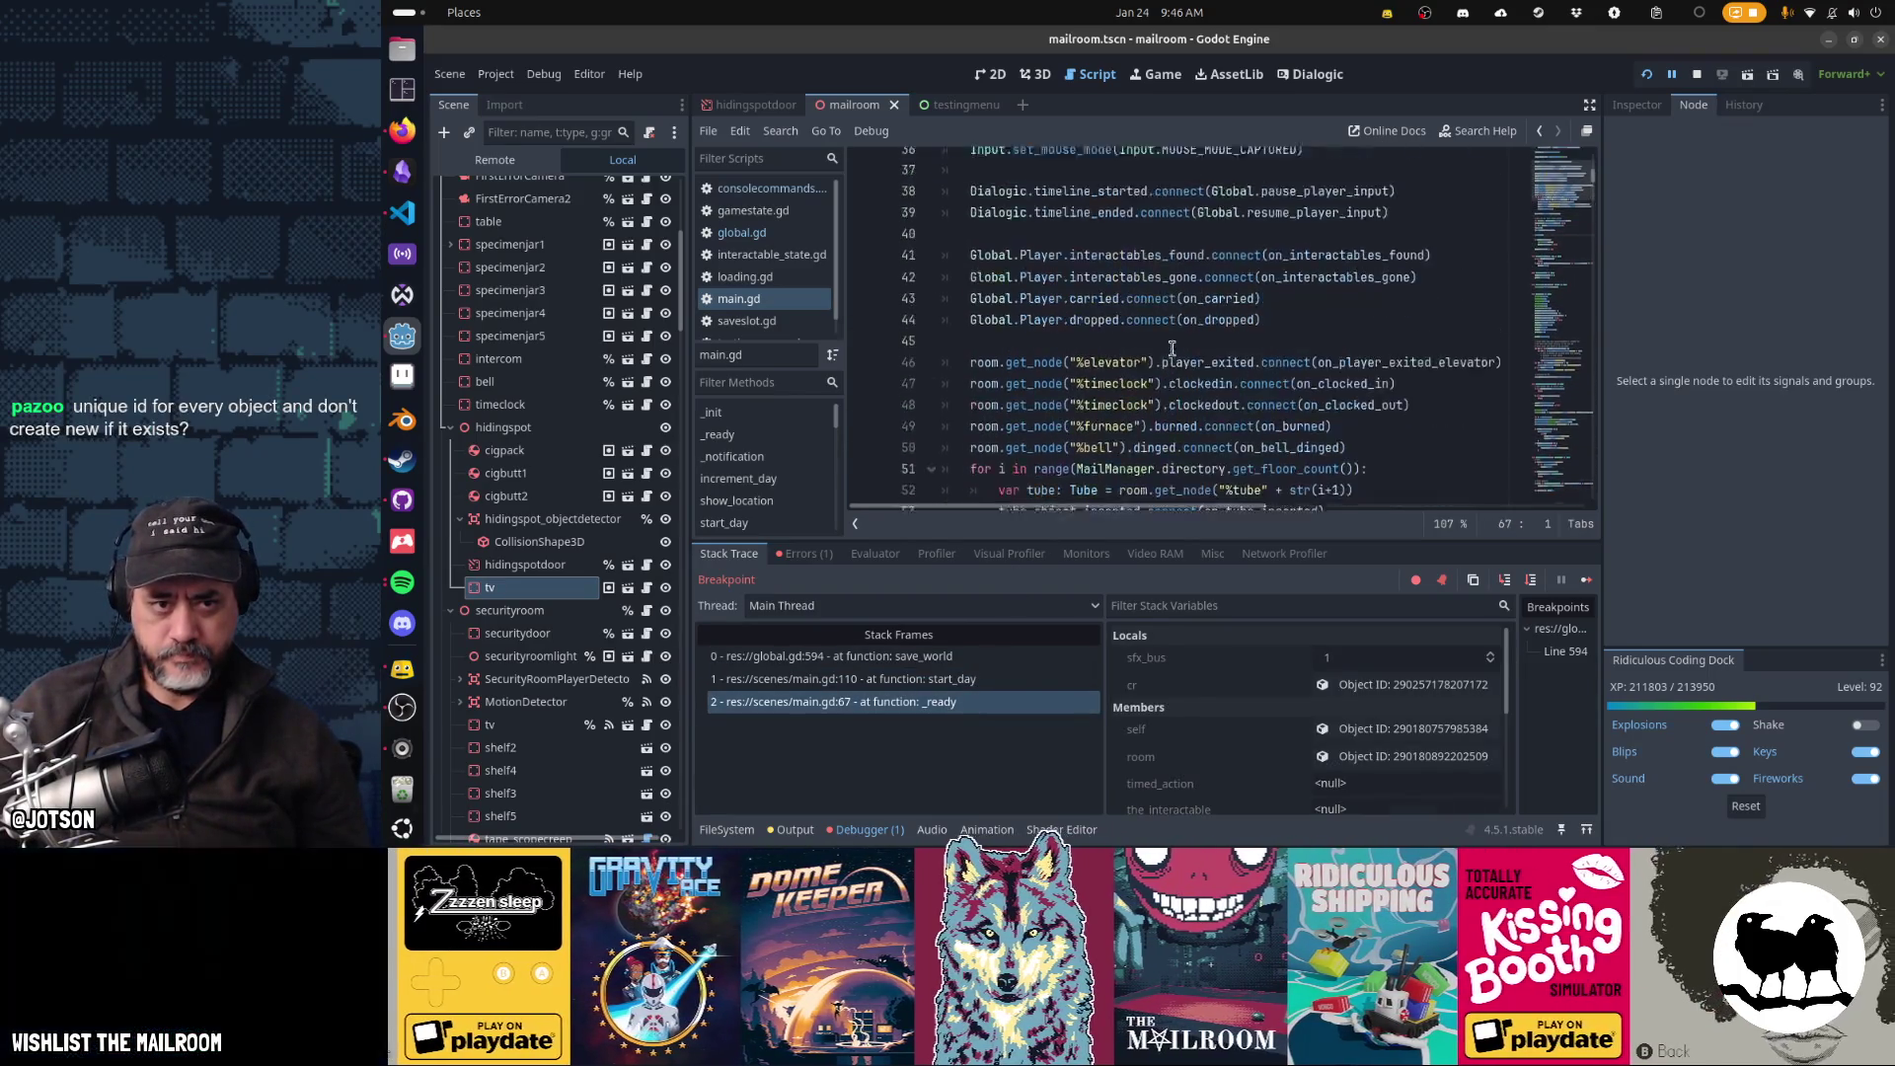
scroll(1172, 348, up, 3)
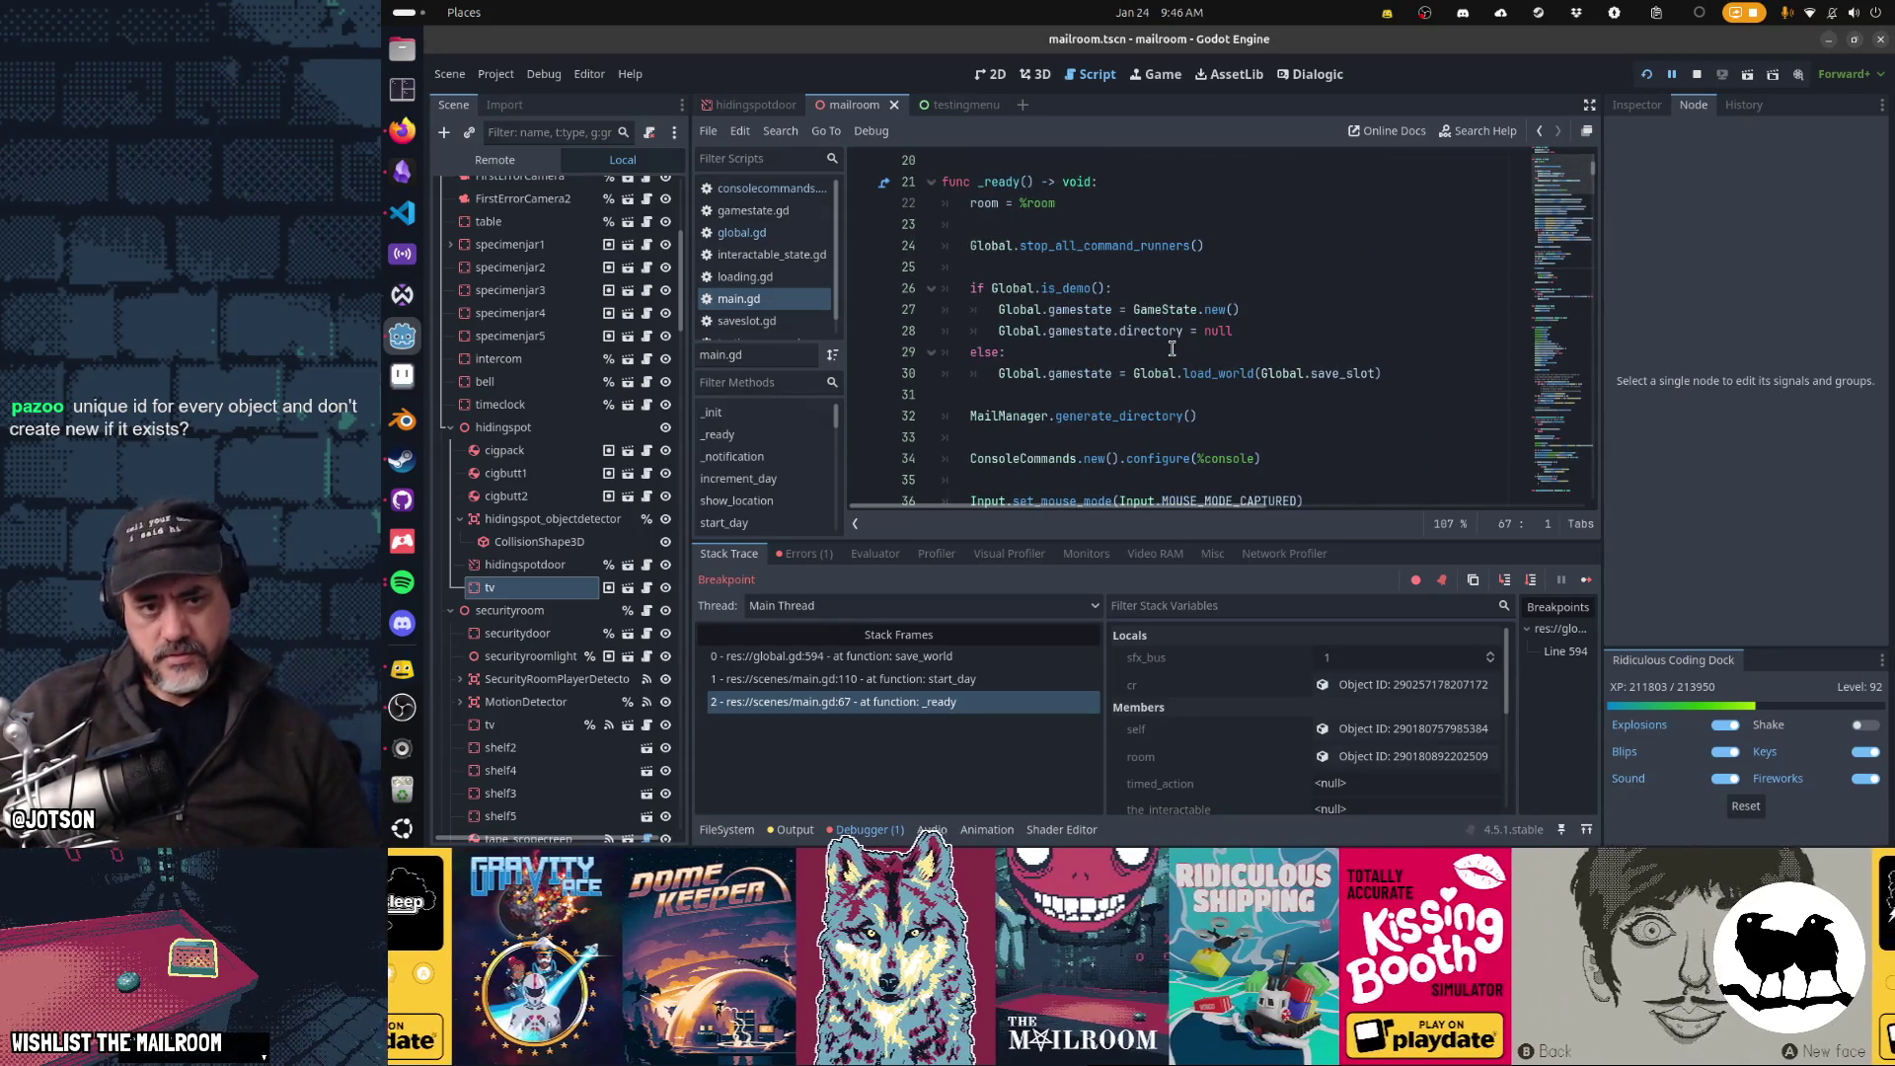
mouse_move(1337, 372)
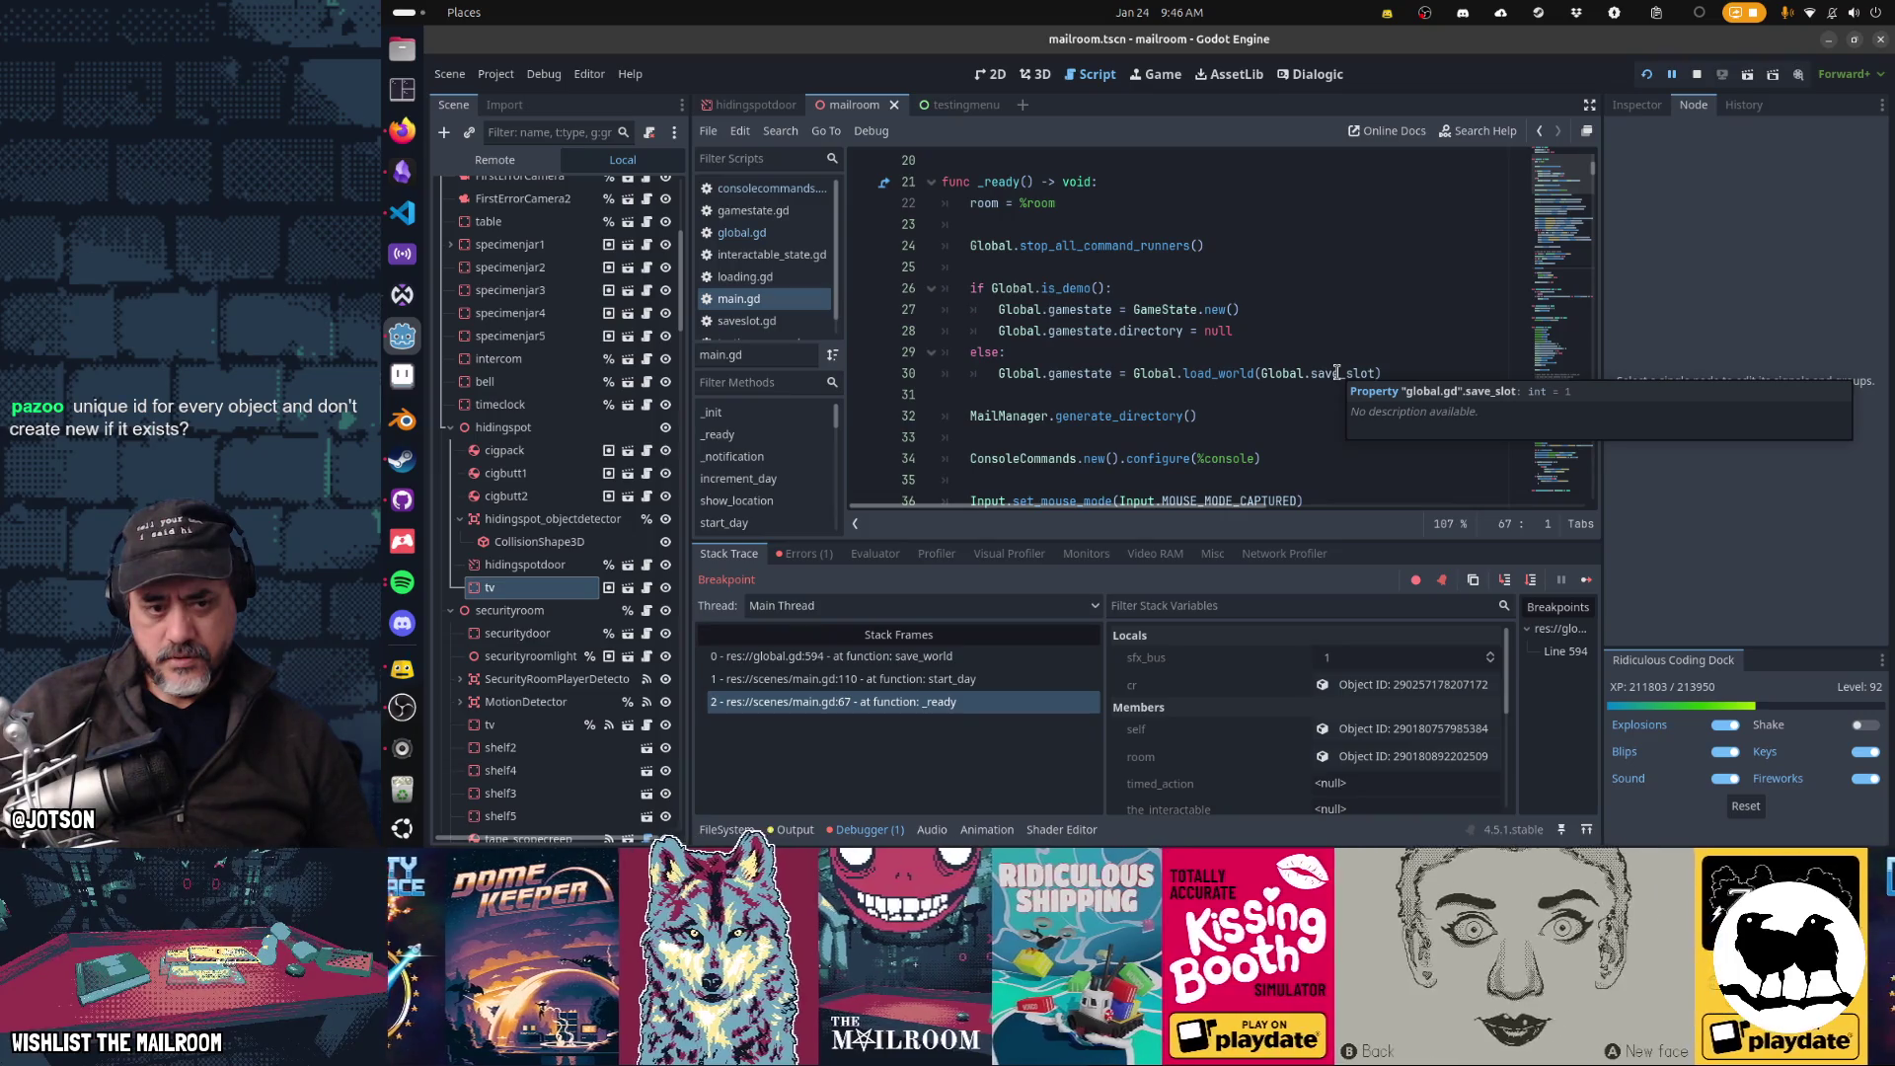
key(Up)
key(Up)
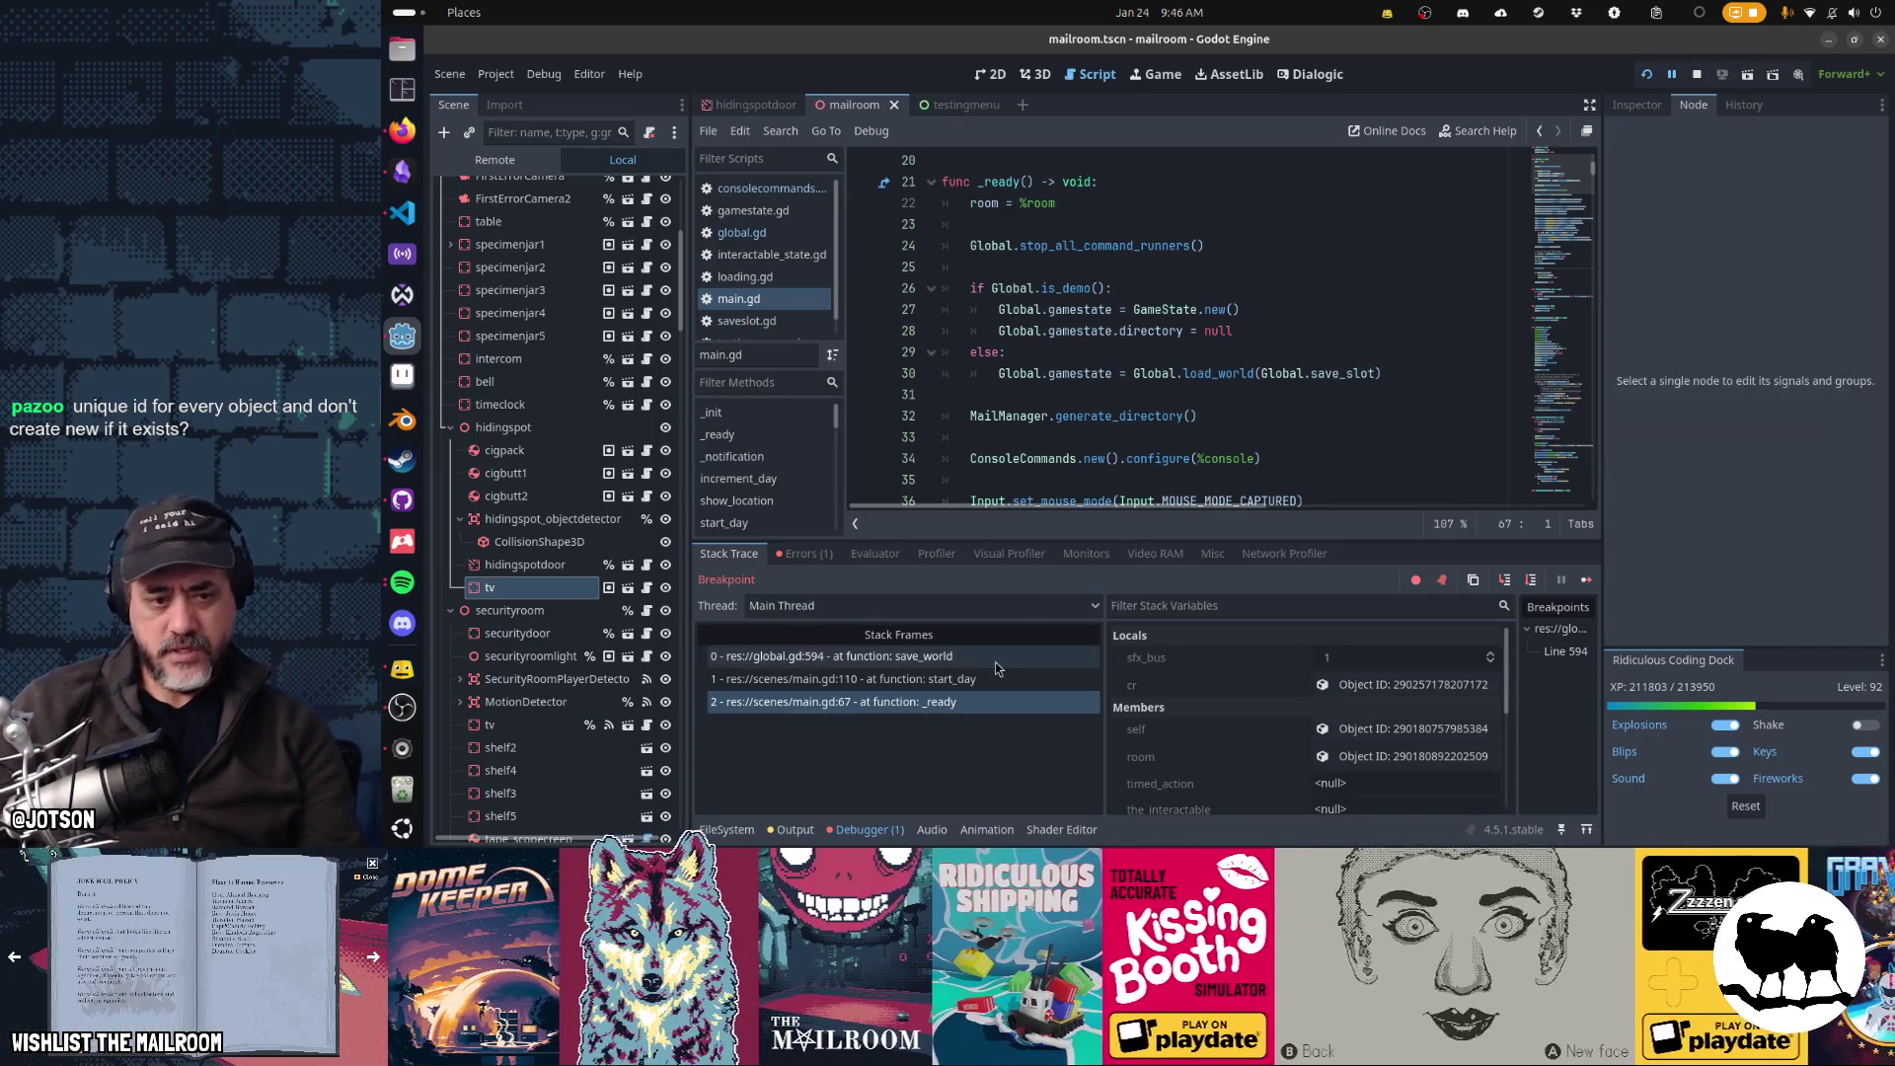
- Check saveslot_98.tres in VS Code, resume past save_world, and recheck the reloaded file
key(alt+Tab)
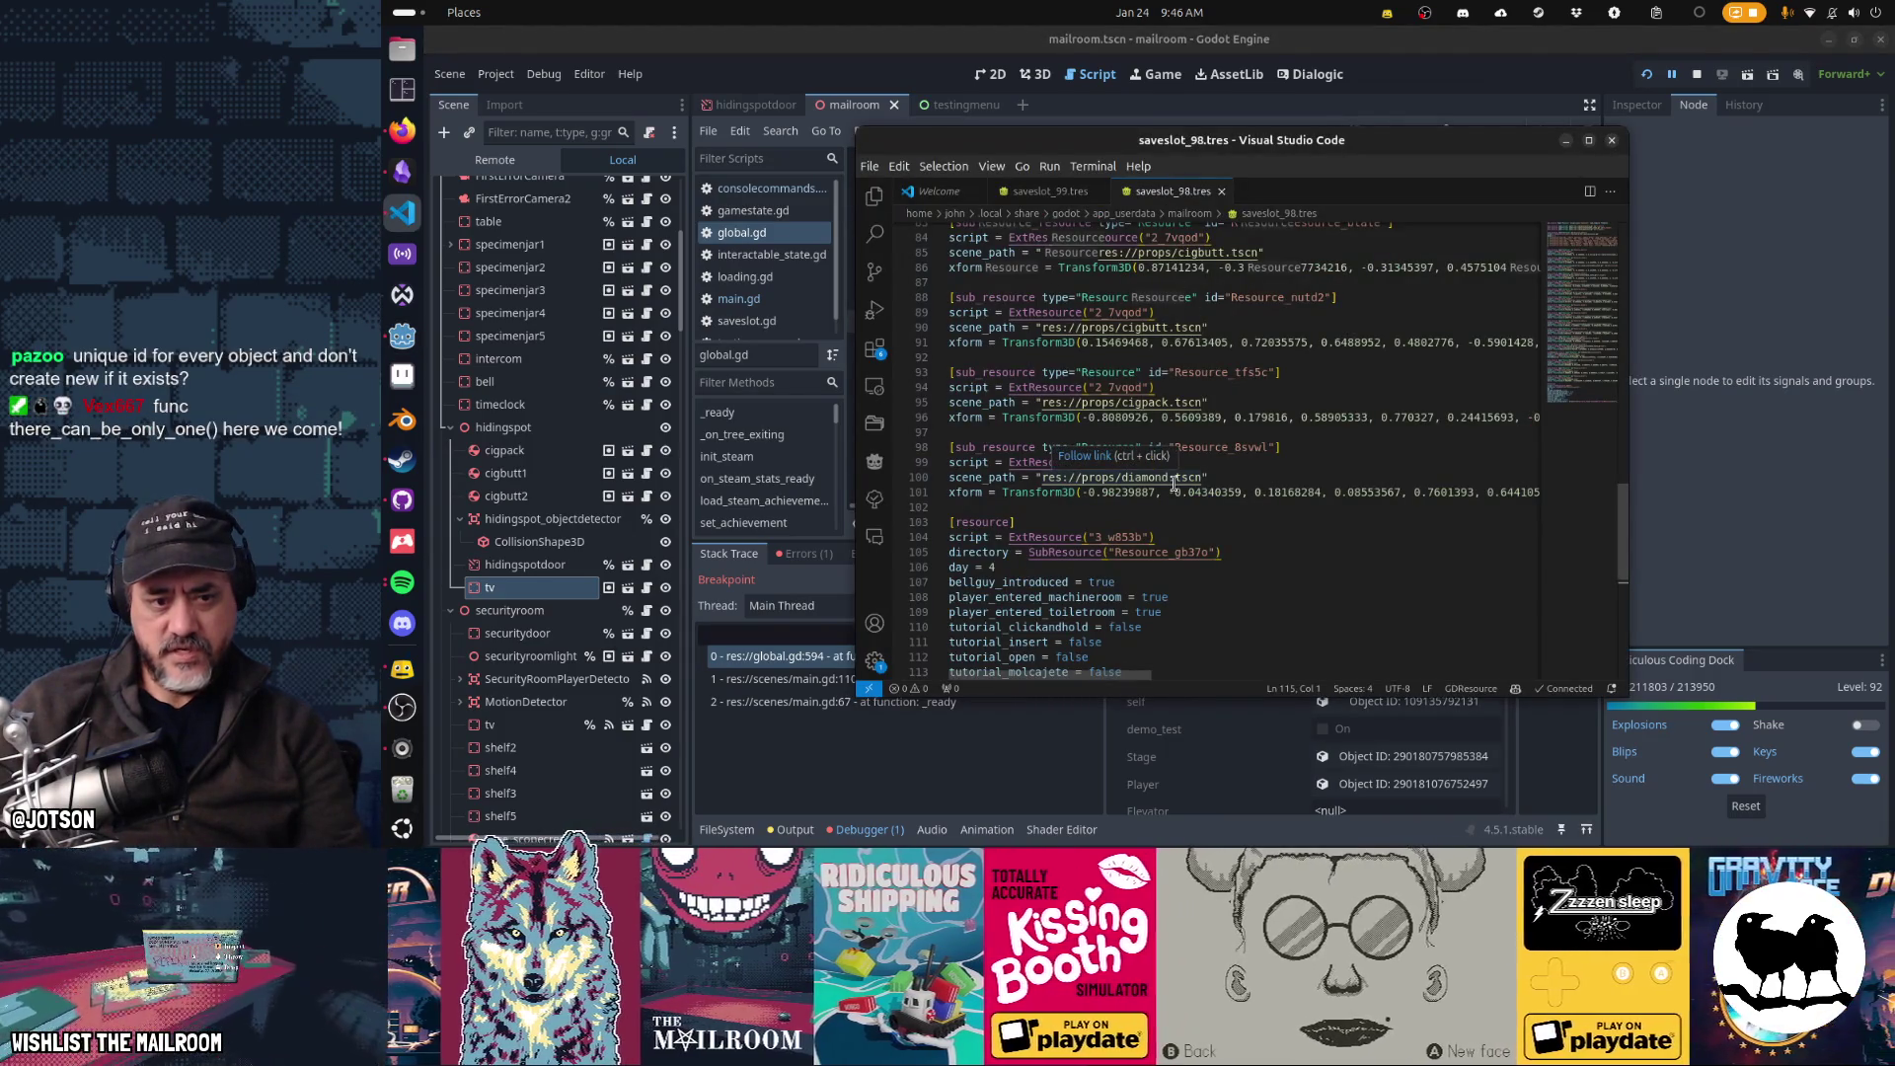
key(alt+Tab)
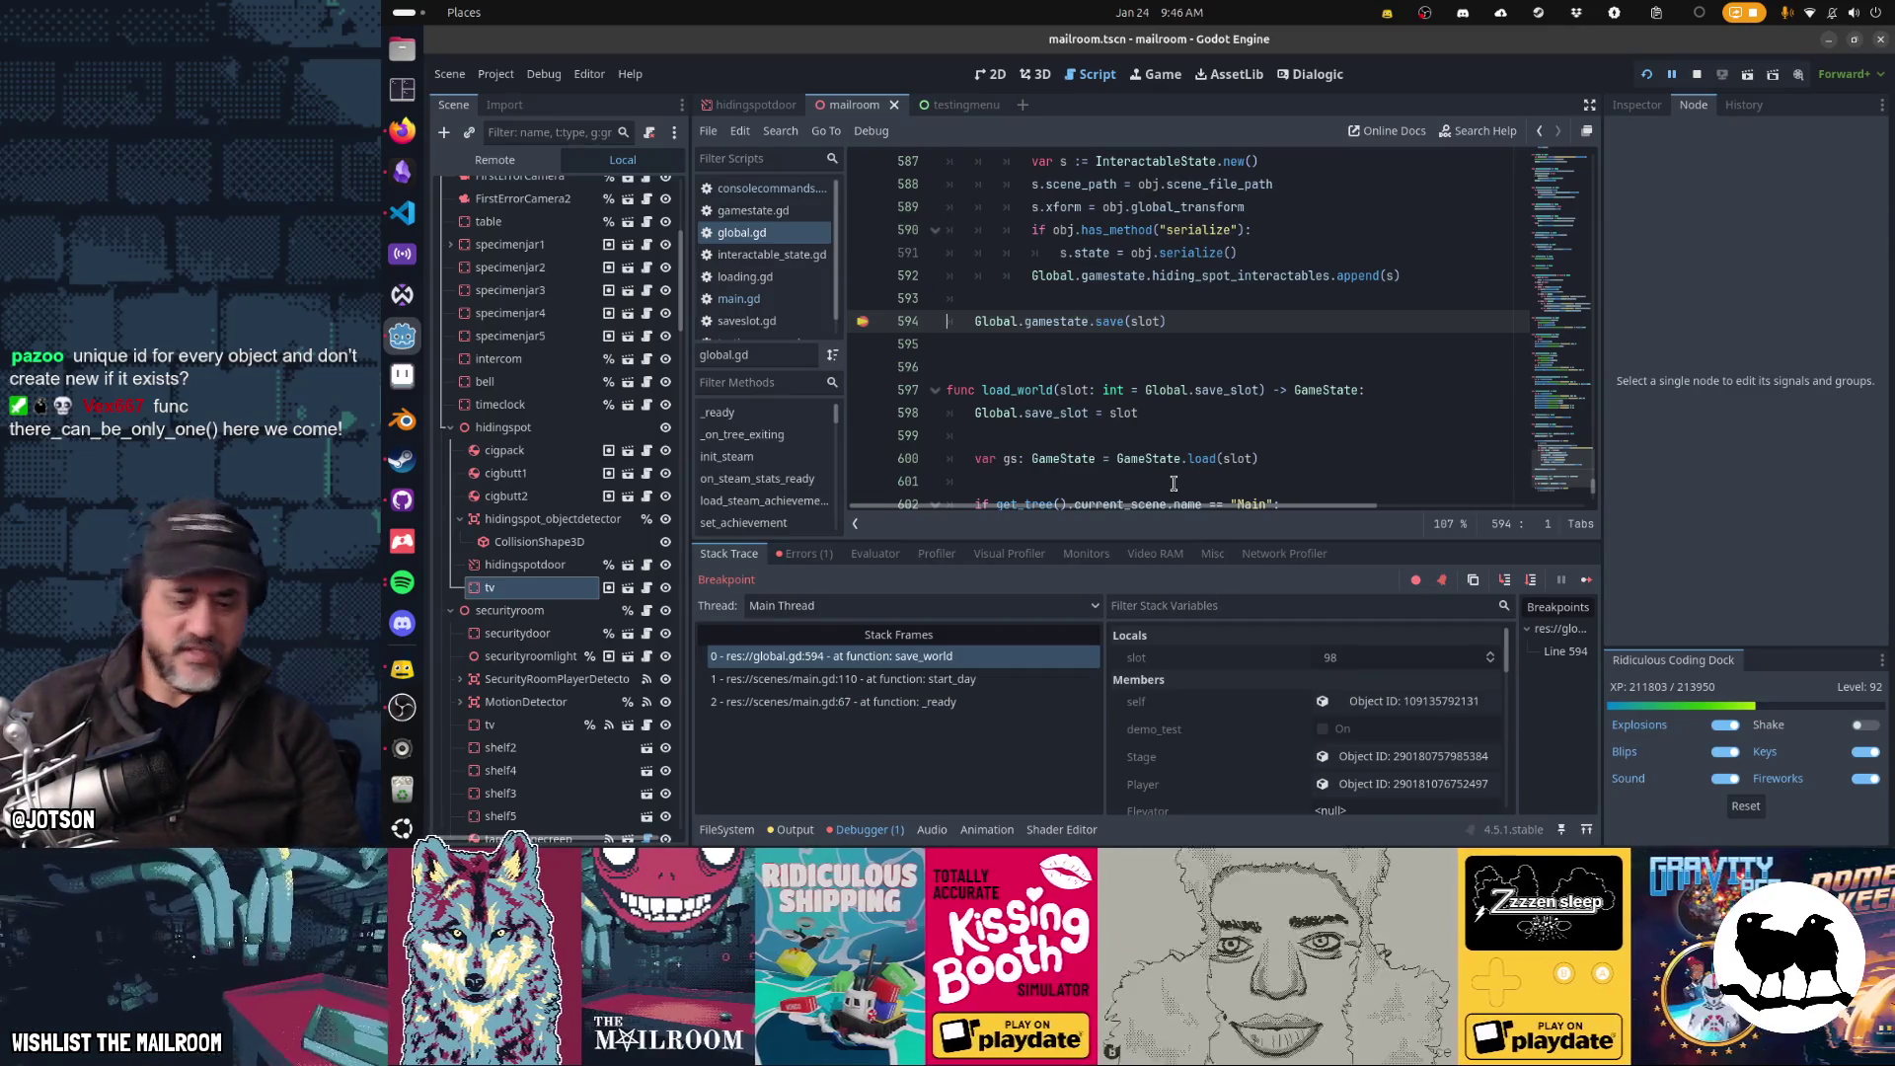
key(F12)
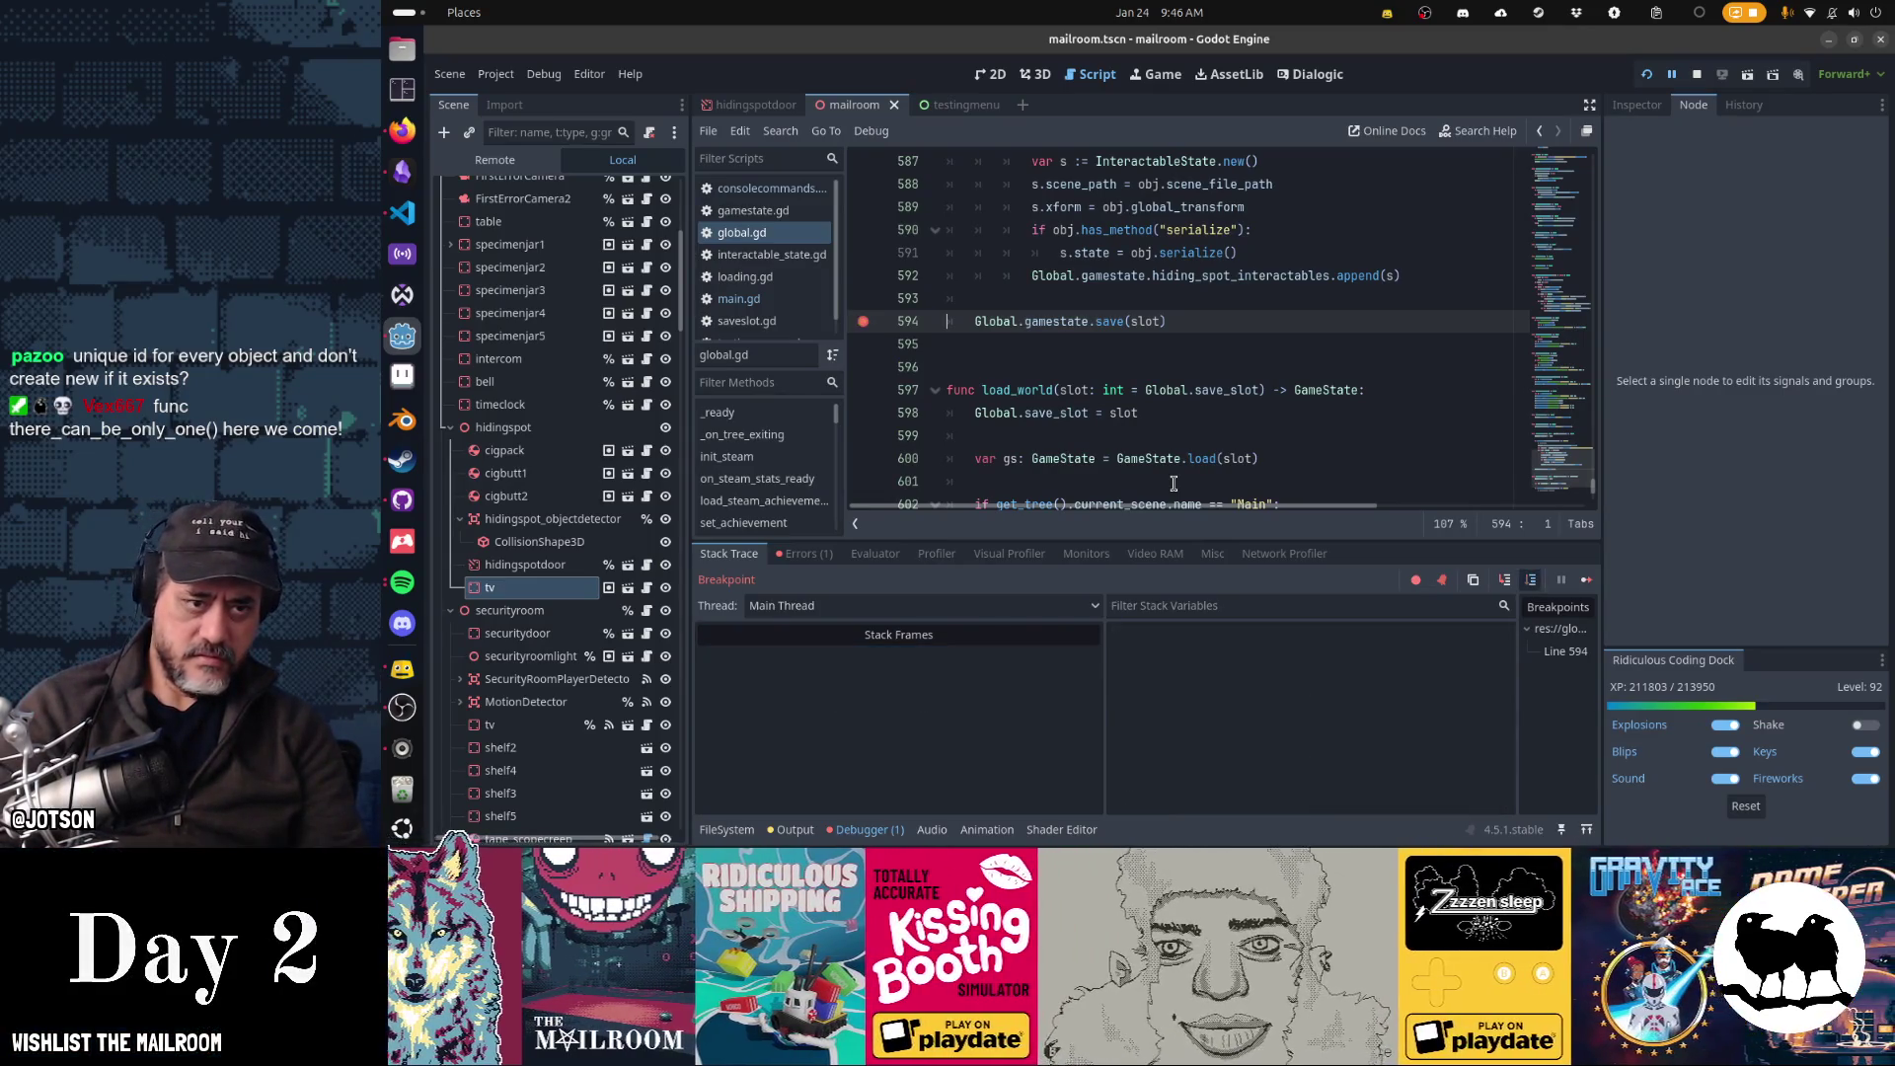
key(alt+Tab)
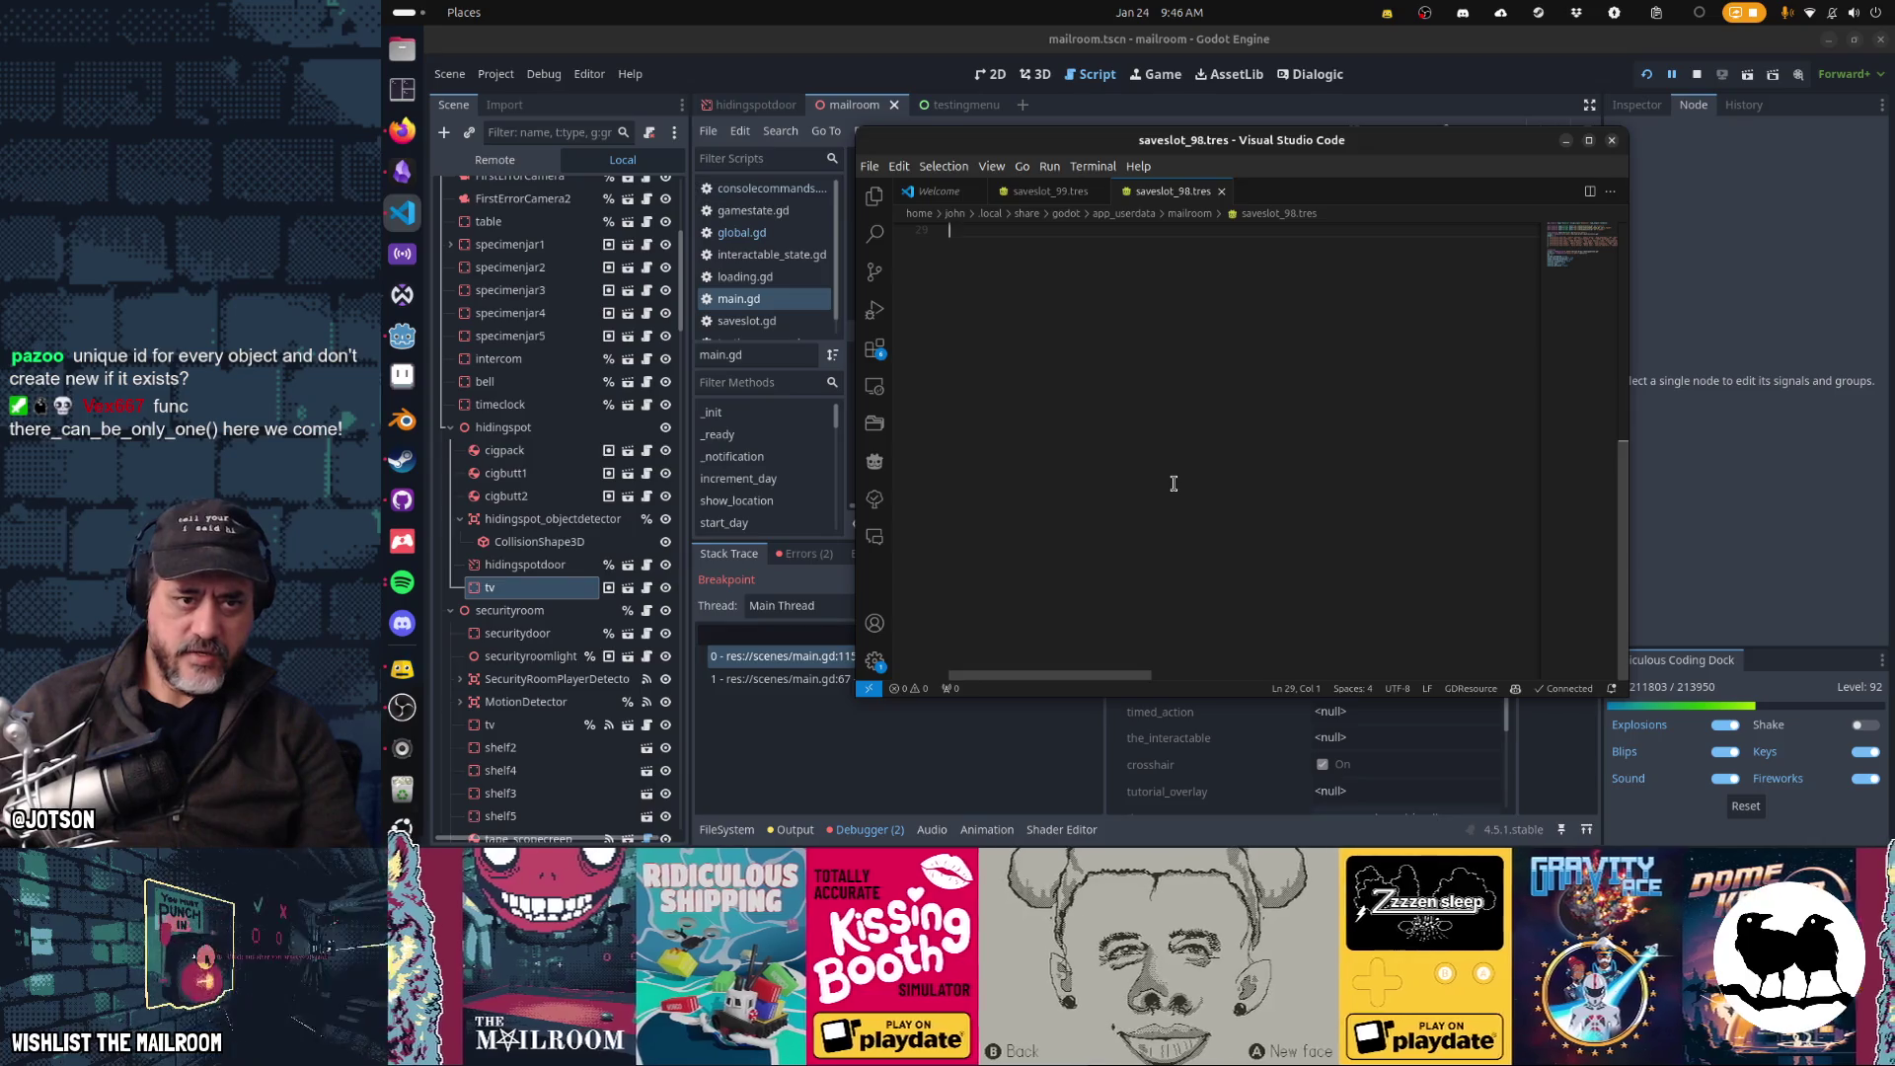
scroll(1174, 483, up, 10)
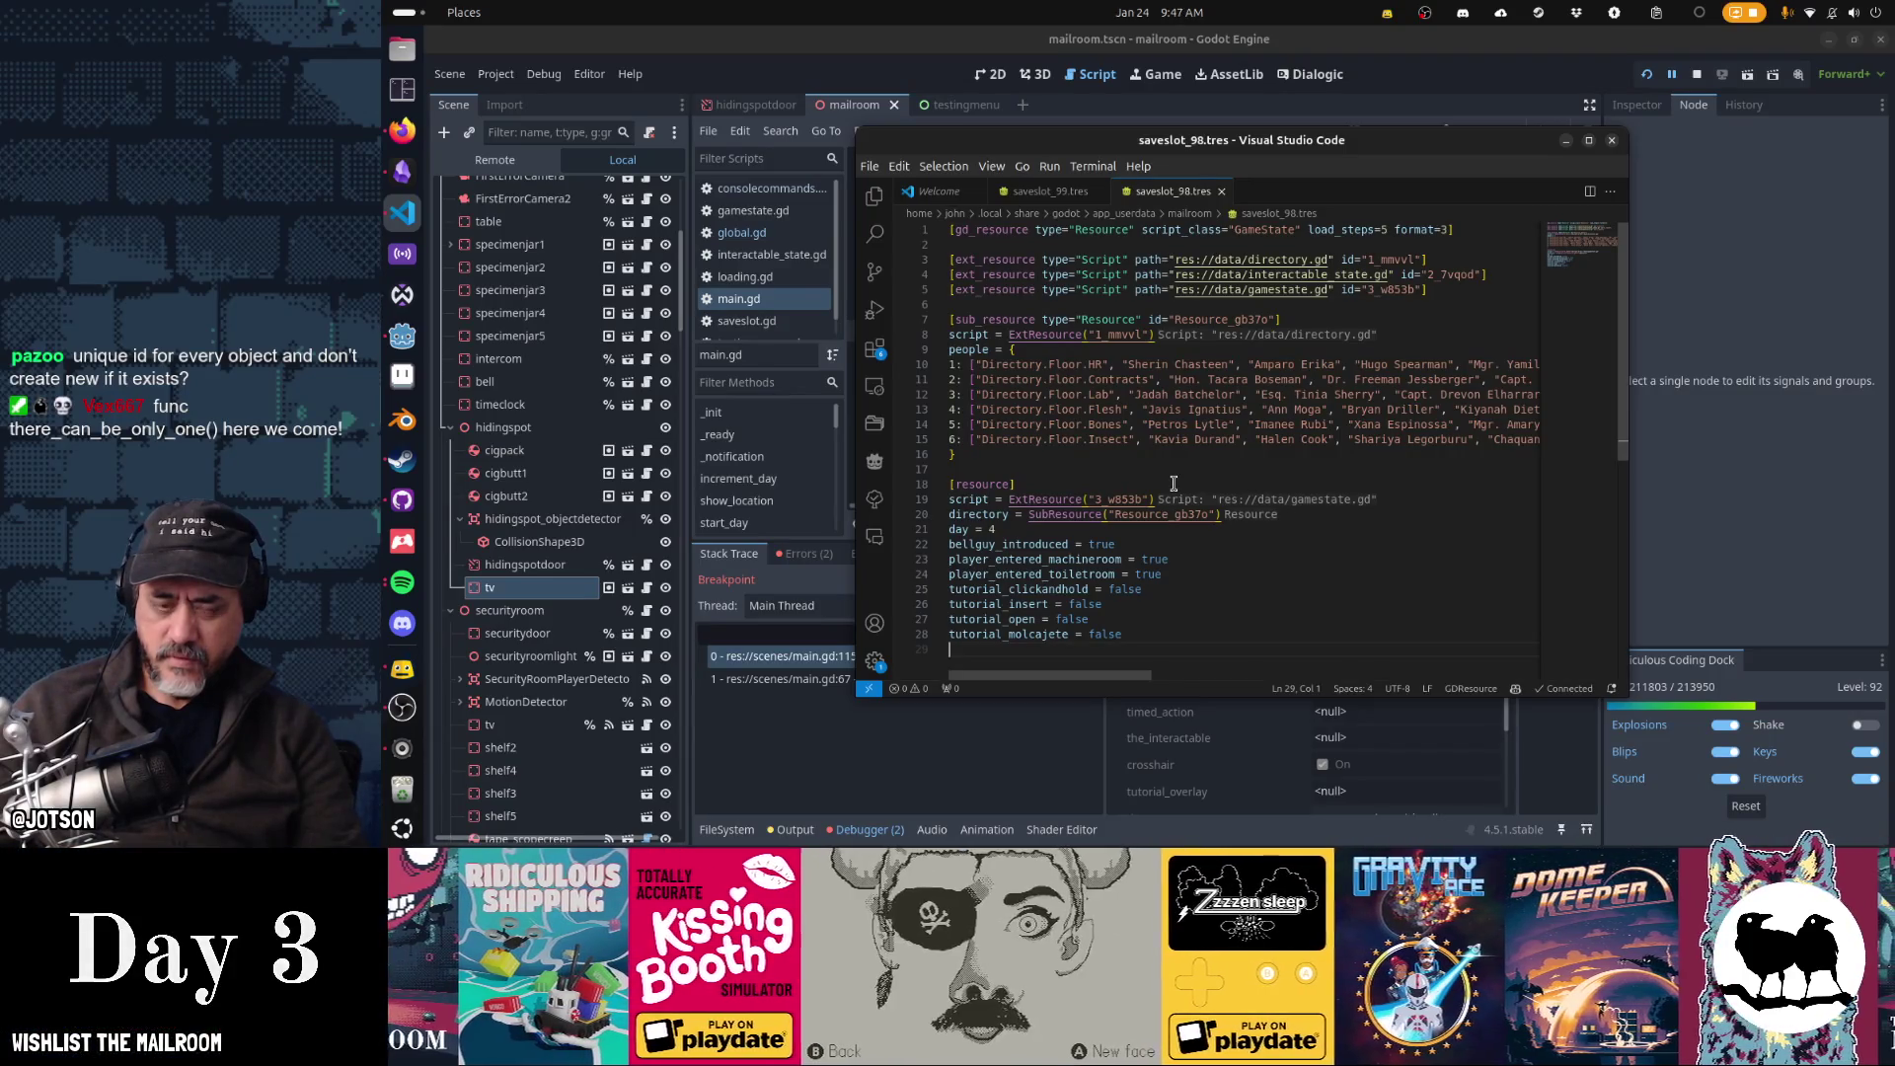
key(alt+Tab)
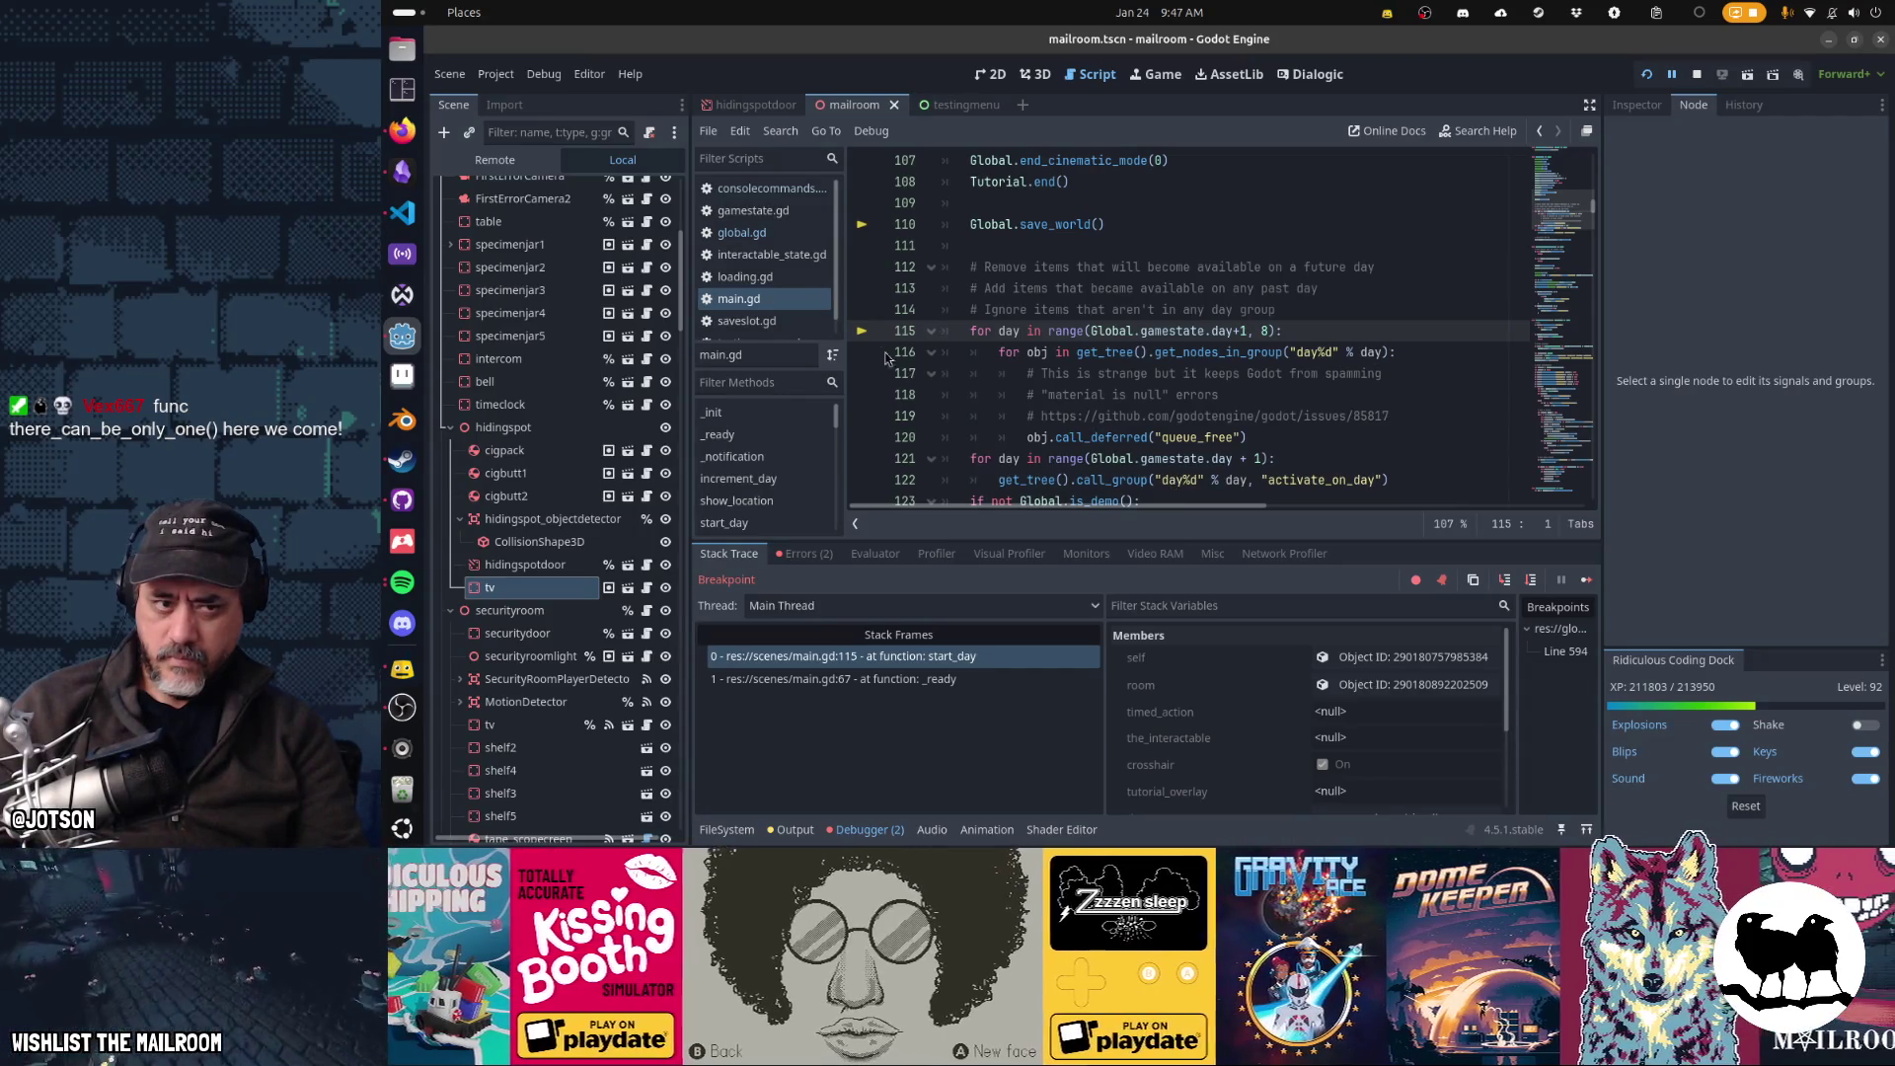
- Add a breakpoint on global.gd line 585, resume the game, and bring saveslot_98.tres forward
click(806, 229)
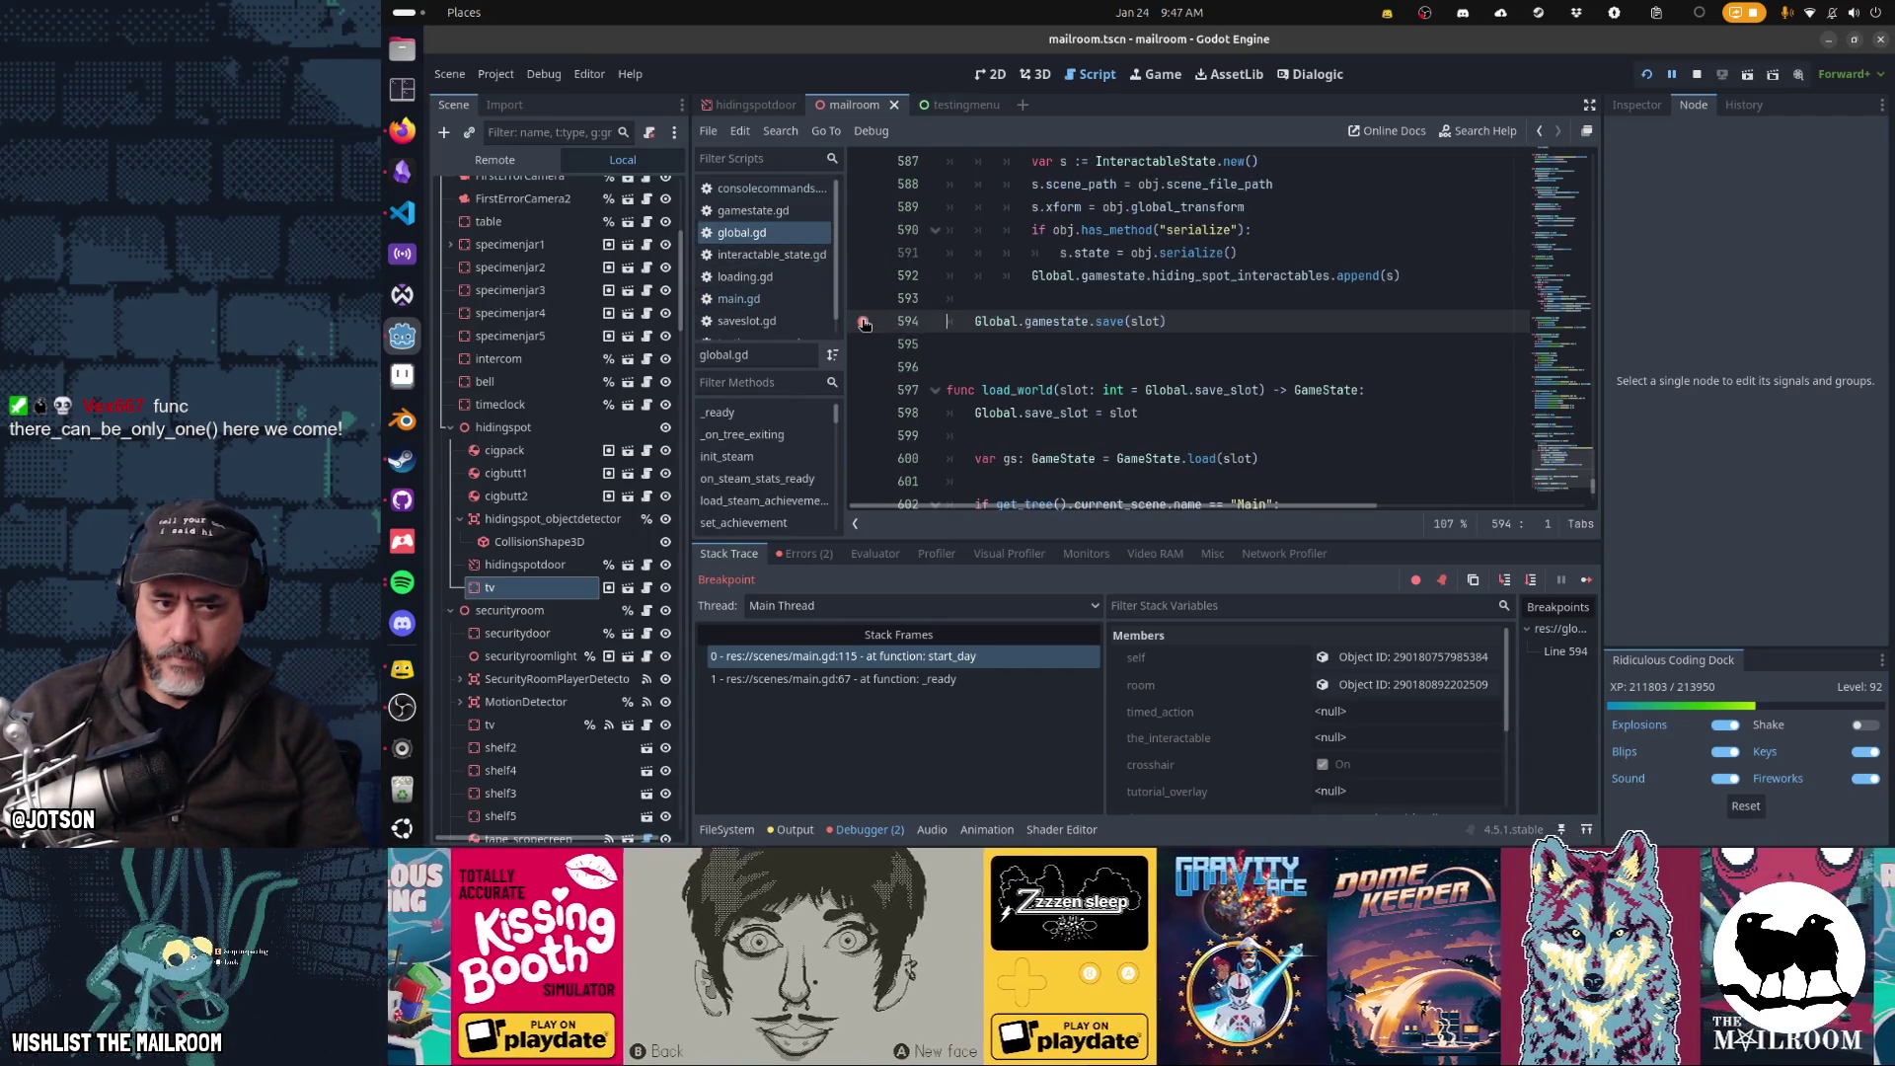
scroll(1092, 464, up, 2)
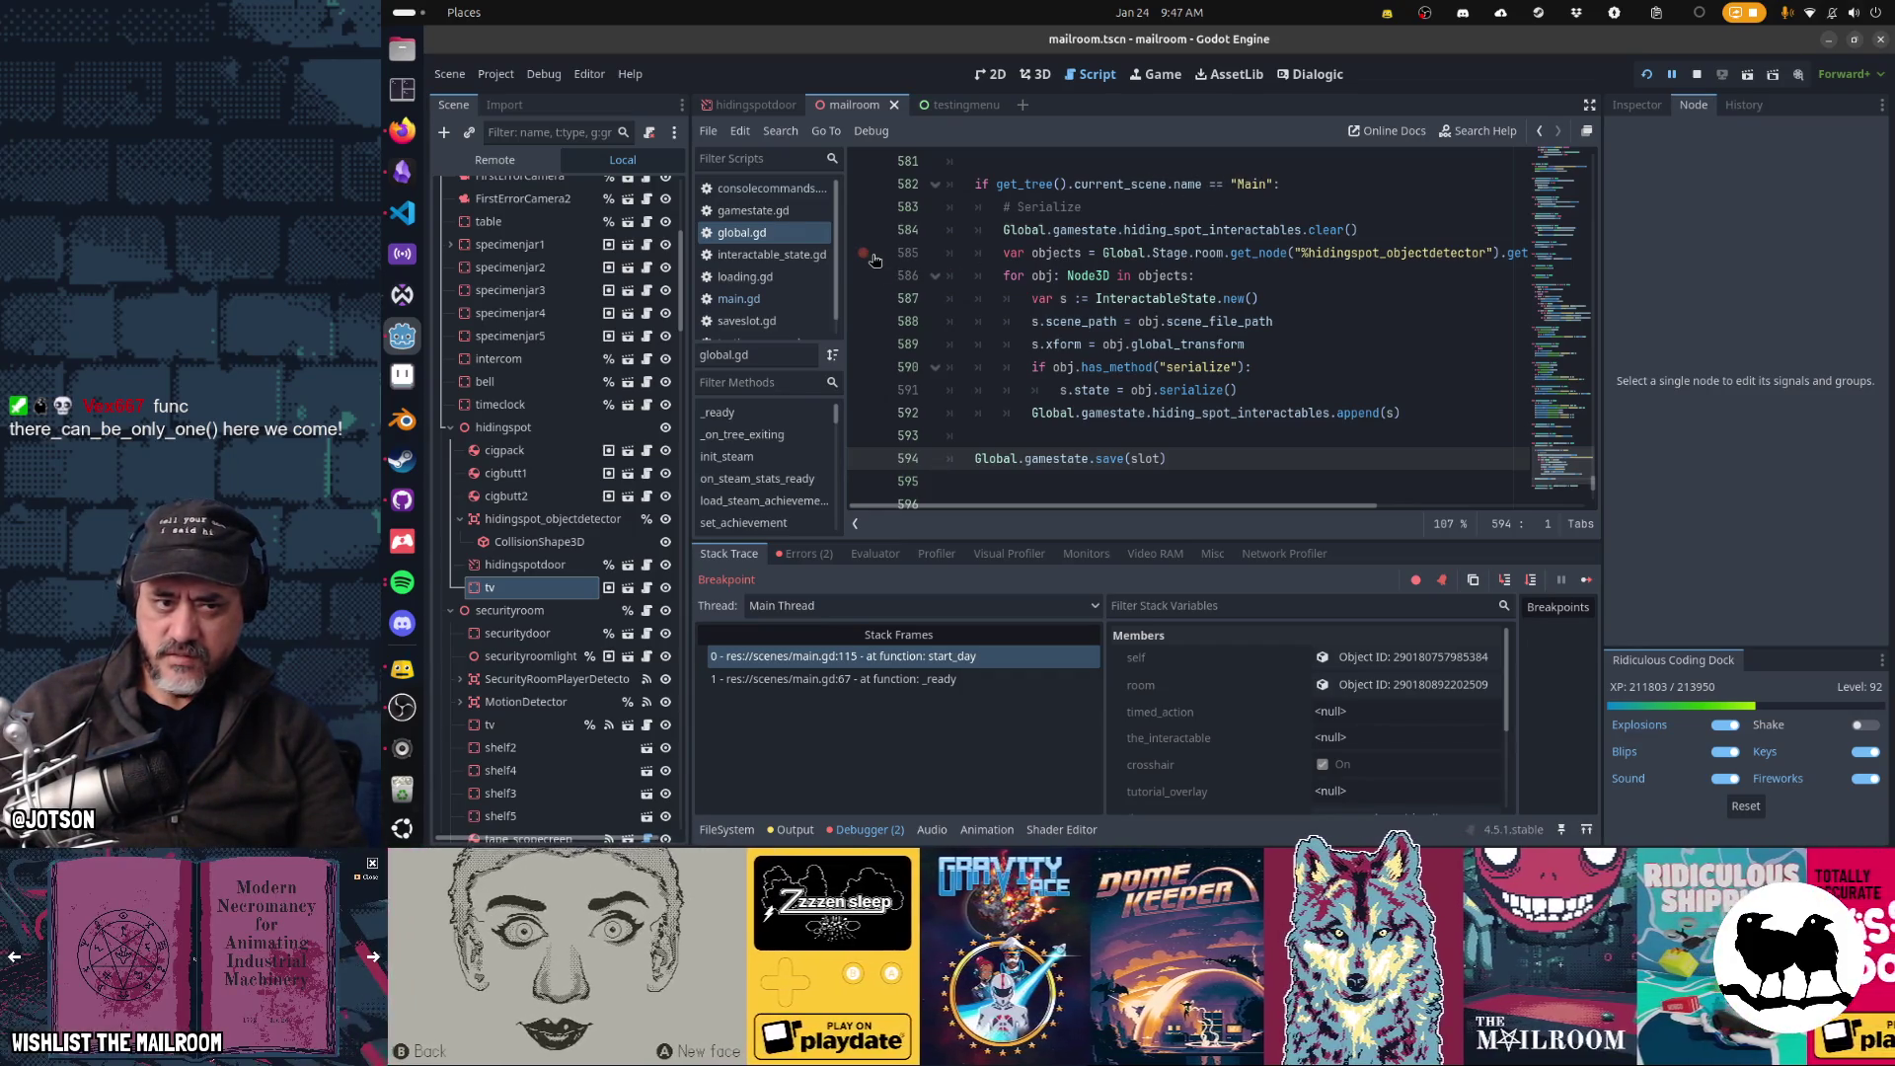
click(873, 256)
key(F12)
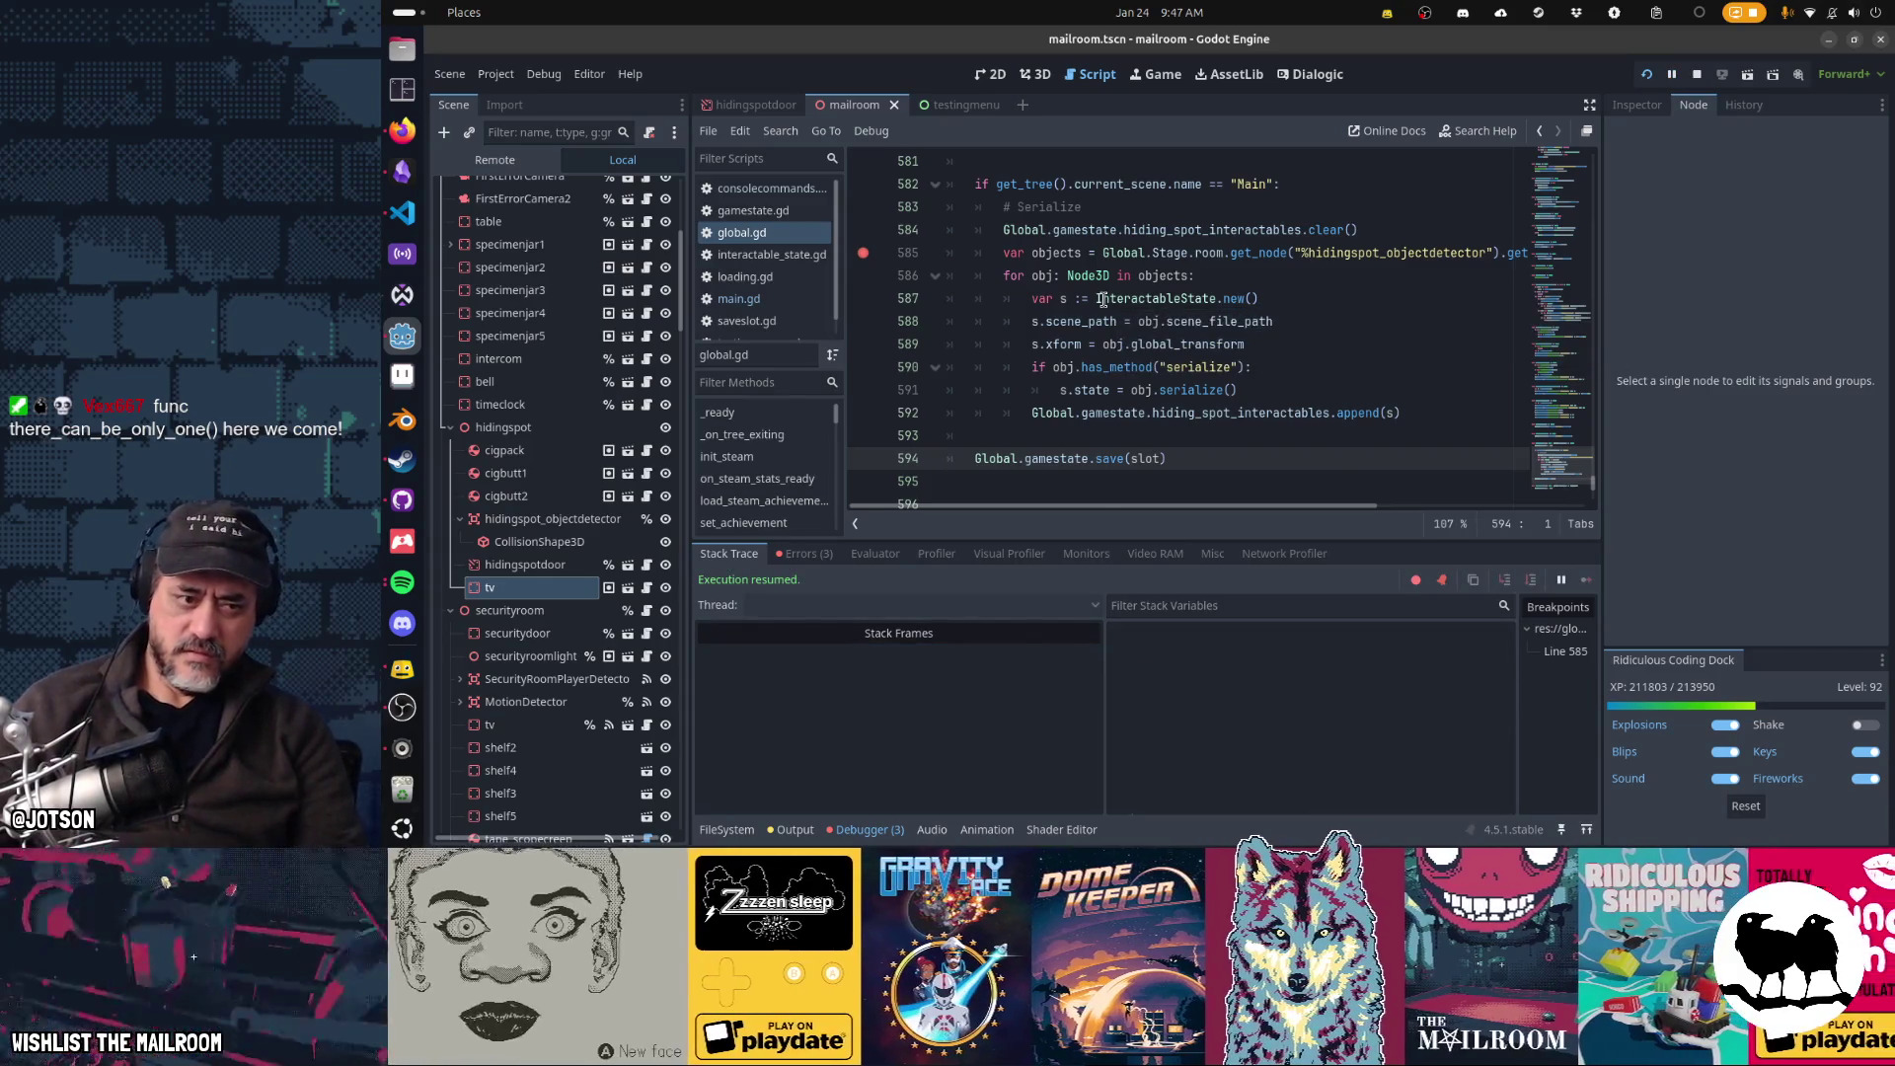
key(alt+Tab)
key(alt+Tab)
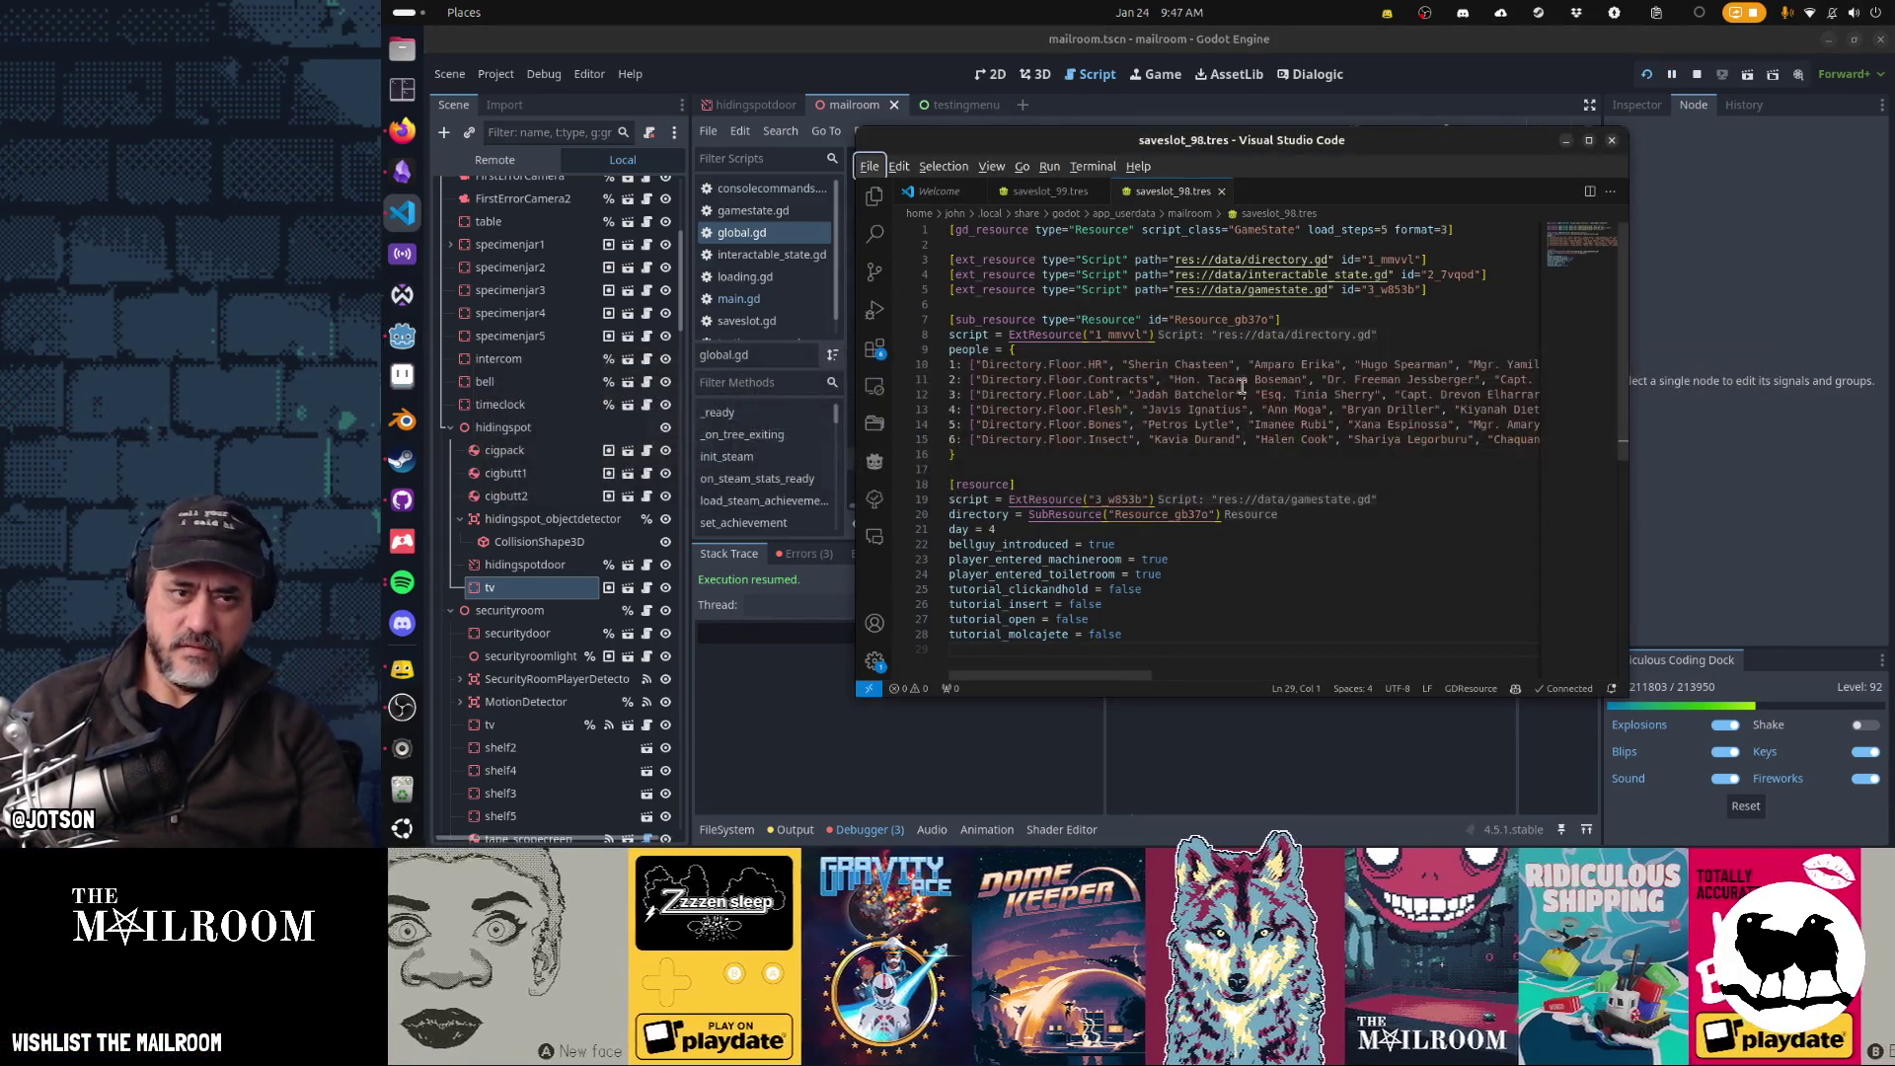
key(alt+Tab)
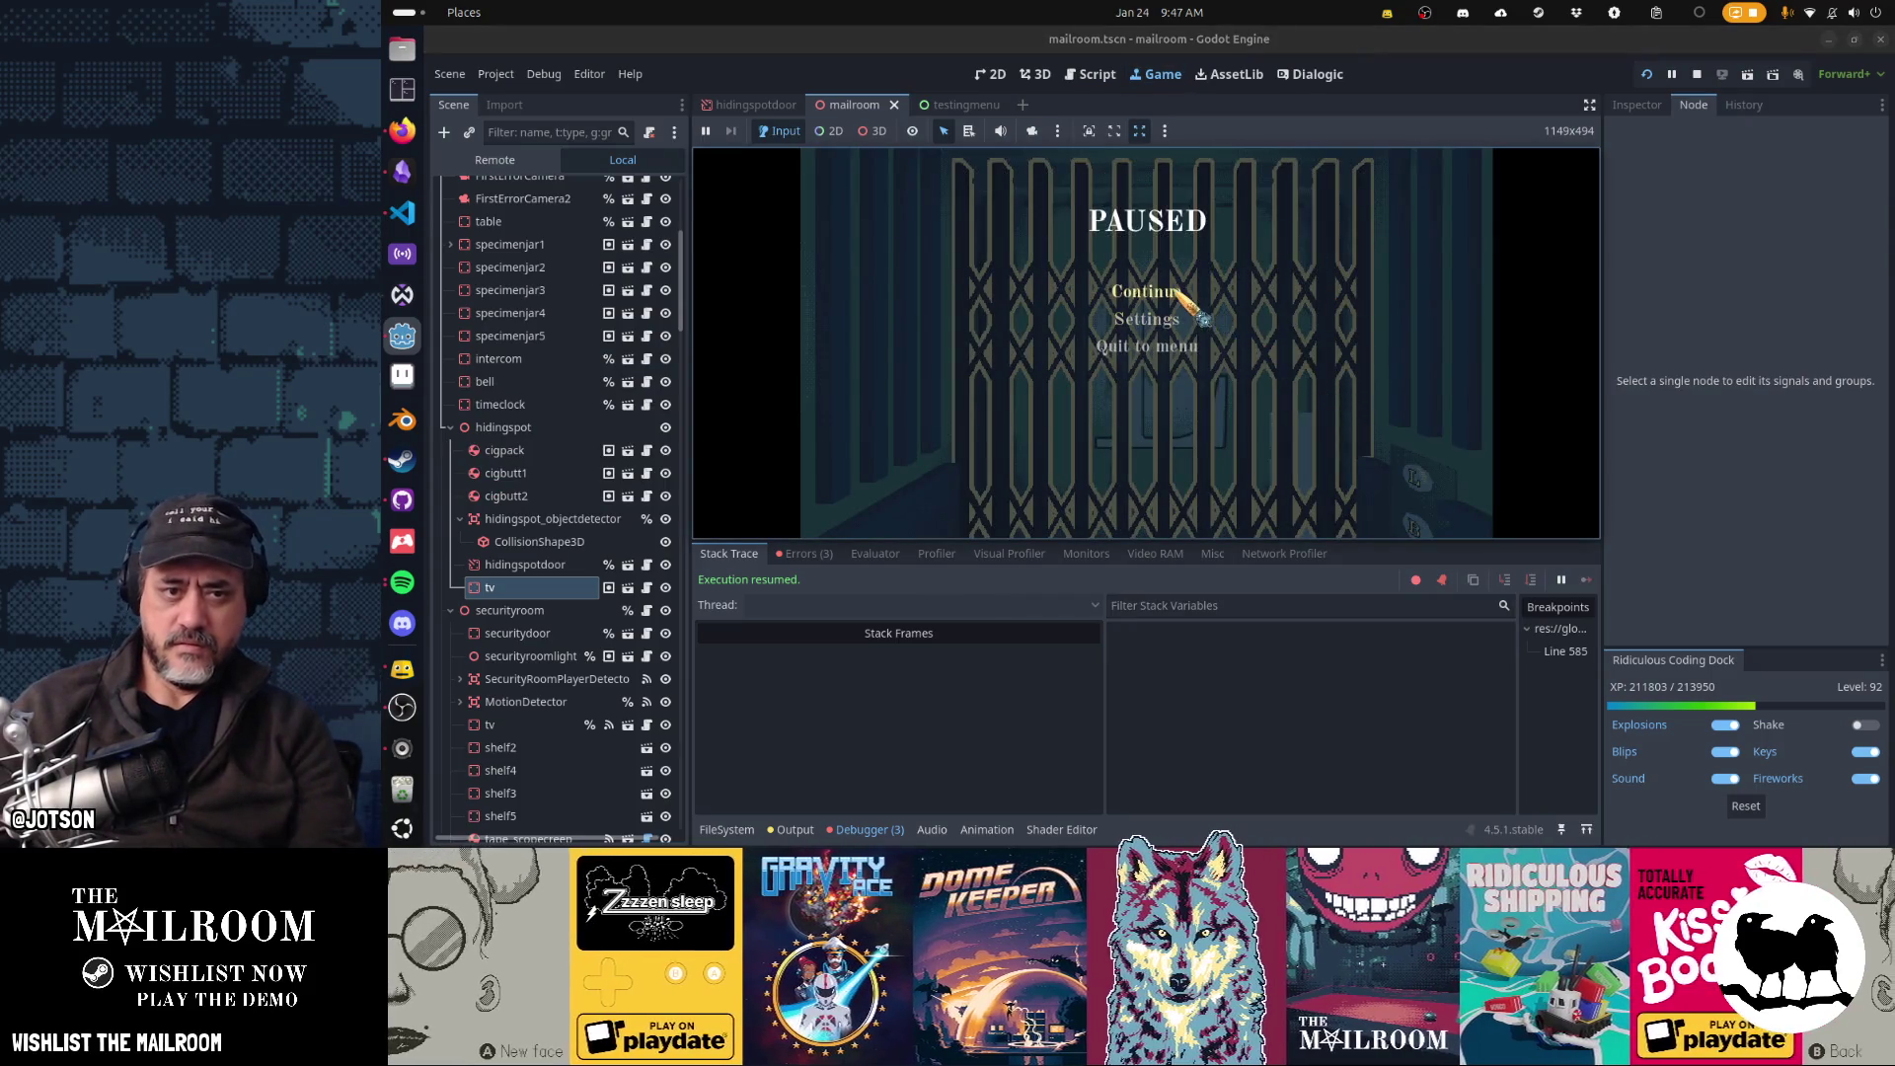
- Choose Continue in the pause menu, then press 5 to skip ahead and trigger a save
click(1178, 291)
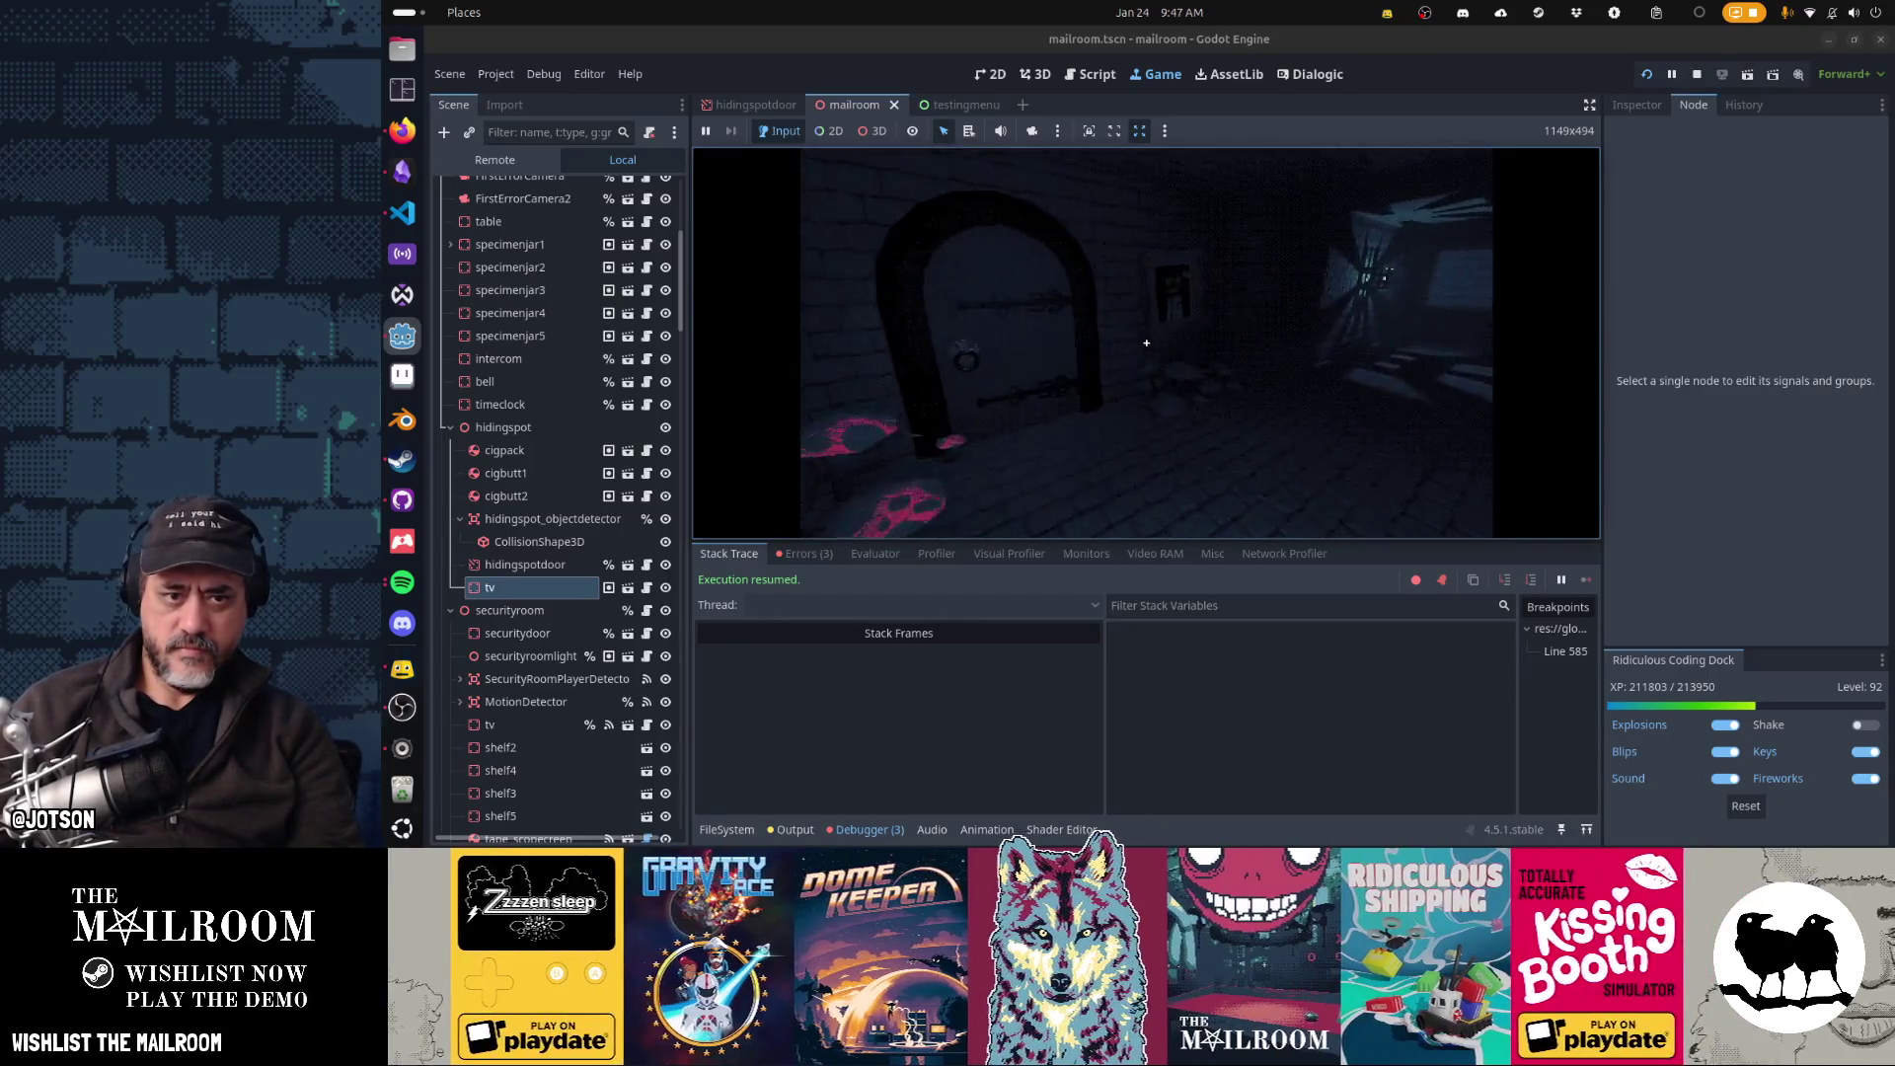
key(5)
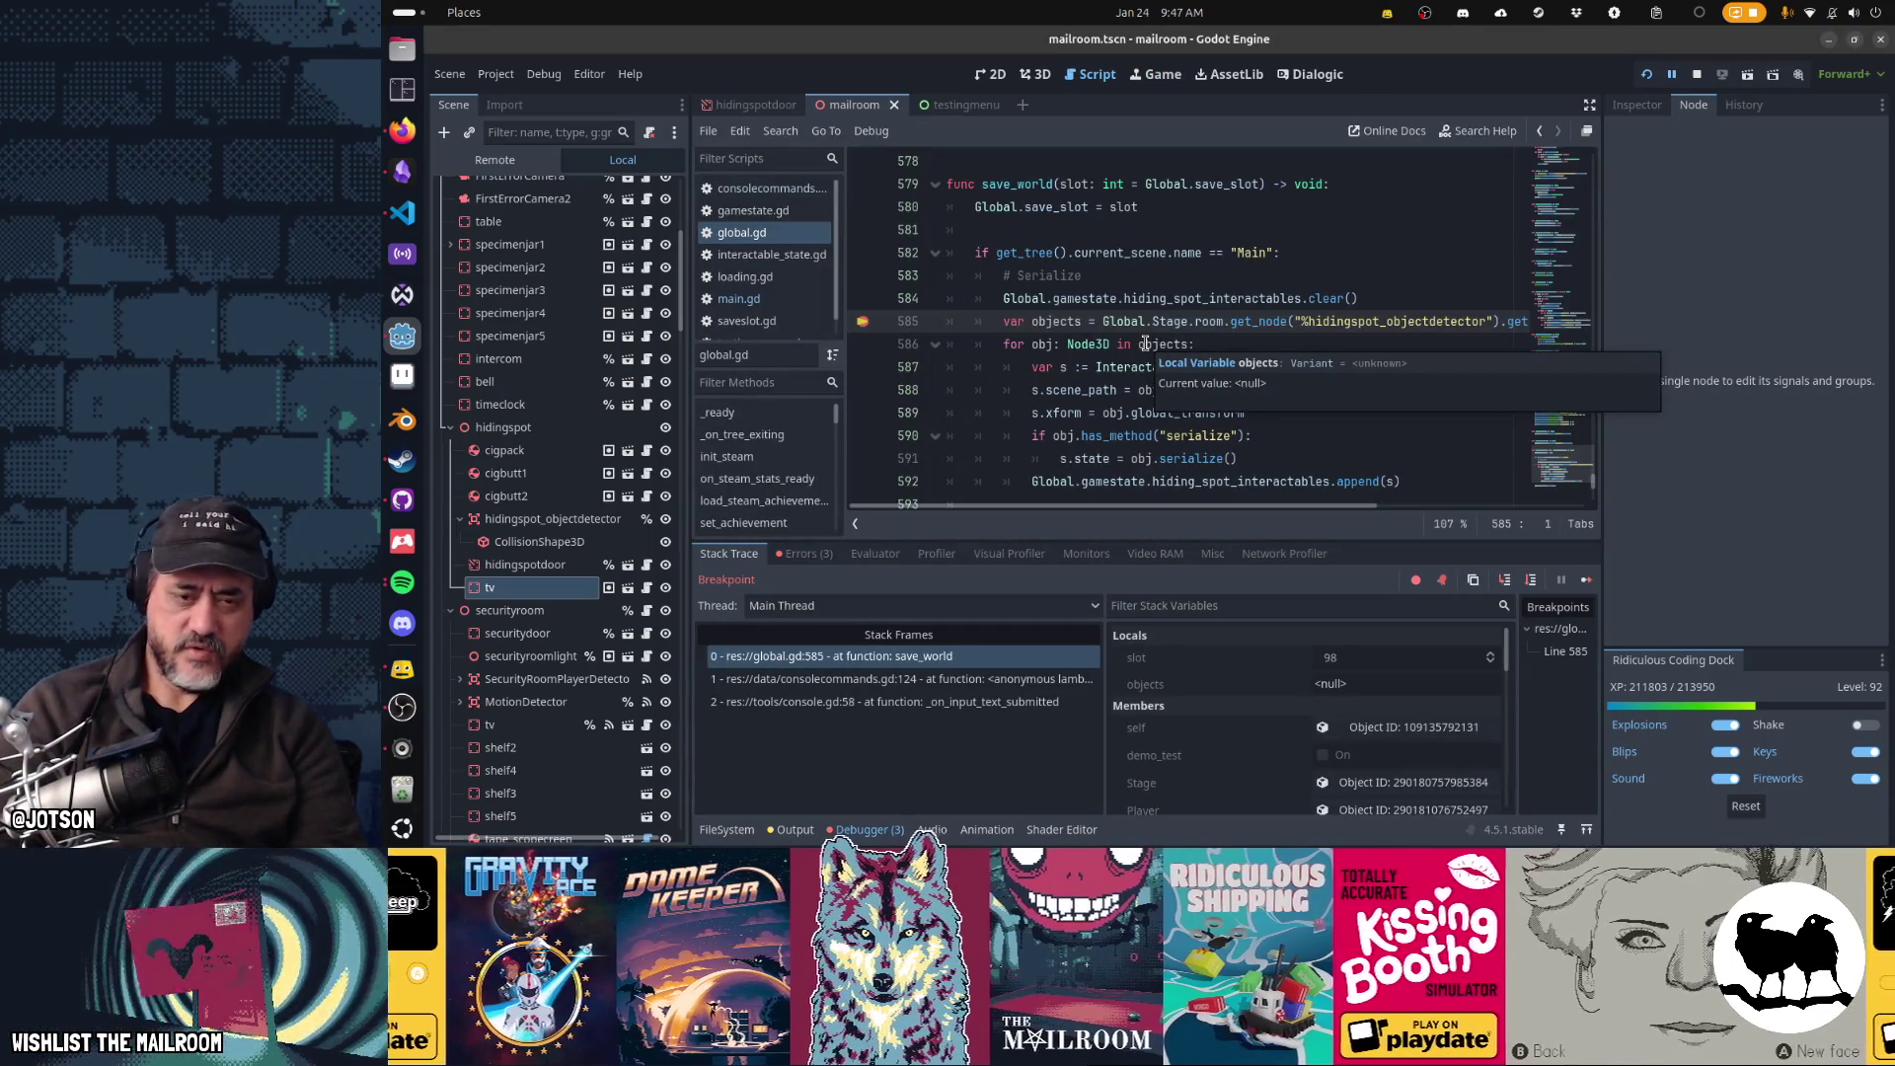
- Run to the line 585 breakpoint and step to line 594, finding objects is an empty array
key(F12)
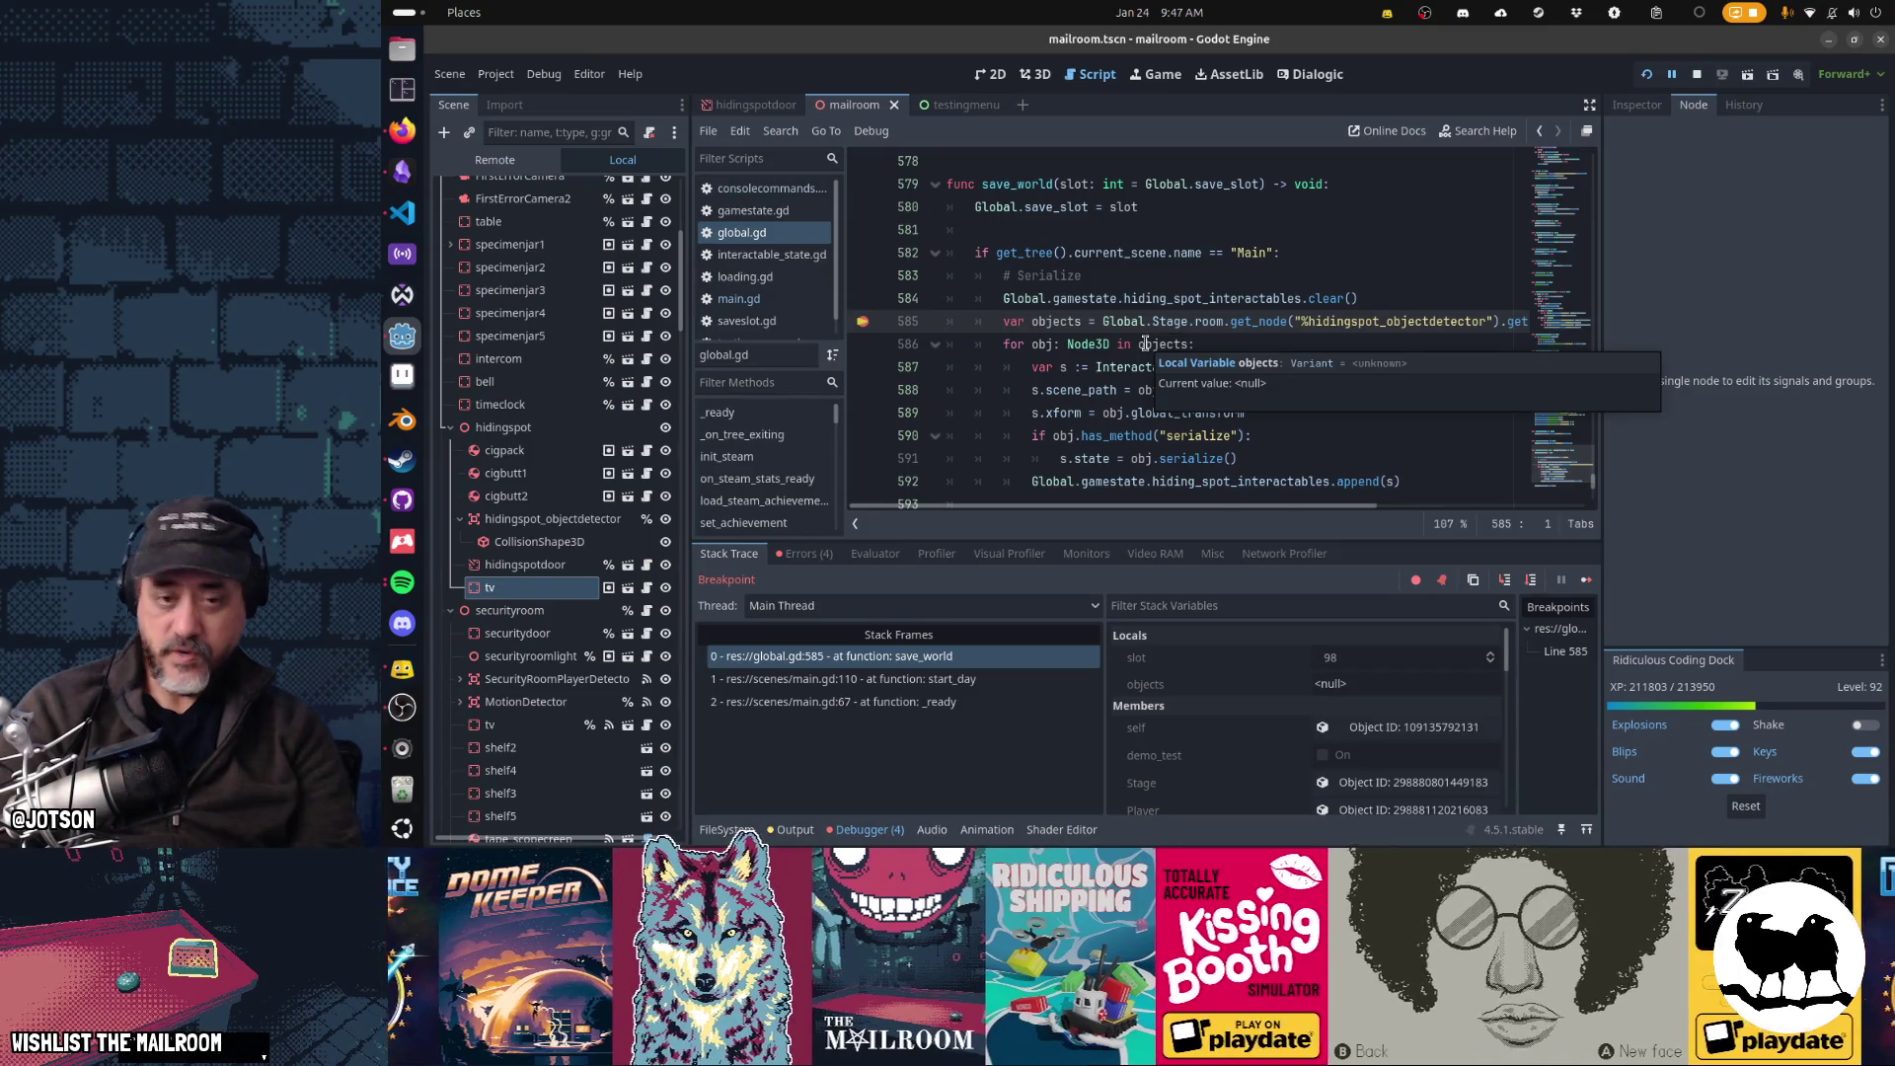
key(F10)
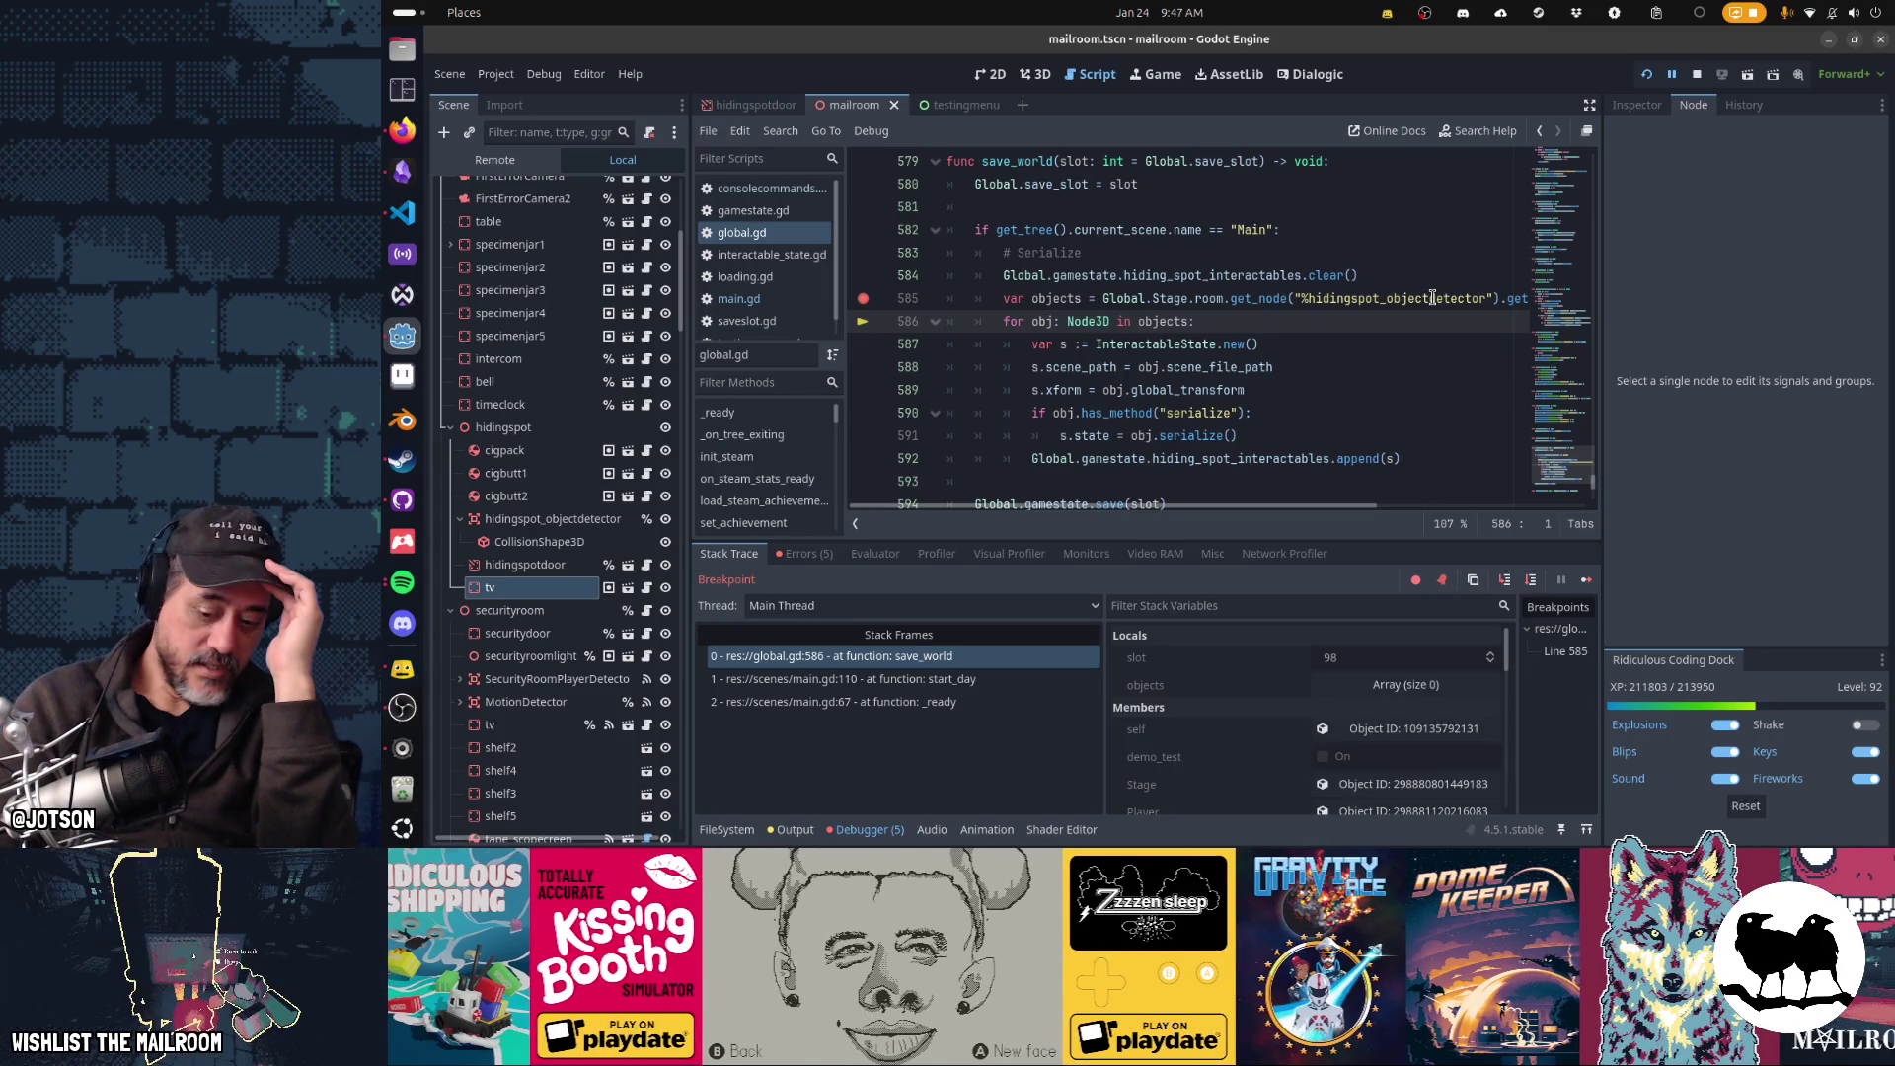
key(F10)
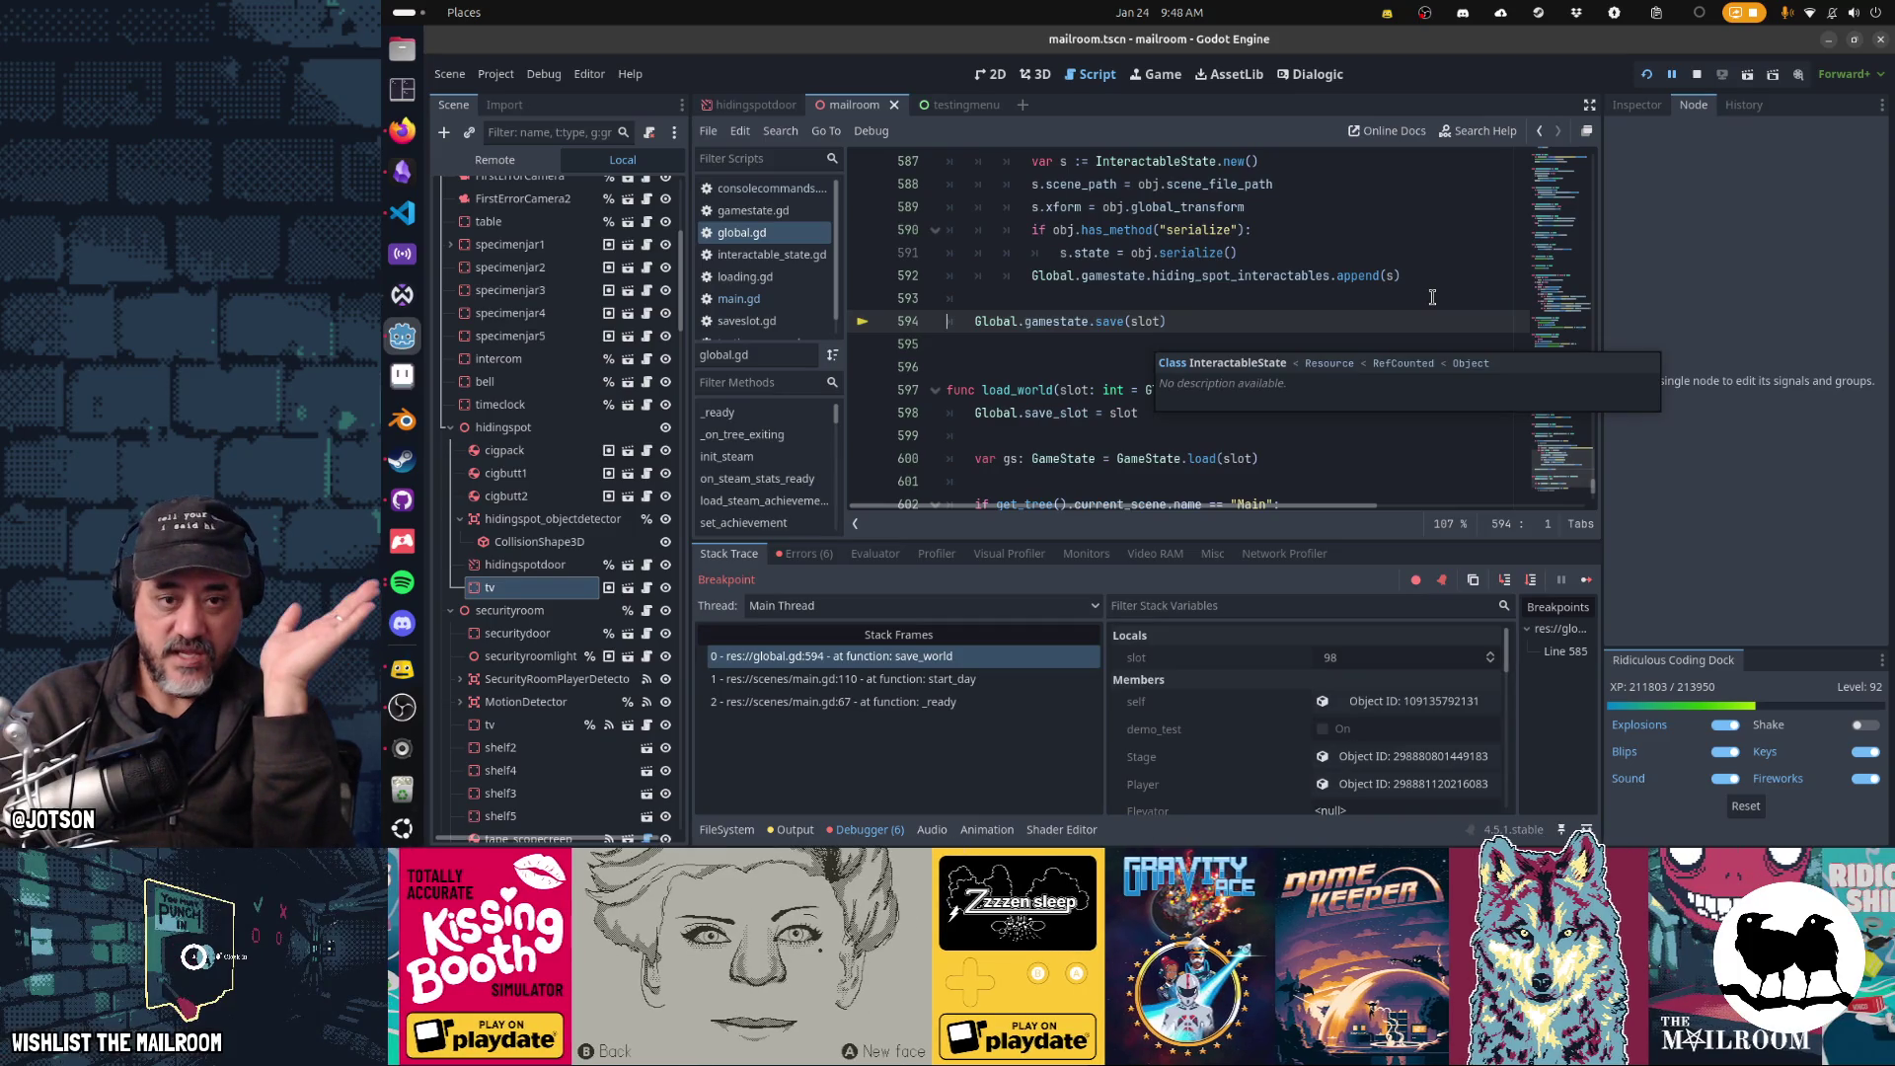
- Scroll through saveslot_98.tres in VS Code, confirming it has no hiding-spot entries
key(alt+Tab)
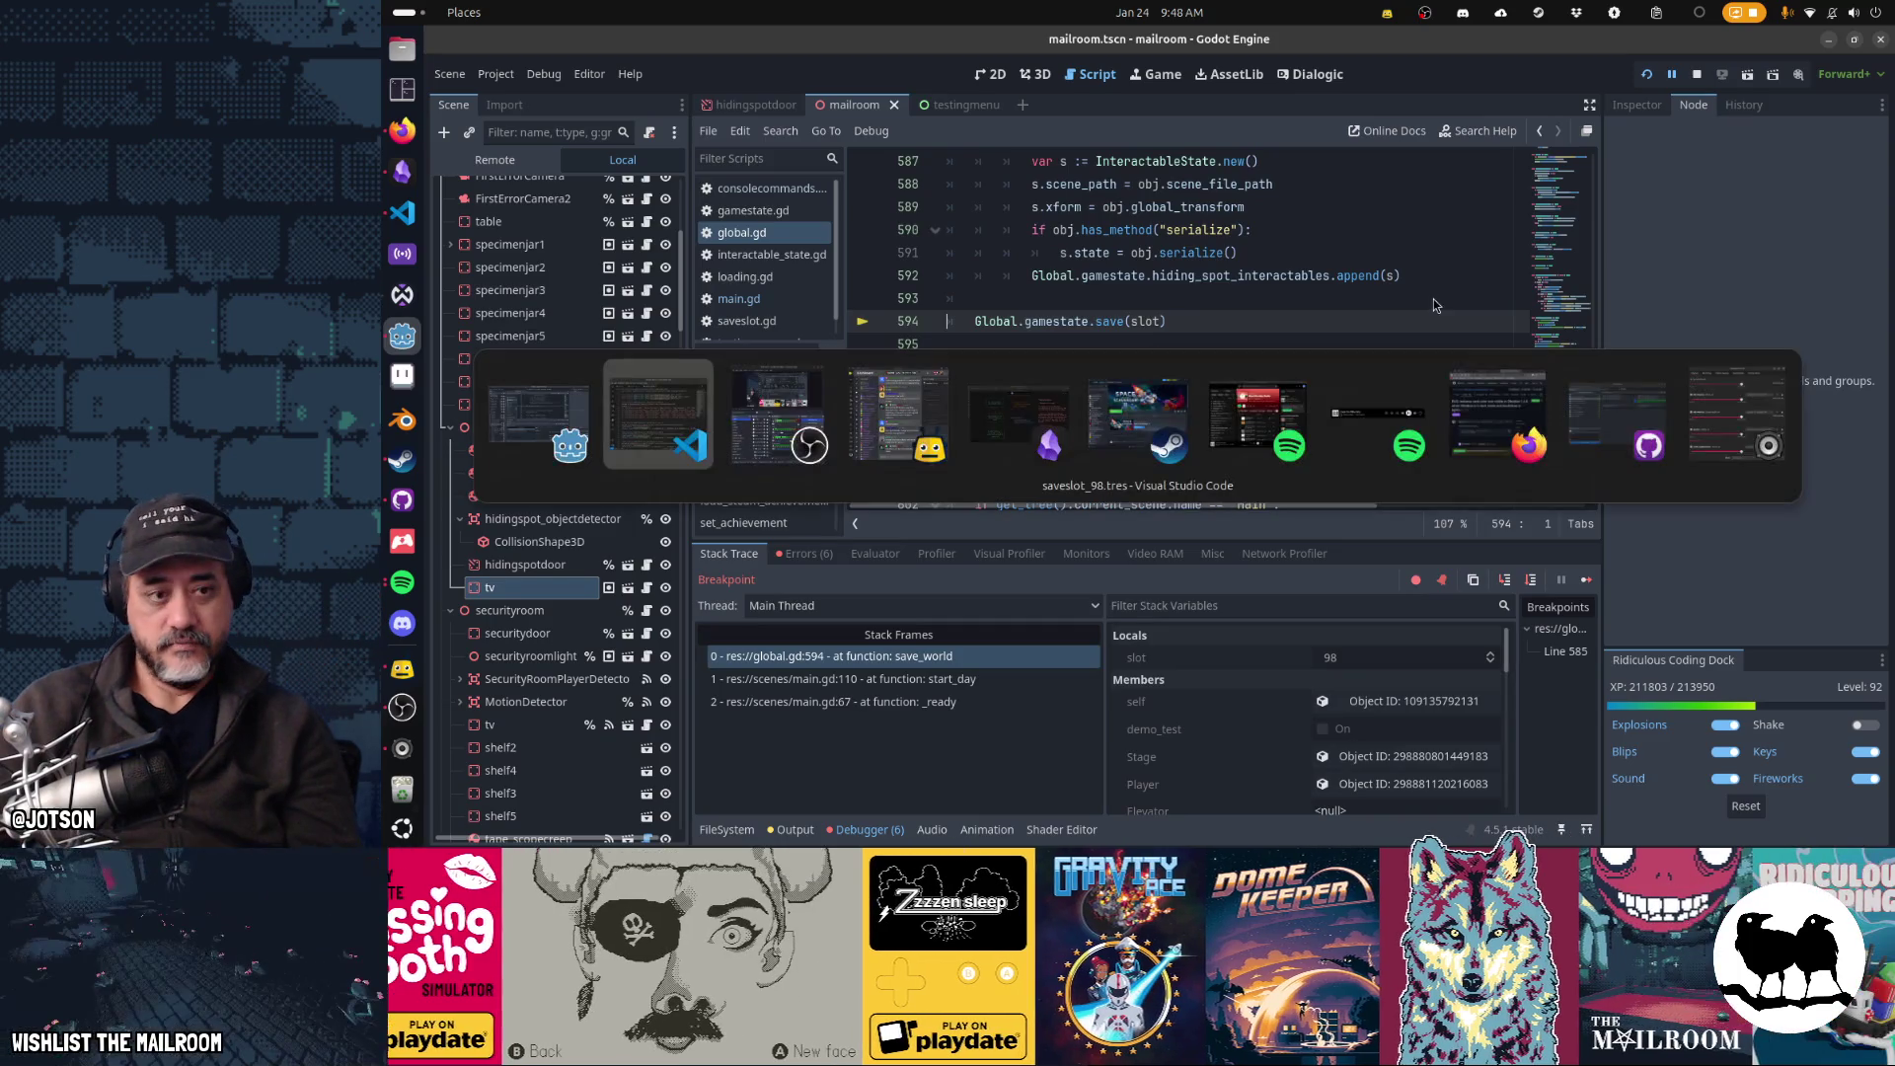
scroll(1401, 474, down, 6)
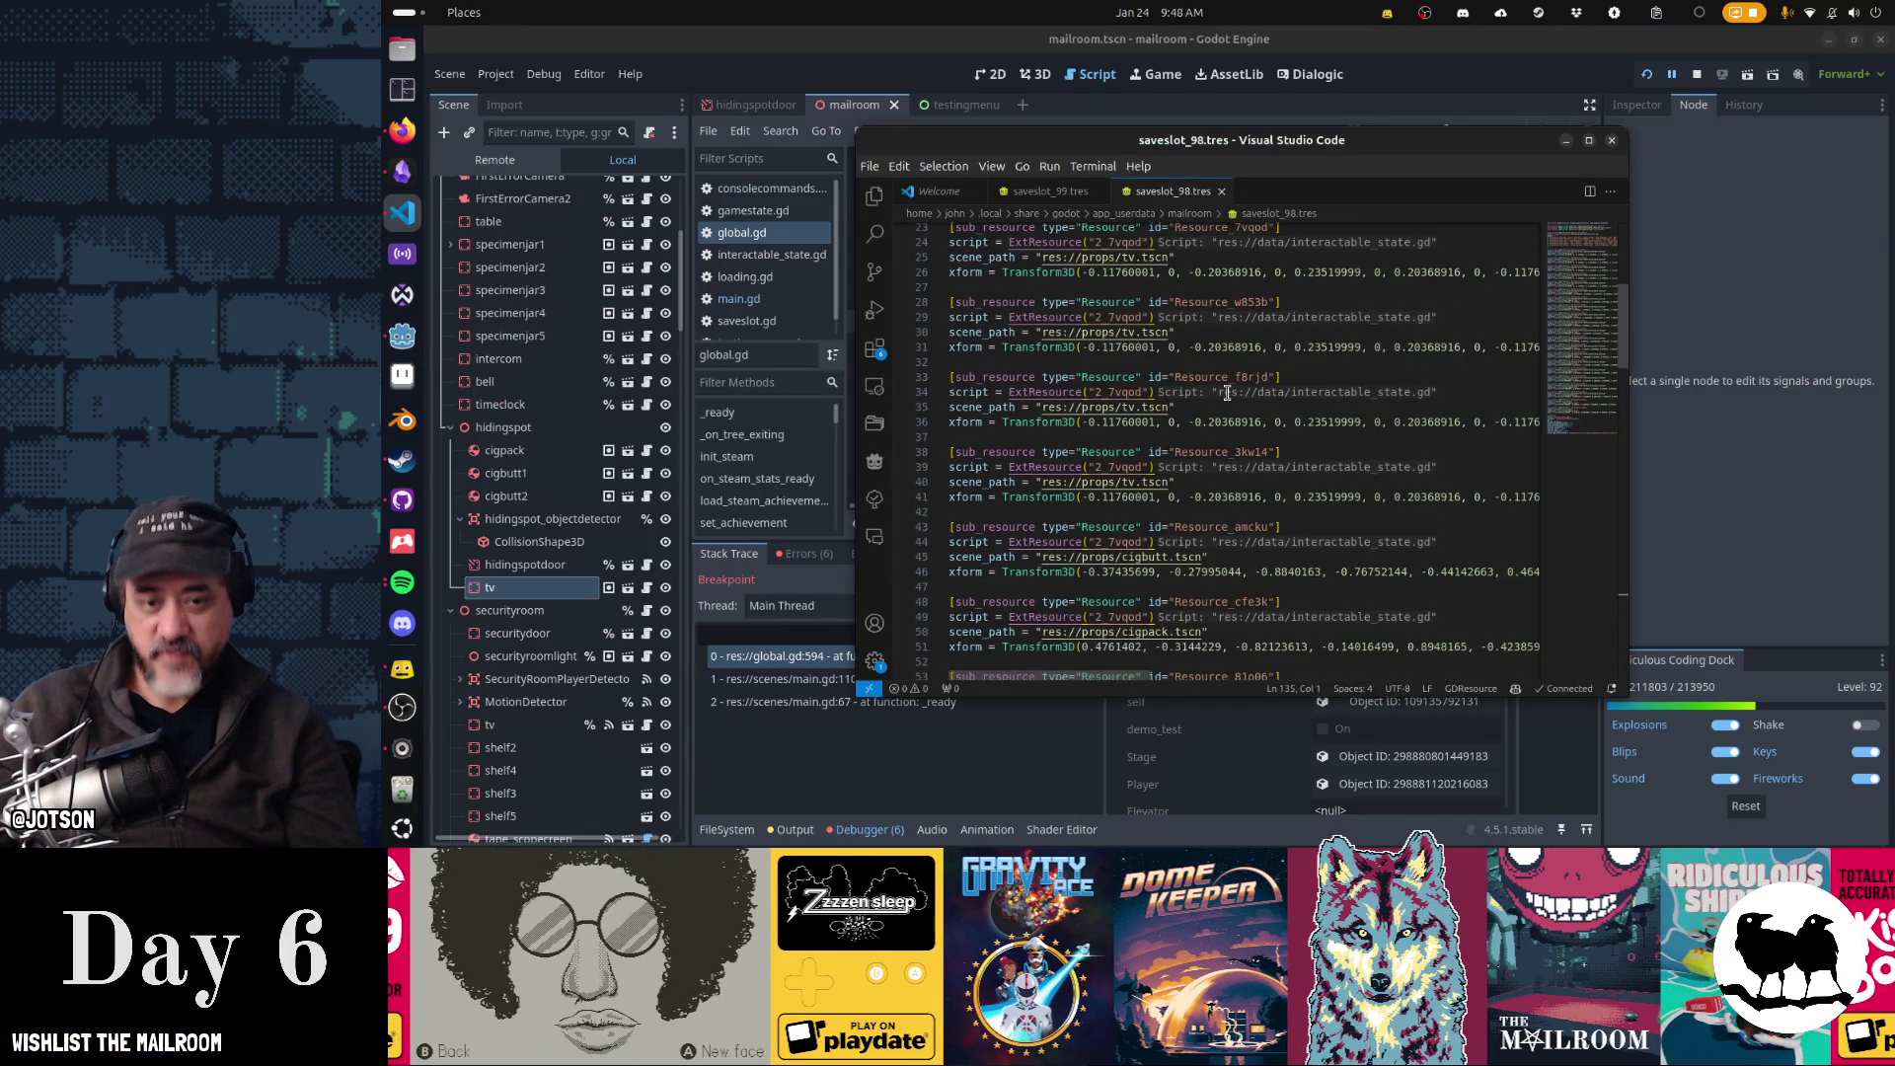
scroll(1226, 393, down, 7)
key(alt+Tab)
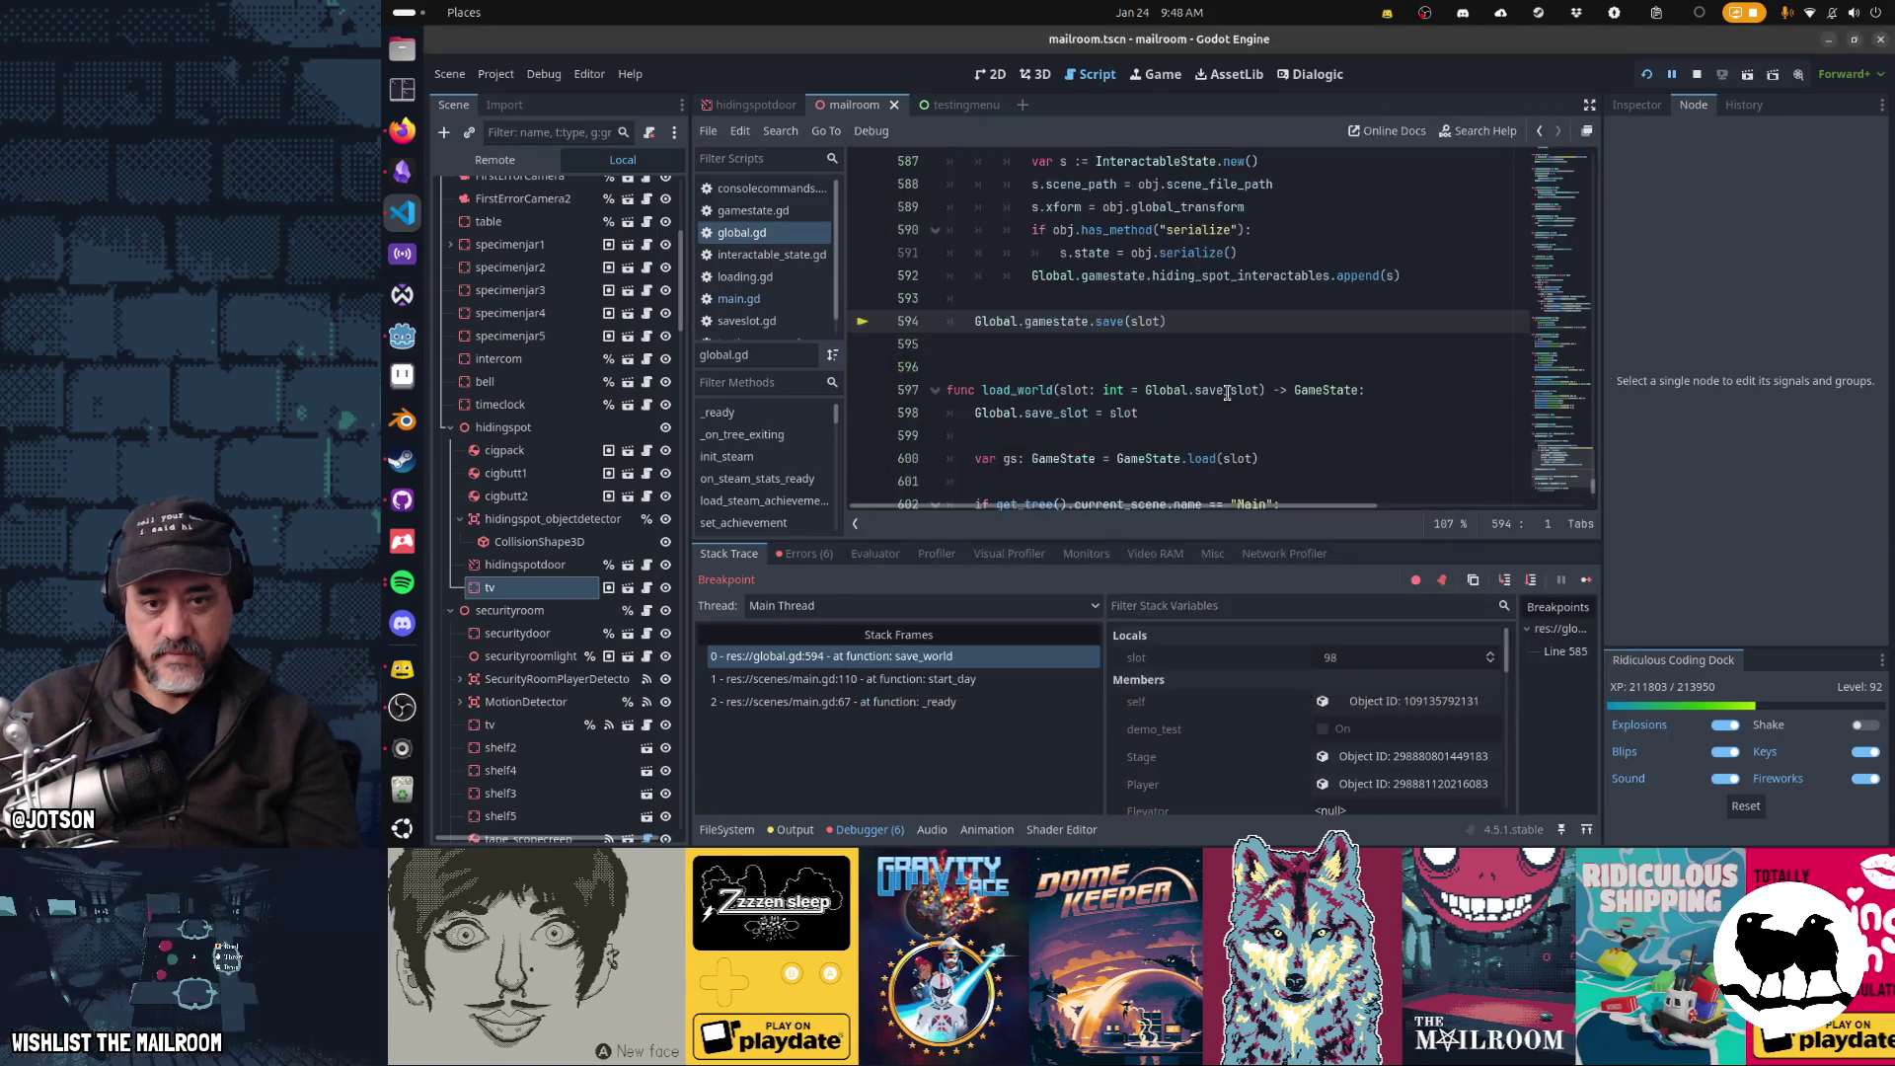
key(alt+Tab)
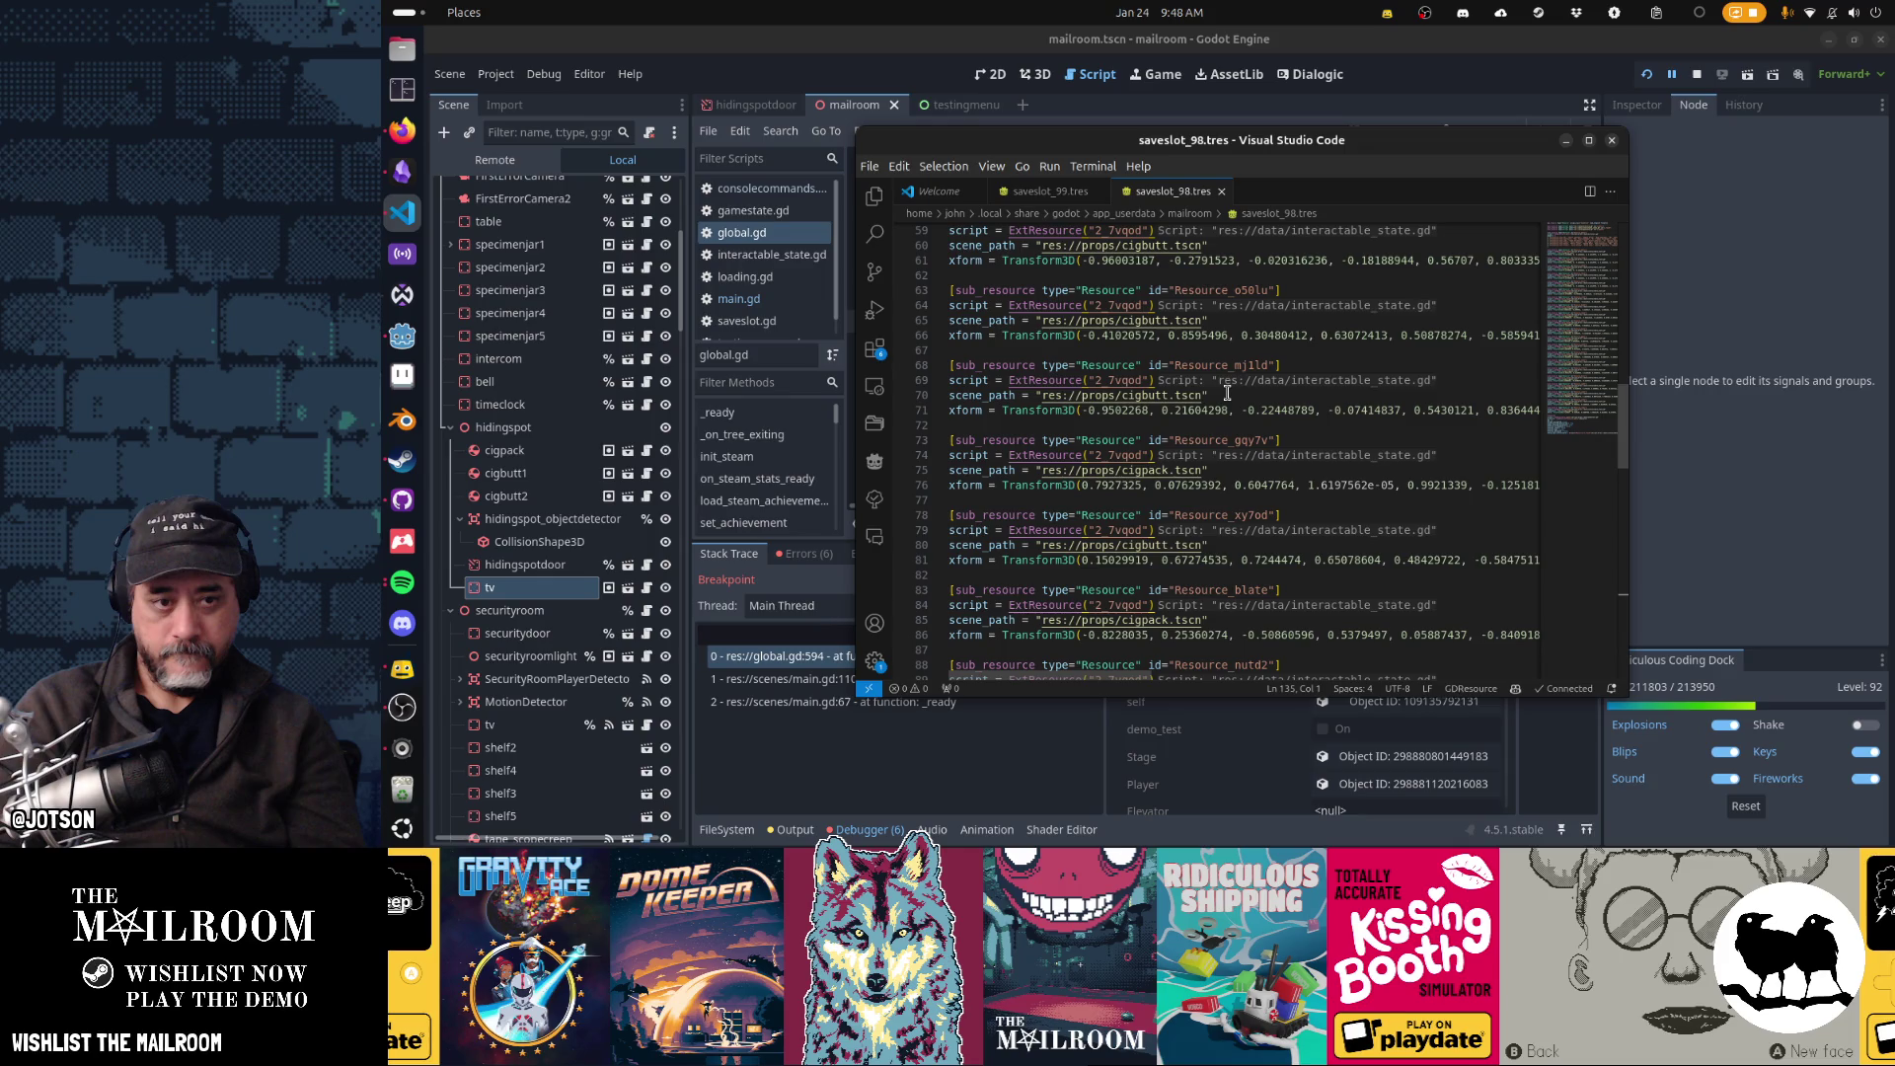
key(alt+Tab)
- Resume the game so the save completes, then view the top of the reloaded saveslot_98.tres
key(F12)
key(alt+Tab)
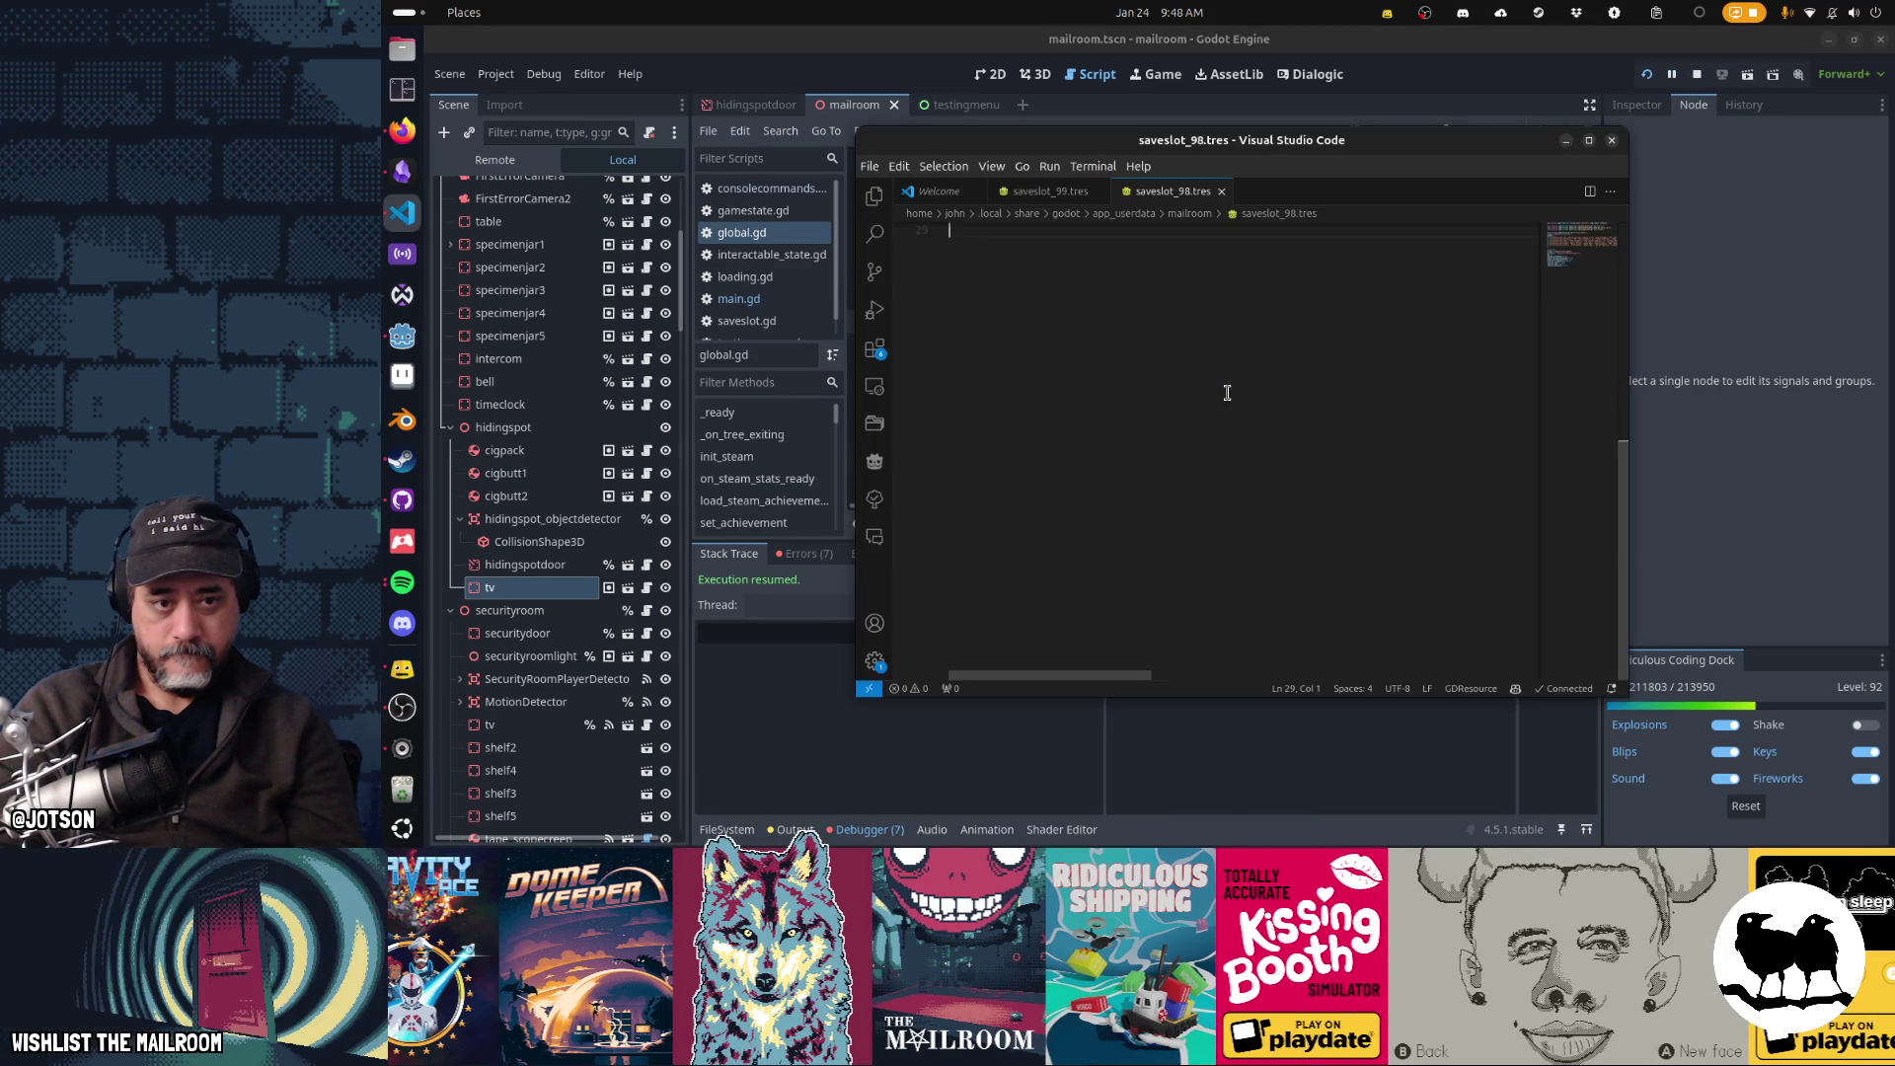
key(ctrl+Home)
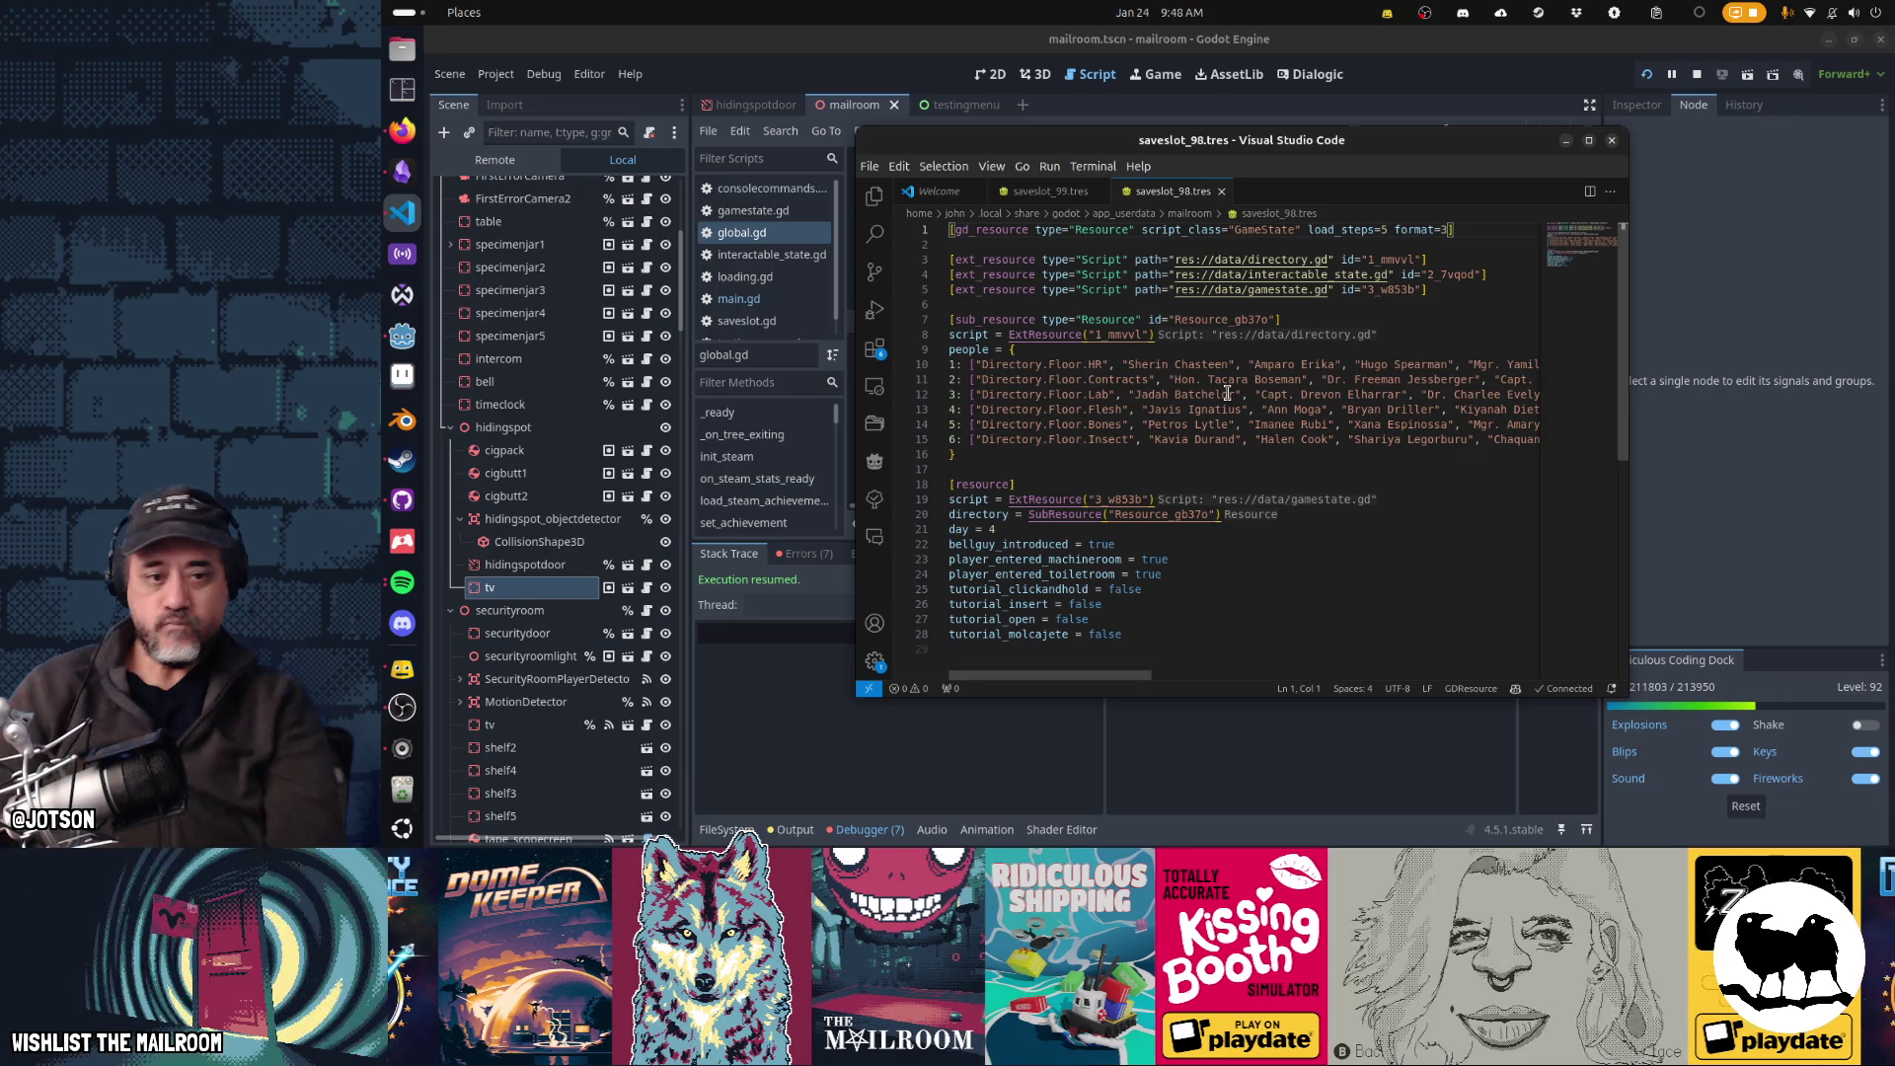